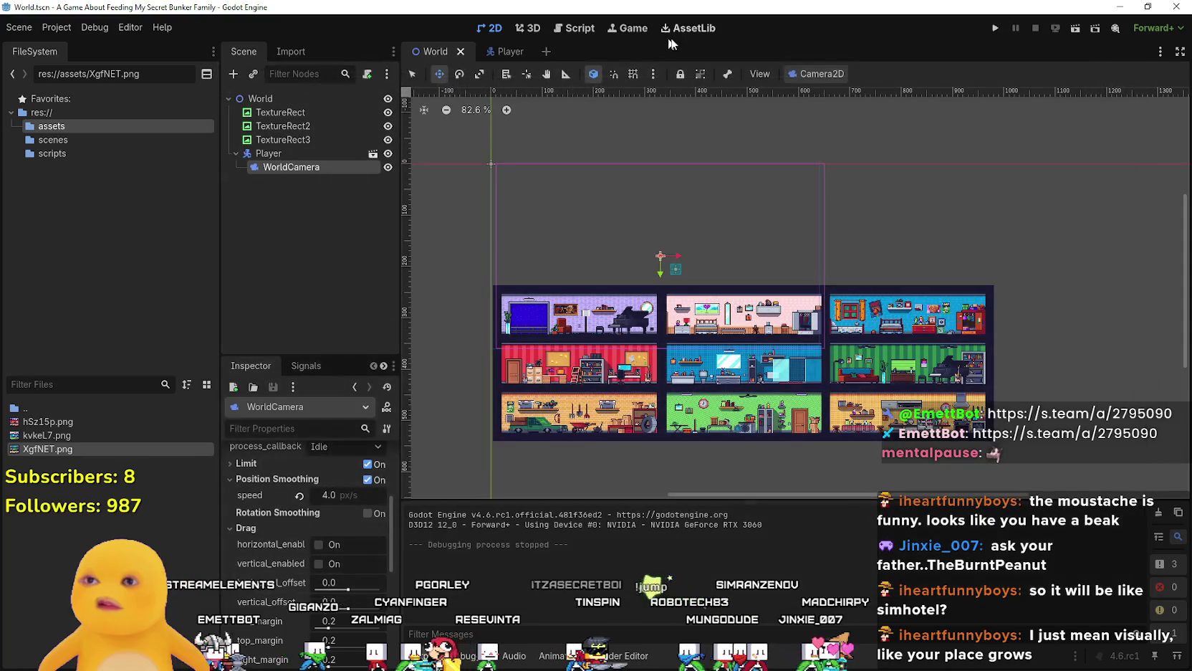
# Uncheck 'Embed Game on Next Play' in the Game view's embed options, then go back to the 2D editor
pyautogui.click(633, 28)
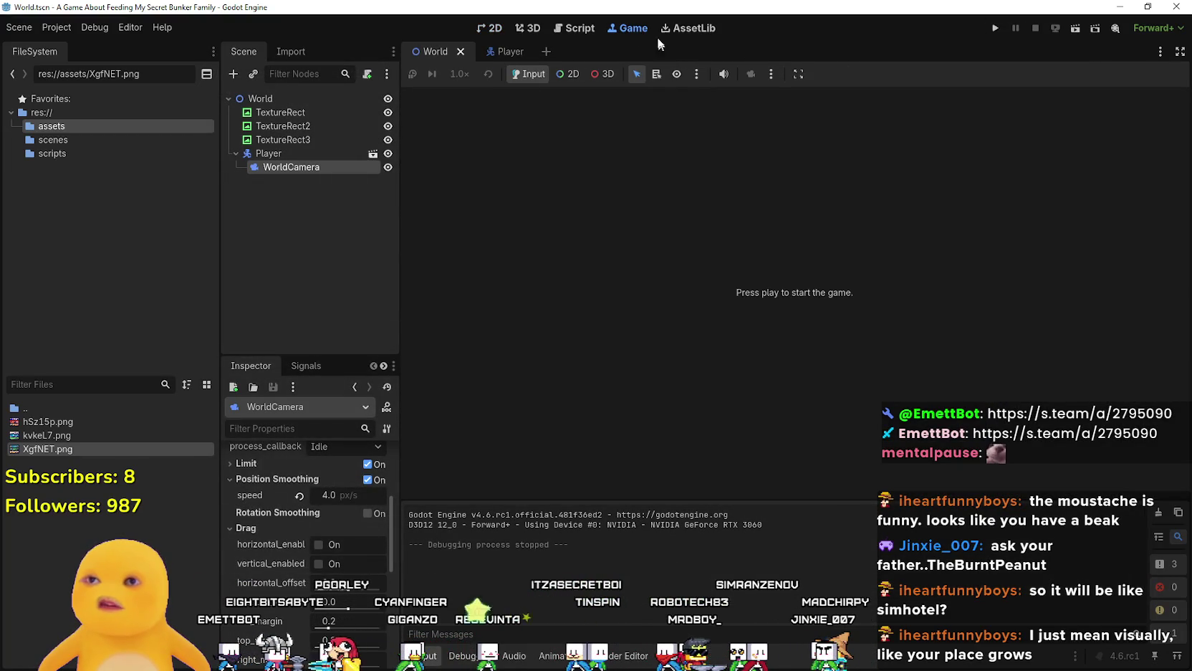
pyautogui.click(770, 74)
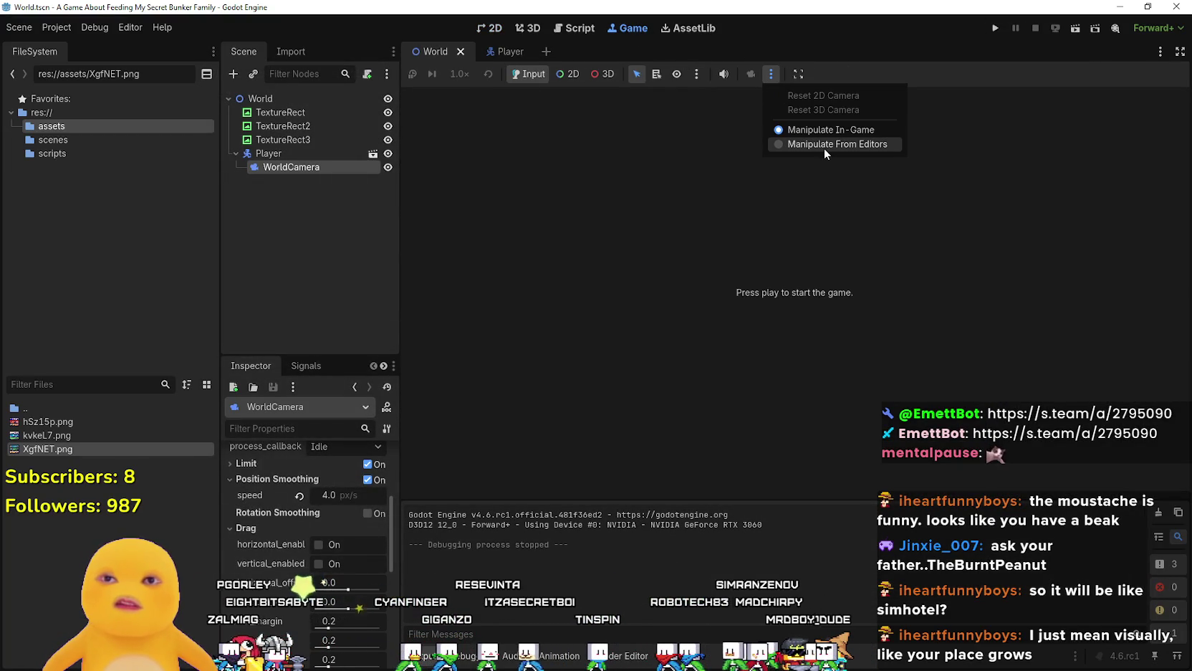
pyautogui.click(841, 73)
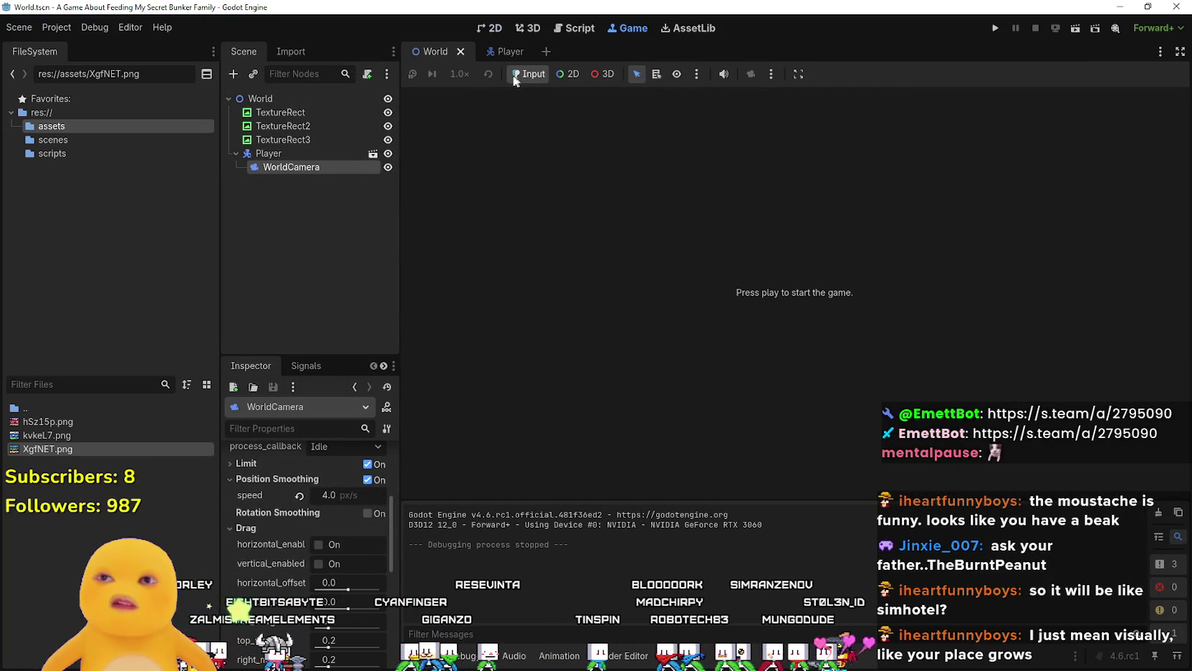
pyautogui.click(489, 28)
pyautogui.click(634, 29)
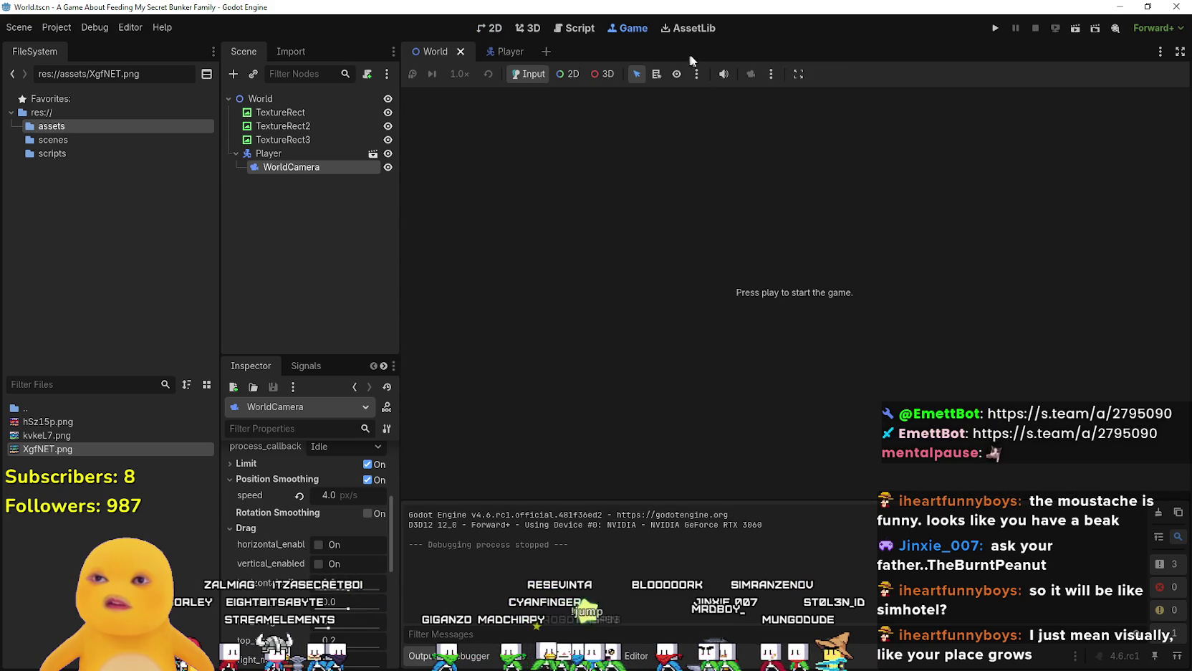
pyautogui.click(800, 75)
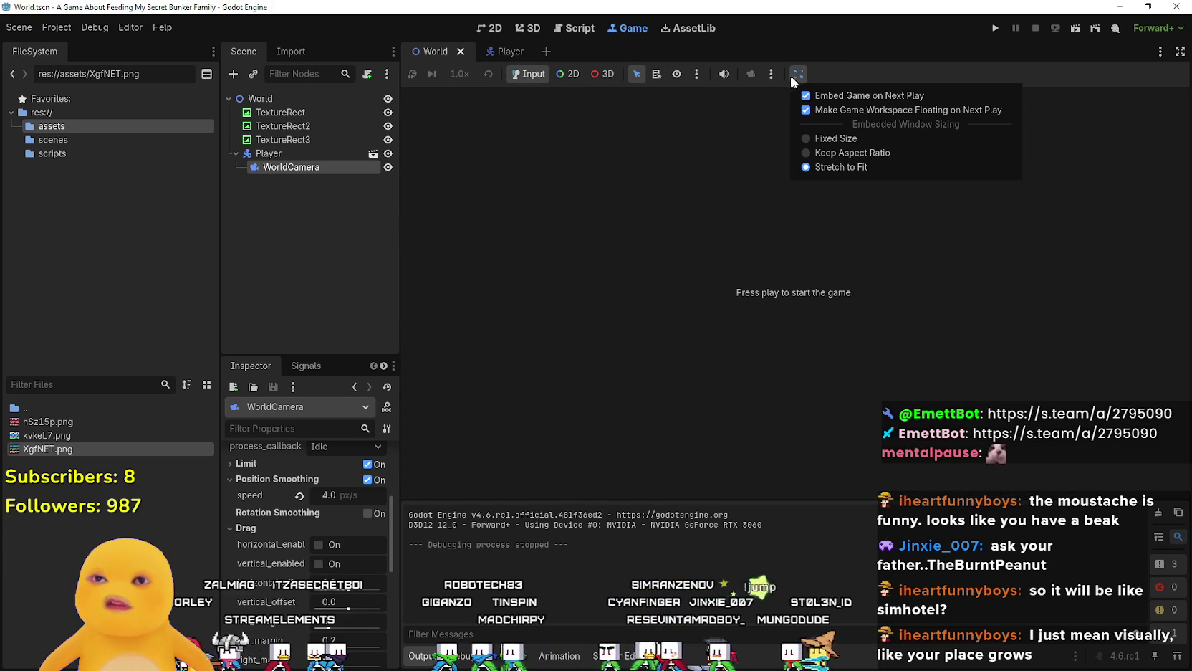
pyautogui.click(891, 100)
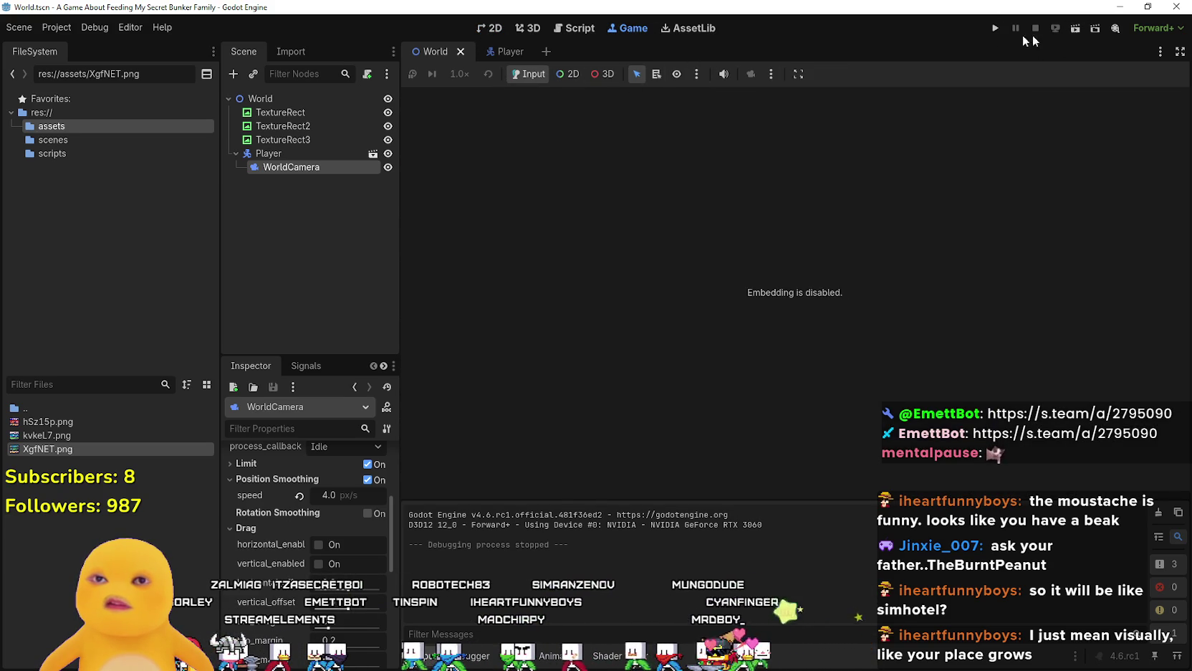
pyautogui.click(492, 27)
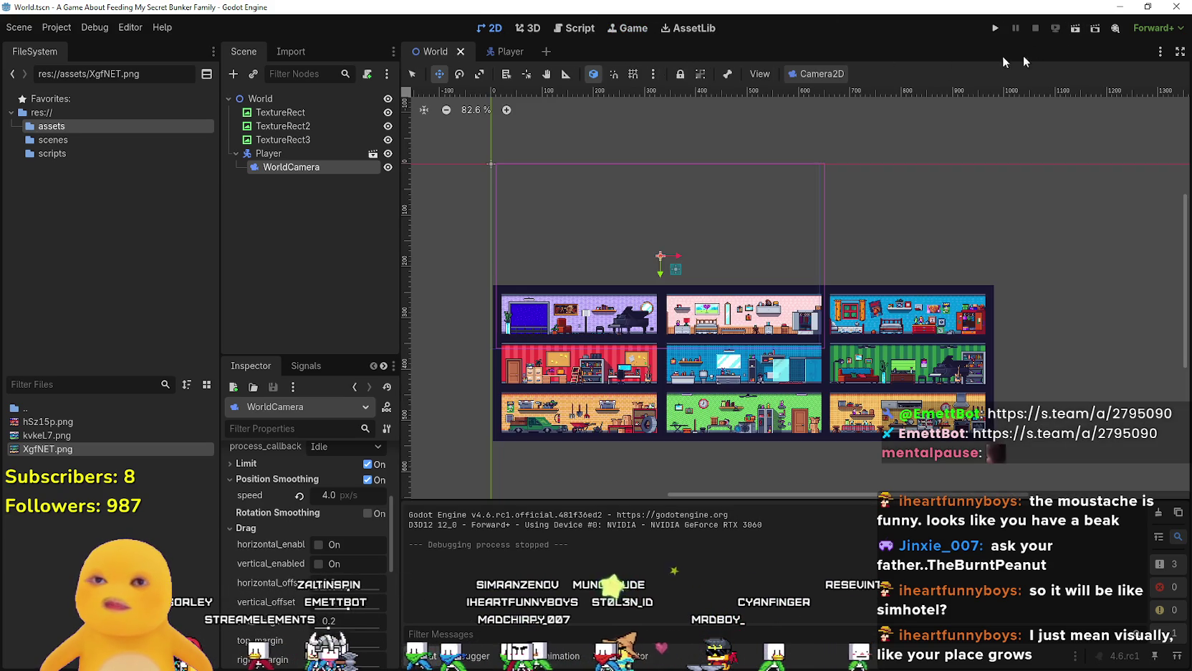
pyautogui.click(1075, 35)
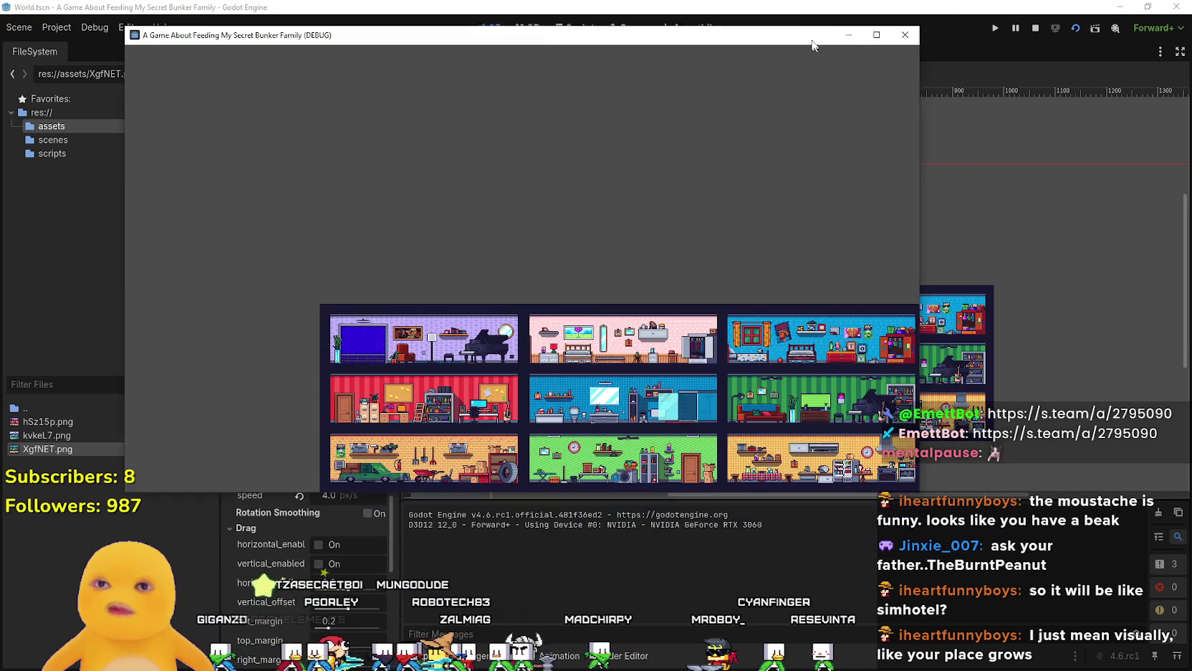
pyautogui.doubleClick(874, 37)
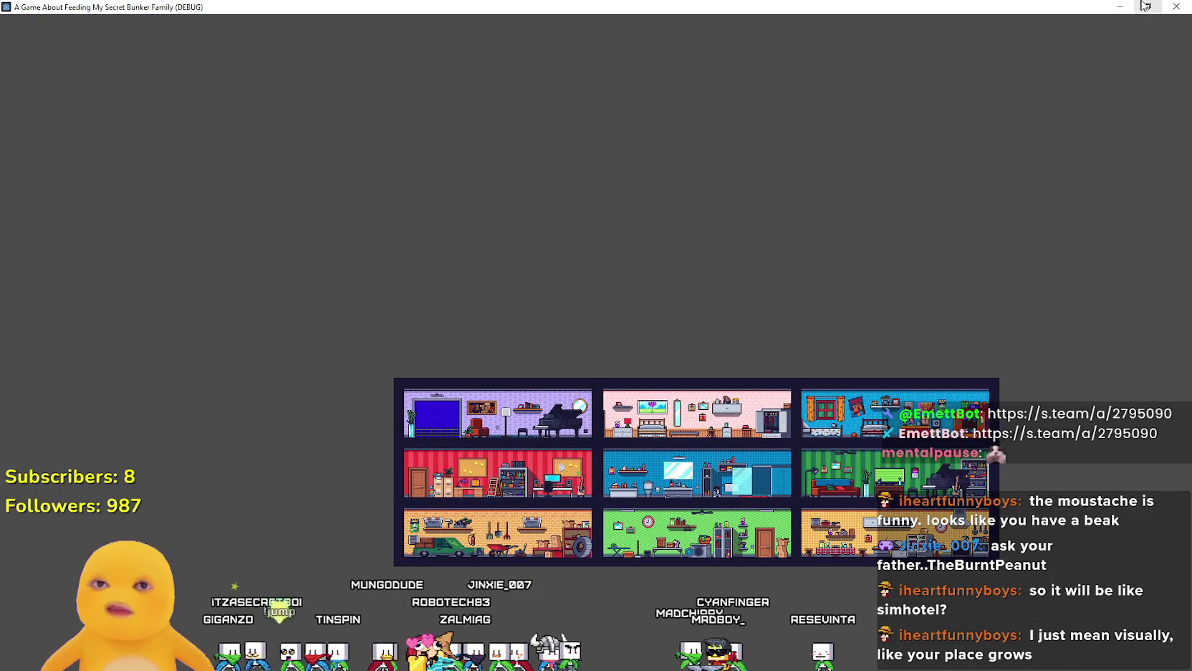
pyautogui.click(1146, 6)
pyautogui.click(874, 28)
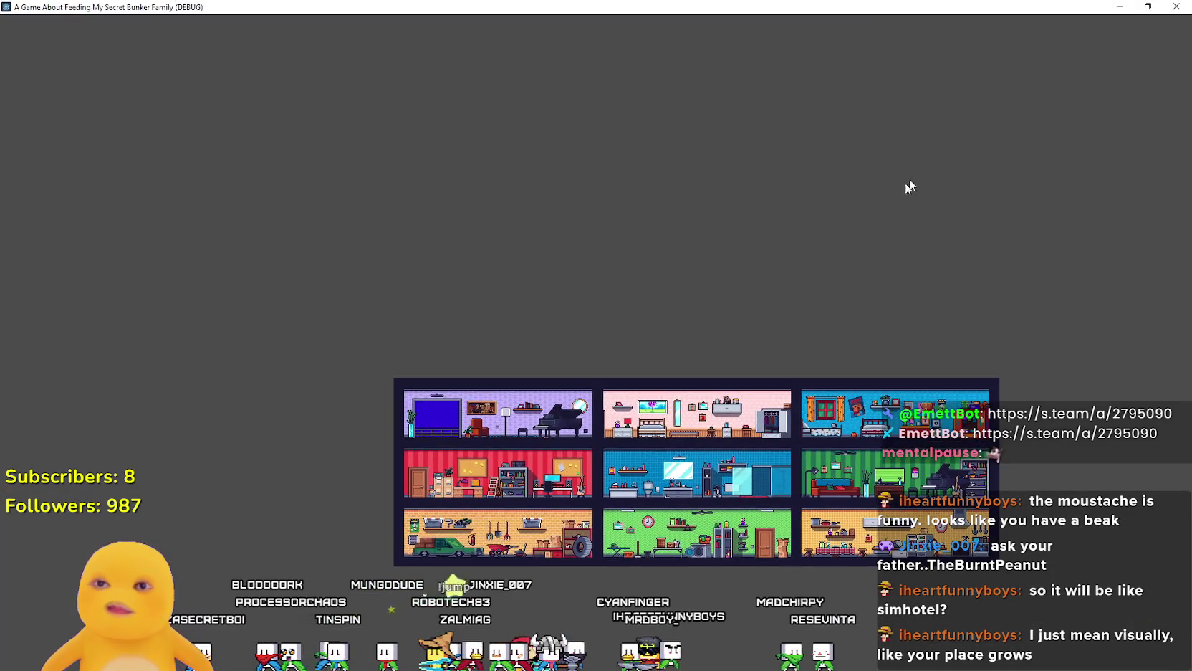
pyautogui.moveTo(878, 7); pyautogui.dragTo(799, 38)
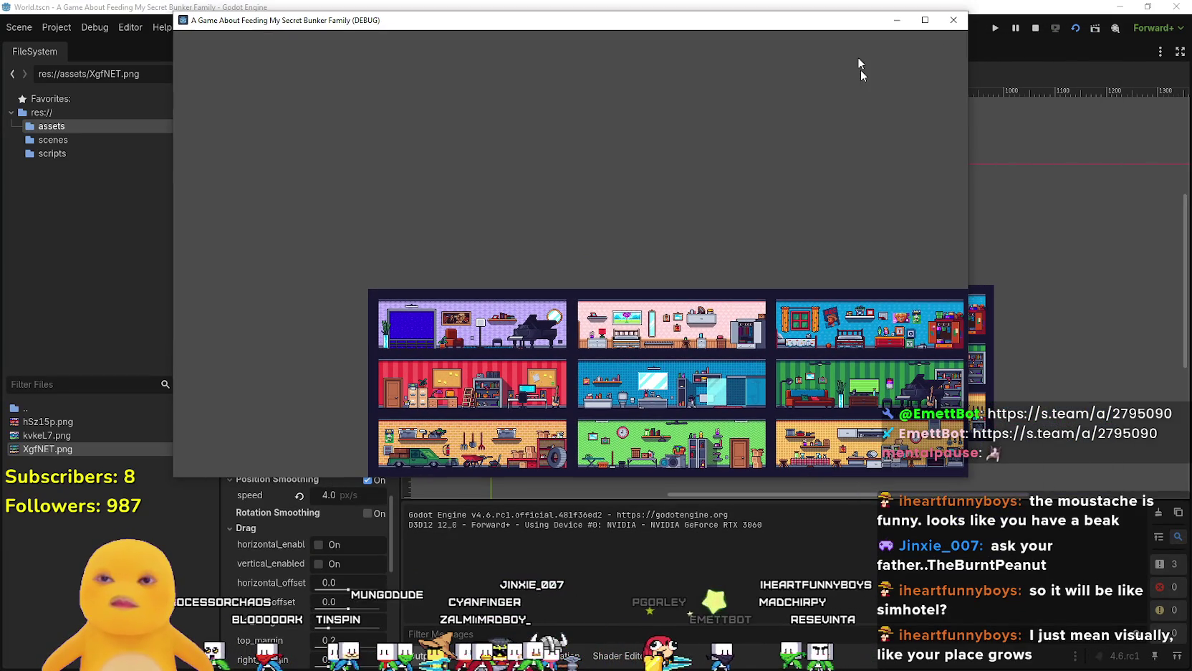
pyautogui.moveTo(931, 38); pyautogui.dragTo(778, 19)
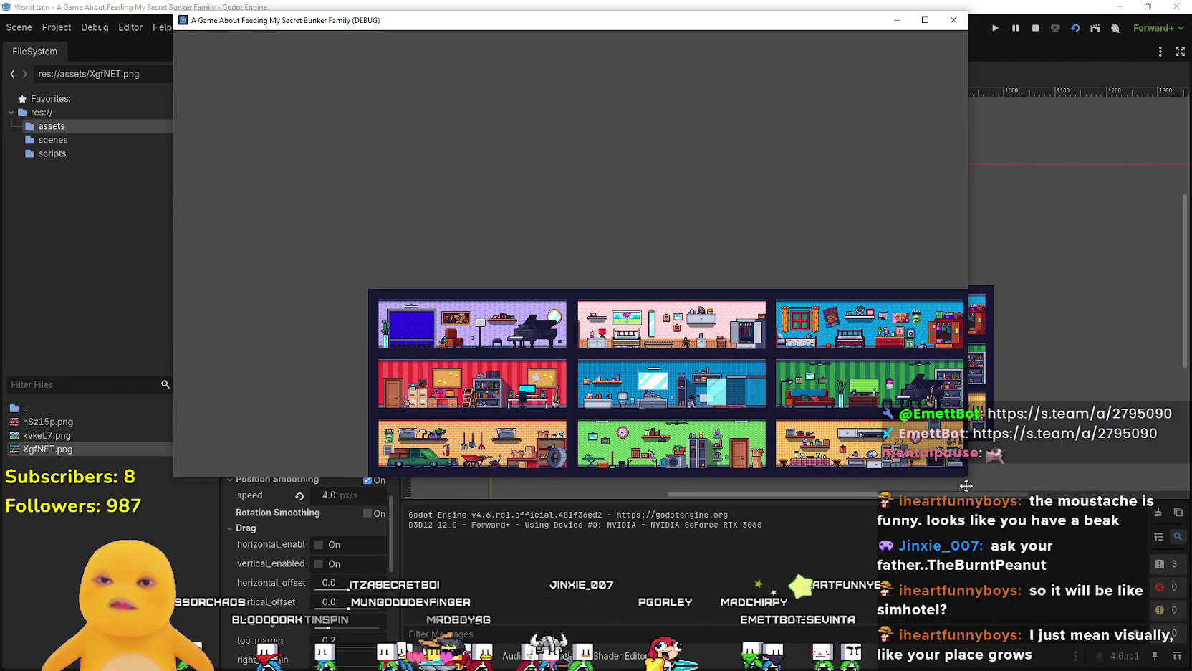
pyautogui.moveTo(965, 481)
pyautogui.mouseDown()
pyautogui.moveTo(1075, 520)
pyautogui.moveTo(761, 486)
pyautogui.moveTo(599, 393)
pyautogui.moveTo(541, 334)
pyautogui.moveTo(351, 208)
pyautogui.moveTo(1102, 564)
pyautogui.moveTo(926, 564)
pyautogui.moveTo(857, 510)
pyautogui.moveTo(652, 444)
pyautogui.moveTo(480, 32)
pyautogui.moveTo(878, 666)
pyautogui.moveTo(880, 520)
pyautogui.moveTo(782, 493)
pyautogui.mouseUp()
pyautogui.doubleClick(857, 20)
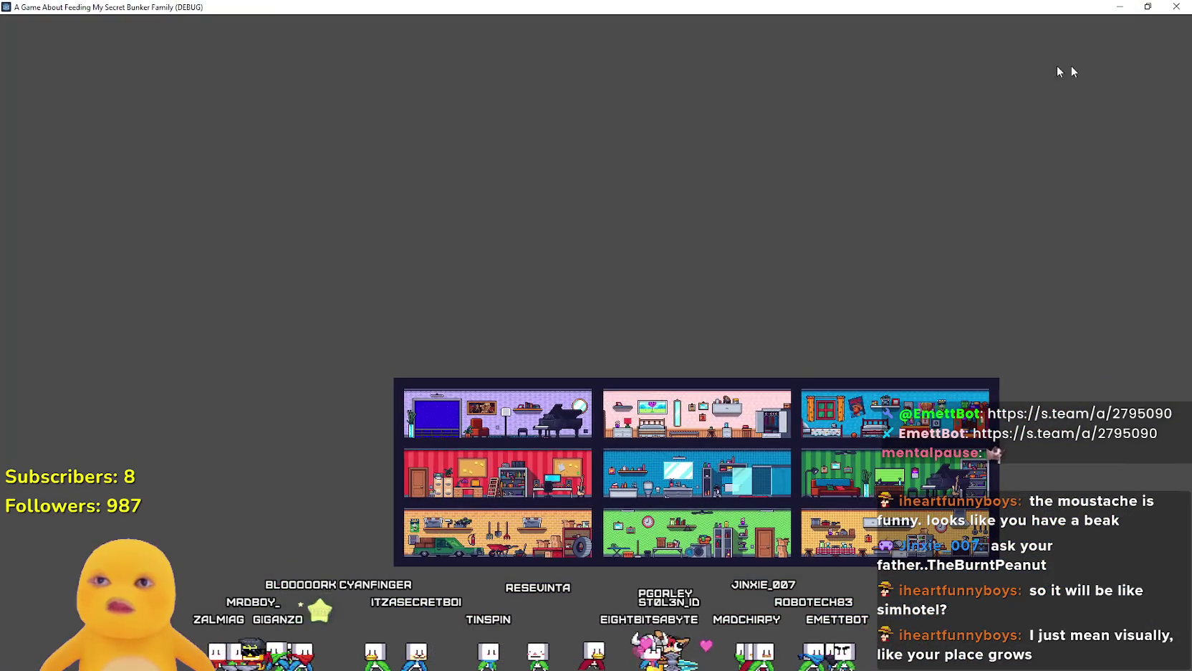
pyautogui.moveTo(835, 8); pyautogui.dragTo(781, 44)
# Stop the running game and revert WorldCamera's Transform position from (-30, -26) to (0, 0)
pyautogui.click(946, 43)
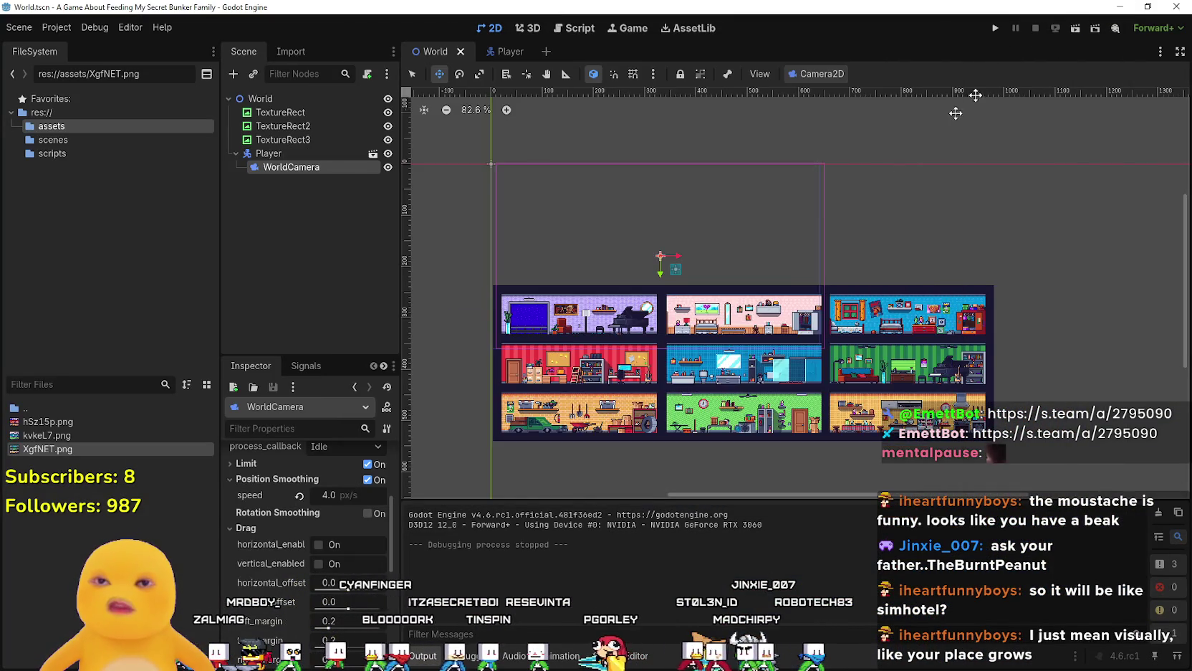
pyautogui.scroll(2, 645, 265)
pyautogui.scroll(-2, 276, 515)
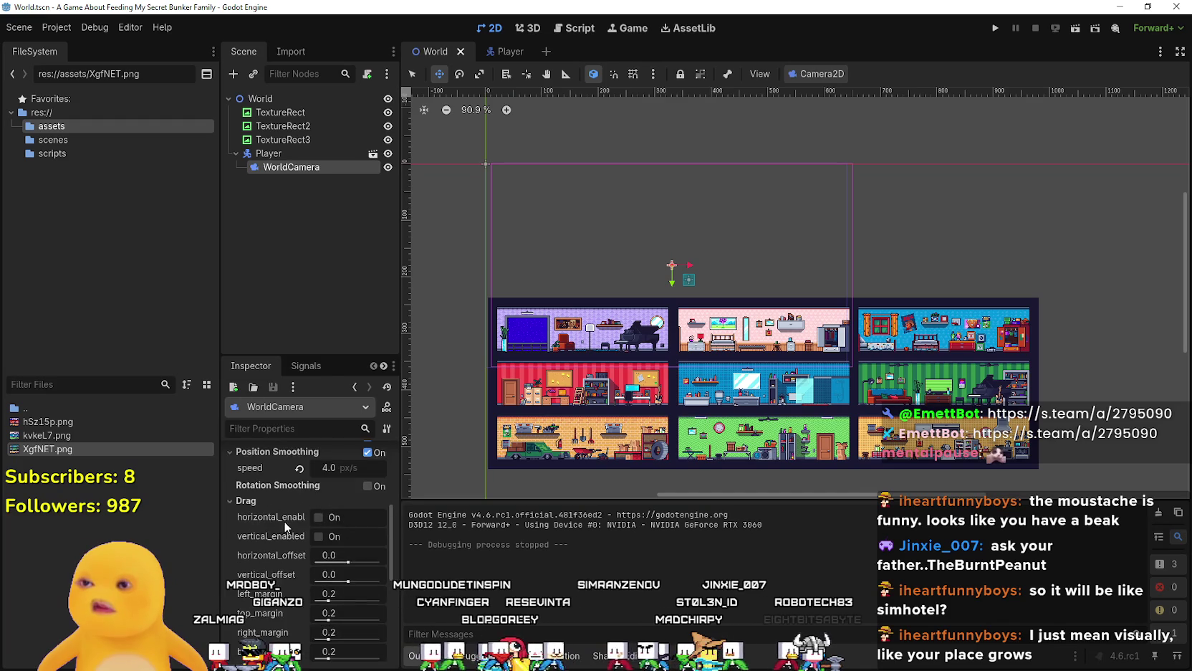
pyautogui.scroll(3, 287, 526)
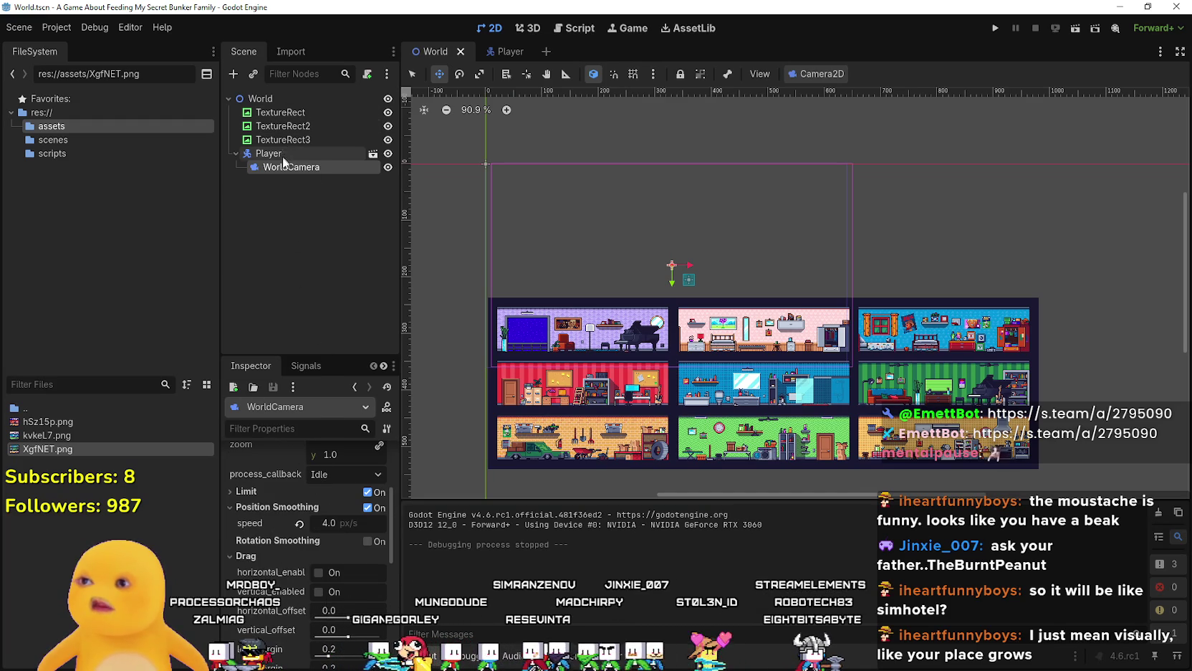
pyautogui.scroll(-5, 261, 605)
pyautogui.click(268, 543)
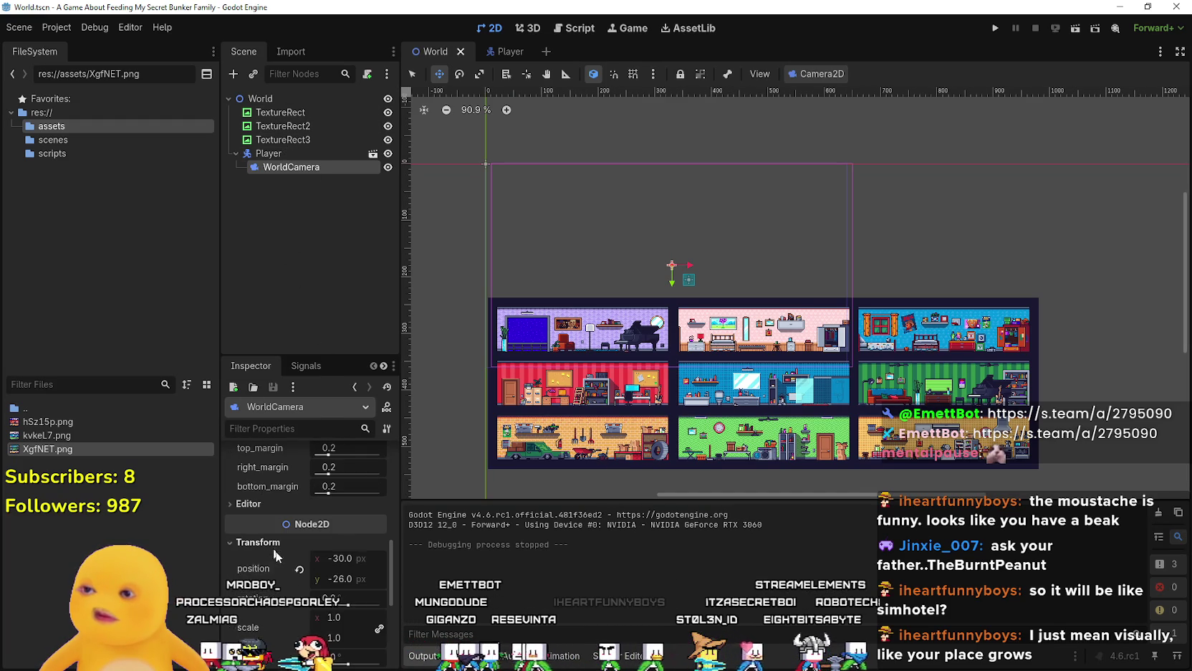
pyautogui.scroll(-4, 288, 613)
pyautogui.scroll(4, 286, 599)
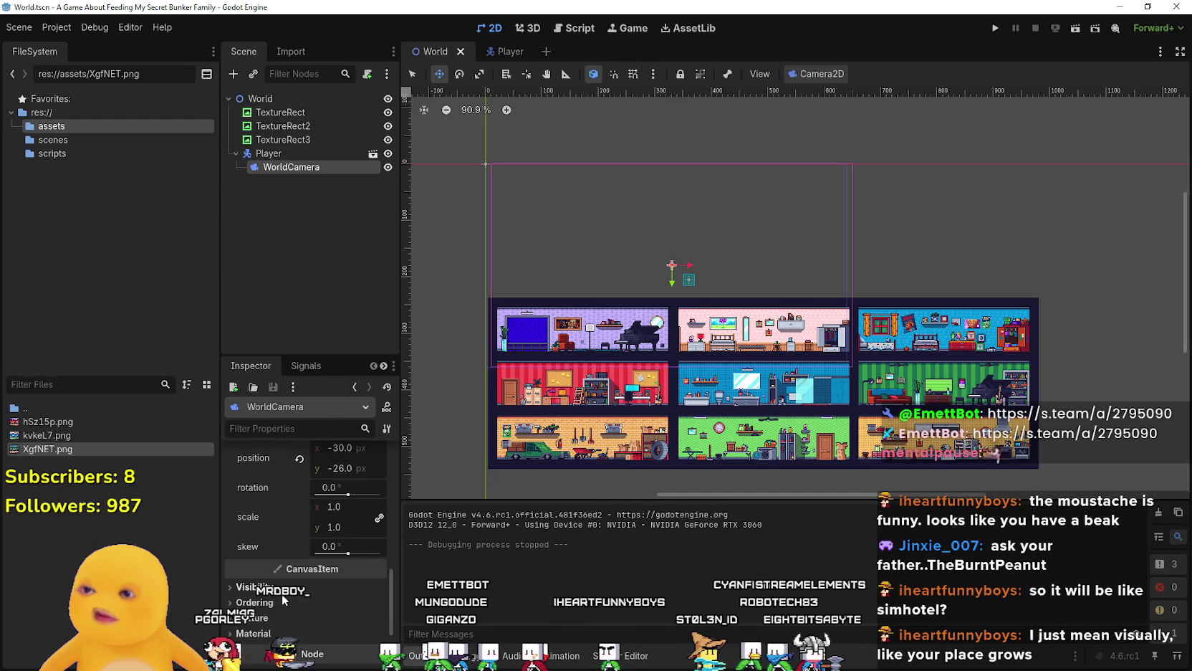
pyautogui.click(300, 569)
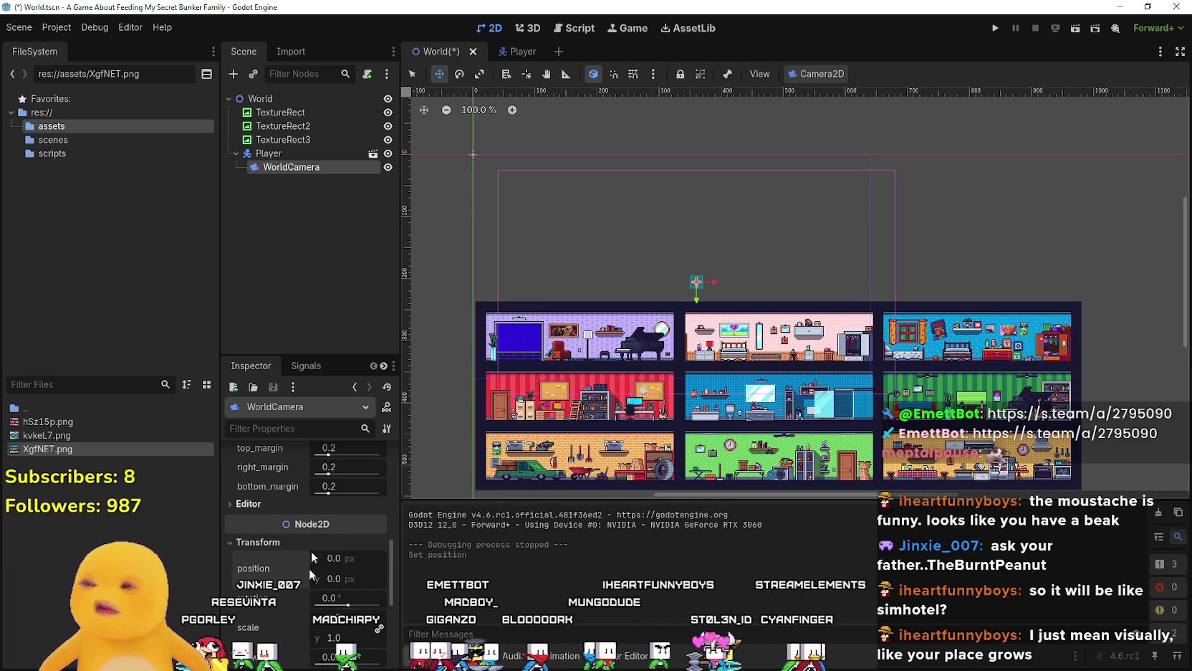
# Save the World scene with Ctrl+S and select the World root node
pyautogui.scroll(3, 337, 609)
pyautogui.hotkey('ctrl', 's')
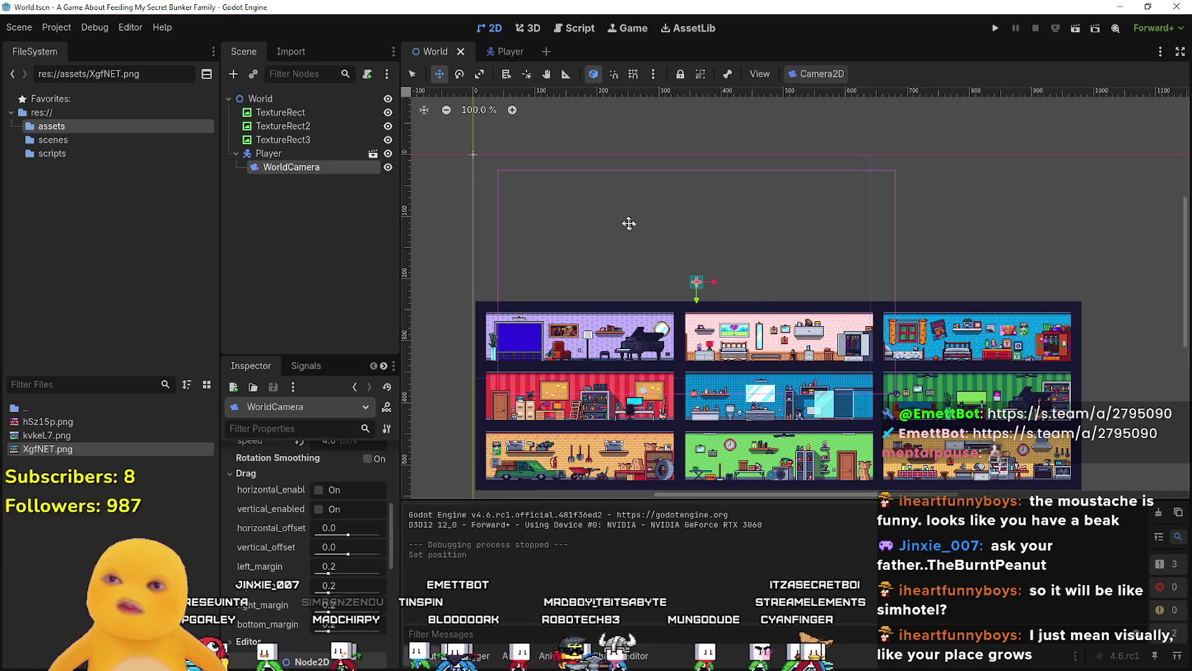
pyautogui.click(551, 198)
# Drag the Player node to about (320, 180) above the room grid and save with Ctrl+S
pyautogui.scroll(1, 551, 198)
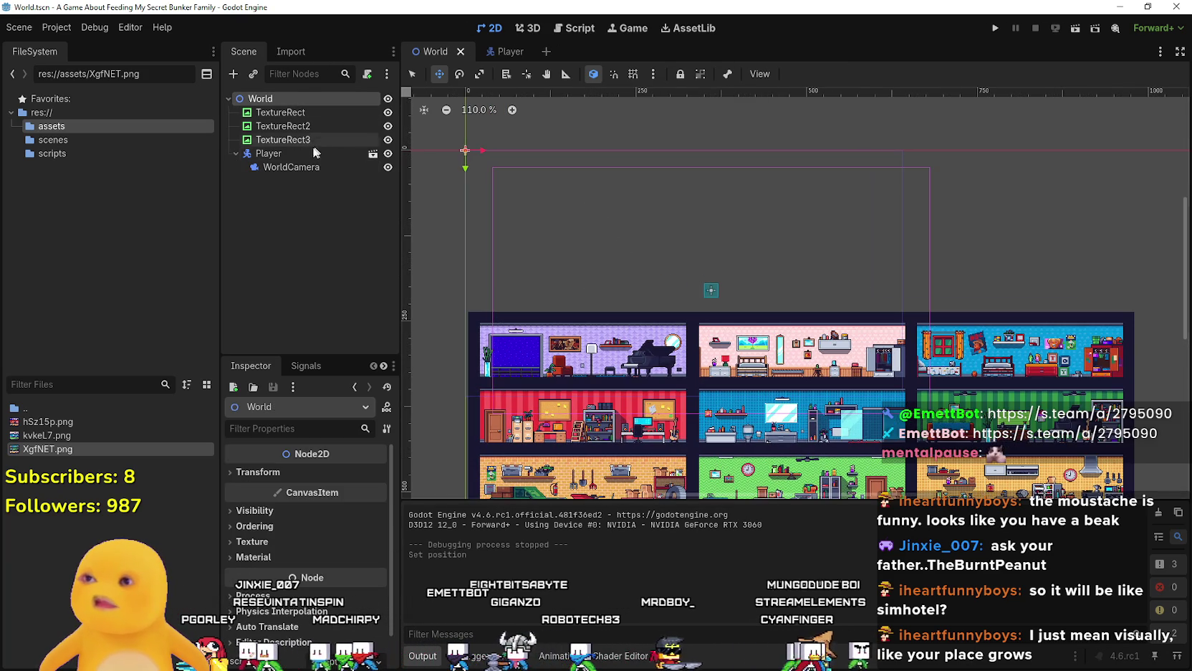
pyautogui.click(331, 155)
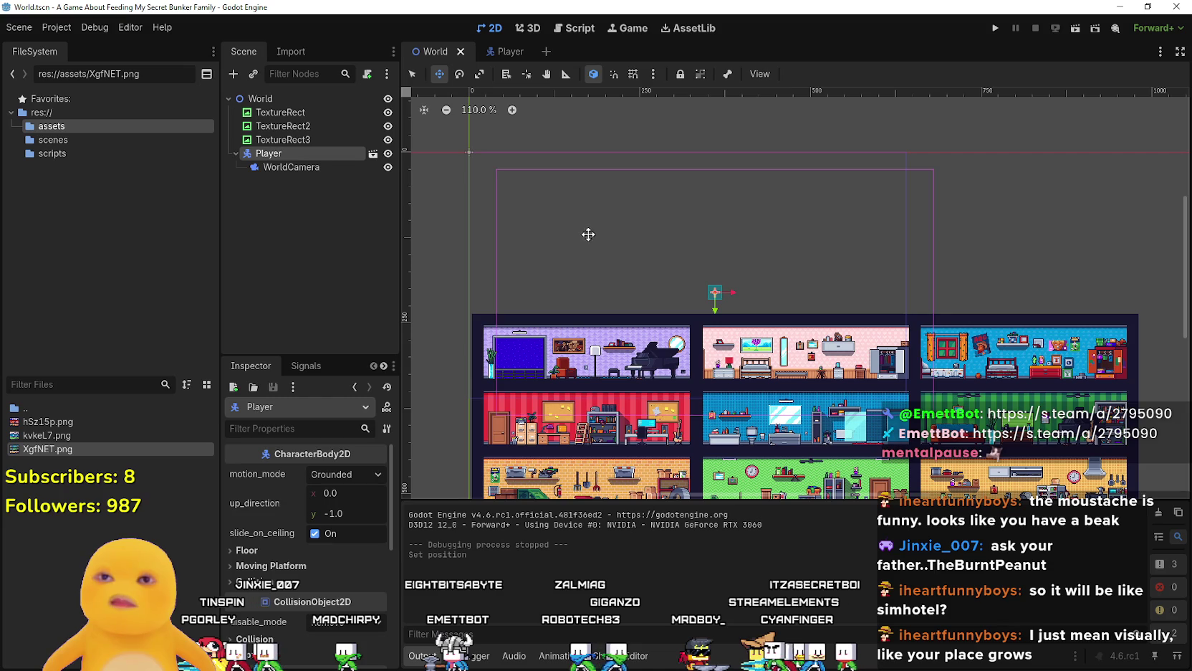
pyautogui.moveTo(588, 234)
pyautogui.mouseDown()
pyautogui.moveTo(557, 221)
pyautogui.moveTo(586, 219)
pyautogui.mouseUp()
pyautogui.scroll(10, 588, 220)
pyautogui.scroll(-9, 588, 221)
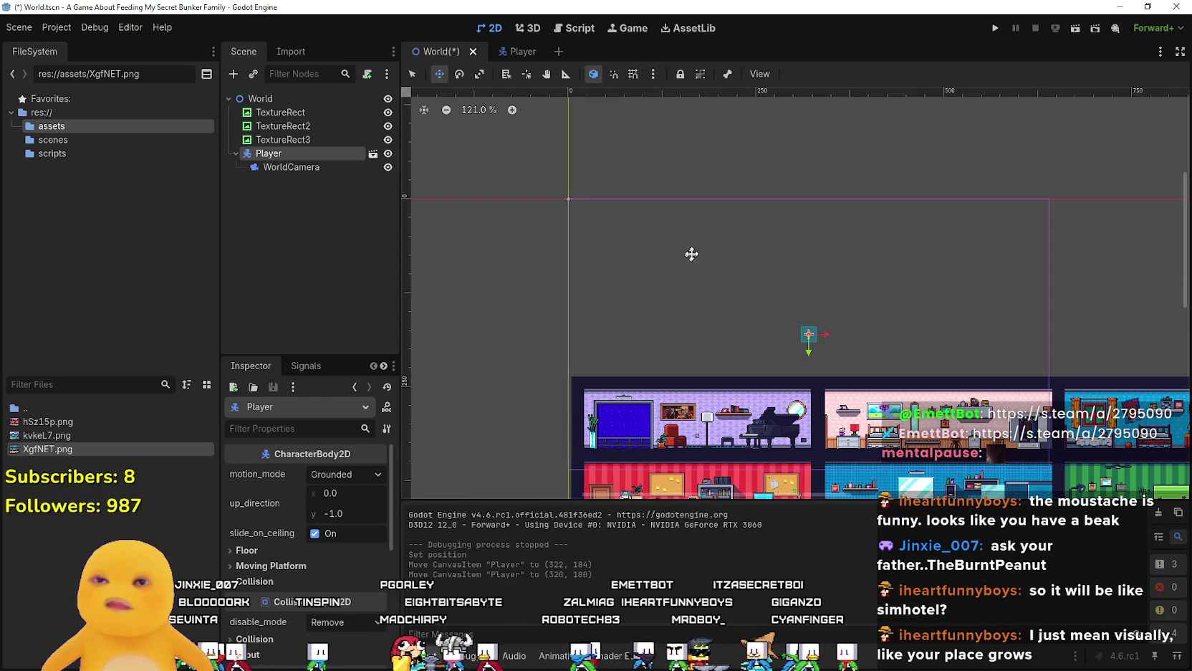
pyautogui.hotkey('ctrl', 's')
pyautogui.scroll(-3, 772, 178)
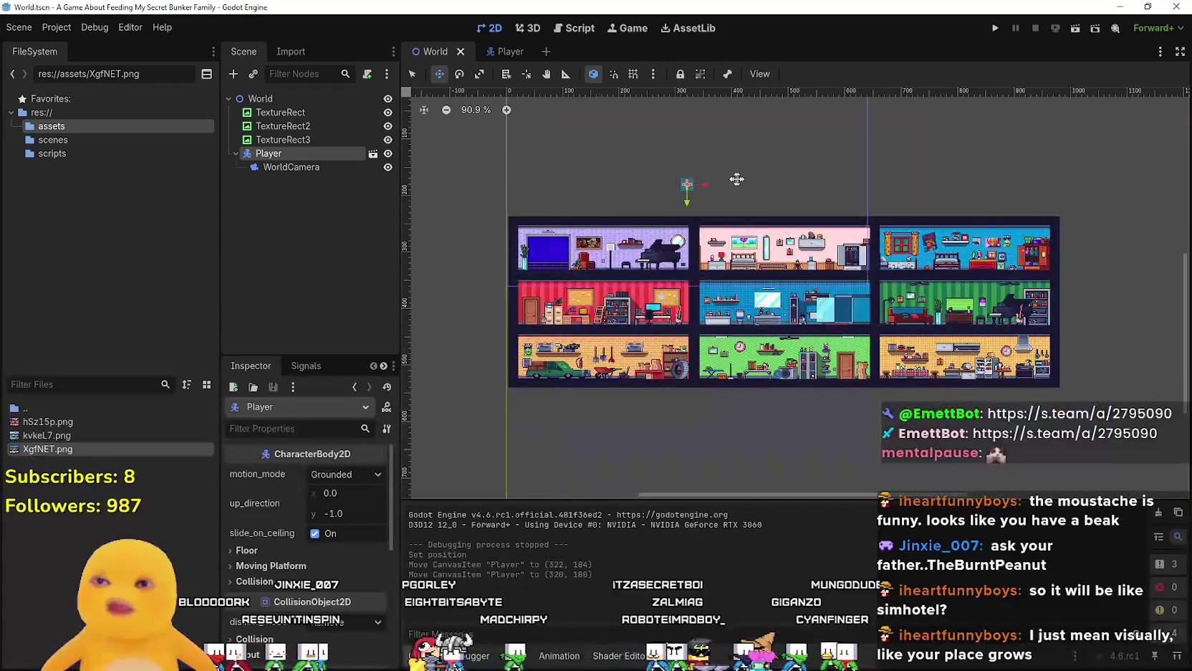
pyautogui.scroll(2, 725, 180)
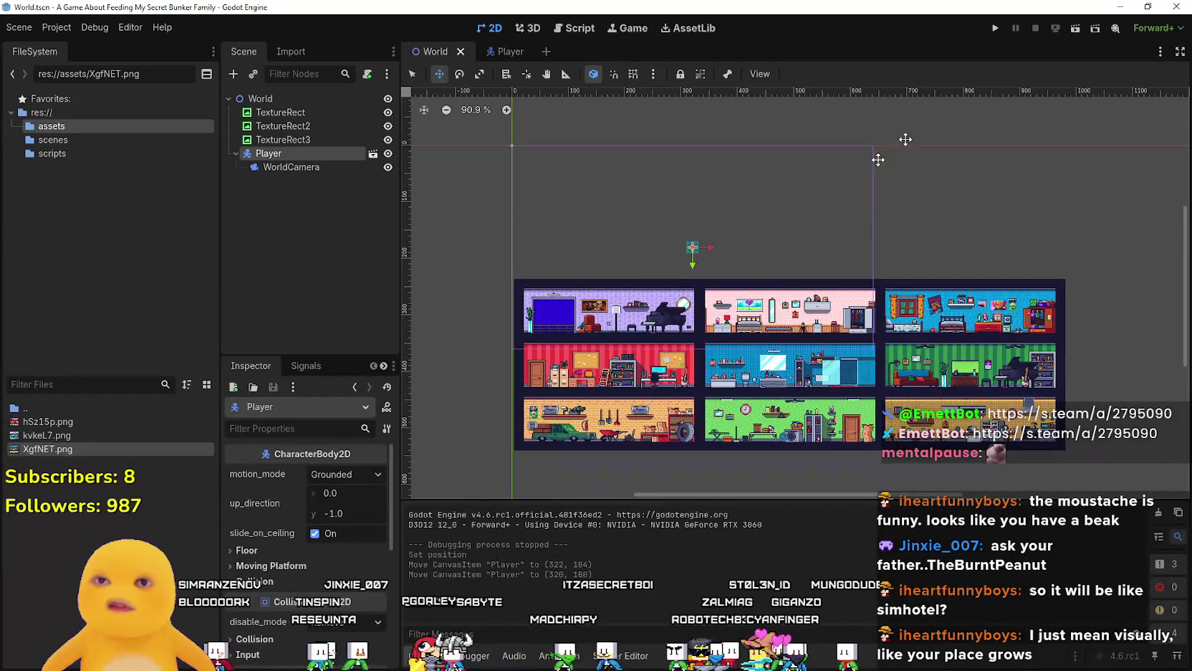
# Run the current scene and shrink its debug window so the editor shows behind it
pyautogui.click(1077, 33)
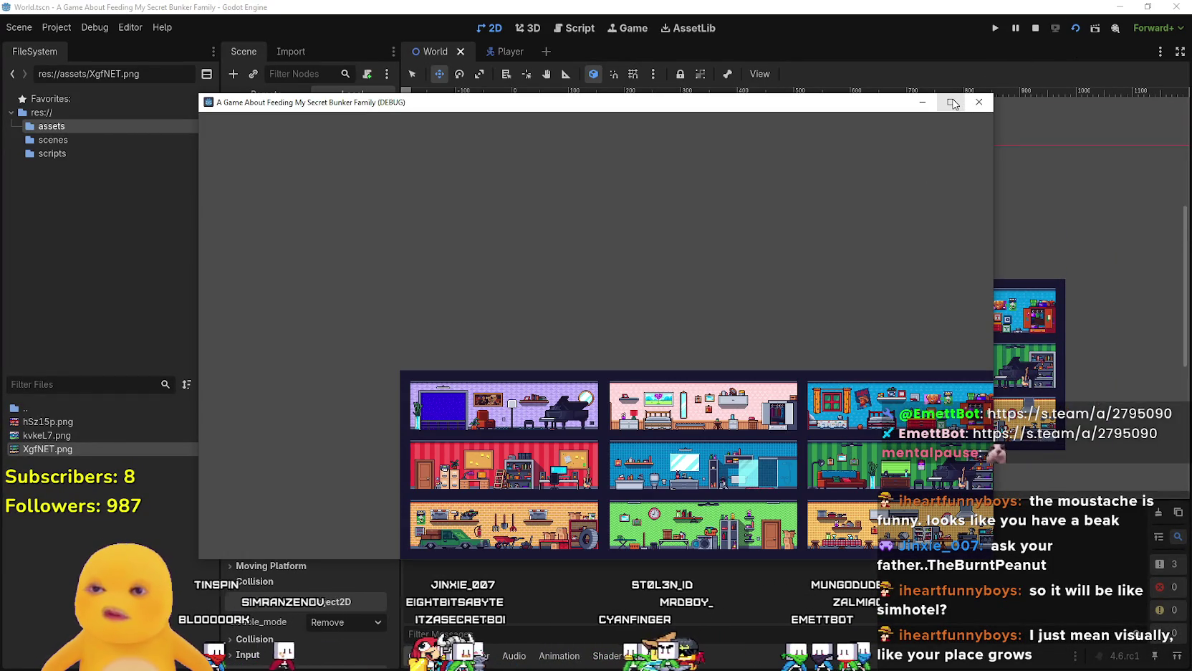
pyautogui.click(952, 103)
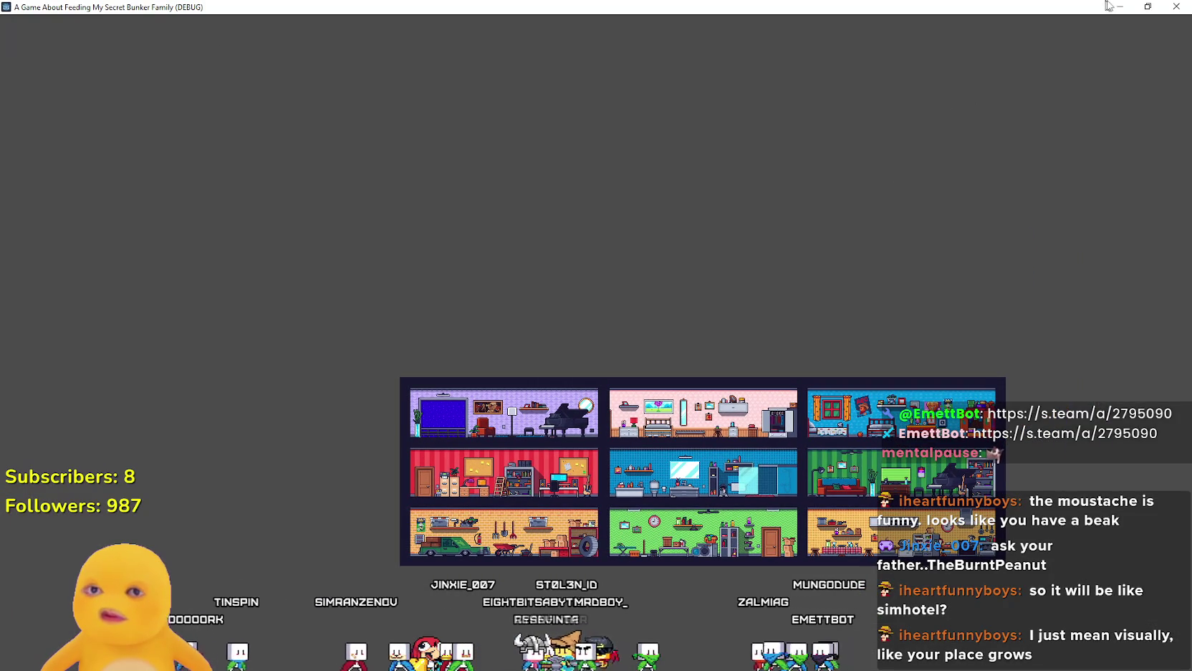
pyautogui.click(1143, 5)
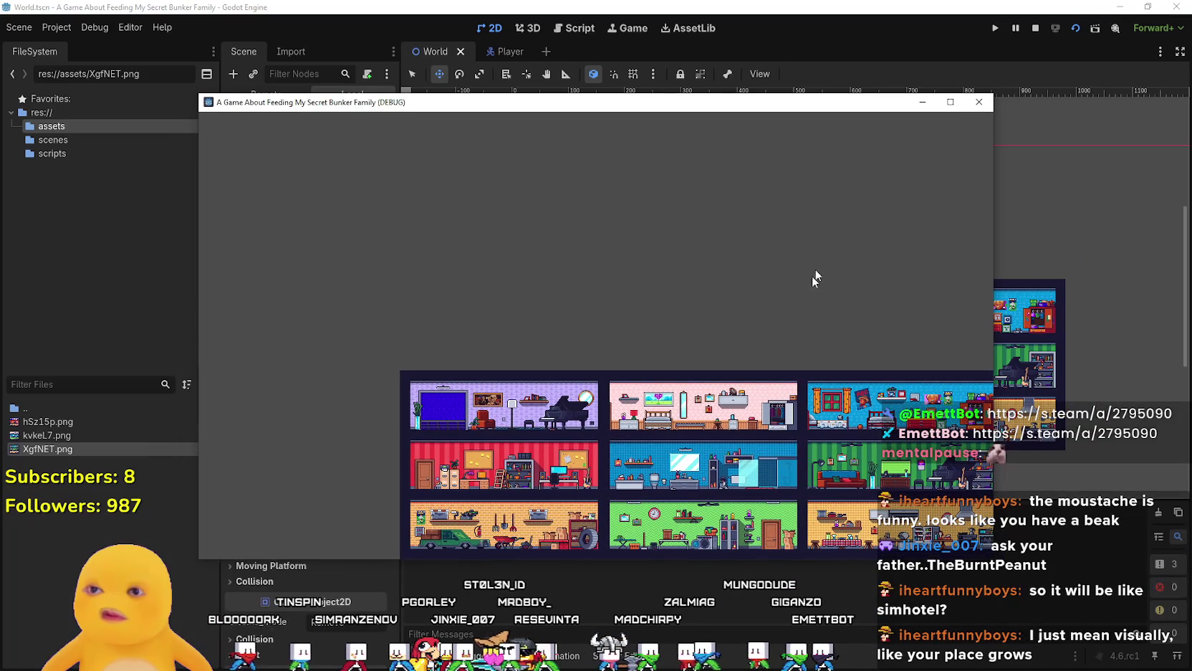
pyautogui.click(950, 103)
pyautogui.doubleClick(792, 8)
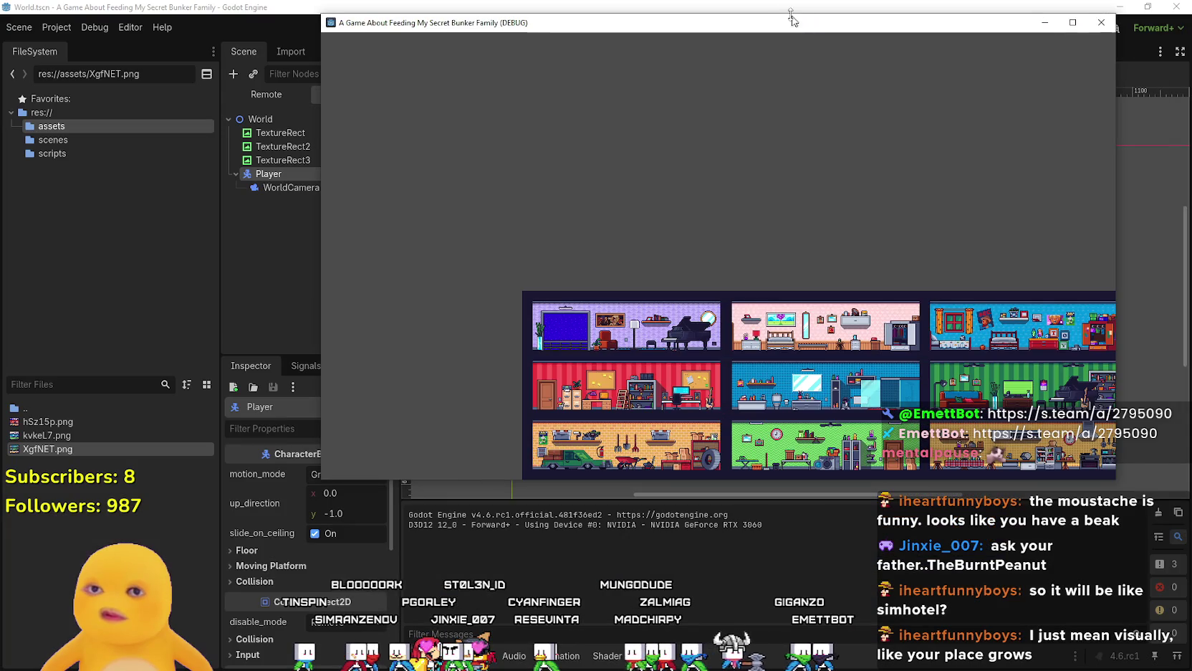
pyautogui.moveTo(1110, 481)
pyautogui.mouseDown()
pyautogui.moveTo(748, 243)
pyautogui.moveTo(384, 79)
pyautogui.moveTo(917, 532)
pyautogui.moveTo(1051, 580)
pyautogui.moveTo(1170, 475)
pyautogui.moveTo(1039, 487)
pyautogui.moveTo(472, 107)
pyautogui.moveTo(1092, 608)
pyautogui.moveTo(1094, 566)
pyautogui.moveTo(958, 595)
pyautogui.moveTo(878, 573)
pyautogui.moveTo(901, 531)
pyautogui.moveTo(849, 484)
pyautogui.moveTo(1043, 576)
pyautogui.mouseUp()
# Stop the game, select WorldCamera and expand its Limit section in the Inspector
pyautogui.click(1027, 22)
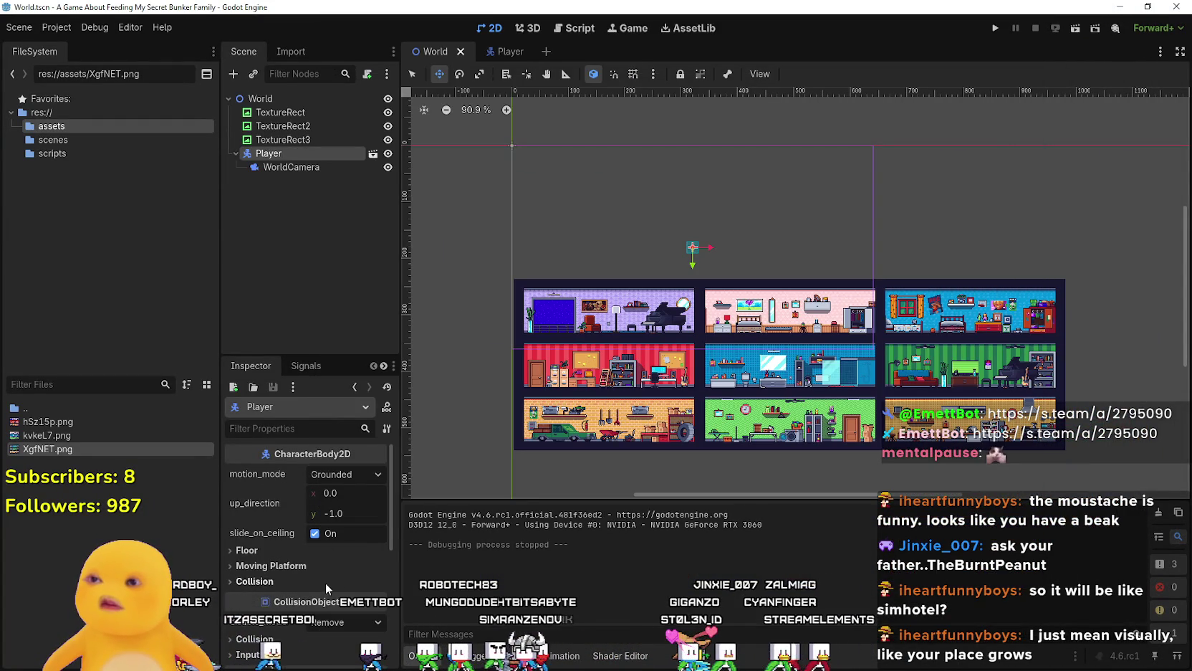
pyautogui.click(313, 167)
pyautogui.scroll(-5, 308, 588)
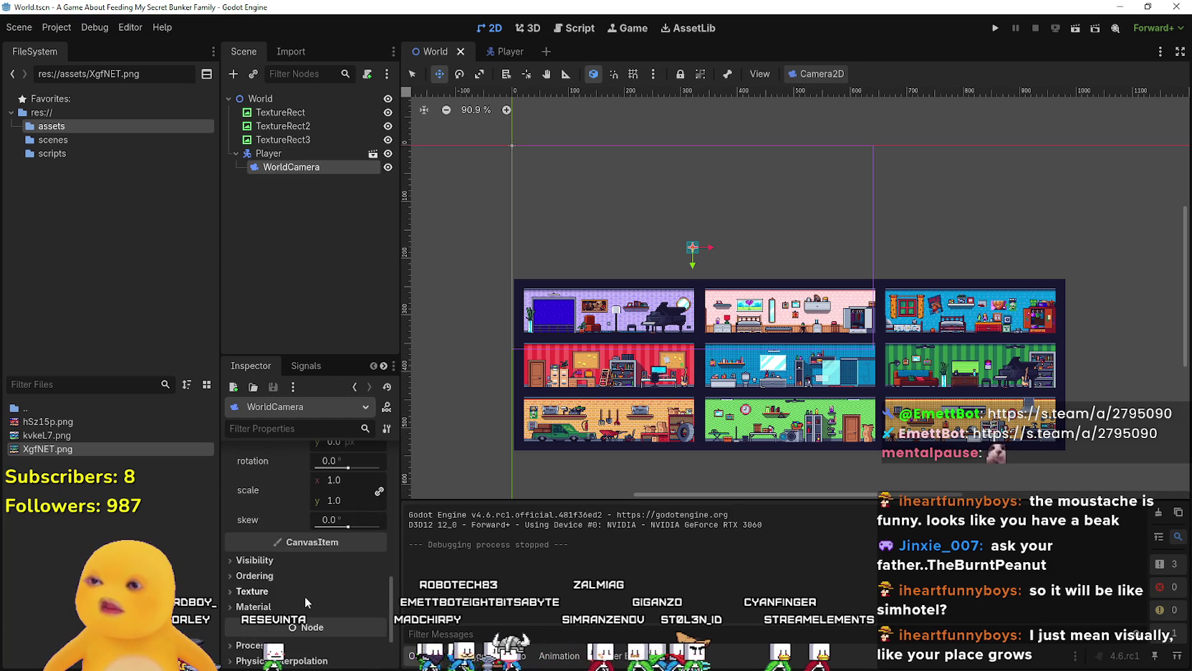
pyautogui.scroll(4, 306, 593)
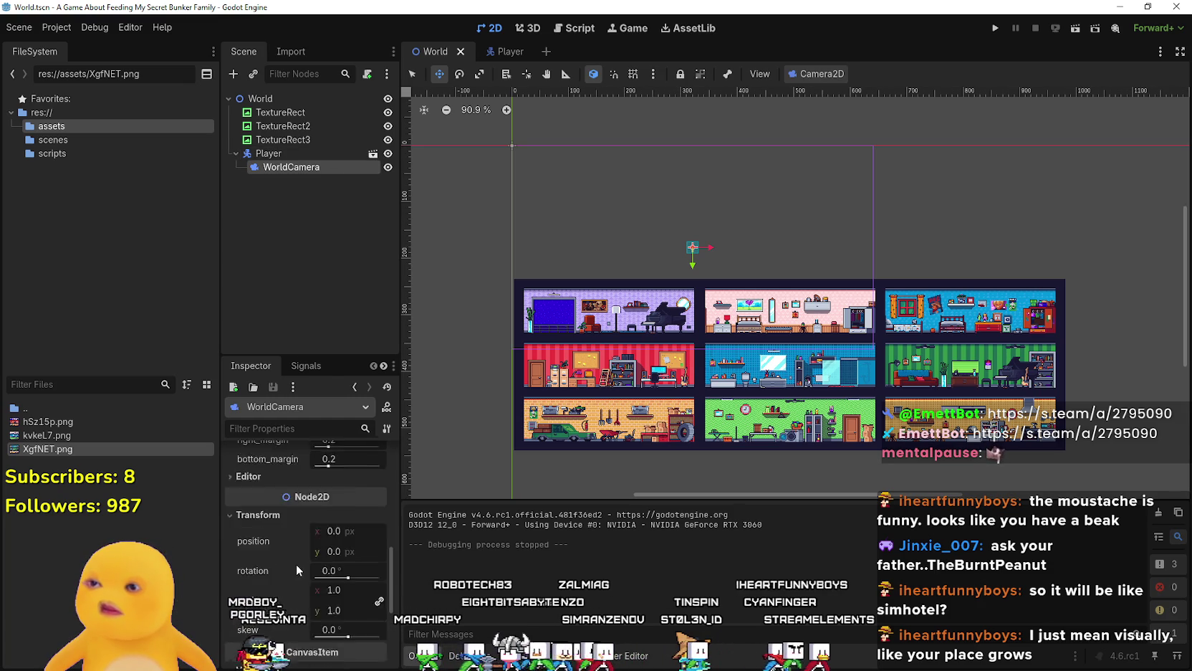
pyautogui.scroll(5, 298, 564)
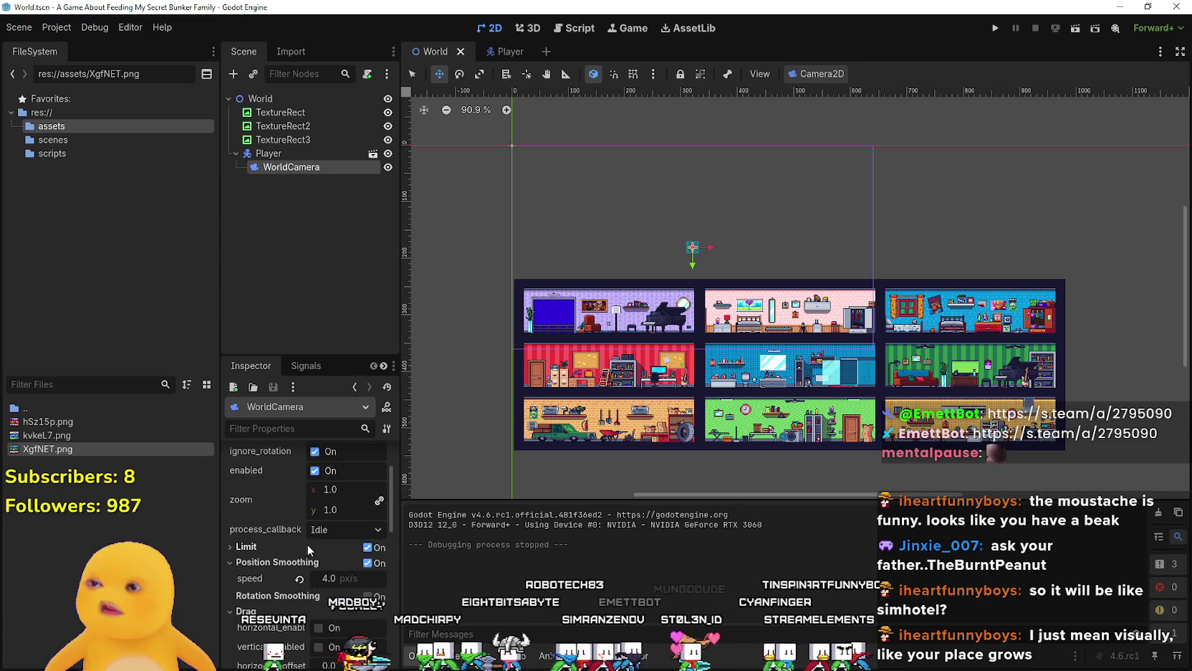
pyautogui.click(307, 546)
# Set the camera's left and top limits to 0 and run the scene again
pyautogui.scroll(-2, 316, 545)
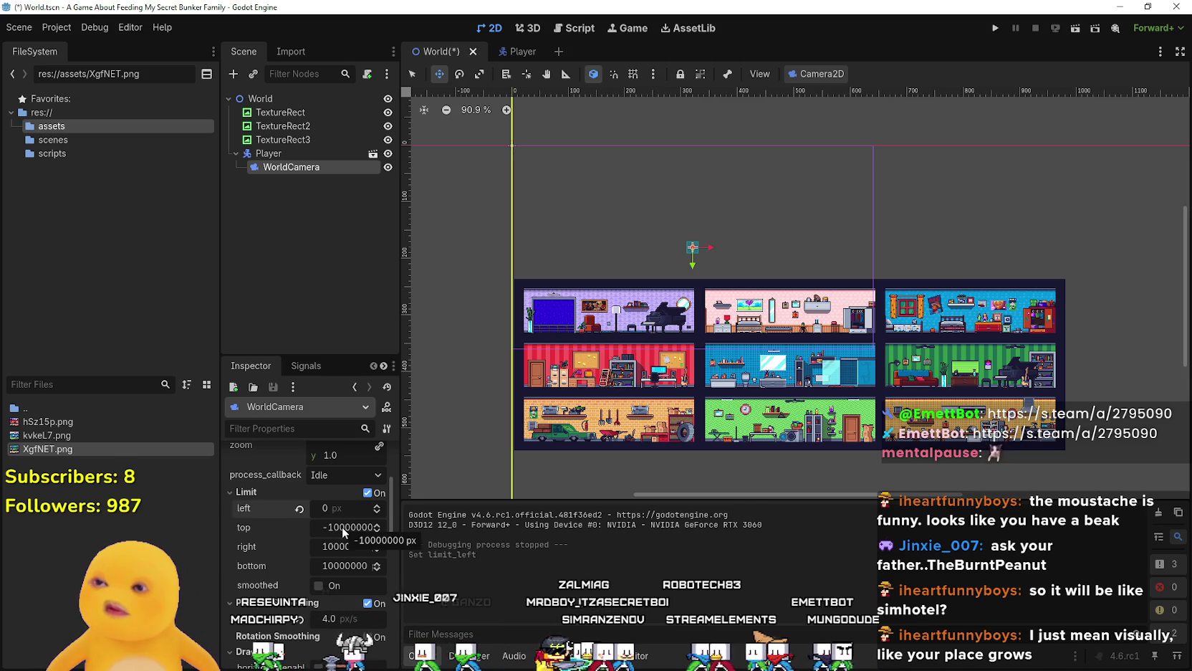
pyautogui.click(342, 527)
pyautogui.write('-')
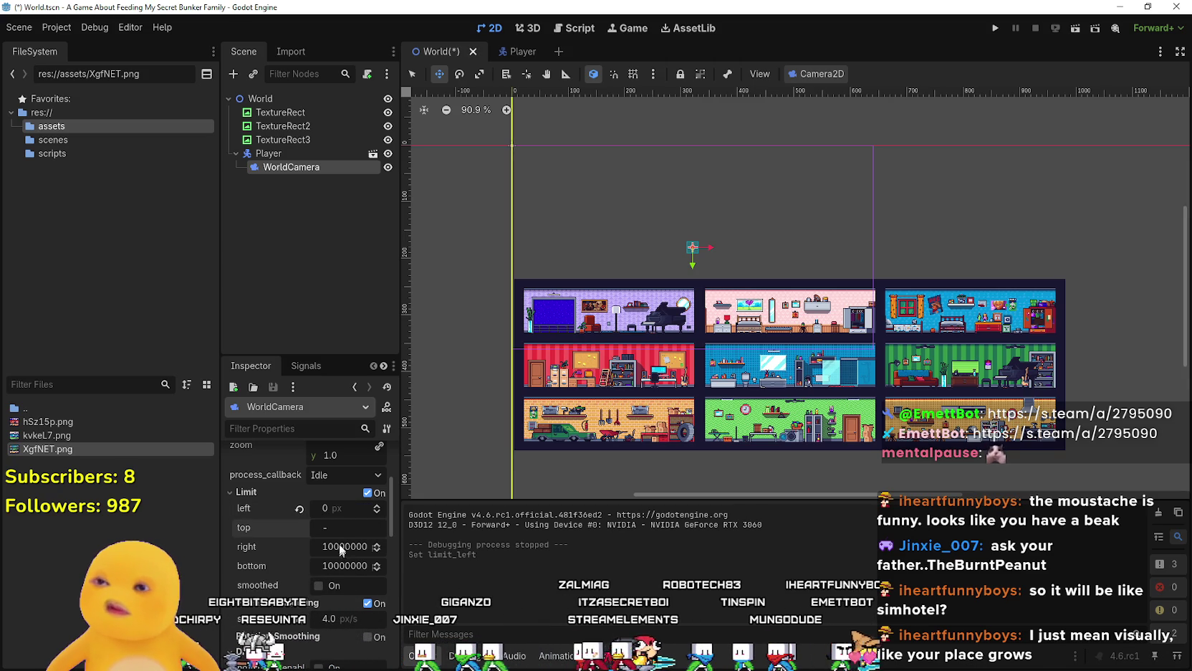
pyautogui.press('Return')
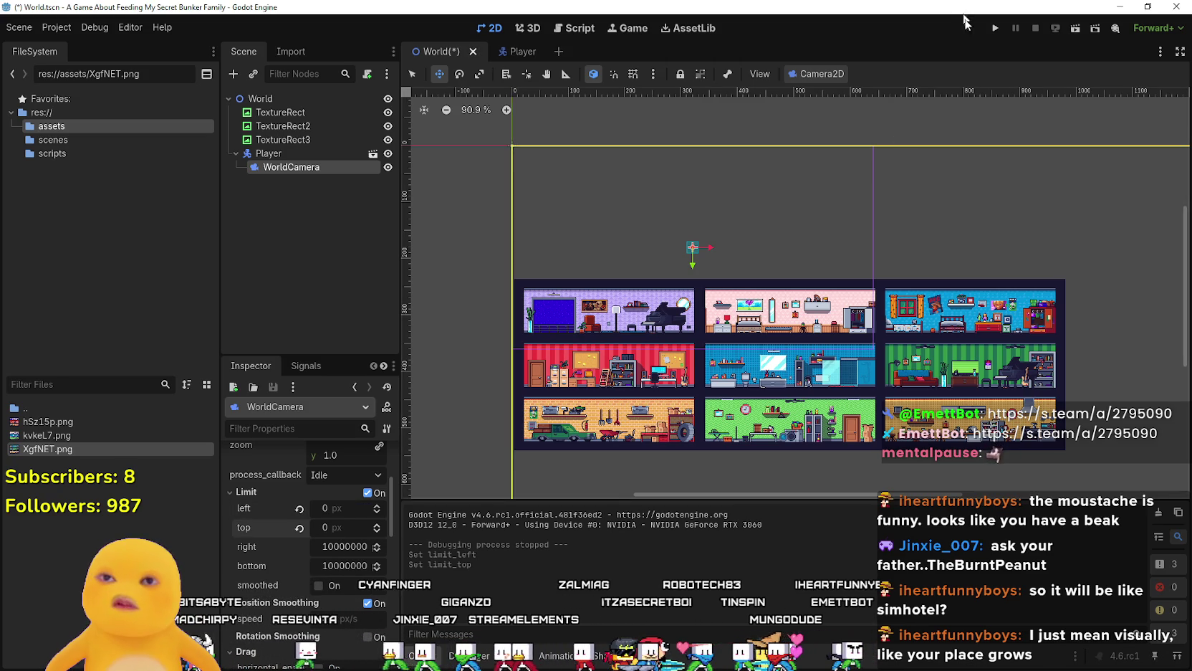
pyautogui.scroll(-4, 867, 289)
pyautogui.scroll(-2, 868, 289)
pyautogui.scroll(6, 860, 253)
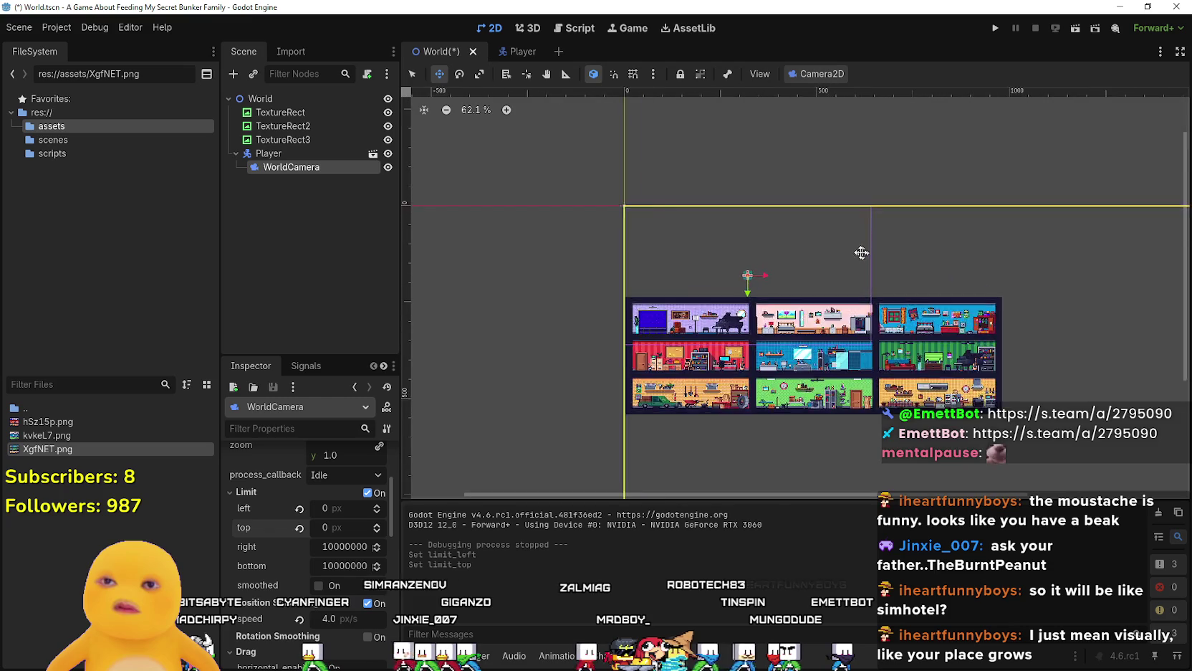
pyautogui.click(1075, 28)
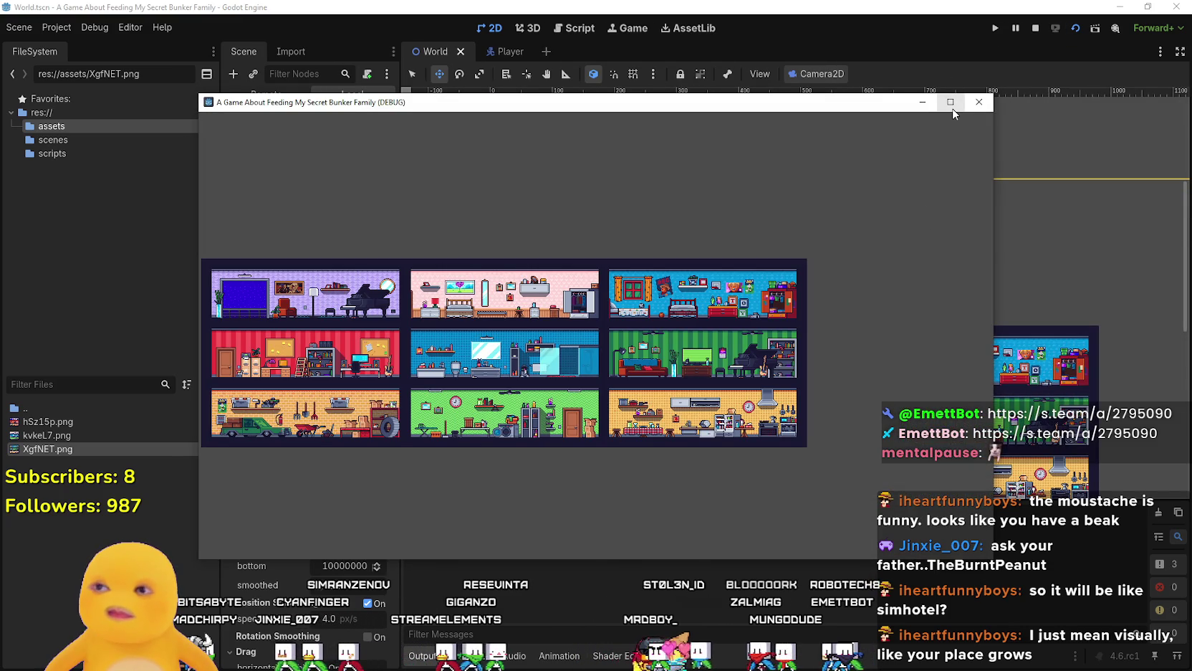
# Close the game window and set WorldCamera's right and bottom limits to 1920
pyautogui.click(951, 102)
pyautogui.press('super+Down')
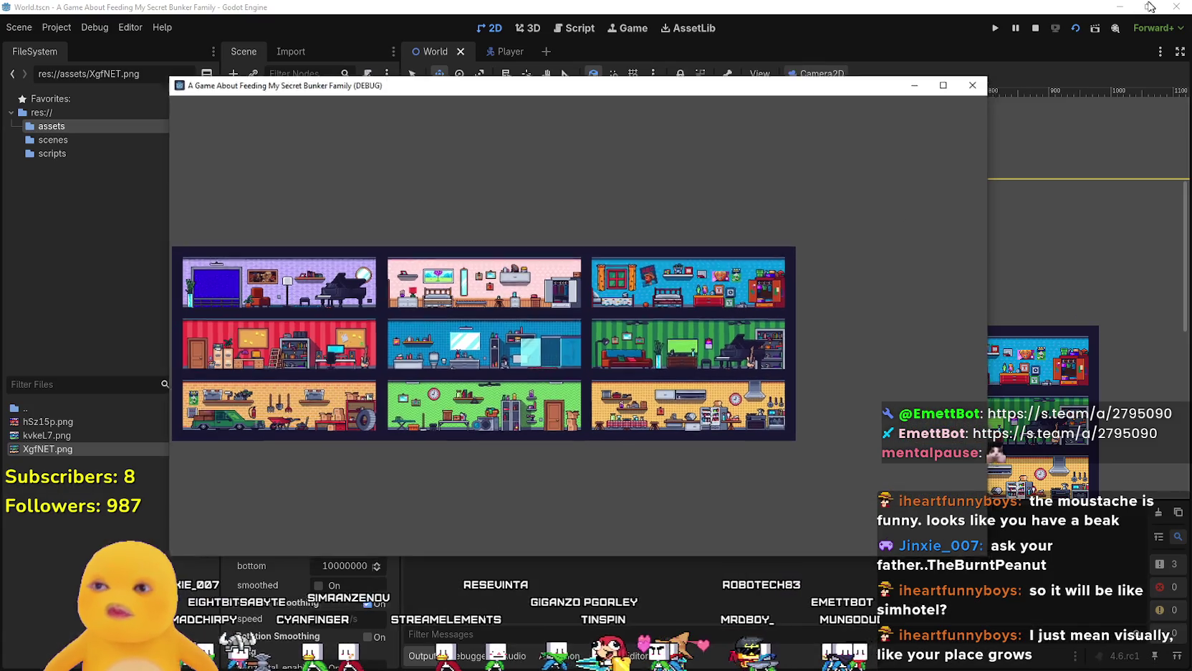
pyautogui.click(979, 102)
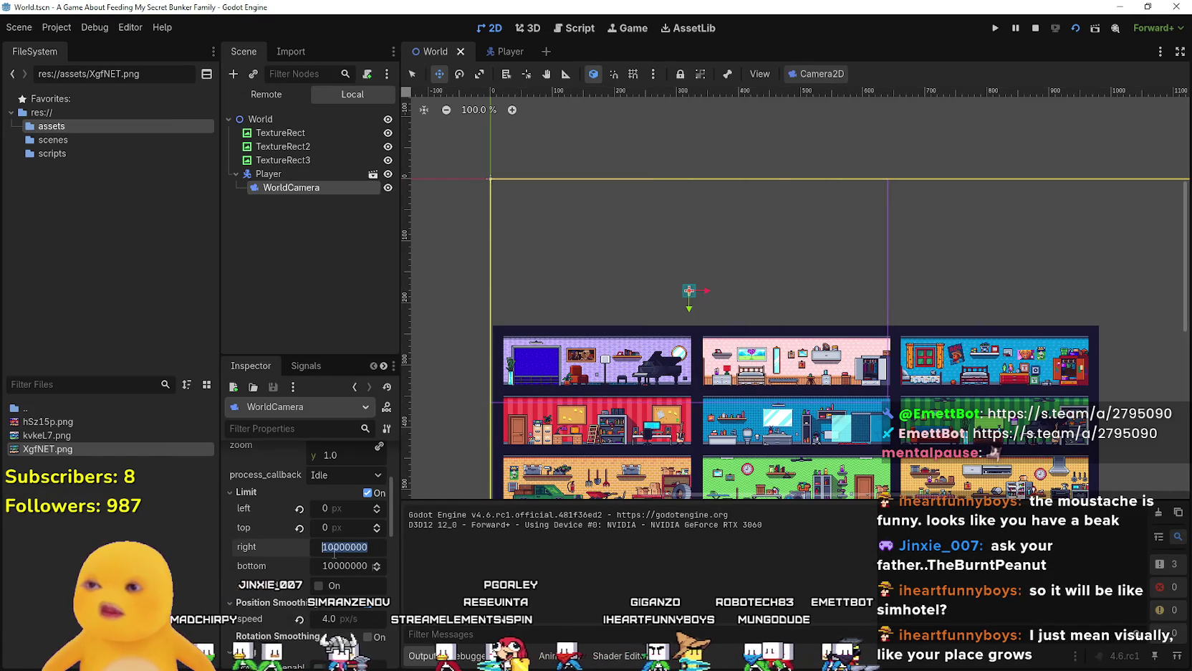
pyautogui.click(365, 547)
pyautogui.write('192')
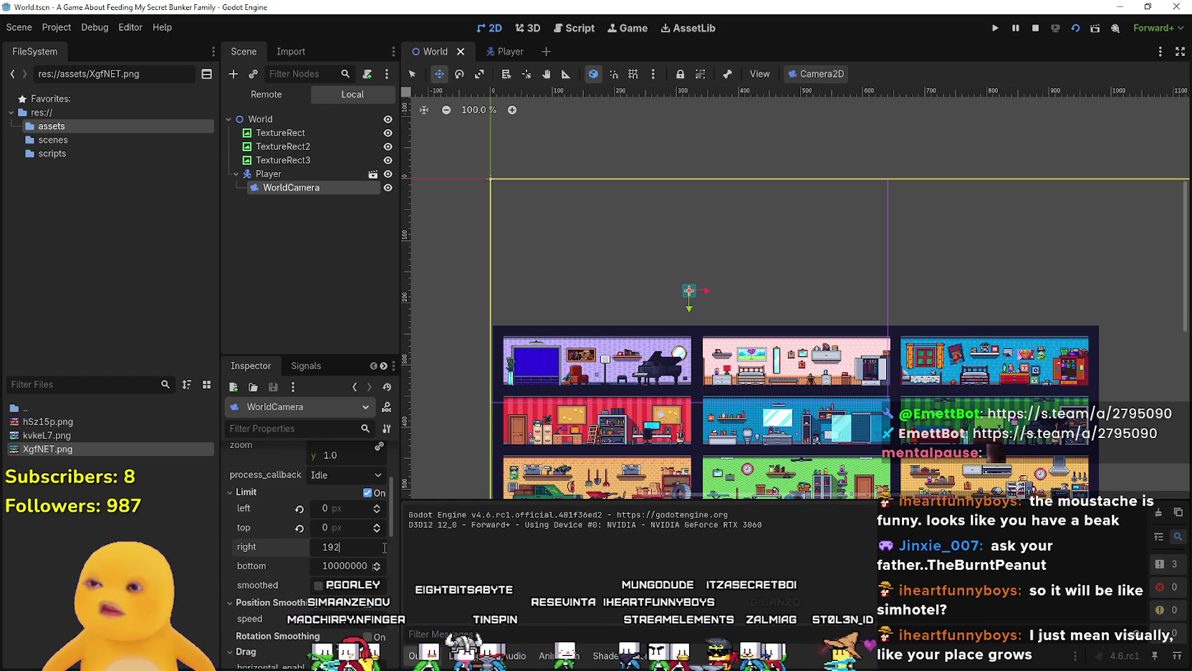
pyautogui.write('0')
pyautogui.press('Return')
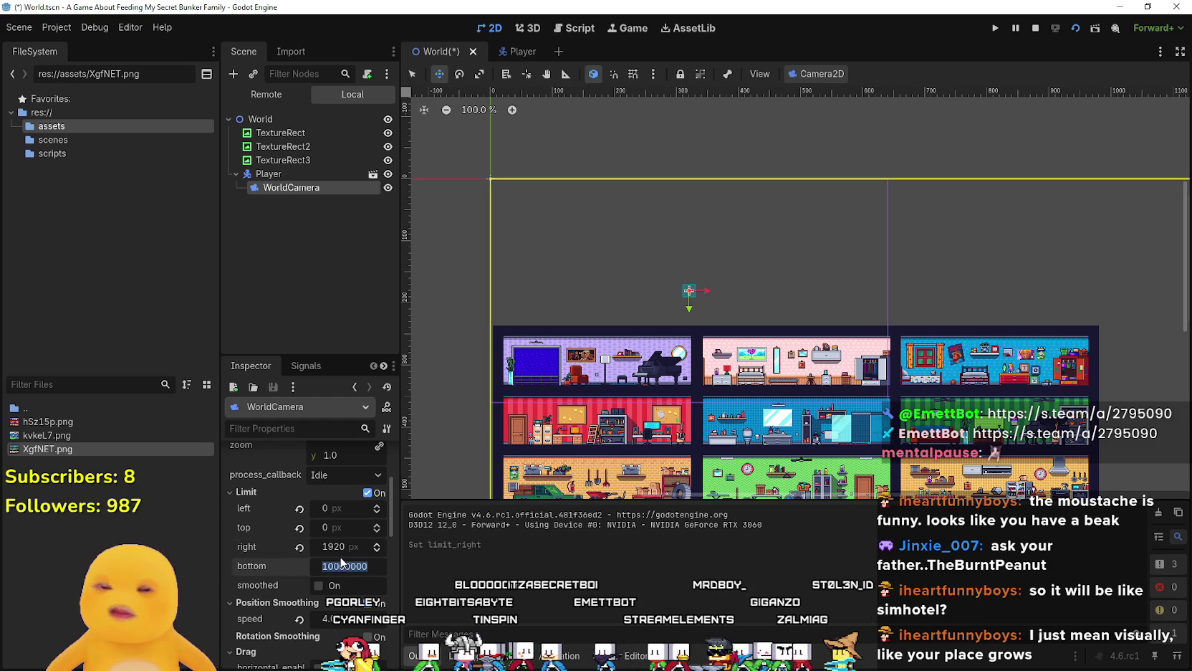
pyautogui.write('1920')
pyautogui.press('Return')
# Halve the right and bottom limits so both read 960 px
pyautogui.scroll(-3, 726, 377)
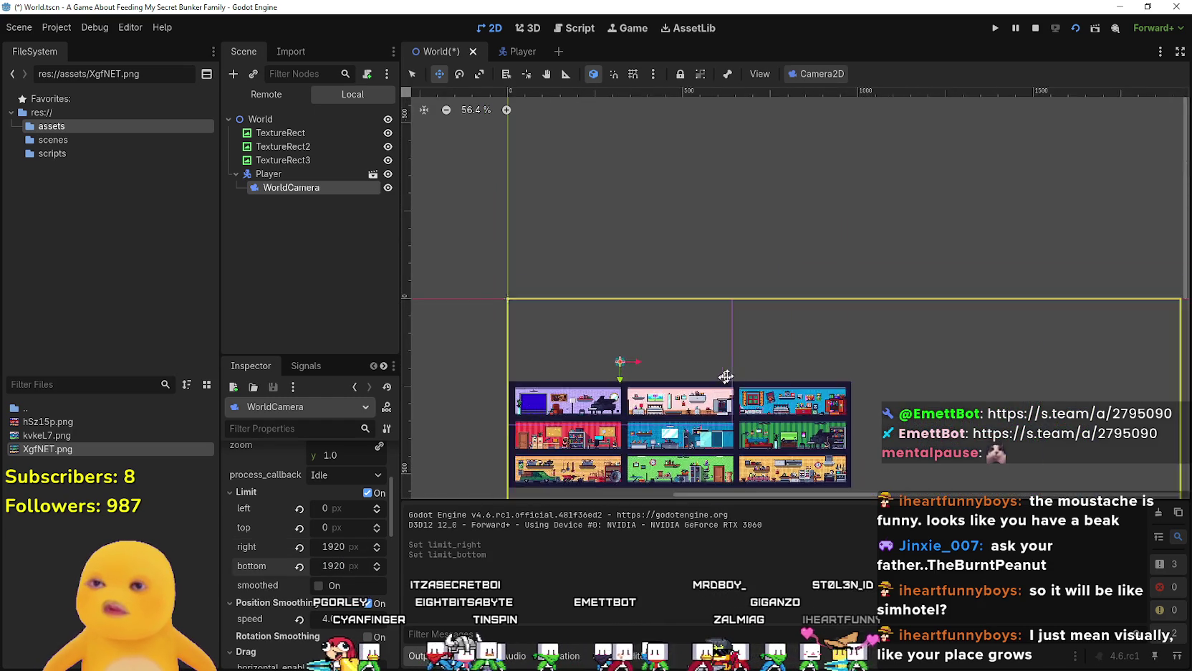
pyautogui.scroll(-6, 725, 373)
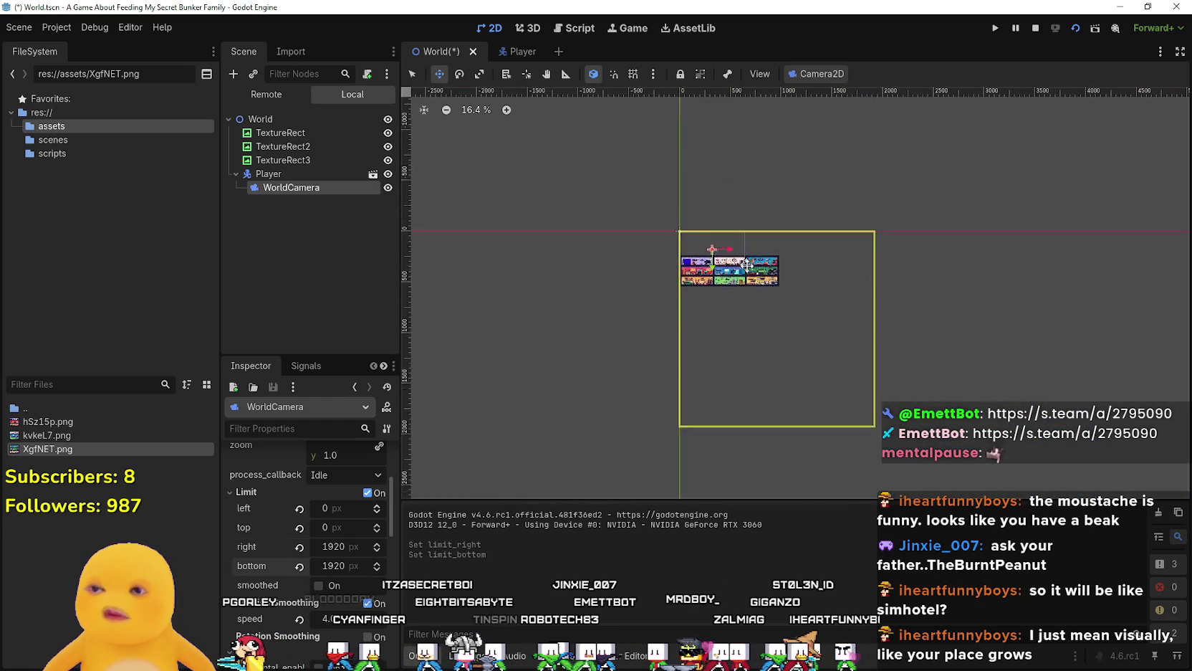
pyautogui.scroll(-1, 747, 265)
pyautogui.click(362, 549)
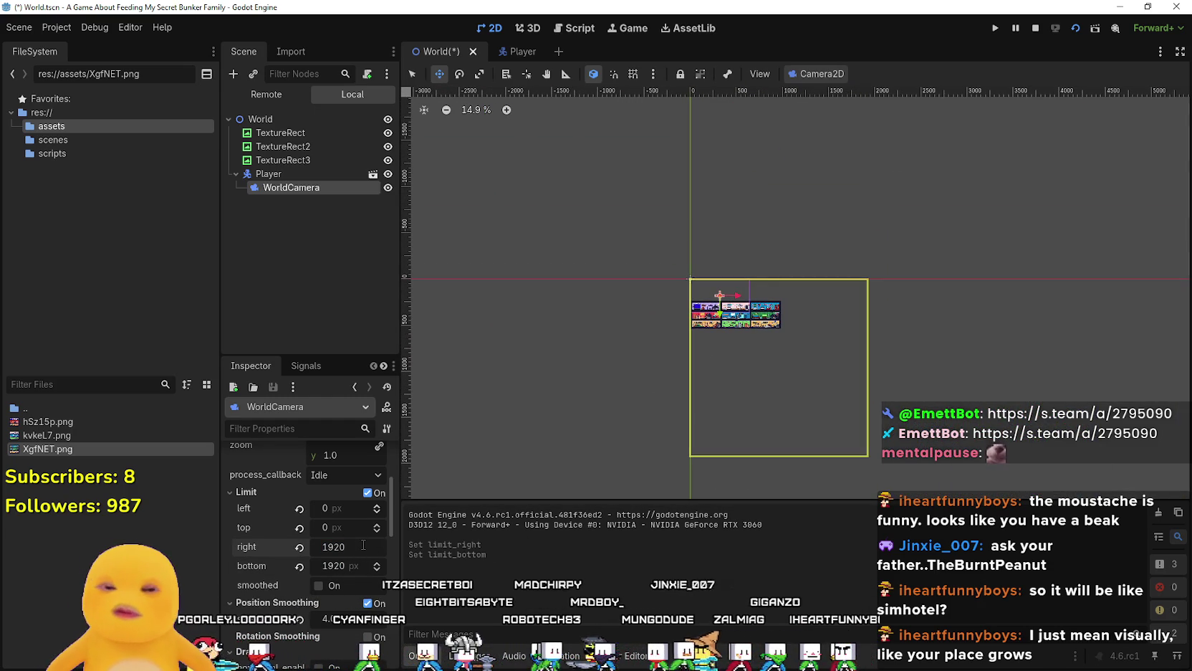
pyautogui.write('/2')
pyautogui.write('960')
pyautogui.press('Return')
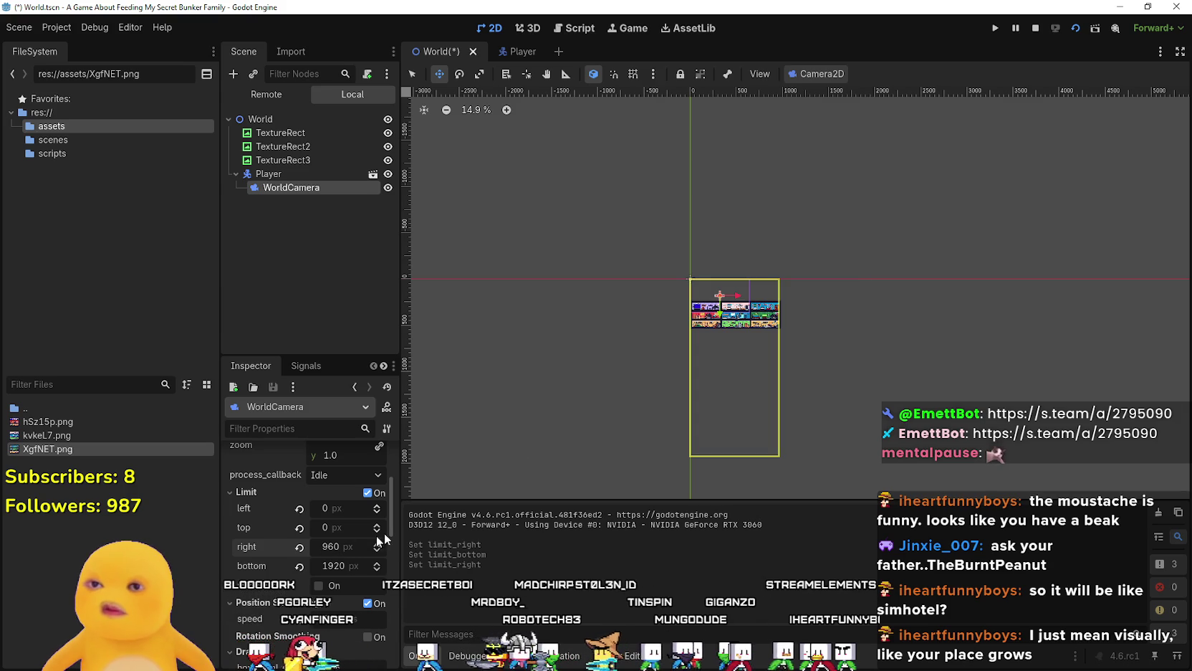
pyautogui.scroll(4, 791, 310)
pyautogui.scroll(4, 688, 473)
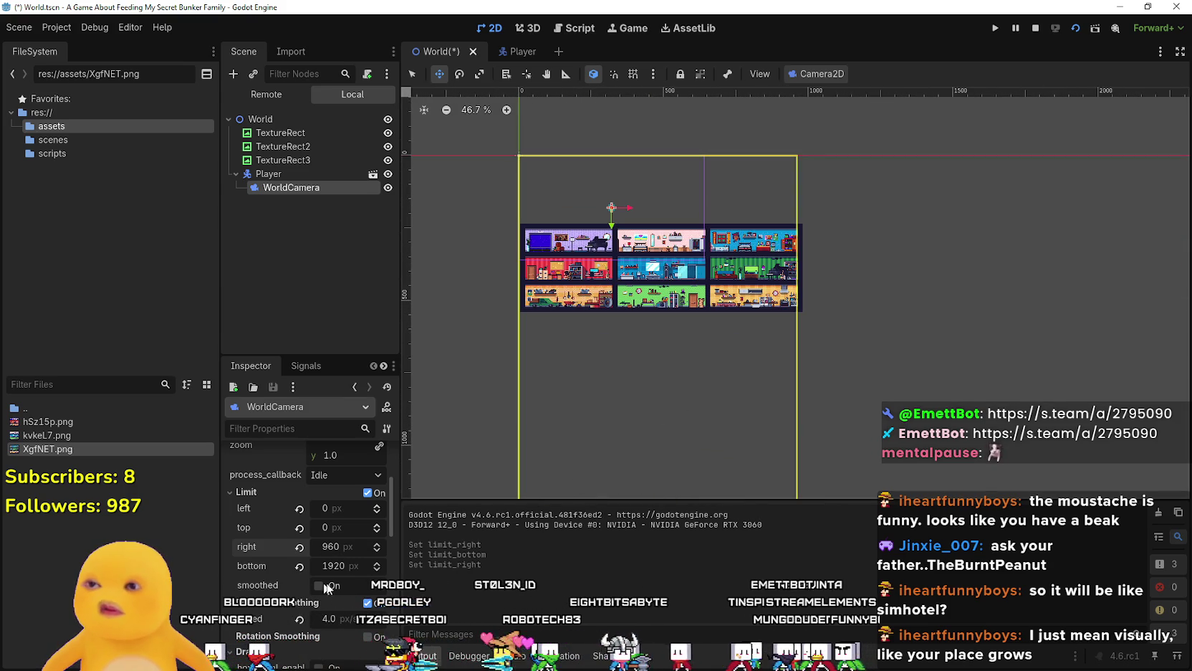
pyautogui.doubleClick(354, 566)
pyautogui.write('960')
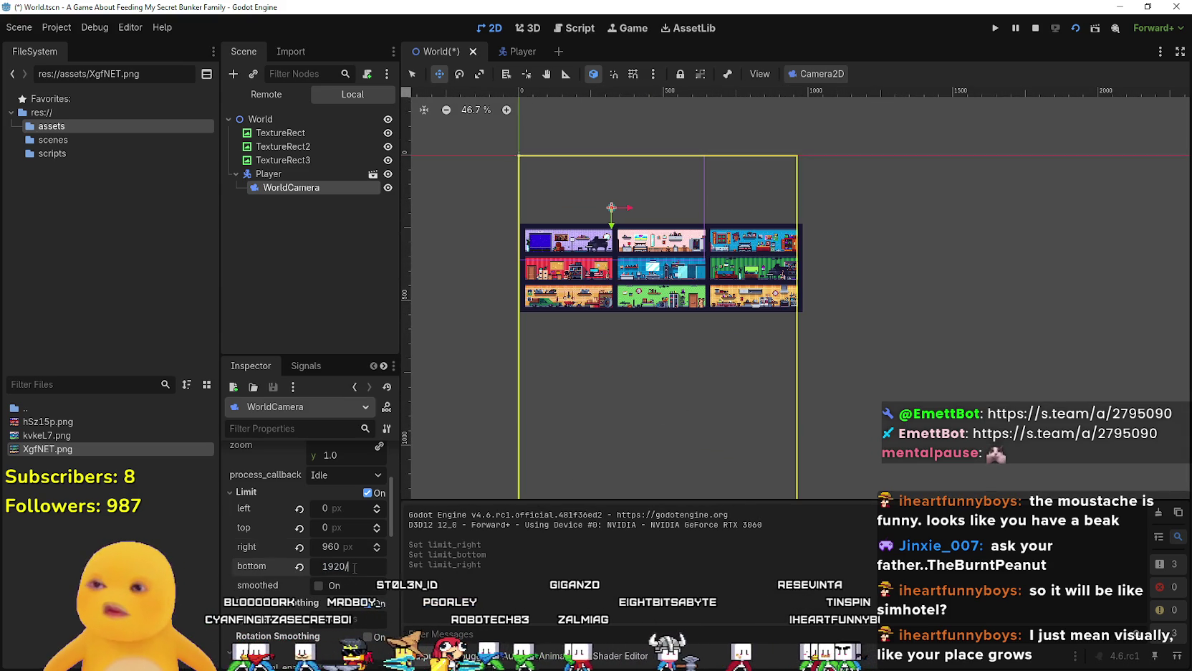
pyautogui.press('Return')
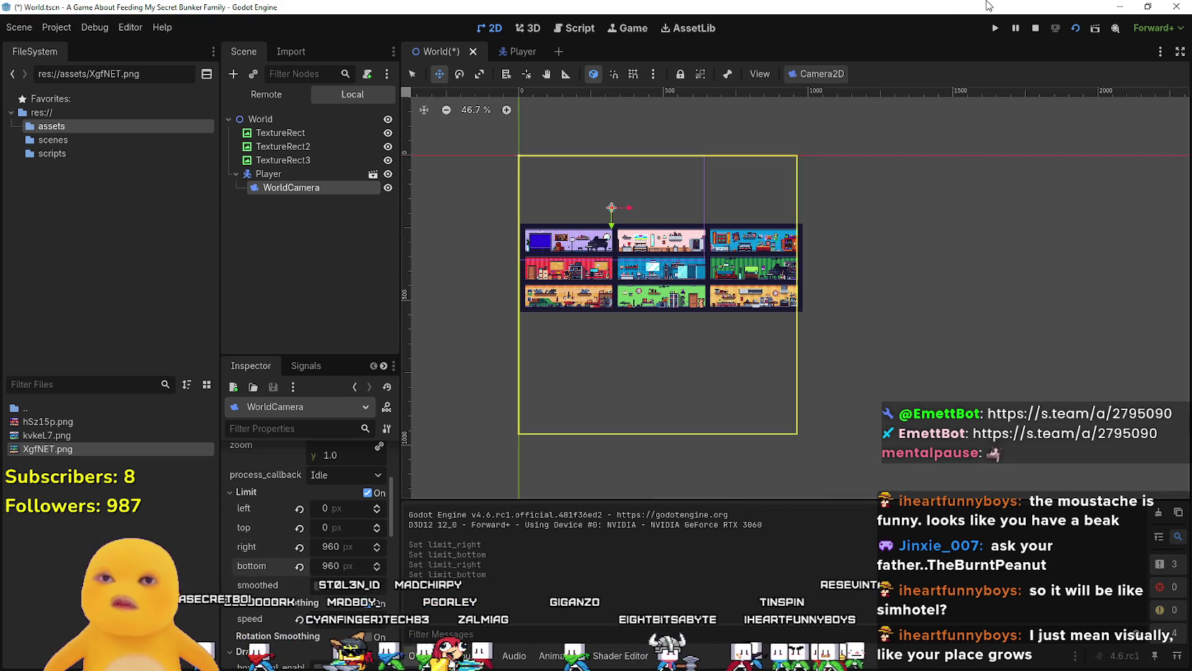
# Run the scene with 960-px limits, try maximized and resized window sizes, then close it
pyautogui.click(1073, 30)
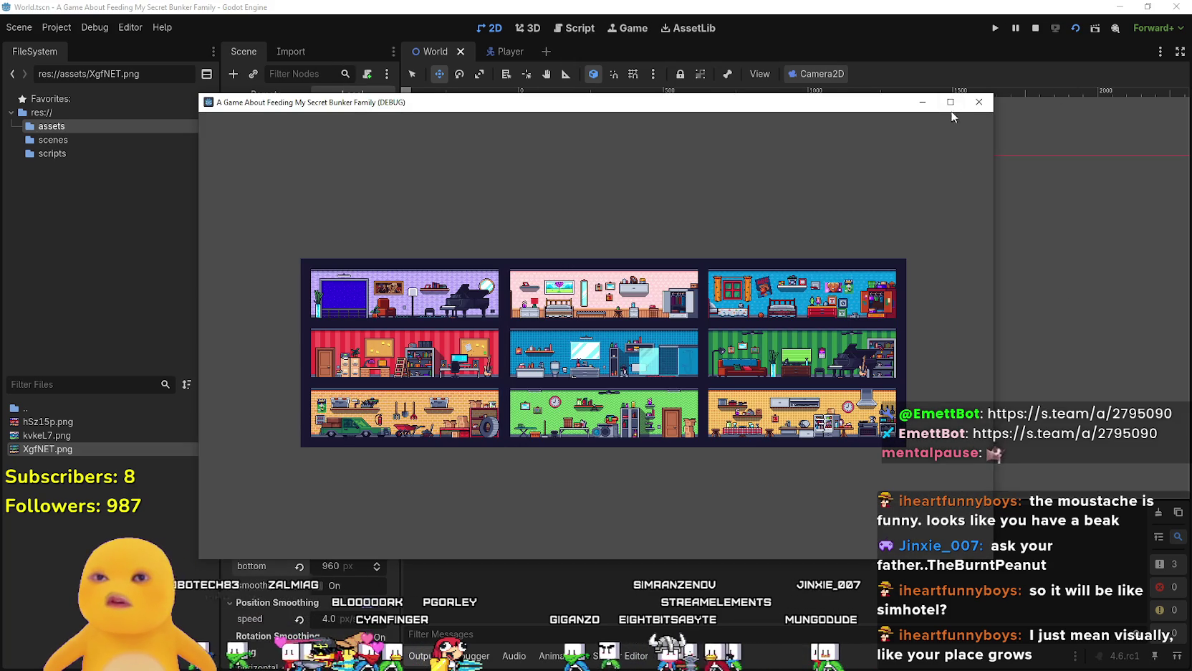
pyautogui.click(951, 102)
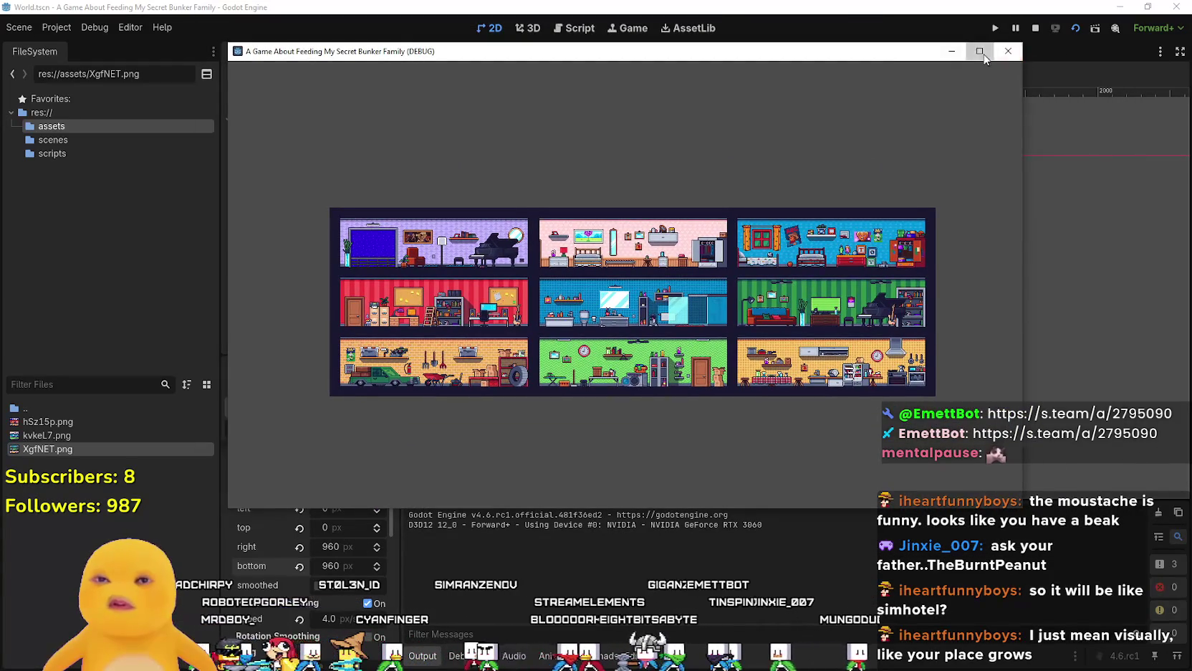
pyautogui.click(980, 51)
pyautogui.click(1151, 7)
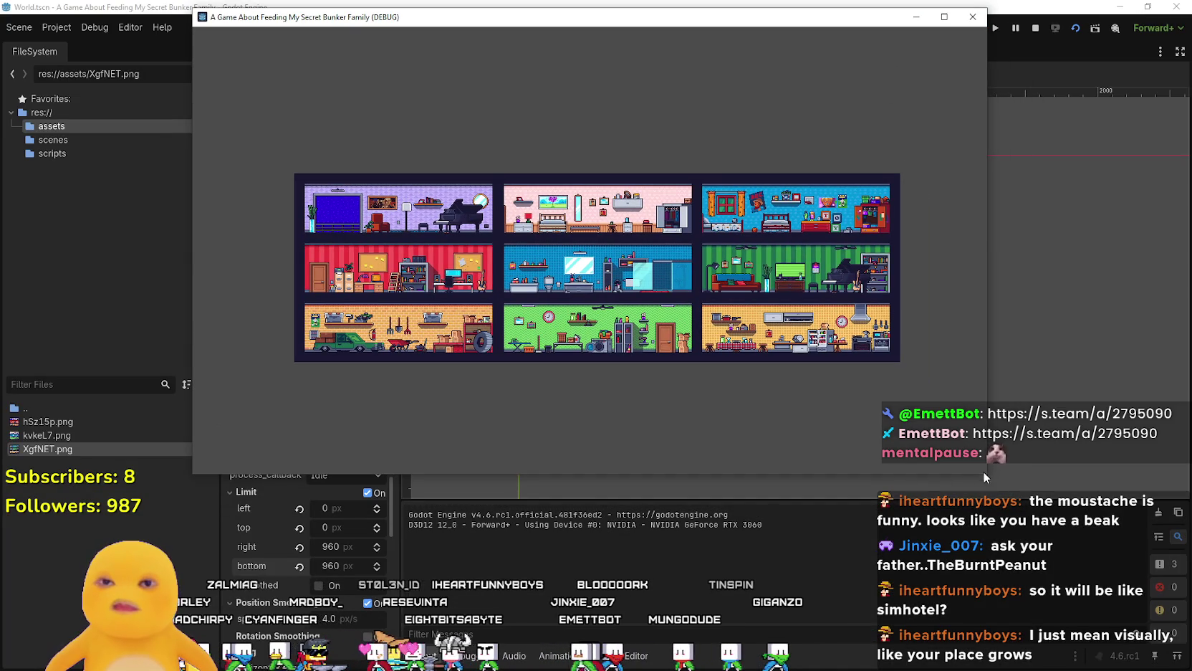
pyautogui.moveTo(986, 474)
pyautogui.mouseDown()
pyautogui.moveTo(647, 246)
pyautogui.moveTo(479, 175)
pyautogui.moveTo(1001, 554)
pyautogui.moveTo(1043, 535)
pyautogui.mouseUp()
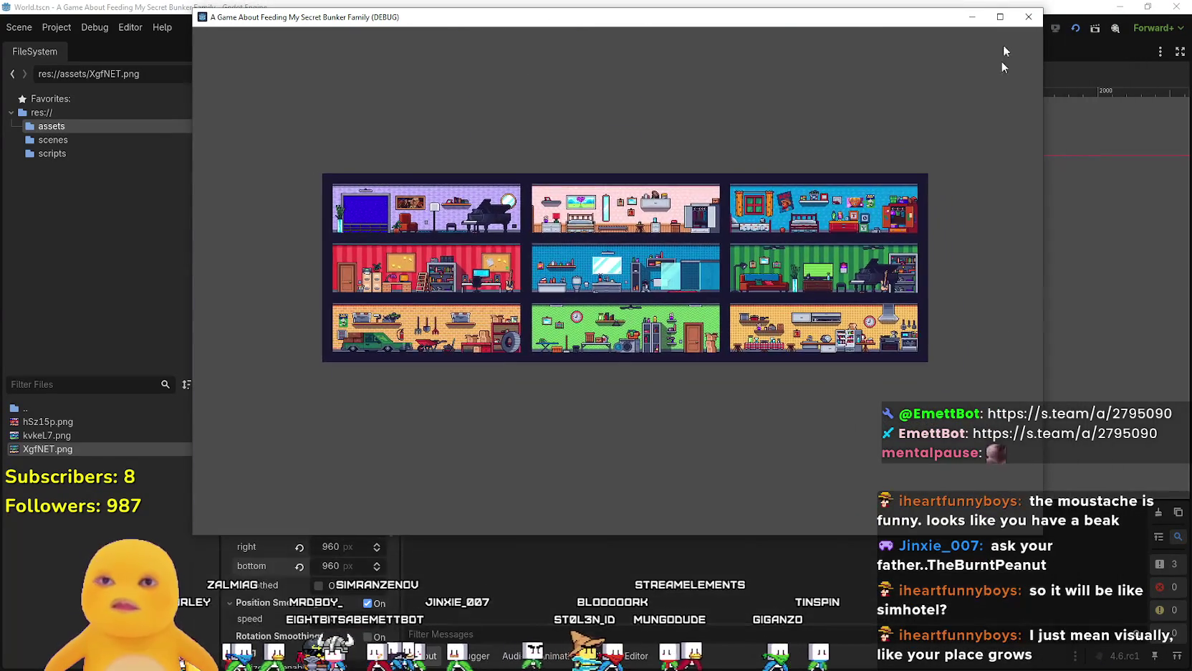
pyautogui.click(1021, 28)
pyautogui.scroll(-2, 647, 392)
# Click through the three TextureRect room images and Player, ending with WorldCamera selected
pyautogui.scroll(5, 647, 391)
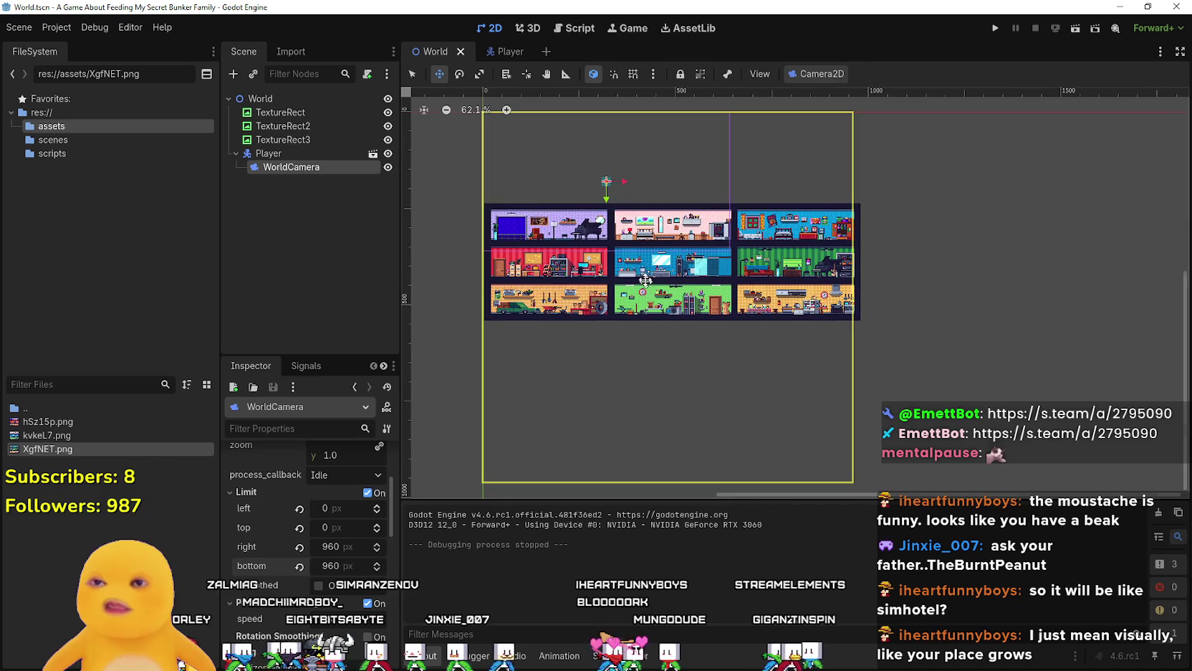
pyautogui.click(283, 126)
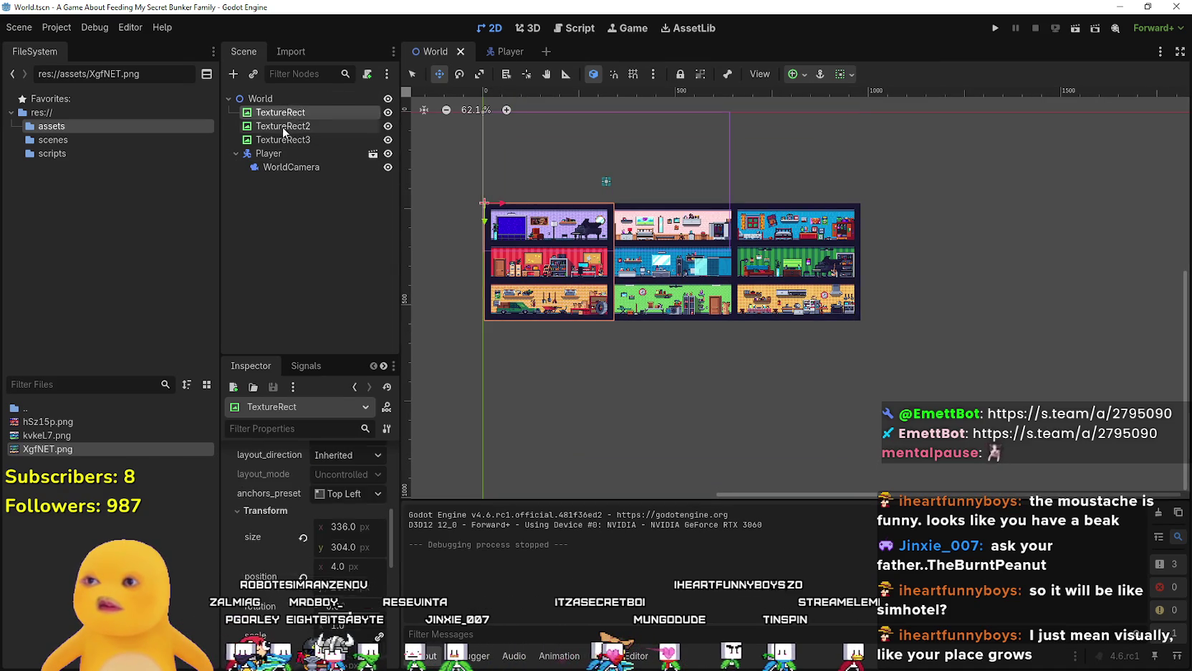
pyautogui.click(277, 142)
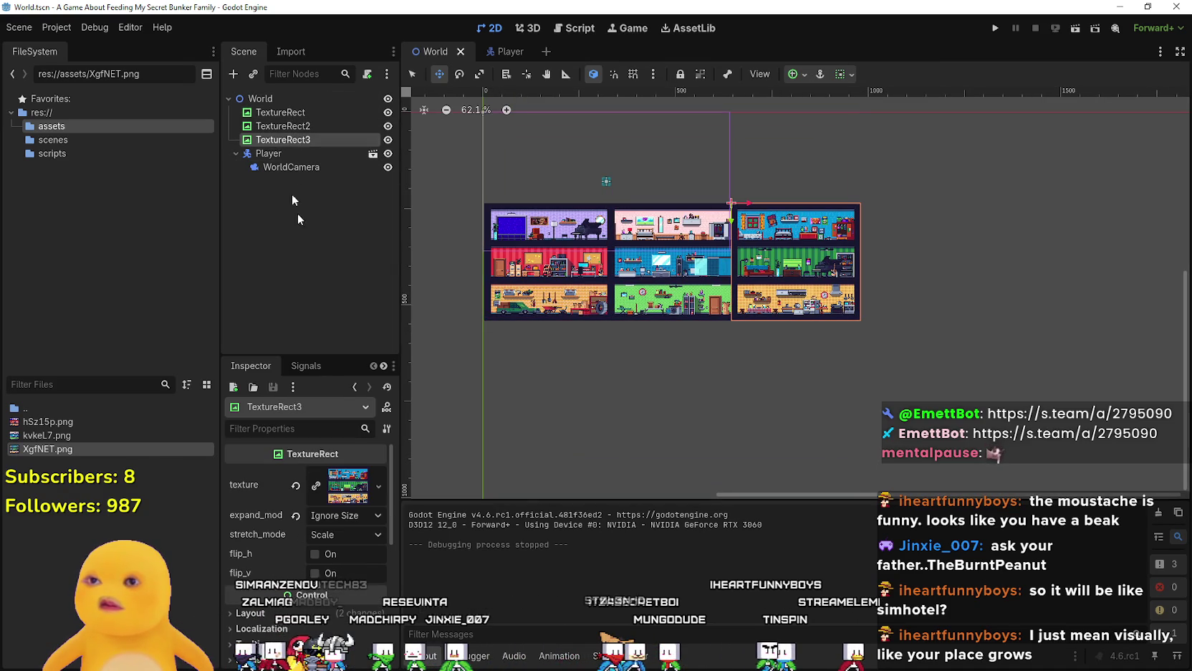
pyautogui.keyDown('shift'); pyautogui.click(267, 116); pyautogui.keyUp('shift')
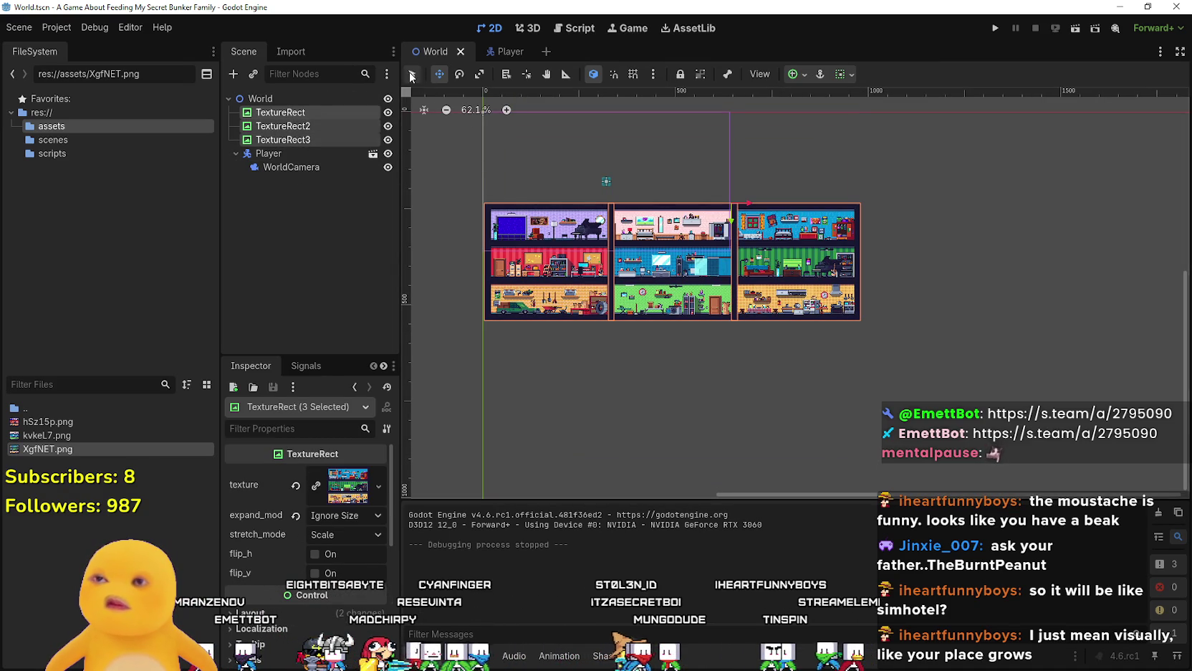
pyautogui.click(270, 153)
pyautogui.click(279, 169)
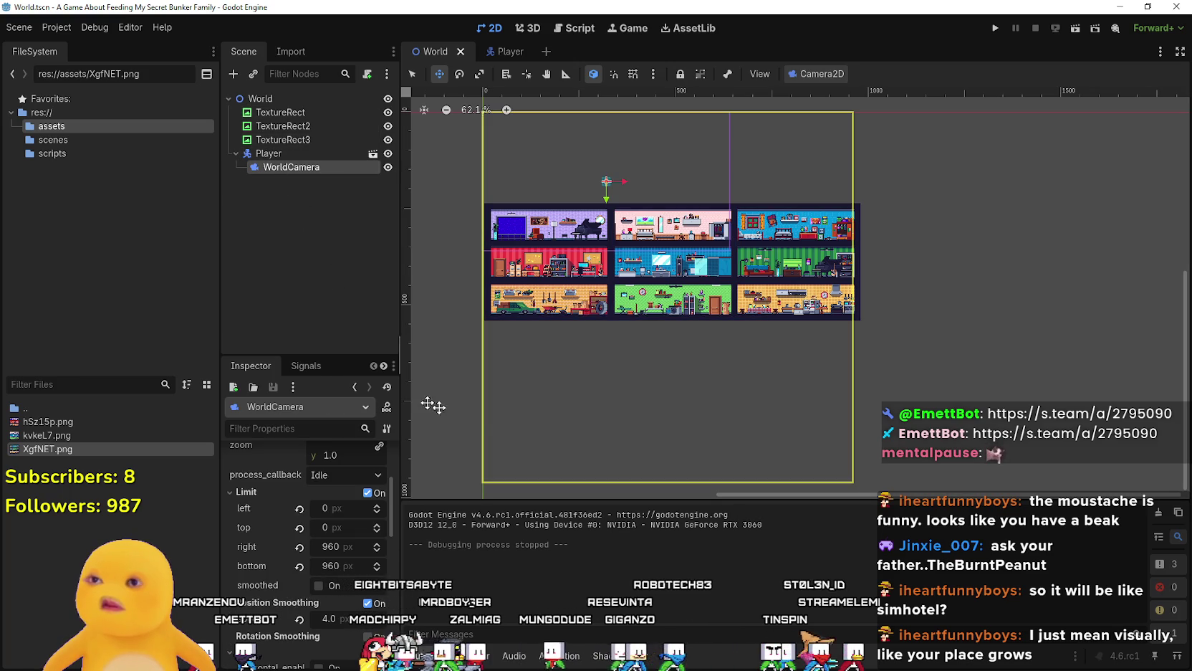
# Change WorldCamera's Limit bottom value from 960 to 480 px
pyautogui.scroll(-2, 674, 354)
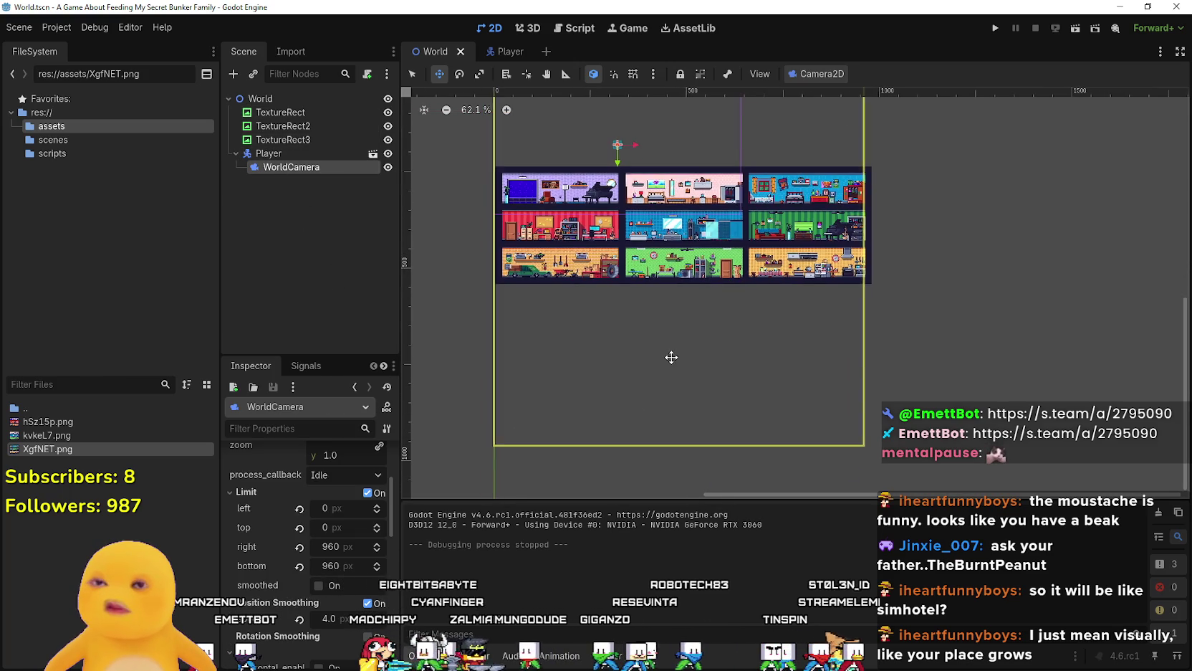
pyautogui.click(364, 567)
pyautogui.press('BackSpace')
pyautogui.press('BackSpace')
pyautogui.press('BackSpace')
pyautogui.write('480')
pyautogui.press('Return')
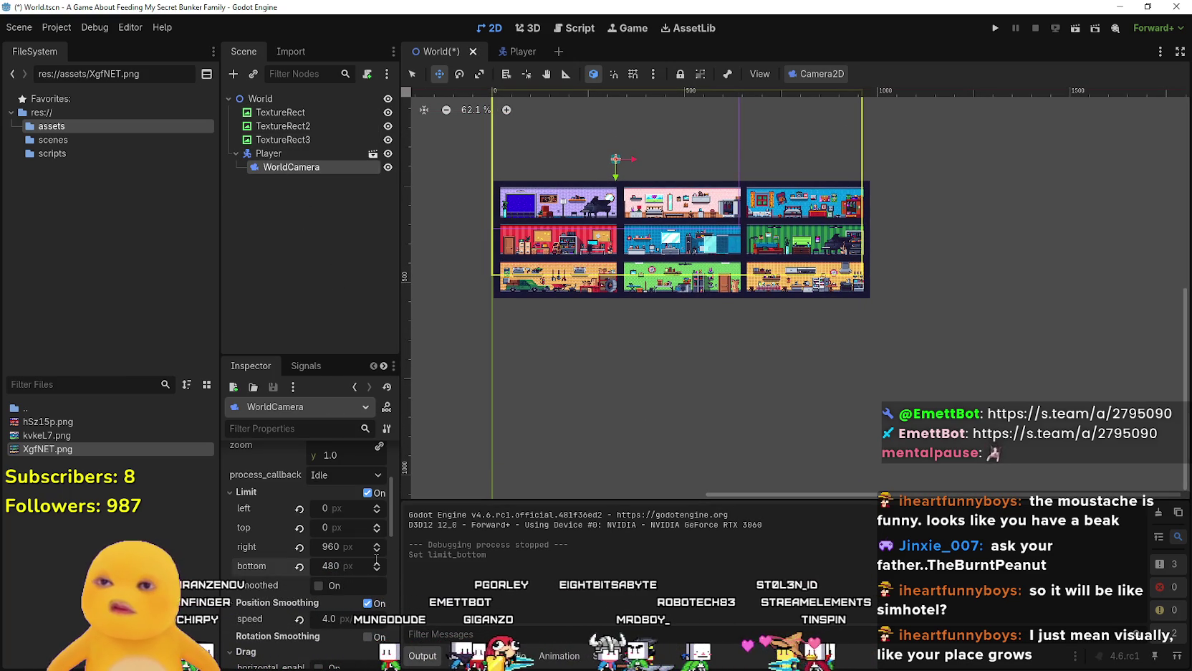
# Run the scene with the 480-px bottom limit, move and resize the debug window, then close it
pyautogui.click(1076, 28)
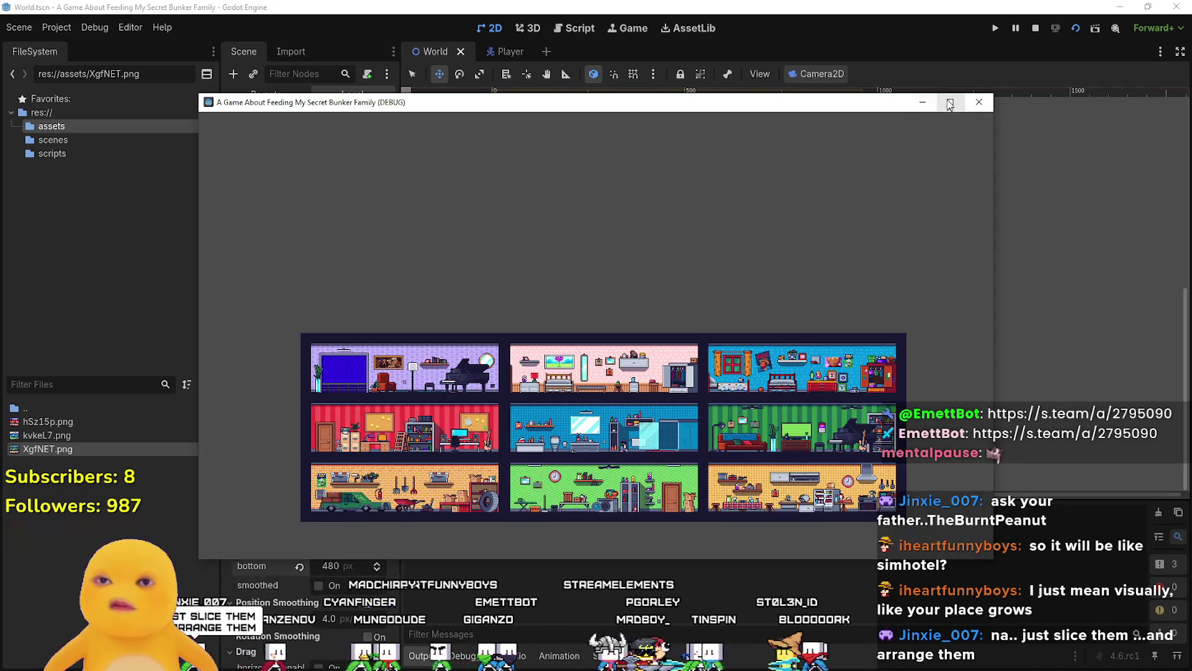
pyautogui.click(949, 103)
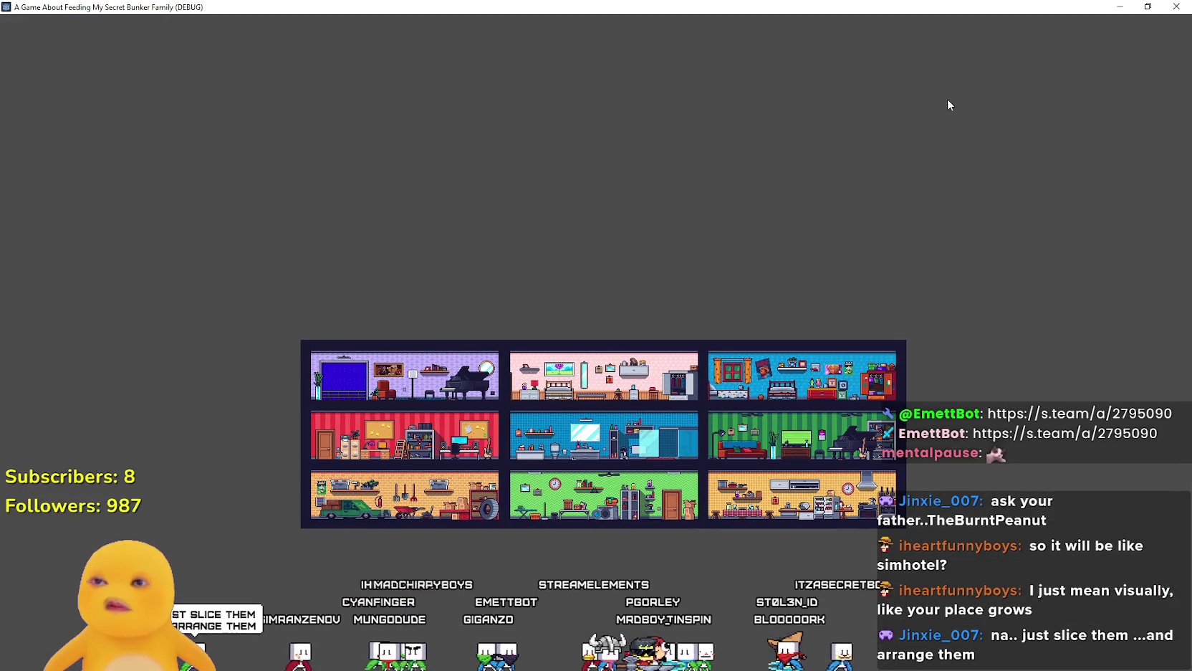
pyautogui.click(1147, 6)
pyautogui.moveTo(806, 111)
pyautogui.mouseDown()
pyautogui.moveTo(824, 87)
pyautogui.moveTo(872, 103)
pyautogui.moveTo(935, 150)
pyautogui.mouseUp()
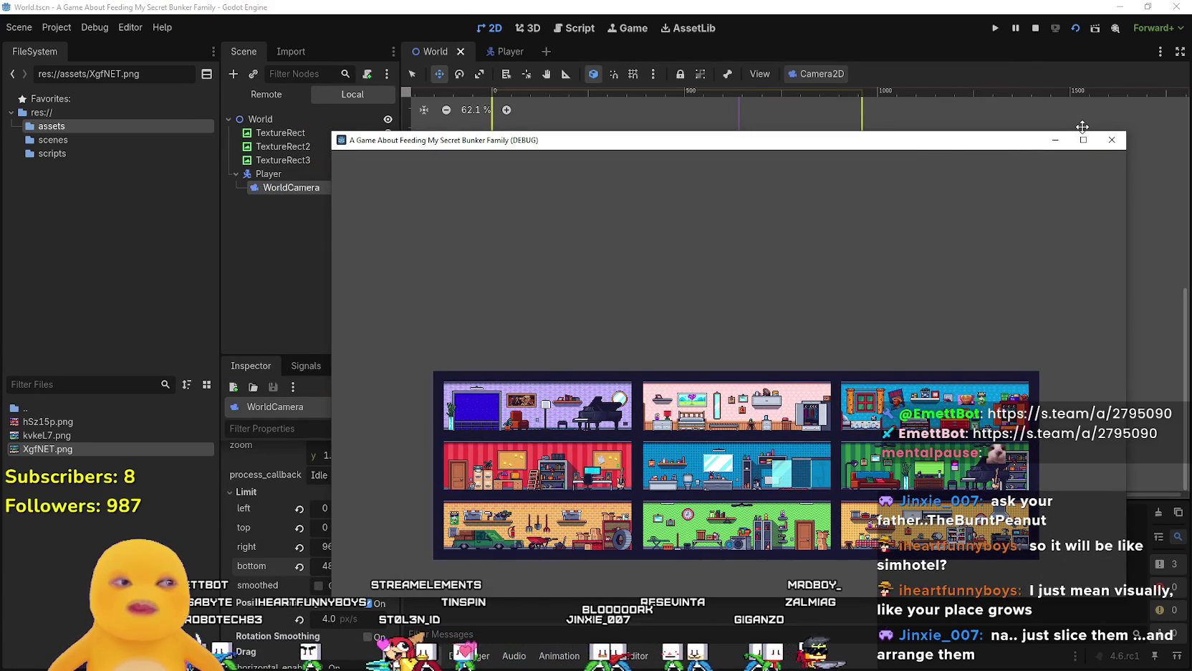
pyautogui.click(1083, 140)
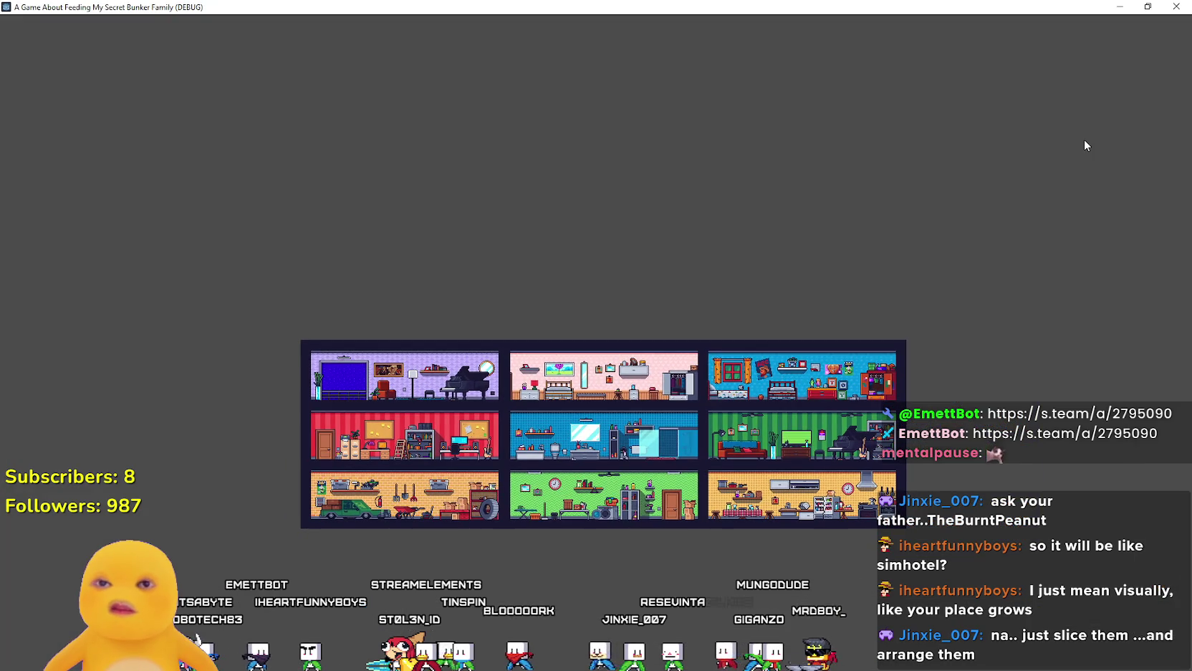
pyautogui.click(1146, 7)
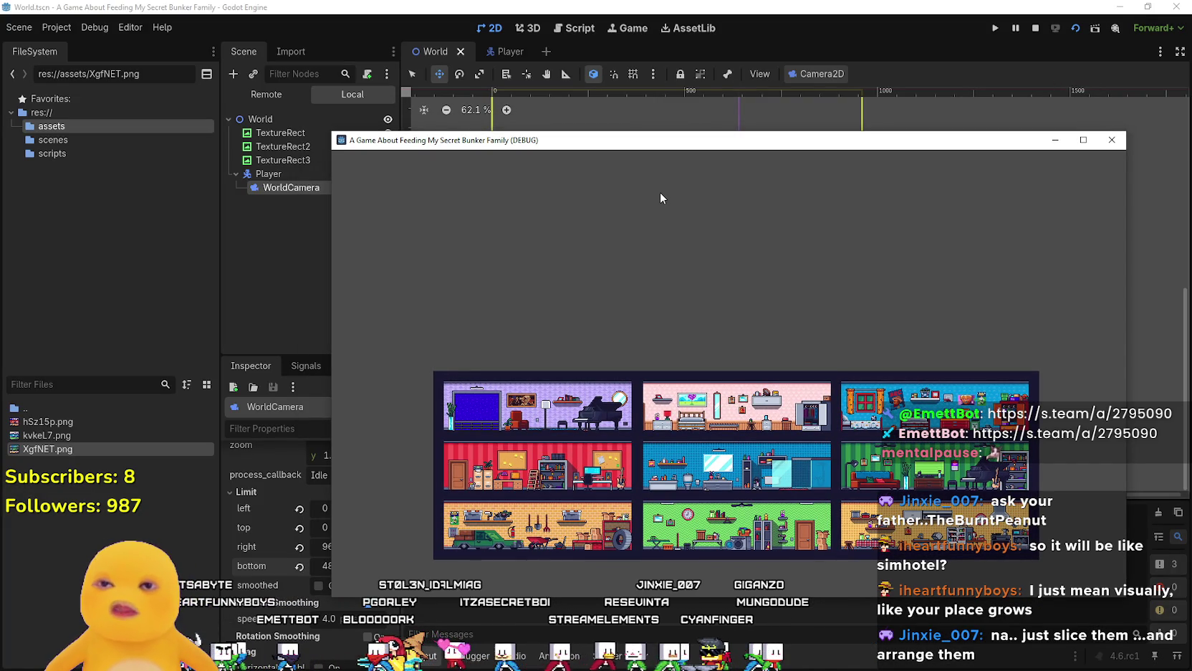
pyautogui.click(1112, 140)
pyautogui.scroll(3, 624, 315)
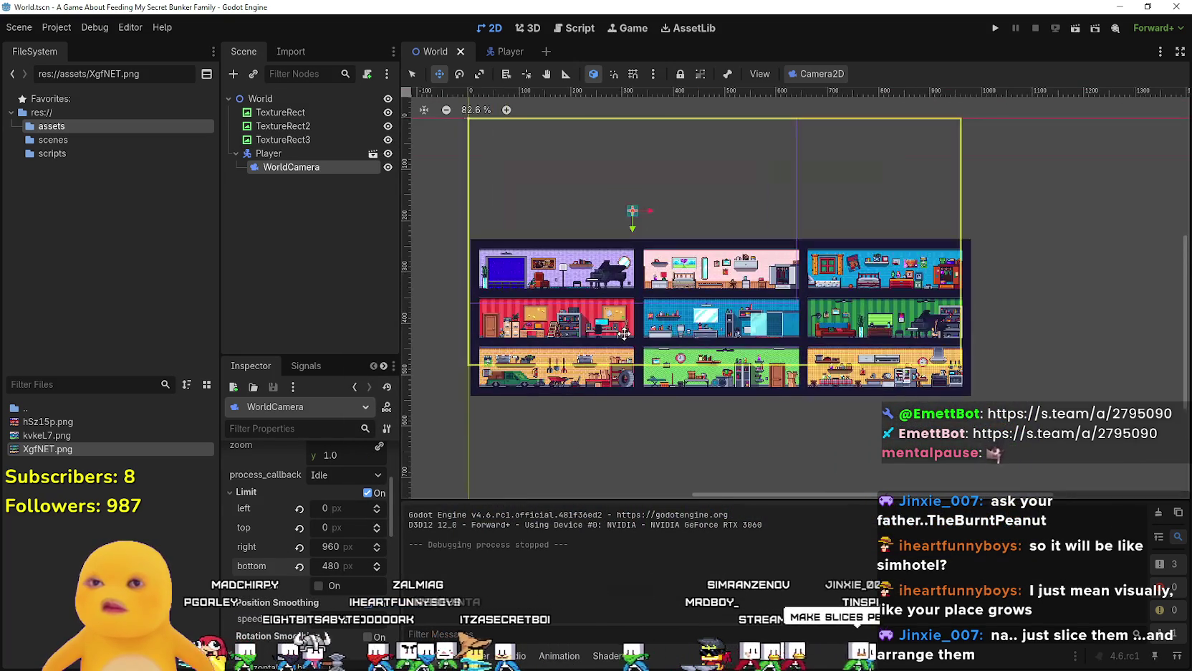
# Open Project Settings and review the 1280×720 window size under Display > Window
pyautogui.click(281, 156)
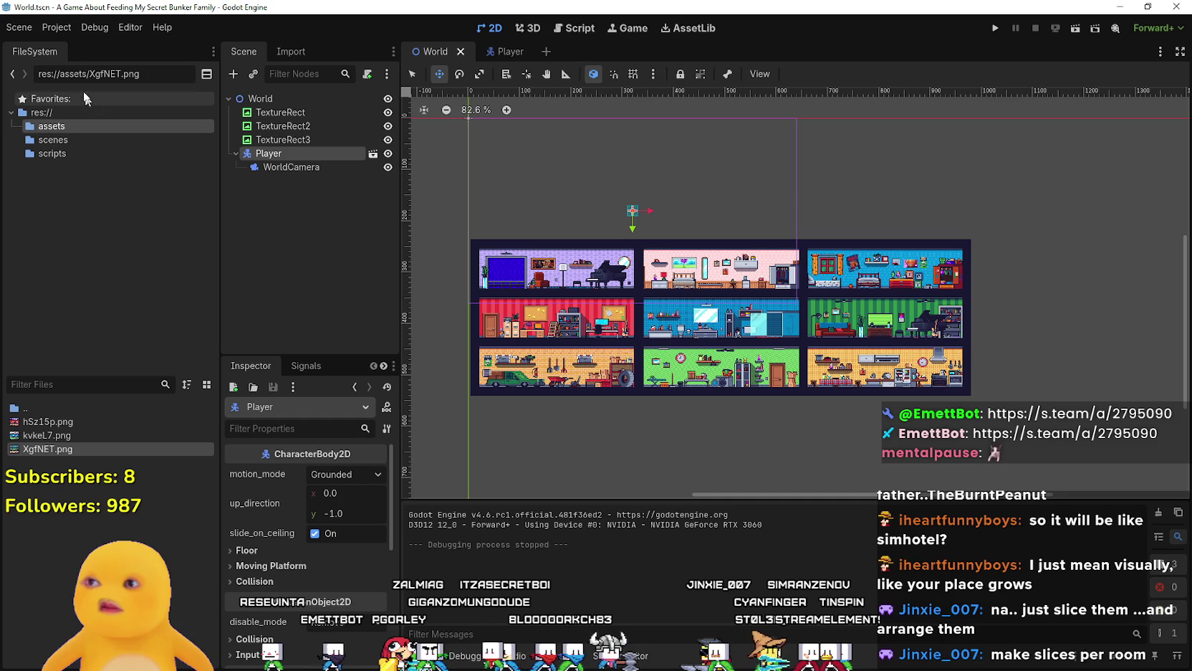
pyautogui.click(57, 27)
pyautogui.click(70, 47)
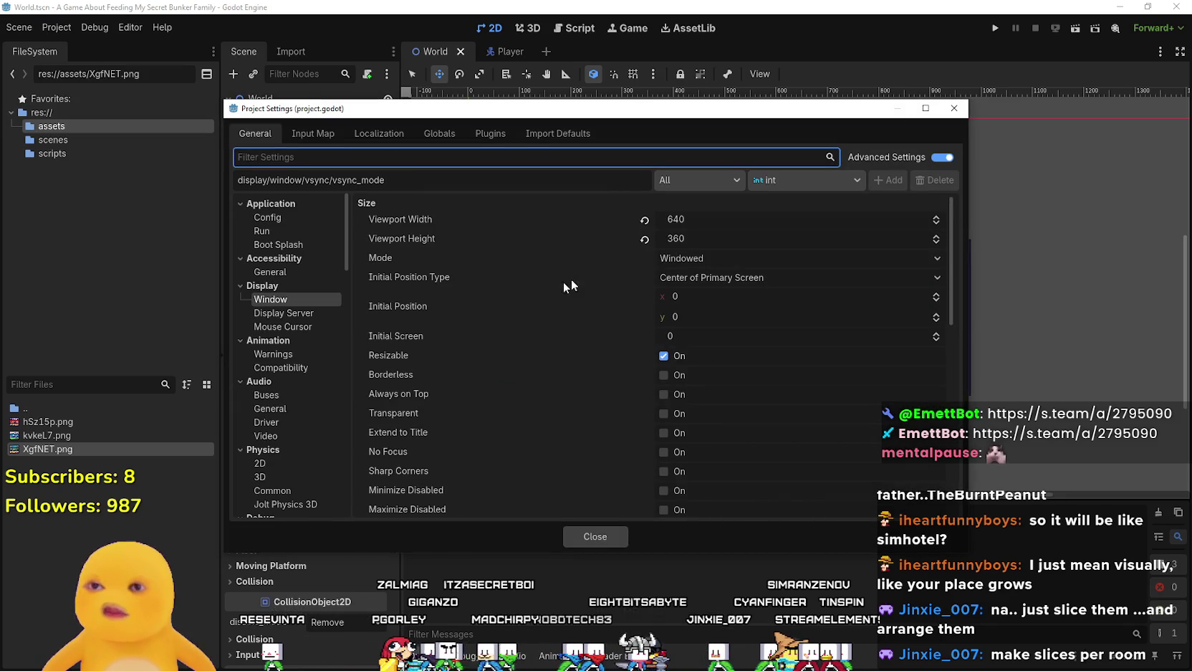
pyautogui.scroll(-5, 717, 430)
pyautogui.click(708, 335)
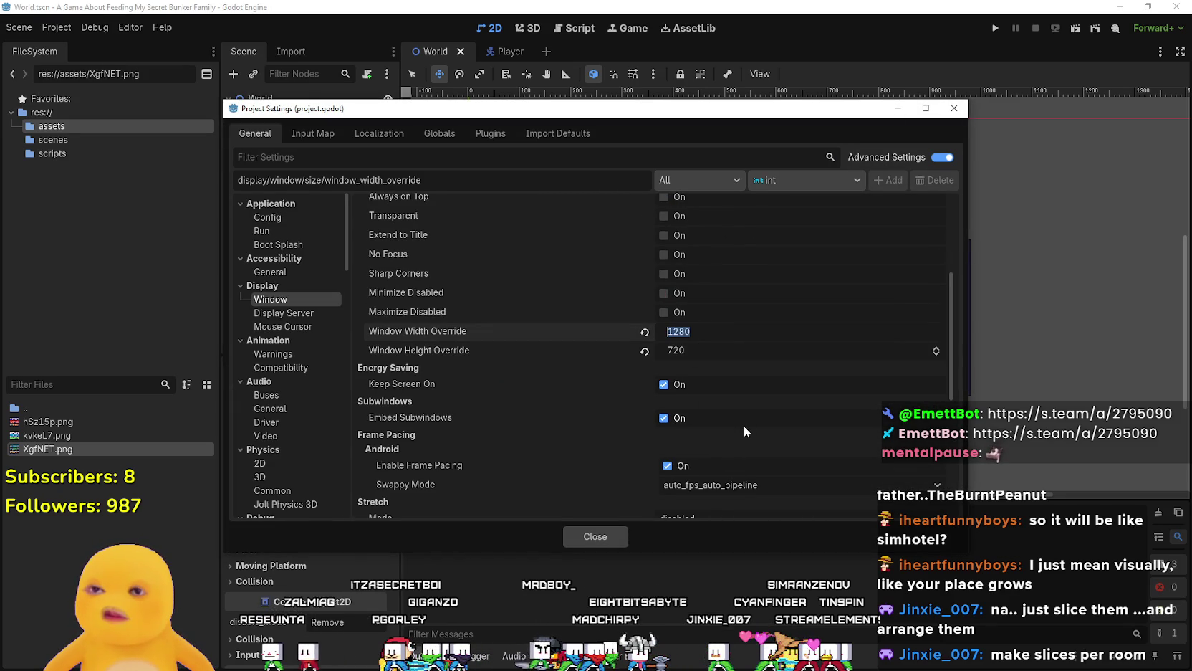
pyautogui.click(715, 350)
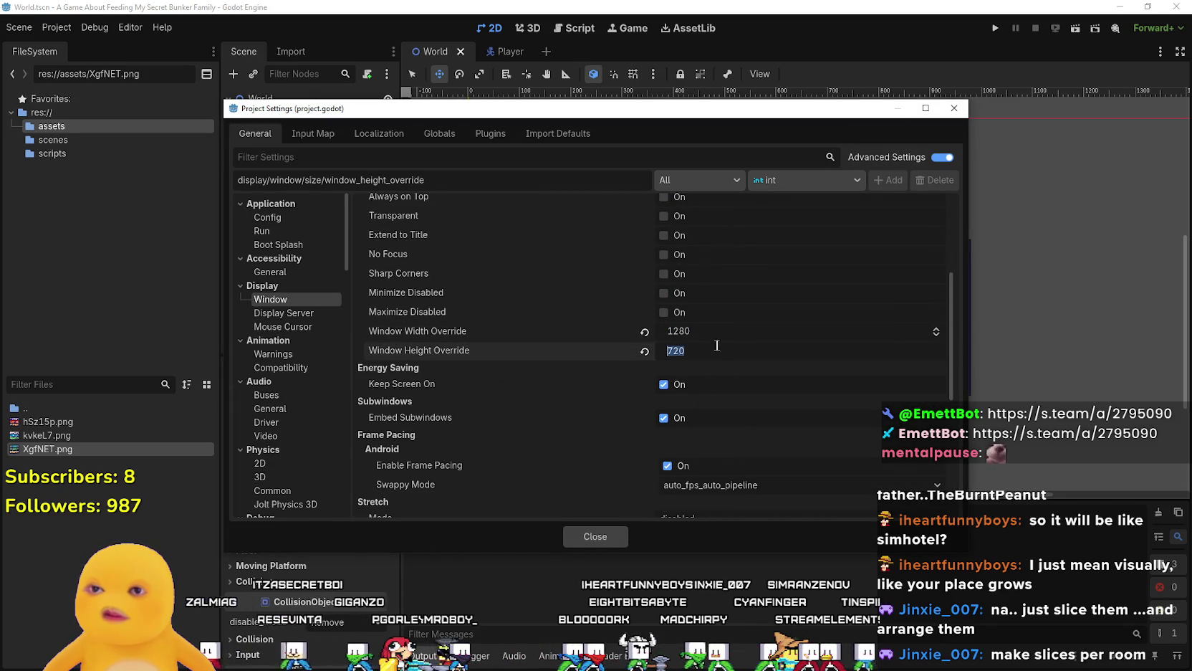
pyautogui.scroll(-3, 788, 455)
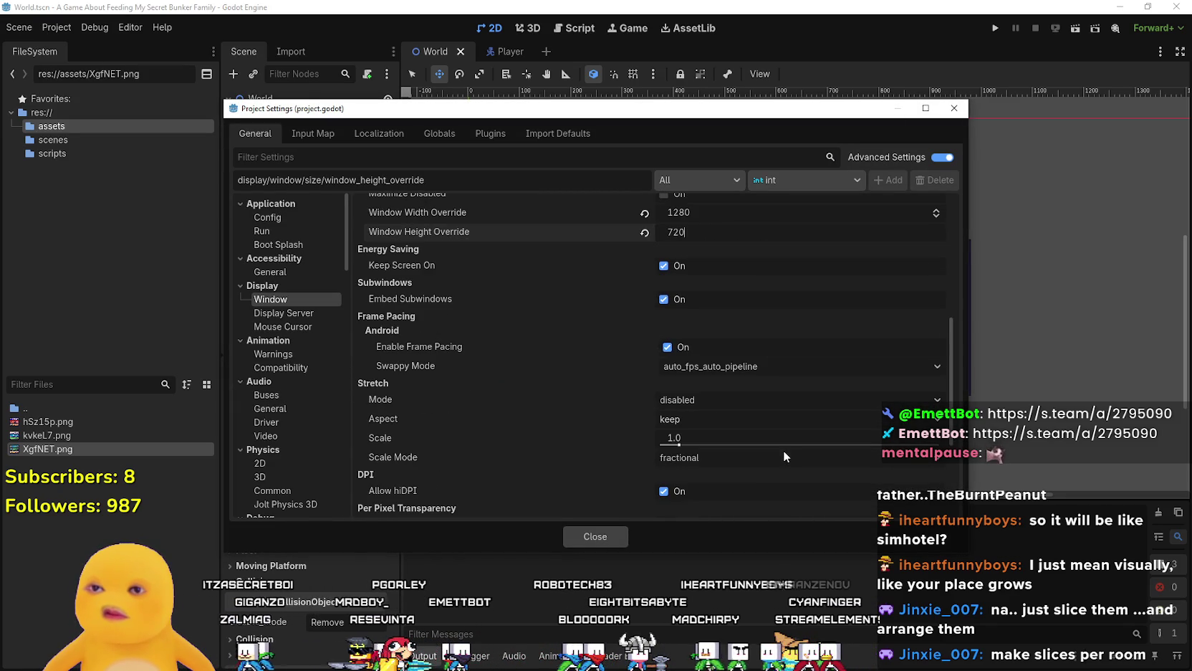
pyautogui.scroll(1, 780, 448)
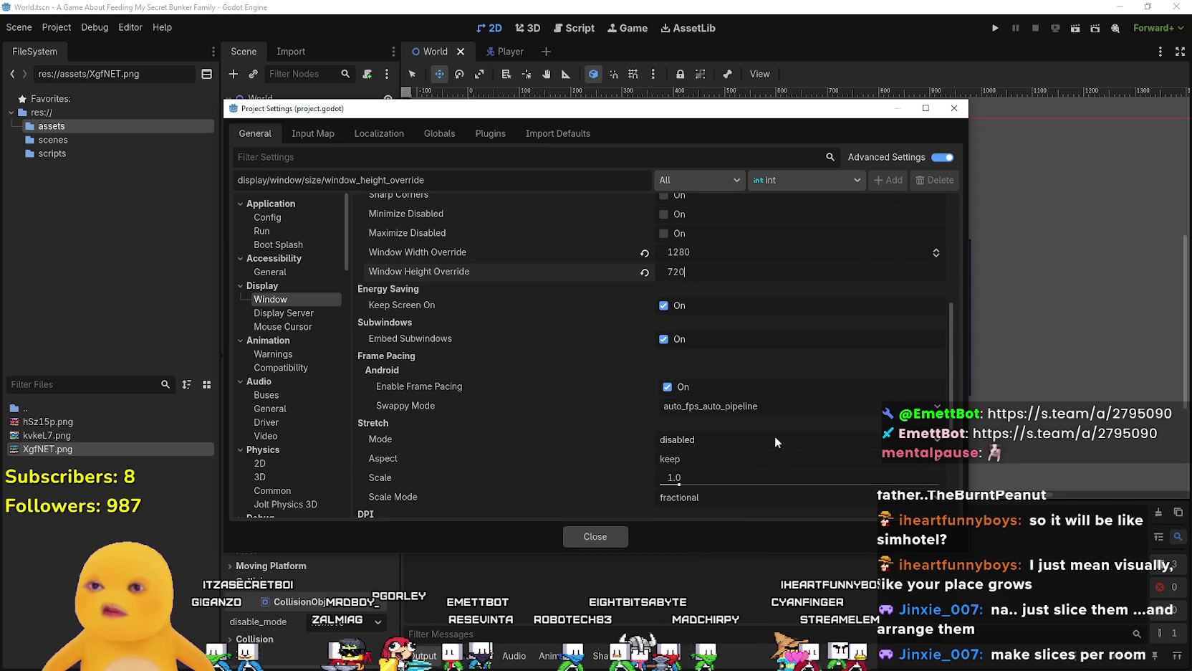
pyautogui.scroll(-2, 772, 434)
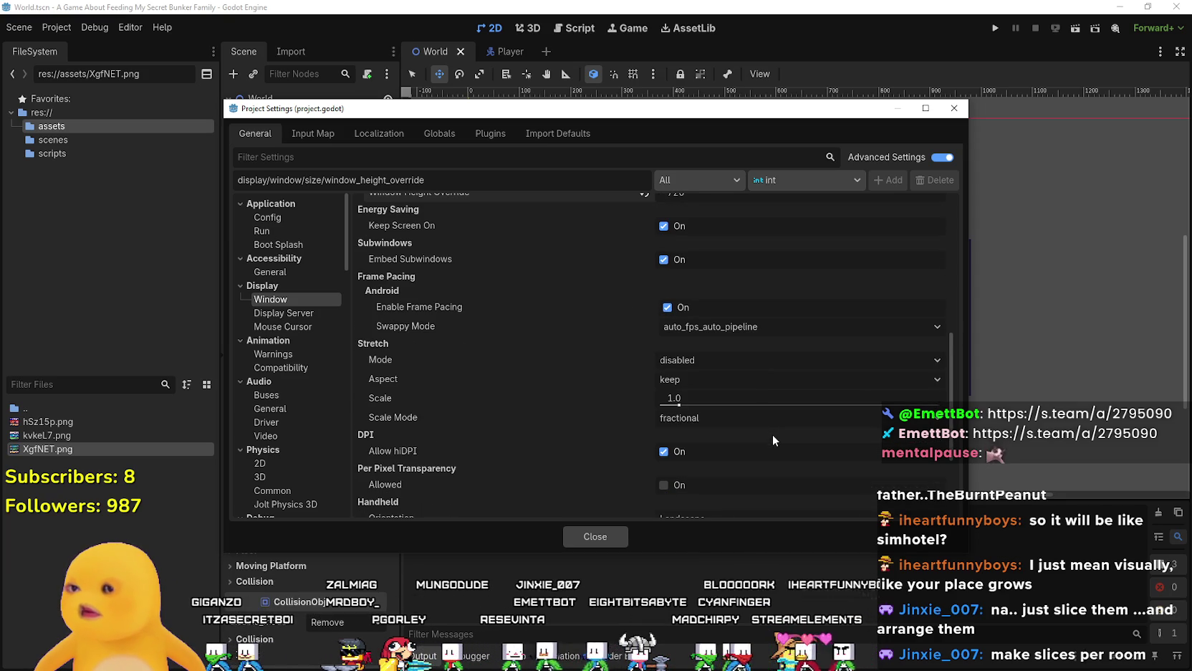
# Set Stretch Mode to canvas_items and Aspect to expand, then close Project Settings
pyautogui.click(711, 360)
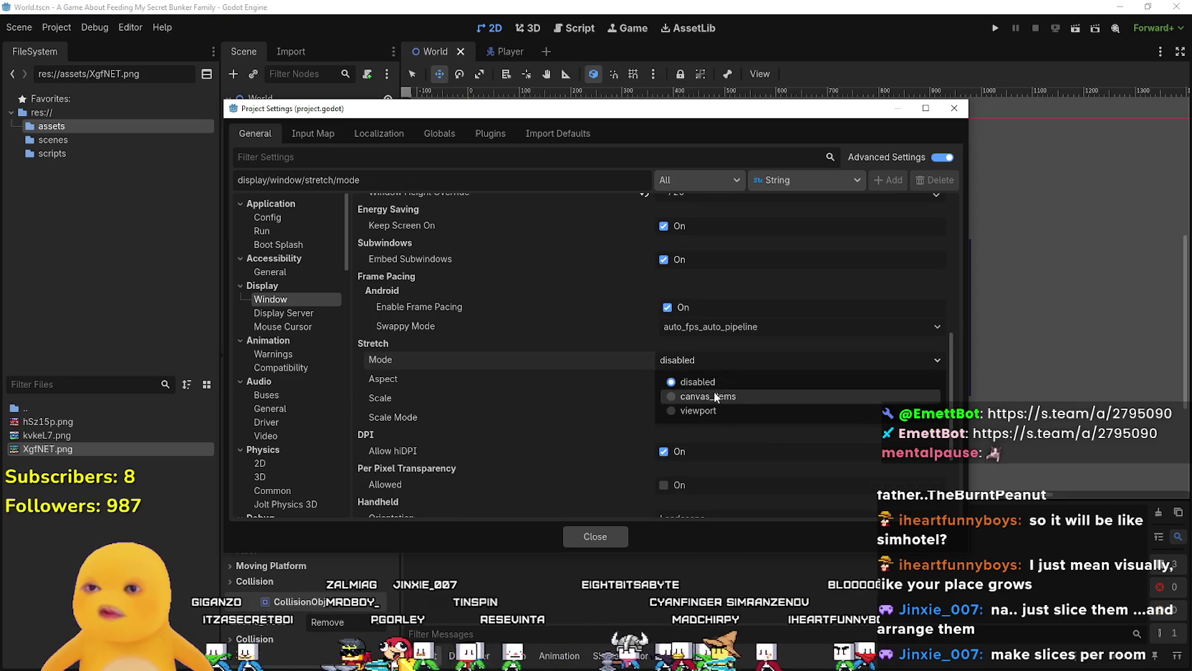
pyautogui.click(713, 391)
pyautogui.click(704, 380)
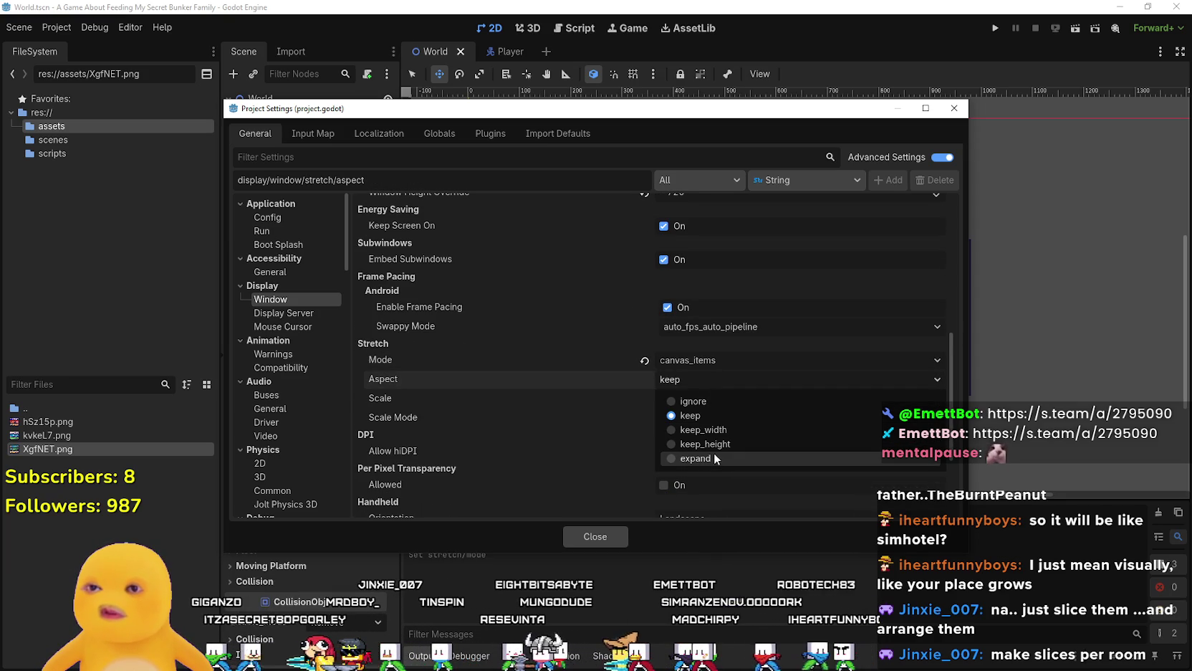
pyautogui.click(706, 444)
pyautogui.scroll(-1, 721, 419)
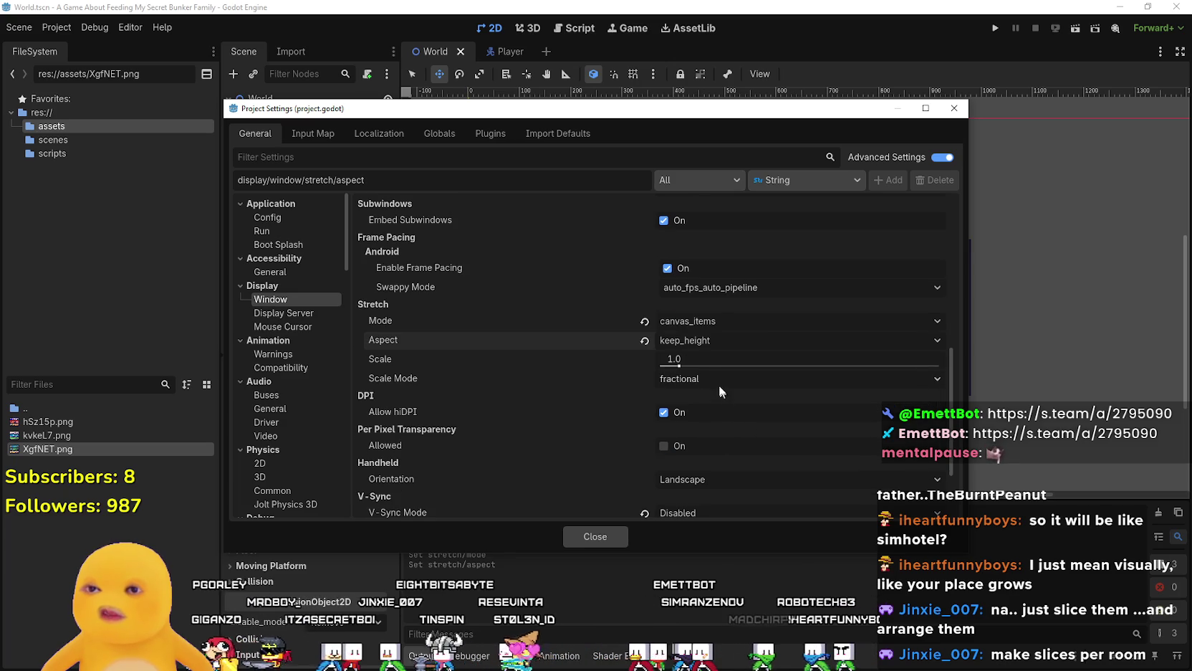
pyautogui.click(720, 321)
pyautogui.click(720, 319)
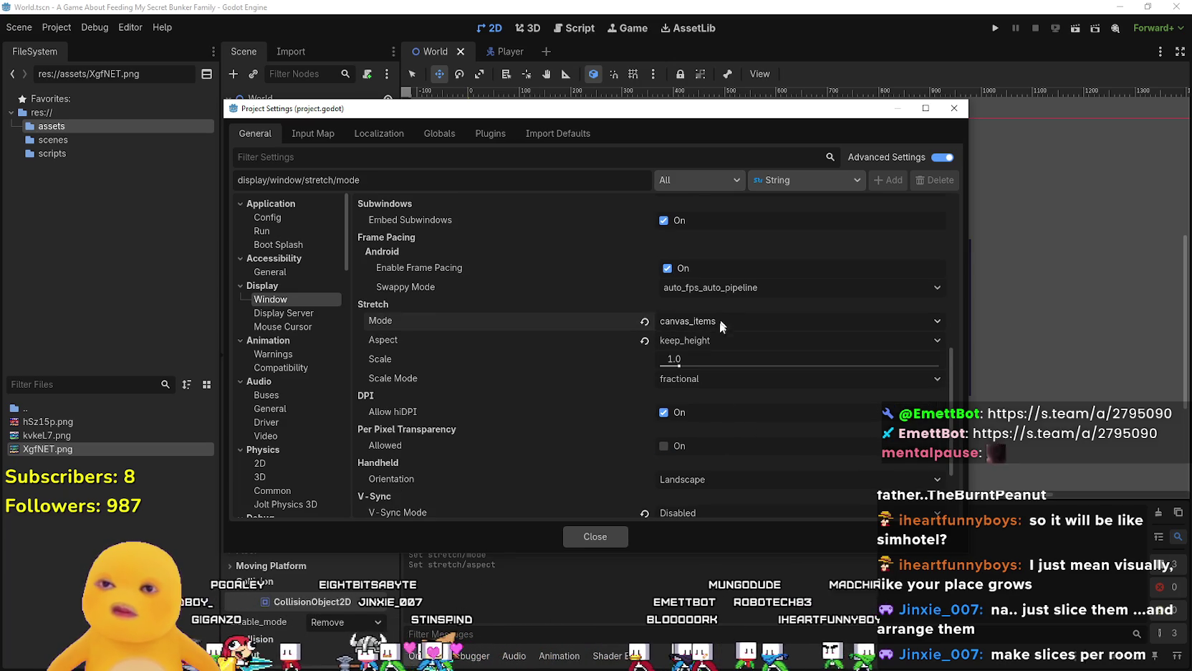
pyautogui.click(680, 345)
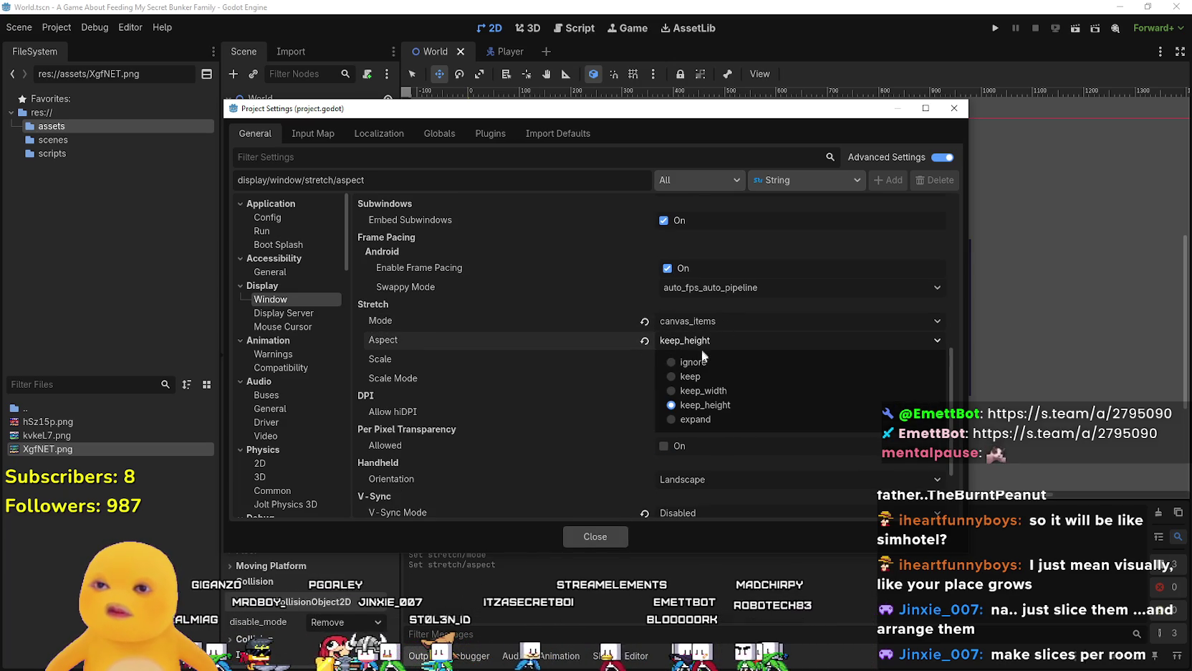
pyautogui.click(699, 418)
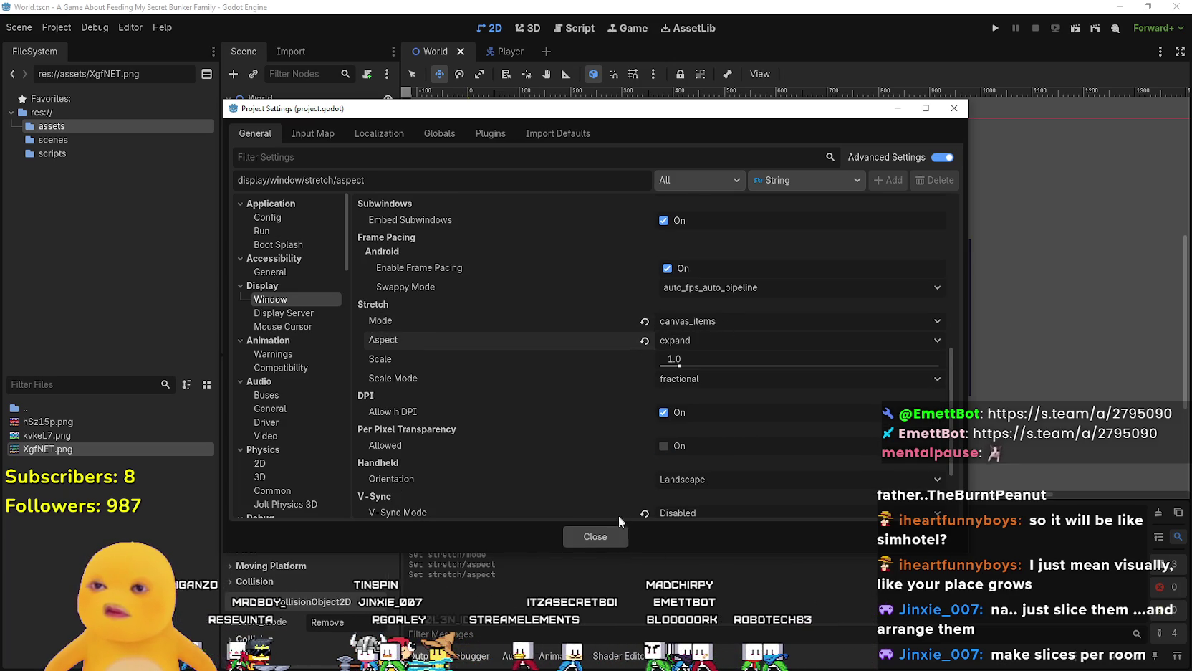
pyautogui.click(596, 536)
pyautogui.click(1079, 28)
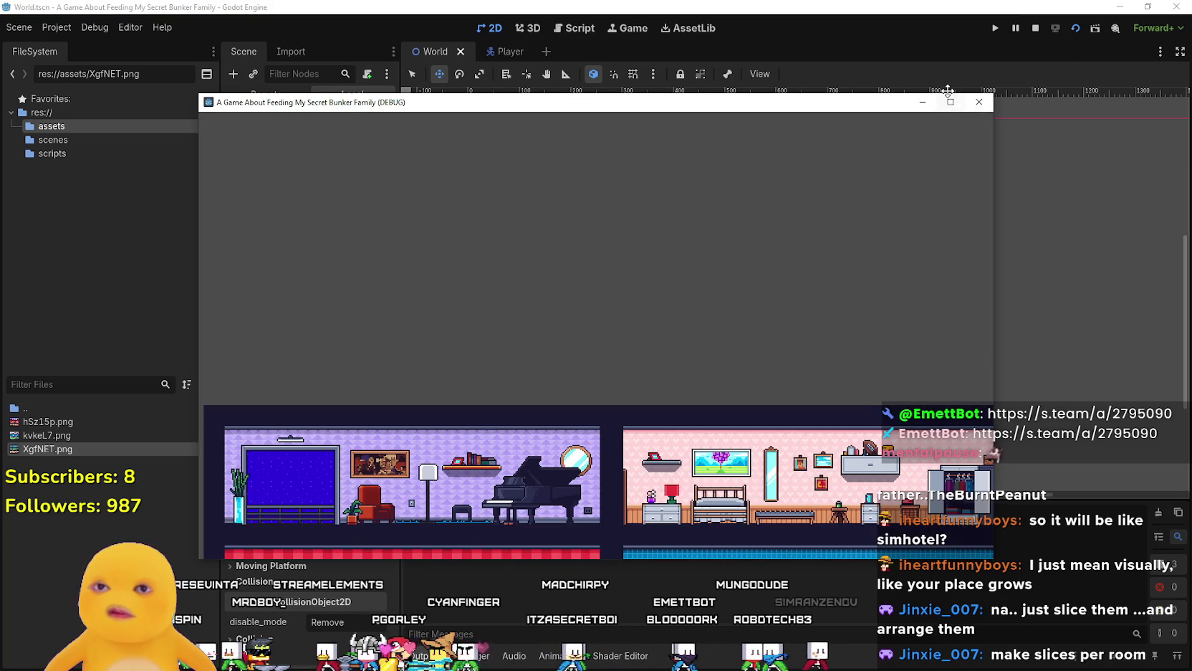
pyautogui.click(950, 102)
pyautogui.moveTo(677, 7); pyautogui.dragTo(676, 74)
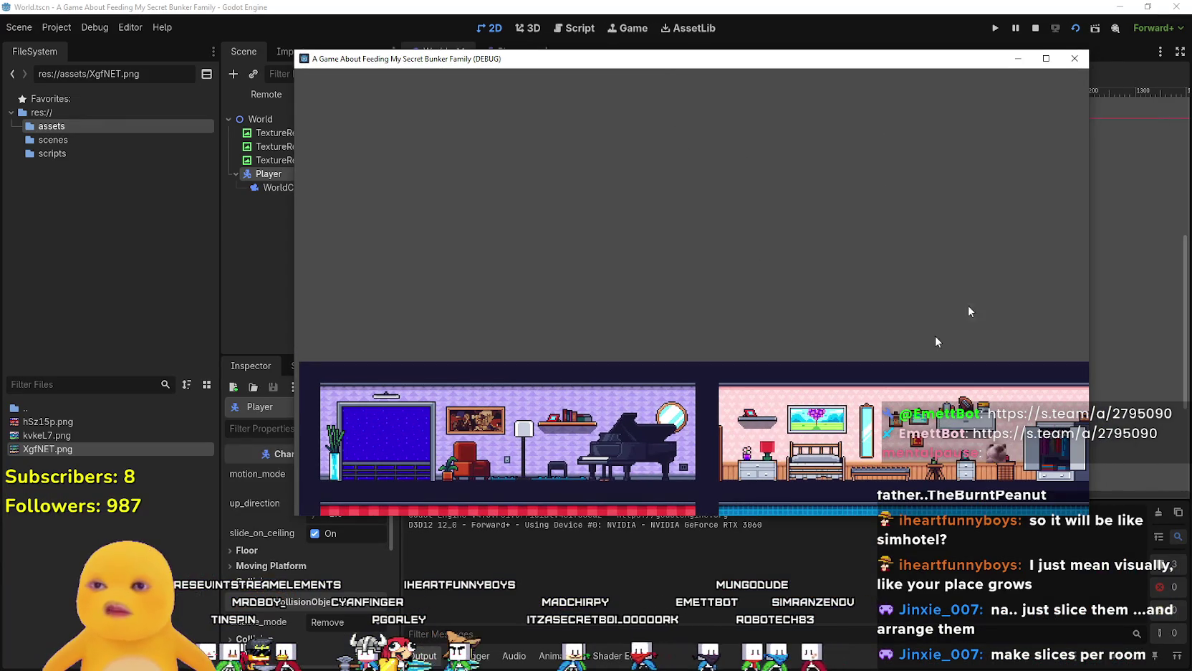
pyautogui.moveTo(944, 65)
pyautogui.mouseDown()
pyautogui.moveTo(955, 132)
pyautogui.moveTo(978, 154)
pyautogui.mouseUp()
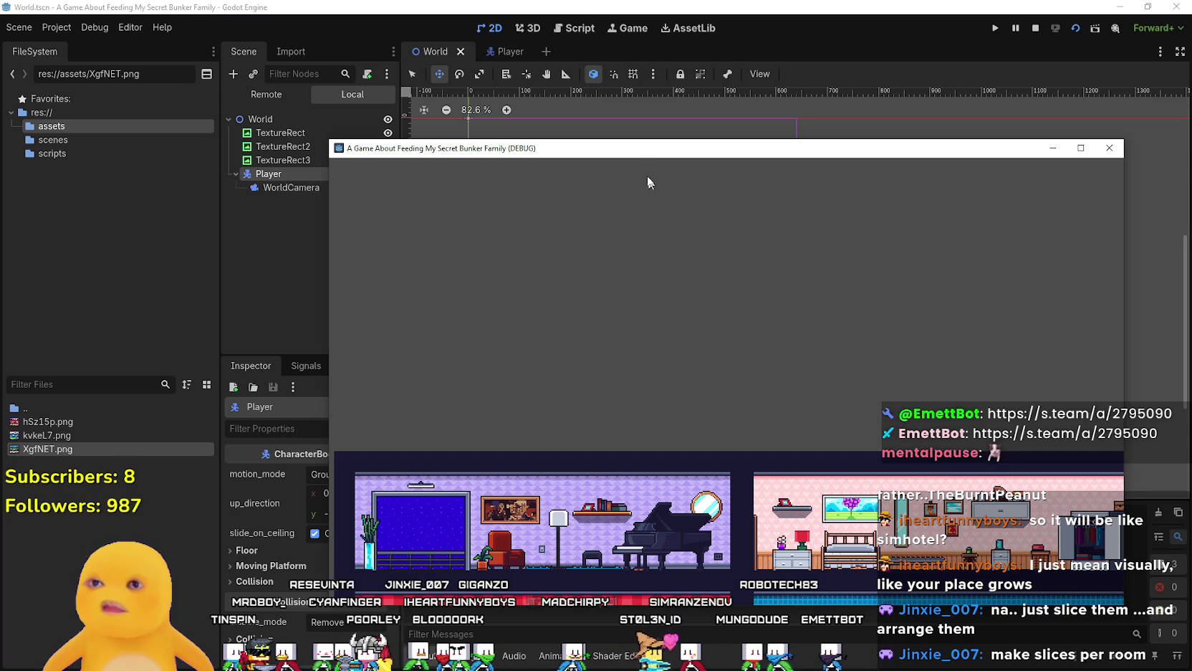
pyautogui.moveTo(641, 154); pyautogui.dragTo(552, 113)
pyautogui.click(993, 100)
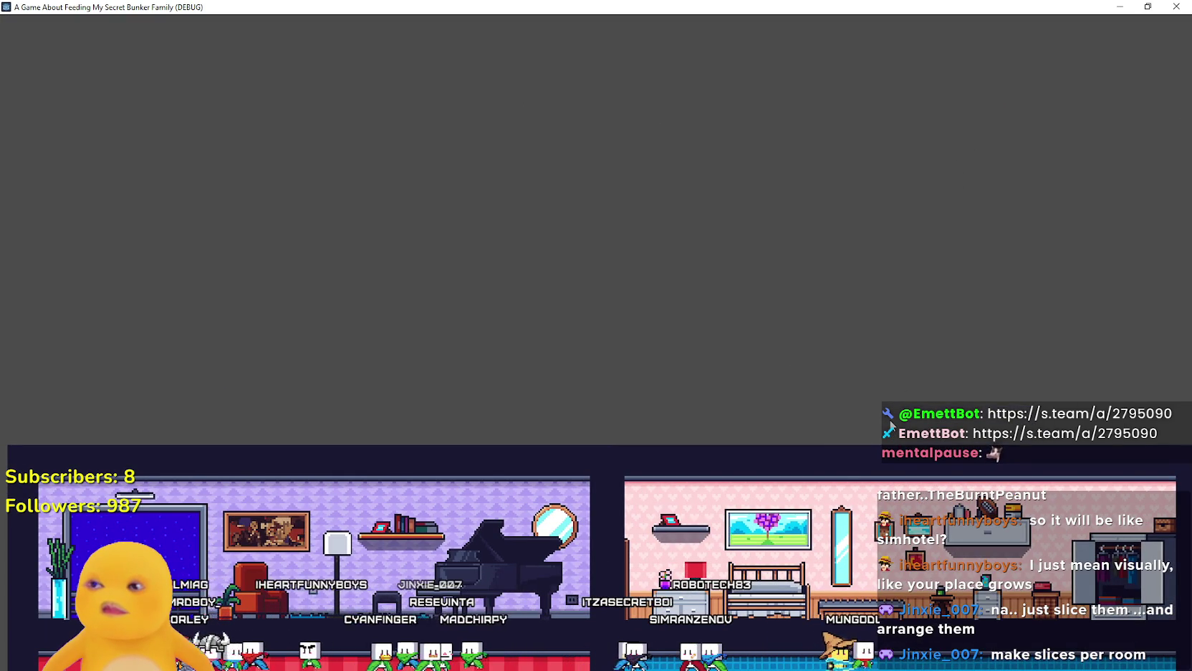
pyautogui.doubleClick(666, 5)
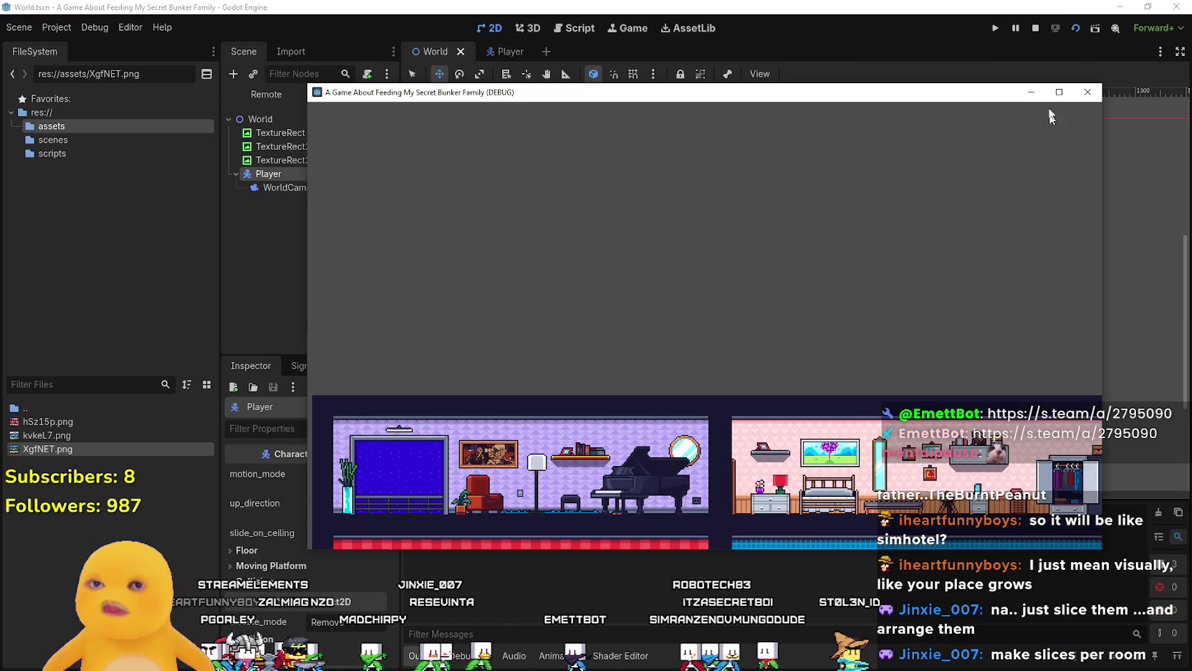
pyautogui.click(1086, 92)
pyautogui.scroll(1, 487, 343)
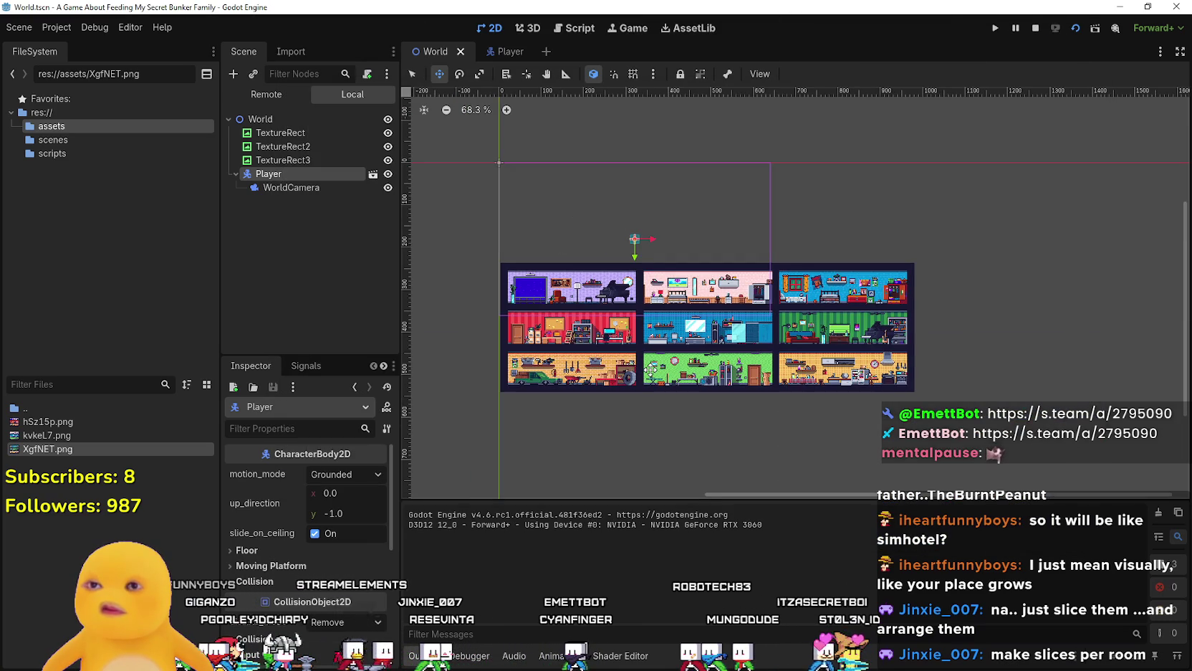
pyautogui.click(303, 208)
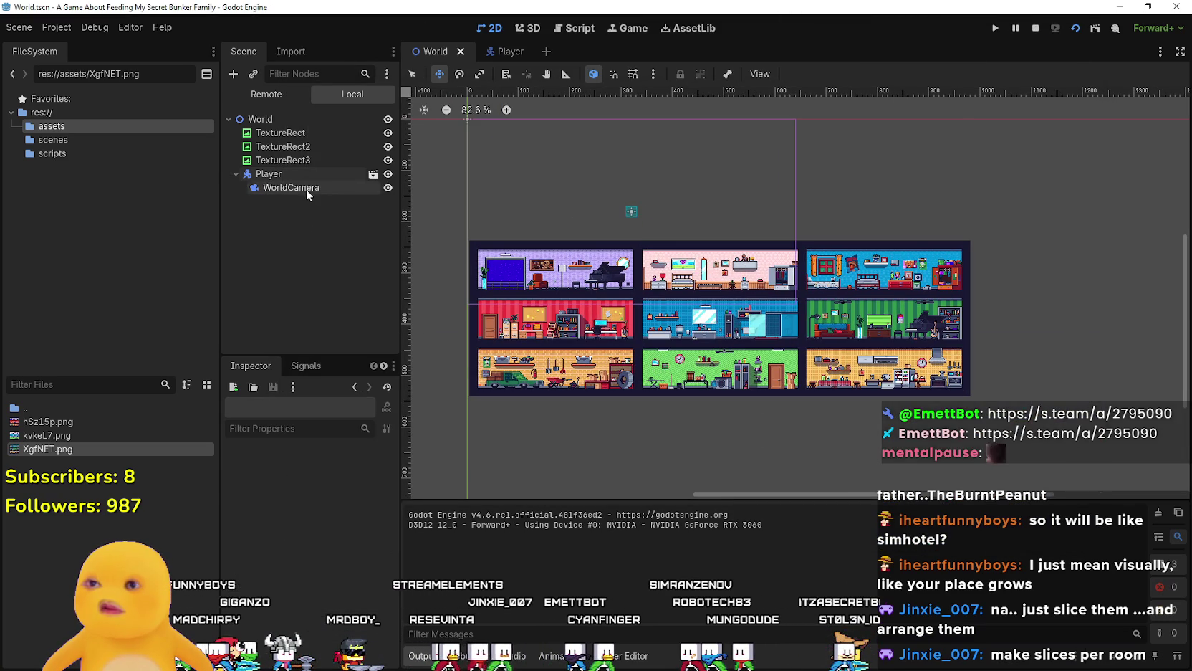
# Set the WorldCamera's zoom to 0.5
pyautogui.click(307, 190)
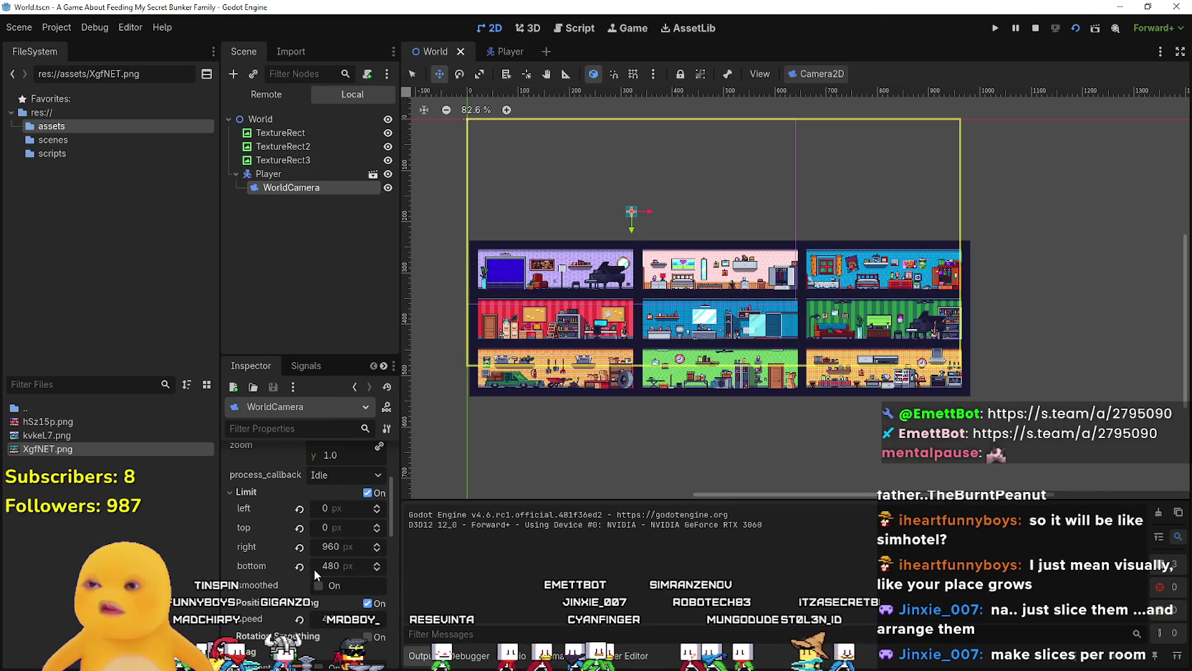
pyautogui.scroll(-4, 362, 605)
pyautogui.scroll(6, 348, 603)
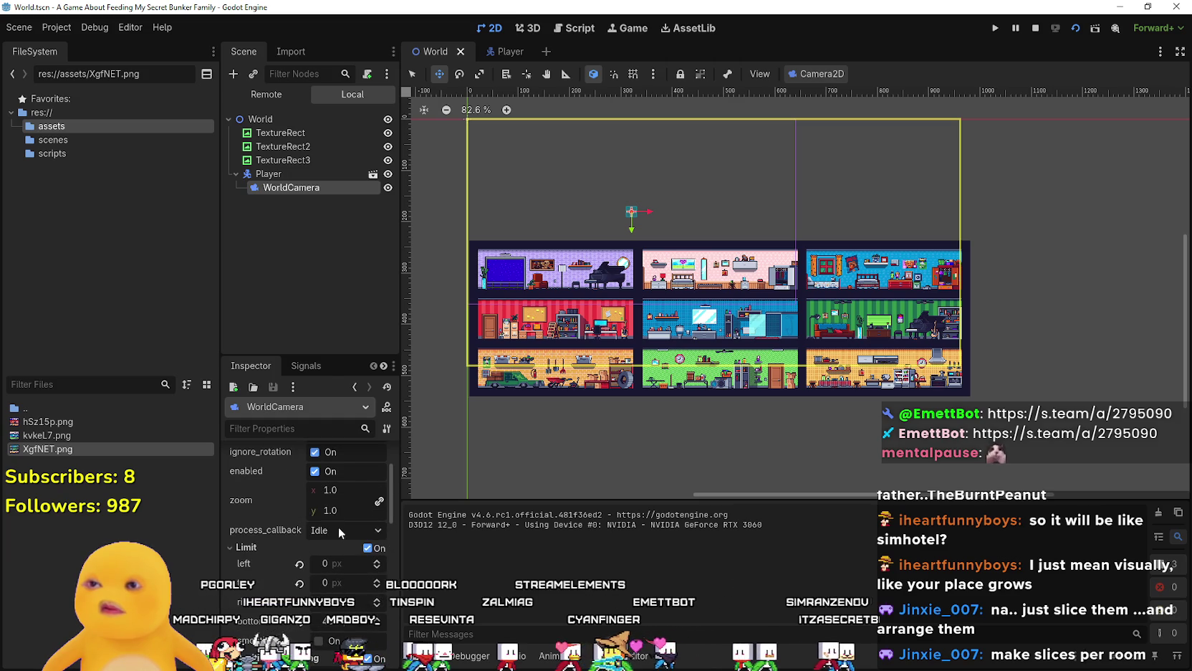
pyautogui.moveTo(311, 493); pyautogui.dragTo(329, 493)
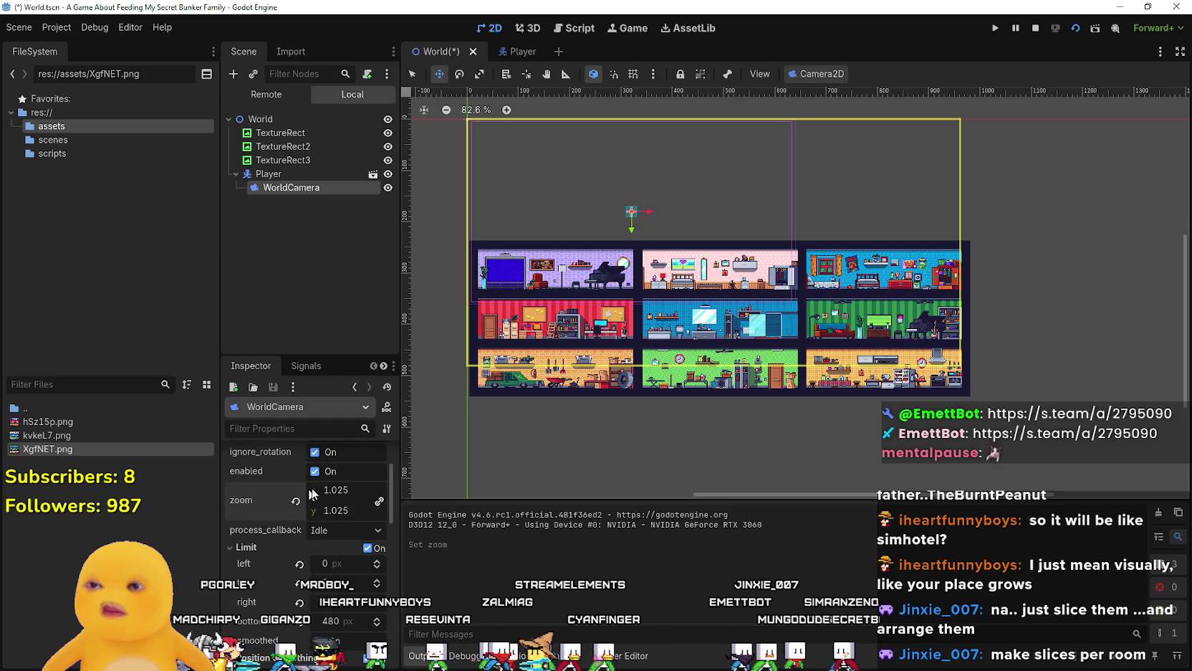
pyautogui.click(329, 490)
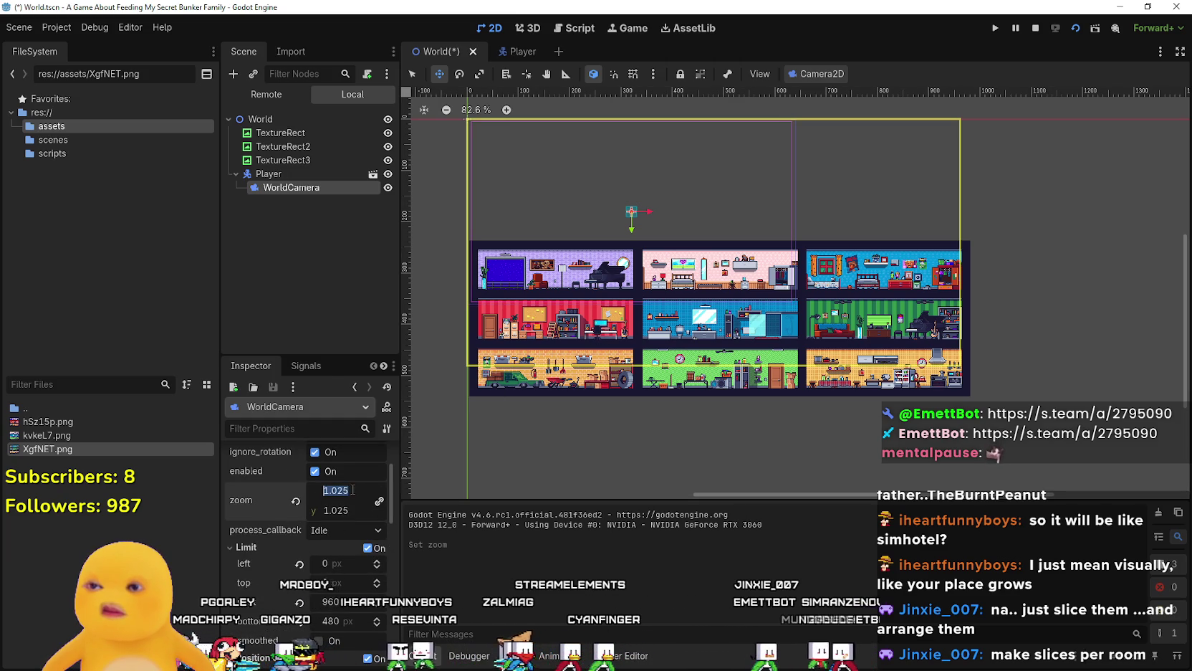
pyautogui.write('0.5')
pyautogui.press('Return')
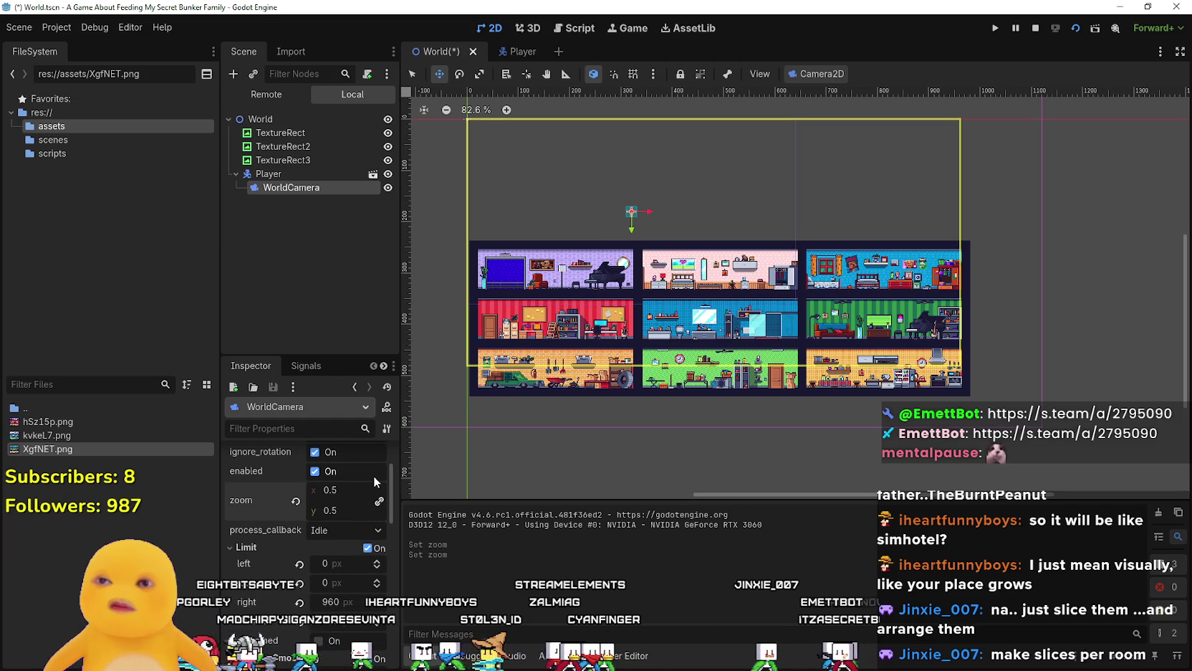
# Run the scene to preview the 0.5 zoom, reposition the game window, then stop it with F8
pyautogui.press('F5')
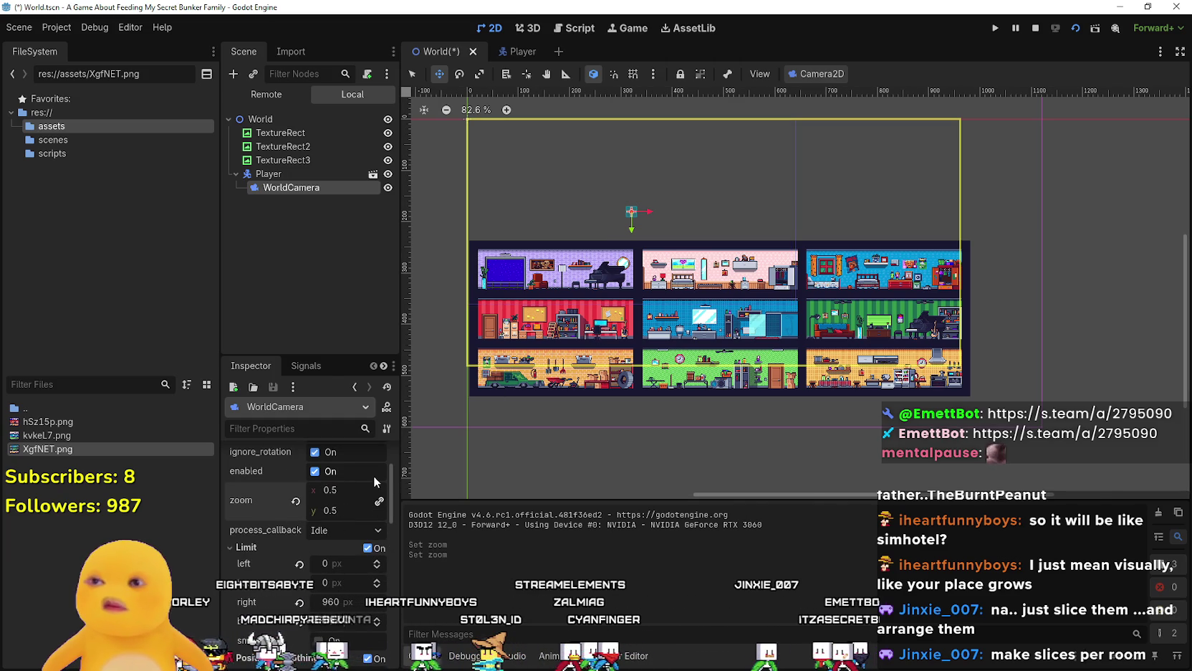
pyautogui.click(1058, 93)
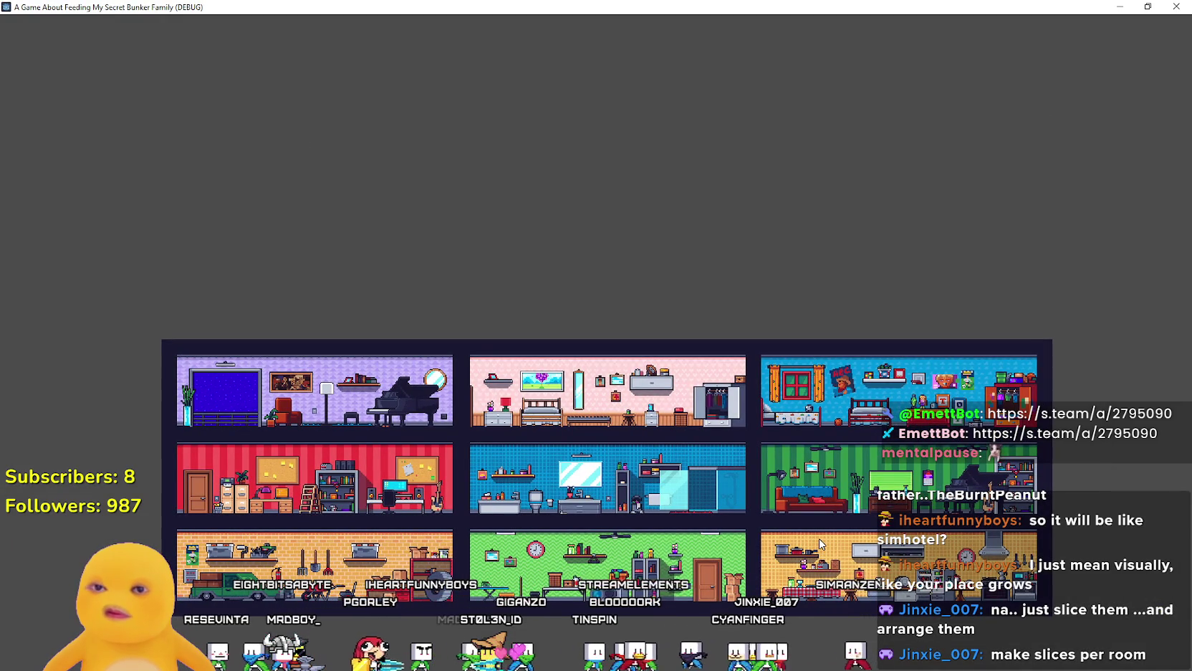
pyautogui.press('super+Down')
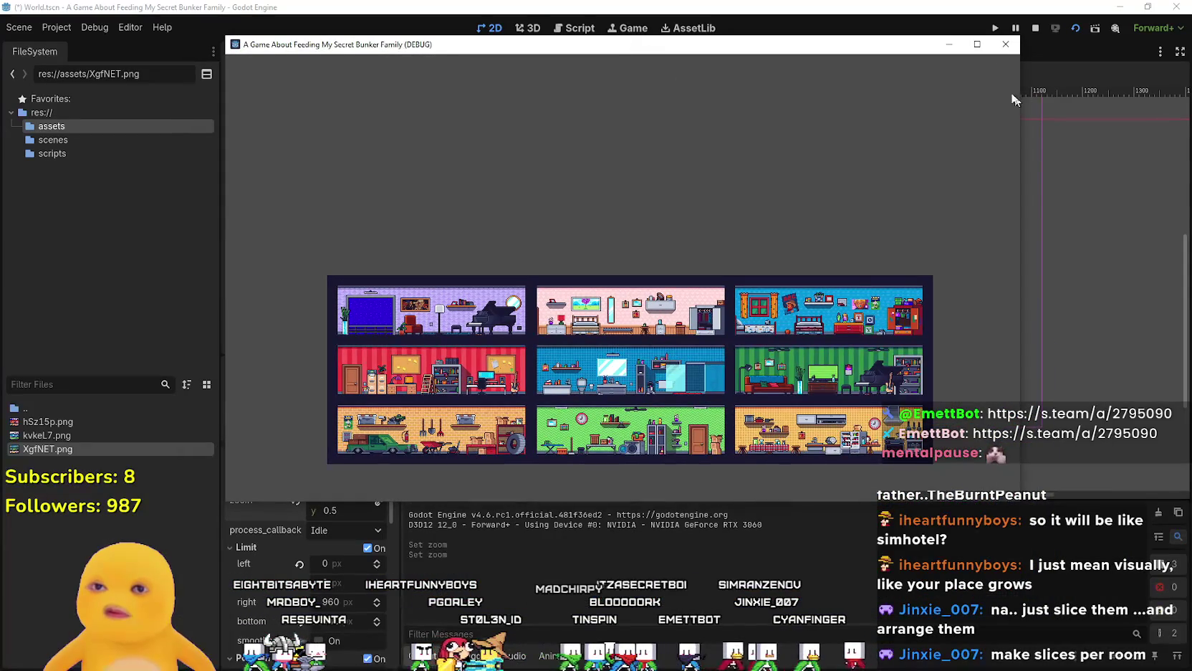
pyautogui.click(978, 44)
pyautogui.moveTo(970, 32); pyautogui.dragTo(706, 109)
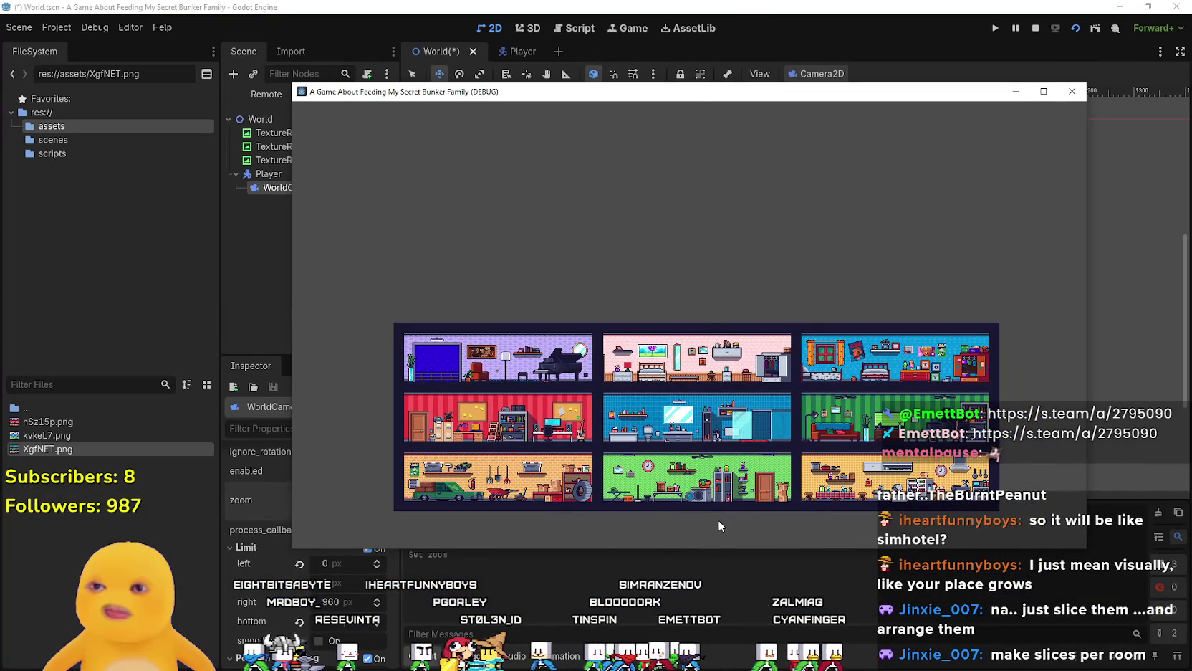
pyautogui.press('F8')
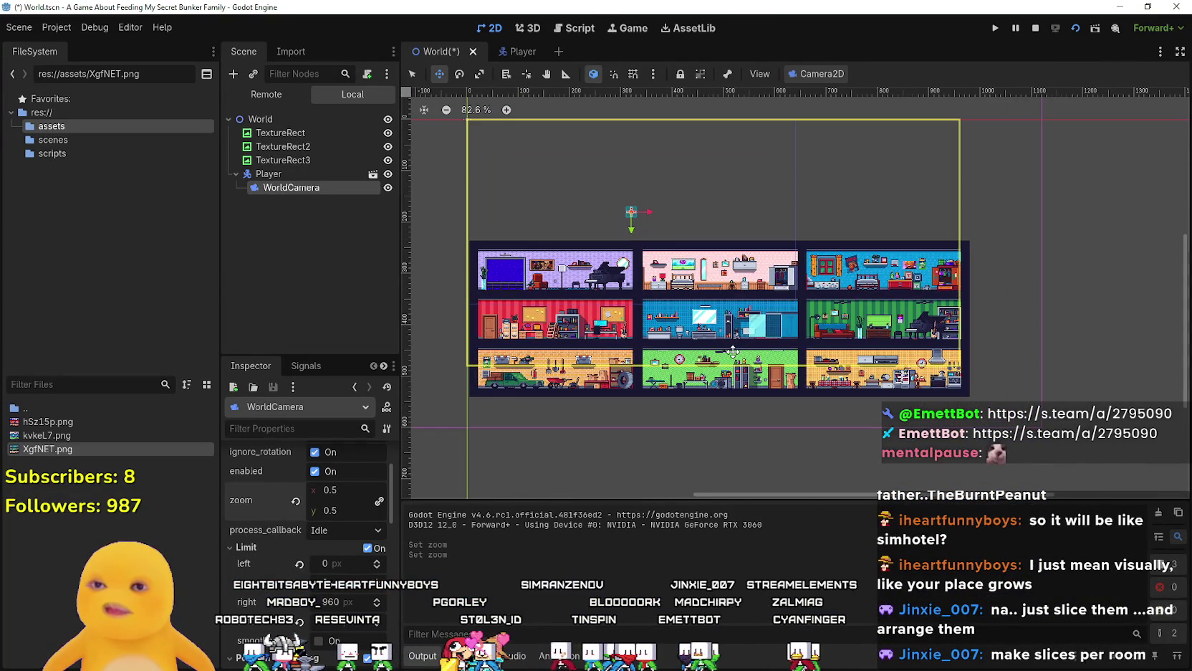
pyautogui.press('F5')
pyautogui.press('F8')
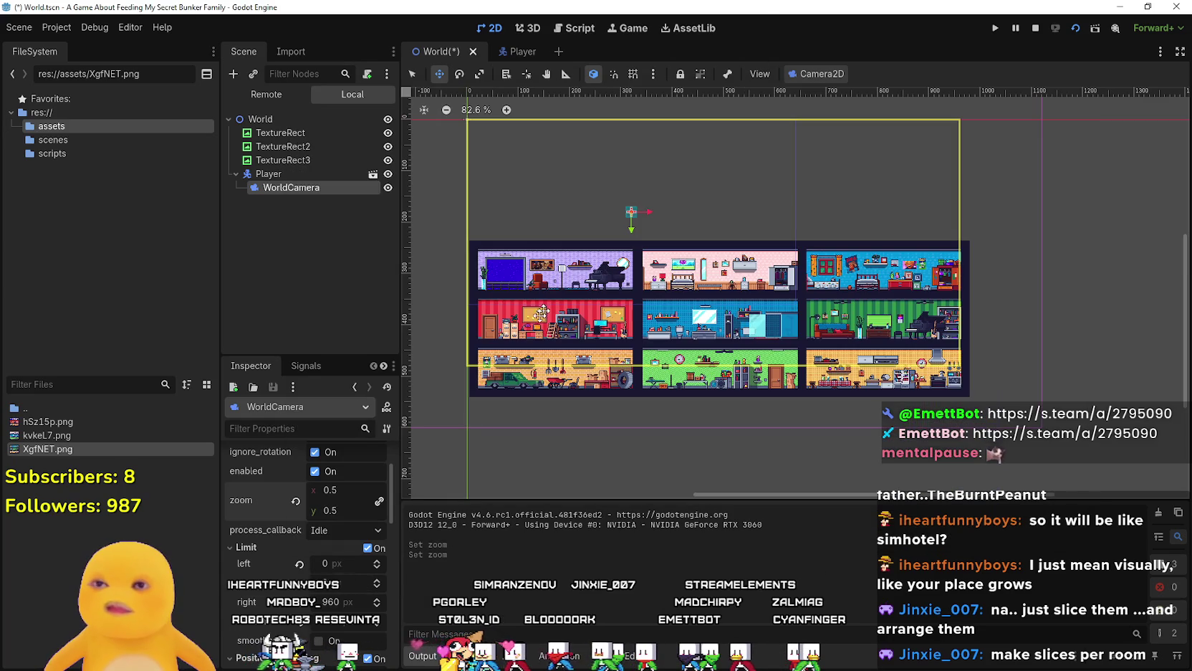
pyautogui.click(280, 132)
pyautogui.scroll(-2, 667, 335)
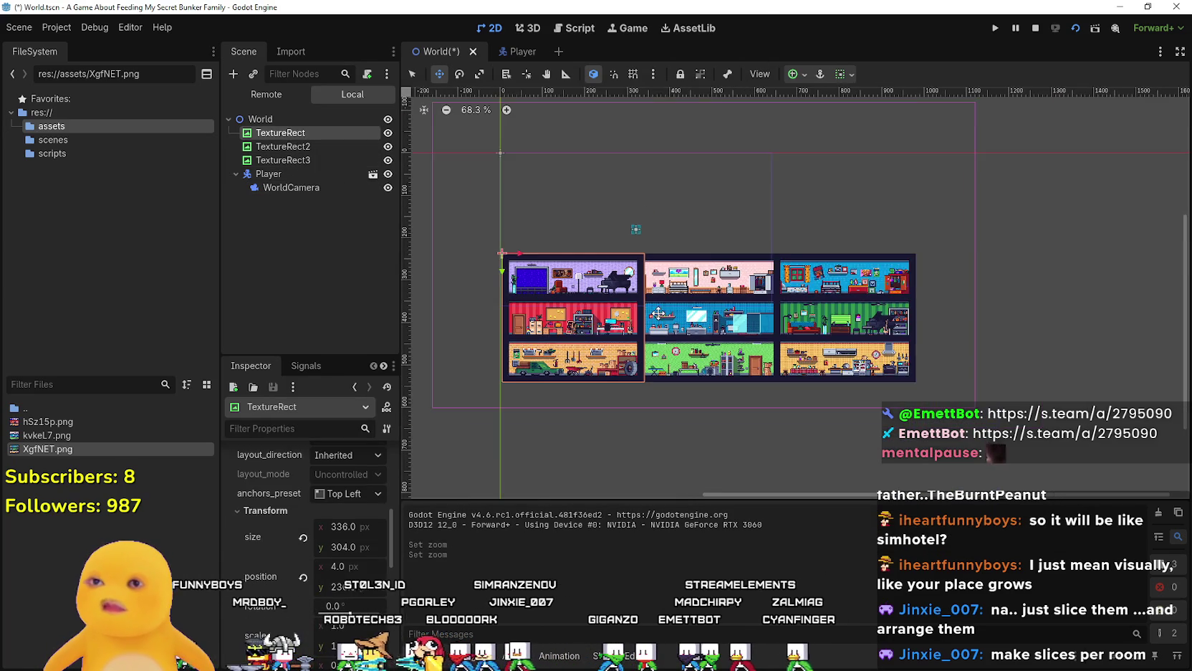
pyautogui.hscroll(-2, 667, 335)
pyautogui.click(271, 174)
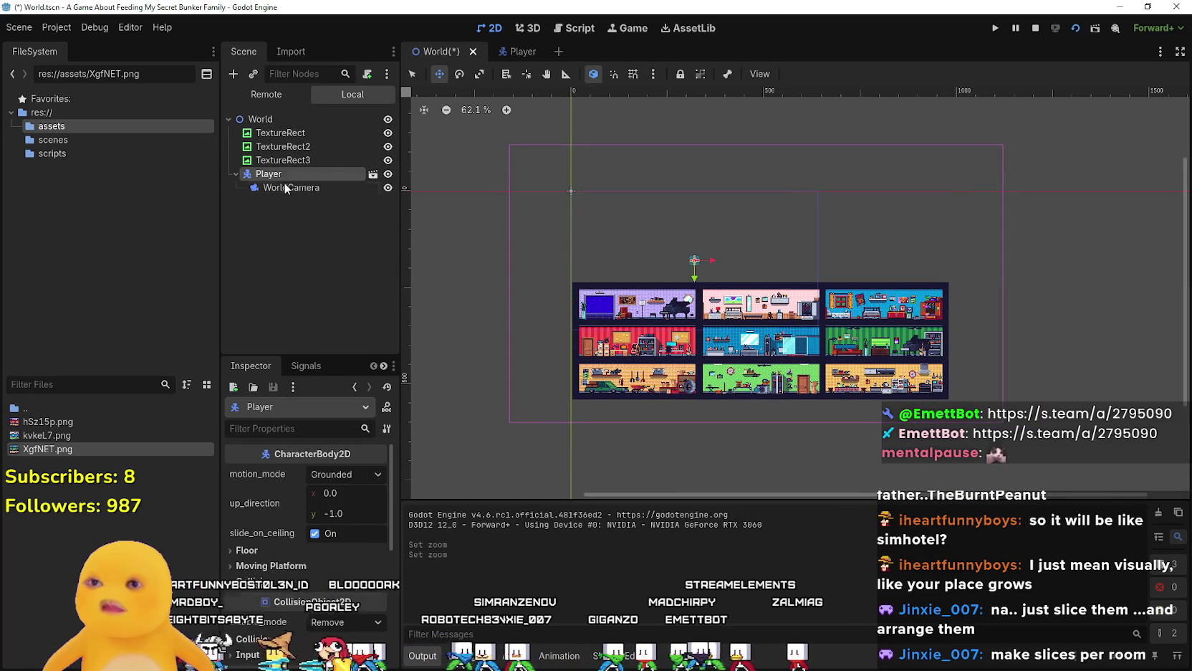
pyautogui.click(289, 188)
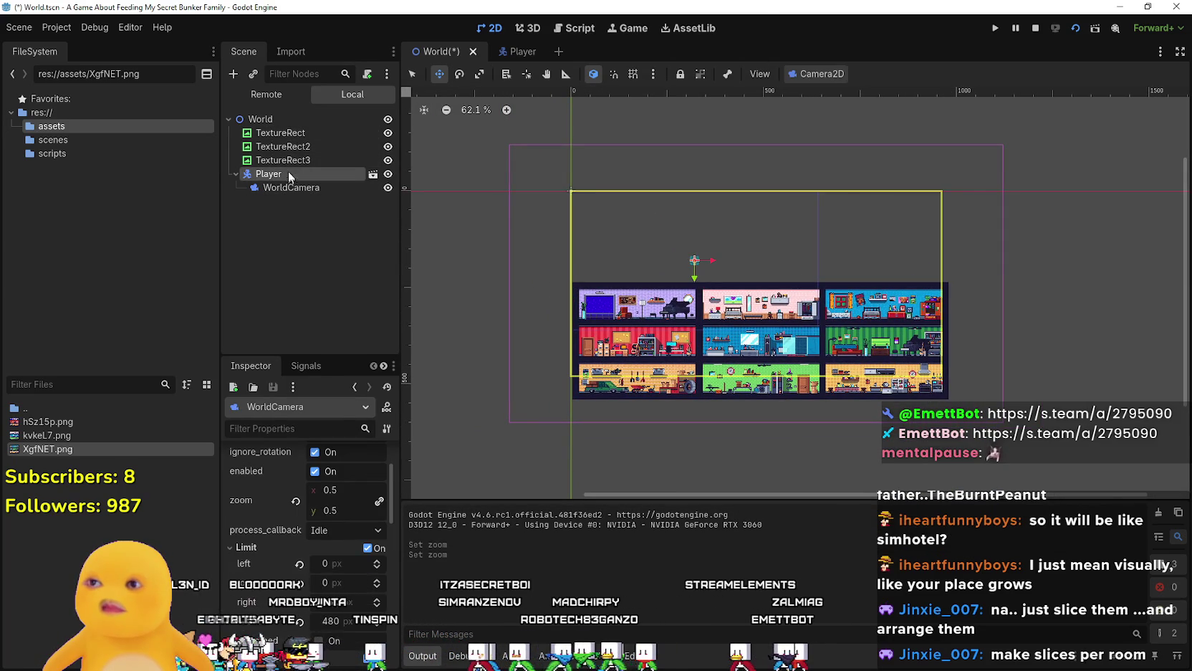
pyautogui.click(288, 171)
pyautogui.click(291, 134)
pyautogui.click(307, 120)
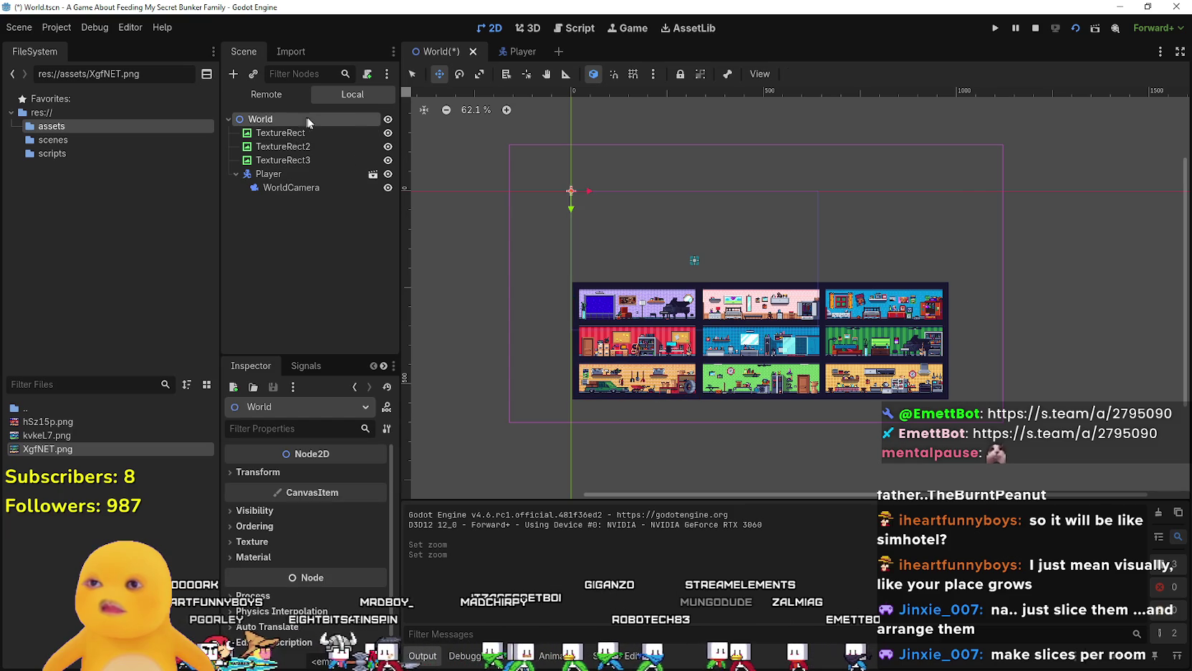
pyautogui.click(266, 139)
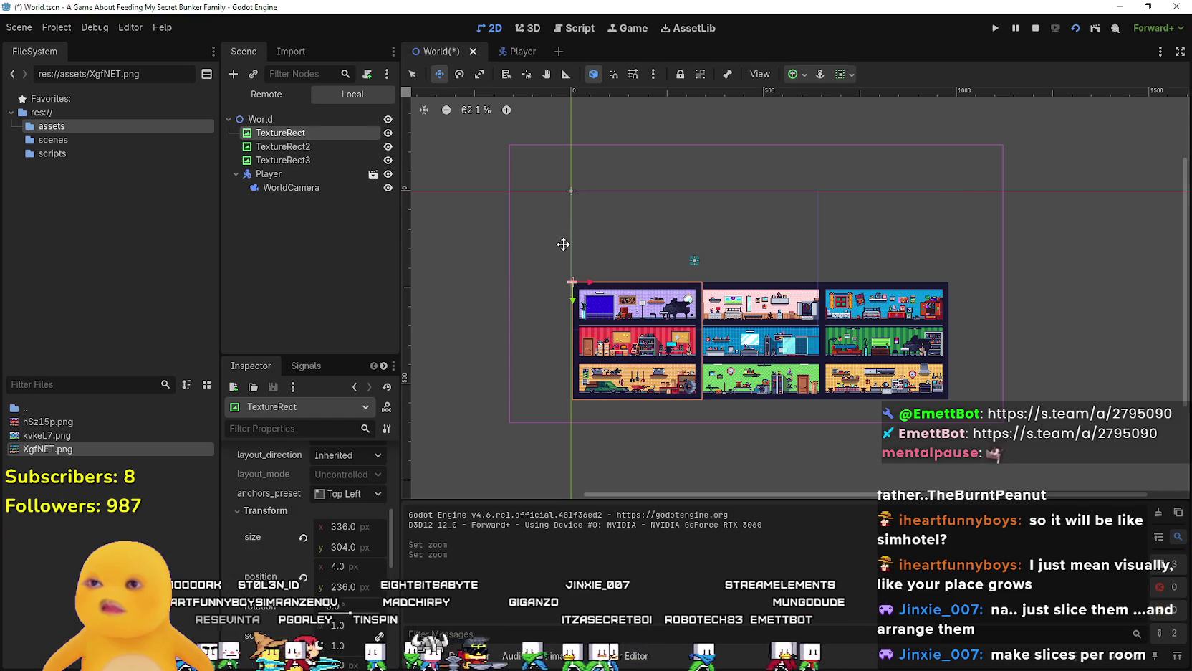
pyautogui.scroll(-1, 569, 240)
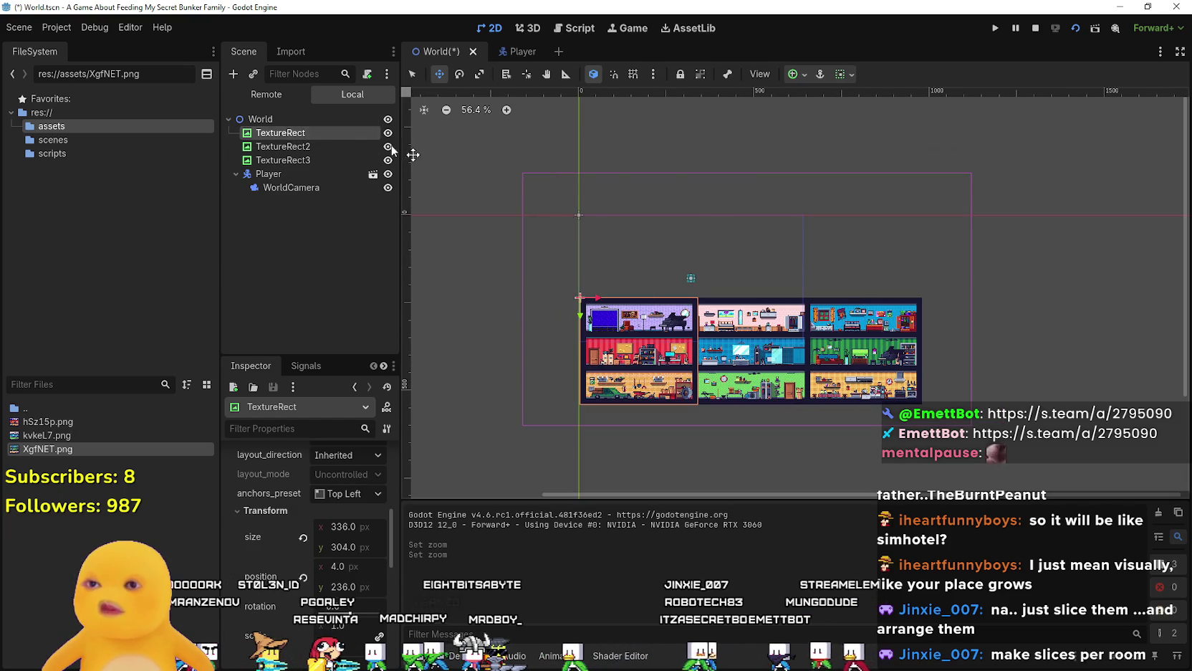
pyautogui.click(306, 120)
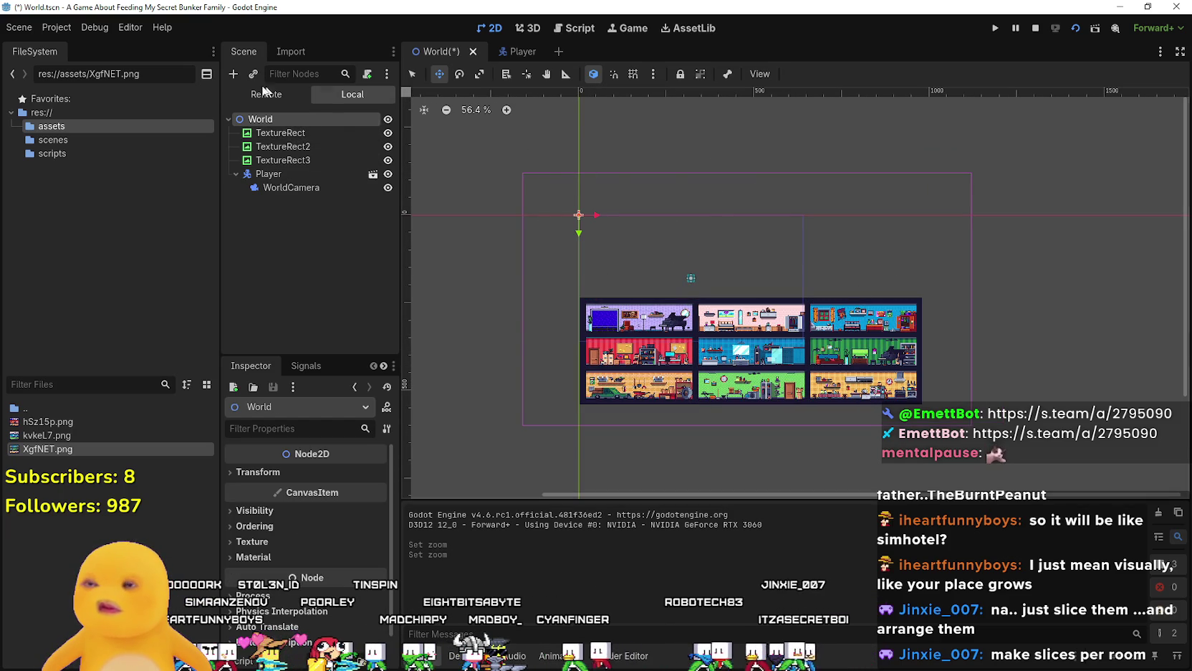
pyautogui.scroll(-1, 627, 326)
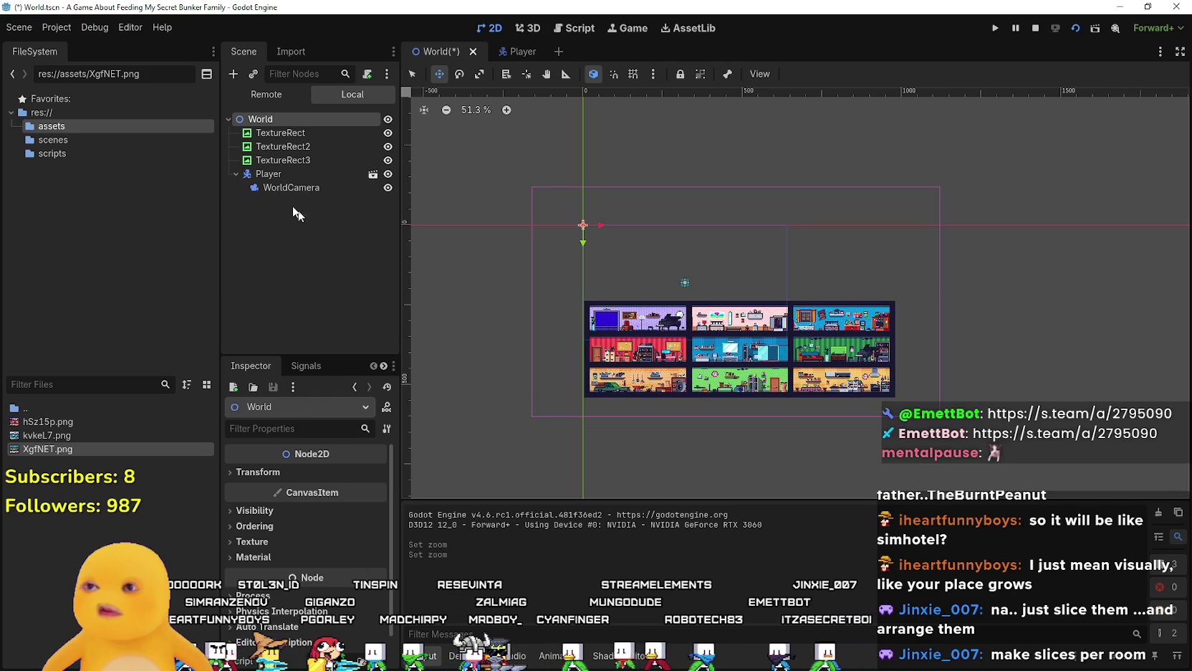
pyautogui.click(269, 174)
pyautogui.scroll(-1, 706, 258)
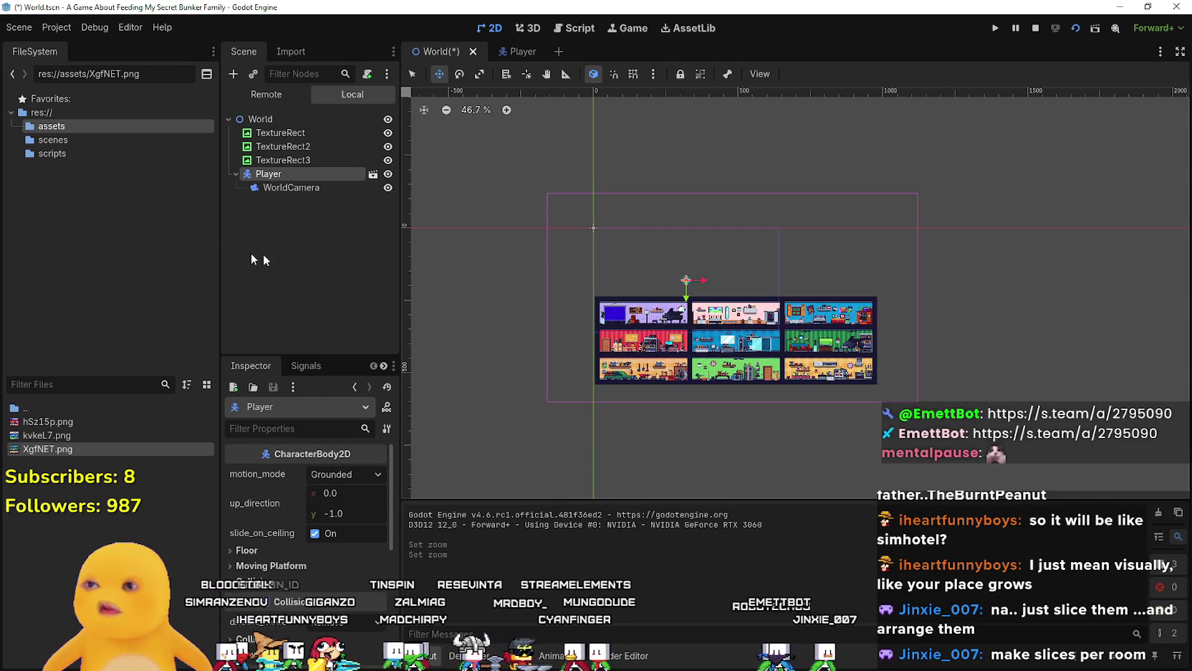
pyautogui.scroll(2, 463, 214)
pyautogui.click(293, 187)
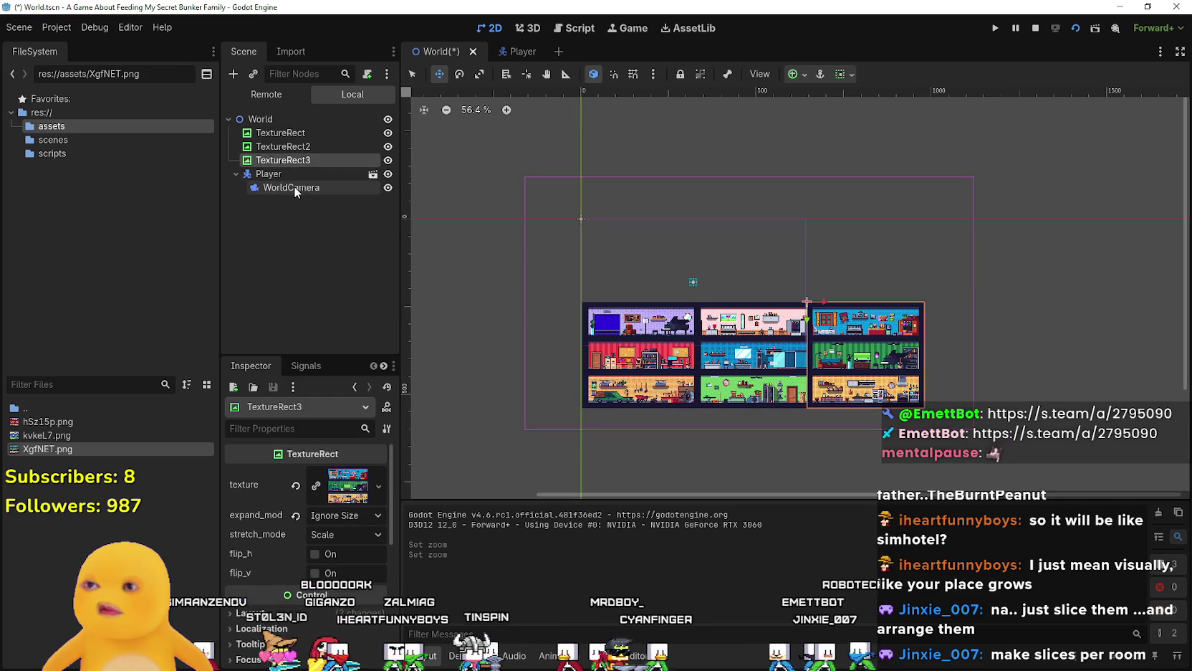
pyautogui.click(1034, 30)
pyautogui.scroll(3, 617, 226)
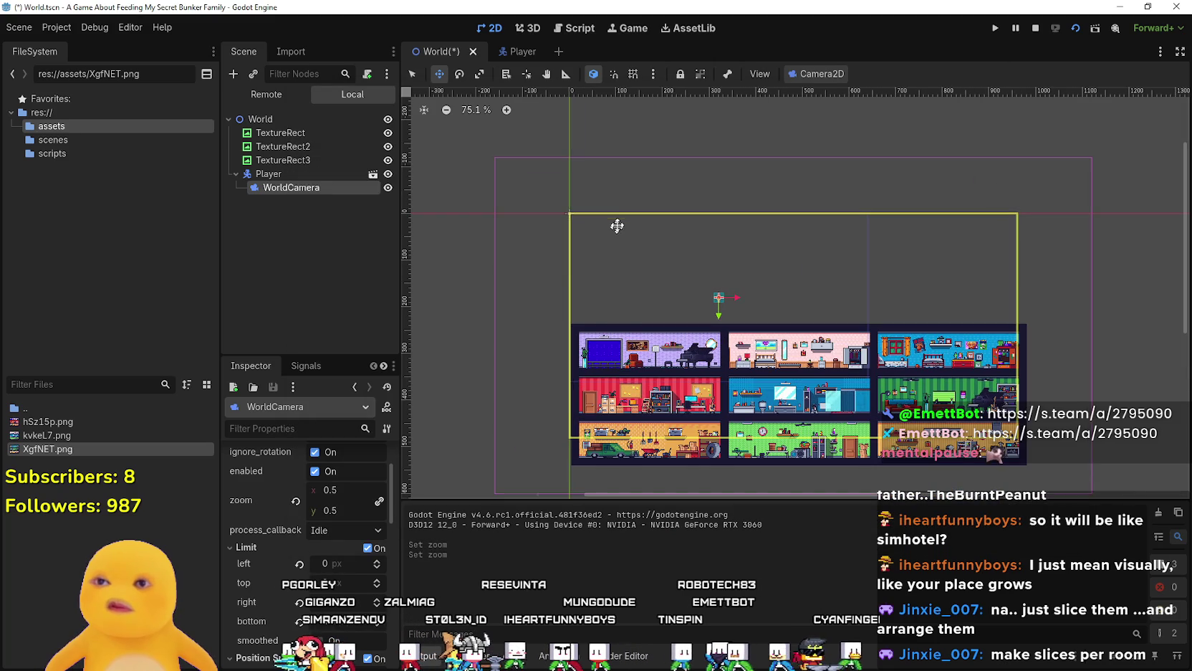
pyautogui.scroll(-2, 566, 279)
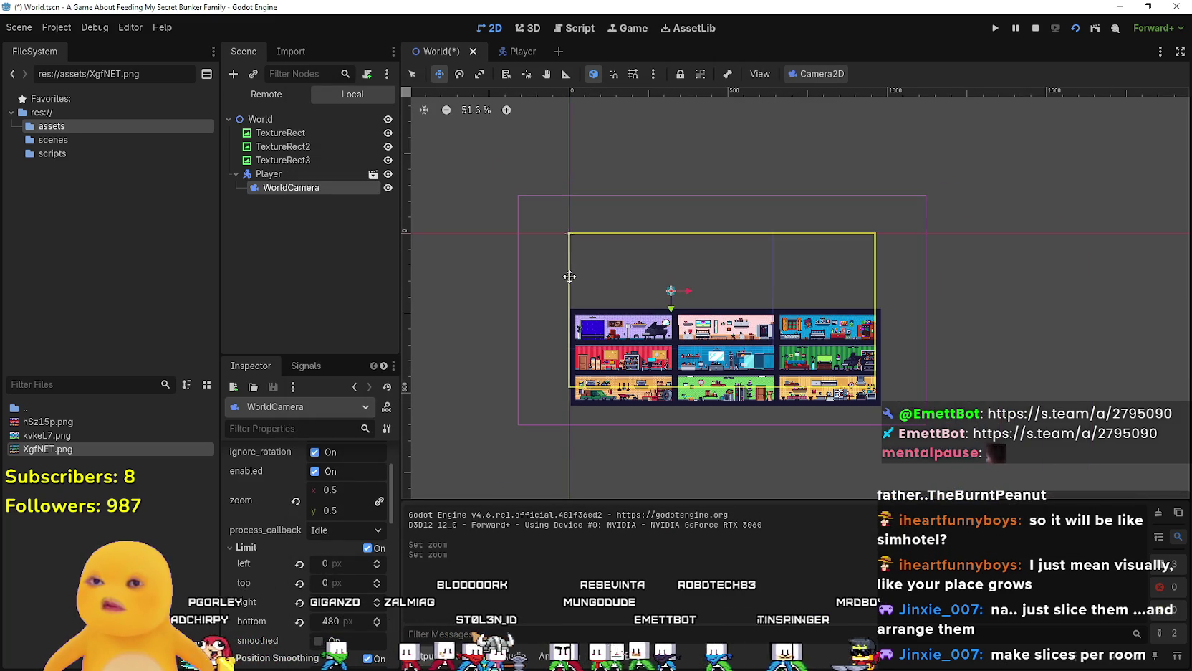
# In Project Settings, set Display > Window > Stretch Aspect to ignore
pyautogui.click(71, 33)
pyautogui.click(72, 46)
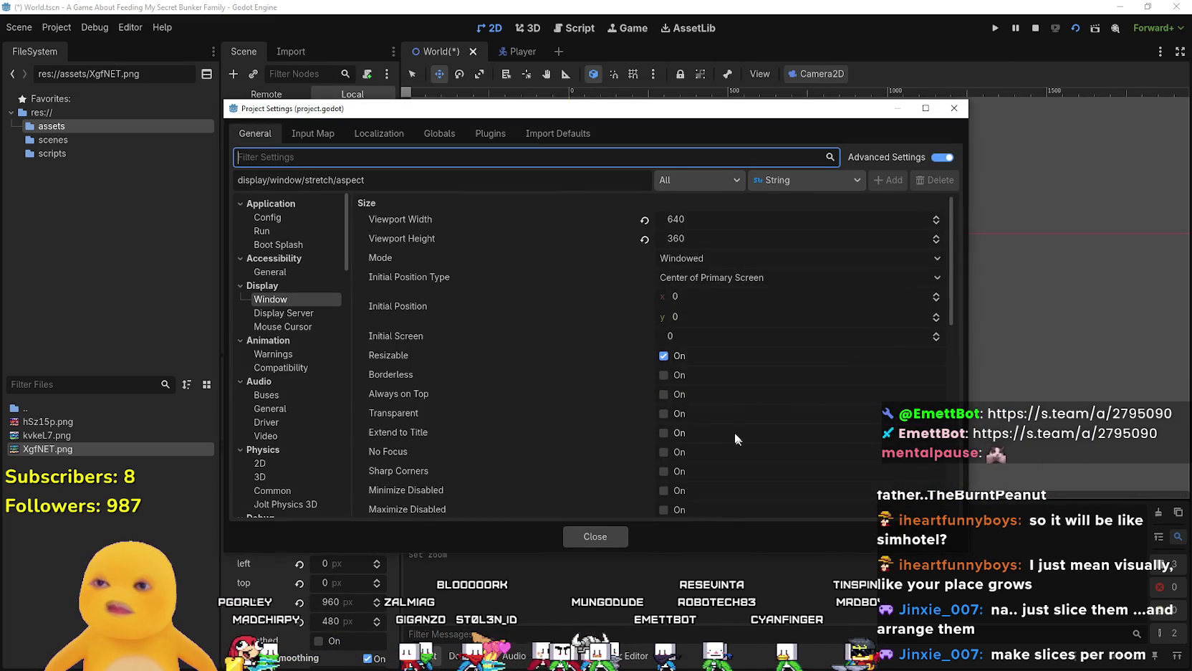
pyautogui.scroll(-5, 731, 429)
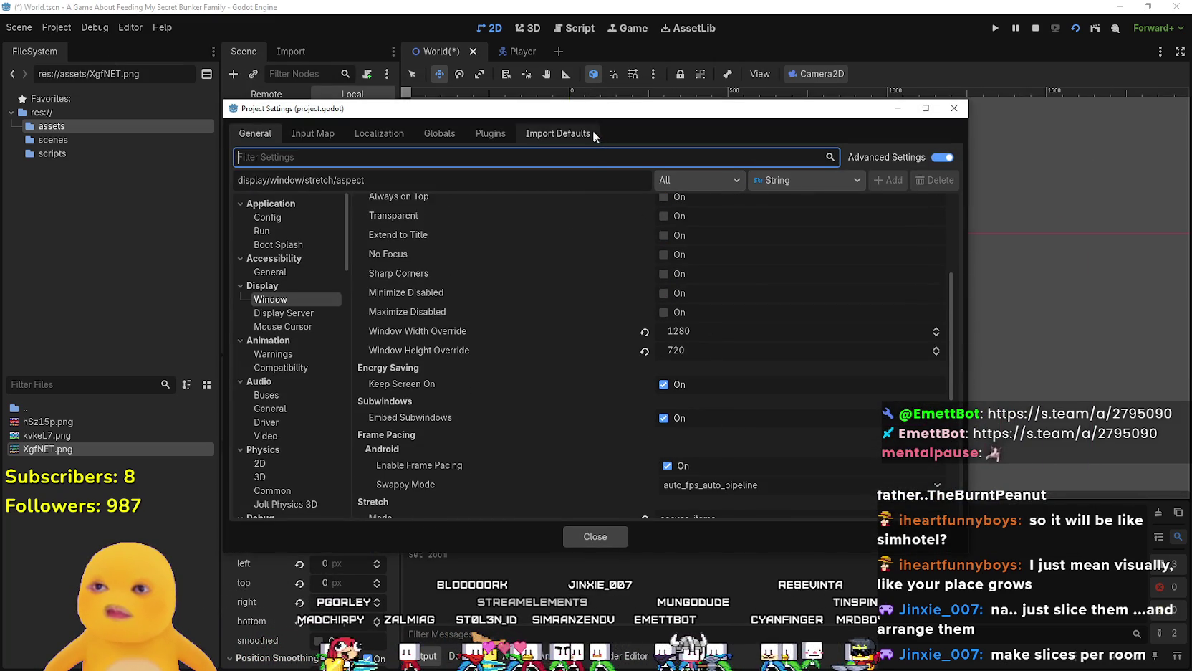
pyautogui.moveTo(583, 118)
pyautogui.mouseDown()
pyautogui.moveTo(665, 481)
pyautogui.moveTo(592, 231)
pyautogui.moveTo(591, 182)
pyautogui.mouseUp()
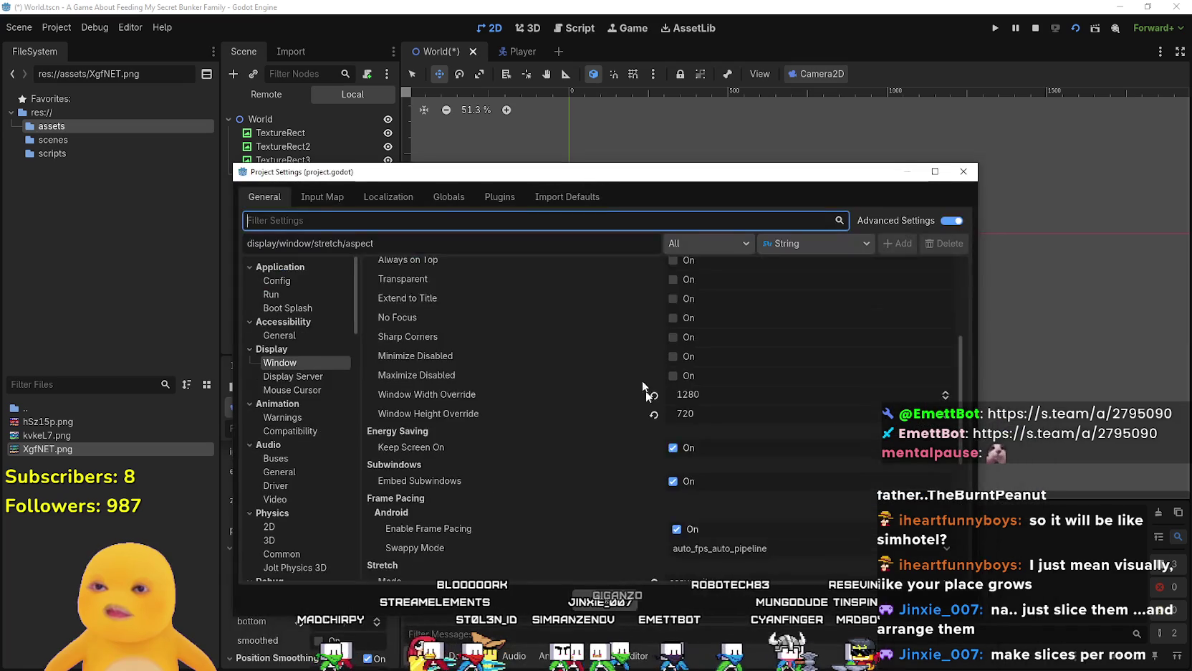
pyautogui.scroll(-2, 647, 413)
pyautogui.scroll(5, 645, 417)
pyautogui.scroll(-8, 645, 417)
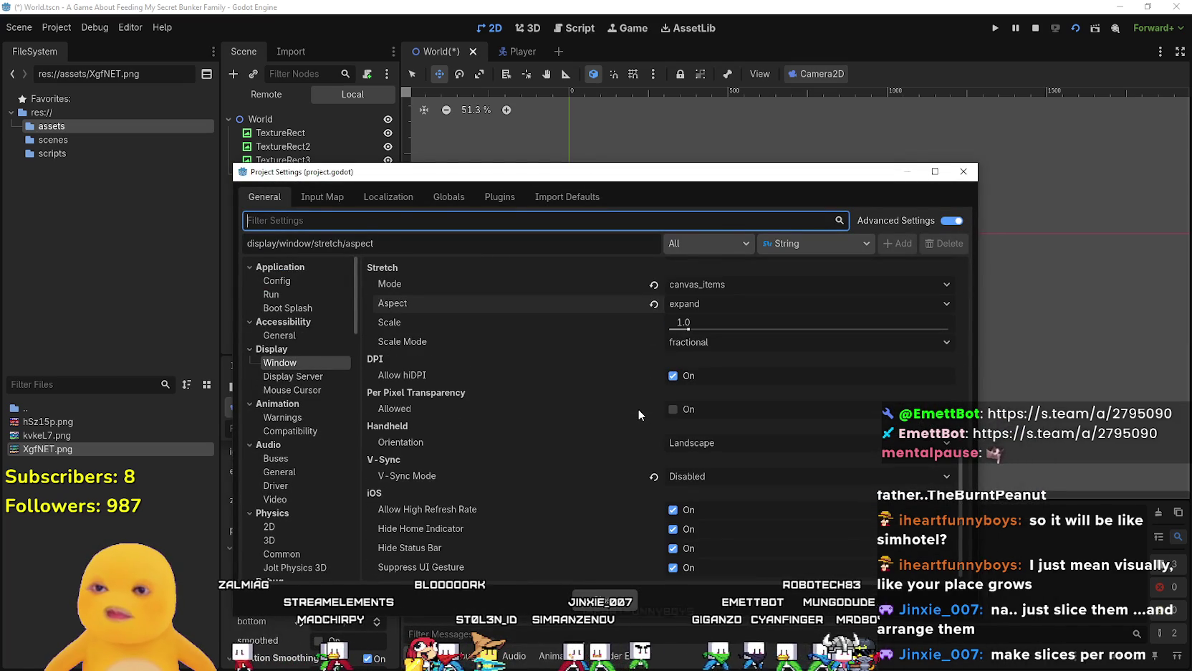
pyautogui.scroll(3, 612, 377)
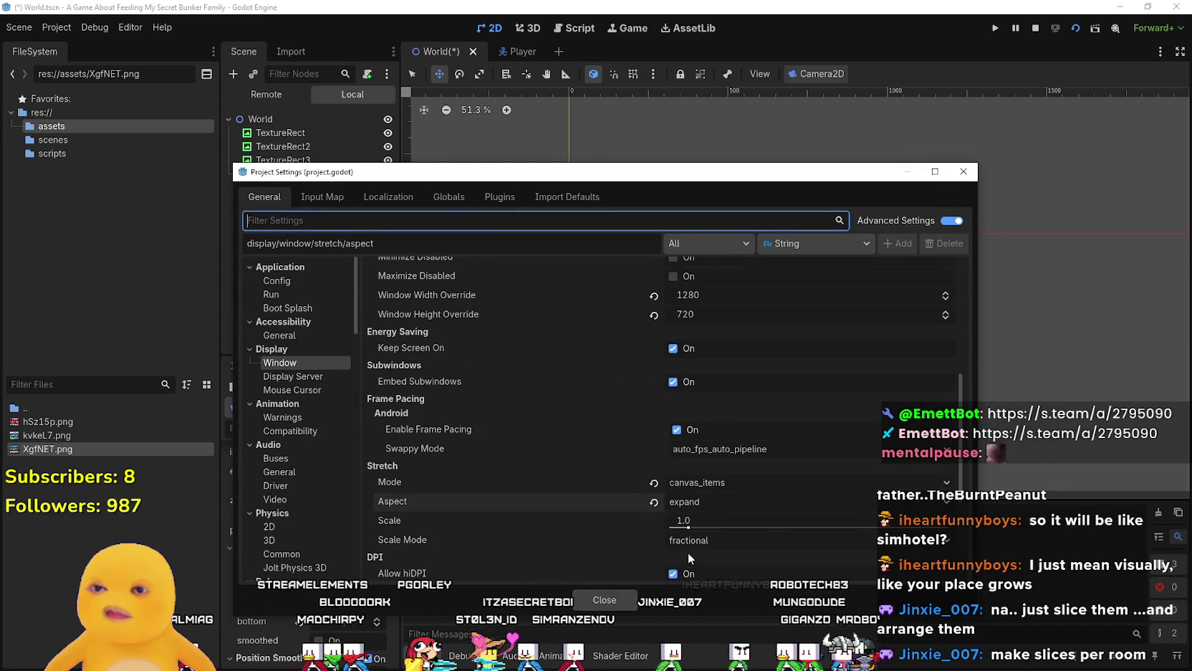
pyautogui.click(692, 503)
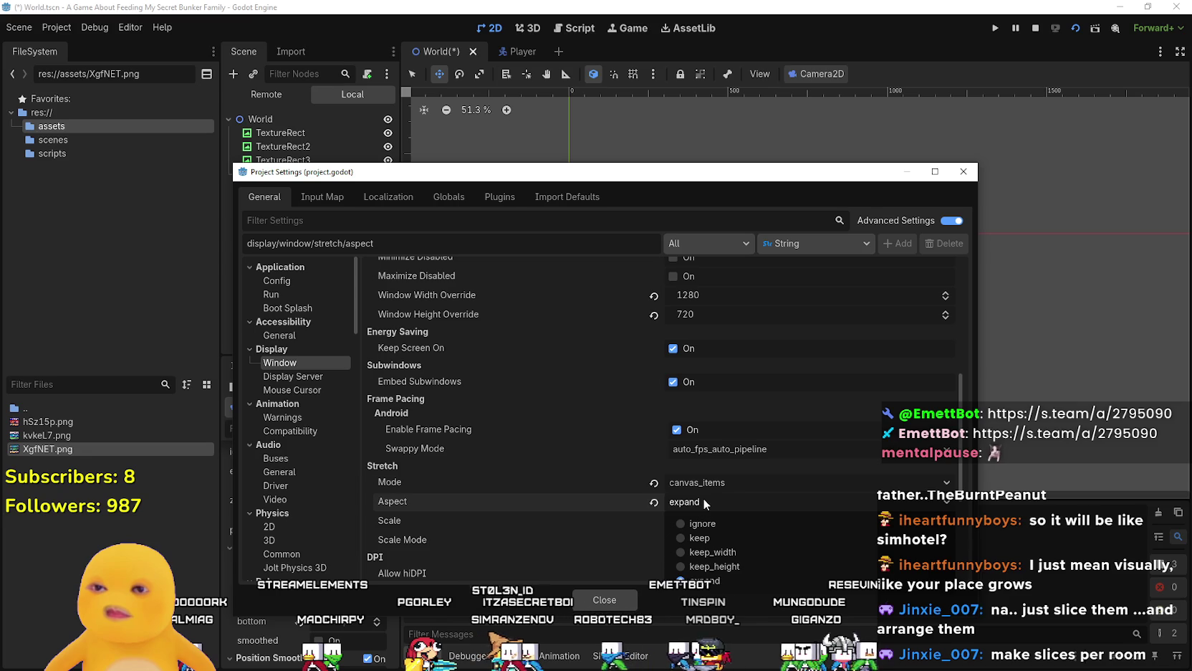
pyautogui.click(697, 528)
pyautogui.moveTo(713, 163)
pyautogui.mouseDown()
pyautogui.moveTo(700, 233)
pyautogui.moveTo(769, 452)
pyautogui.moveTo(733, 152)
pyautogui.mouseUp()
# Close Project Settings, save and run the game, then move and shrink its debug window
pyautogui.click(963, 159)
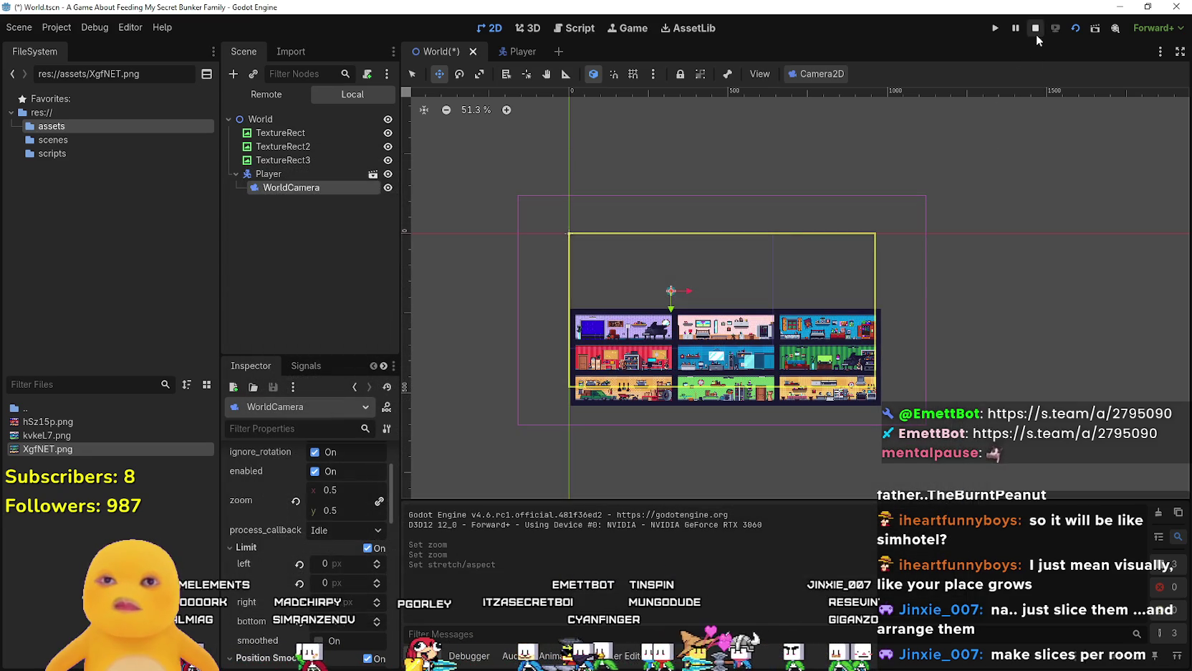
pyautogui.click(1076, 28)
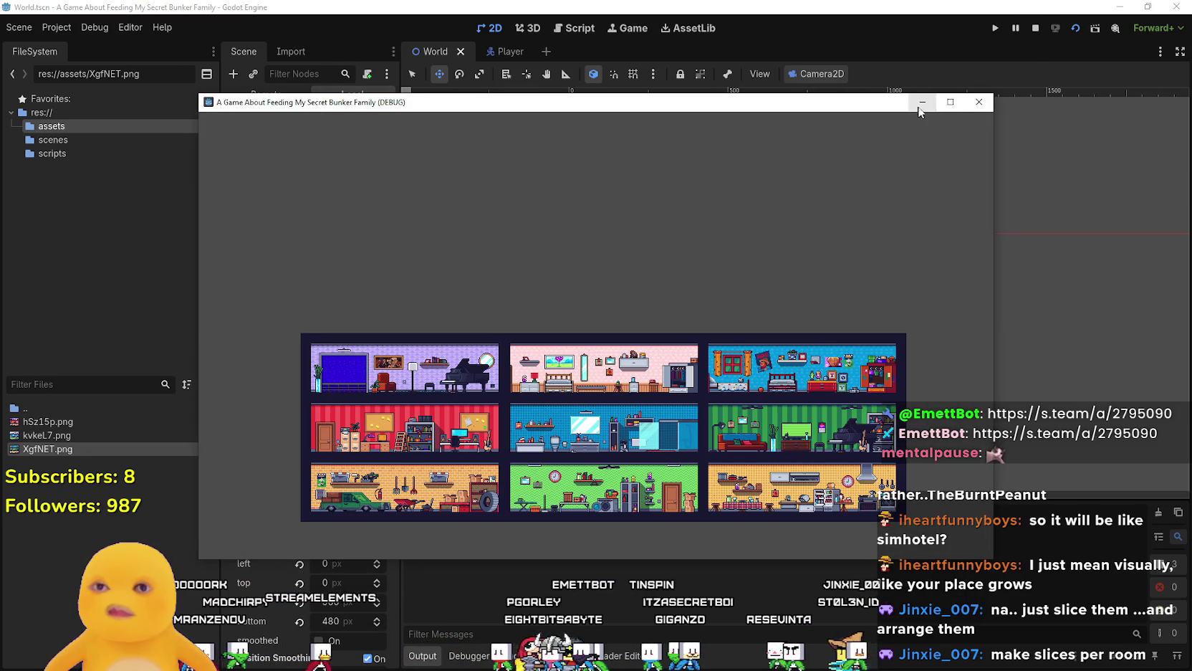
pyautogui.click(951, 102)
pyautogui.moveTo(675, 10); pyautogui.dragTo(676, 34)
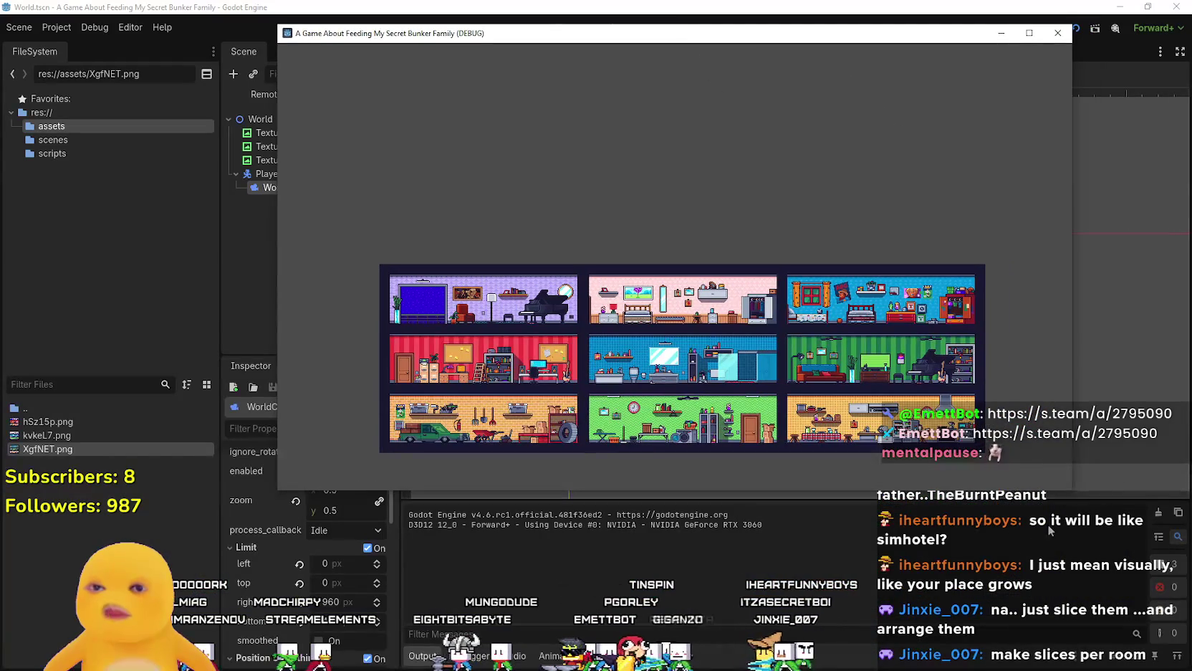
pyautogui.click(1068, 496)
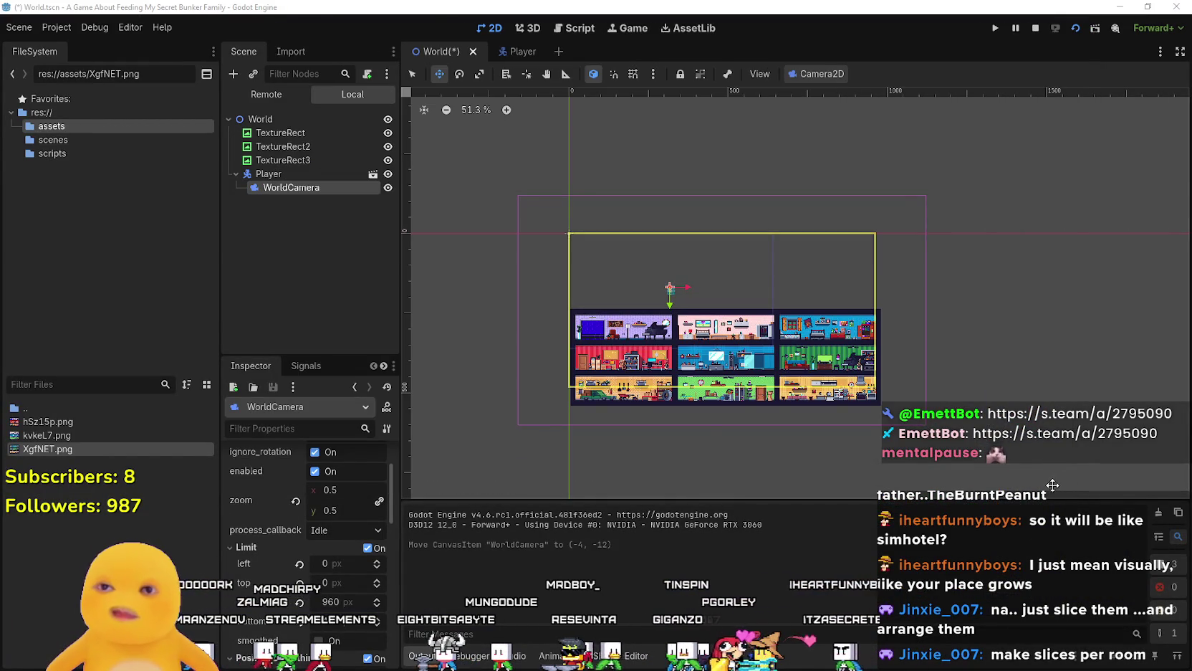
pyautogui.moveTo(1075, 490)
pyautogui.mouseDown()
pyautogui.moveTo(872, 341)
pyautogui.moveTo(577, 395)
pyautogui.moveTo(498, 394)
pyautogui.moveTo(430, 78)
pyautogui.moveTo(1086, 645)
pyautogui.moveTo(1139, 643)
pyautogui.moveTo(1074, 643)
pyautogui.mouseUp()
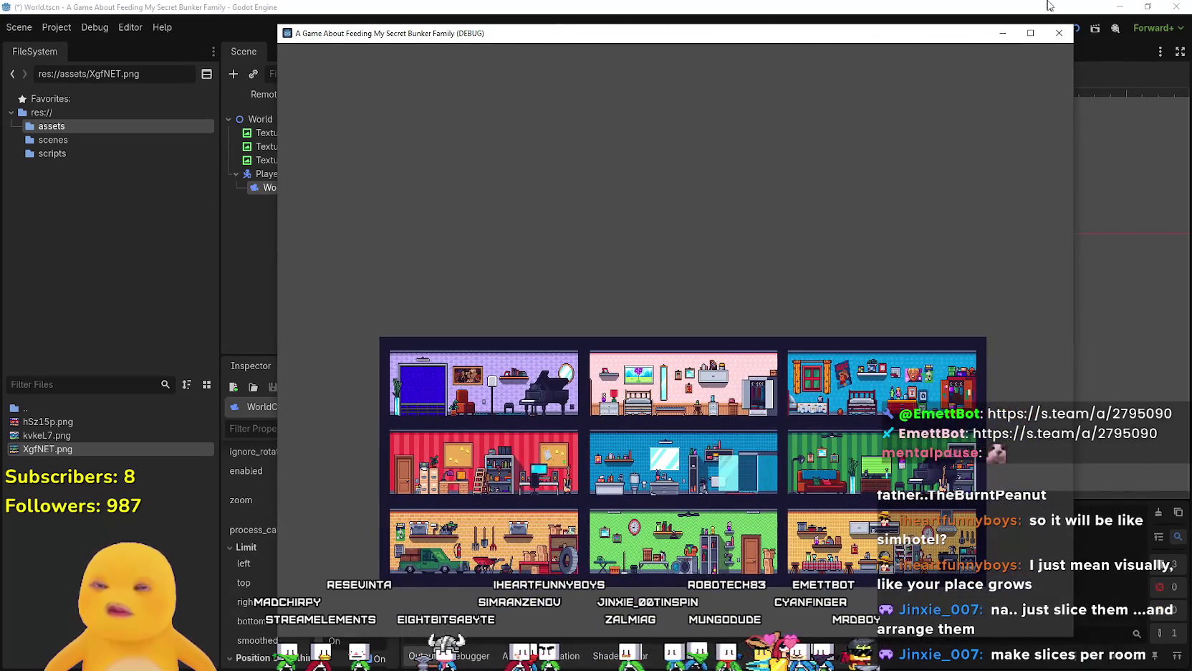
# Toggle the game window between maximized and restored, make it fill the screen, then close the game
pyautogui.click(1030, 37)
pyautogui.moveTo(1028, 32); pyautogui.dragTo(774, 50)
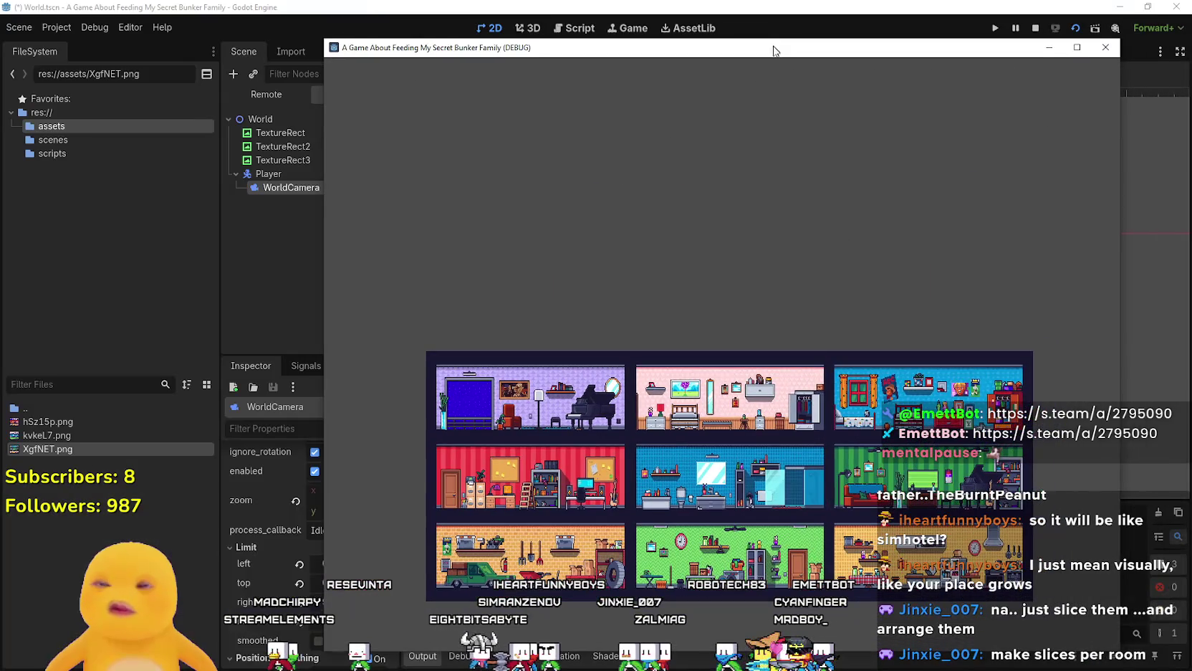
pyautogui.click(1079, 47)
pyautogui.click(1148, 7)
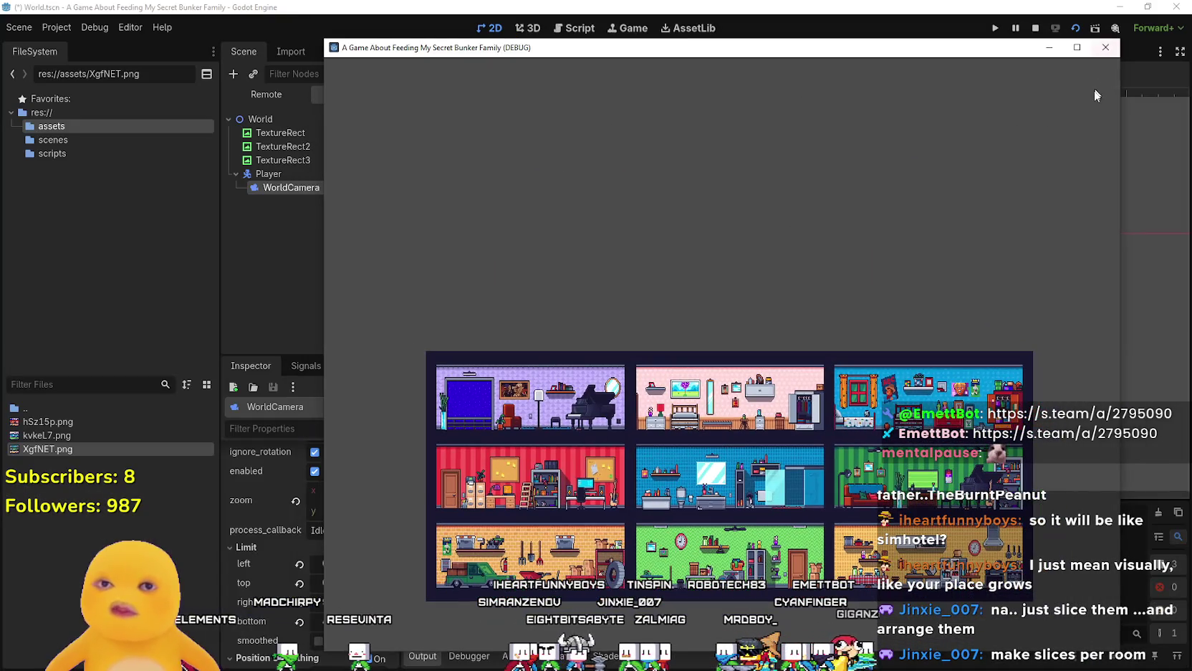
pyautogui.click(1077, 47)
pyautogui.click(1148, 6)
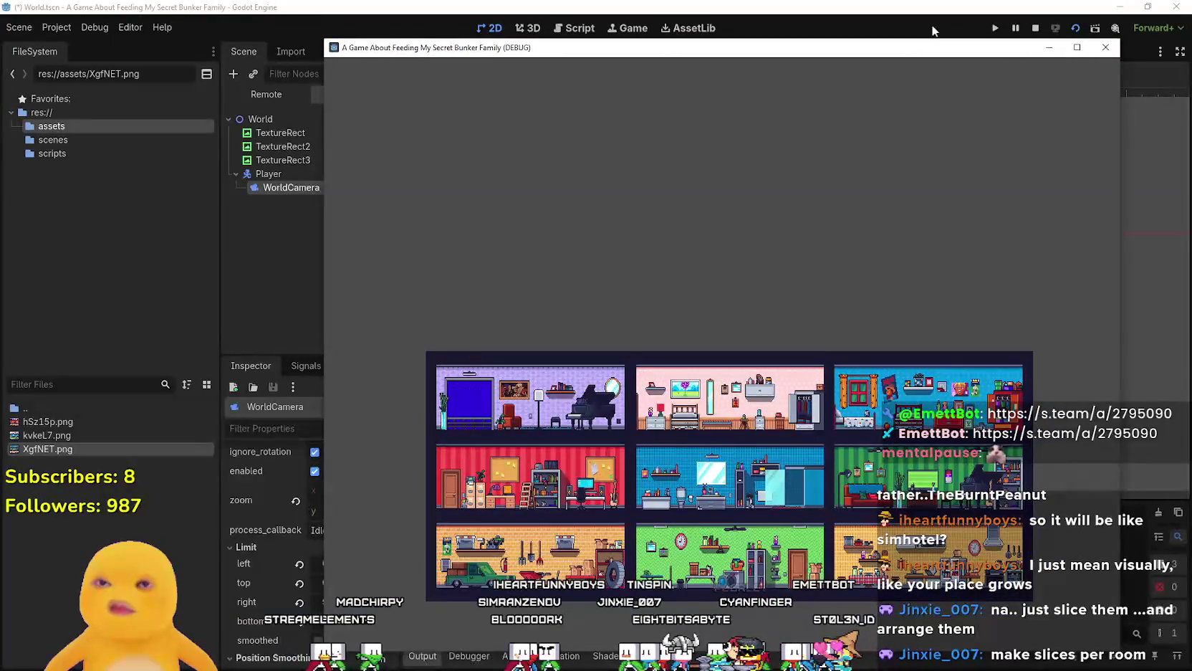
pyautogui.click(1006, 36)
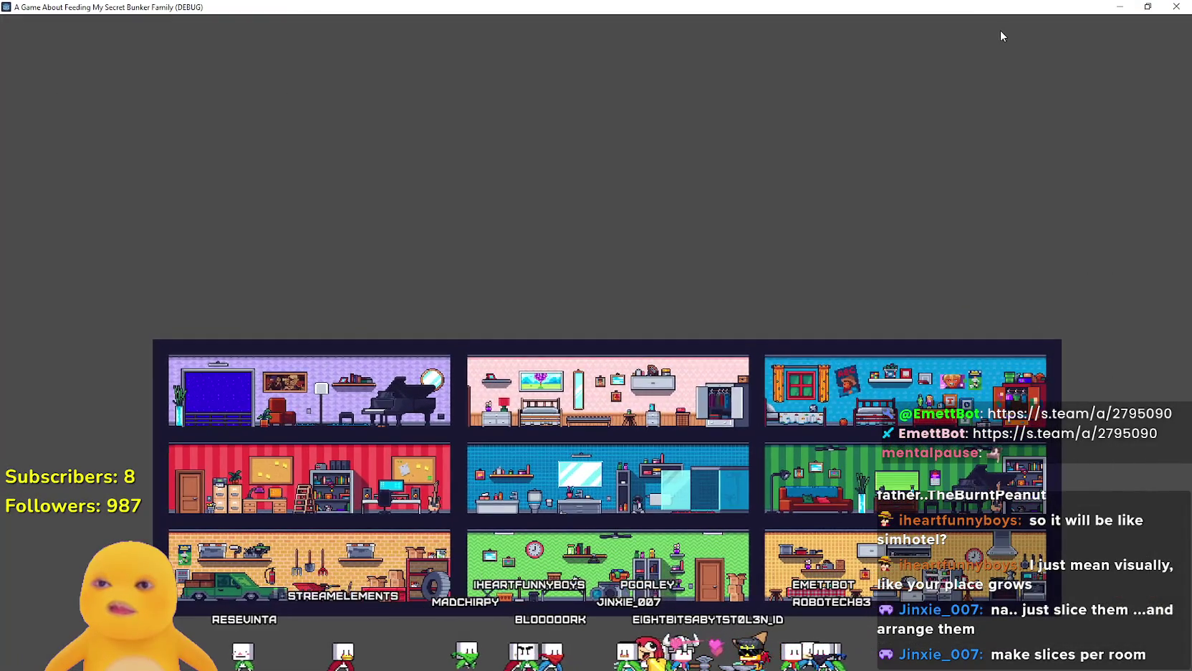
pyautogui.moveTo(664, 9); pyautogui.dragTo(664, 28)
pyautogui.doubleClick(978, 30)
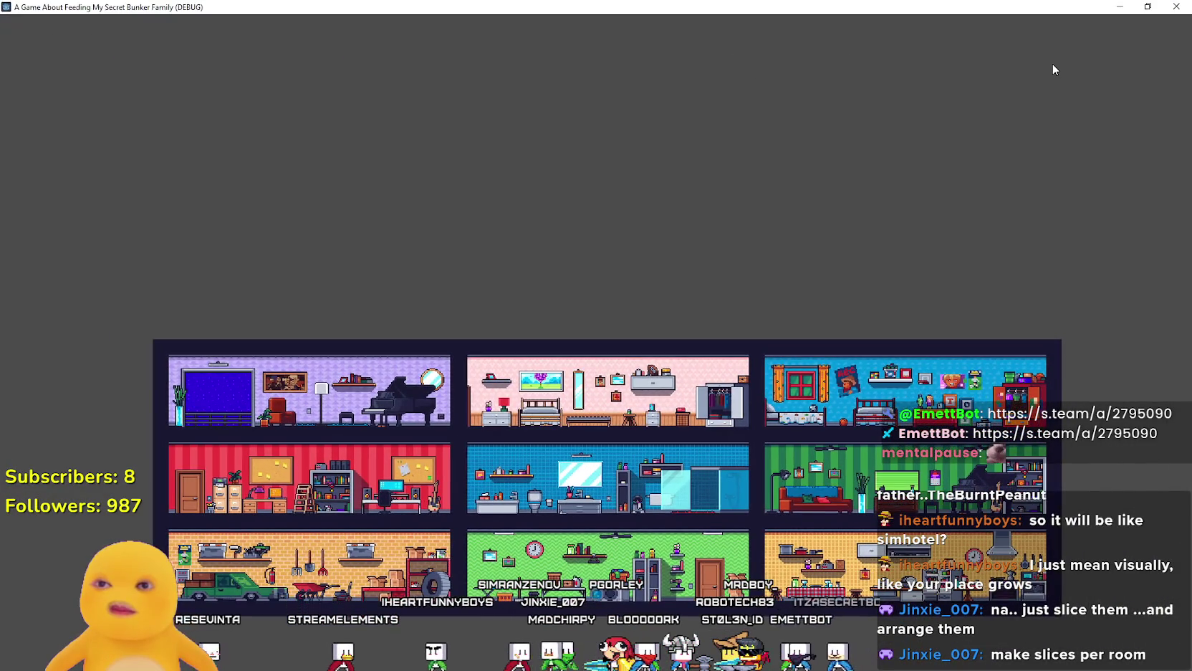
pyautogui.moveTo(1051, 8); pyautogui.dragTo(1021, 29)
pyautogui.click(1044, 19)
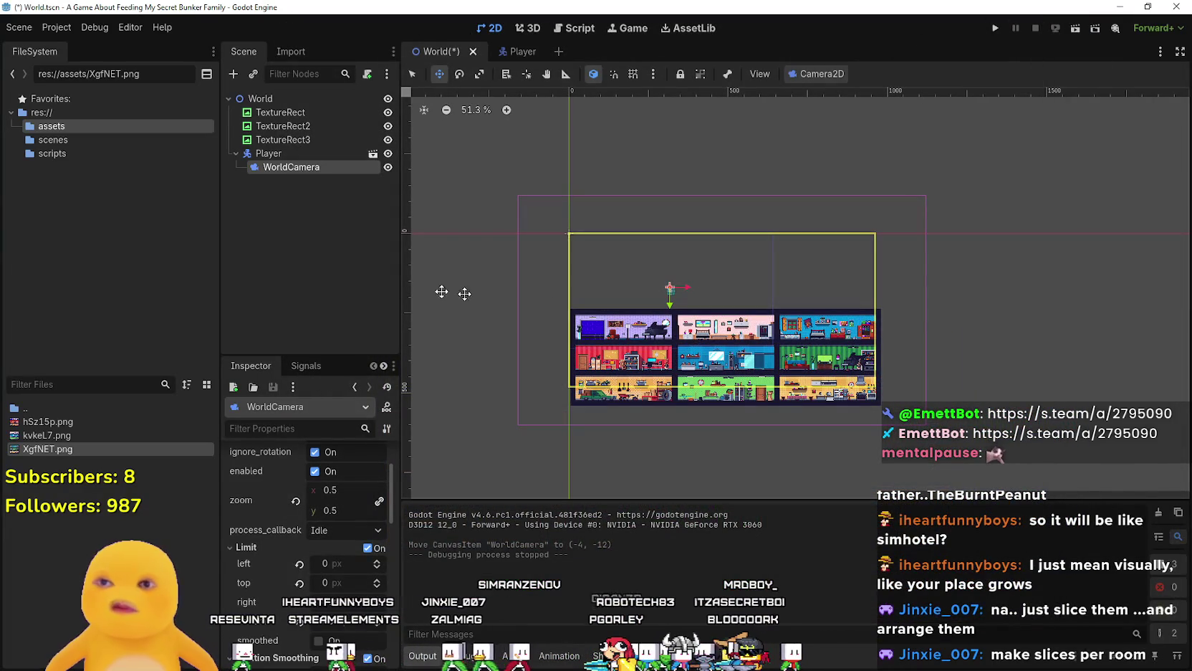
# Switch the project's Stretch Aspect from ignore back to expand and close Project Settings
pyautogui.click(57, 27)
pyautogui.click(82, 46)
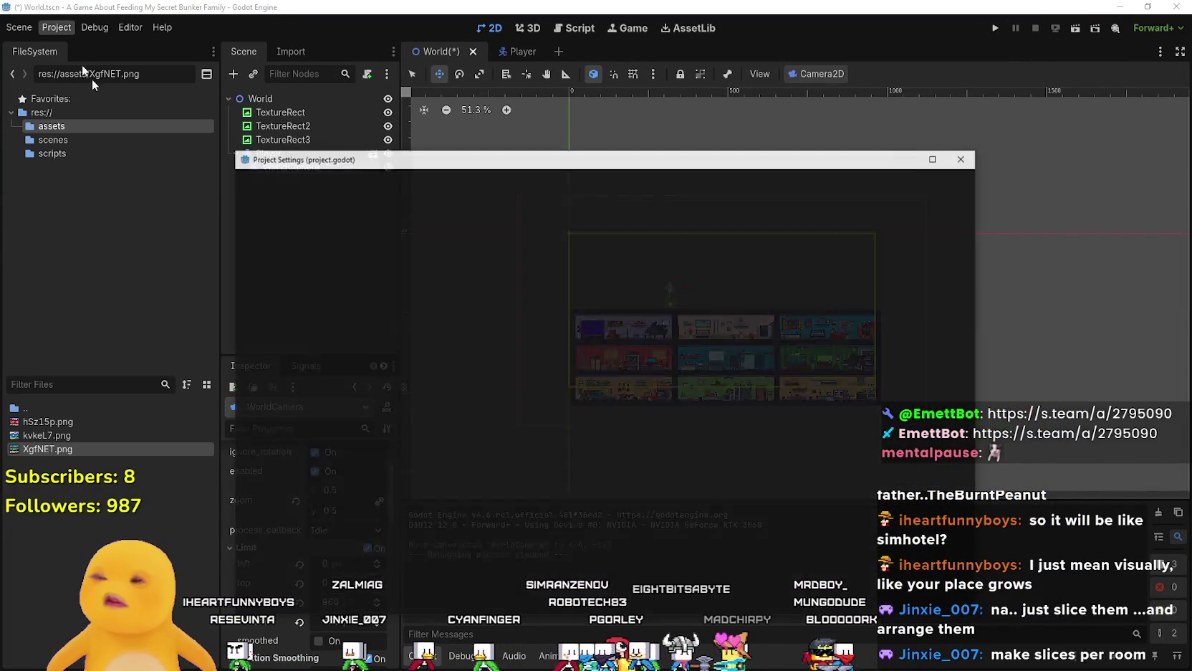
pyautogui.scroll(-5, 745, 334)
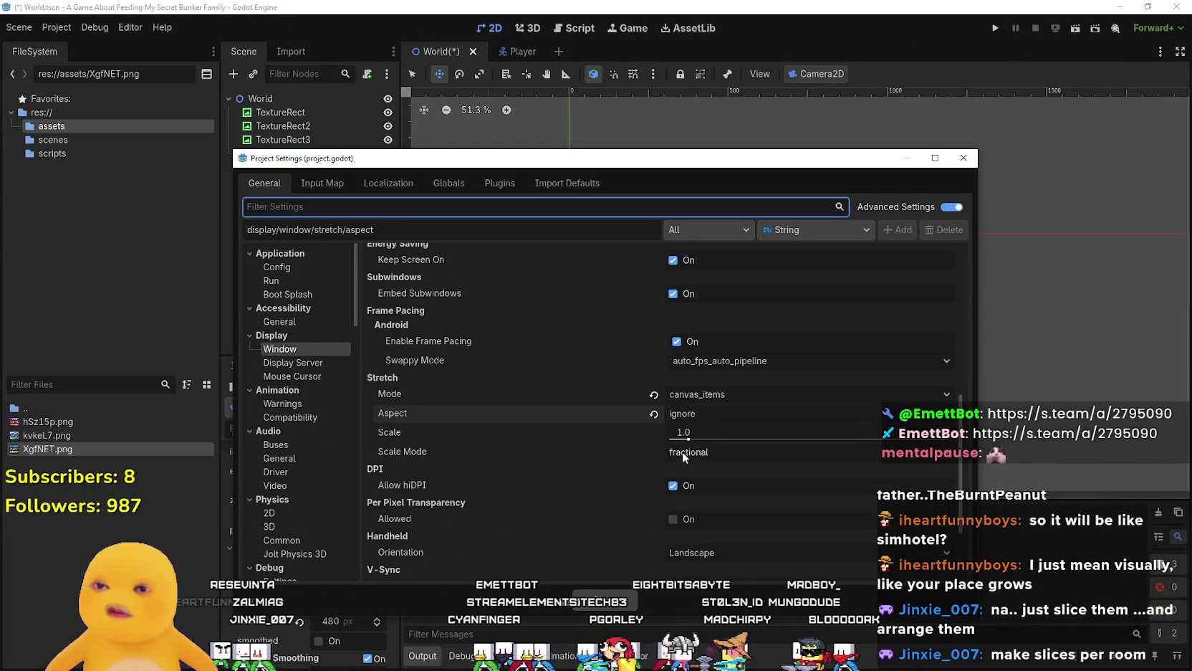
pyautogui.click(712, 413)
pyautogui.click(692, 496)
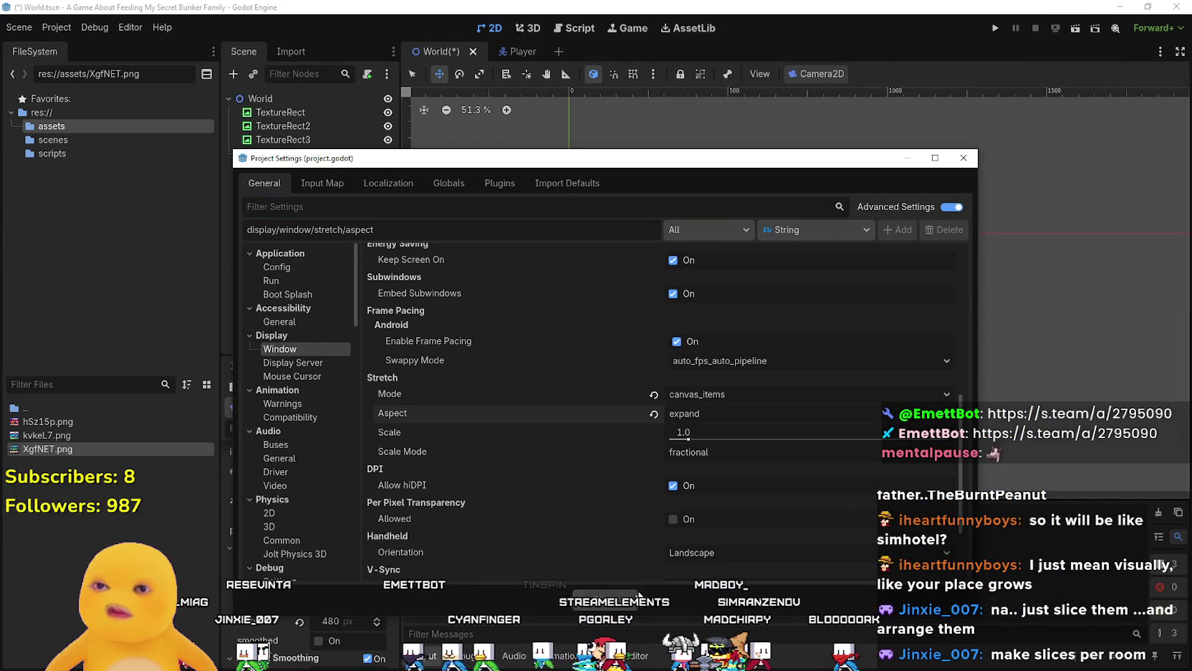
pyautogui.click(602, 600)
pyautogui.scroll(2, 858, 308)
pyautogui.scroll(-3, 803, 294)
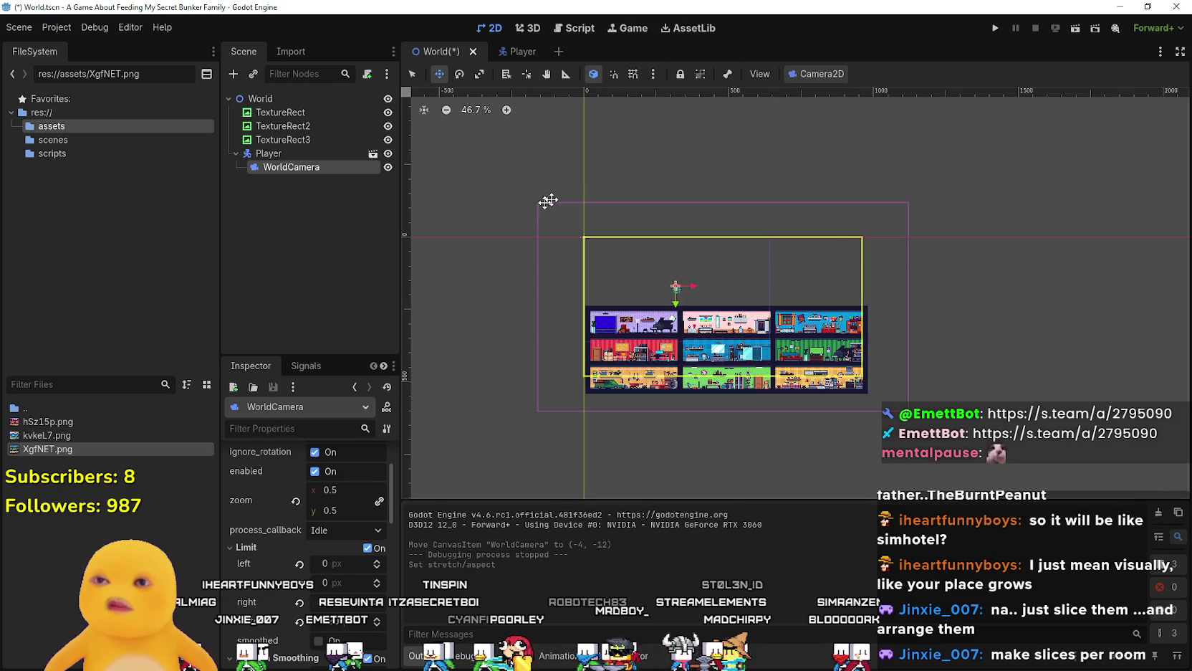
pyautogui.click(295, 113)
pyautogui.scroll(-1, 839, 220)
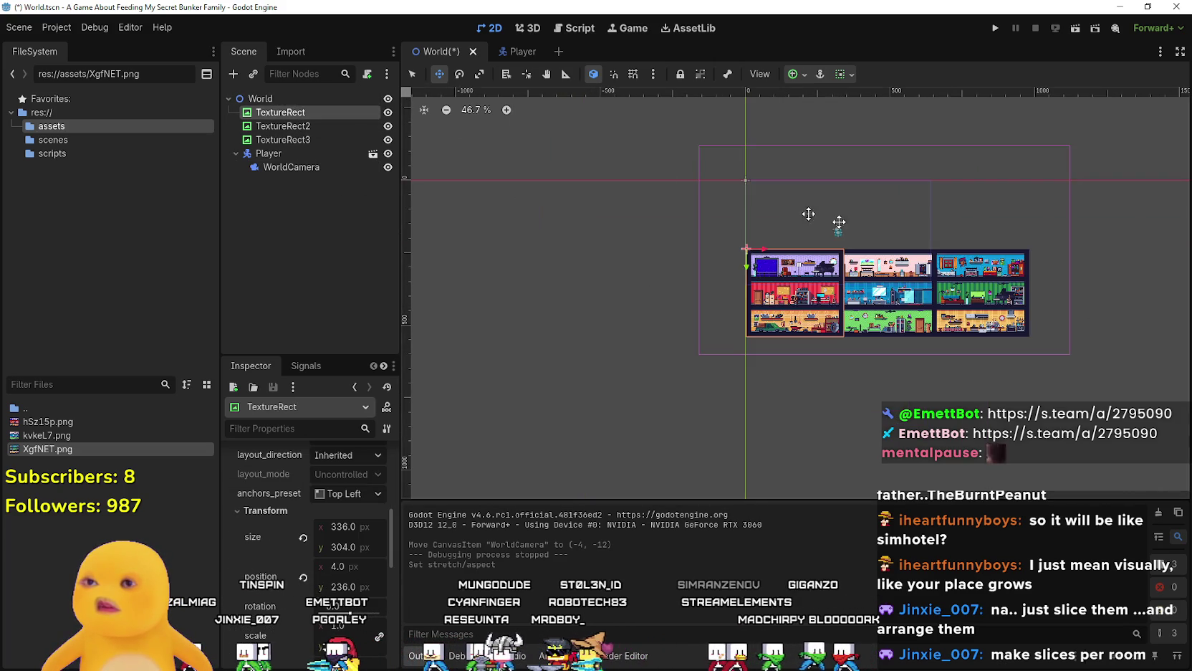
pyautogui.scroll(6, 865, 234)
pyautogui.click(303, 164)
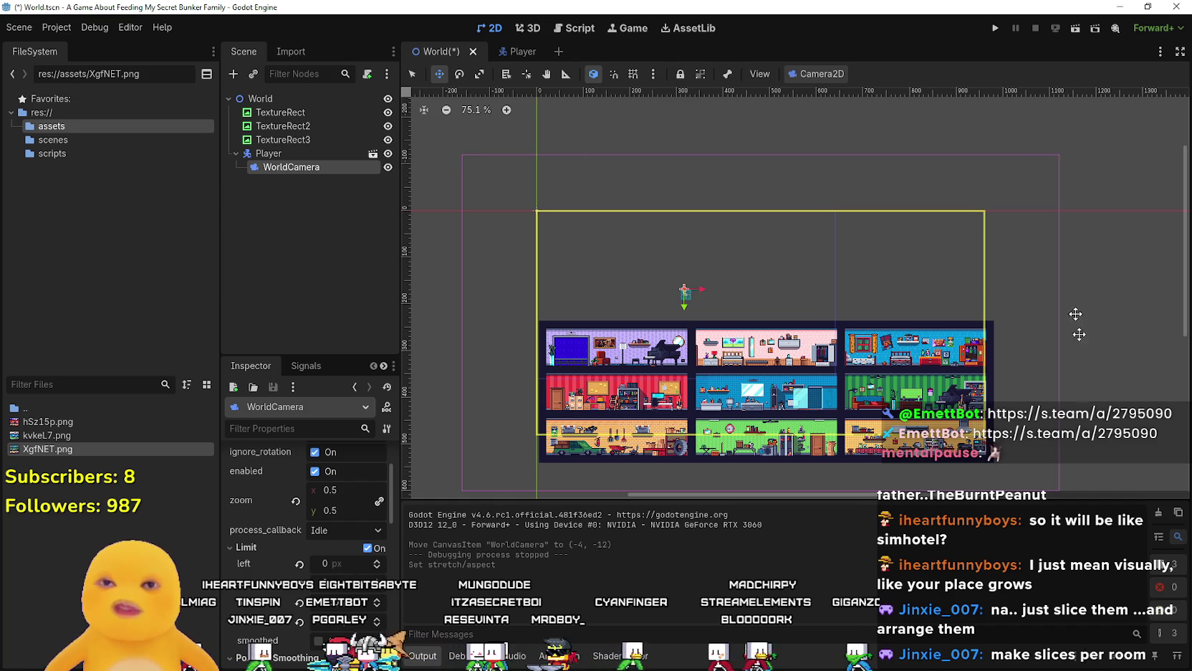
pyautogui.scroll(-4, 1032, 330)
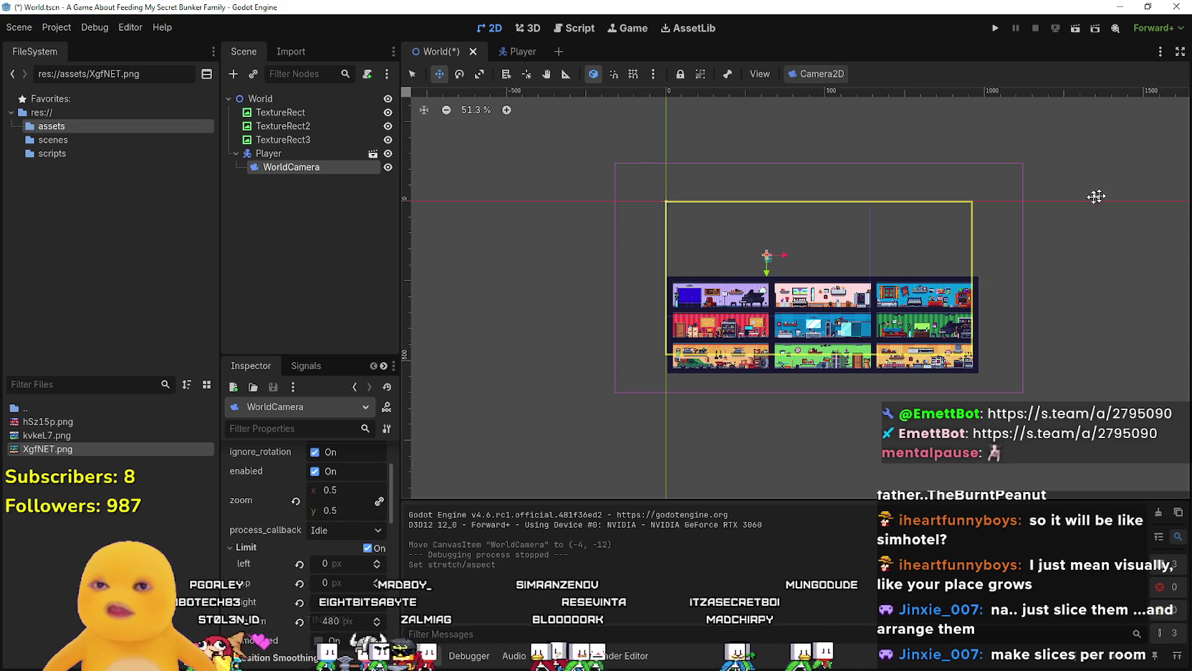
pyautogui.hscroll(3, 660, 328)
pyautogui.scroll(1, 660, 328)
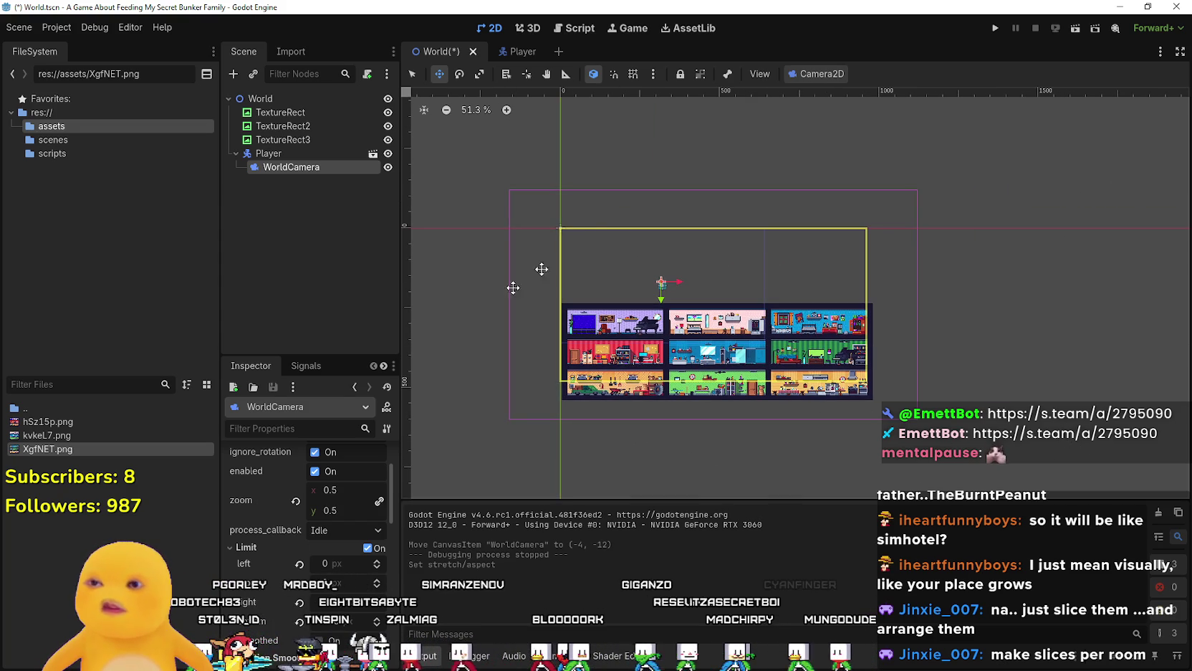
pyautogui.scroll(-2, 292, 609)
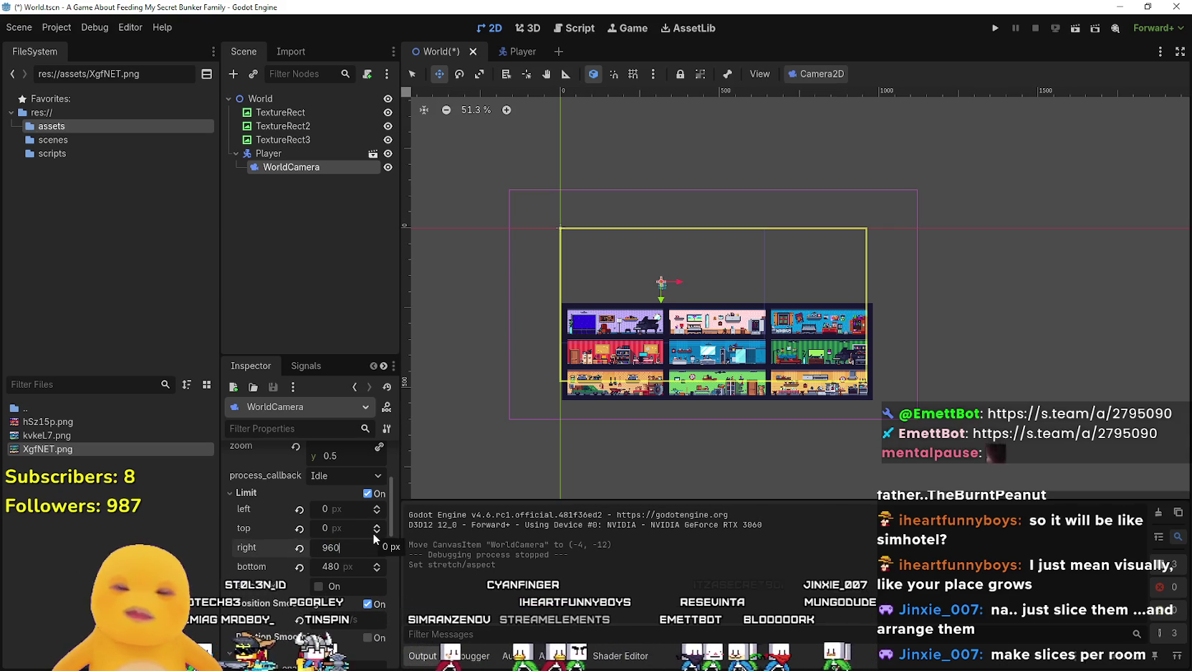
pyautogui.scroll(3, 764, 330)
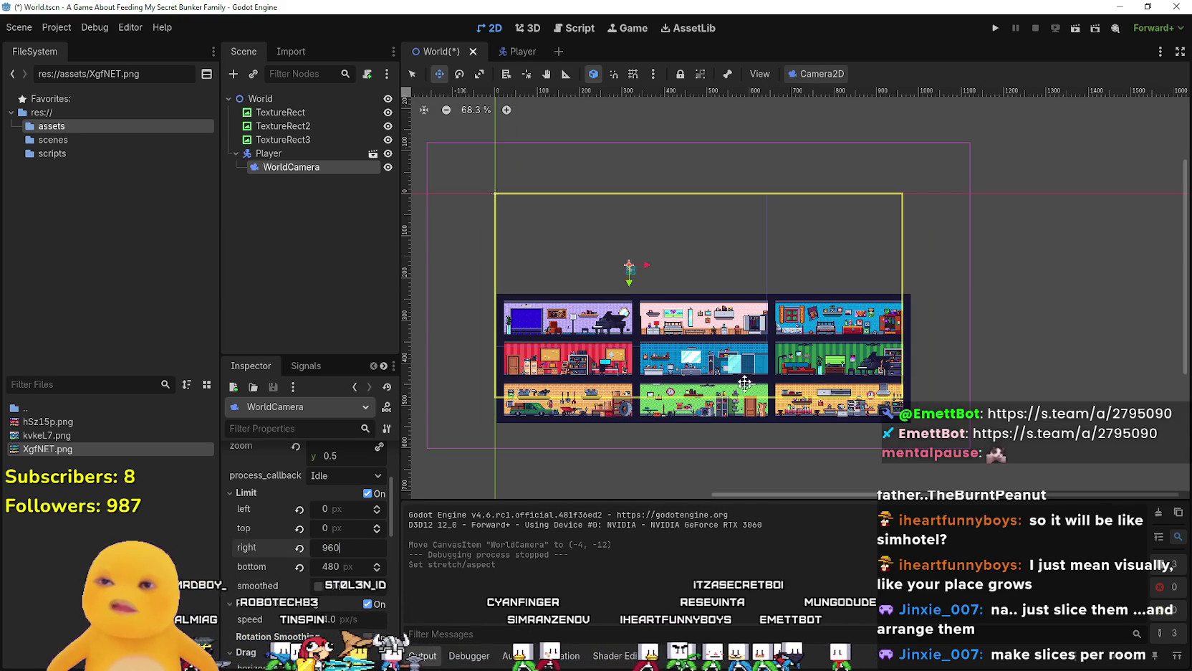
pyautogui.scroll(-2, 764, 331)
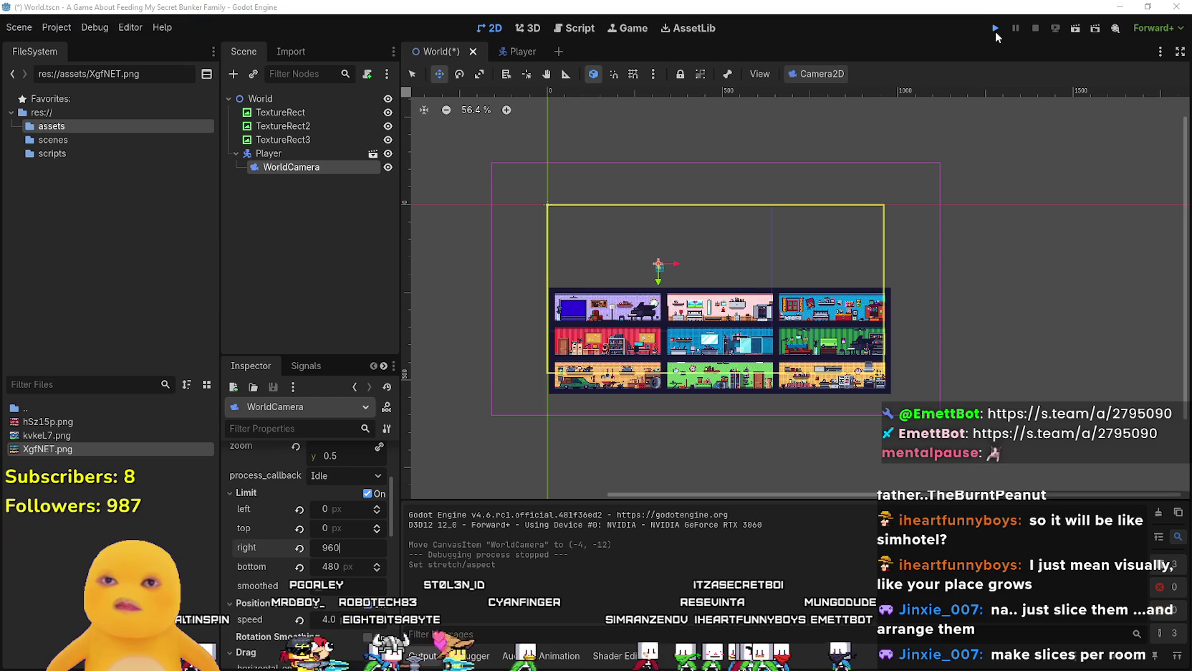
# Run the World scene and test the game window maximized, restored and moved down
pyautogui.press('F5')
pyautogui.press('Escape')
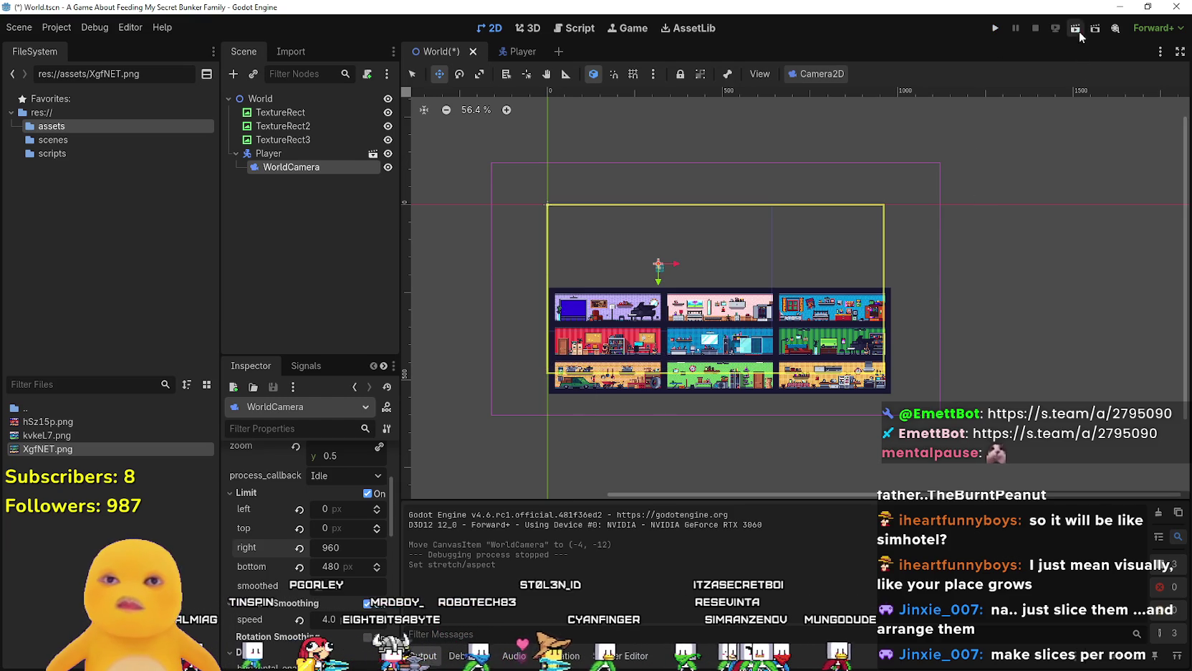
pyautogui.click(1076, 28)
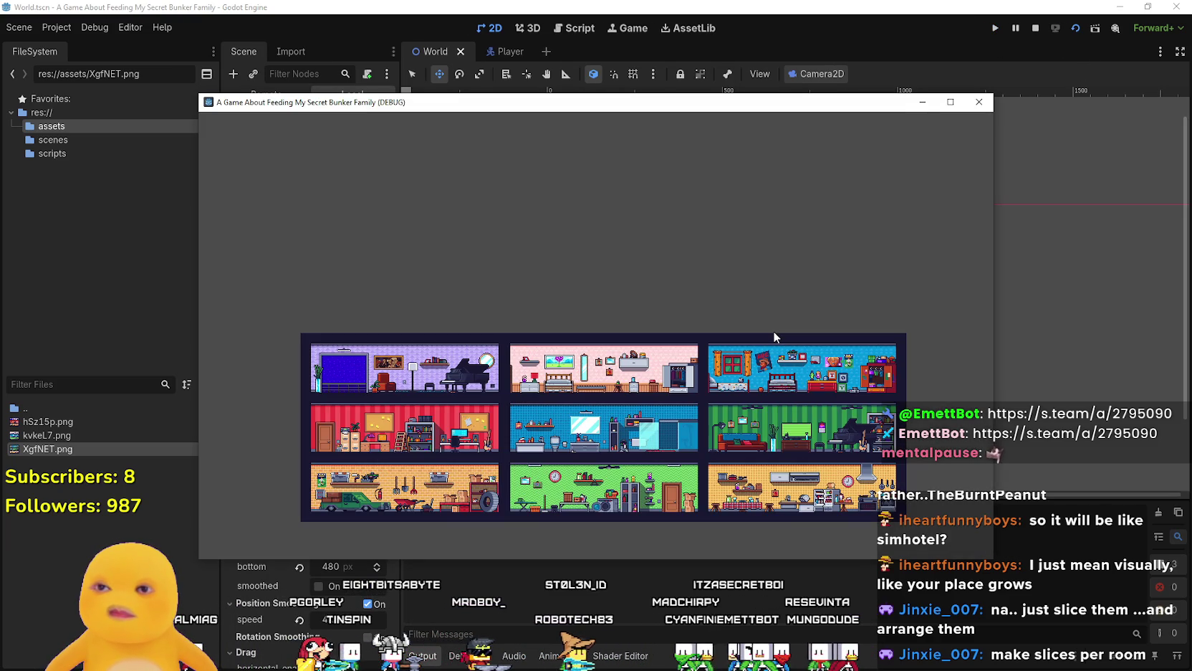
pyautogui.click(951, 102)
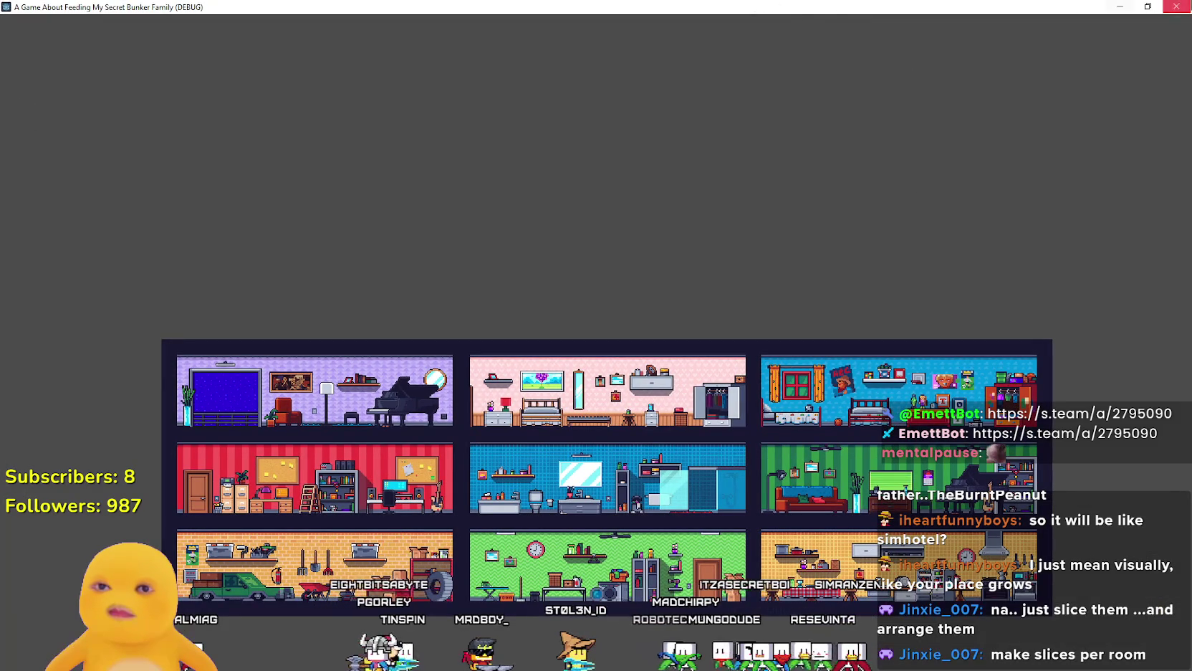
pyautogui.click(1148, 6)
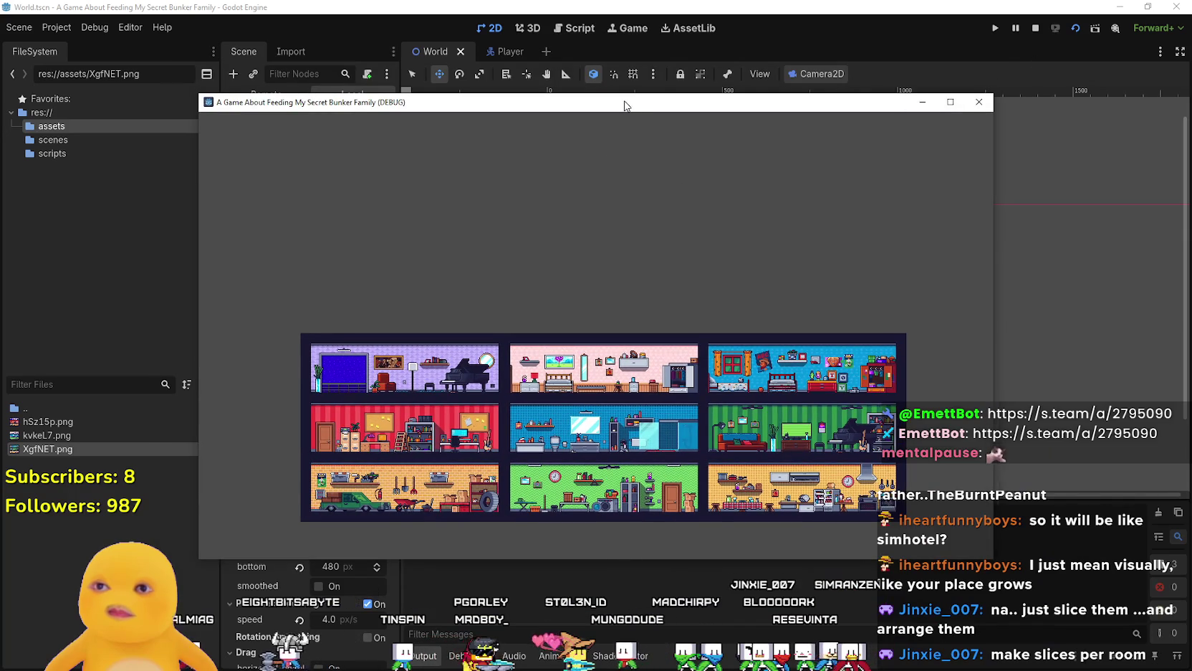
pyautogui.moveTo(625, 106)
pyautogui.mouseDown()
pyautogui.moveTo(803, 625)
pyautogui.moveTo(737, 204)
pyautogui.moveTo(524, 90)
pyautogui.moveTo(294, 40)
pyautogui.moveTo(23, 54)
pyautogui.moveTo(642, 57)
pyautogui.moveTo(771, 655)
pyautogui.mouseUp()
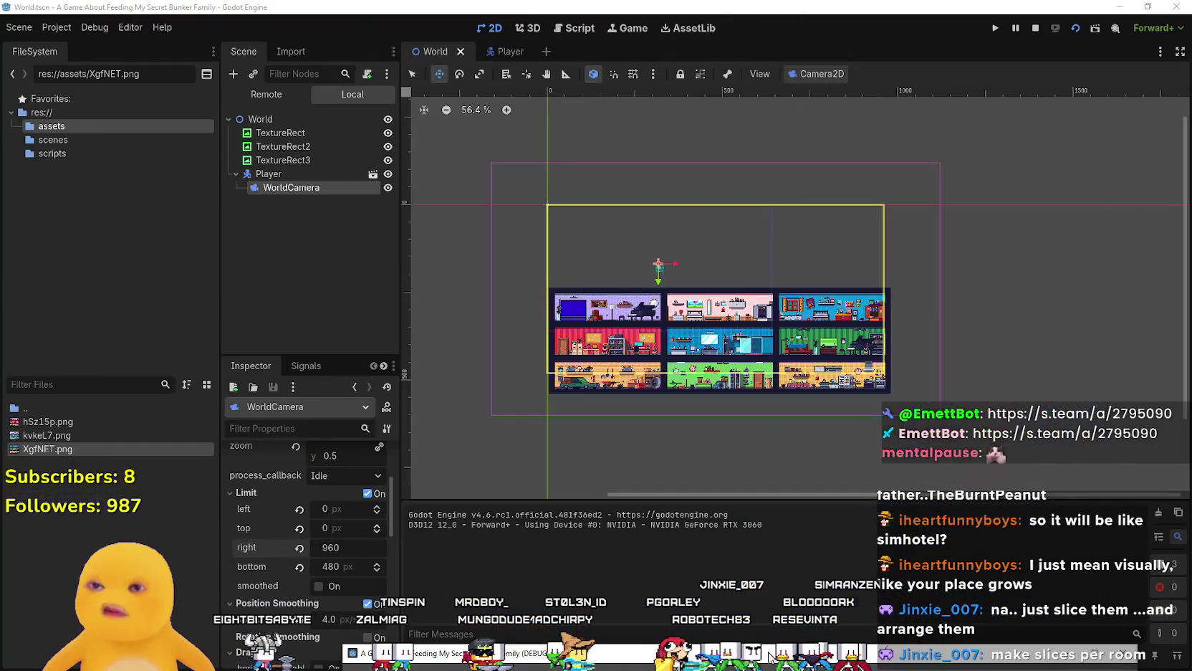
pyautogui.moveTo(587, 139)
pyautogui.mouseDown()
pyautogui.moveTo(591, 98)
pyautogui.moveTo(655, 252)
pyautogui.moveTo(730, 561)
pyautogui.moveTo(606, 136)
pyautogui.moveTo(473, 130)
pyautogui.mouseUp()
# Test the game window maximized again, minimized and restored, then bring the editor to the front
pyautogui.click(799, 126)
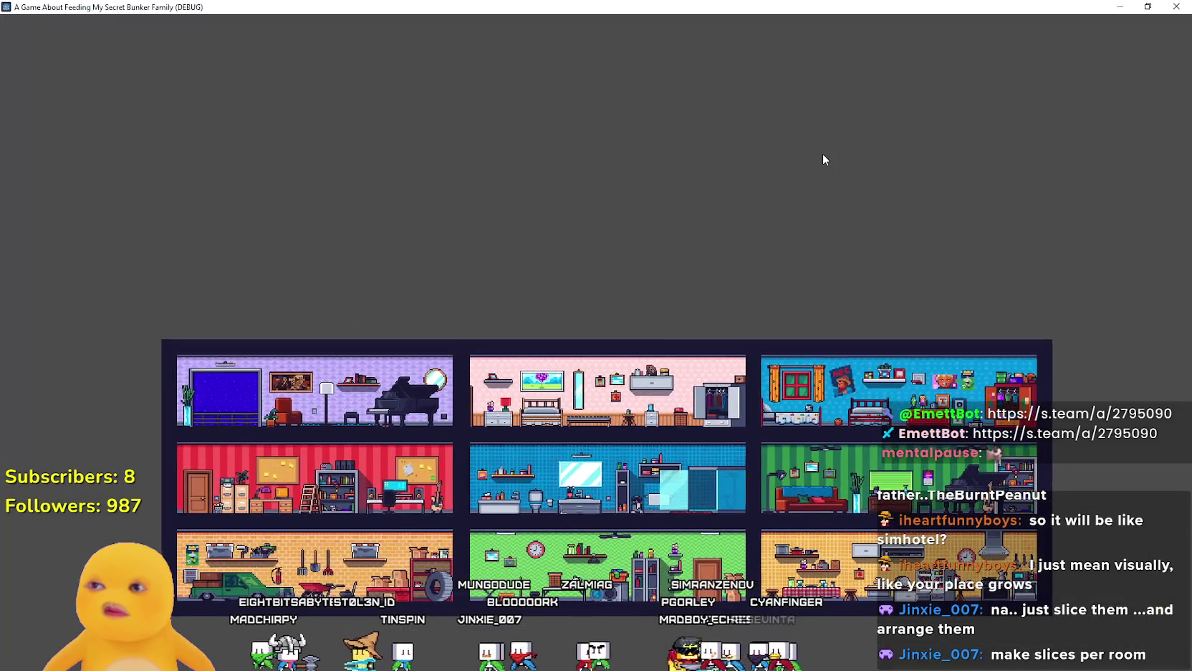
pyautogui.moveTo(823, 7)
pyautogui.mouseDown()
pyautogui.moveTo(453, 48)
pyautogui.moveTo(512, 37)
pyautogui.mouseUp()
pyautogui.click(810, 37)
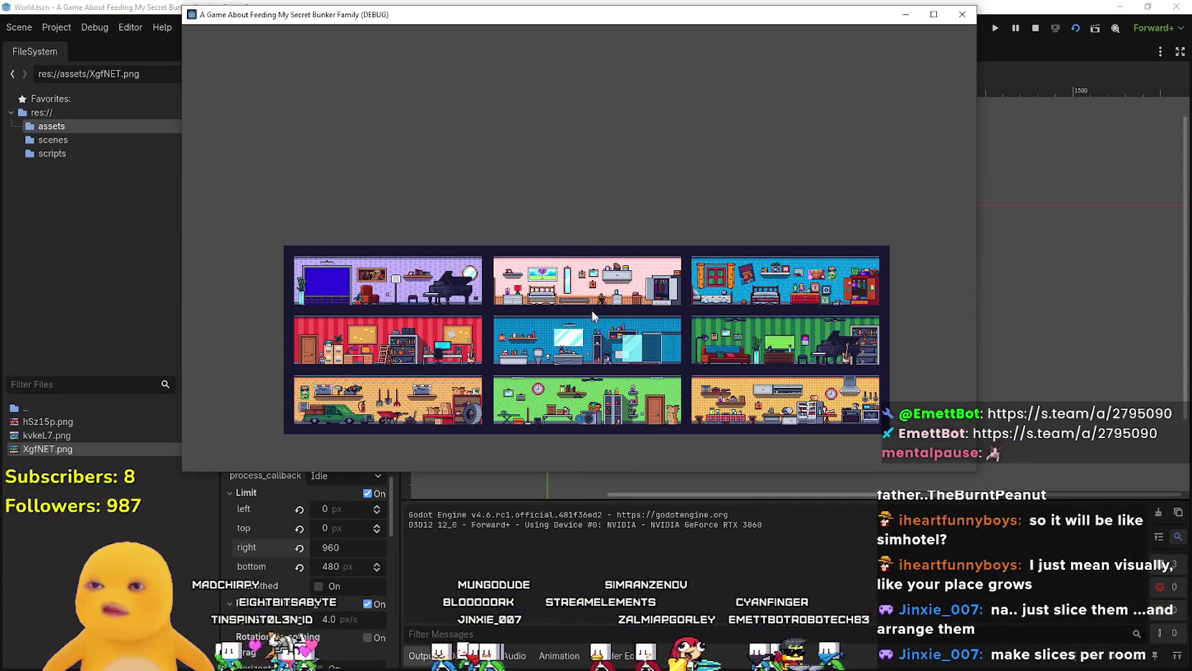
pyautogui.moveTo(853, 20); pyautogui.dragTo(1032, 64)
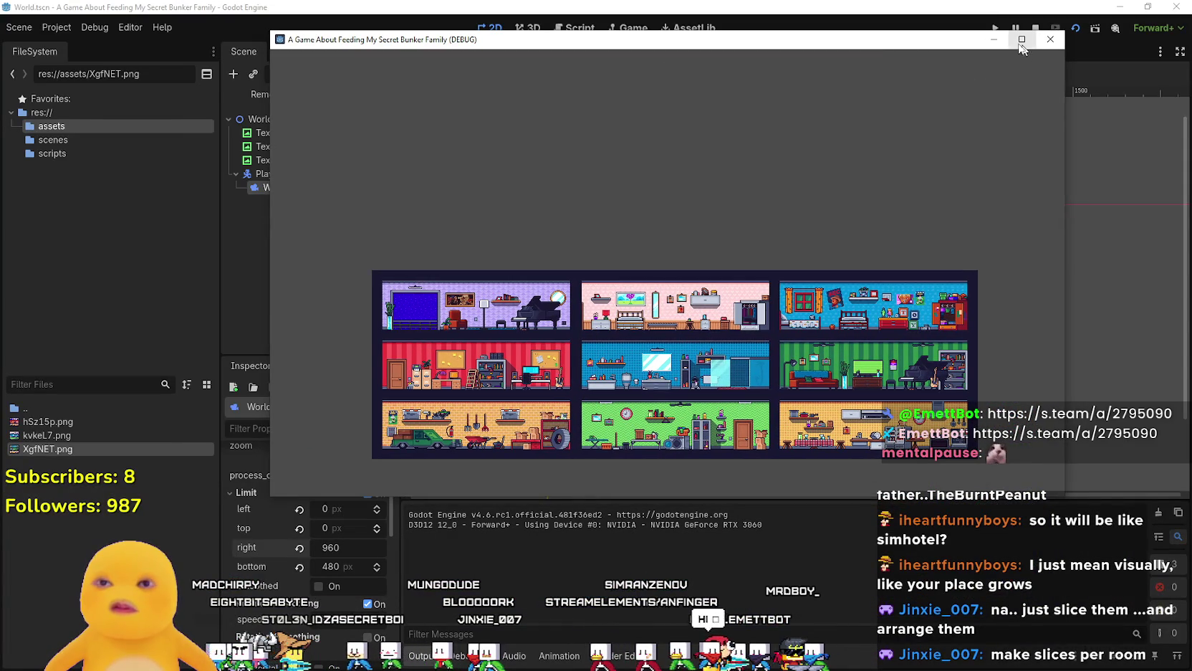
pyautogui.click(993, 40)
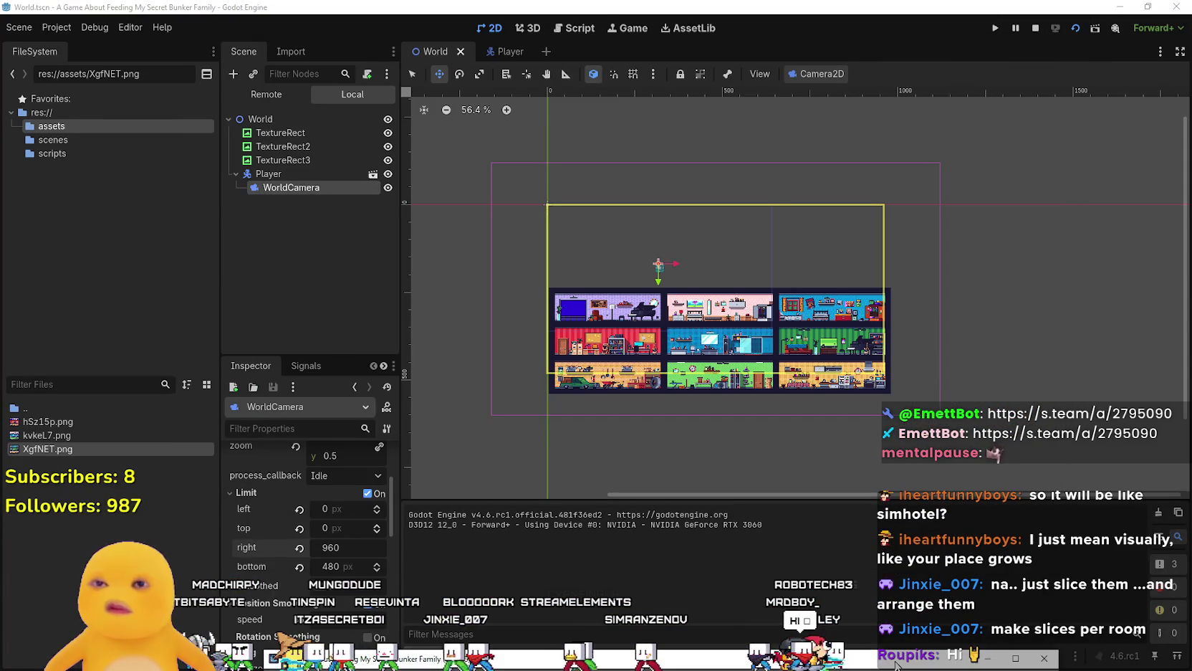
pyautogui.click(1015, 657)
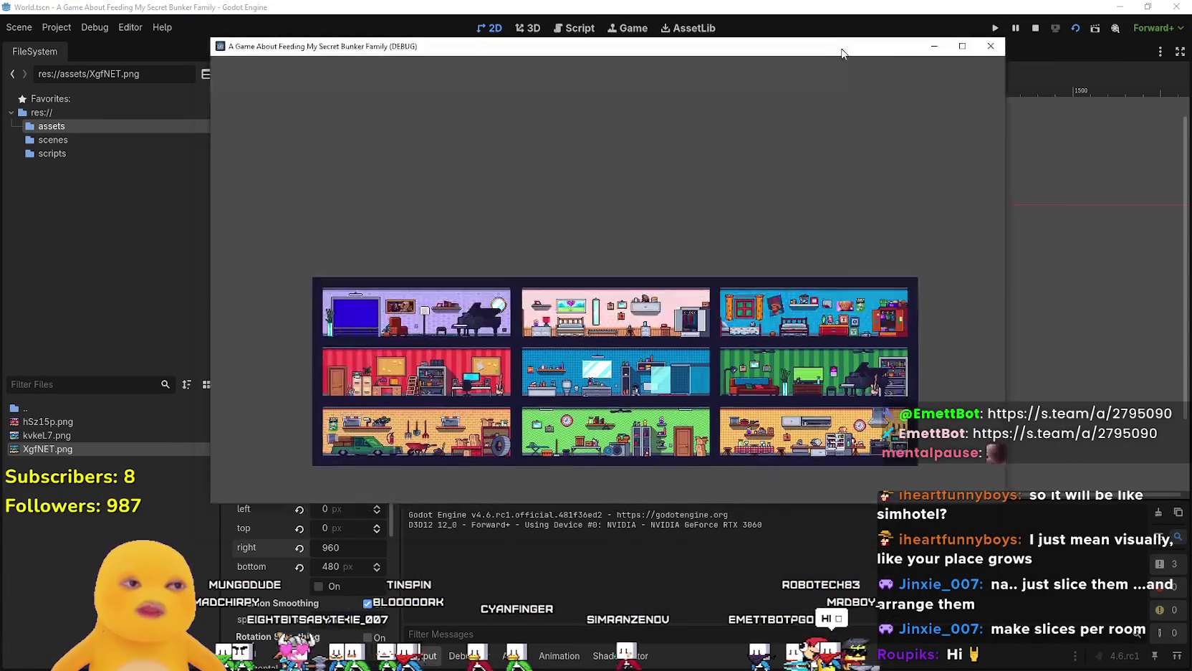
pyautogui.moveTo(964, 95); pyautogui.dragTo(952, 98)
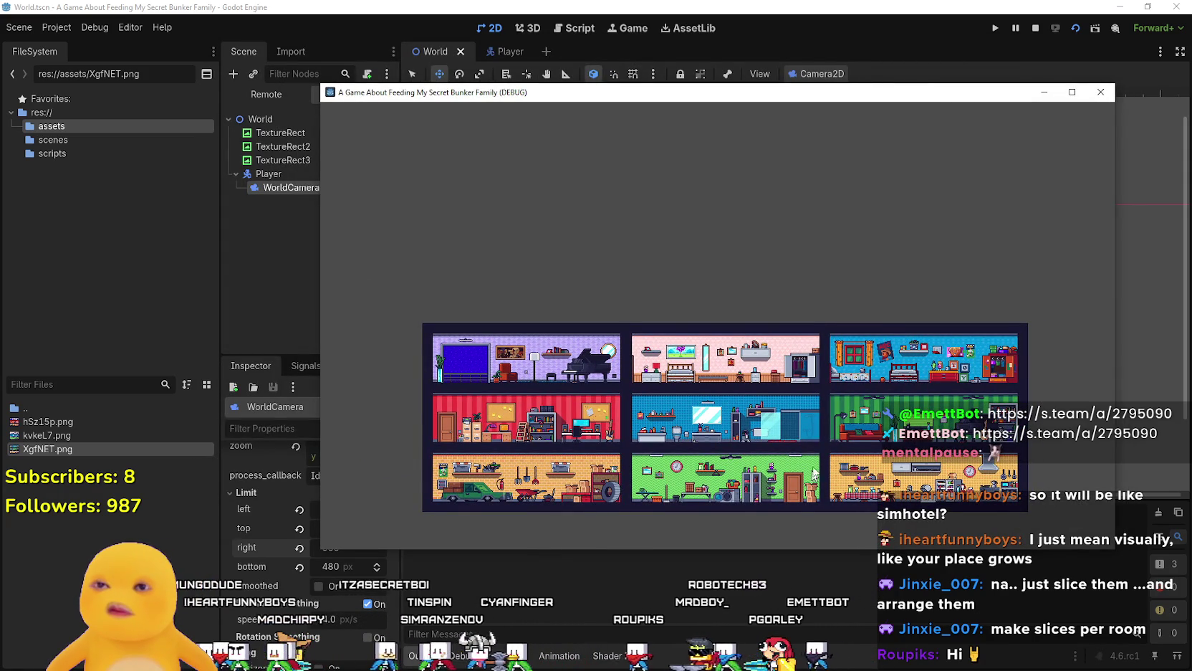
pyautogui.moveTo(613, 100)
pyautogui.mouseDown()
pyautogui.moveTo(603, 571)
pyautogui.moveTo(528, 120)
pyautogui.mouseUp()
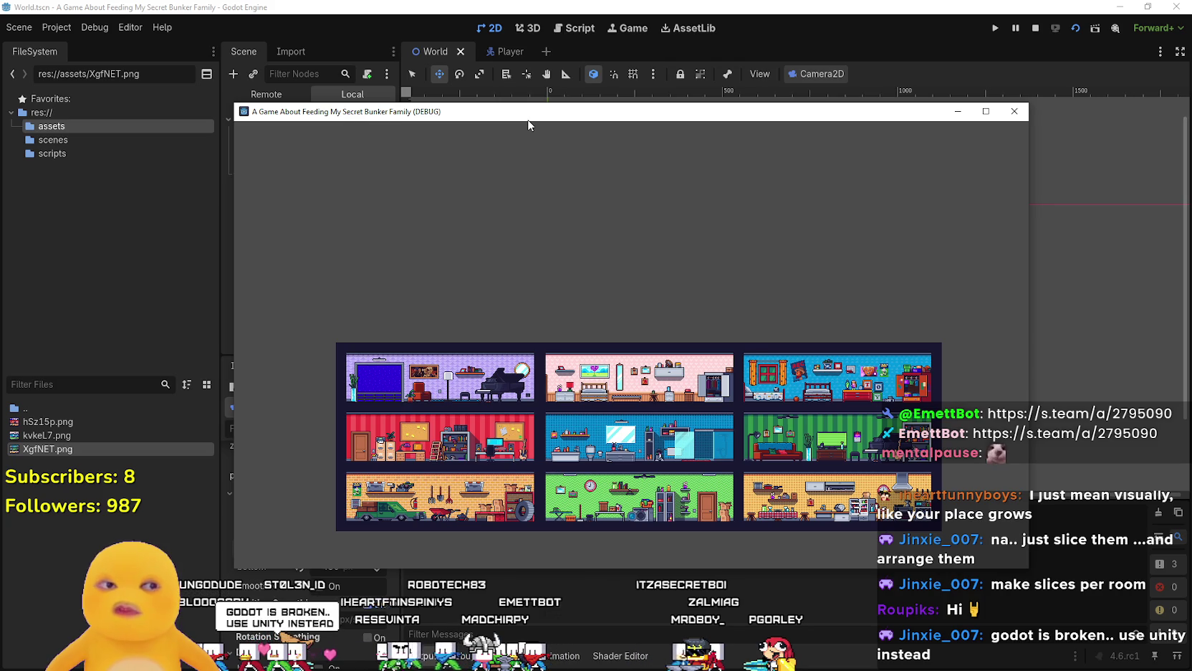
pyautogui.click(569, 42)
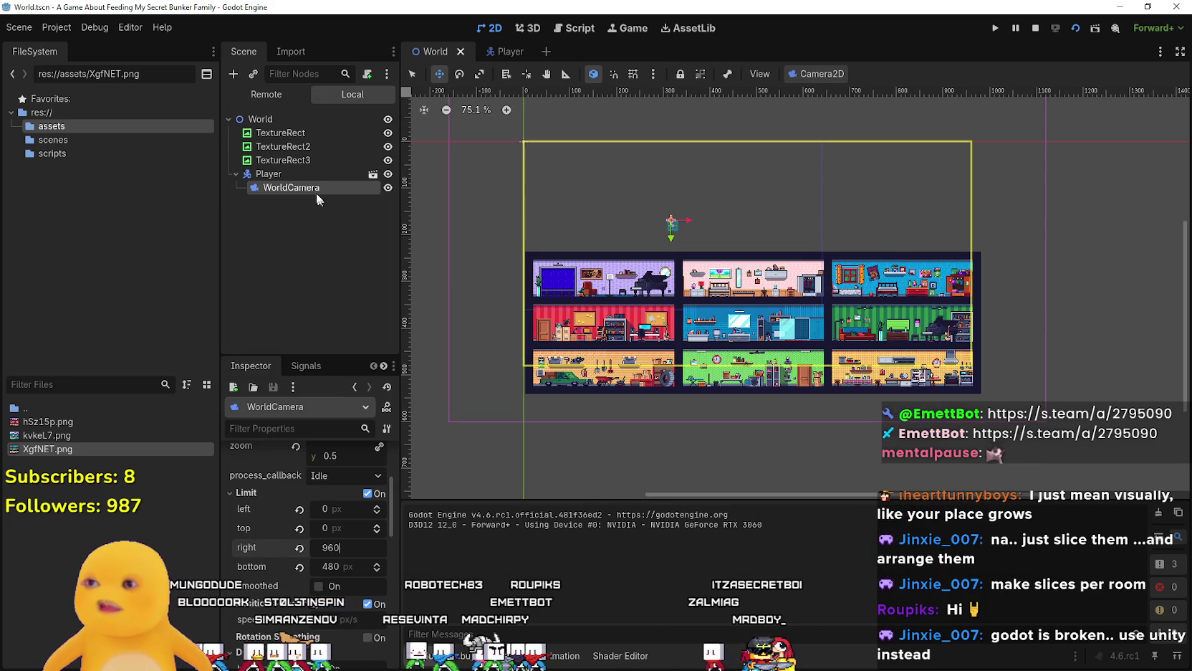
pyautogui.click(310, 160)
pyautogui.scroll(2, 807, 337)
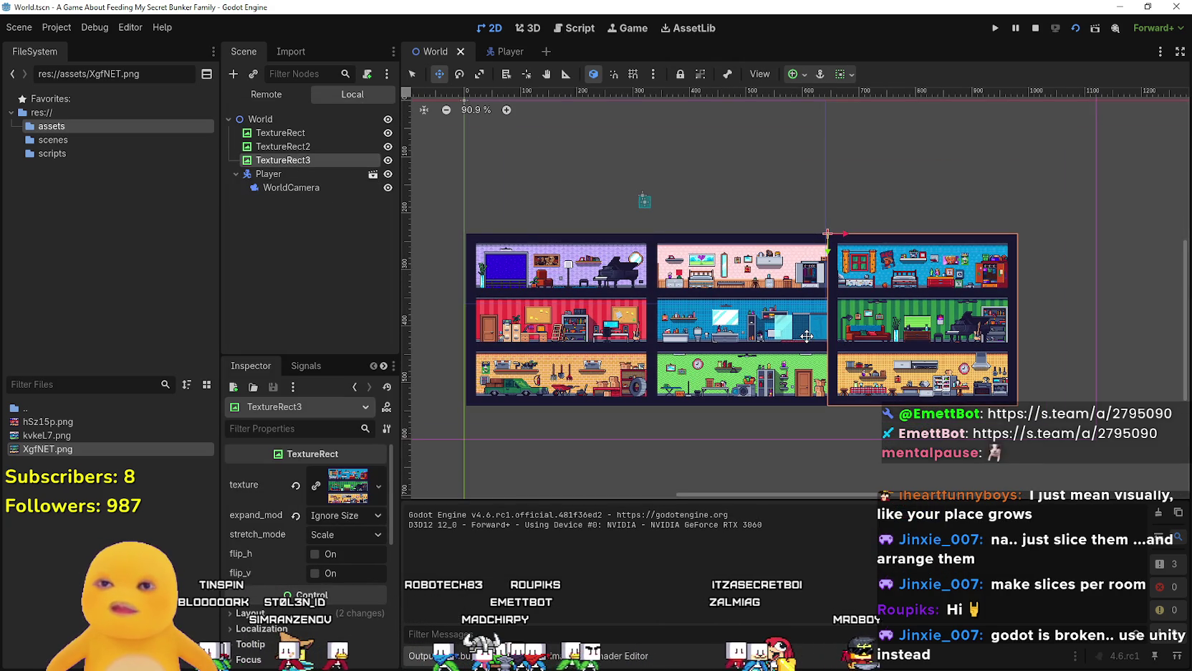
pyautogui.click(281, 134)
pyautogui.click(289, 173)
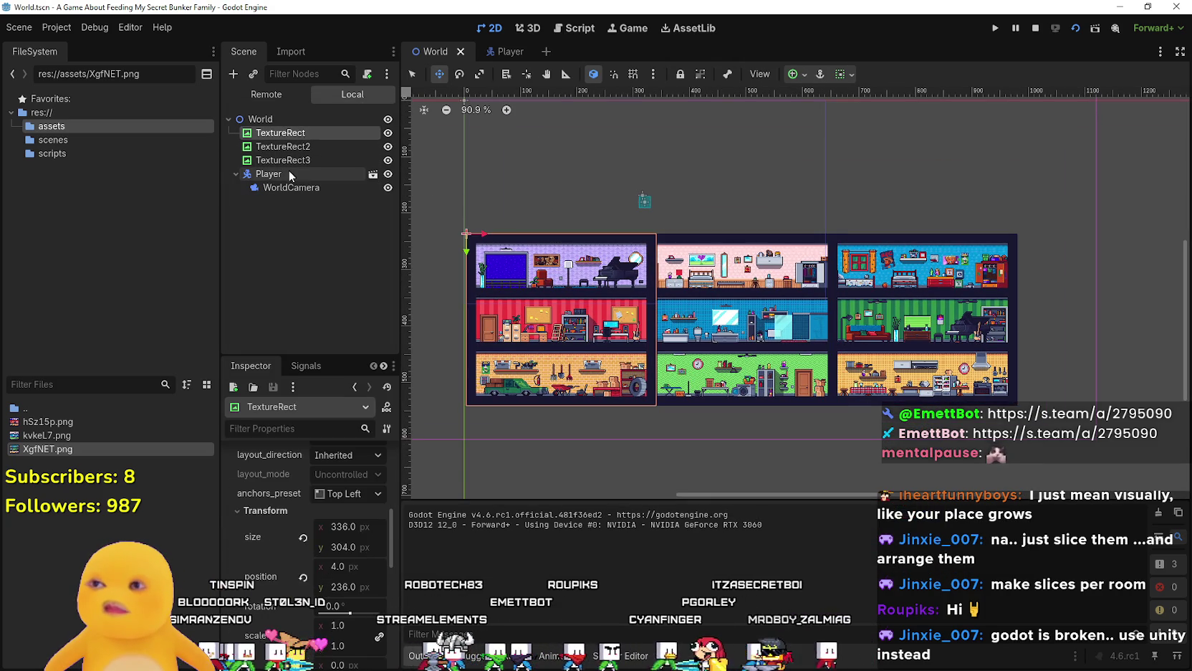
pyautogui.click(290, 187)
pyautogui.moveTo(670, 230)
pyautogui.mouseDown()
pyautogui.moveTo(705, 293)
pyautogui.moveTo(744, 314)
pyautogui.mouseUp()
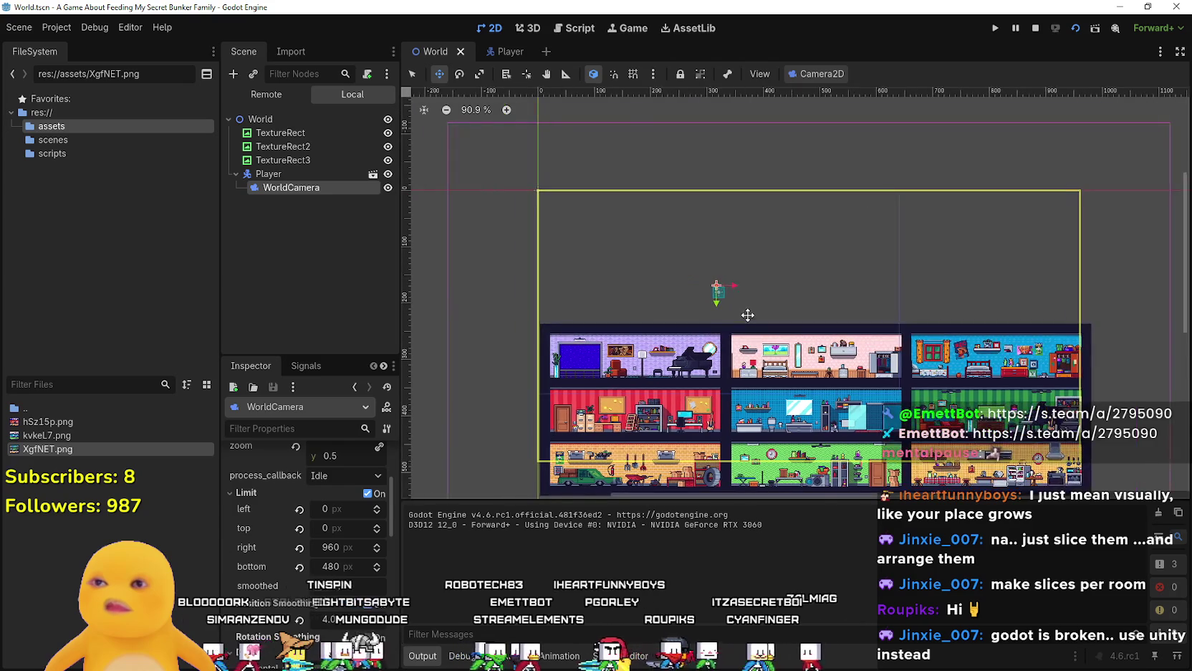
pyautogui.scroll(1, 1059, 337)
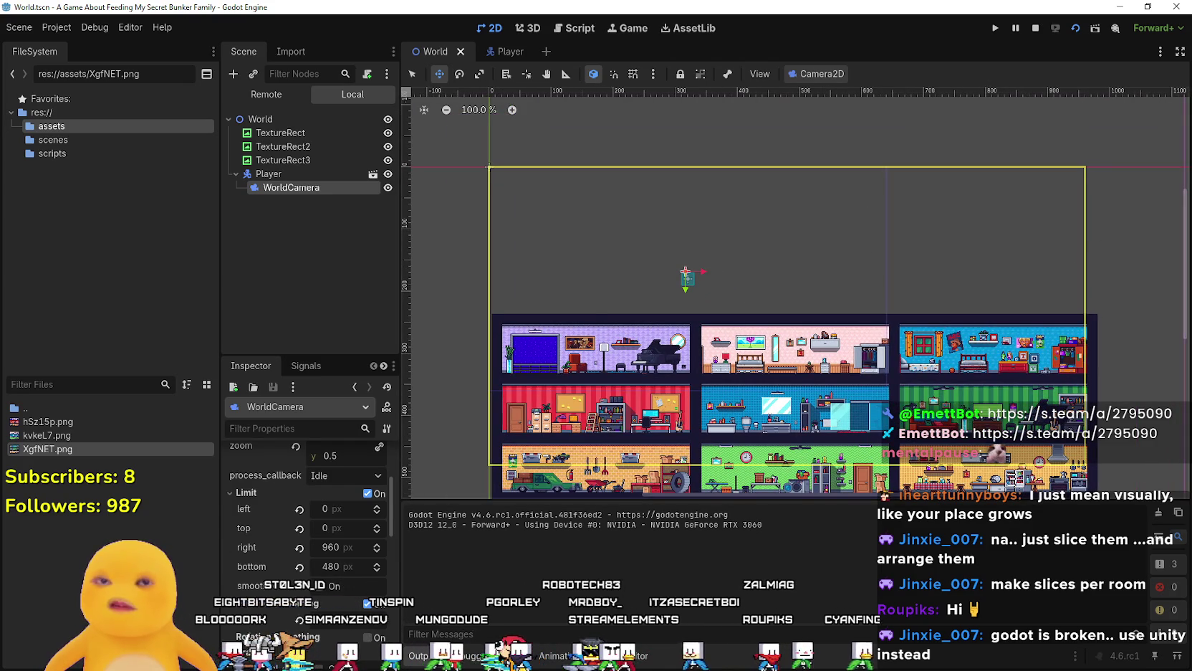
pyautogui.press('F5')
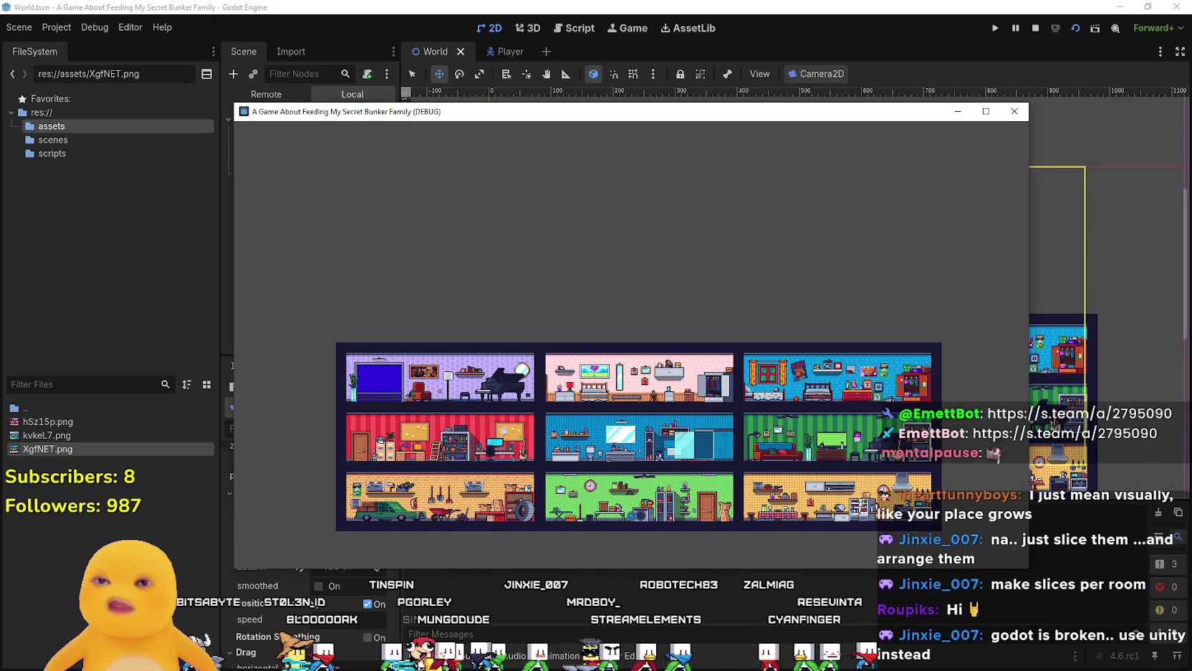
pyautogui.press('F8')
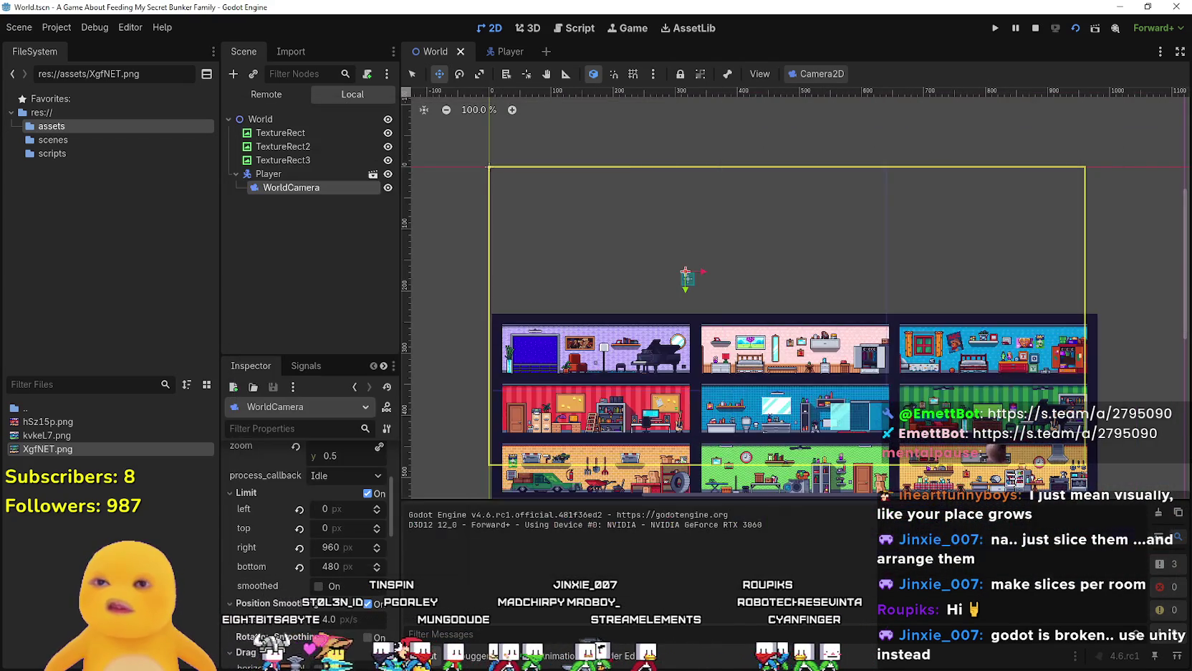
pyautogui.scroll(-4, 656, 282)
pyautogui.scroll(3, 860, 419)
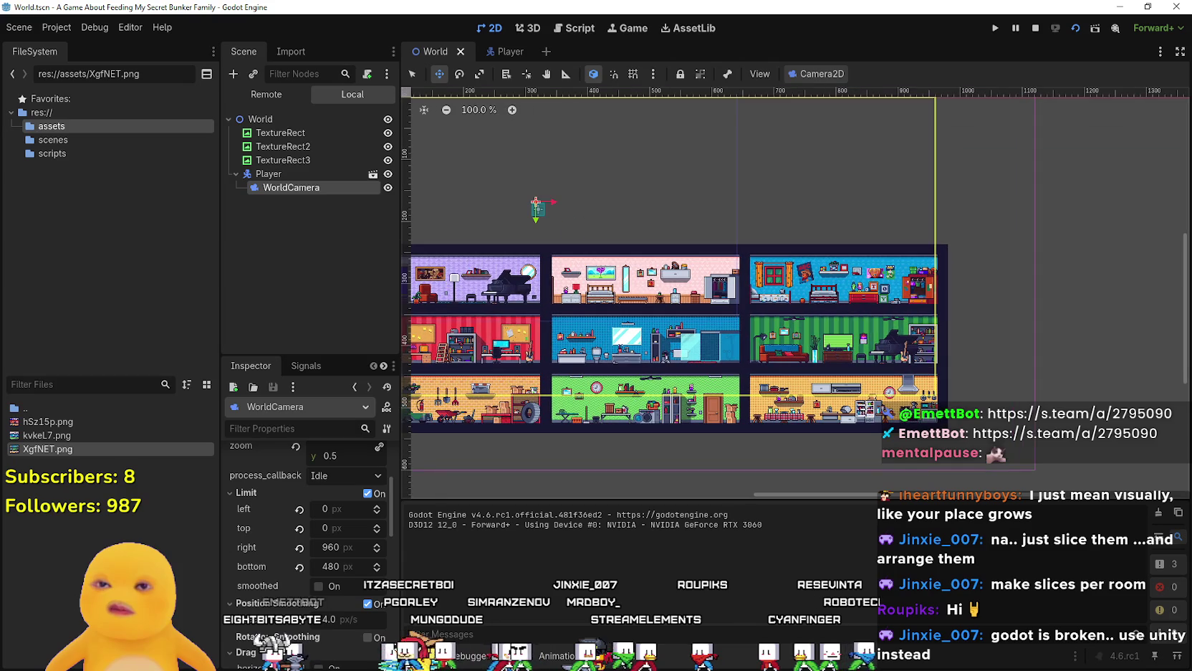
pyautogui.press('F5')
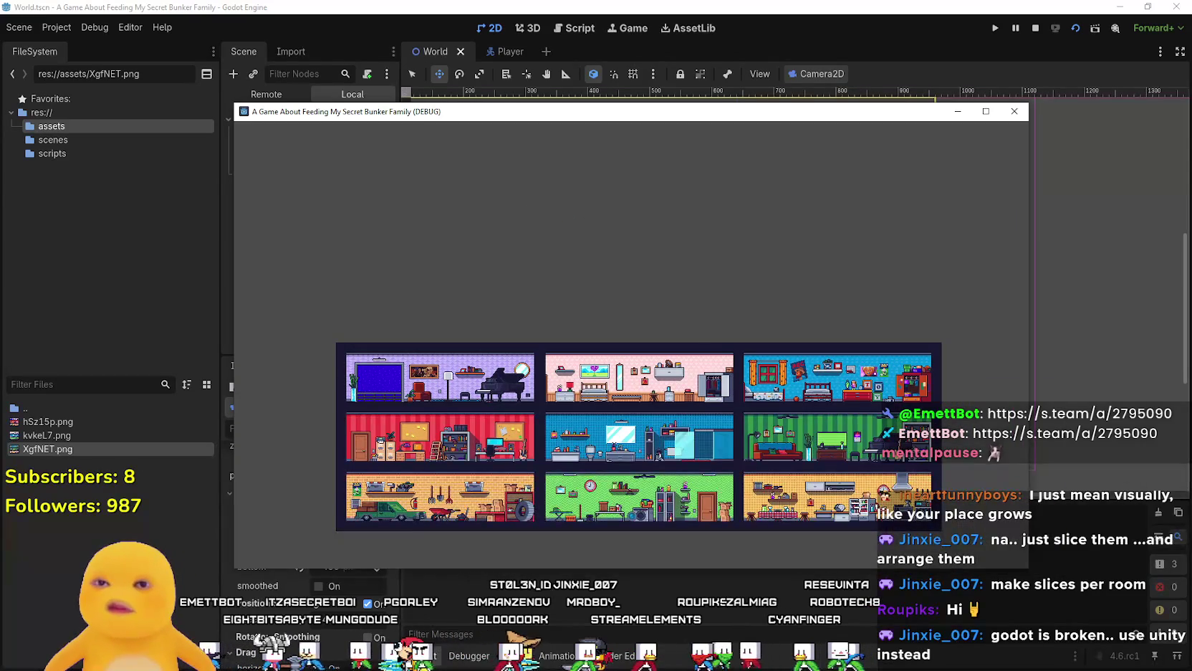
pyautogui.press('F8')
pyautogui.scroll(-2, 824, 315)
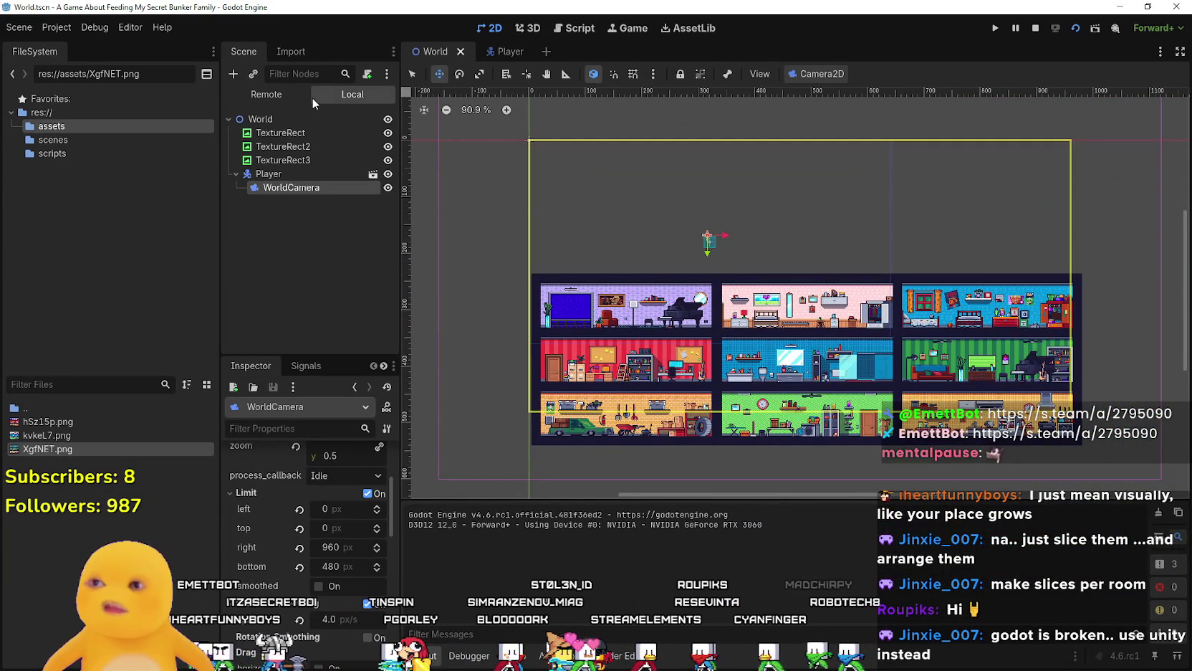
pyautogui.click(298, 134)
# Turn on grid snap and position TextureRect near the scene origin
pyautogui.scroll(2, 674, 326)
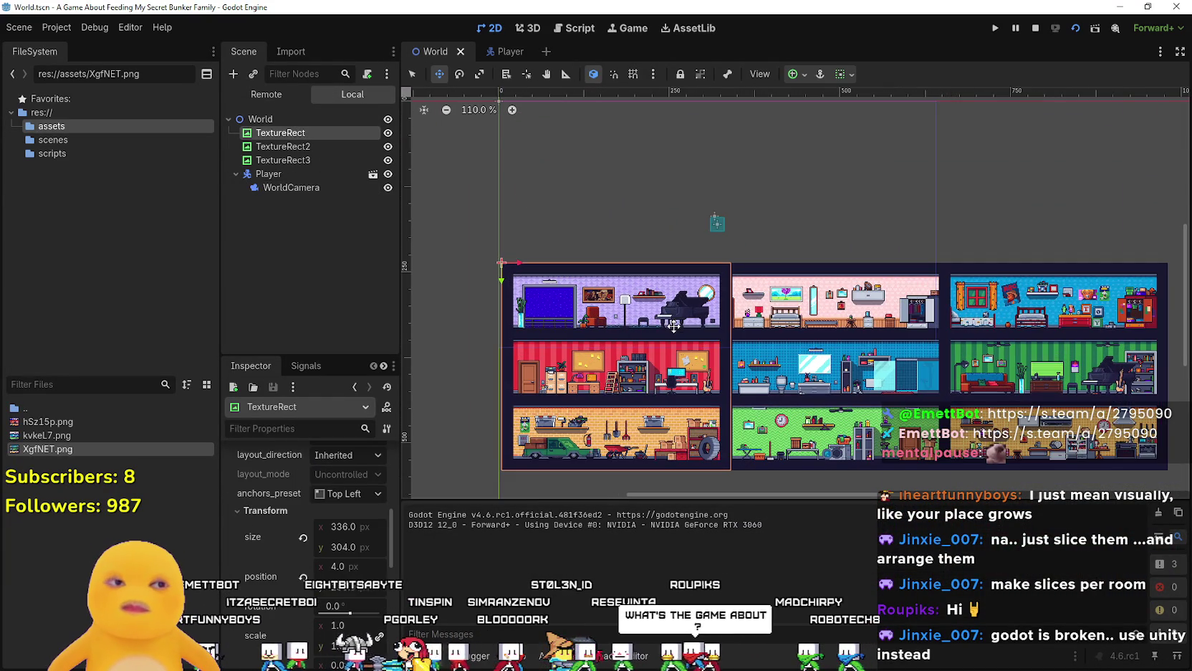
pyautogui.moveTo(686, 387)
pyautogui.mouseDown()
pyautogui.moveTo(695, 223)
pyautogui.moveTo(678, 329)
pyautogui.mouseUp()
pyautogui.scroll(3, 694, 223)
pyautogui.click(633, 74)
pyautogui.scroll(7, 649, 247)
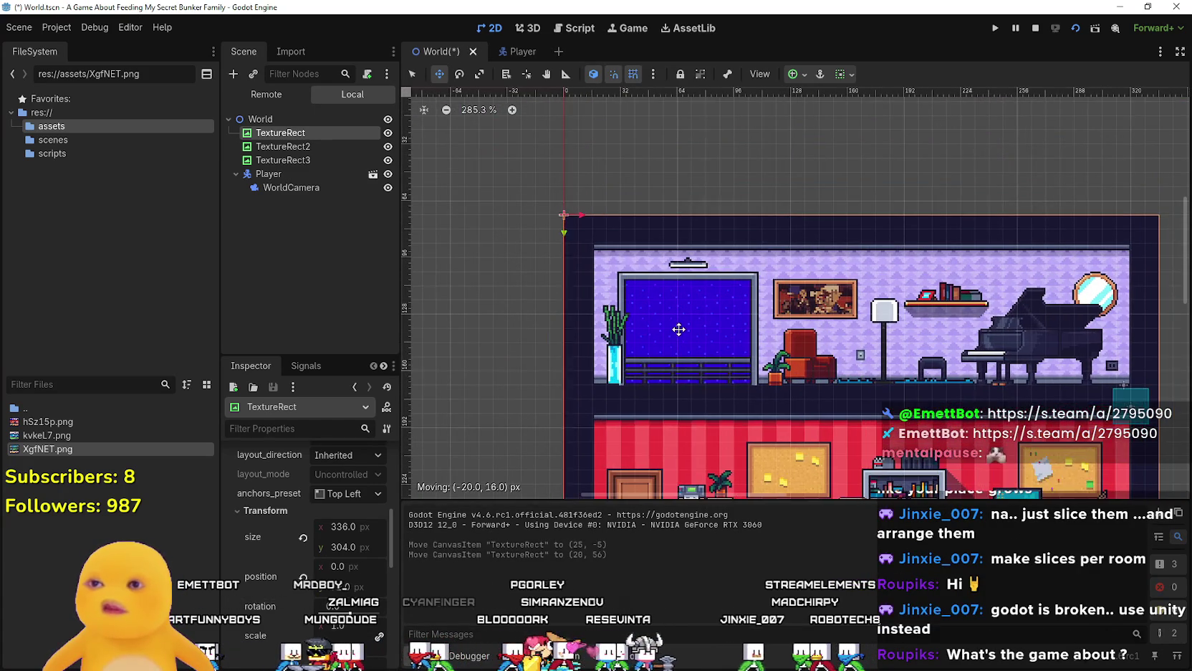
pyautogui.scroll(-7, 678, 329)
pyautogui.scroll(-6, 684, 266)
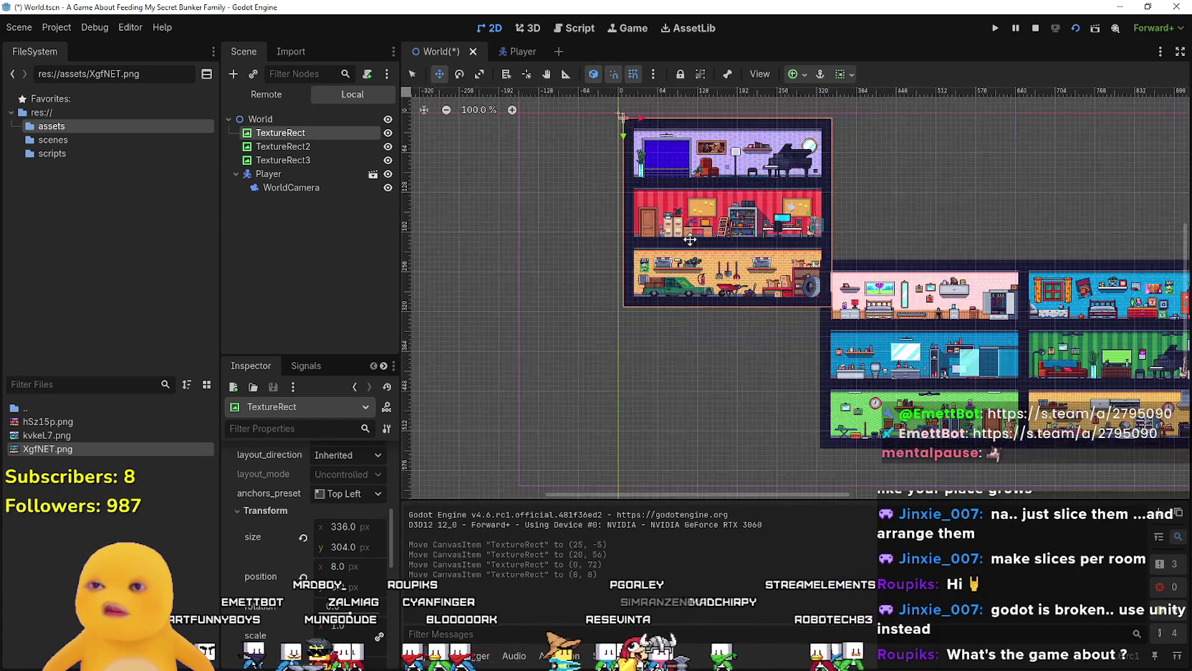
pyautogui.moveTo(698, 237); pyautogui.dragTo(698, 276)
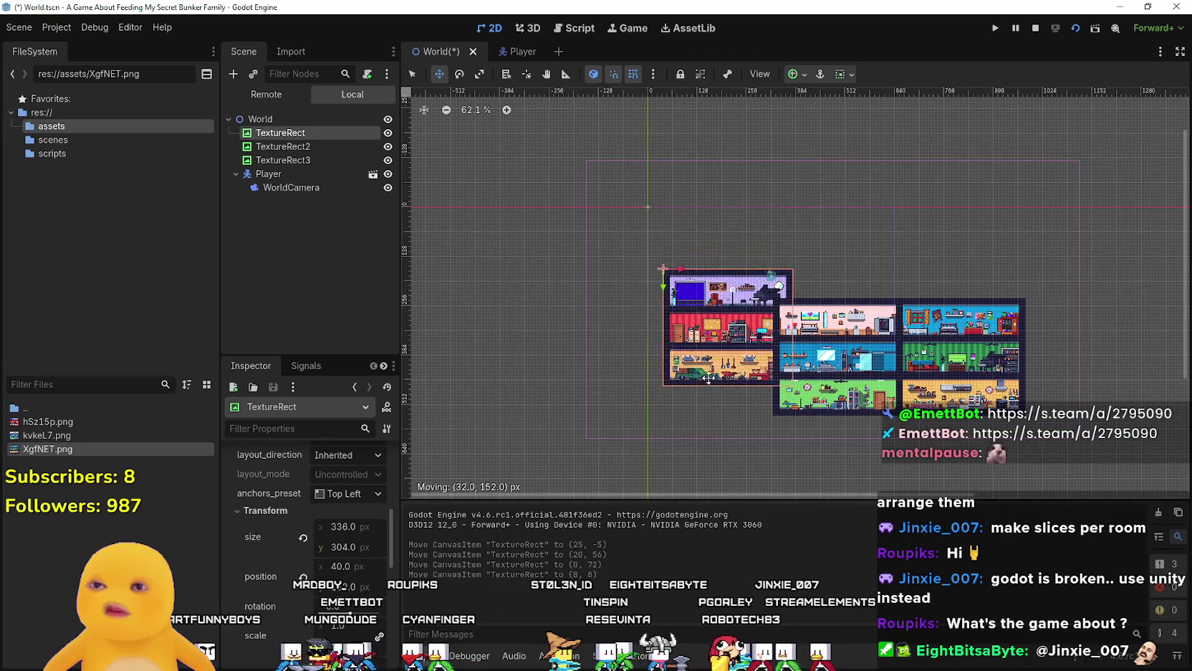
pyautogui.moveTo(660, 372)
pyautogui.mouseDown()
pyautogui.moveTo(677, 315)
pyautogui.moveTo(735, 410)
pyautogui.moveTo(710, 387)
pyautogui.mouseUp()
pyautogui.scroll(7, 677, 315)
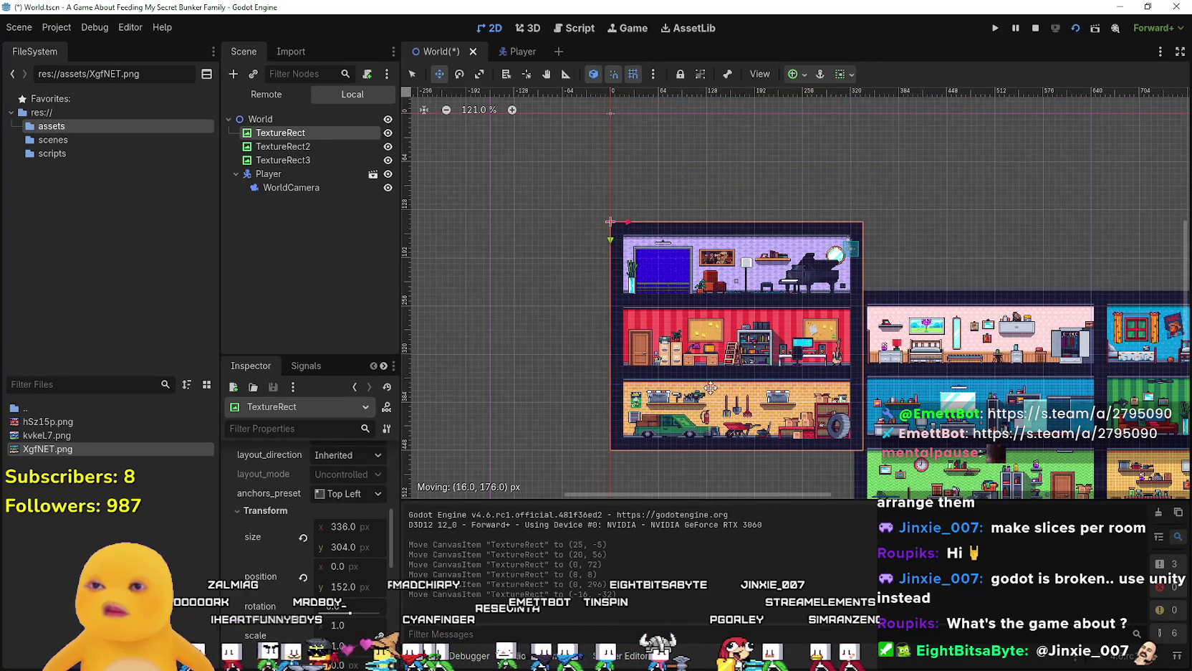
pyautogui.scroll(-2, 726, 369)
# Move TextureRect2 and TextureRect3 up so they sit flush beside the first room
pyautogui.click(283, 146)
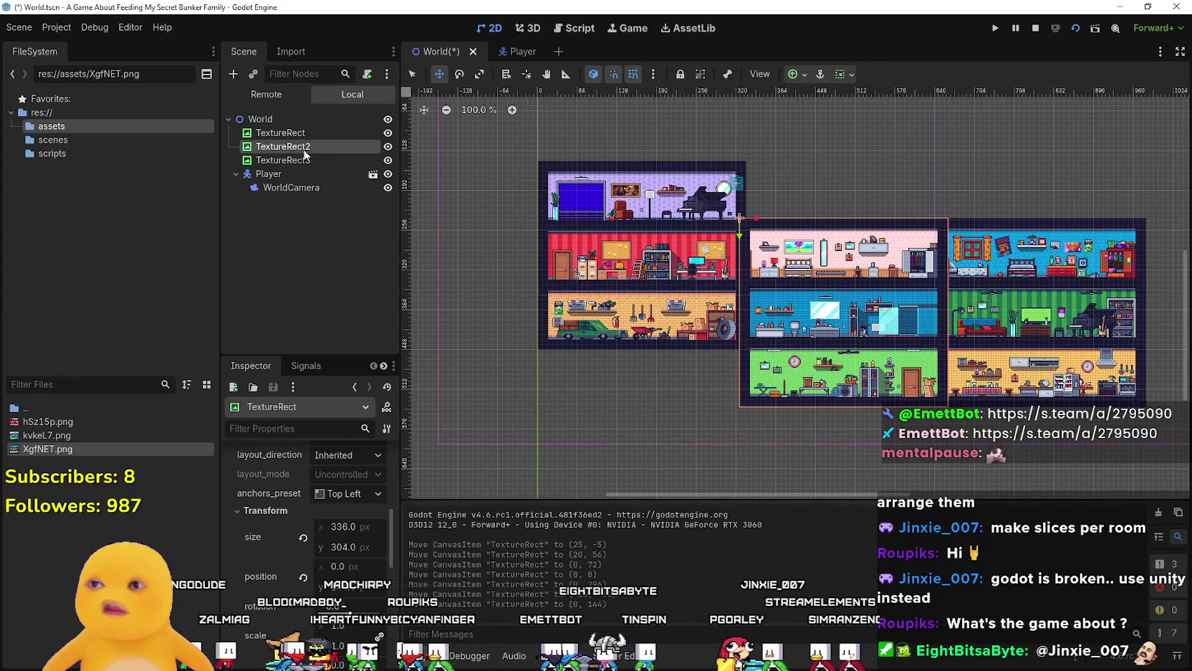
pyautogui.moveTo(761, 276)
pyautogui.mouseDown()
pyautogui.moveTo(768, 158)
pyautogui.moveTo(806, 269)
pyautogui.moveTo(764, 275)
pyautogui.moveTo(781, 208)
pyautogui.moveTo(802, 250)
pyautogui.mouseUp()
pyautogui.scroll(6, 769, 158)
pyautogui.scroll(3, 764, 239)
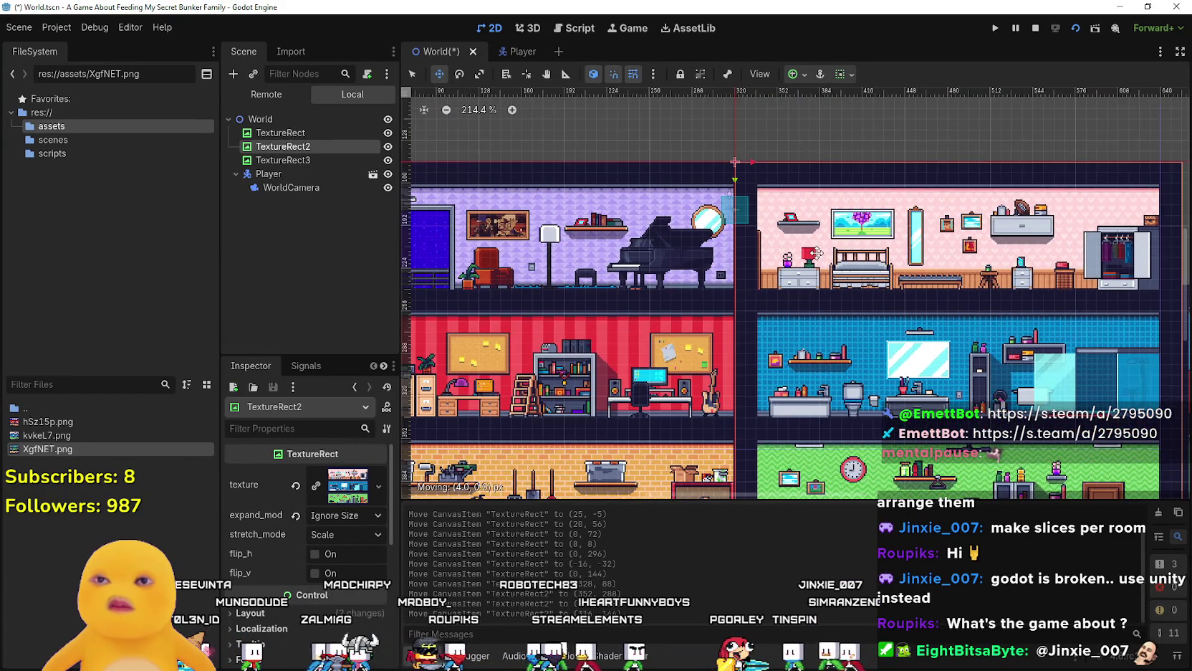
pyautogui.scroll(-5, 501, 219)
pyautogui.click(283, 160)
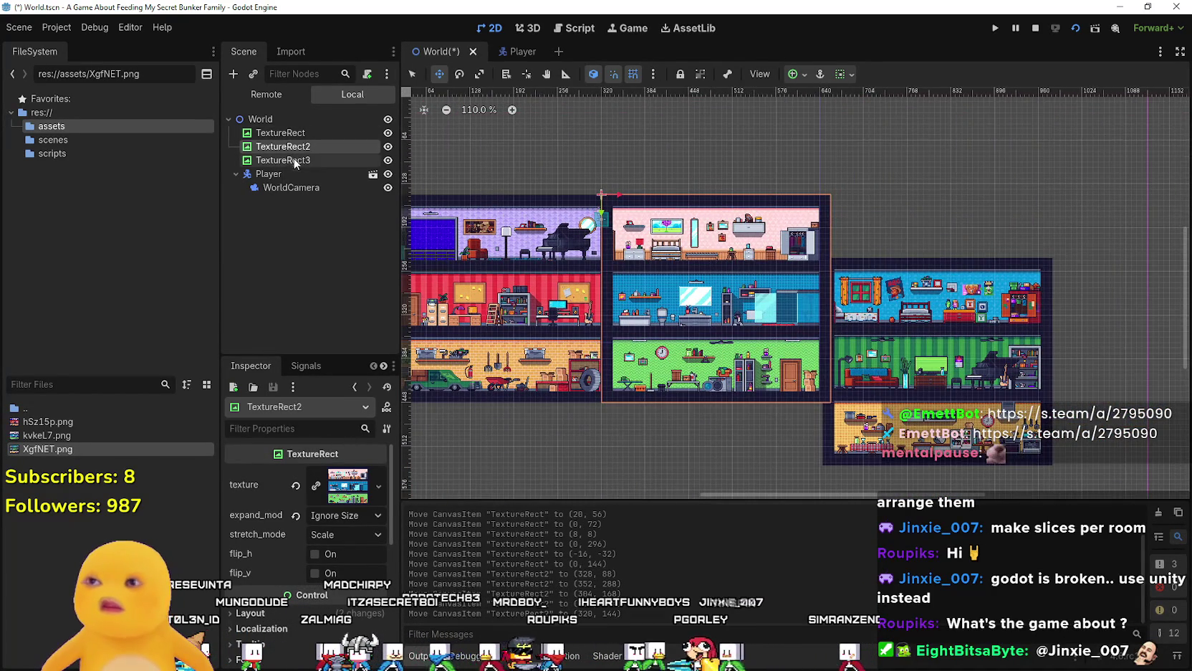
pyautogui.moveTo(885, 271)
pyautogui.mouseDown()
pyautogui.moveTo(886, 206)
pyautogui.moveTo(864, 204)
pyautogui.mouseUp()
pyautogui.scroll(4, 886, 205)
pyautogui.scroll(3, 885, 204)
# Save and run the current scene with the game window maximized, then switch to the Games.txt notes
pyautogui.click(1037, 29)
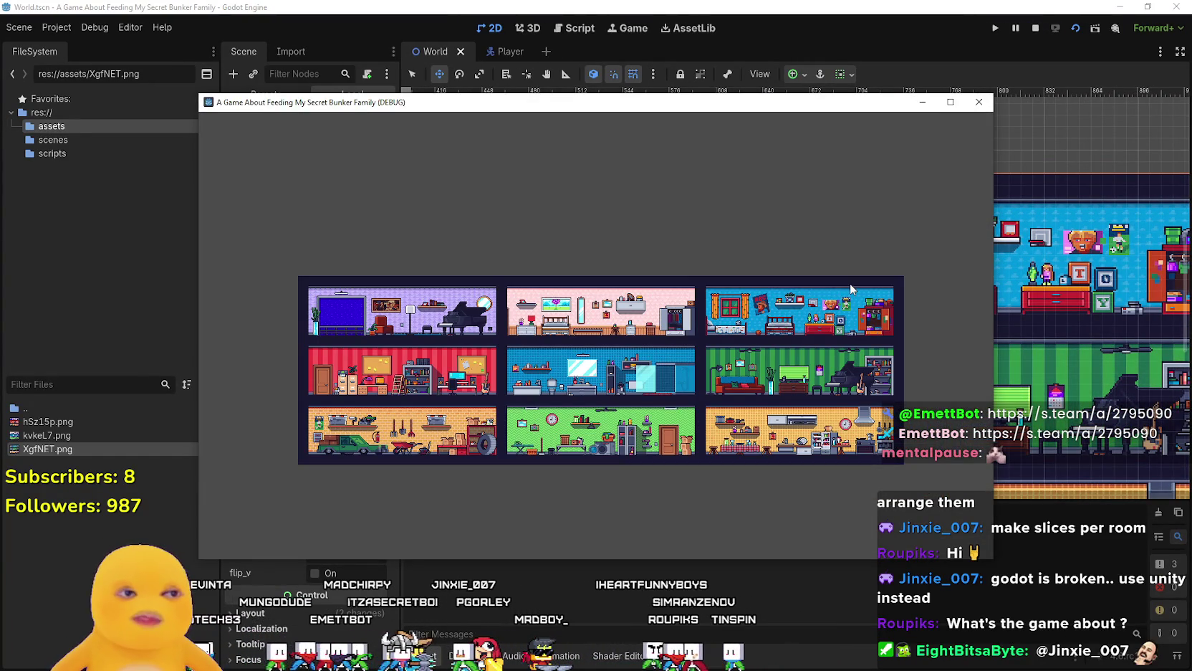
pyautogui.click(951, 102)
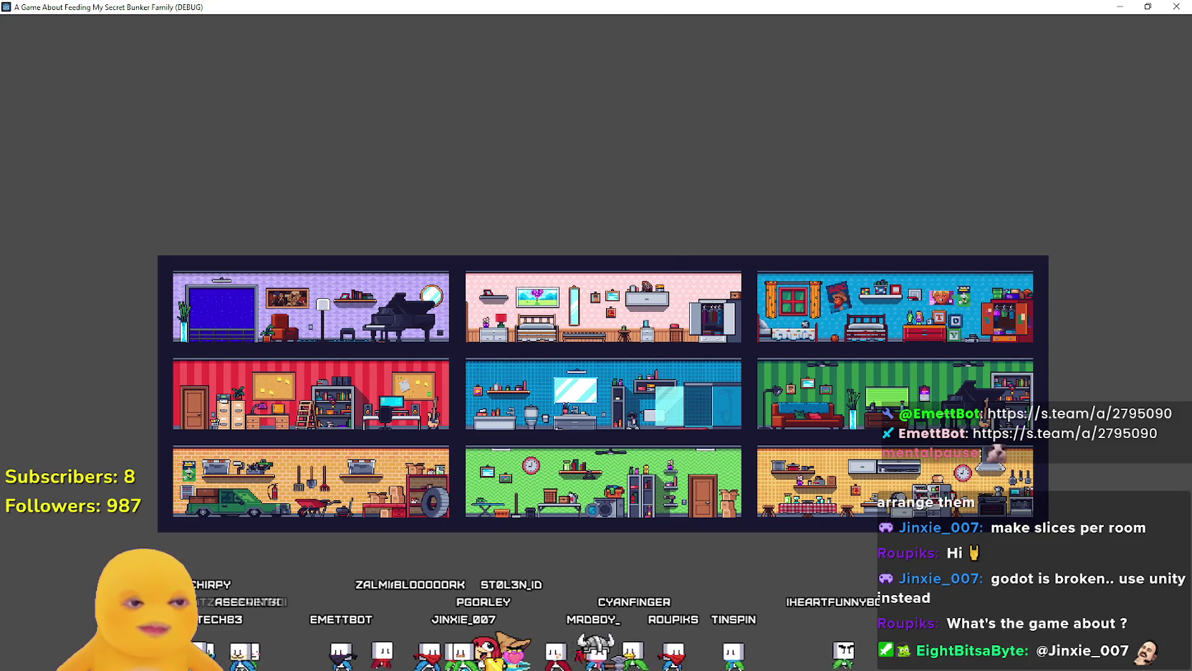
pyautogui.hotkey('alt', 'Tab')
# Highlight the game's full title in the Games.txt notes, then return to the game window
pyautogui.scroll(5, 231, 172)
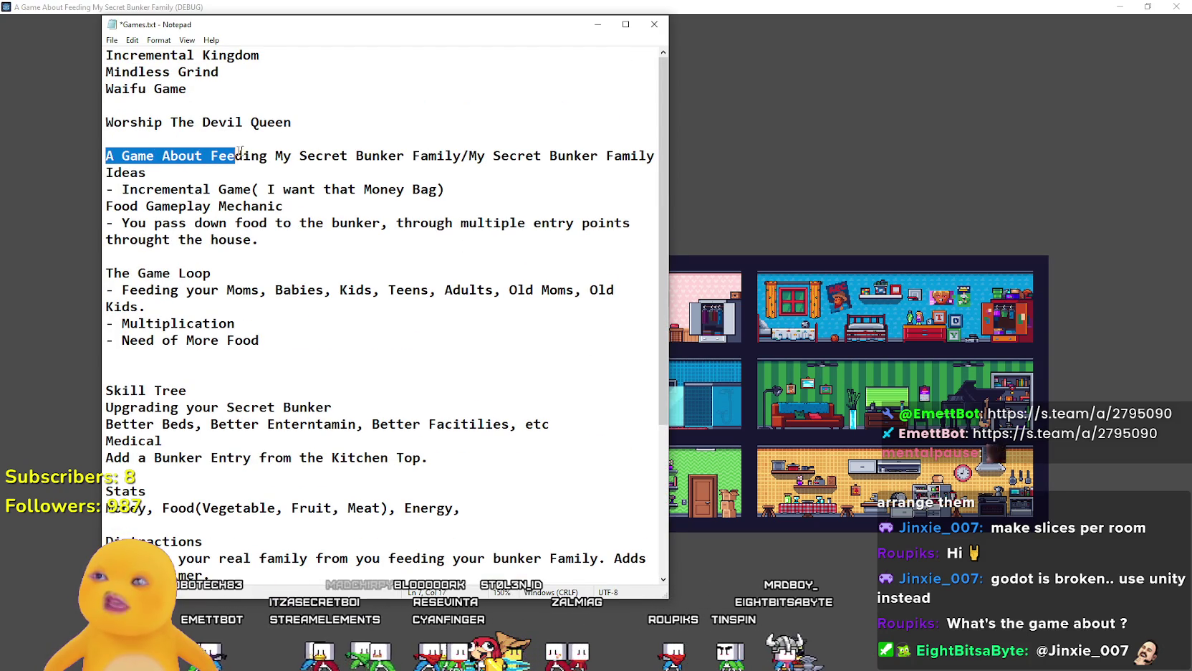
pyautogui.moveTo(324, 156)
pyautogui.mouseDown()
pyautogui.moveTo(372, 172)
pyautogui.moveTo(409, 156)
pyautogui.mouseUp()
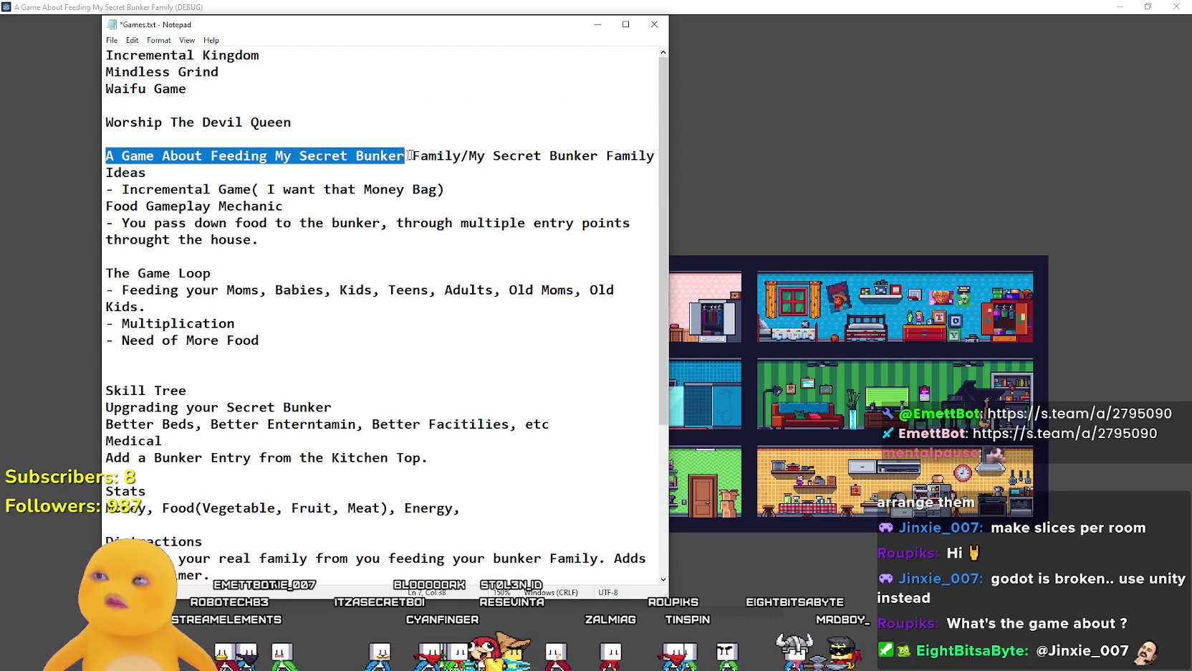
pyautogui.scroll(-1, 461, 294)
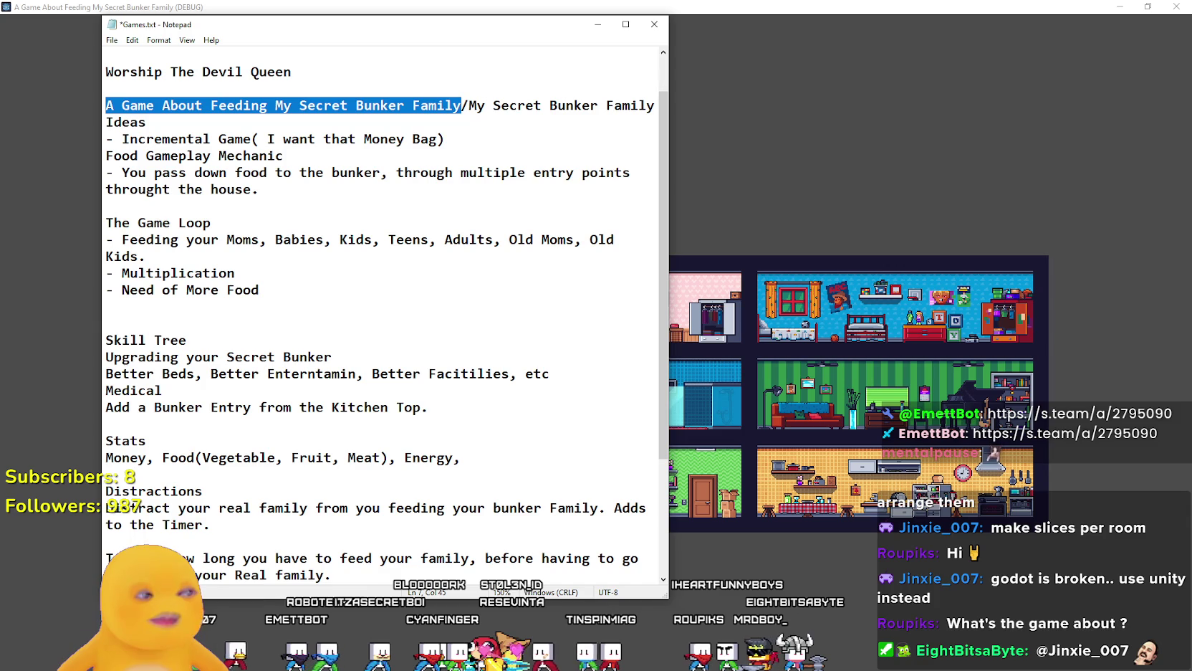
pyautogui.scroll(1, 387, 308)
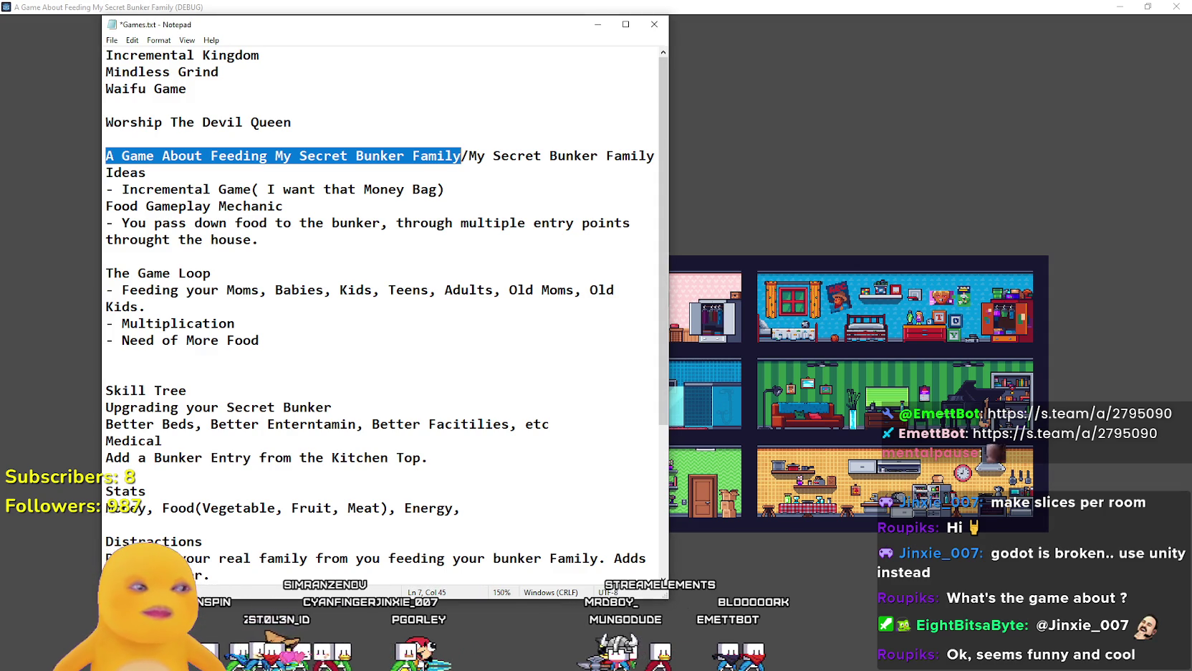
pyautogui.click(885, 181)
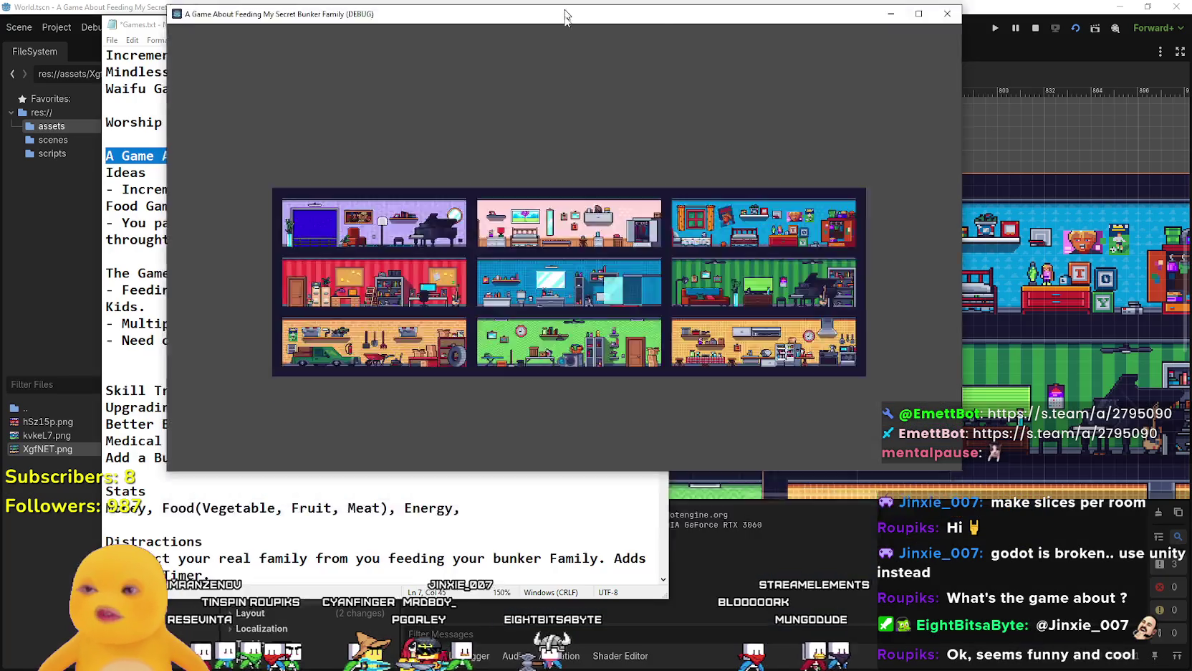
# Close the running game and revert the WorldCamera zoom to its default 1.0
pyautogui.press('super+Down')
pyautogui.click(948, 99)
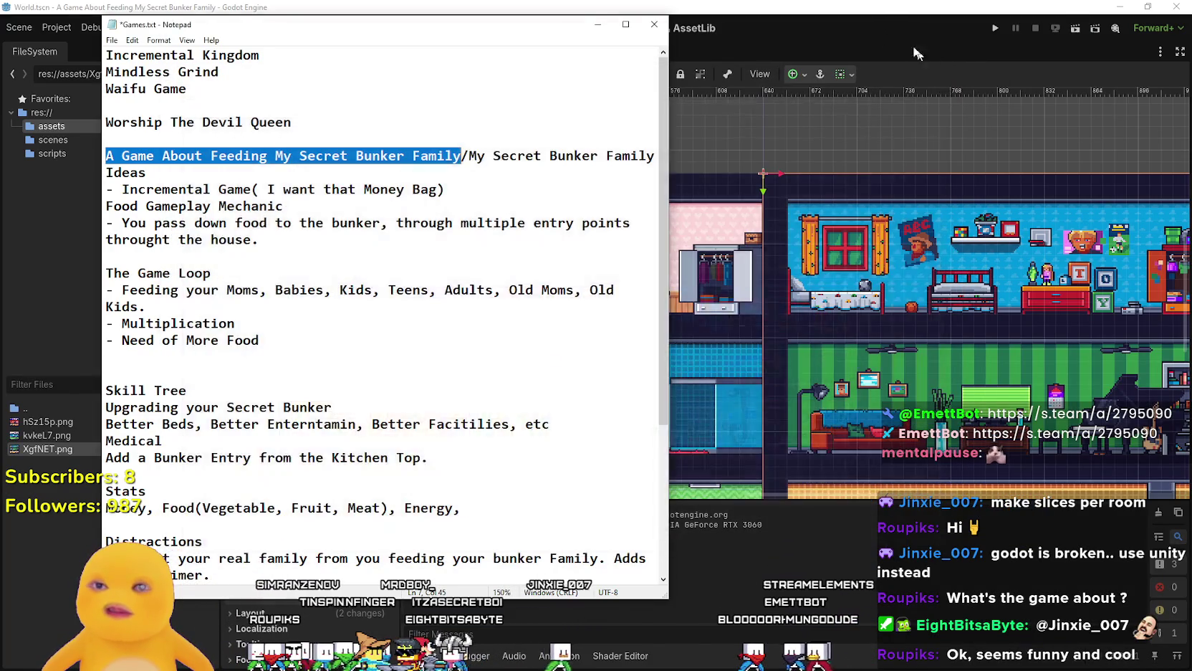
pyautogui.scroll(-6, 855, 390)
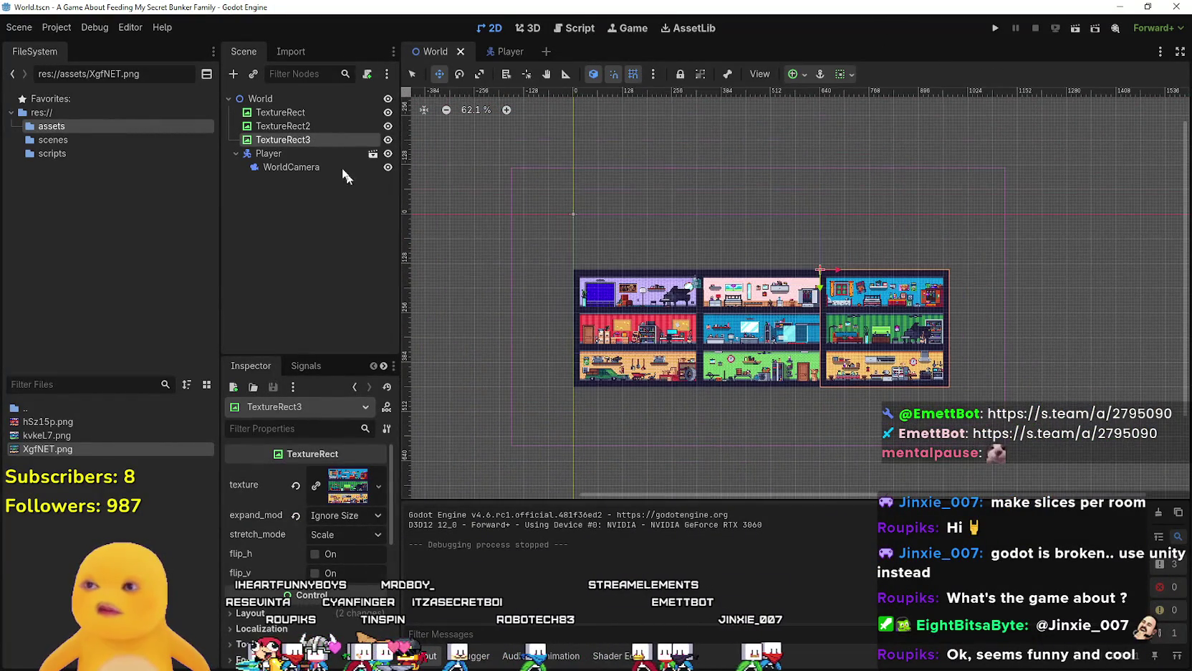
pyautogui.click(295, 166)
pyautogui.scroll(4, 973, 376)
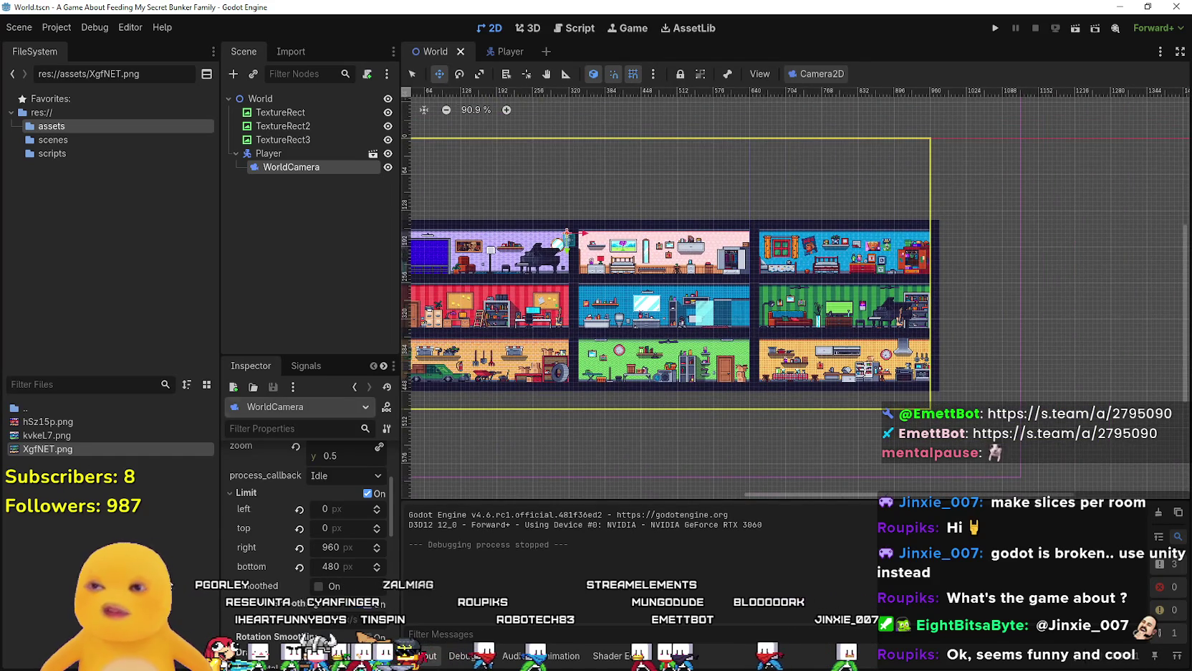
pyautogui.scroll(-3, 308, 502)
pyautogui.scroll(3, 311, 590)
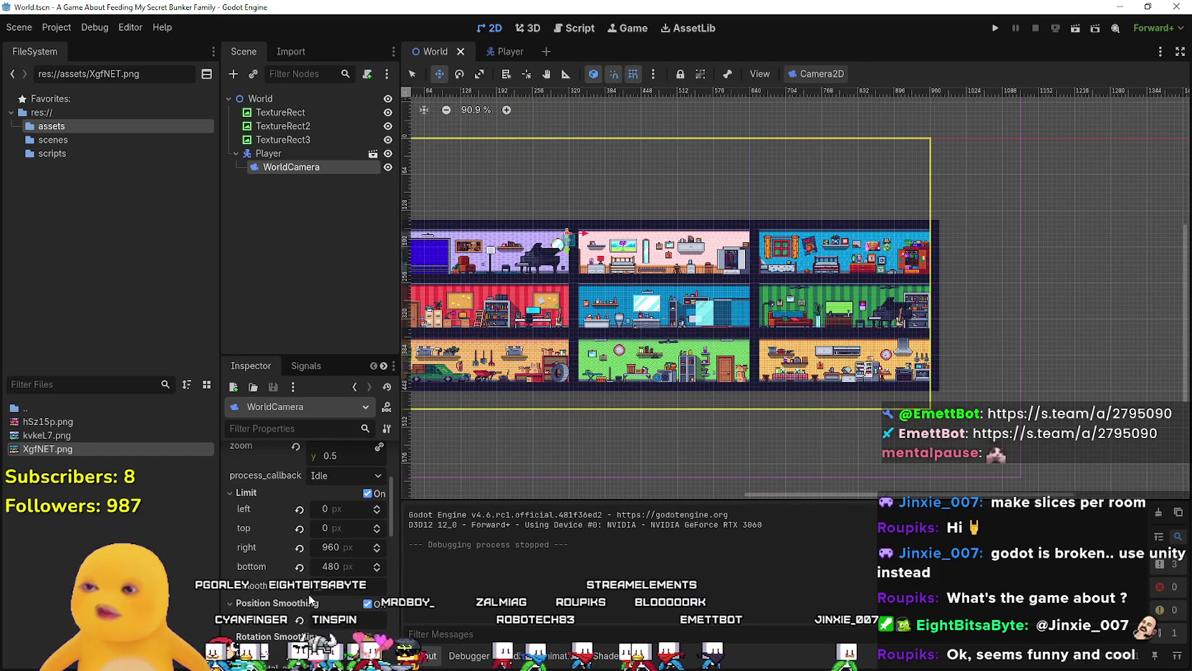
pyautogui.scroll(3, 311, 590)
pyautogui.click(296, 529)
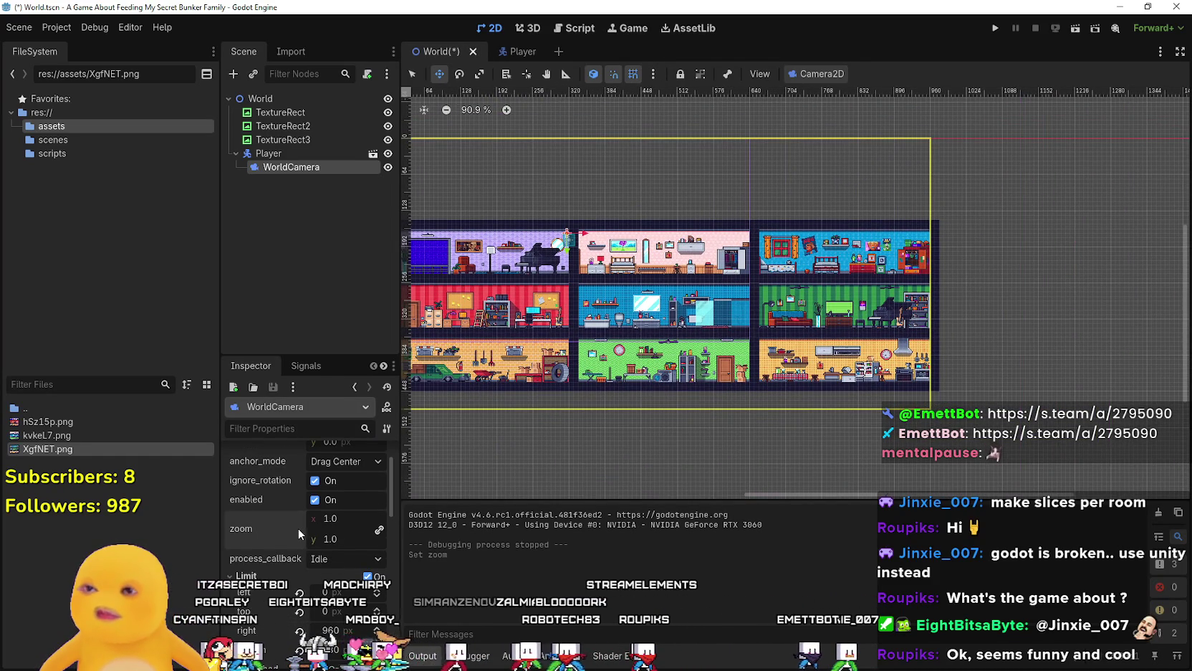
# Center the level in the canvas, save the World scene with Ctrl+S, and run it again
pyautogui.scroll(-3, 860, 318)
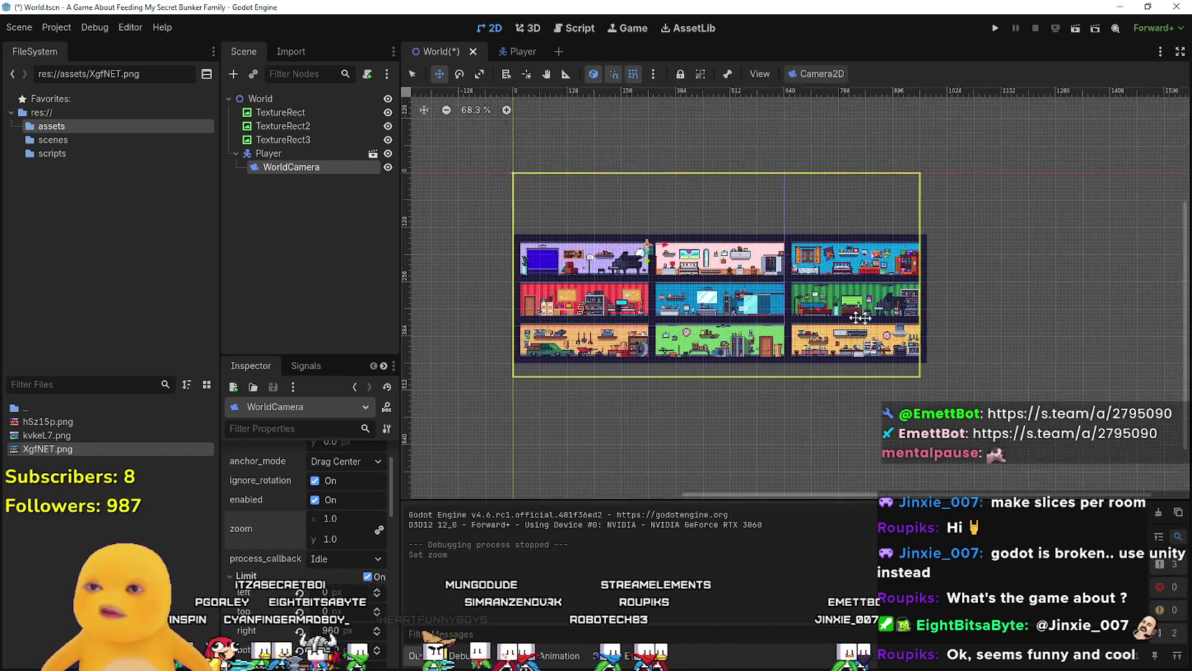
pyautogui.moveTo(860, 317); pyautogui.dragTo(947, 330)
pyautogui.hotkey('ctrl', 's')
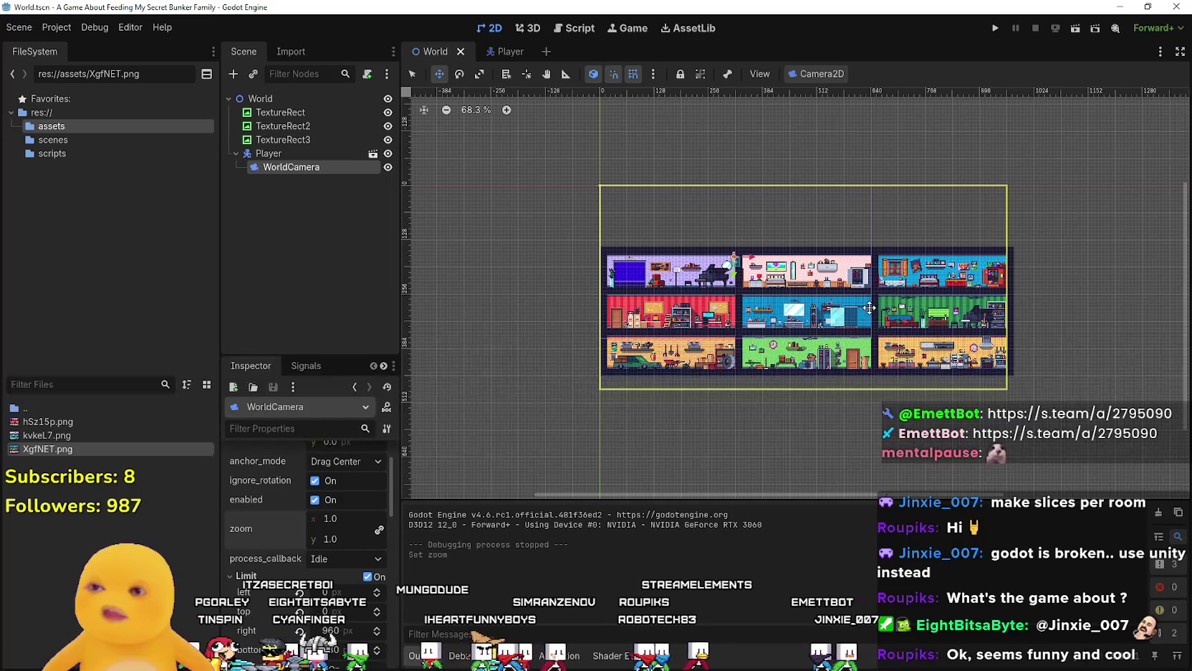
pyautogui.click(1073, 30)
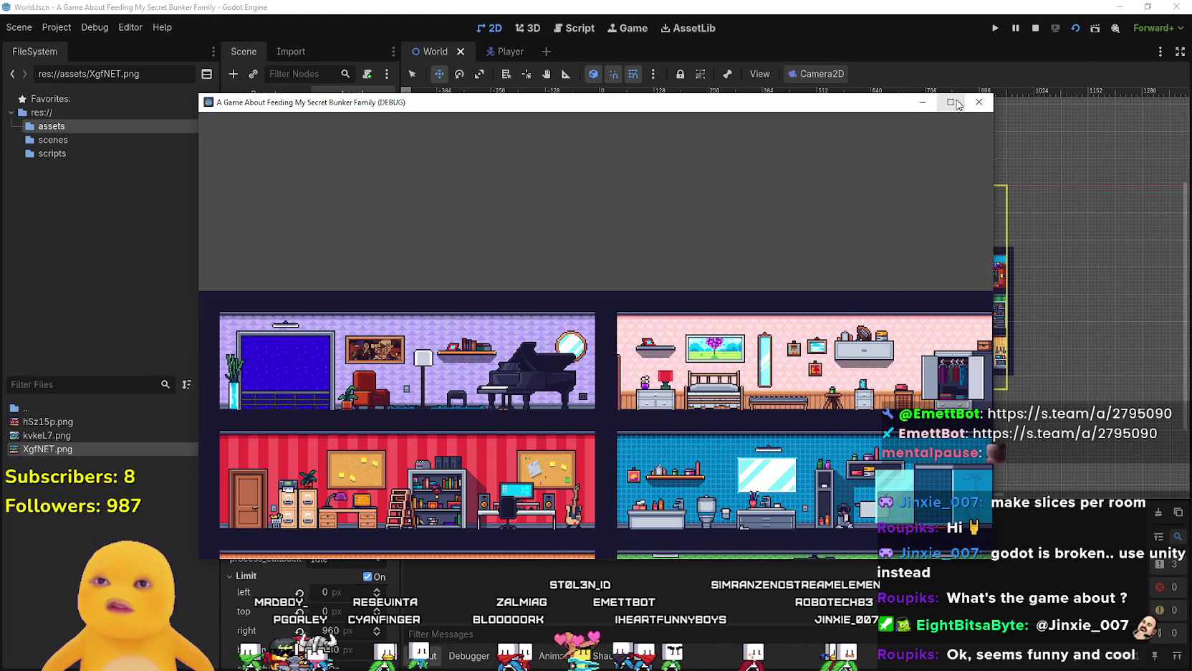
# View the 1.0-zoom game maximized, restore its window, then close it to stop debugging
pyautogui.click(950, 102)
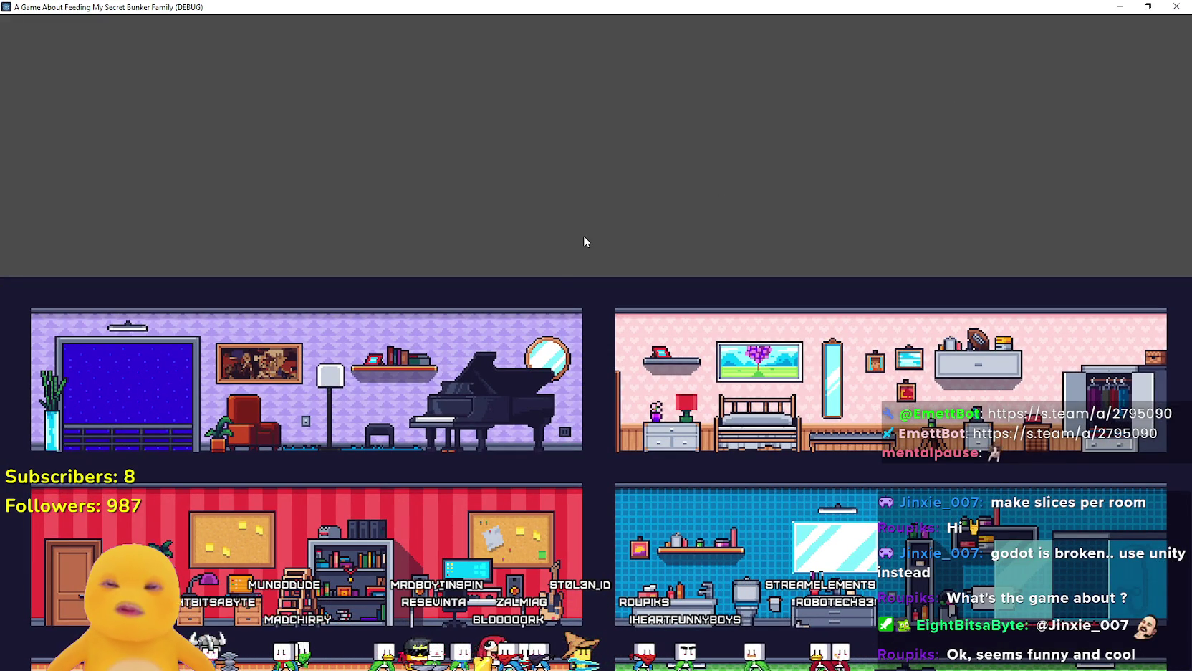
pyautogui.doubleClick(513, 7)
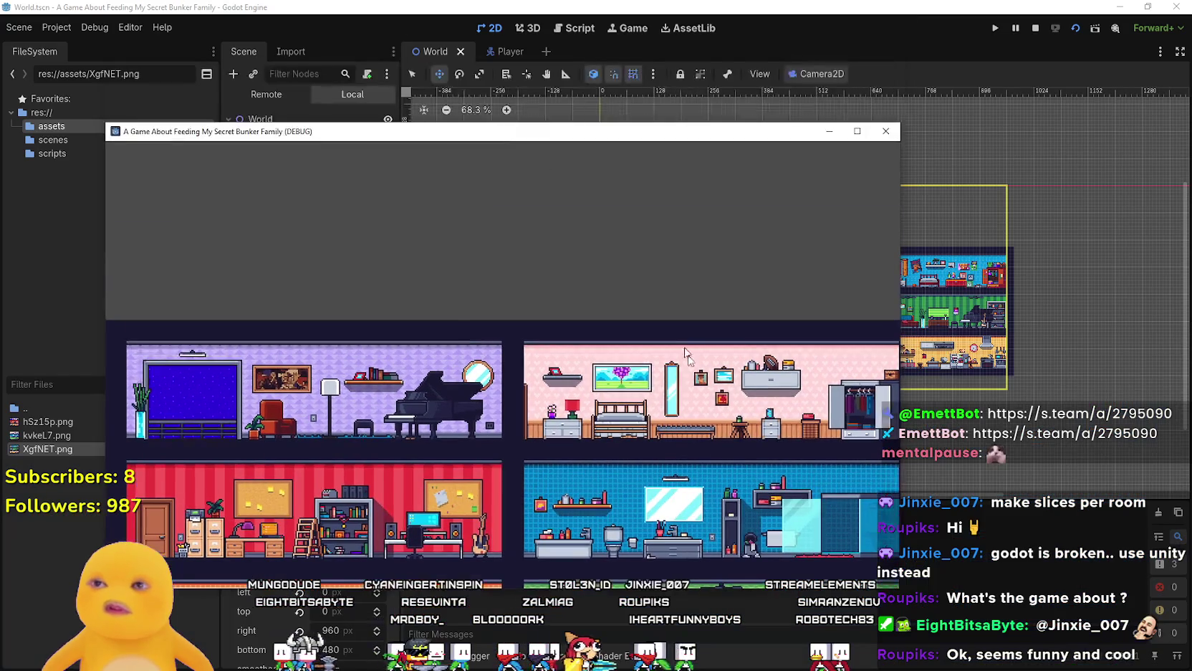
pyautogui.click(886, 131)
pyautogui.scroll(3, 681, 279)
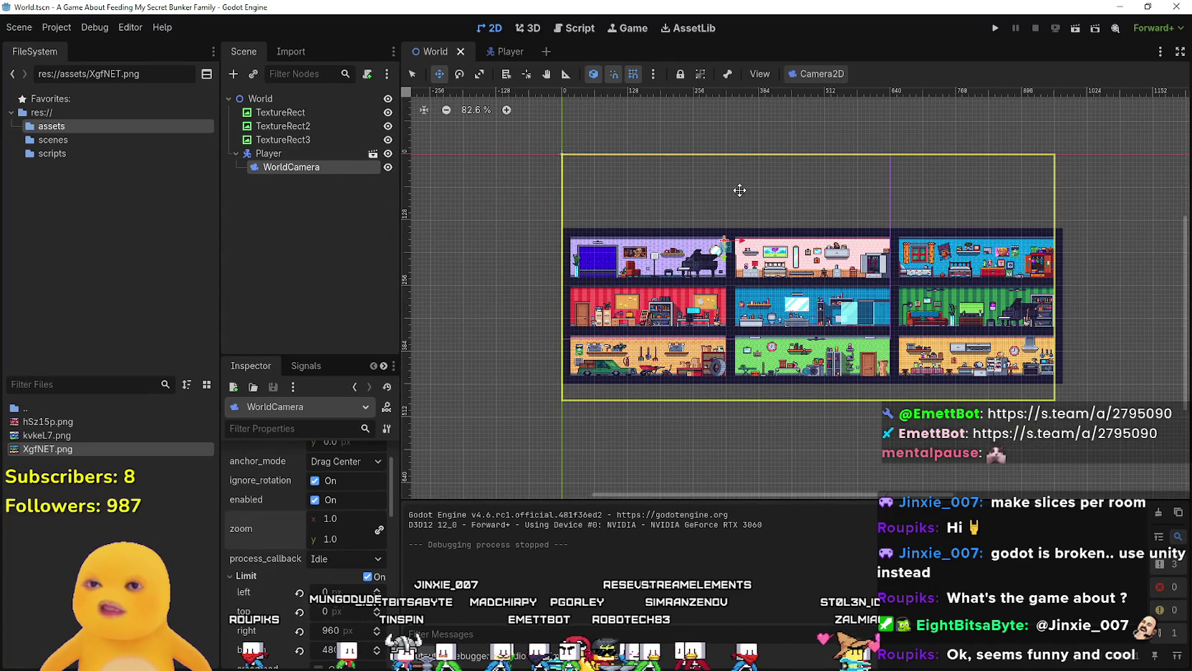
# Resize TextureRect3 in its Layout properties to width 168 and height 150
pyautogui.scroll(3, 747, 191)
pyautogui.scroll(-3, 748, 191)
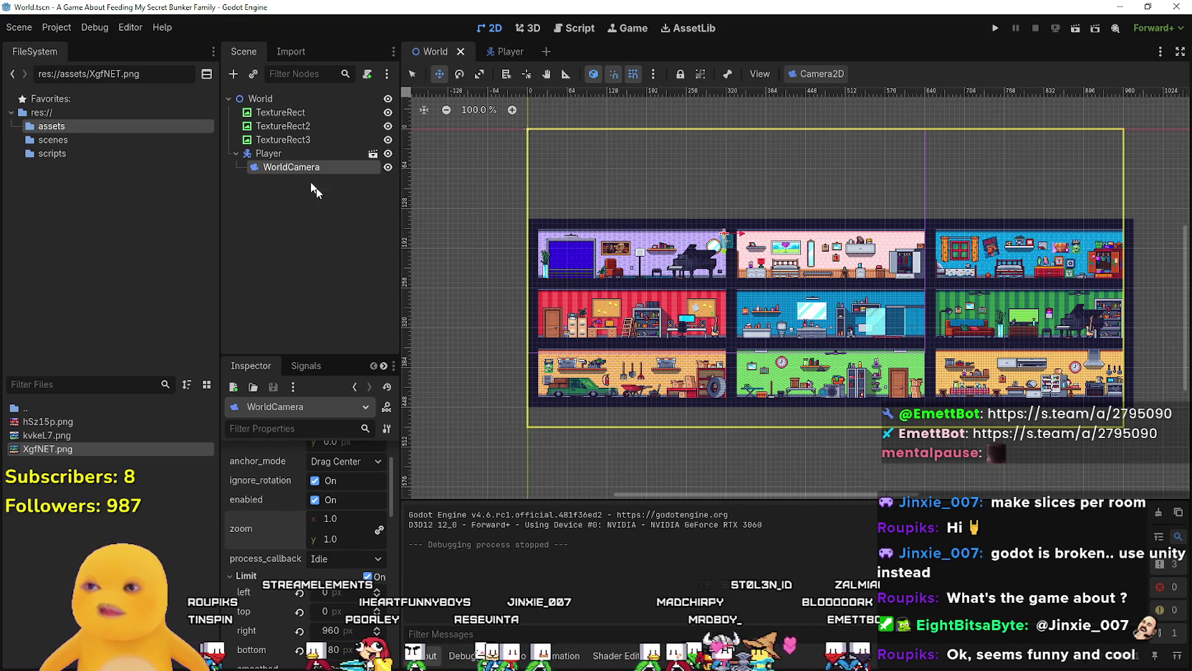
pyautogui.click(283, 139)
pyautogui.scroll(-4, 337, 609)
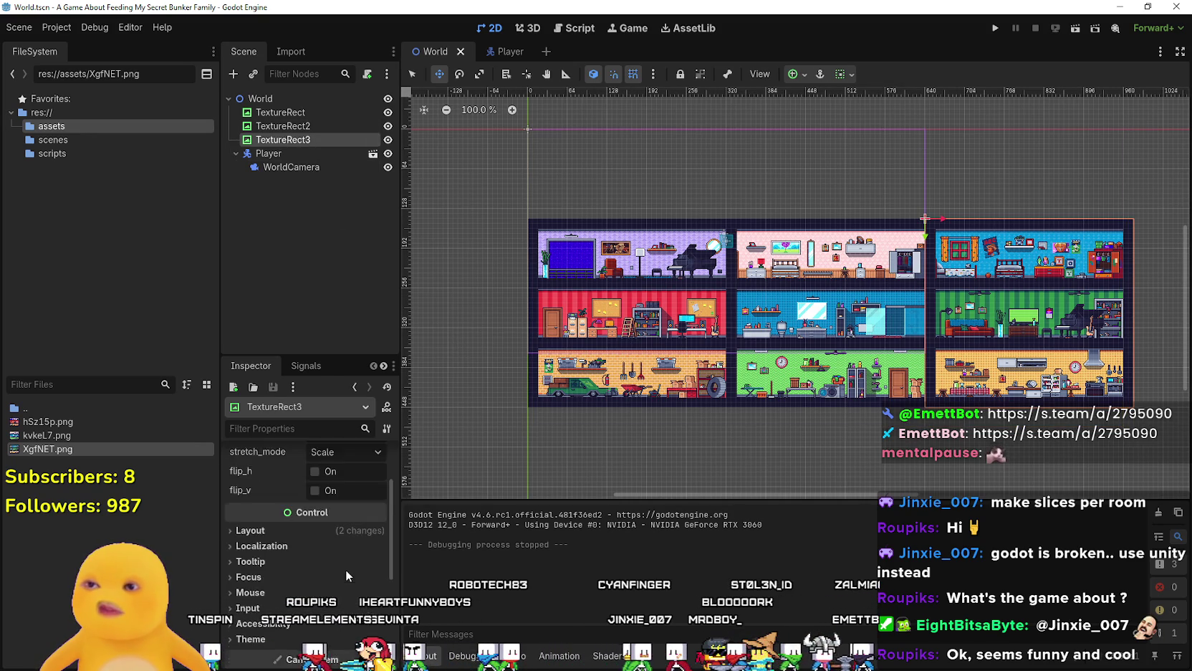
pyautogui.click(348, 502)
pyautogui.scroll(-4, 356, 568)
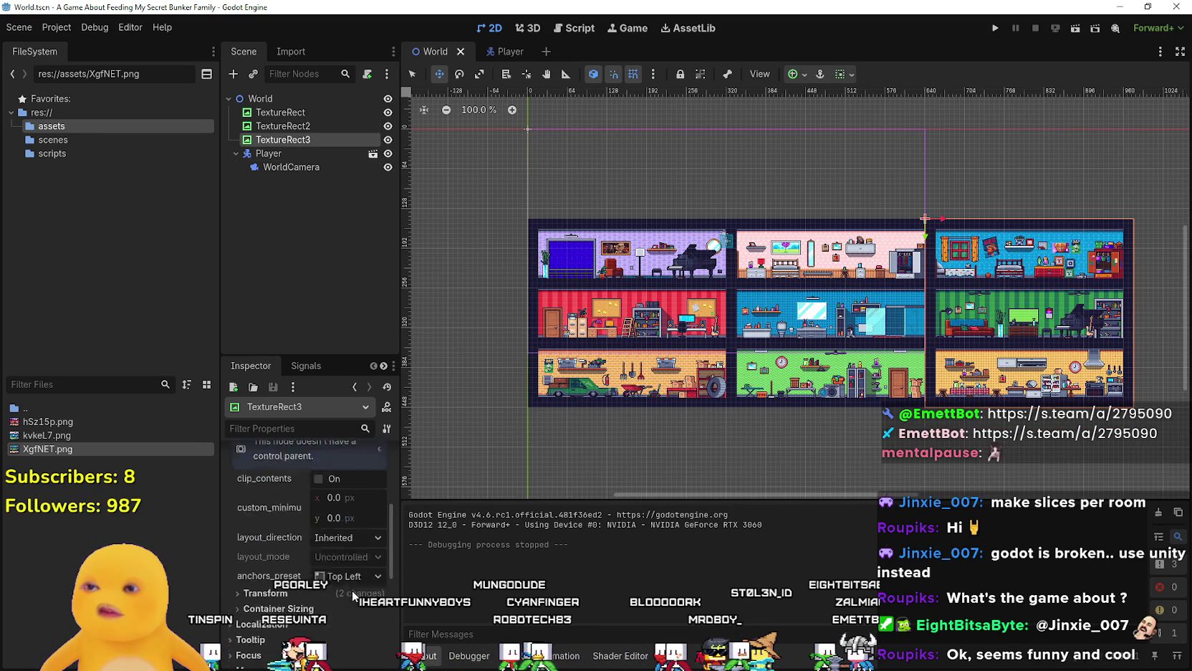
pyautogui.write('168')
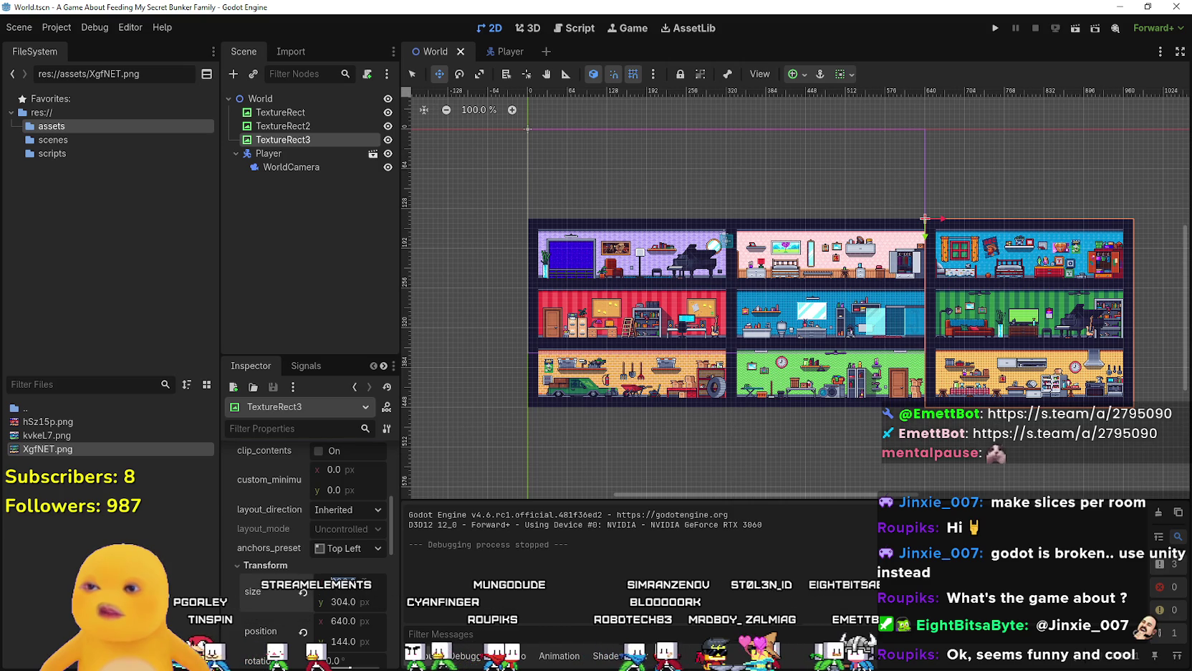
pyautogui.press('Return')
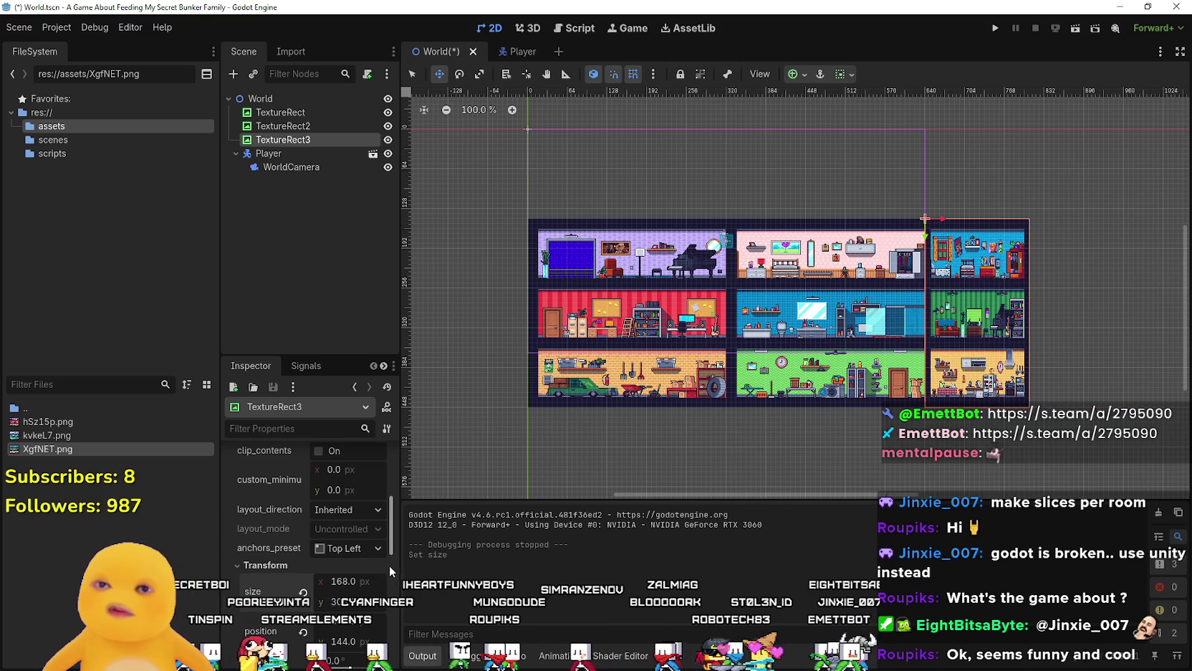
pyautogui.click(347, 601)
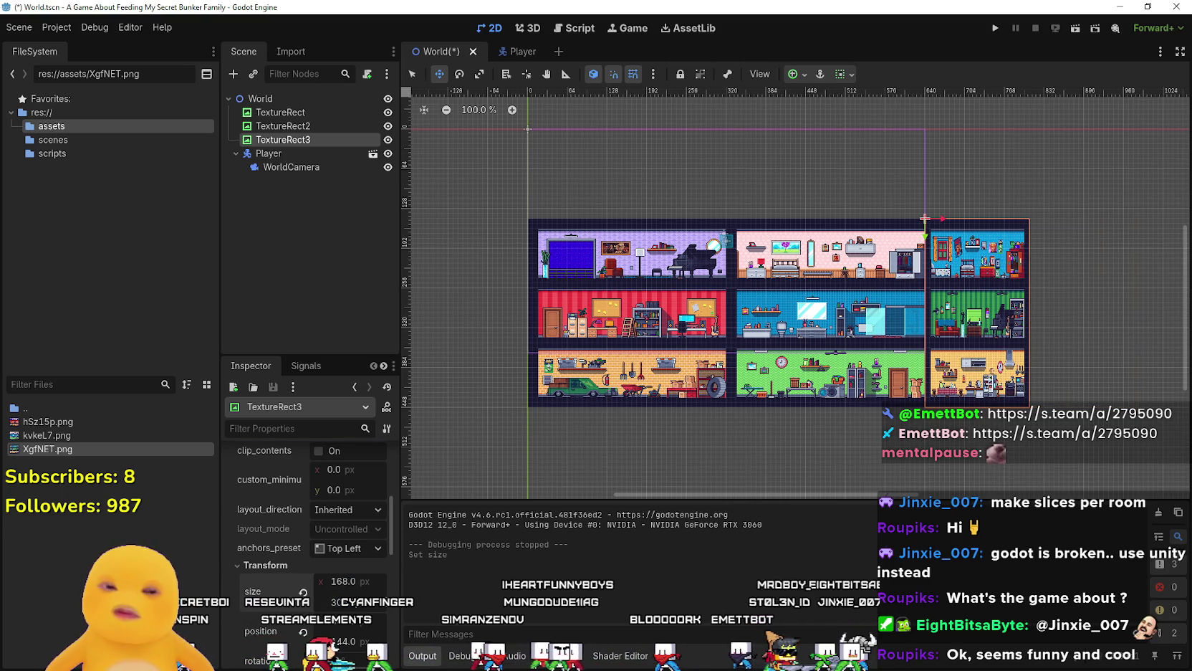
pyautogui.write('150')
pyautogui.press('Return')
# Copy TextureRect3's size value and paste it onto TextureRect2's size
pyautogui.scroll(10, 960, 258)
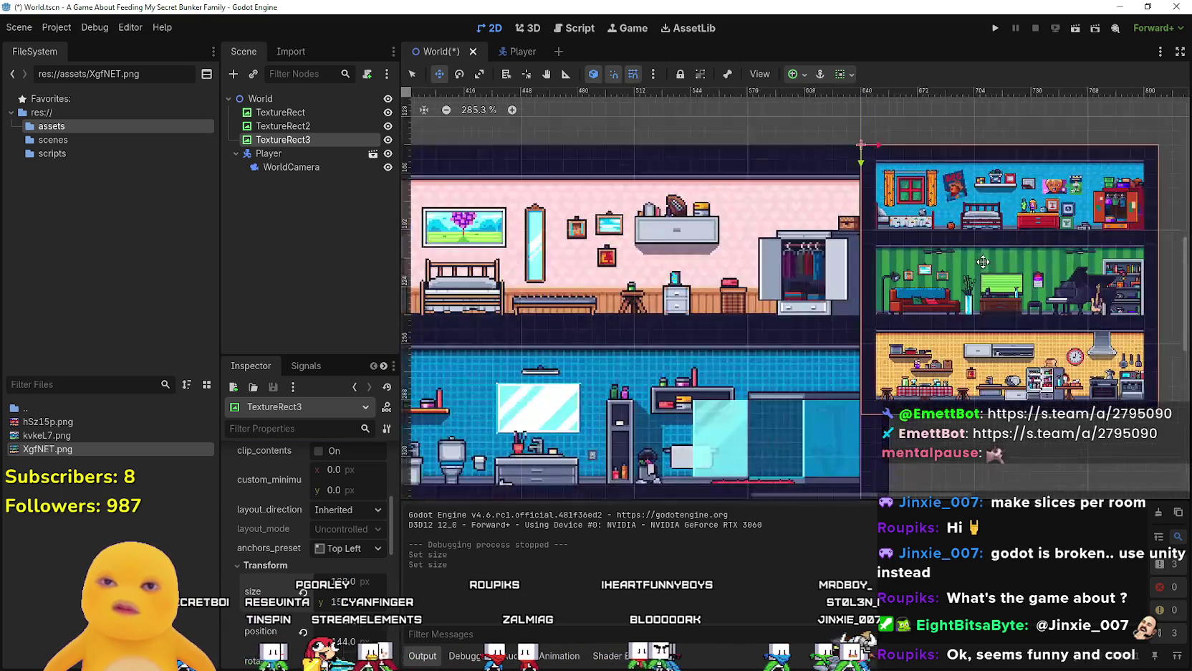
pyautogui.scroll(9, 983, 262)
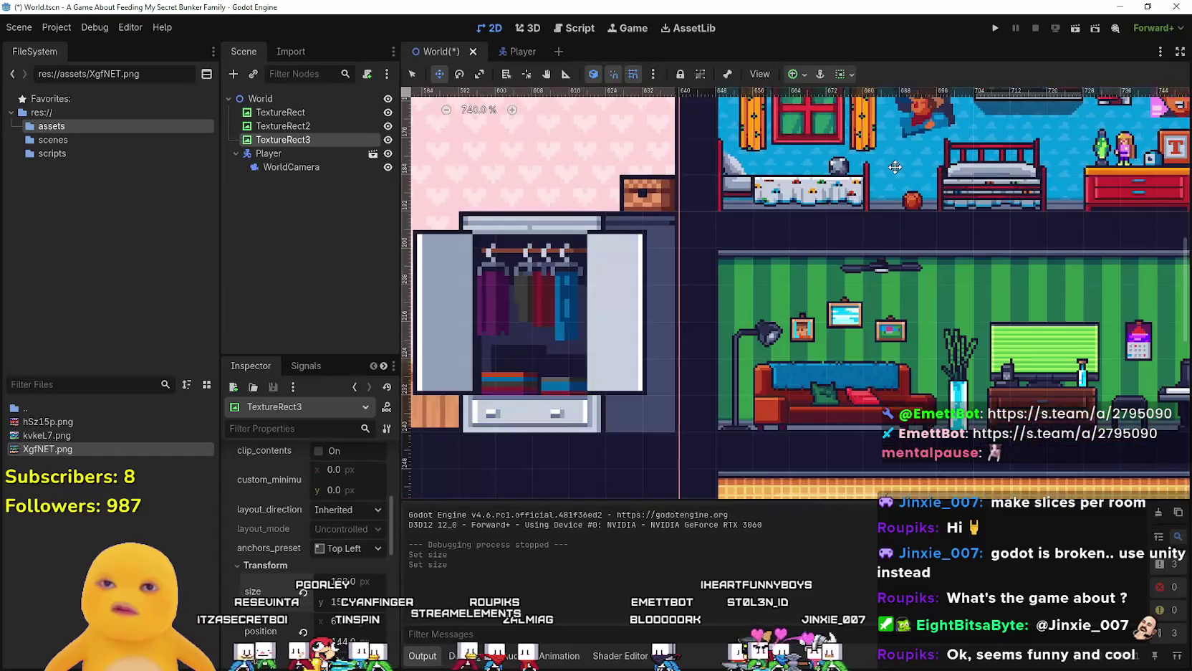
pyautogui.scroll(-15, 895, 167)
pyautogui.rightClick(256, 593)
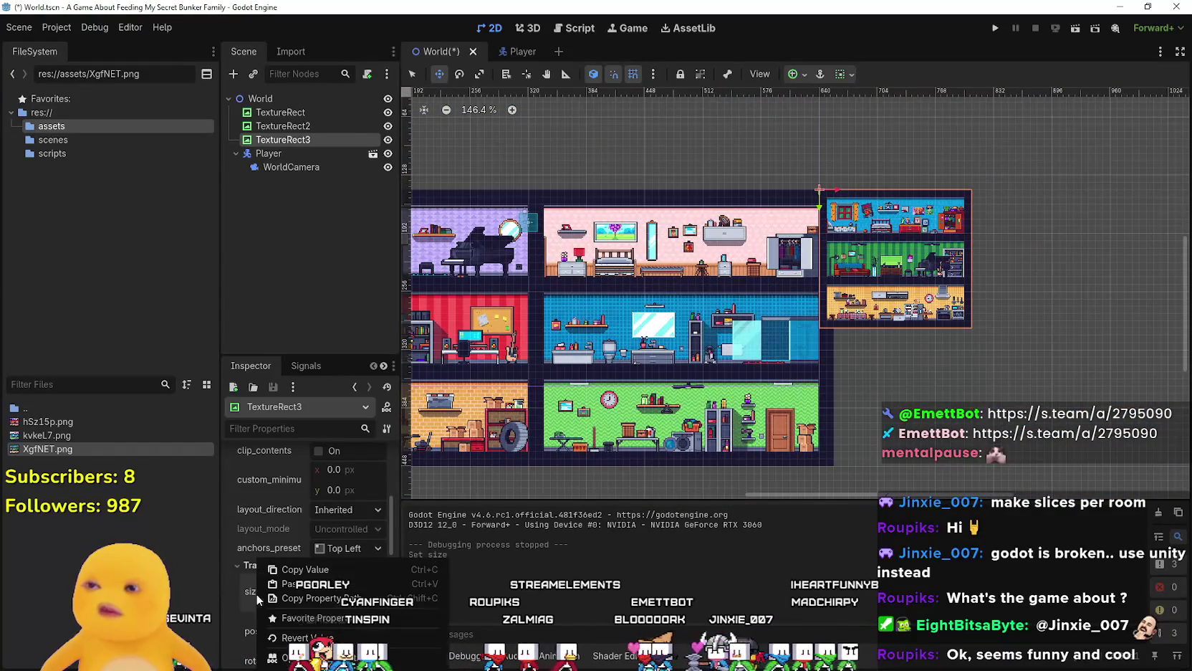
pyautogui.click(304, 569)
pyautogui.click(283, 126)
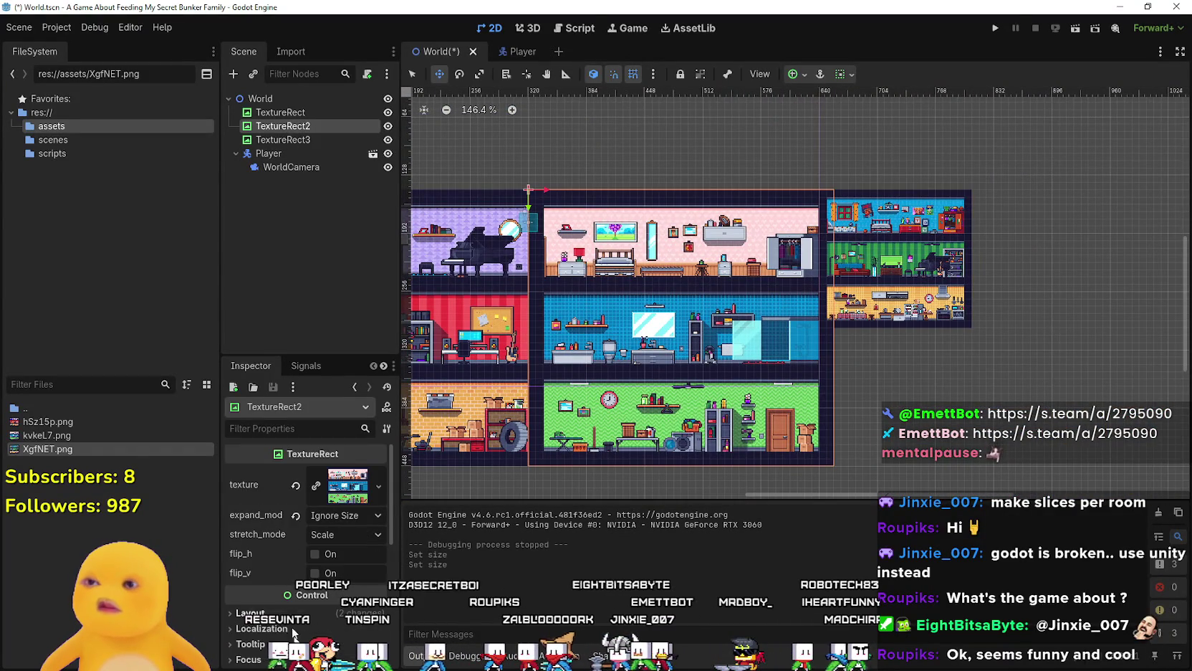
pyautogui.scroll(-3, 293, 631)
pyautogui.click(250, 503)
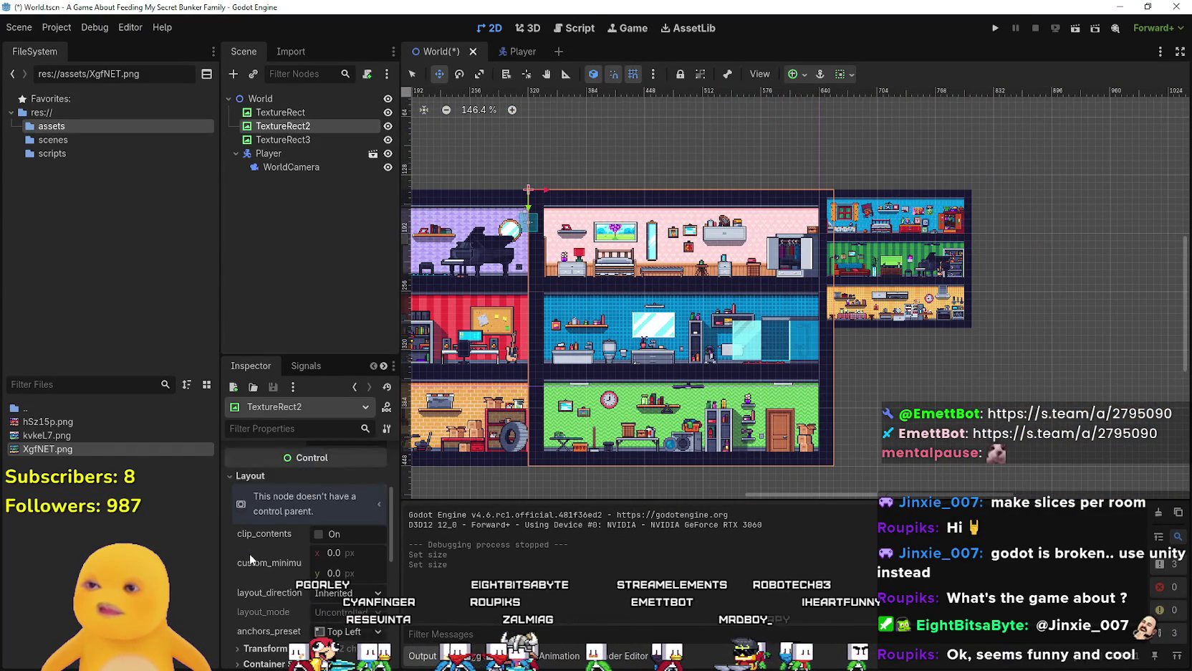
pyautogui.scroll(-5, 254, 542)
pyautogui.click(265, 455)
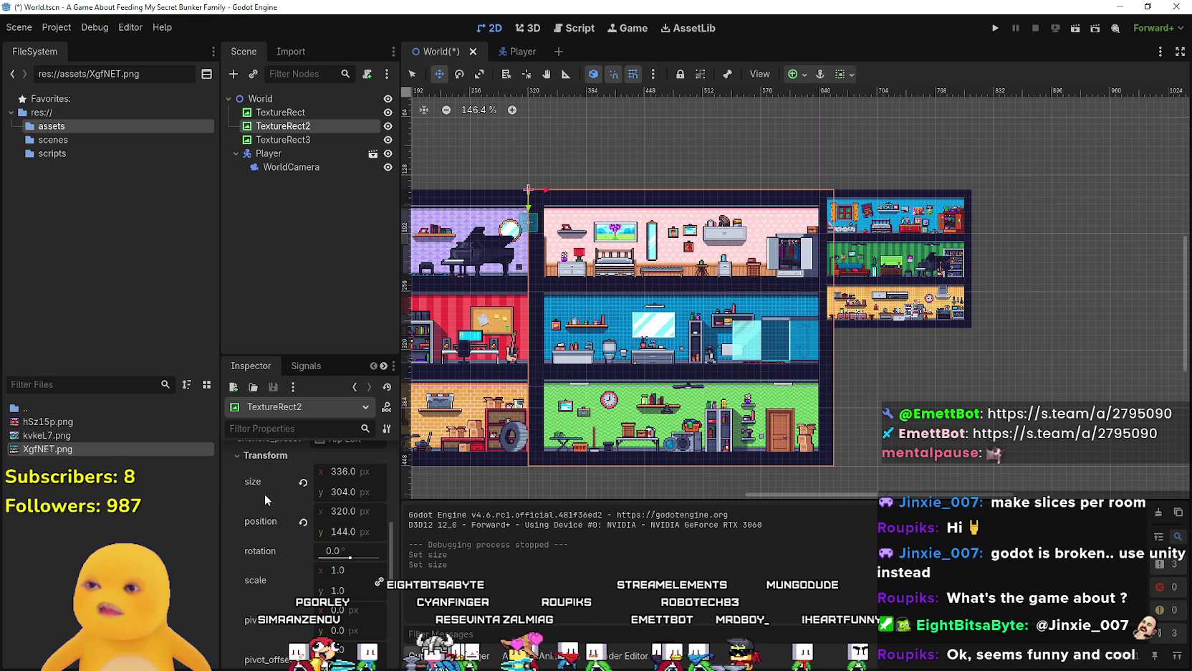
pyautogui.rightClick(259, 489)
pyautogui.click(296, 509)
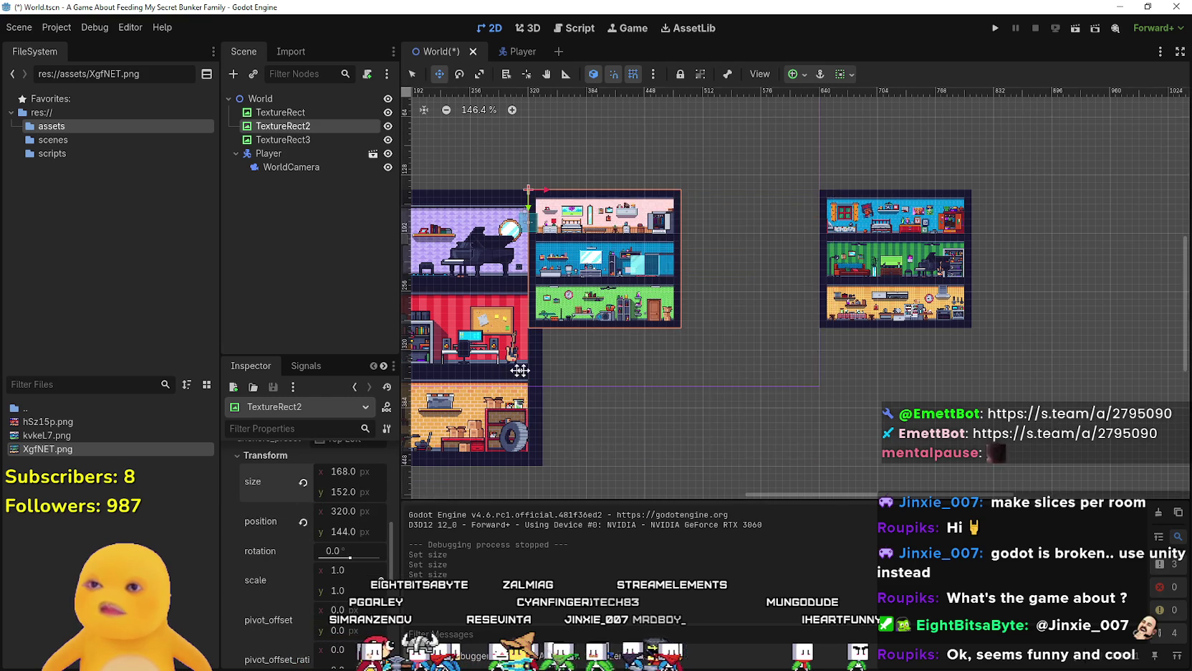
# Copy TextureRect3's size again and bring up the paste options on the first TextureRect
pyautogui.press('f')
pyautogui.click(283, 139)
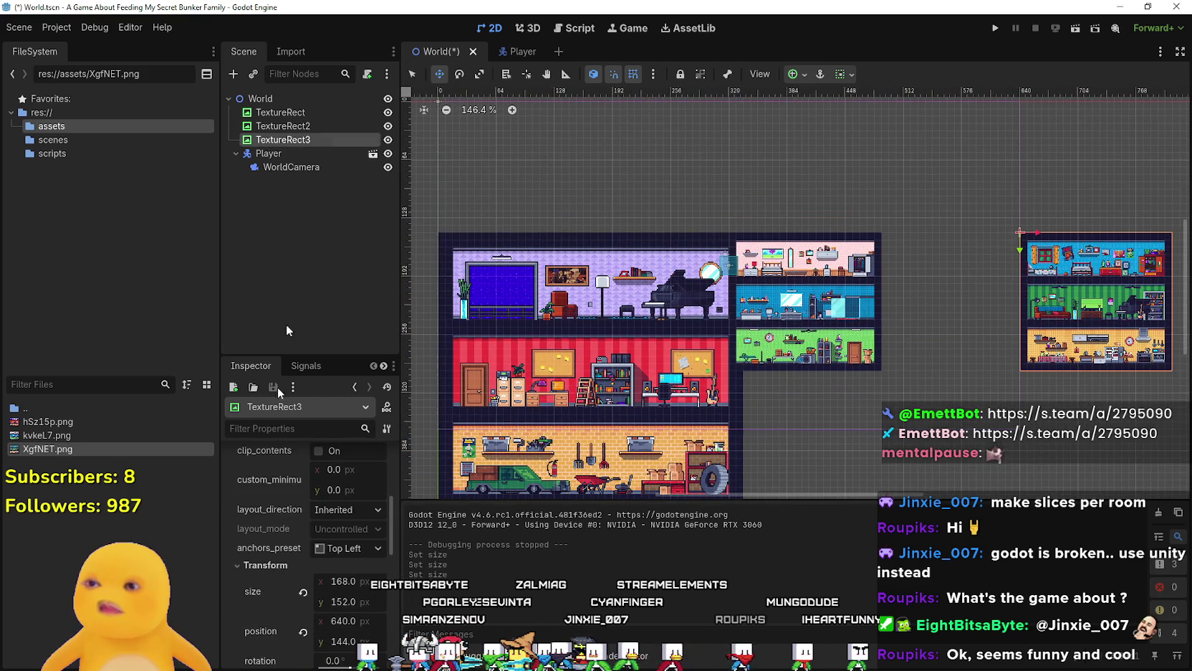
pyautogui.scroll(-2, 282, 529)
pyautogui.rightClick(262, 517)
pyautogui.click(293, 537)
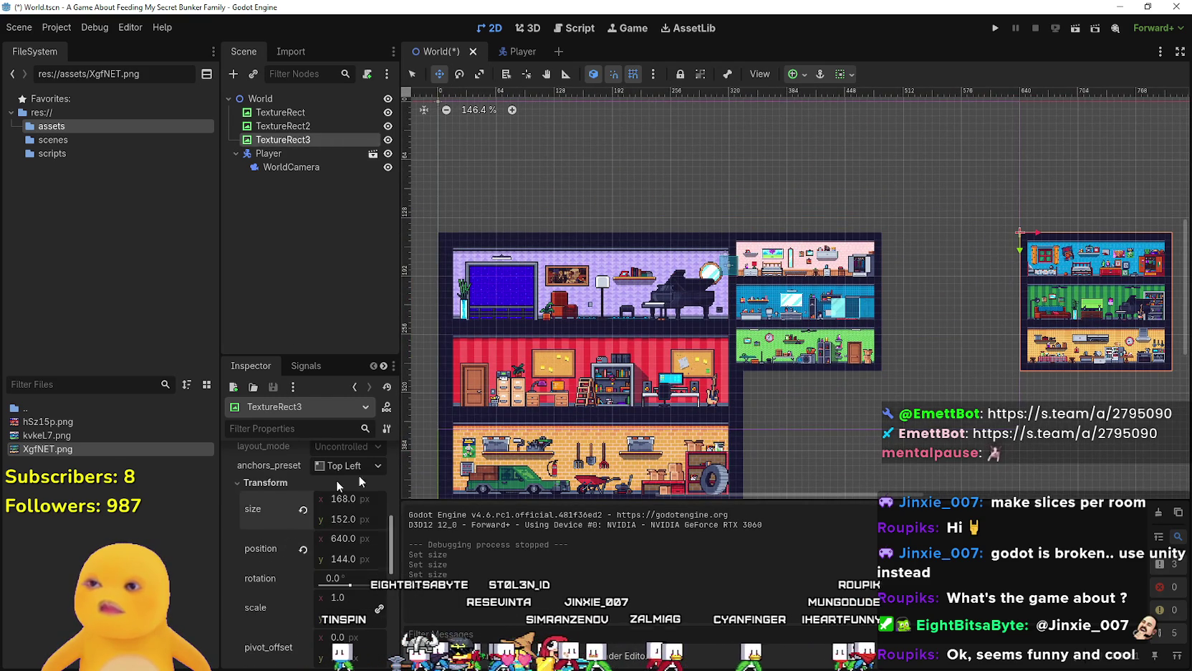
pyautogui.click(308, 113)
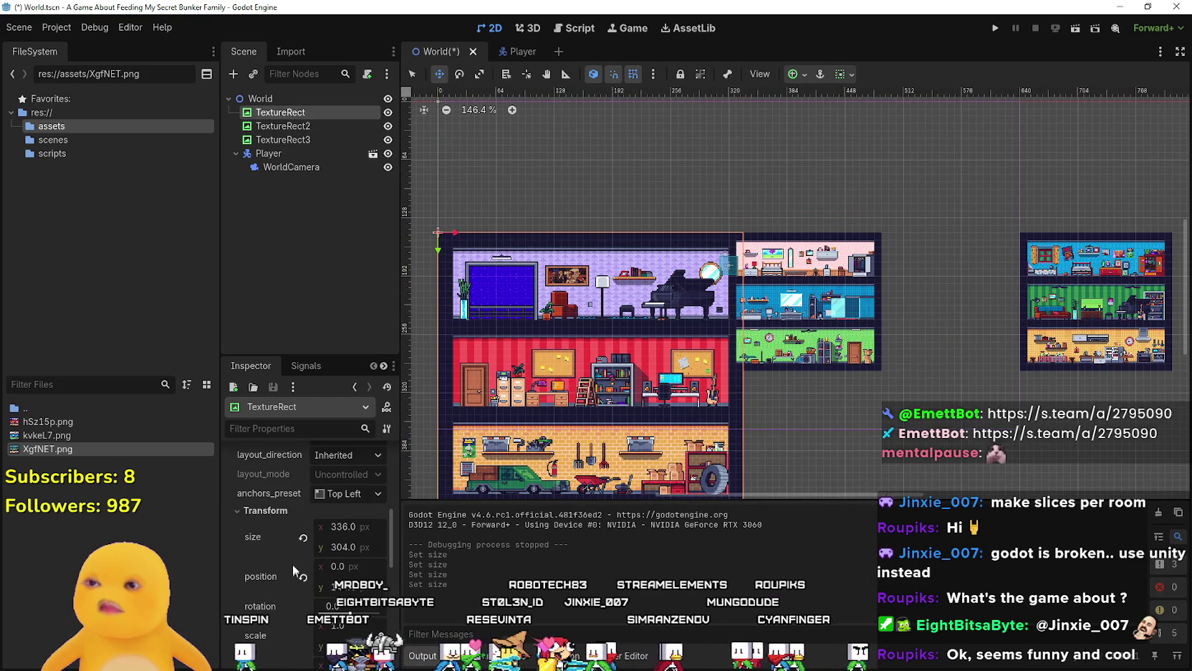
pyautogui.rightClick(271, 549)
# Paste the 168×152 size onto TextureRect and move that first room column to the left edge
pyautogui.click(310, 567)
pyautogui.scroll(-3, 533, 405)
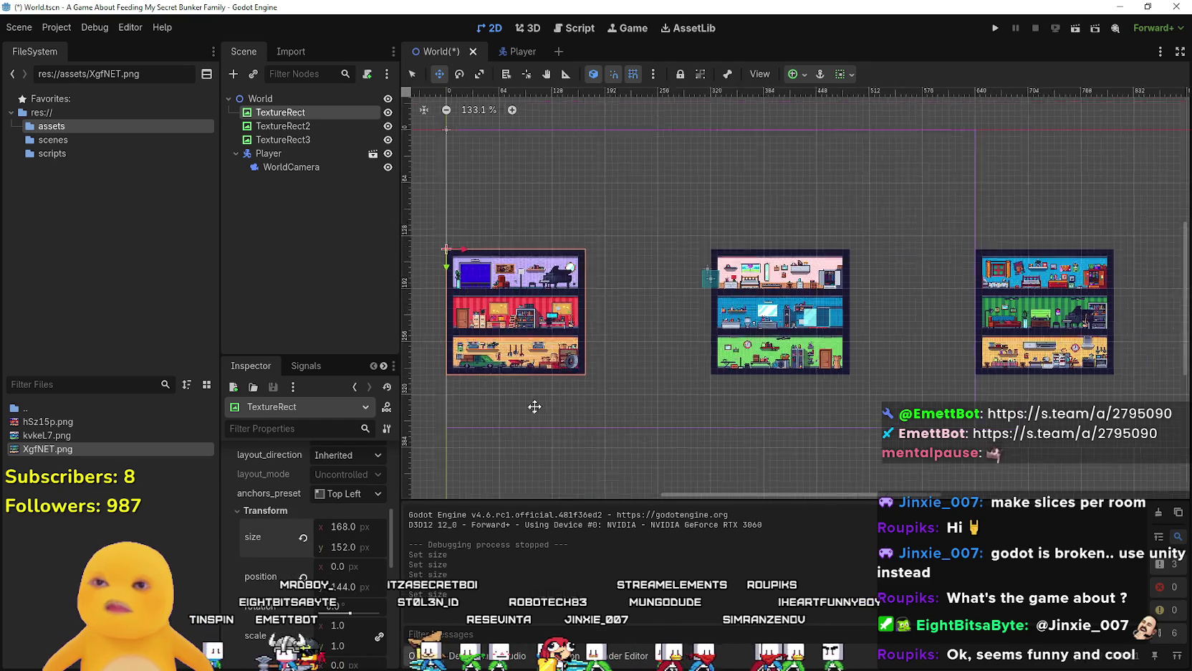
pyautogui.scroll(4, 628, 343)
pyautogui.scroll(-7, 629, 343)
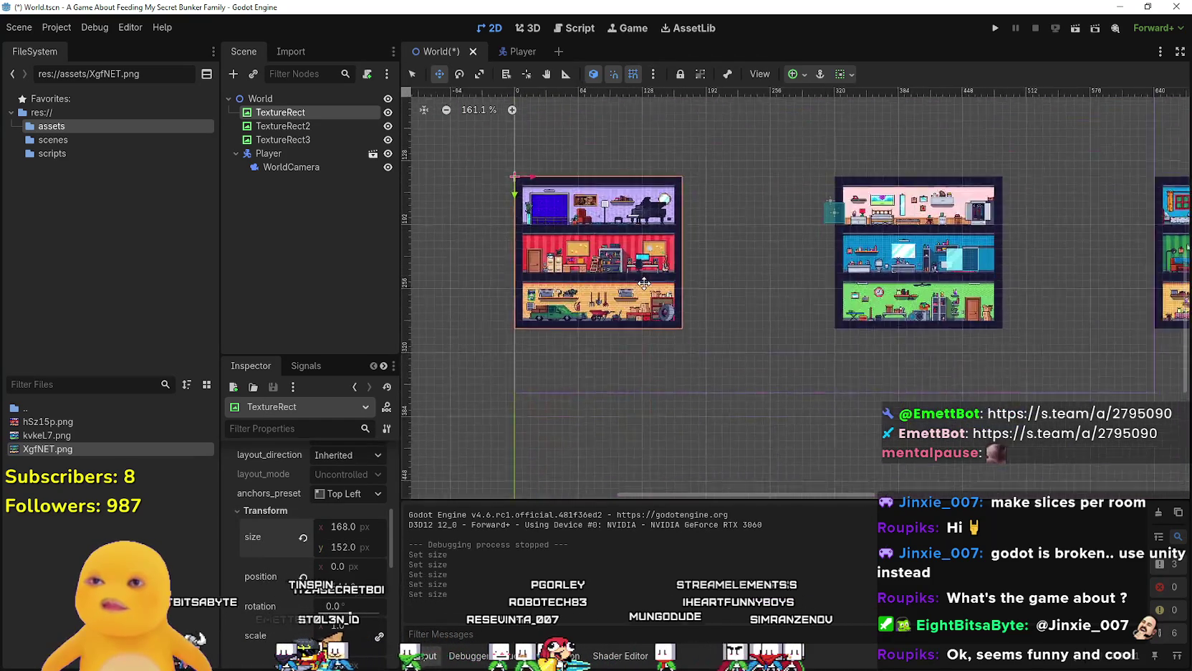
pyautogui.scroll(4, 584, 295)
pyautogui.moveTo(584, 294)
pyautogui.mouseDown()
pyautogui.moveTo(594, 361)
pyautogui.moveTo(577, 328)
pyautogui.moveTo(577, 356)
pyautogui.mouseUp()
# Line up TextureRect2 beside the first column at (160, 208), then TextureRect3 next in the row
pyautogui.scroll(4, 586, 376)
pyautogui.scroll(-2, 586, 376)
pyautogui.scroll(2, 802, 329)
pyautogui.scroll(-1, 803, 329)
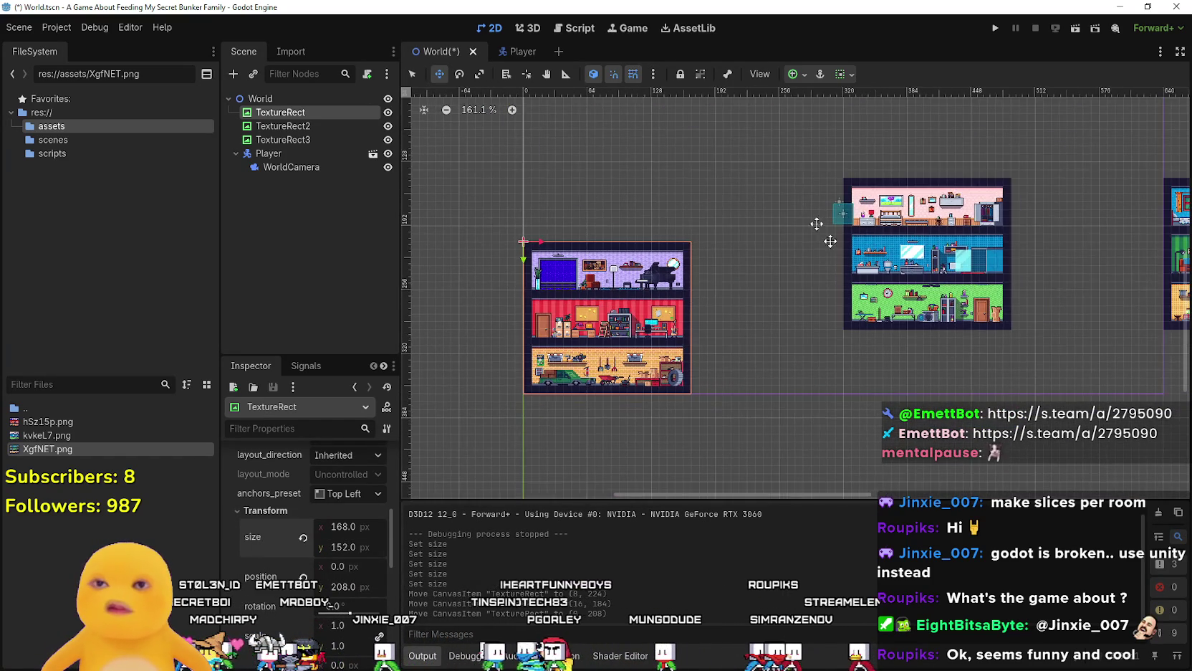
pyautogui.moveTo(921, 263)
pyautogui.mouseDown()
pyautogui.moveTo(854, 340)
pyautogui.moveTo(784, 329)
pyautogui.moveTo(791, 316)
pyautogui.mouseUp()
pyautogui.scroll(2, 790, 257)
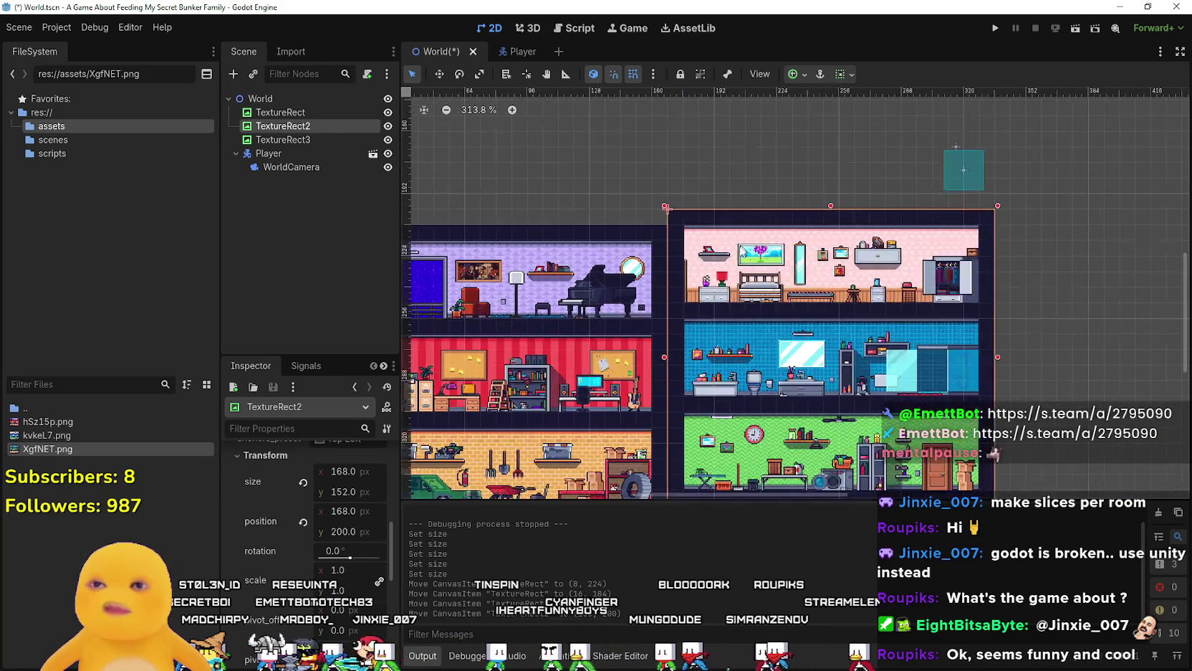
pyautogui.moveTo(714, 257); pyautogui.dragTo(700, 270)
pyautogui.scroll(-1, 681, 294)
pyautogui.scroll(-2, 667, 307)
pyautogui.hscroll(2, 666, 307)
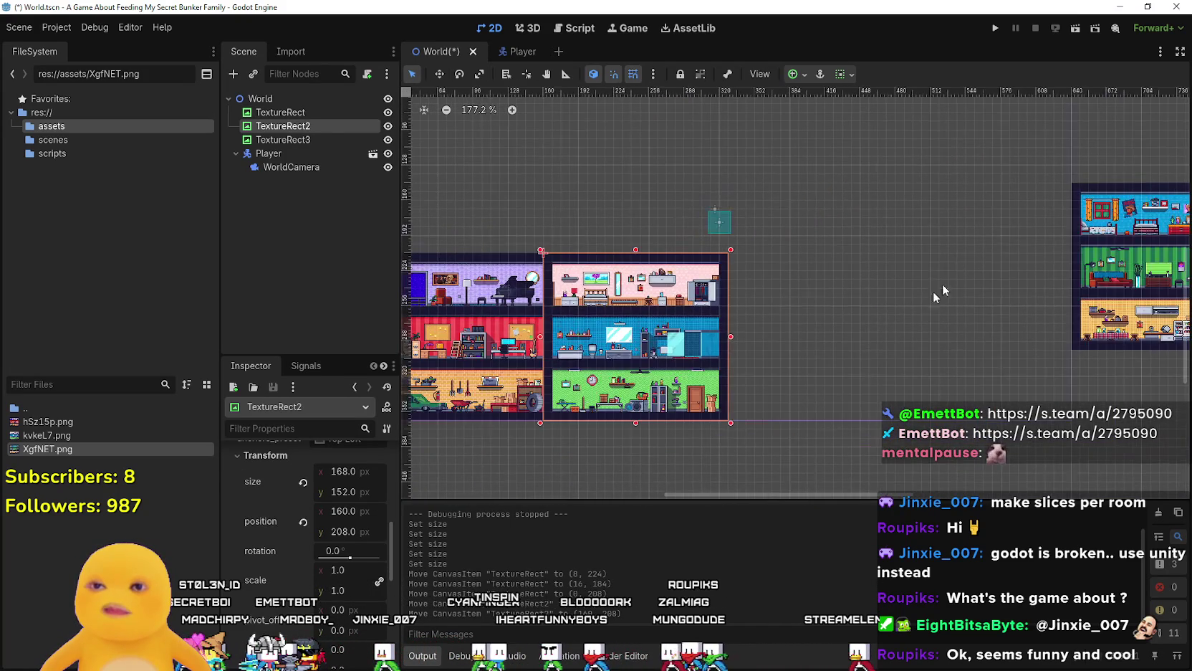
pyautogui.moveTo(1111, 211)
pyautogui.mouseDown()
pyautogui.moveTo(776, 264)
pyautogui.moveTo(756, 290)
pyautogui.mouseUp()
# Duplicate the third room column and place the copy just right of it
pyautogui.scroll(-2, 752, 335)
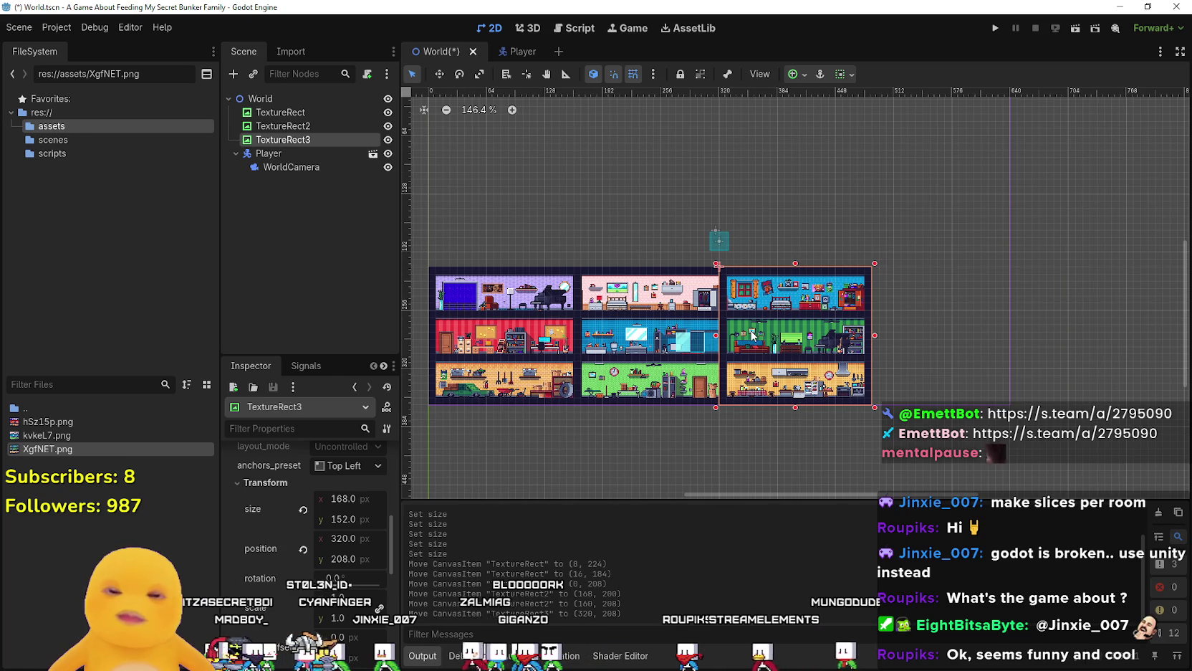
pyautogui.hotkey('ctrl', 'd')
pyautogui.moveTo(752, 334)
pyautogui.mouseDown()
pyautogui.moveTo(960, 333)
pyautogui.moveTo(910, 328)
pyautogui.mouseUp()
pyautogui.scroll(-2, 1003, 323)
pyautogui.scroll(3, 983, 315)
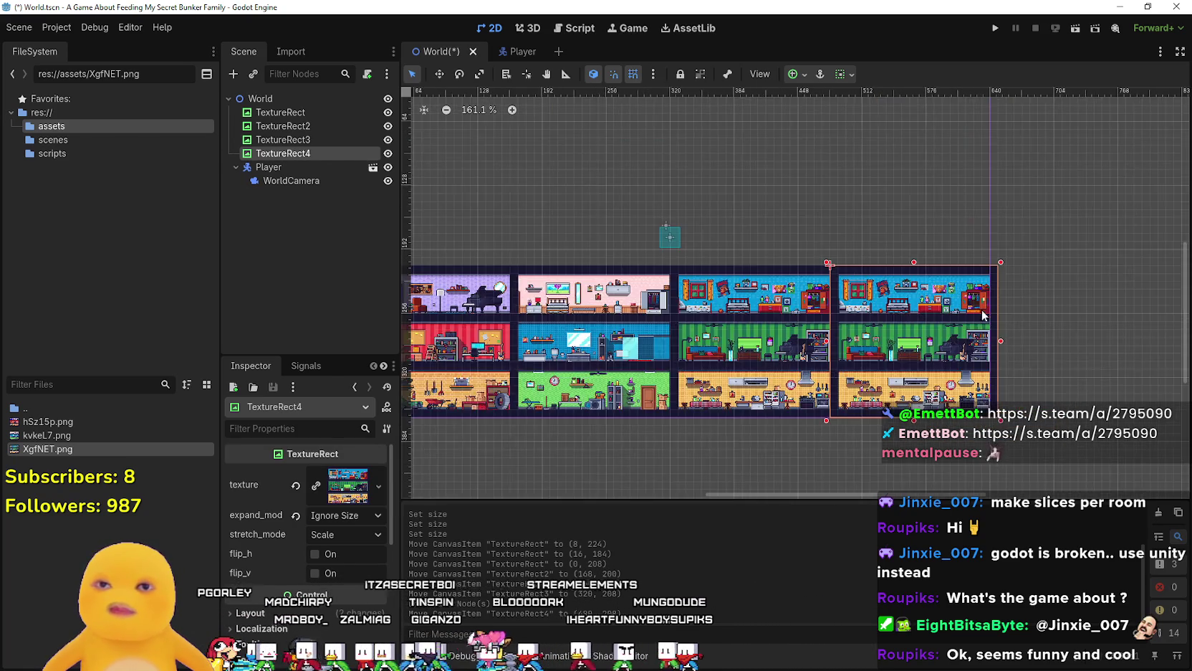
pyautogui.scroll(3, 983, 315)
pyautogui.scroll(-2, 989, 301)
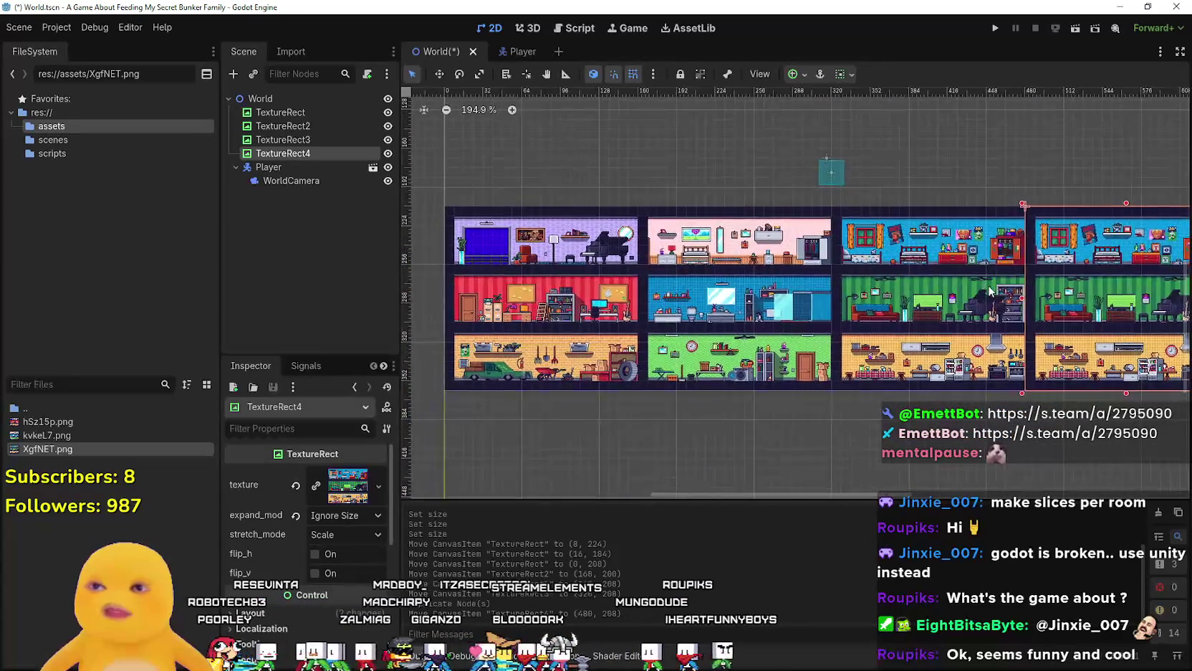
pyautogui.scroll(-1, 990, 290)
# Select all four room columns together and nudge them slightly right
pyautogui.keyDown('shift'); pyautogui.click(859, 351); pyautogui.keyUp('shift')
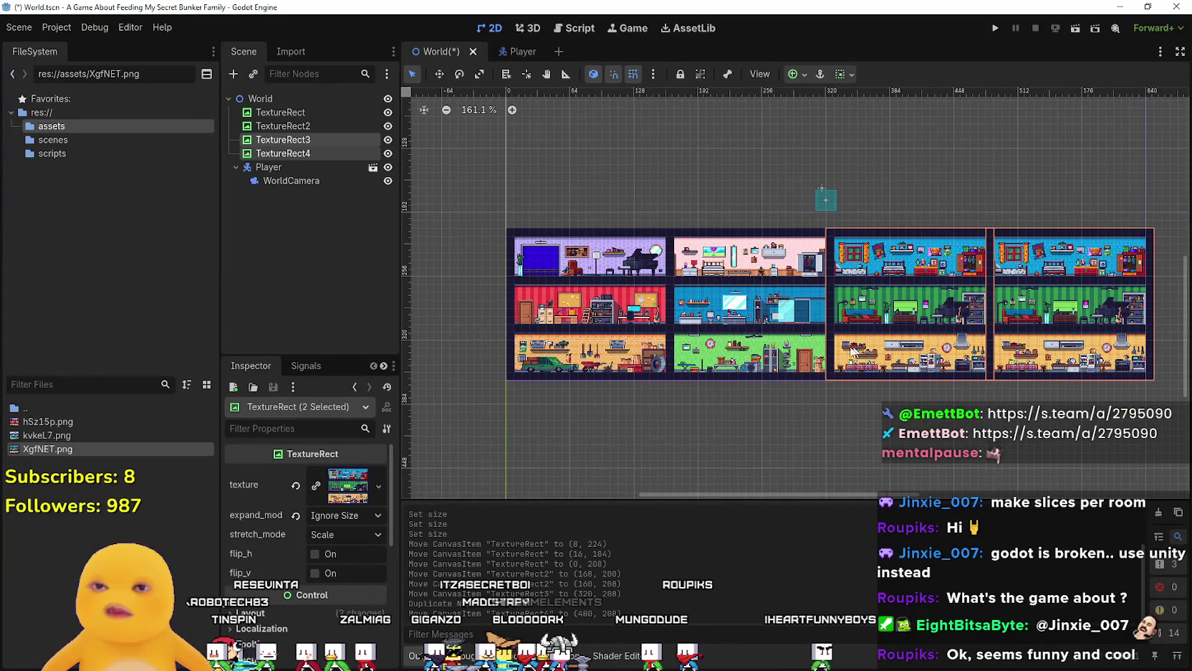
pyautogui.keyDown('shift'); pyautogui.click(716, 346); pyautogui.keyUp('shift')
pyautogui.keyDown('shift'); pyautogui.click(609, 337); pyautogui.keyUp('shift')
pyautogui.scroll(2, 709, 279)
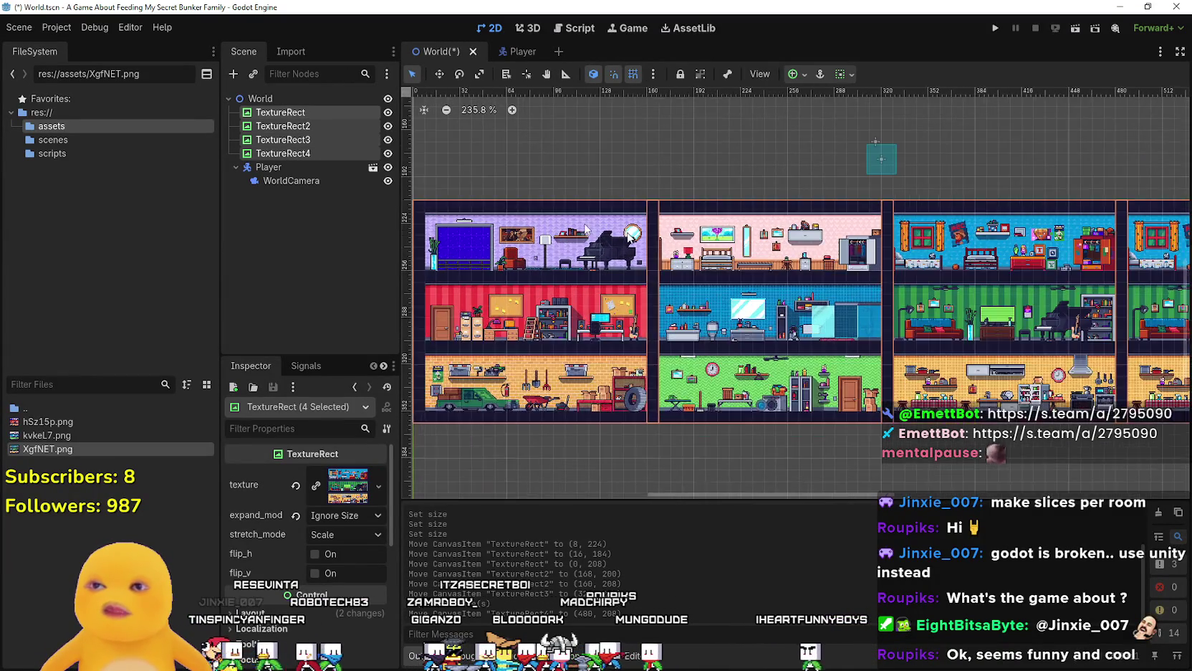
pyautogui.moveTo(505, 223); pyautogui.dragTo(799, 316)
pyautogui.scroll(4, 799, 316)
pyautogui.scroll(-3, 831, 354)
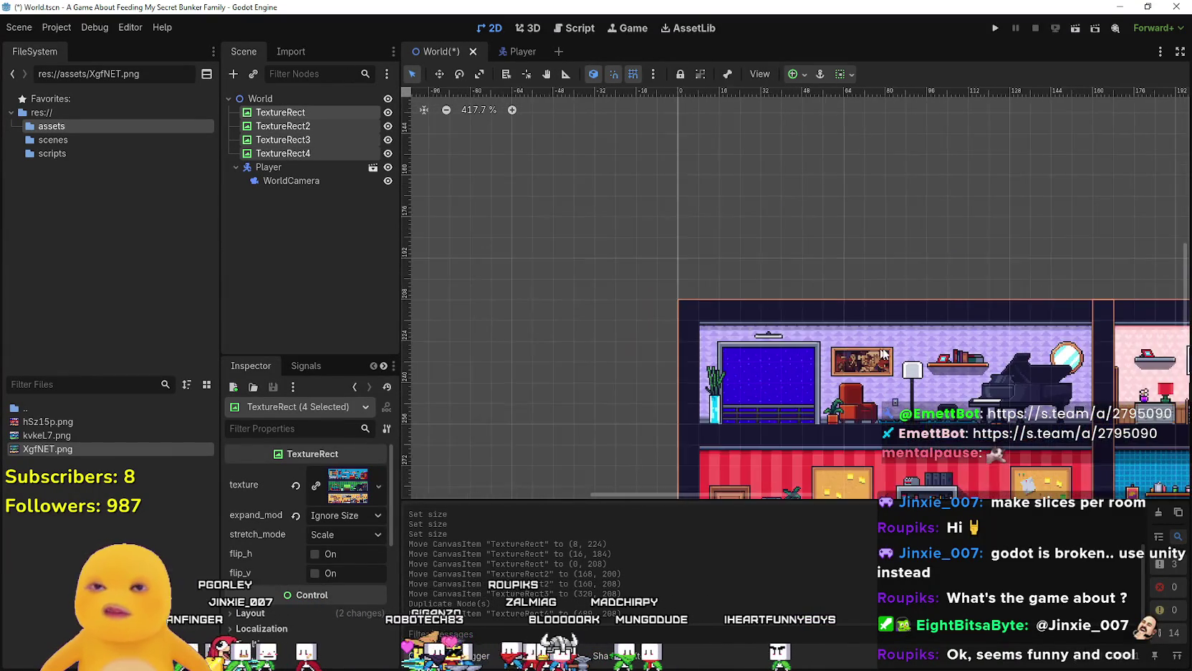
pyautogui.hscroll(-2, 649, 317)
pyautogui.hscroll(-3, 910, 319)
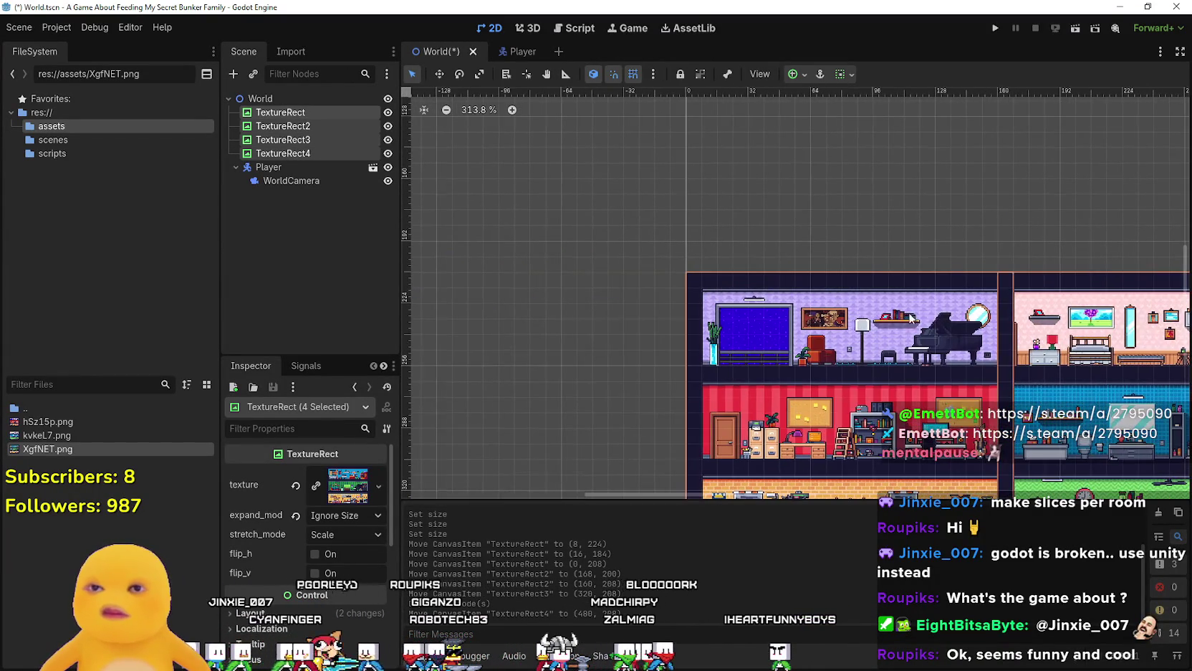
pyautogui.scroll(-3, 904, 318)
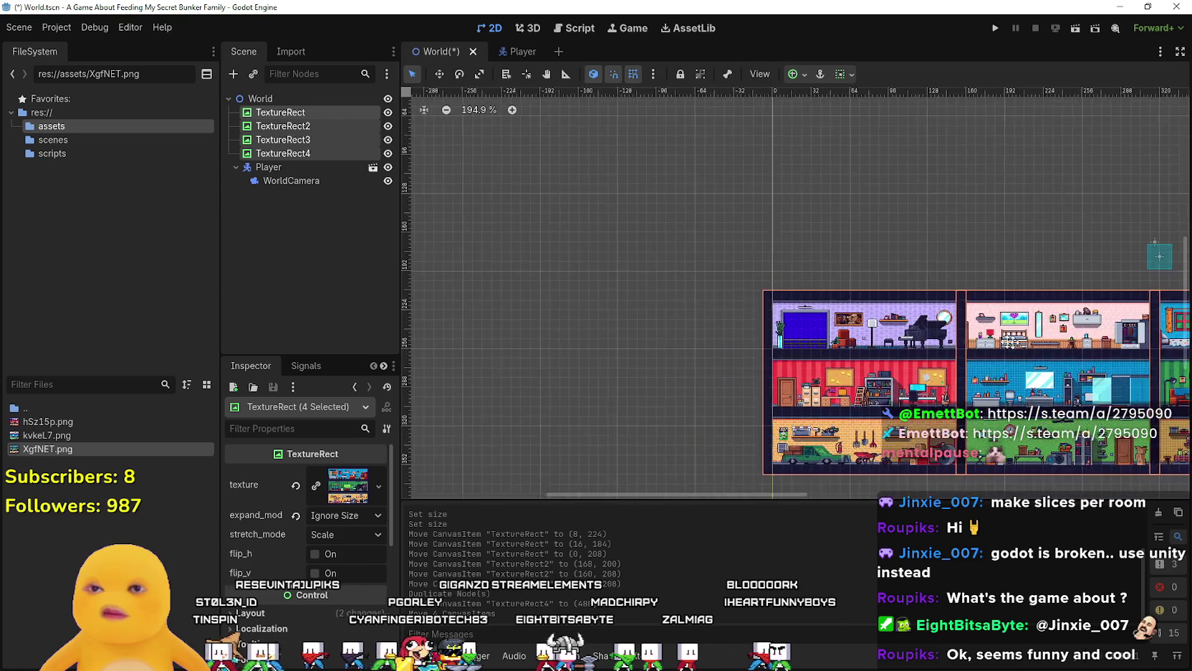
pyautogui.hscroll(6, 608, 322)
pyautogui.hscroll(2, 608, 322)
pyautogui.scroll(6, 938, 329)
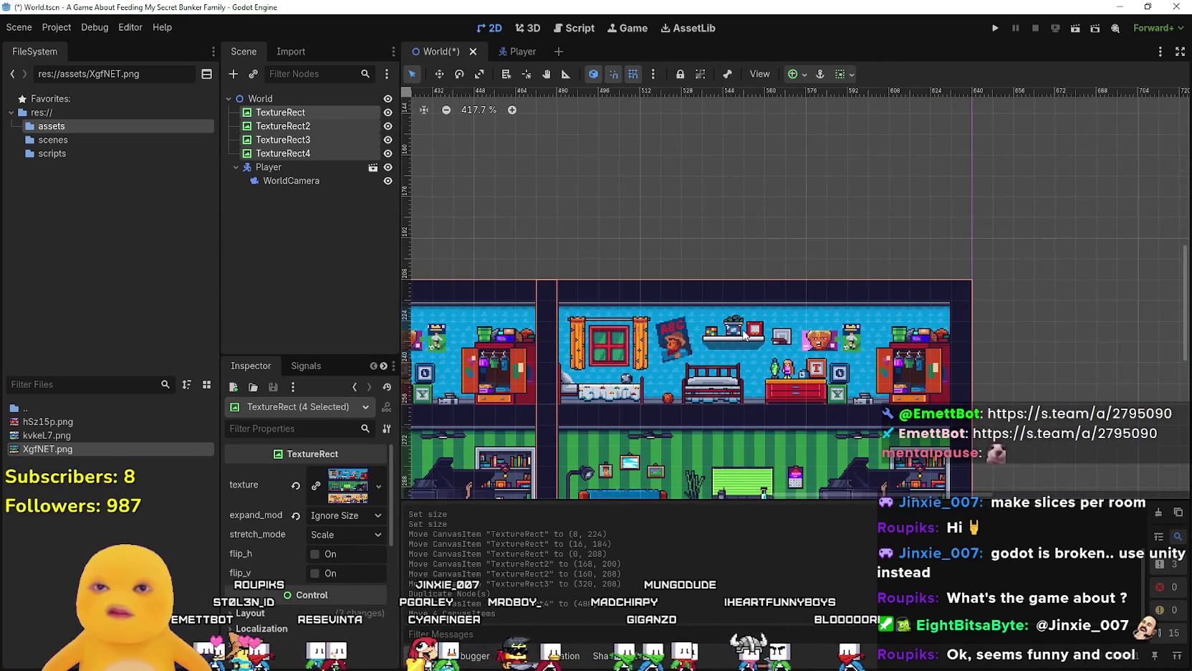
pyautogui.press('Right')
pyautogui.press('Right')
pyautogui.press('Right')
pyautogui.press('Right')
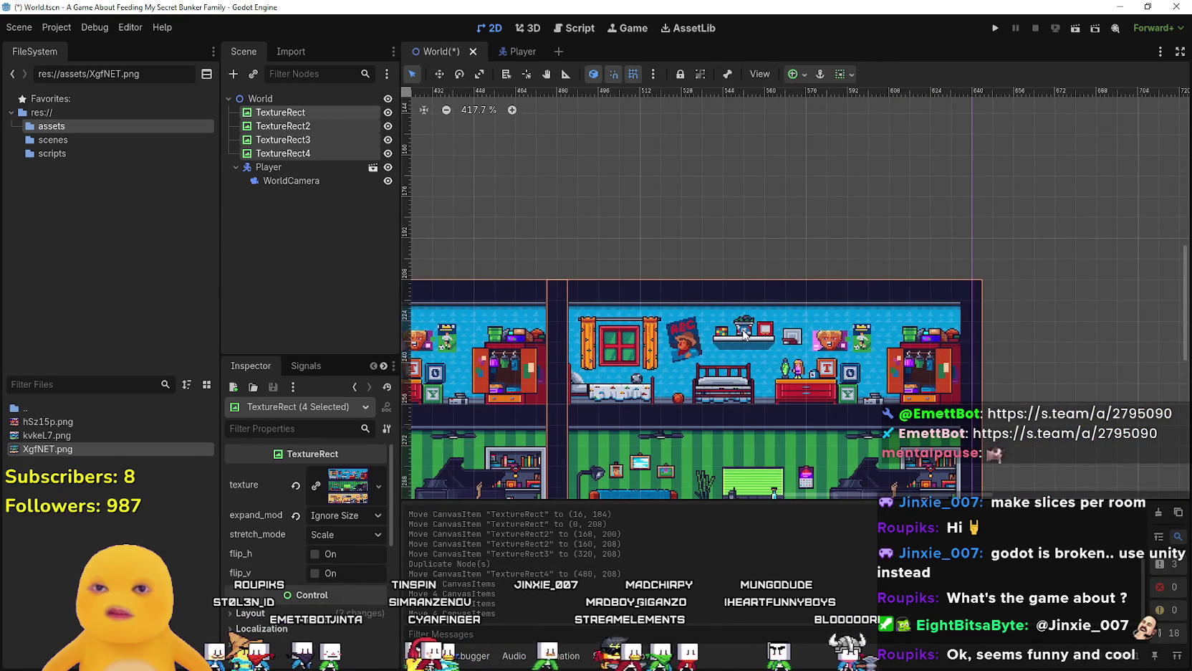
pyautogui.scroll(-6, 693, 335)
pyautogui.scroll(-1, 674, 345)
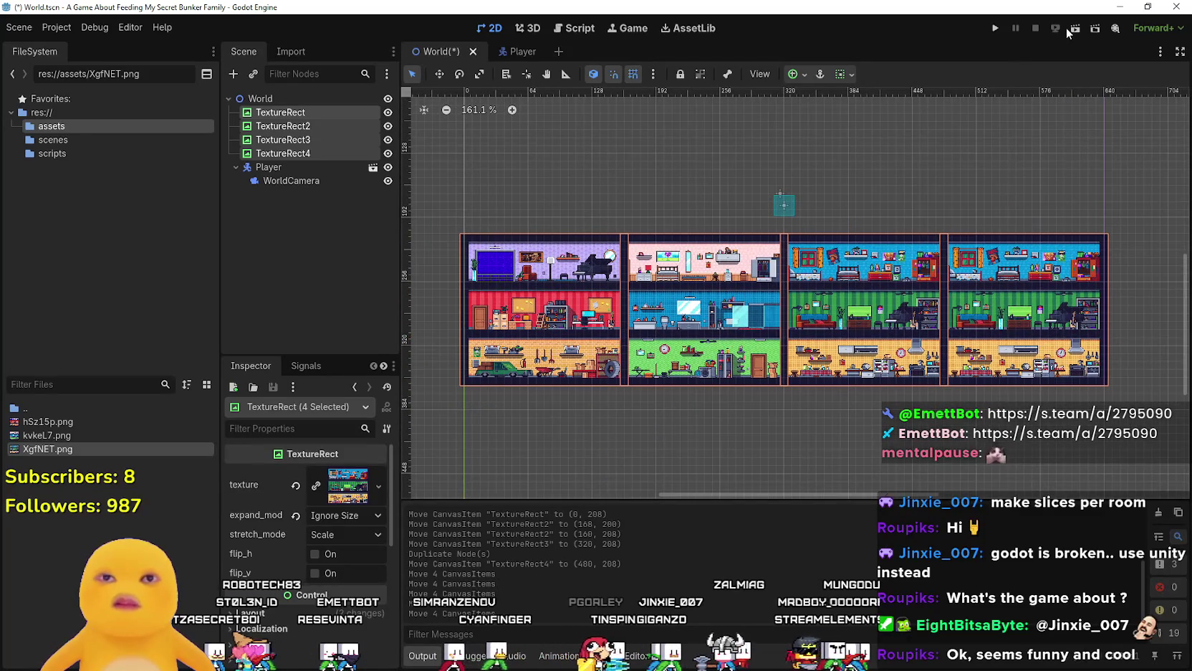
pyautogui.click(1075, 30)
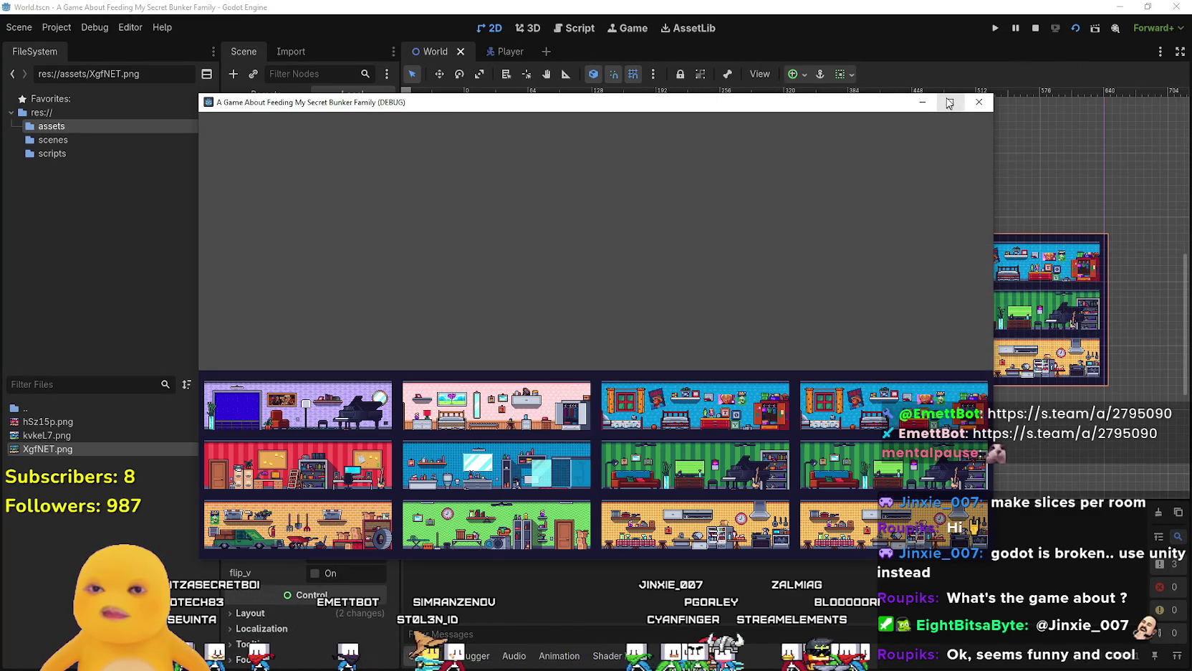
pyautogui.click(948, 102)
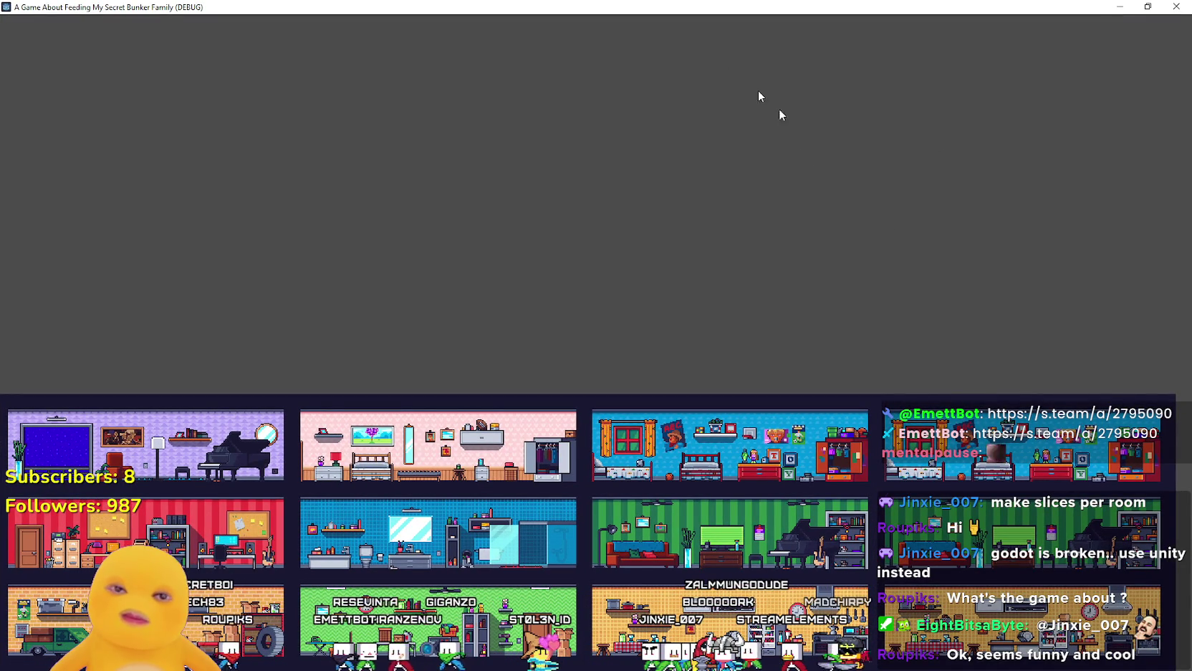
pyautogui.hotkey('alt', 'F4')
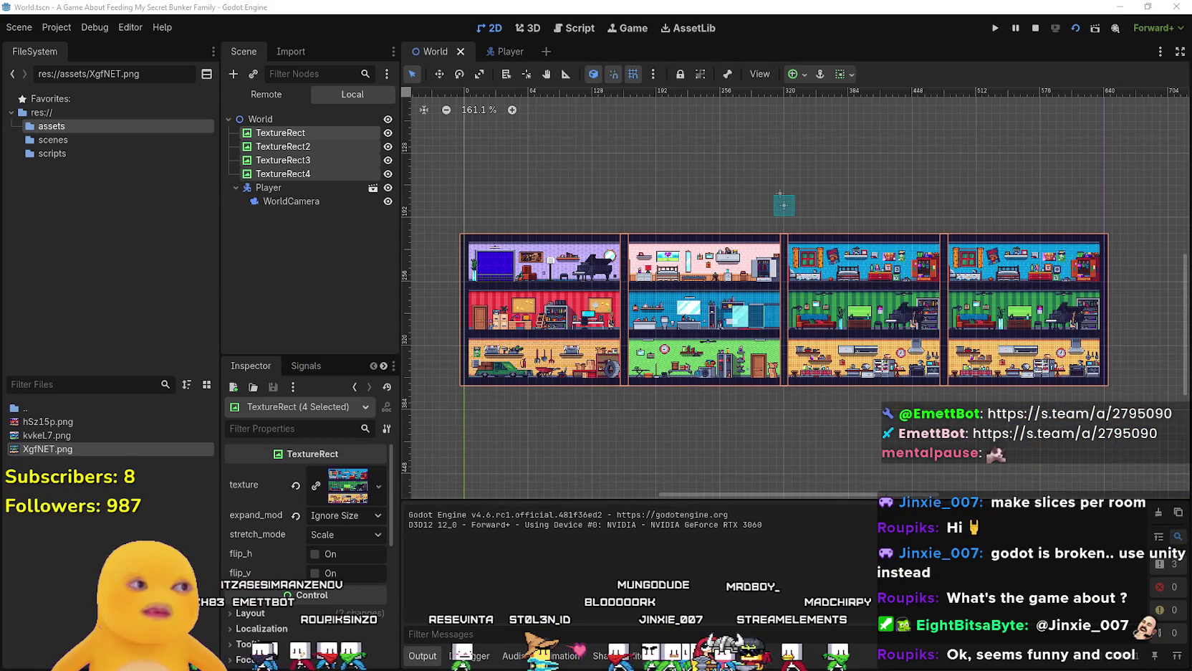
pyautogui.press('F5')
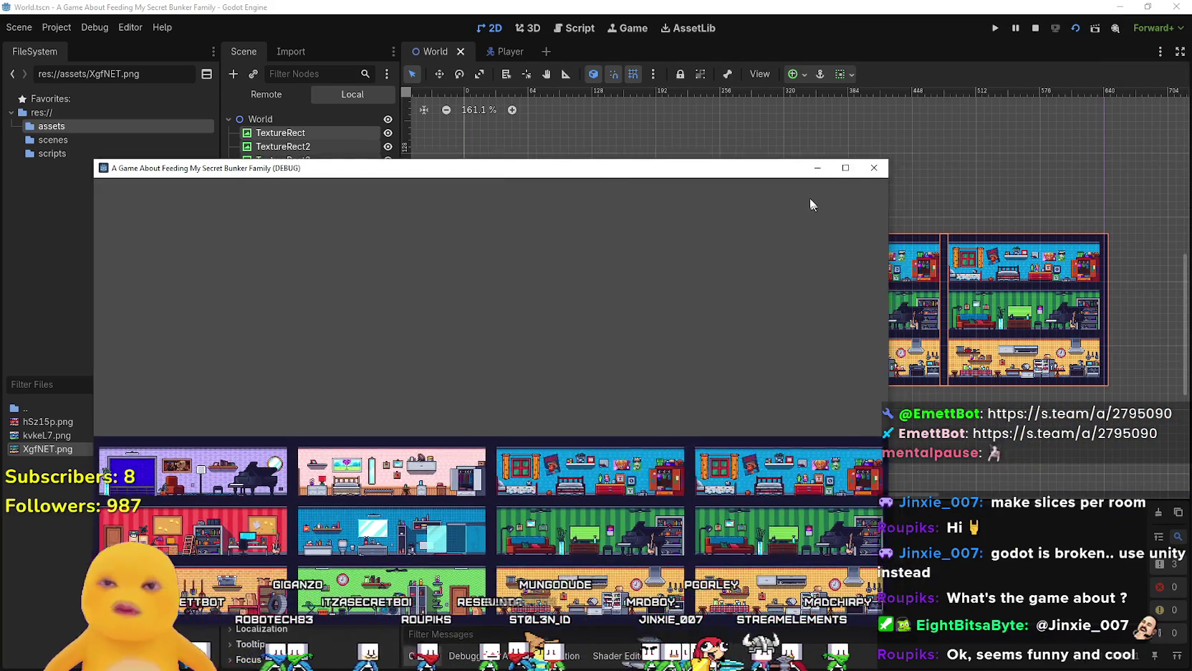
pyautogui.click(846, 167)
pyautogui.click(329, 297)
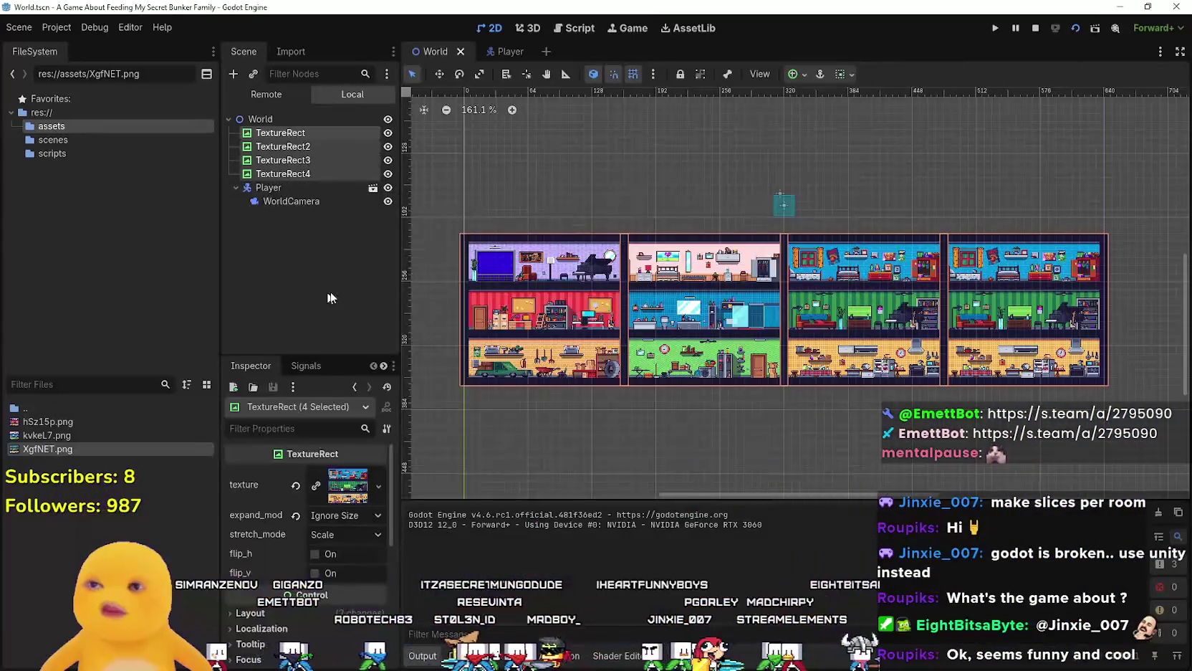
pyautogui.click(291, 202)
# Set the WorldCamera's right limit to 640
pyautogui.scroll(-5, 706, 227)
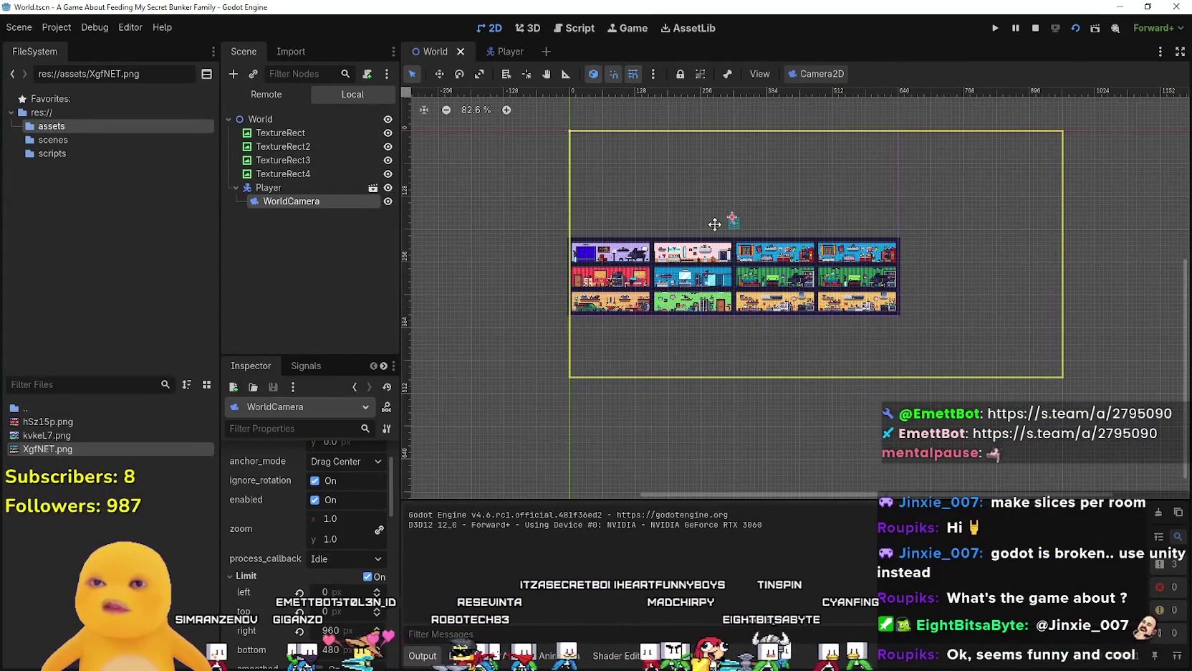
pyautogui.scroll(2, 715, 224)
pyautogui.scroll(-3, 341, 525)
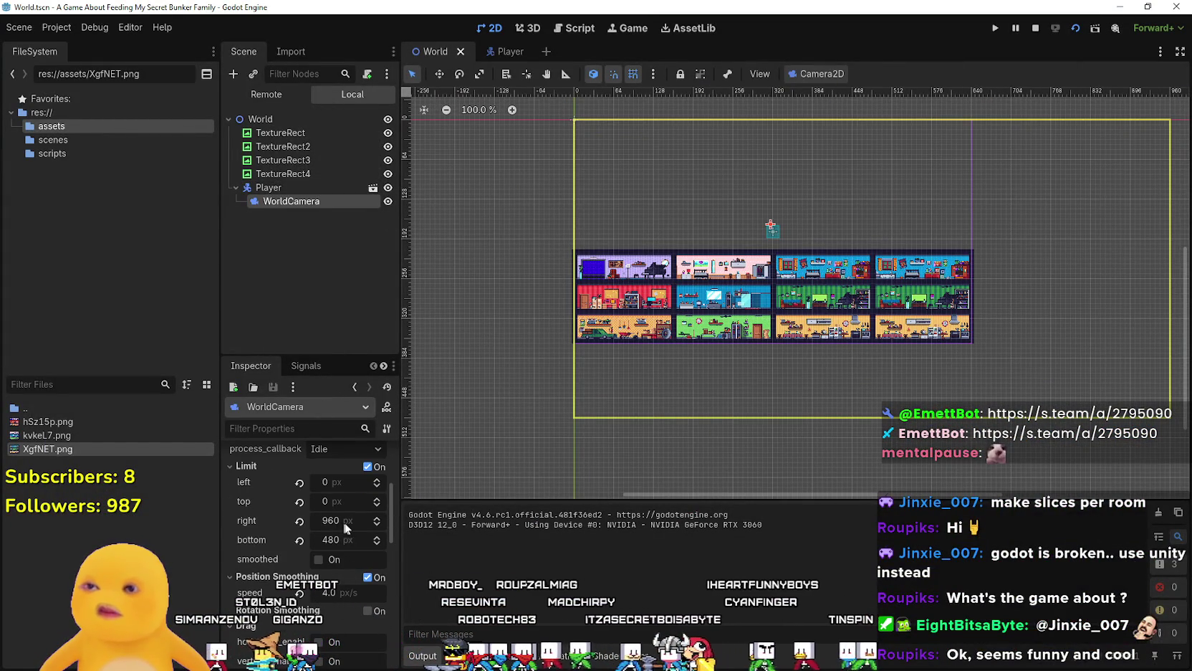
pyautogui.click(345, 521)
pyautogui.write('827')
pyautogui.press('Return')
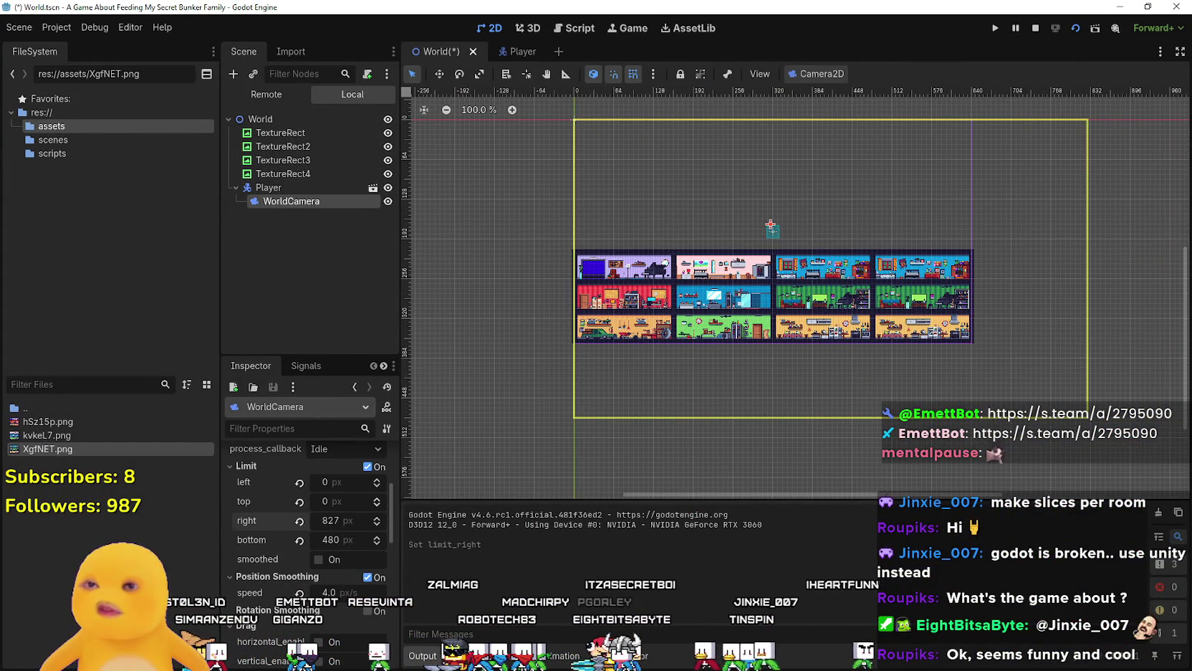
pyautogui.moveTo(345, 521); pyautogui.dragTo(287, 521)
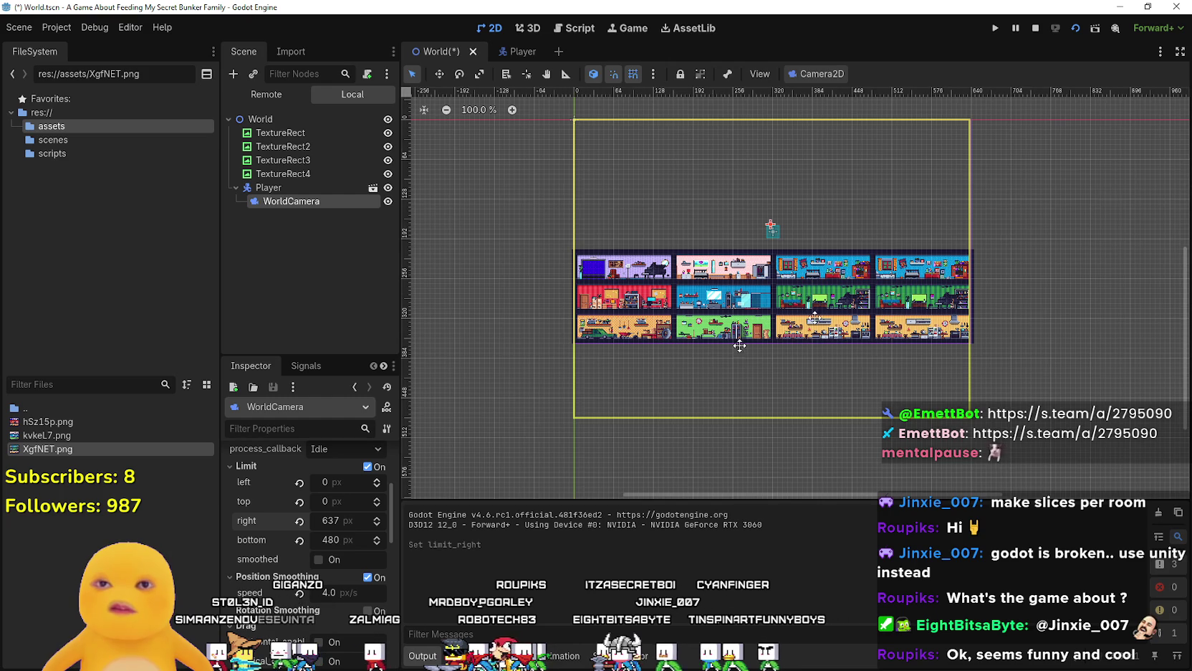
pyautogui.click(344, 521)
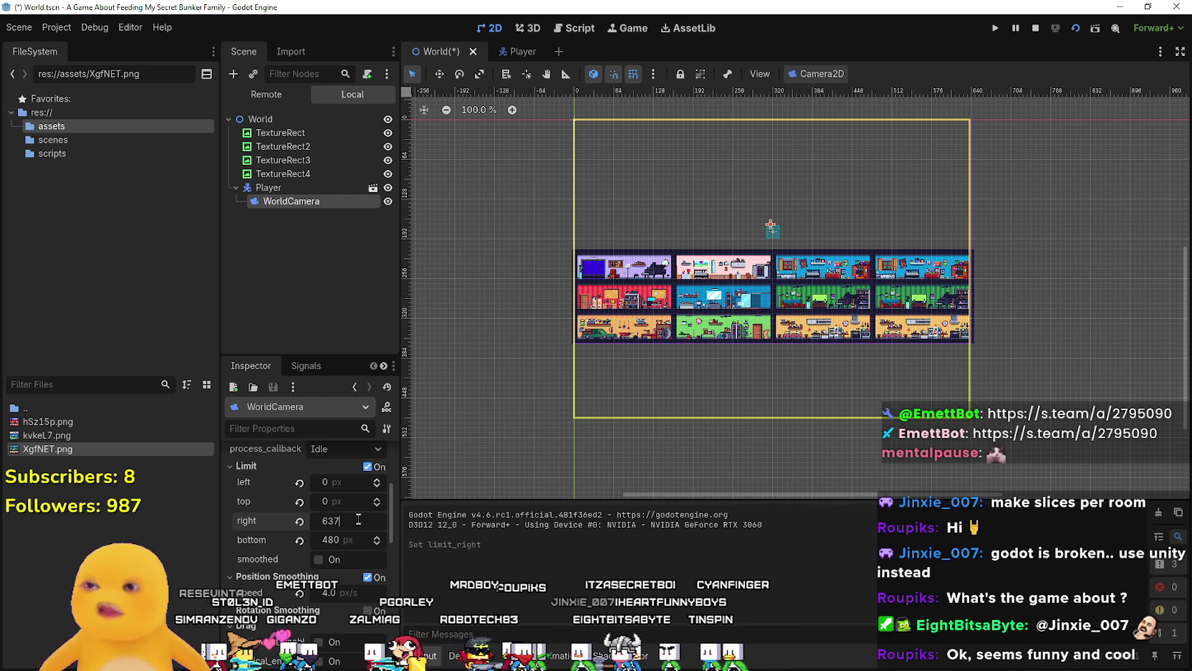
pyautogui.write('640')
pyautogui.press('Return')
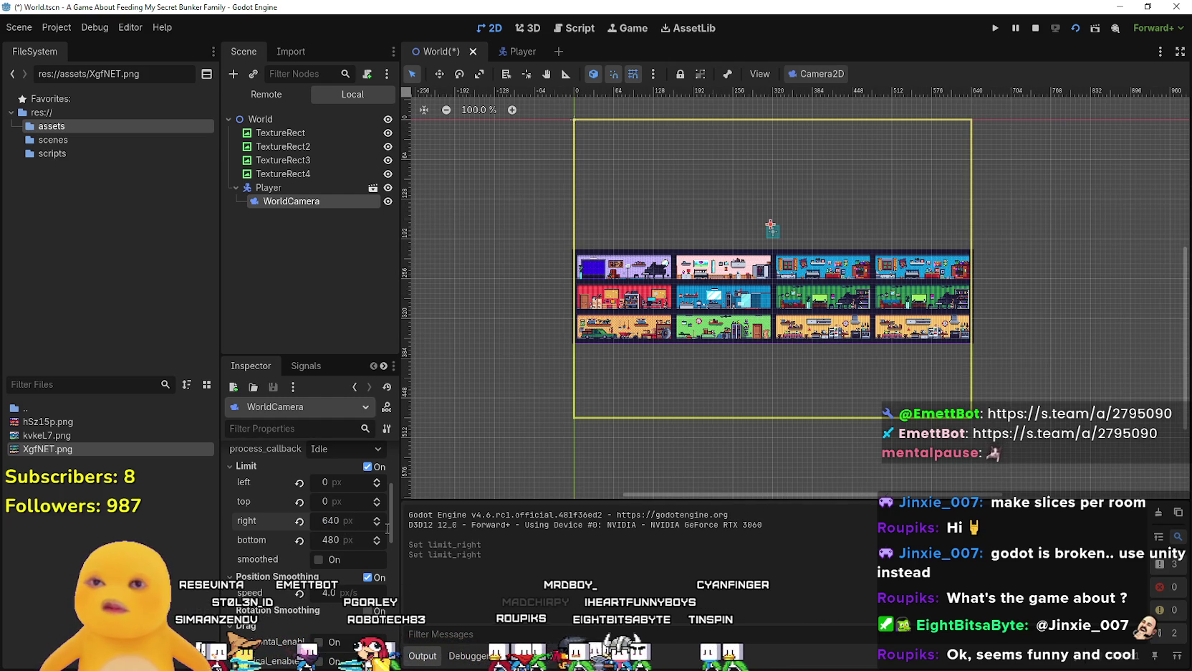
# Set the camera's bottom limit to 360 and save the scene
pyautogui.click(342, 540)
pyautogui.write('38')
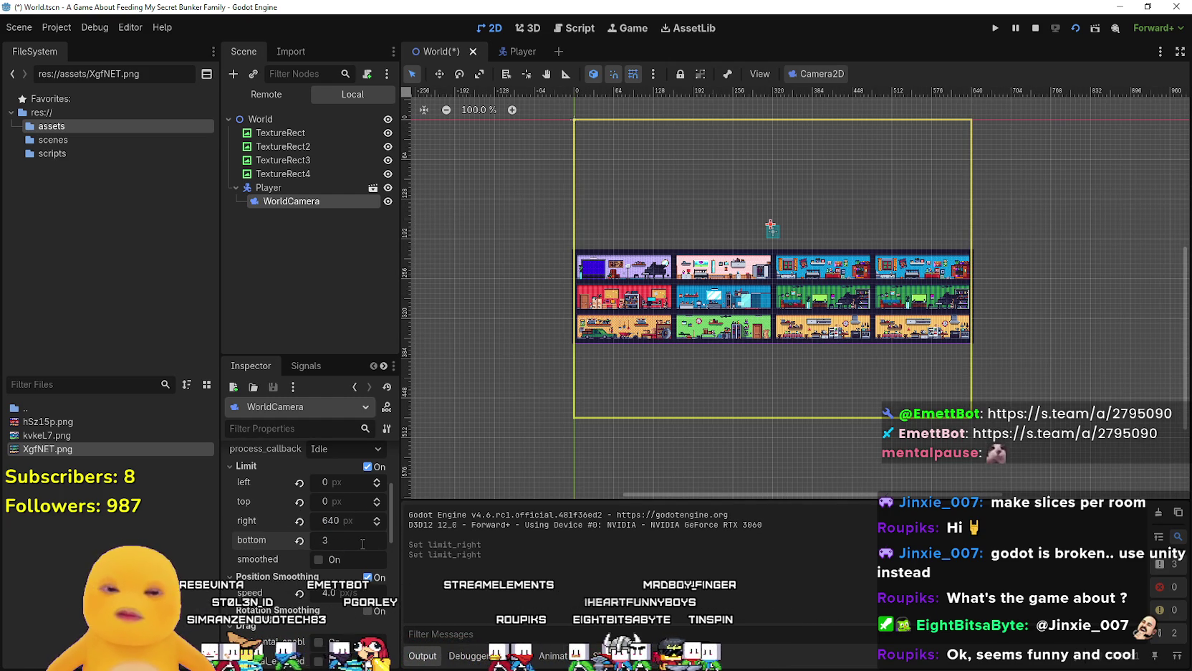
pyautogui.write('0')
pyautogui.press('Return')
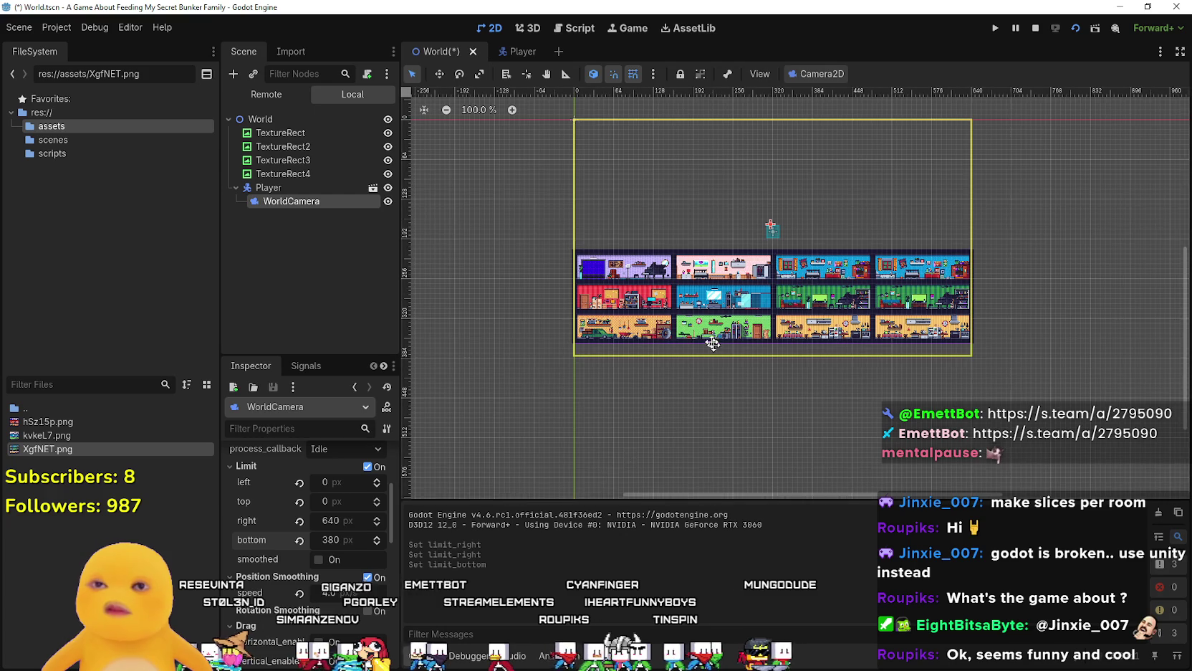
pyautogui.scroll(3, 652, 256)
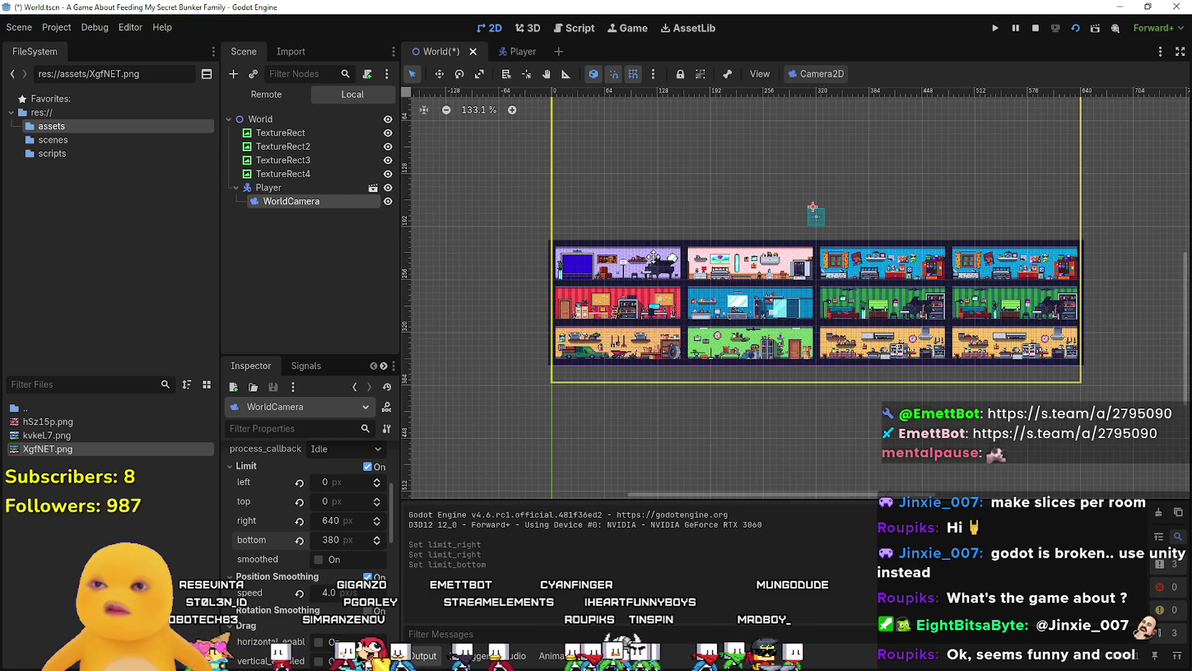
pyautogui.click(338, 540)
pyautogui.write('340')
pyautogui.press('Return')
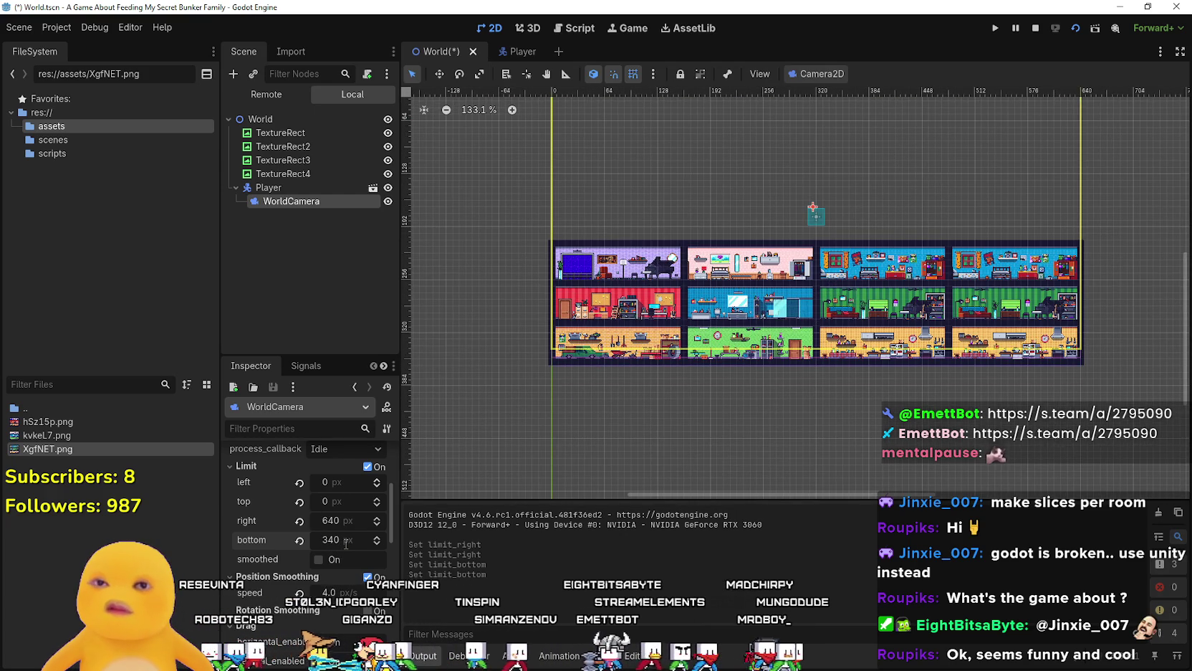
pyautogui.scroll(9, 645, 286)
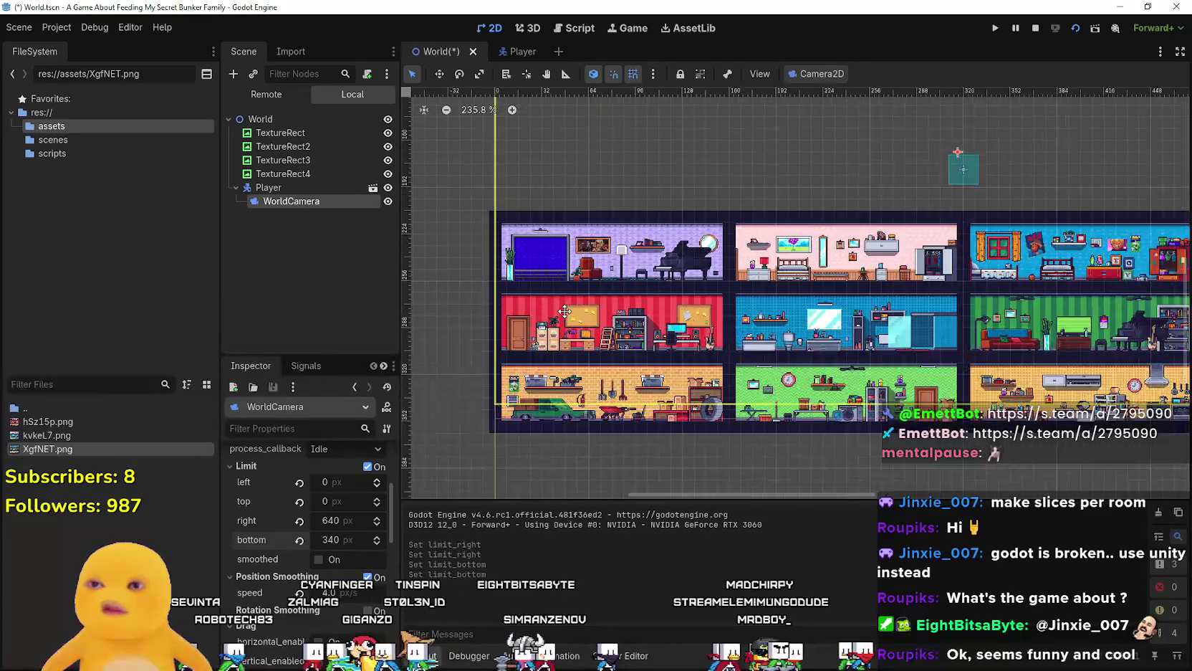
pyautogui.moveTo(561, 324); pyautogui.dragTo(579, 255)
pyautogui.click(339, 541)
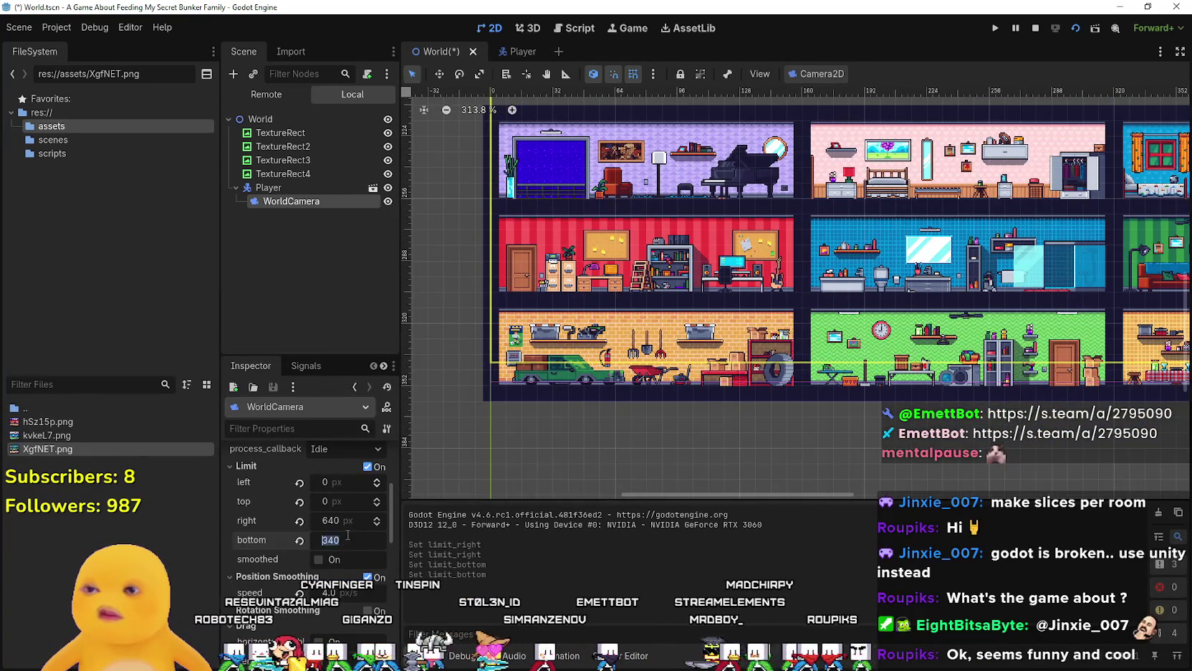
pyautogui.write('36')
pyautogui.press('Return')
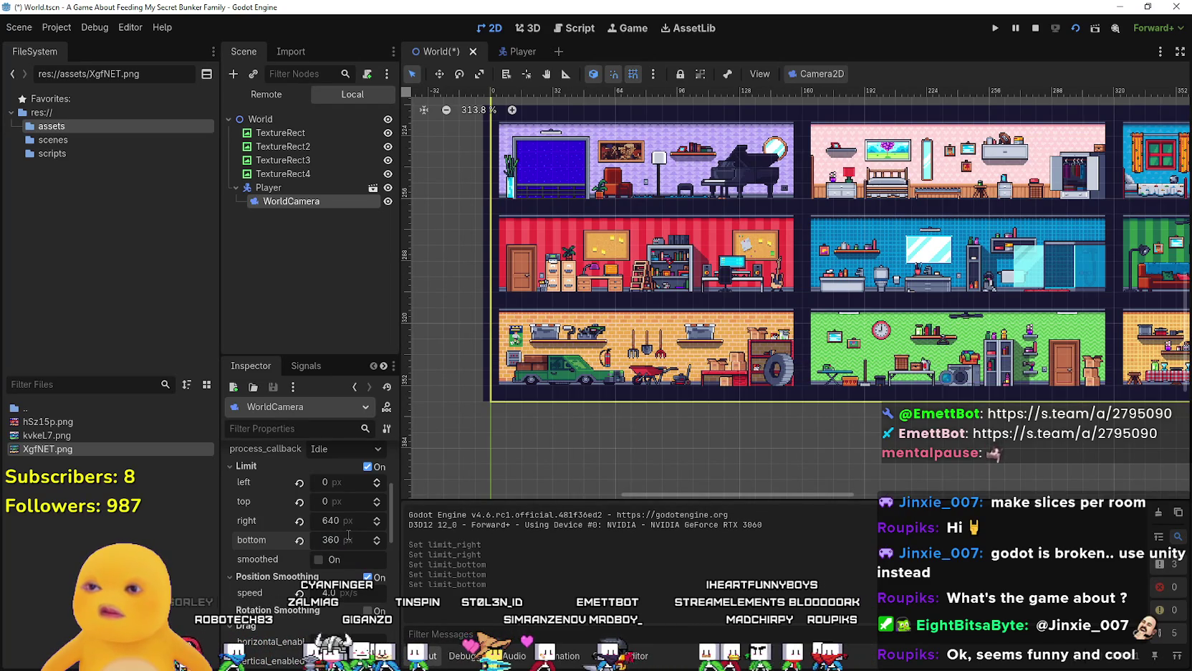
pyautogui.scroll(-8, 493, 373)
pyautogui.hotkey('ctrl', 's')
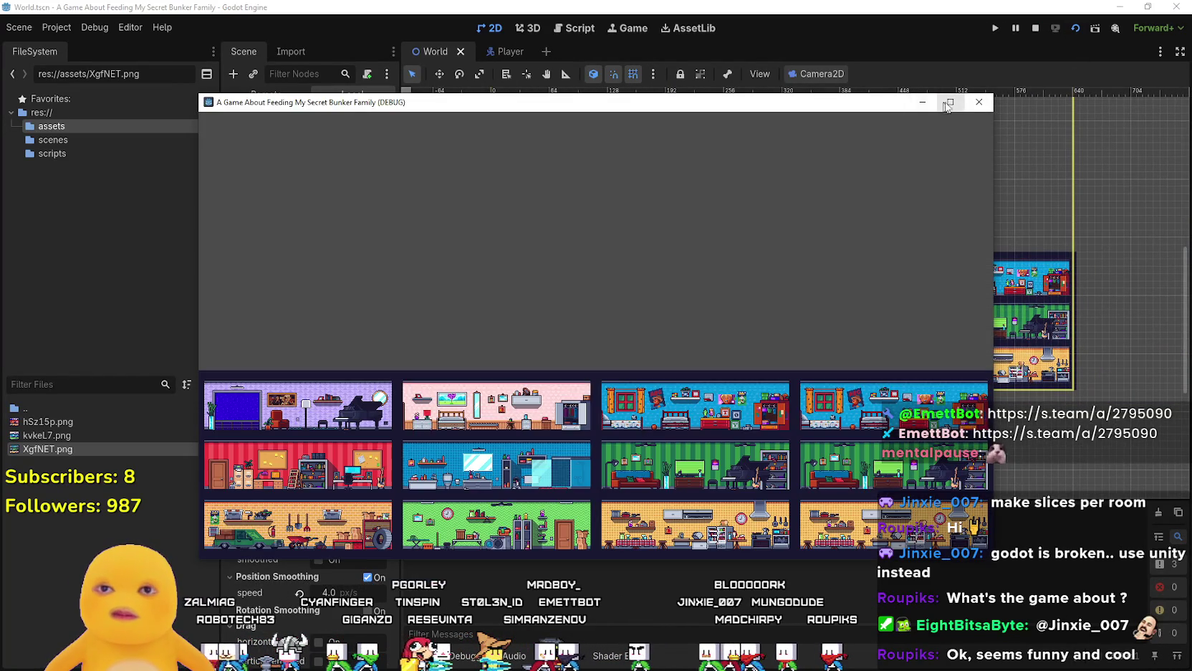
pyautogui.click(948, 103)
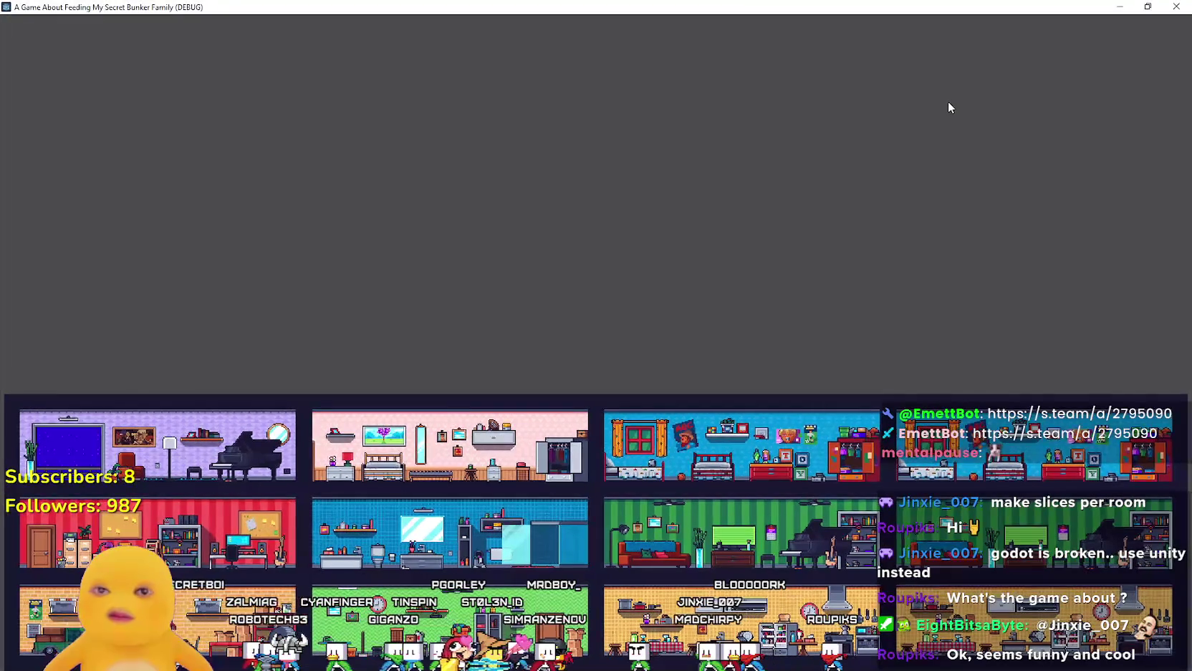
pyautogui.doubleClick(463, 3)
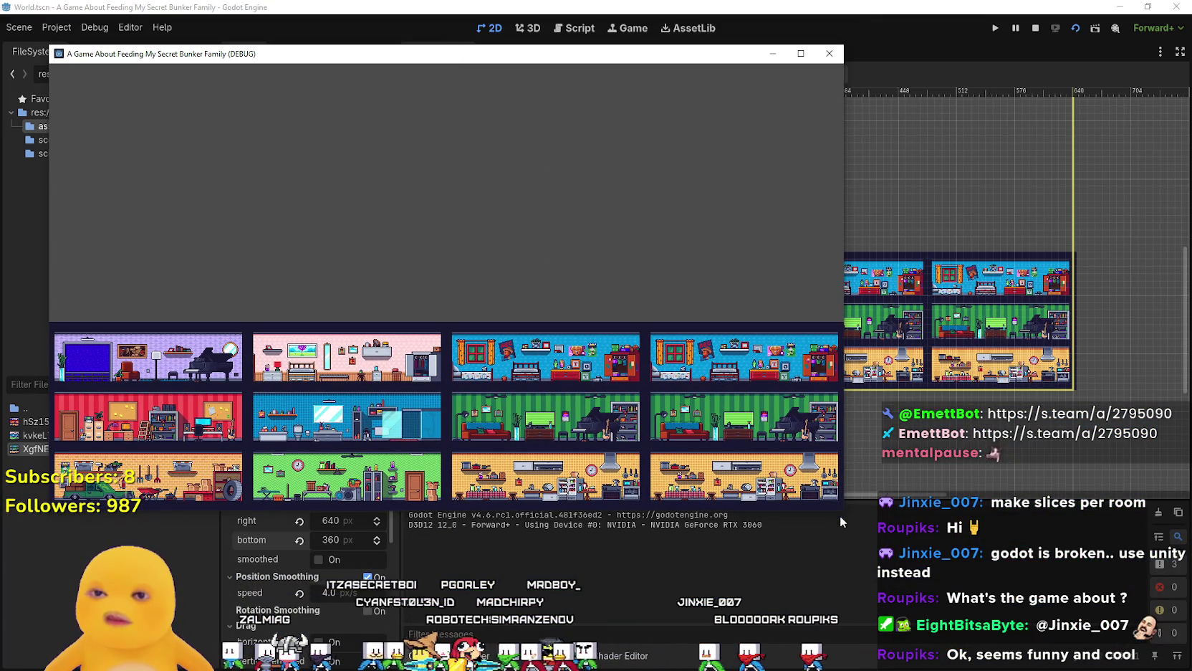
pyautogui.moveTo(842, 512)
pyautogui.mouseDown()
pyautogui.moveTo(613, 548)
pyautogui.moveTo(395, 626)
pyautogui.moveTo(287, 344)
pyautogui.moveTo(276, 215)
pyautogui.moveTo(358, 133)
pyautogui.moveTo(664, 66)
pyautogui.moveTo(1039, 455)
pyautogui.moveTo(1055, 654)
pyautogui.mouseUp()
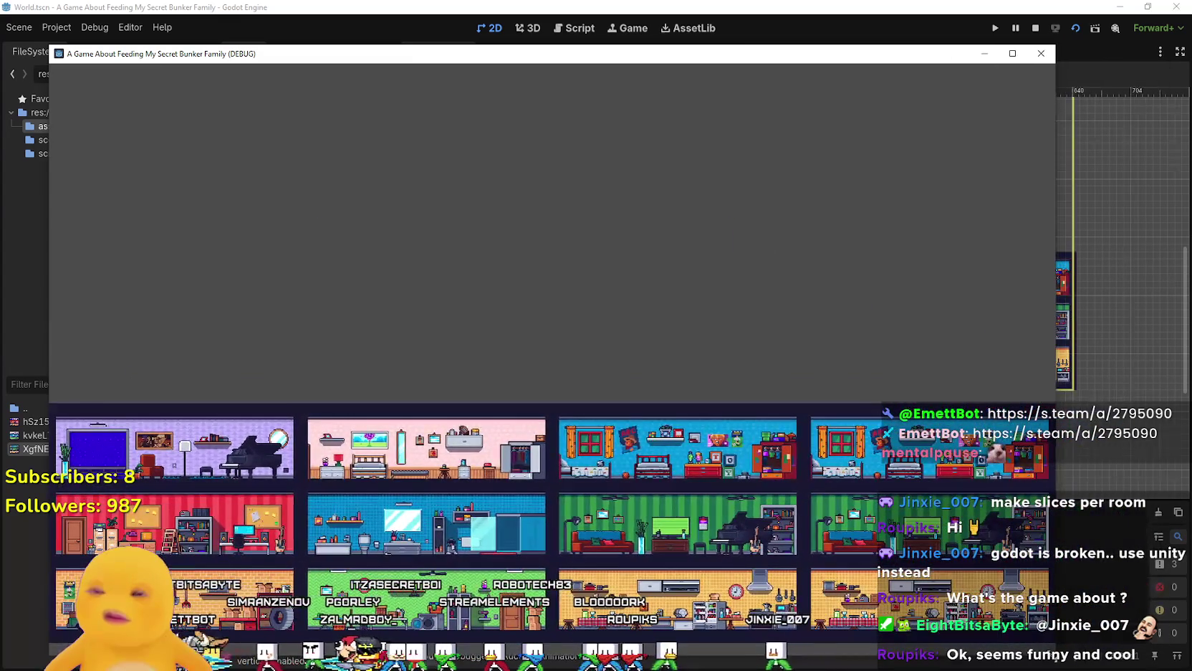
pyautogui.click(1012, 54)
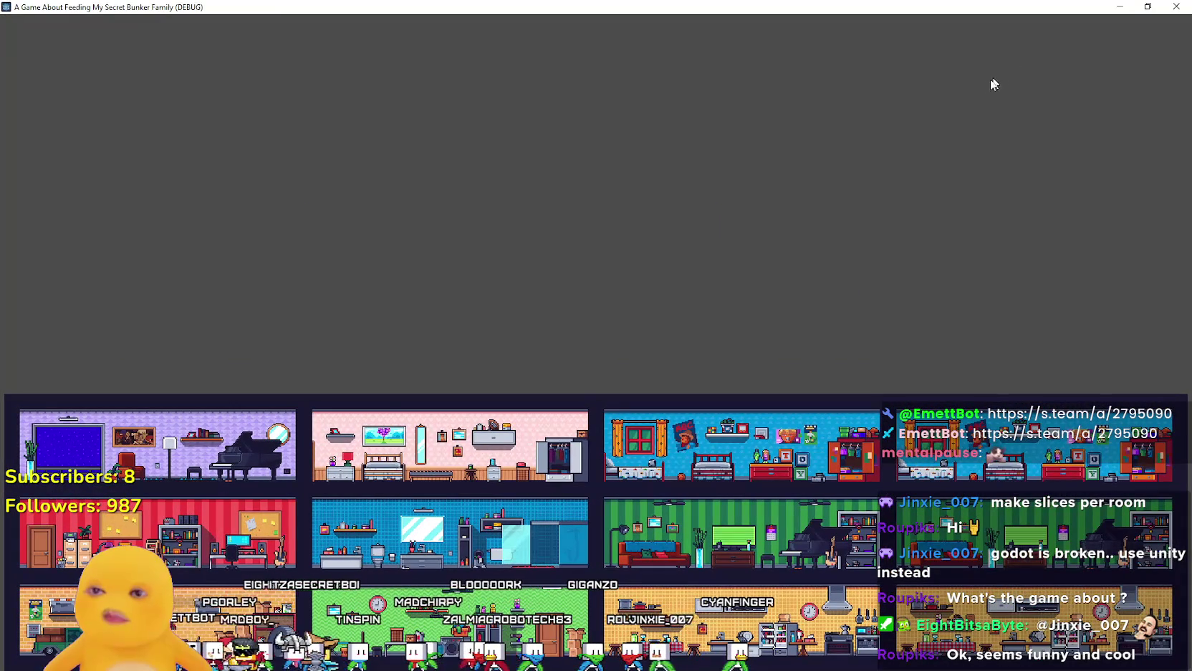
pyautogui.press('super+Down')
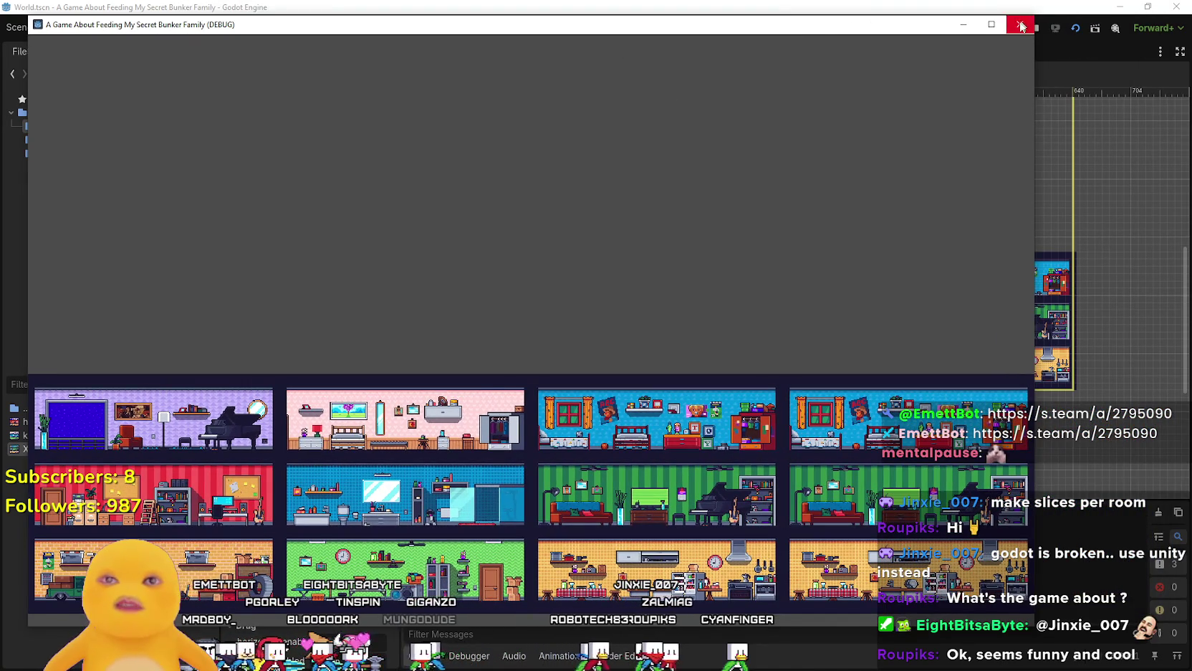
pyautogui.click(1021, 26)
pyautogui.scroll(4, 606, 408)
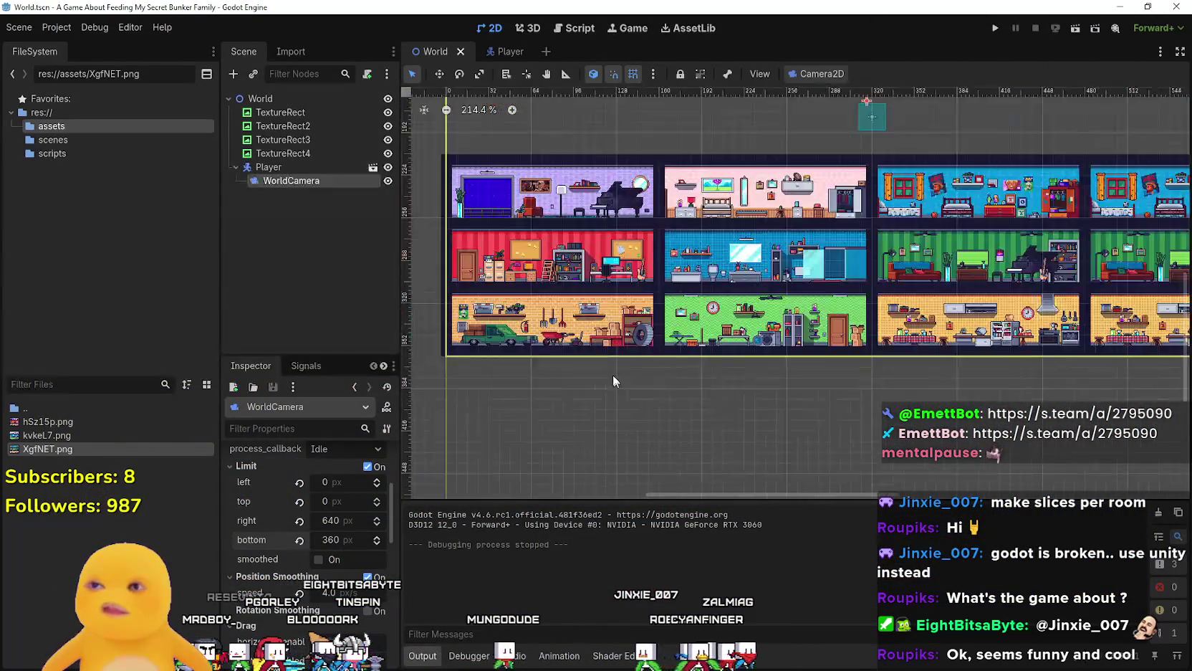
# Select the TextureRect4 room column to inspect it in the 2D view
pyautogui.scroll(-2, 613, 375)
pyautogui.click(311, 156)
pyautogui.scroll(2, 883, 372)
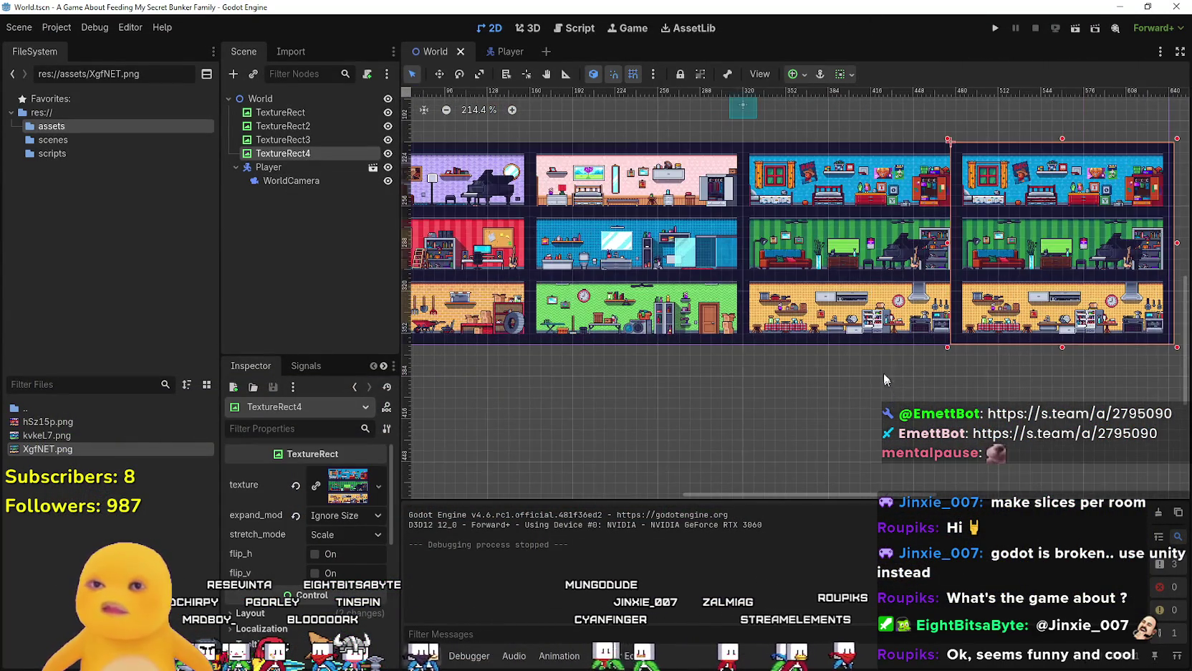
pyautogui.scroll(-4, 695, 384)
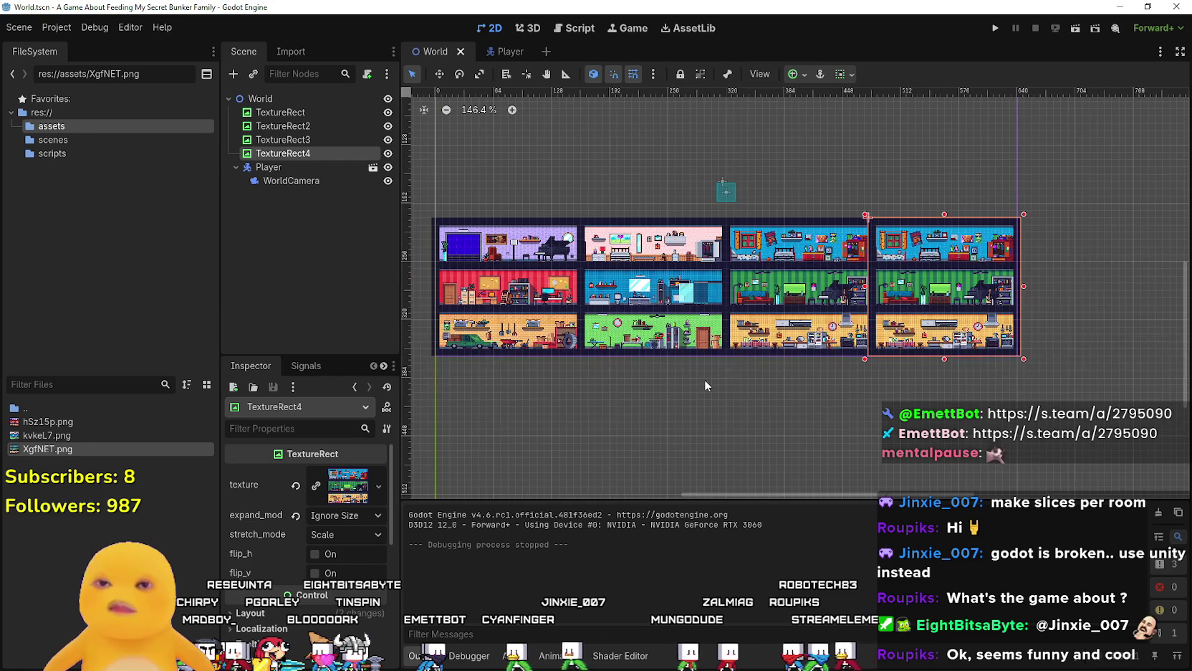
# Run the current scene and maximize its debug window to fill the screen
pyautogui.click(702, 394)
pyautogui.scroll(6, 956, 307)
pyautogui.scroll(1, 957, 306)
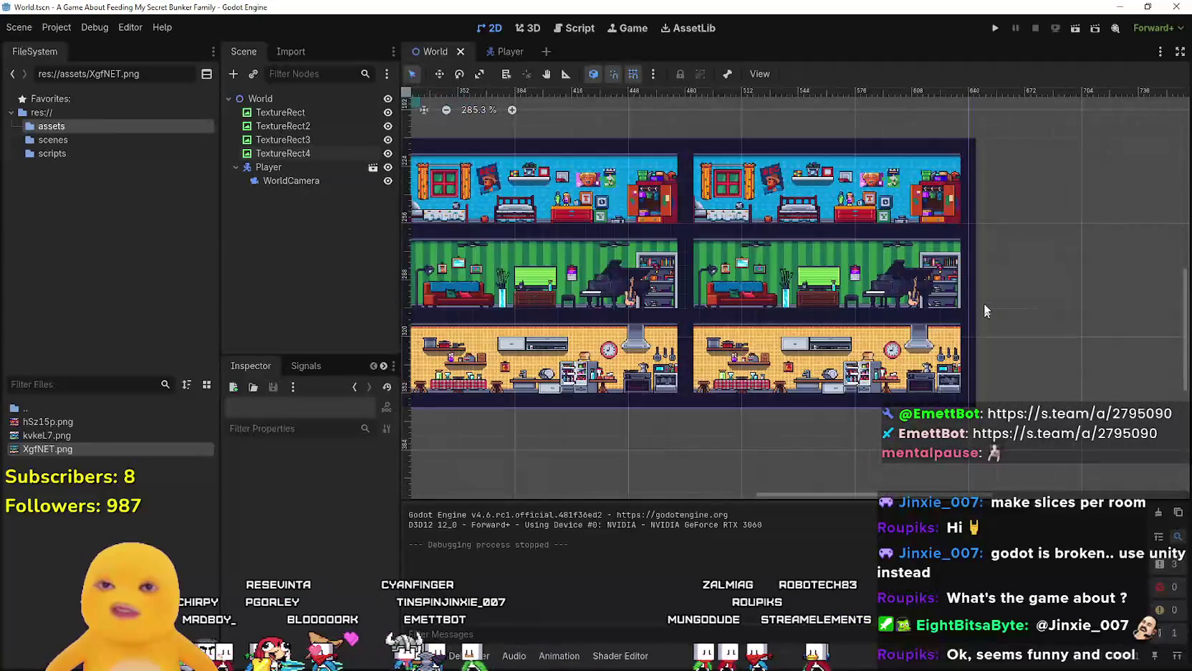
pyautogui.scroll(-2, 1017, 430)
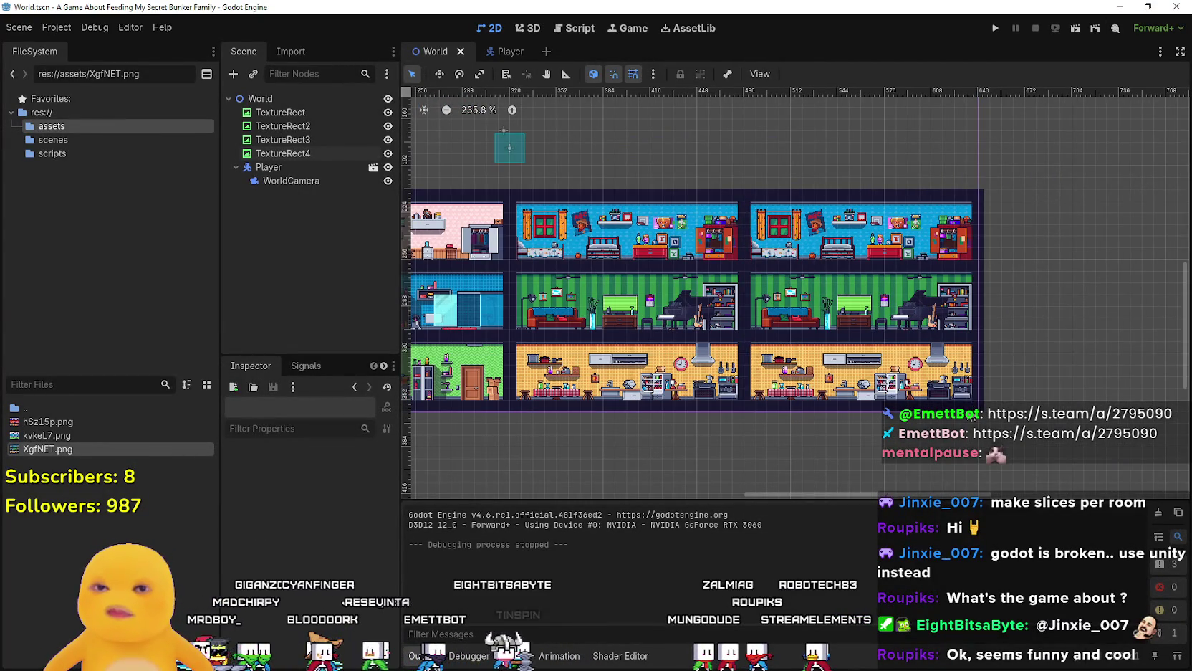
pyautogui.scroll(-4, 718, 377)
pyautogui.scroll(15, 609, 432)
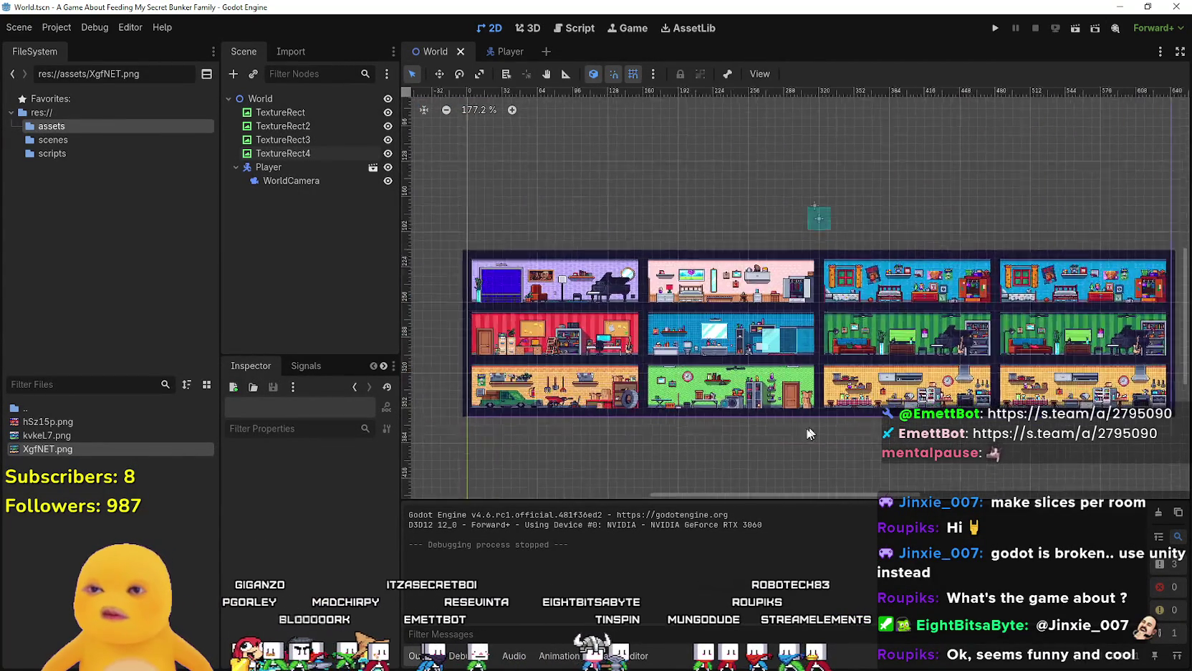
pyautogui.scroll(-15, 617, 406)
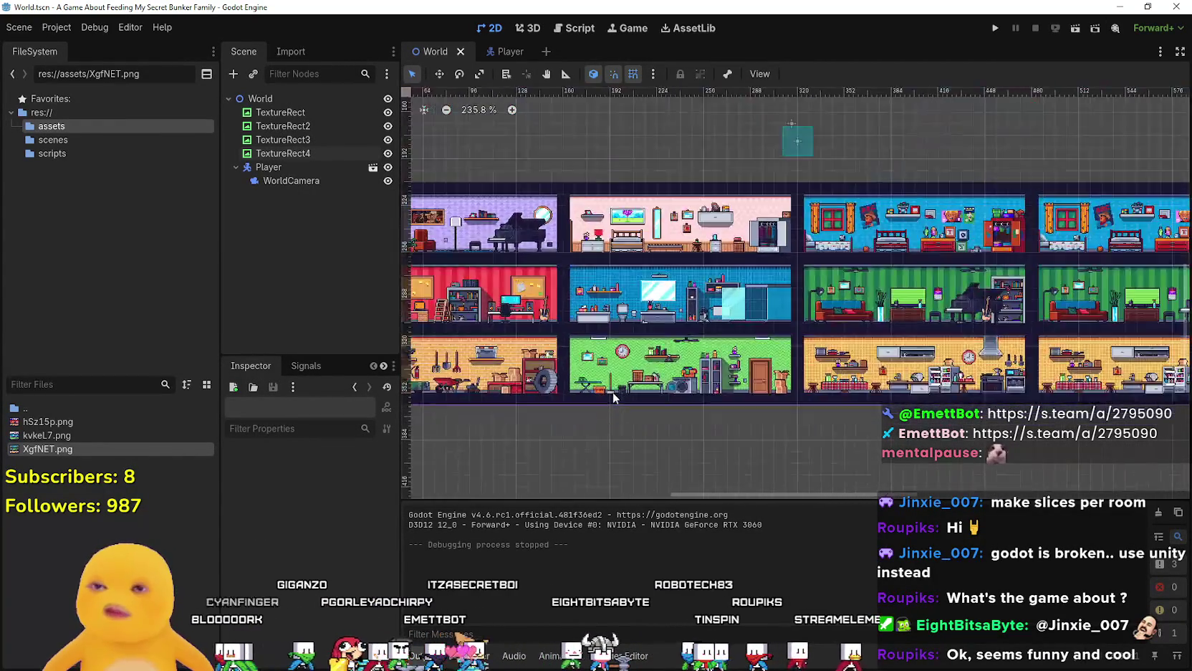
pyautogui.click(1075, 28)
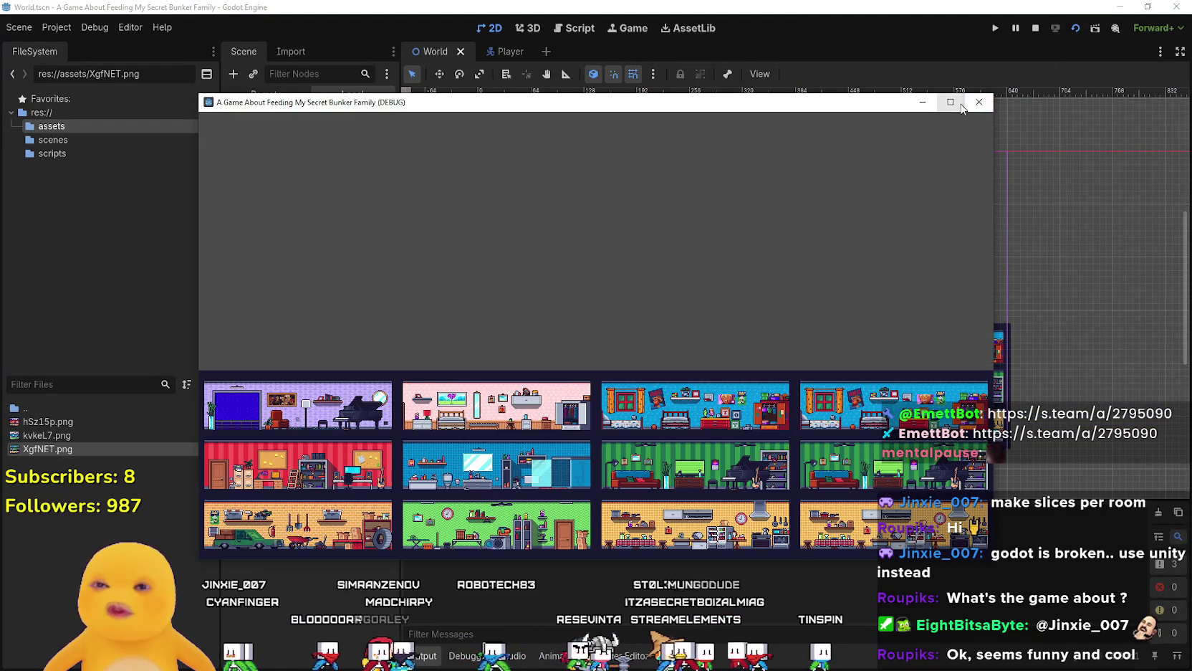
pyautogui.click(953, 103)
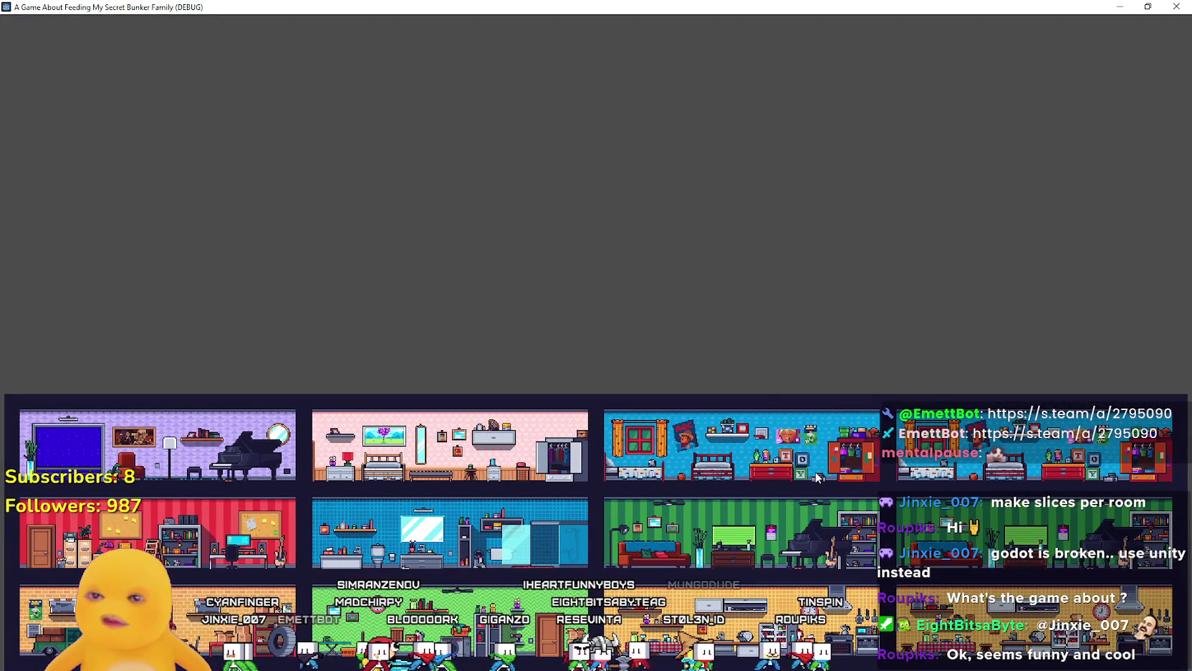
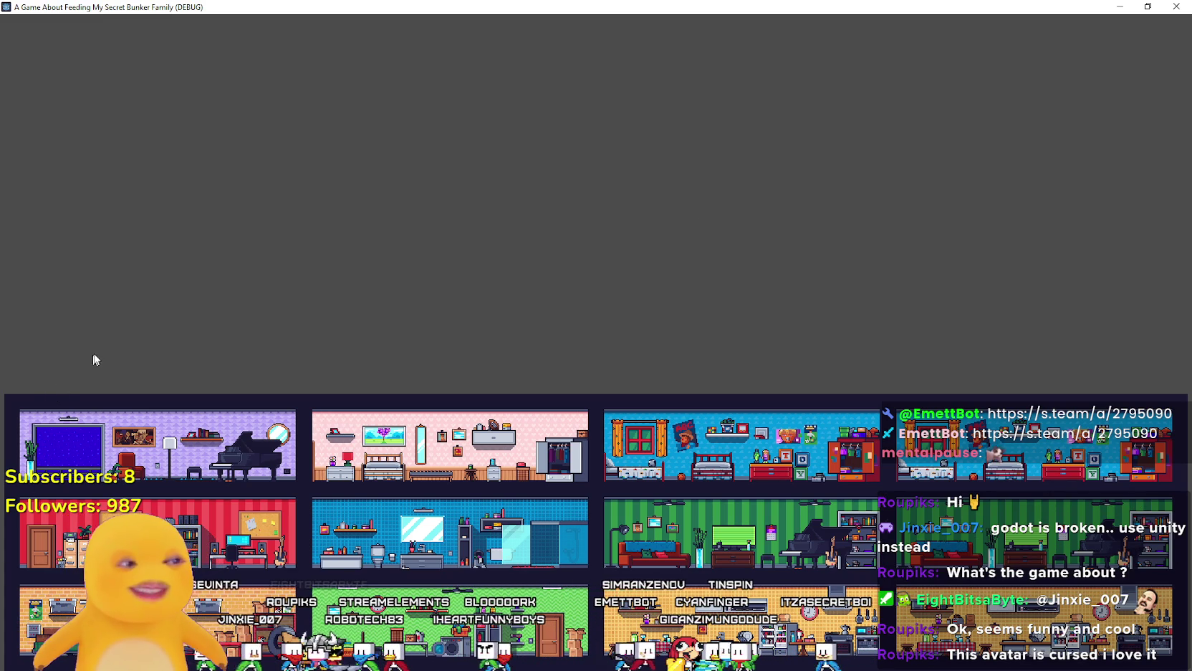
# Restore the maximized game window, move it aside, and close it to end the test run
pyautogui.press('super+Down')
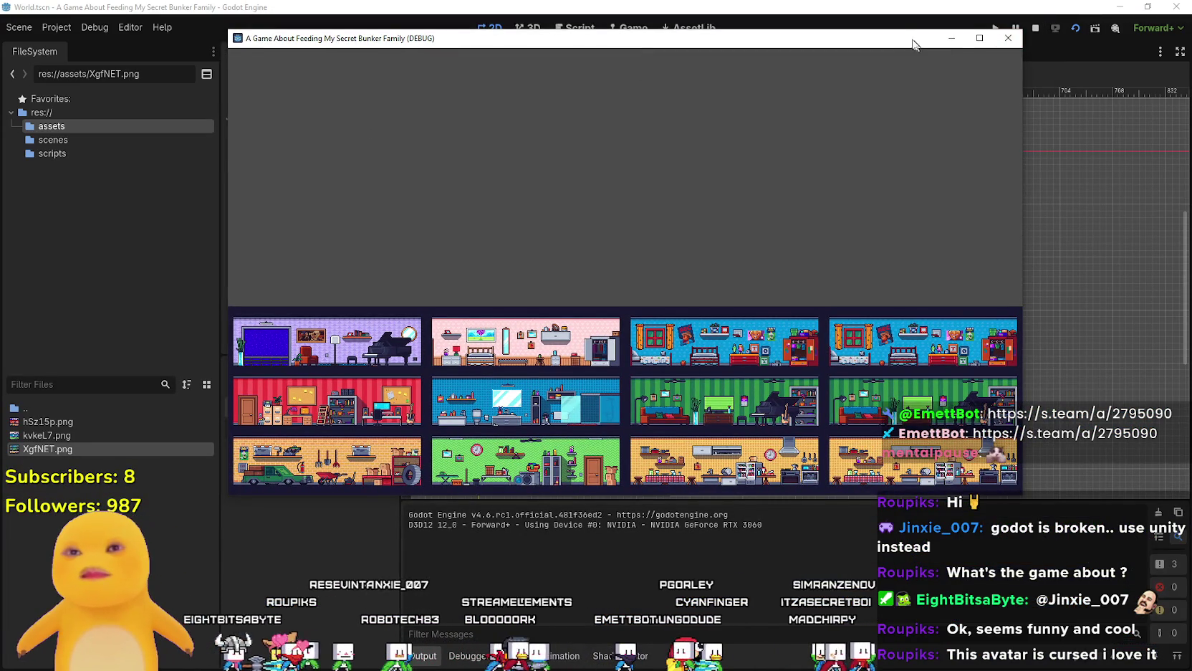
pyautogui.moveTo(913, 44); pyautogui.dragTo(902, 133)
pyautogui.click(941, 128)
# Duplicate the rightmost room column and place the copy above the grid at (476, 64)
pyautogui.scroll(2, 671, 387)
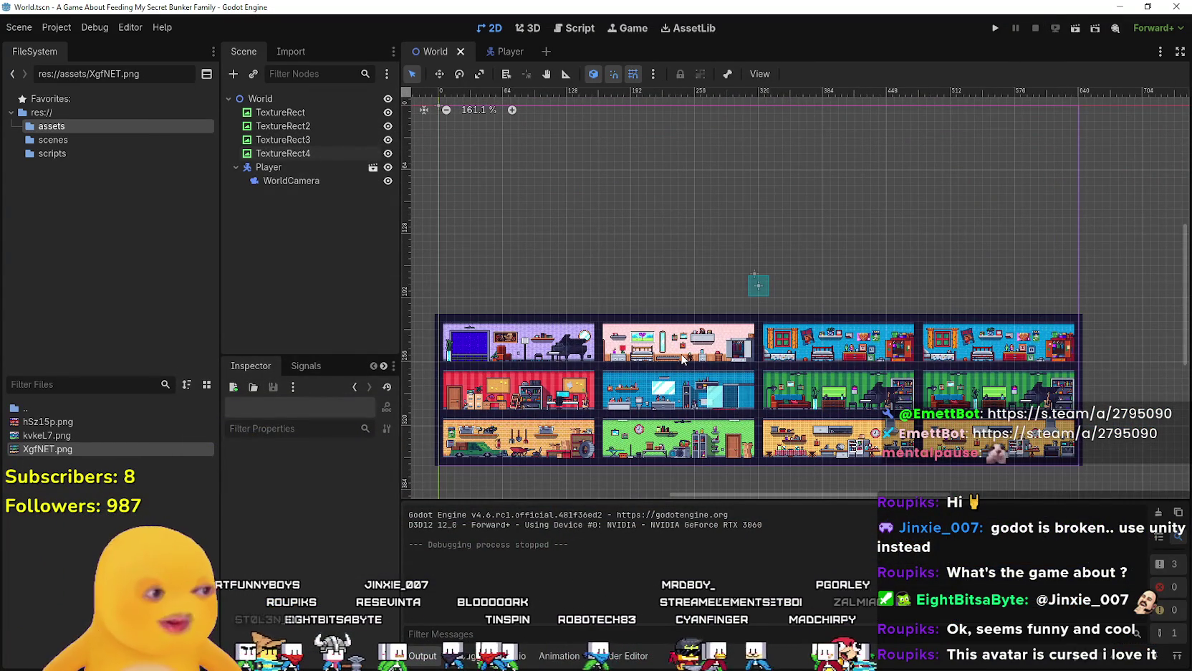
pyautogui.scroll(-2, 671, 369)
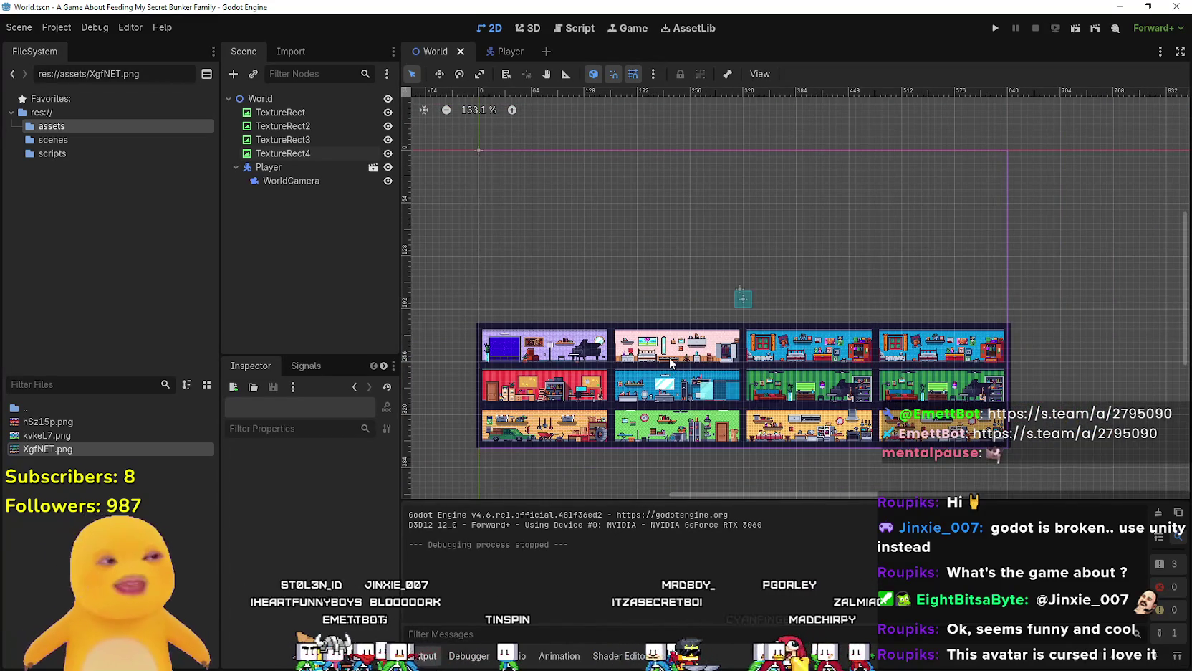
pyautogui.scroll(-1, 671, 362)
pyautogui.scroll(4, 662, 378)
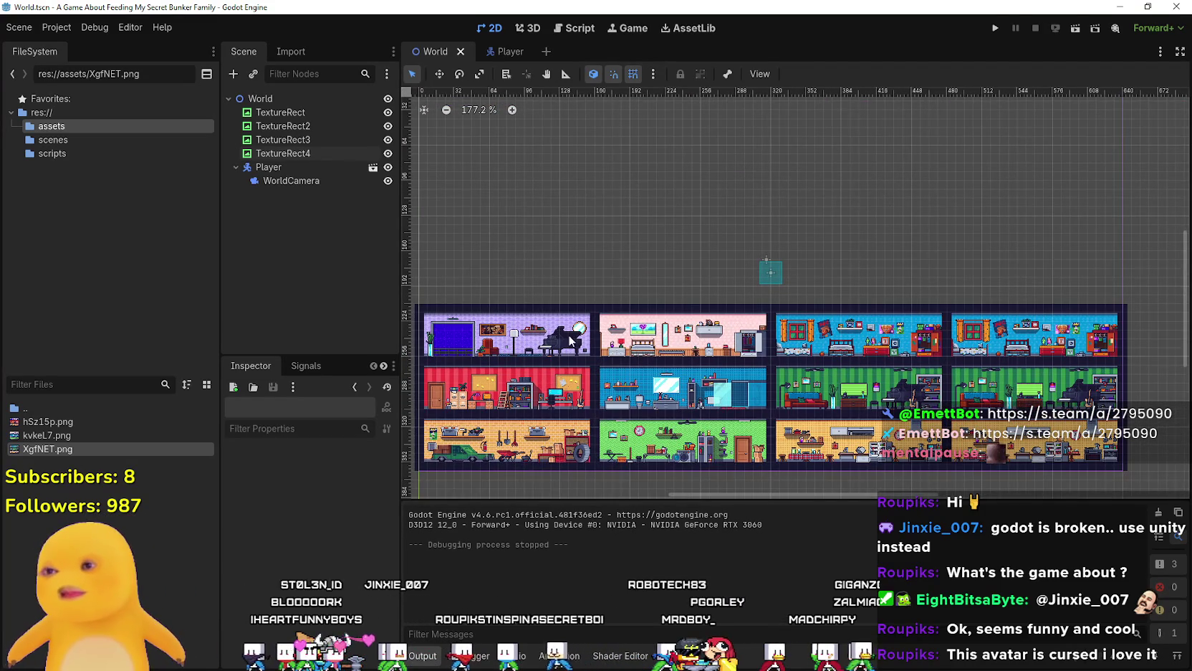
pyautogui.click(573, 341)
pyautogui.click(684, 351)
pyautogui.scroll(-3, 687, 348)
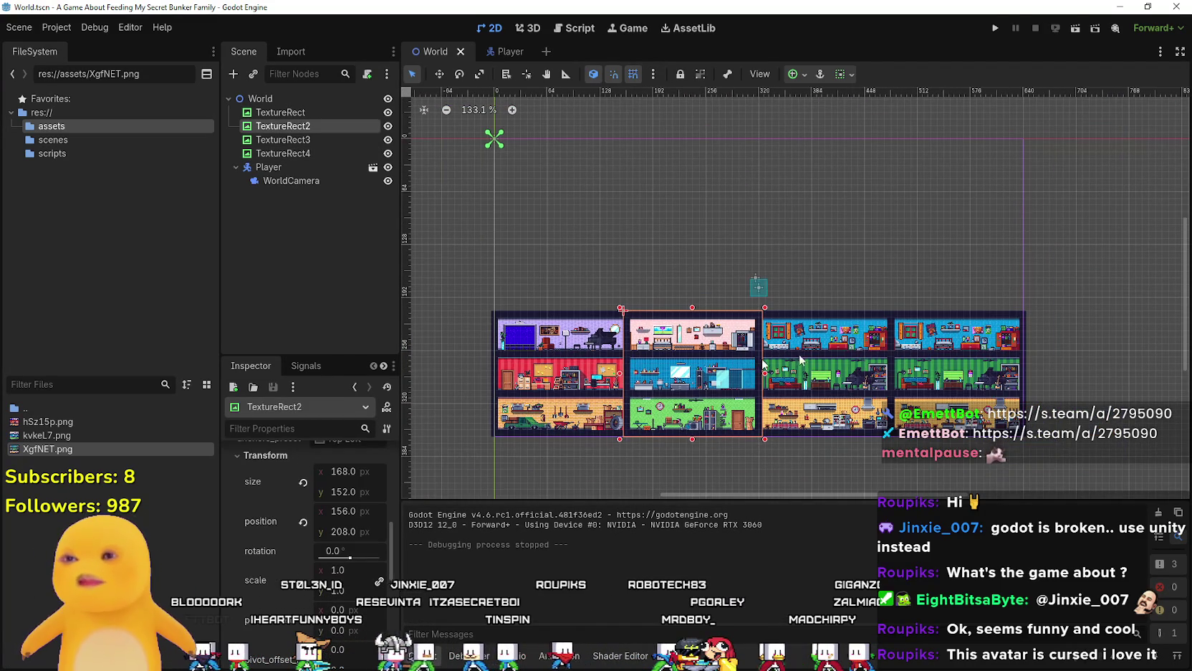
pyautogui.click(838, 351)
pyautogui.click(935, 327)
pyautogui.scroll(3, 900, 380)
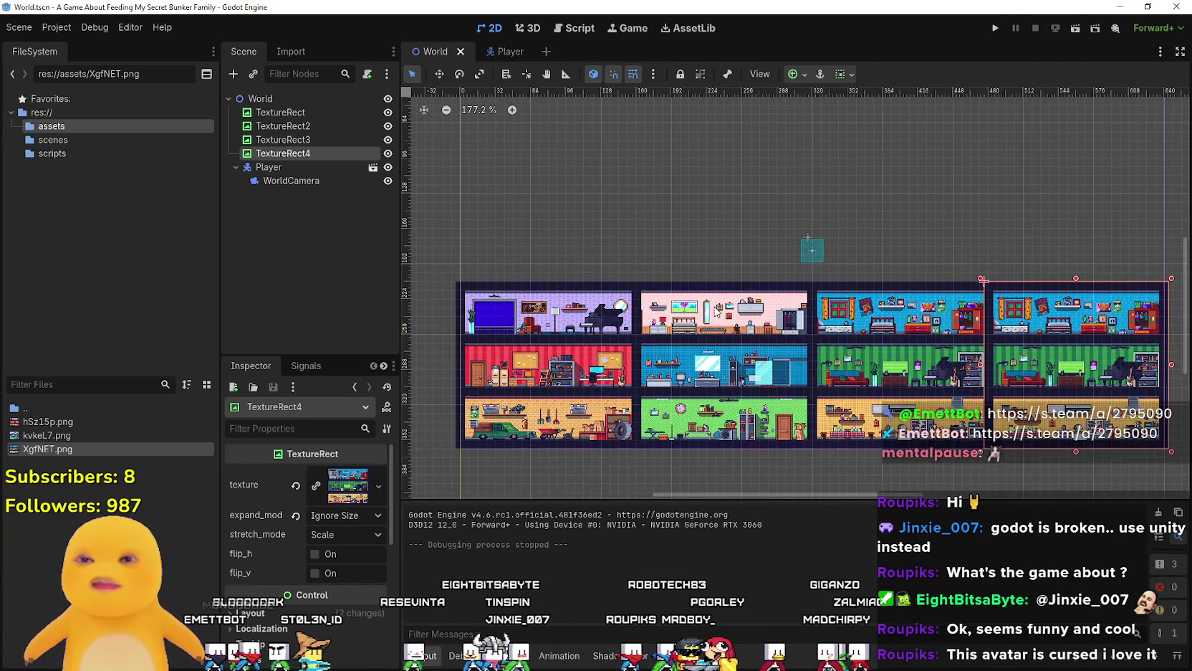
pyautogui.scroll(-1, 706, 309)
pyautogui.hscroll(3, 791, 328)
pyautogui.scroll(1, 791, 328)
pyautogui.hotkey('ctrl', 'd')
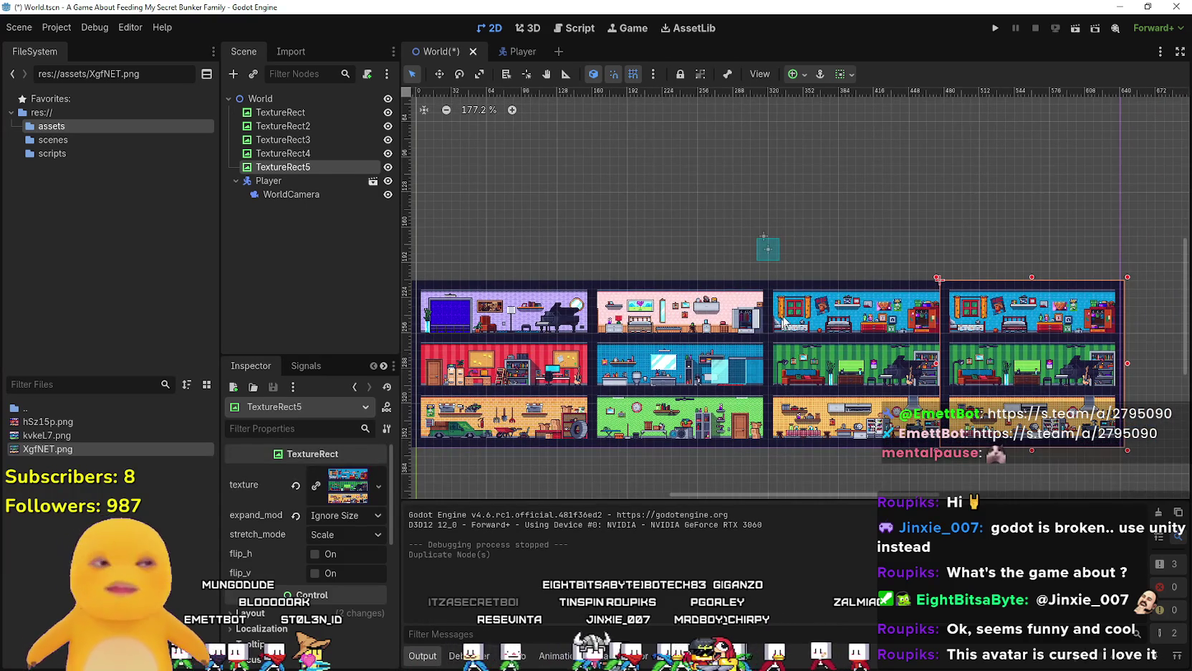
pyautogui.moveTo(924, 326); pyautogui.dragTo(889, 154)
pyautogui.scroll(2, 884, 282)
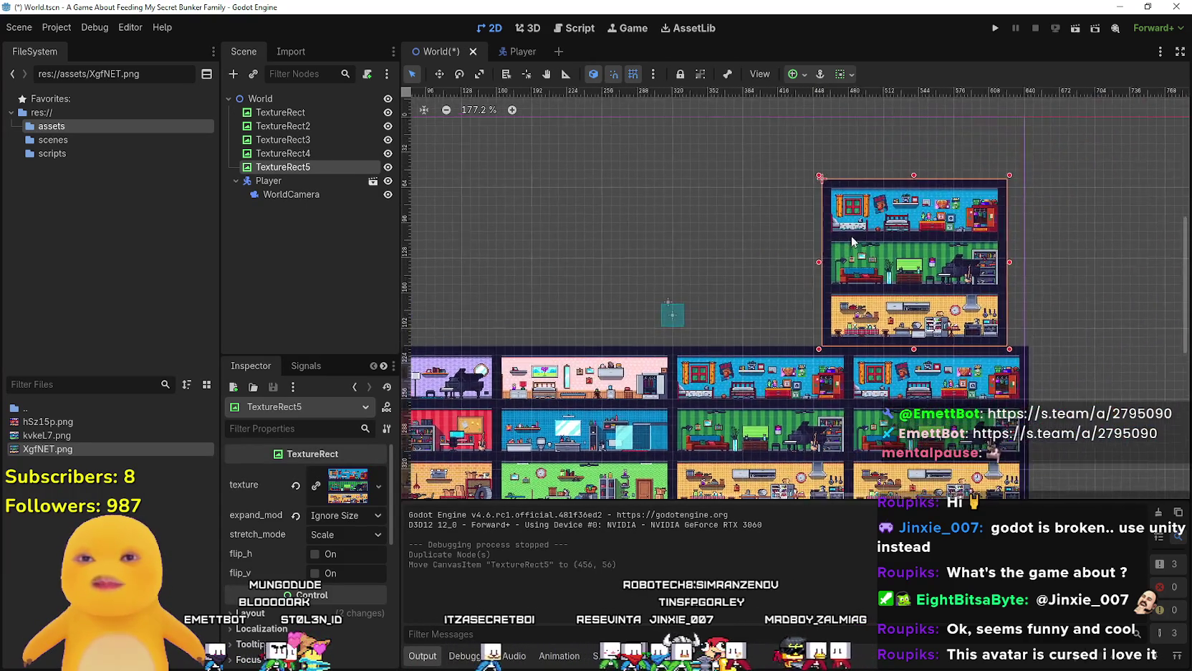
pyautogui.scroll(4, 1154, 382)
pyautogui.moveTo(751, 261); pyautogui.dragTo(794, 278)
pyautogui.scroll(4, 750, 272)
pyautogui.scroll(-9, 751, 318)
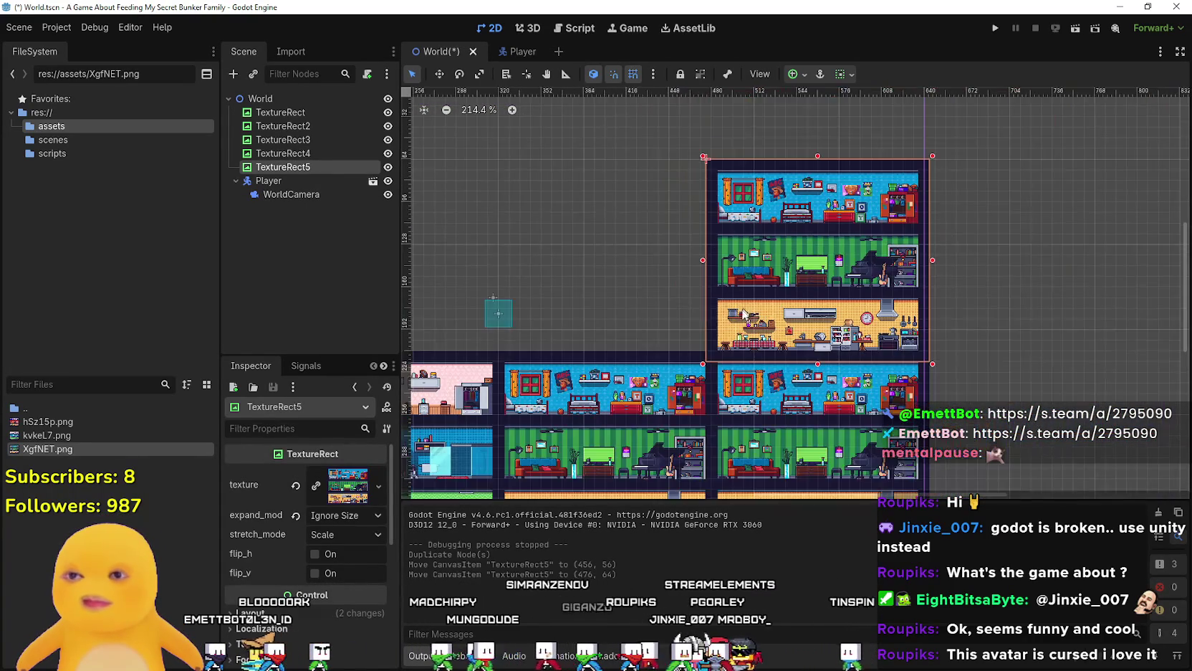
# Duplicate the second and leftmost room columns onto the new top row
pyautogui.click(552, 368)
pyautogui.hscroll(-3, 667, 320)
pyautogui.scroll(-1, 666, 320)
pyautogui.hotkey('ctrl', 'd')
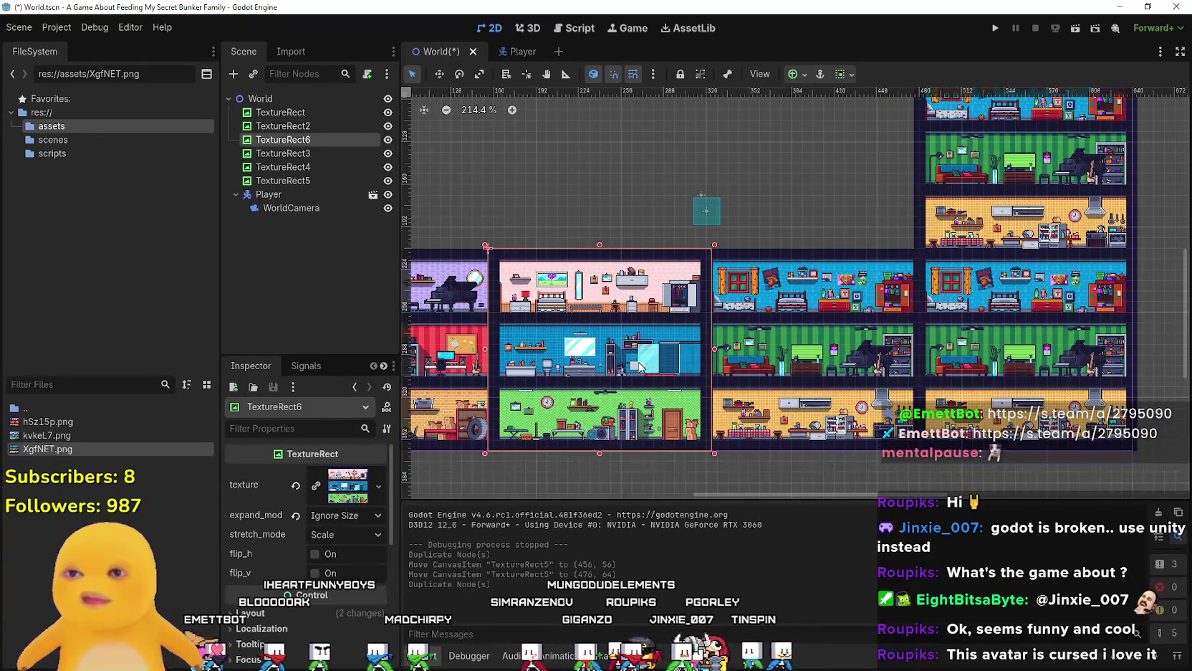
pyautogui.moveTo(667, 320)
pyautogui.mouseDown()
pyautogui.moveTo(661, 161)
pyautogui.moveTo(851, 171)
pyautogui.mouseUp()
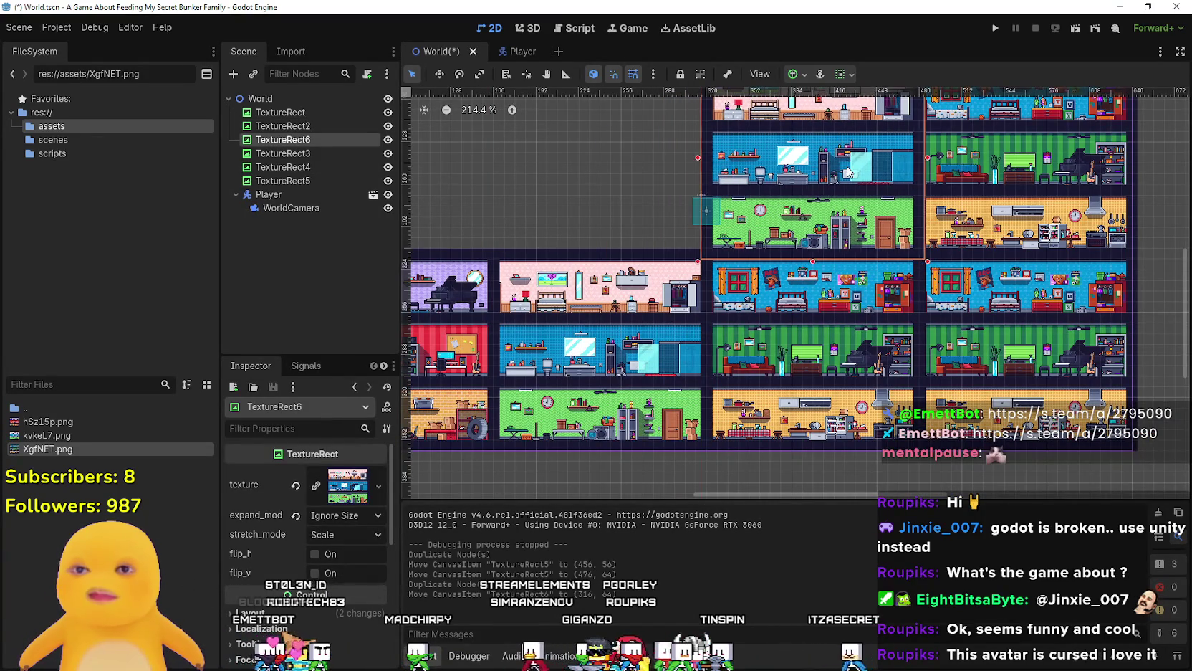
pyautogui.scroll(3, 820, 182)
pyautogui.scroll(-5, 747, 235)
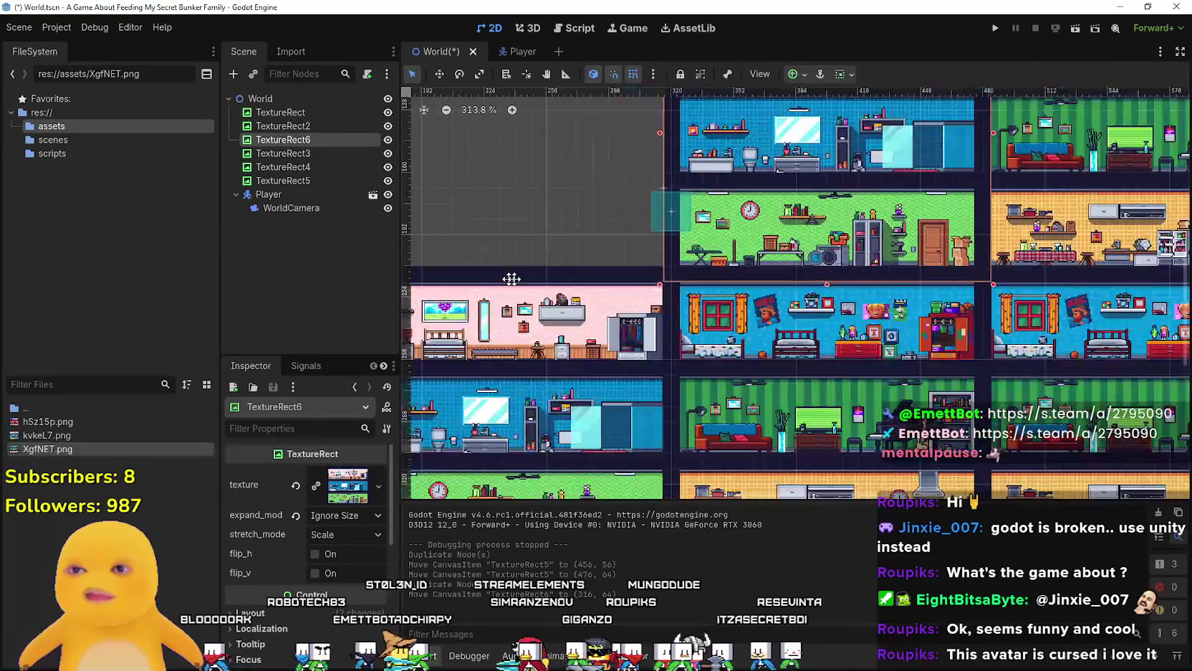
pyautogui.click(556, 374)
pyautogui.hotkey('ctrl', 'd')
pyautogui.moveTo(555, 375); pyautogui.dragTo(762, 176)
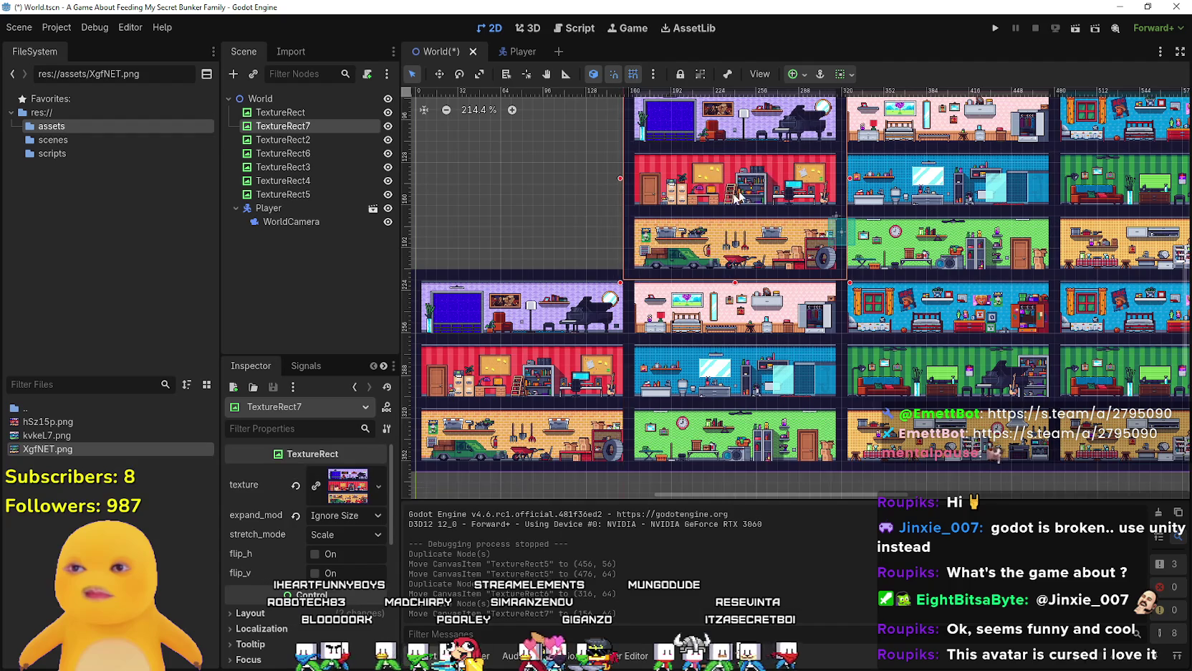
pyautogui.scroll(-5, 638, 152)
pyautogui.scroll(4, 699, 383)
# Copy the lower-left room column straight up into the top-left spot, then save and run the scene
pyautogui.click(699, 383)
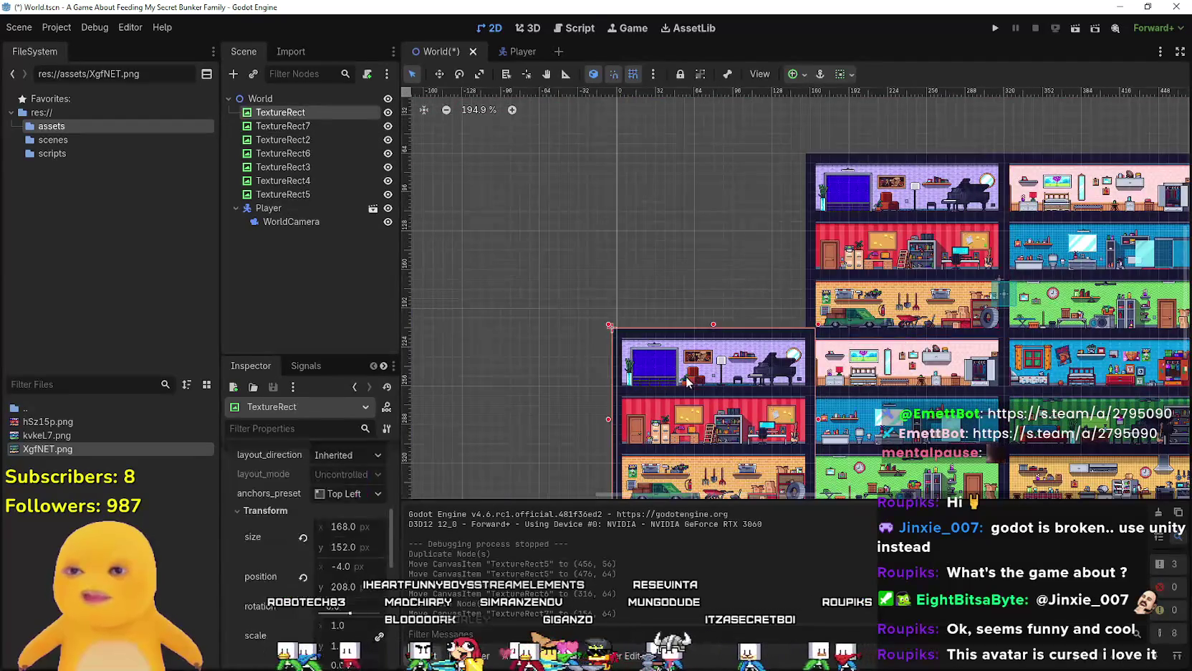
pyautogui.hotkey('ctrl', 'd')
pyautogui.moveTo(699, 383); pyautogui.dragTo(671, 242)
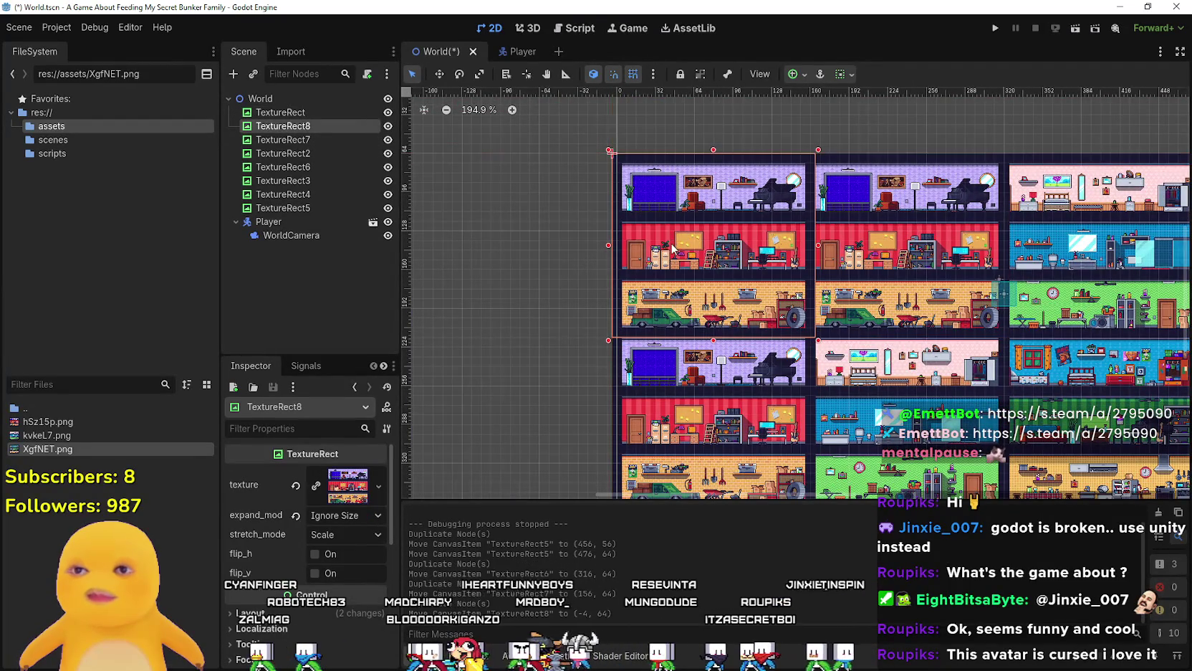
pyautogui.scroll(3, 698, 241)
pyautogui.scroll(-3, 698, 242)
pyautogui.scroll(-10, 905, 236)
pyautogui.scroll(10, 1043, 215)
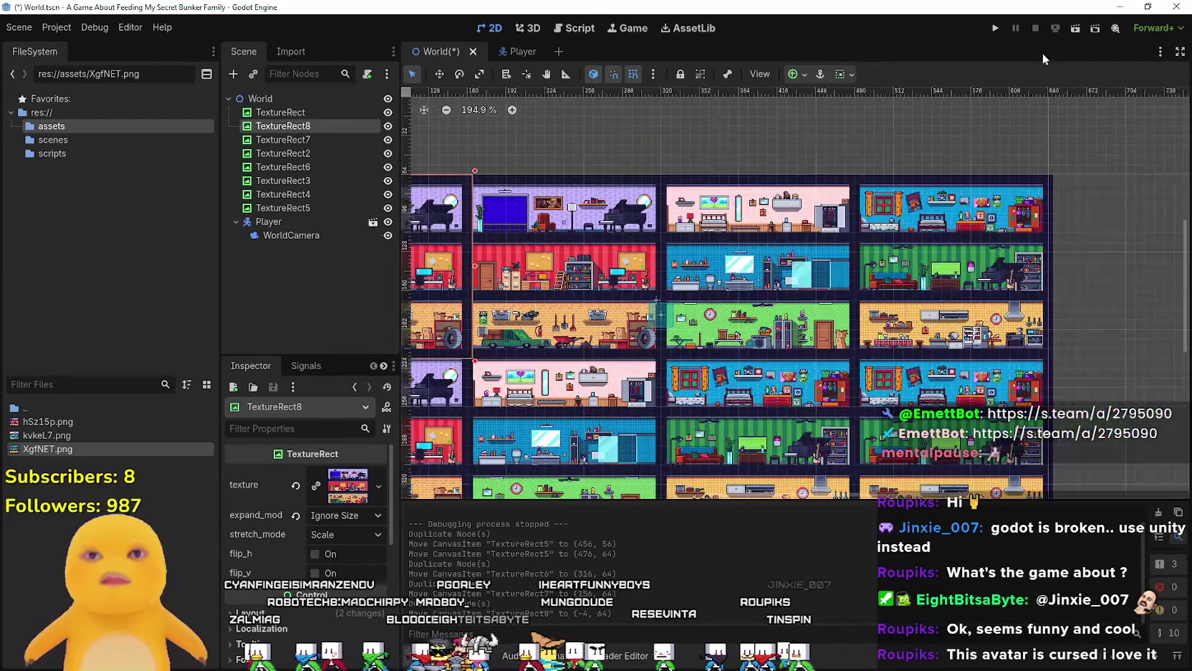
pyautogui.click(1078, 31)
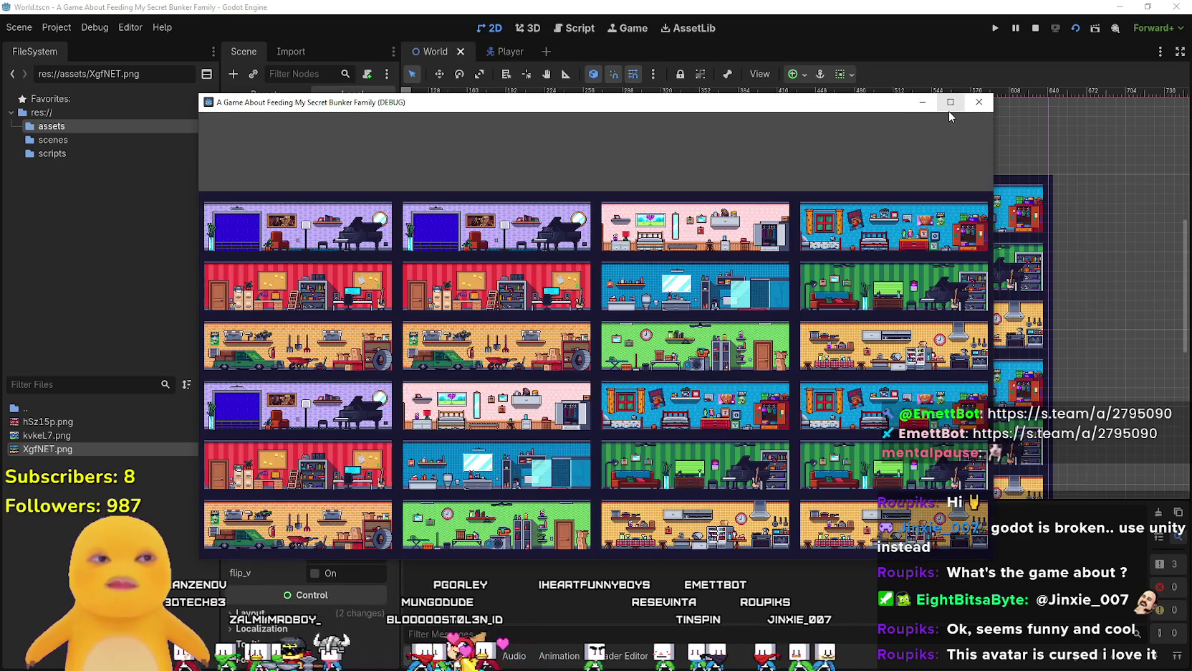
# Maximize the game window to inspect the rooms, then restore it and stop the game
pyautogui.click(950, 109)
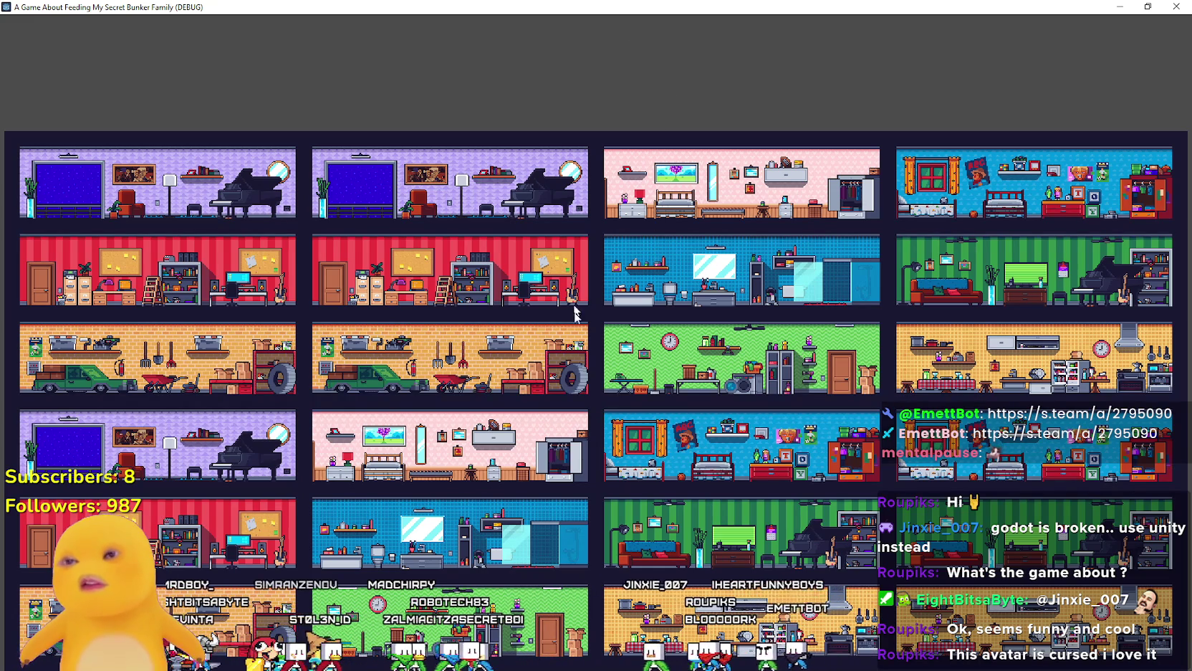
pyautogui.doubleClick(827, 7)
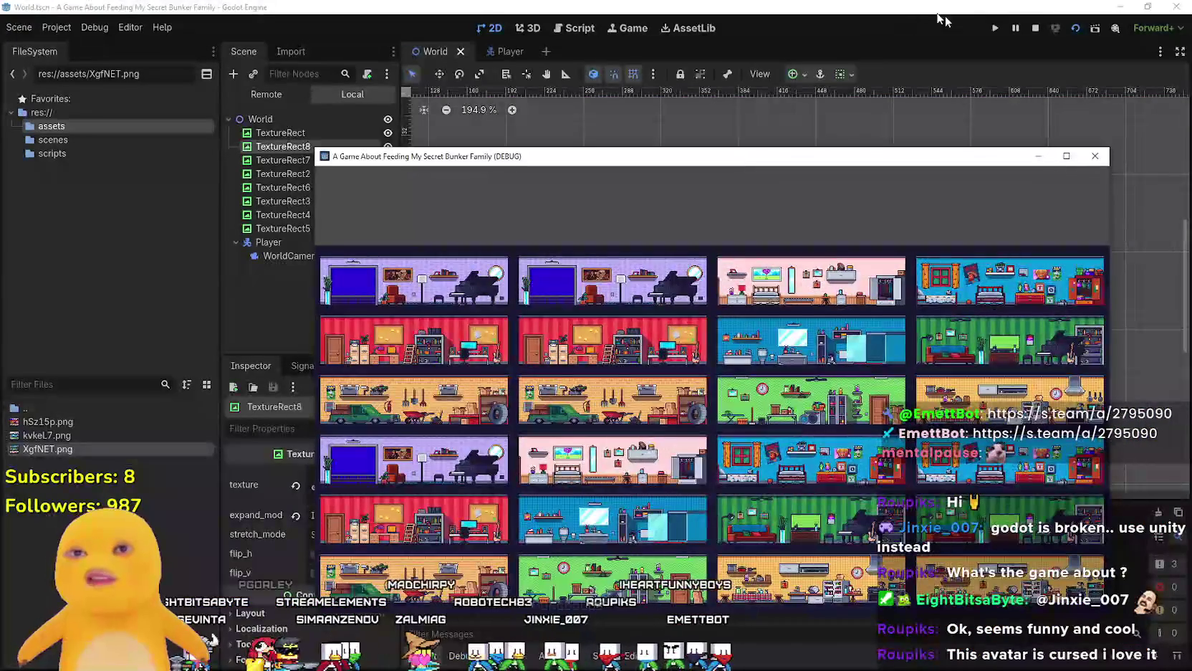
pyautogui.click(1037, 32)
# Box-select all the room blocks and switch to the Move tool
pyautogui.scroll(-3, 523, 337)
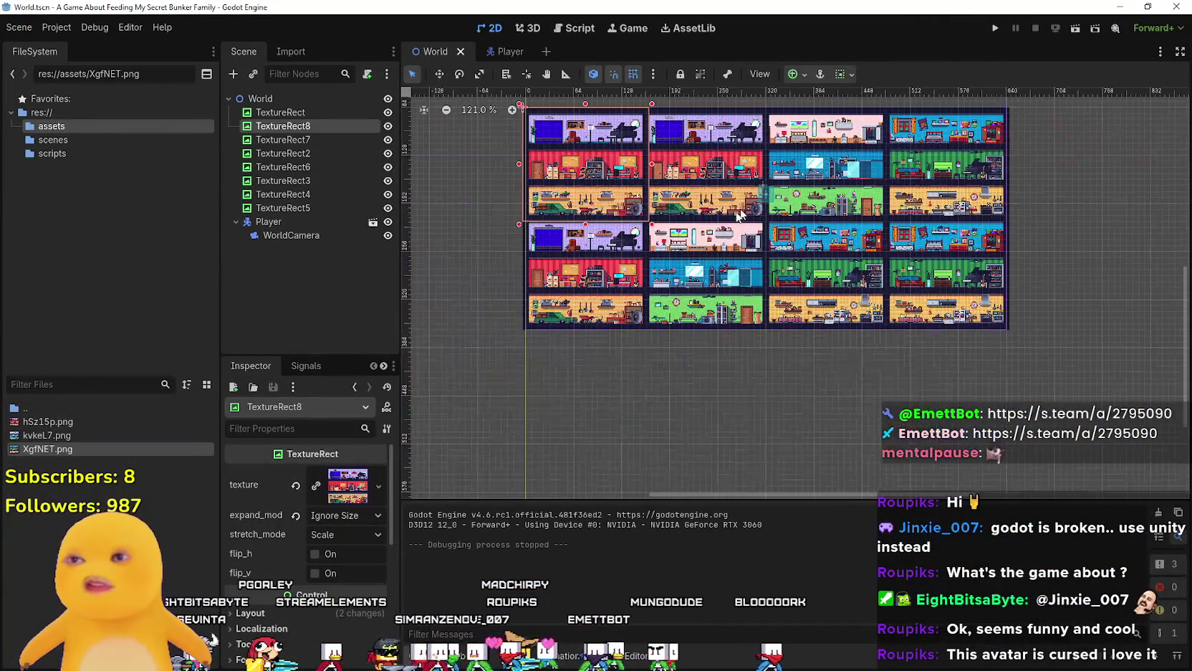
pyautogui.moveTo(499, 354); pyautogui.dragTo(1055, 103)
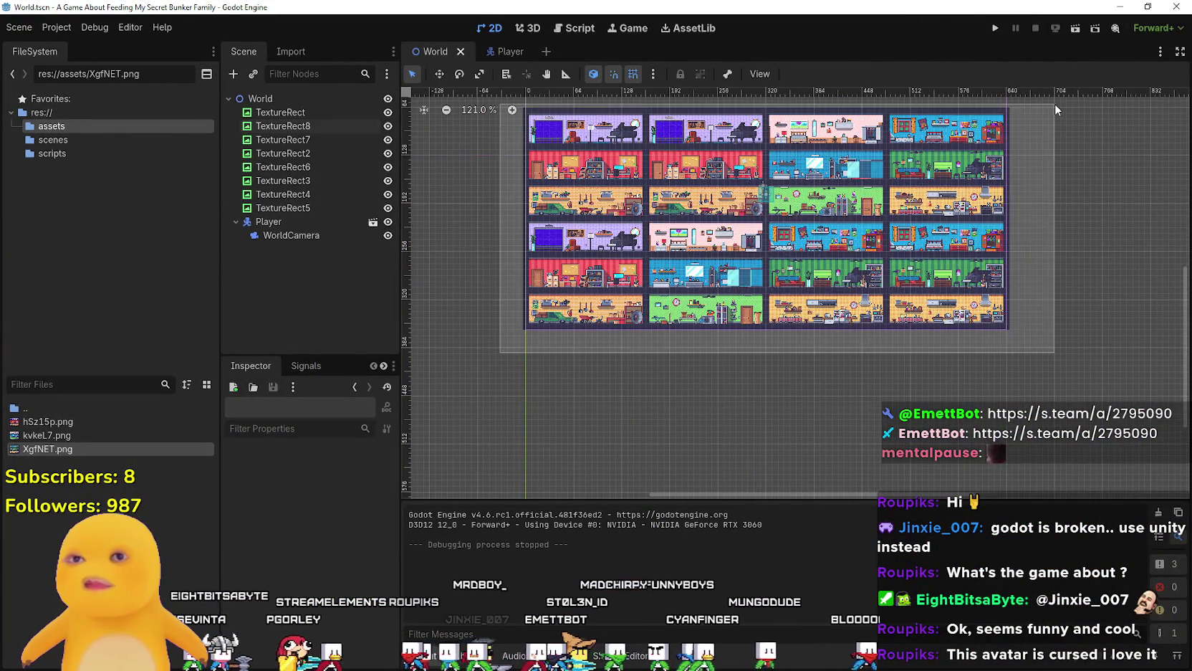
pyautogui.scroll(2, 645, 166)
pyautogui.scroll(1, 700, 177)
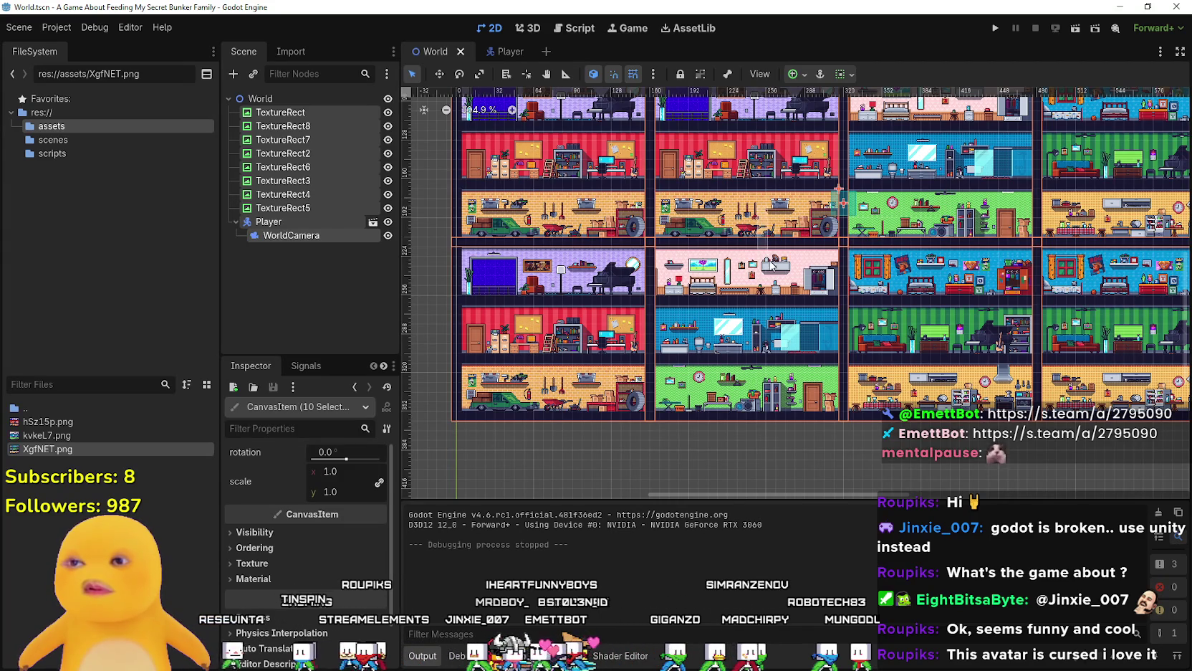
pyautogui.scroll(3, 769, 245)
pyautogui.click(439, 73)
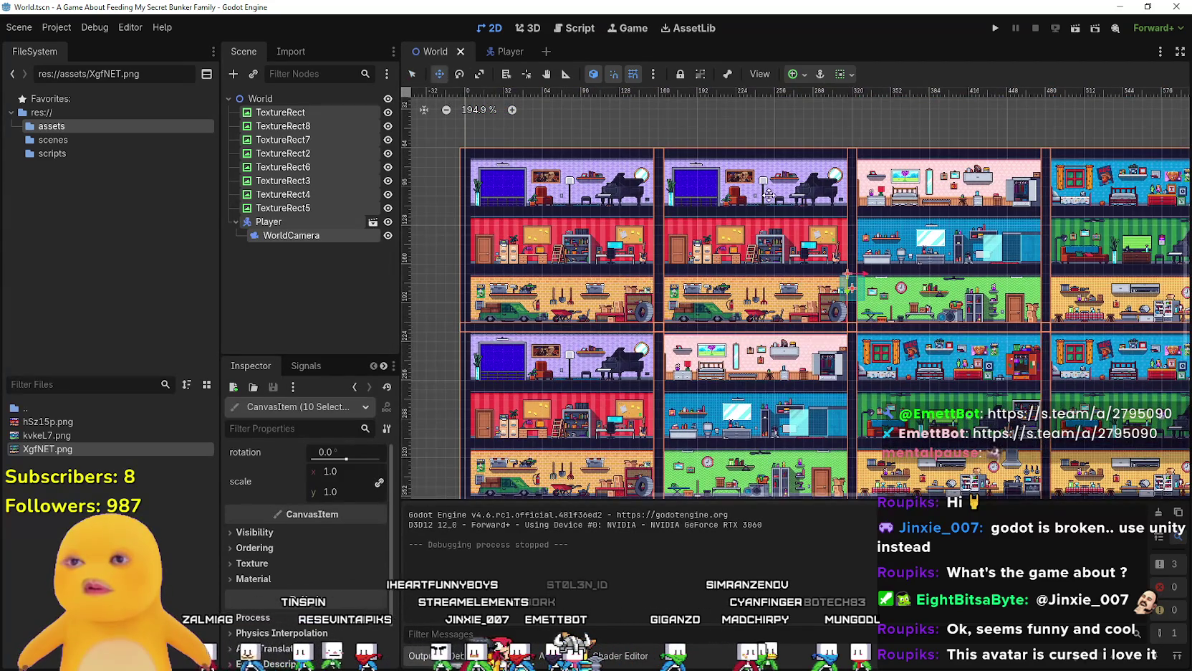
# Nudge the selected room blocks down a few pixels, undoing stray drags, then save and rerun the scene
pyautogui.moveTo(769, 190); pyautogui.dragTo(771, 202)
pyautogui.scroll(-4, 738, 258)
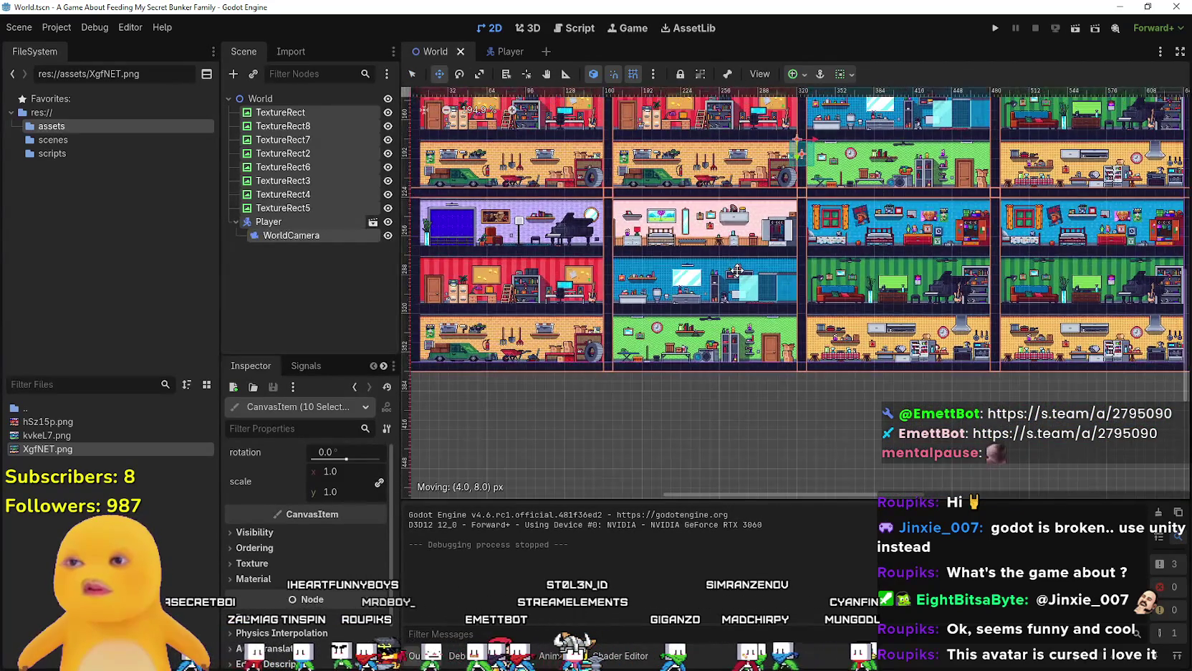
pyautogui.hscroll(-3, 736, 267)
pyautogui.hotkey('ctrl', 'z')
pyautogui.moveTo(781, 268); pyautogui.dragTo(795, 267)
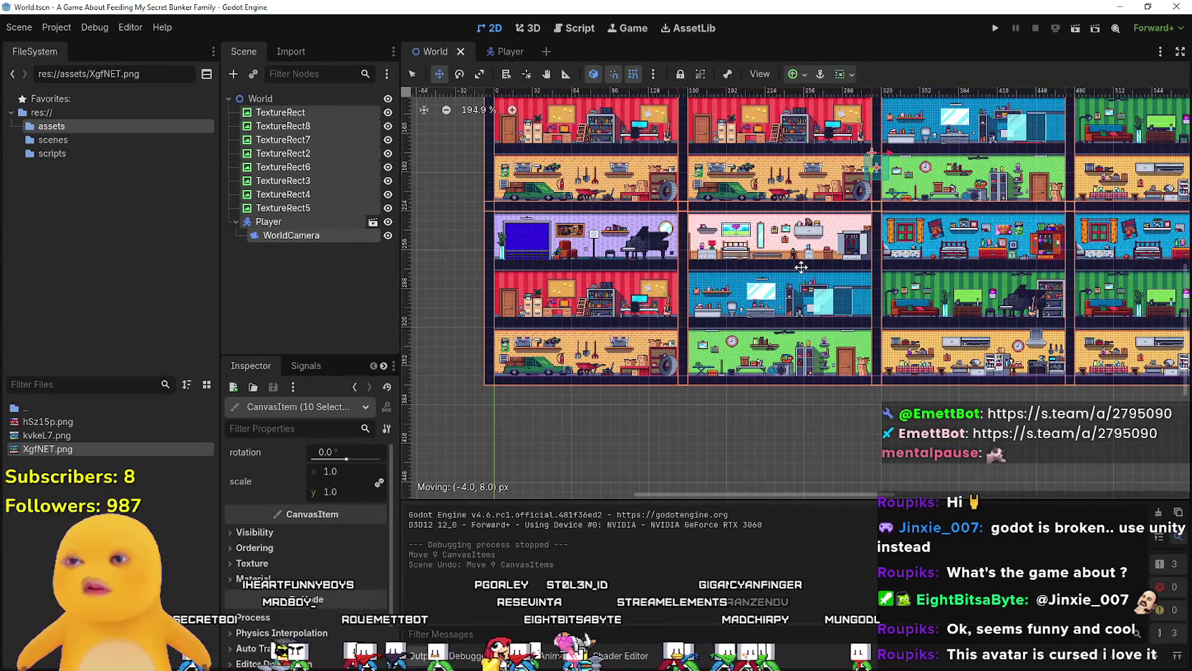
pyautogui.hotkey('ctrl', 'z')
pyautogui.scroll(3, 795, 267)
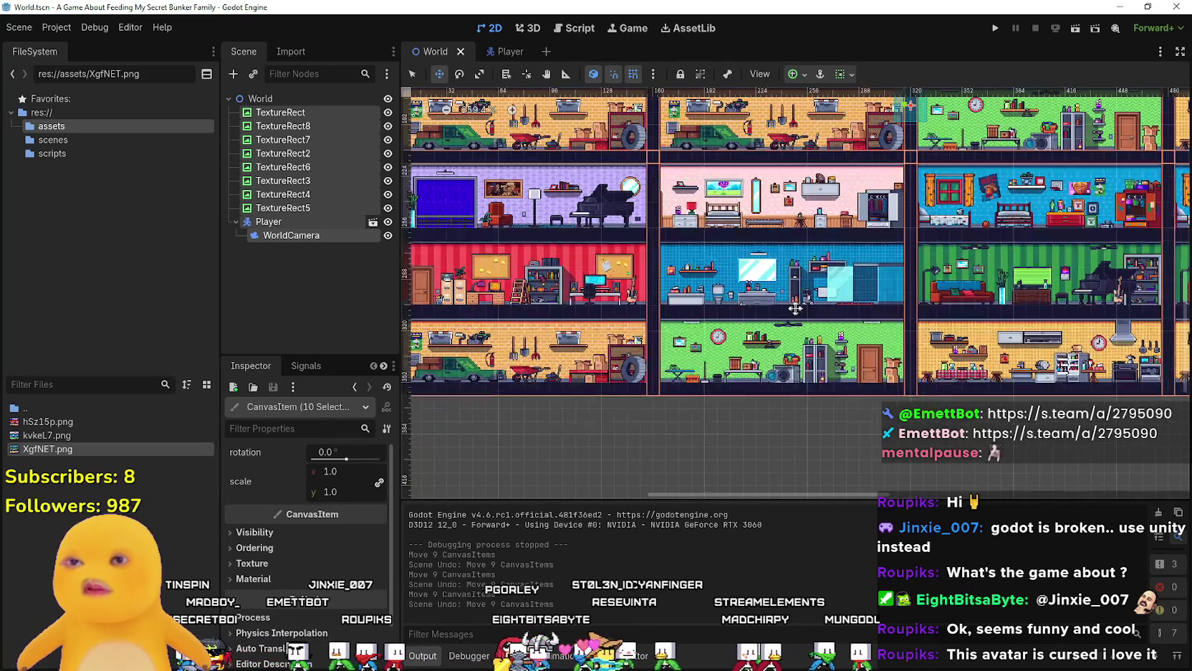
pyautogui.press('Down')
pyautogui.press('Down')
pyautogui.press('Down')
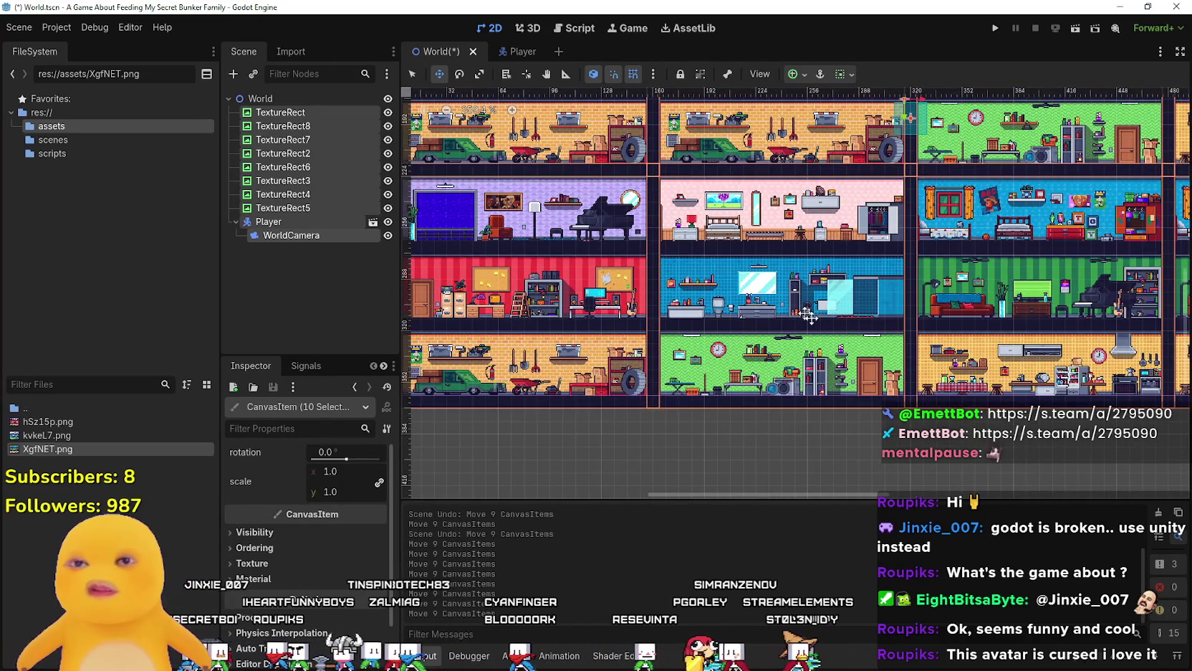
pyautogui.scroll(-2, 804, 312)
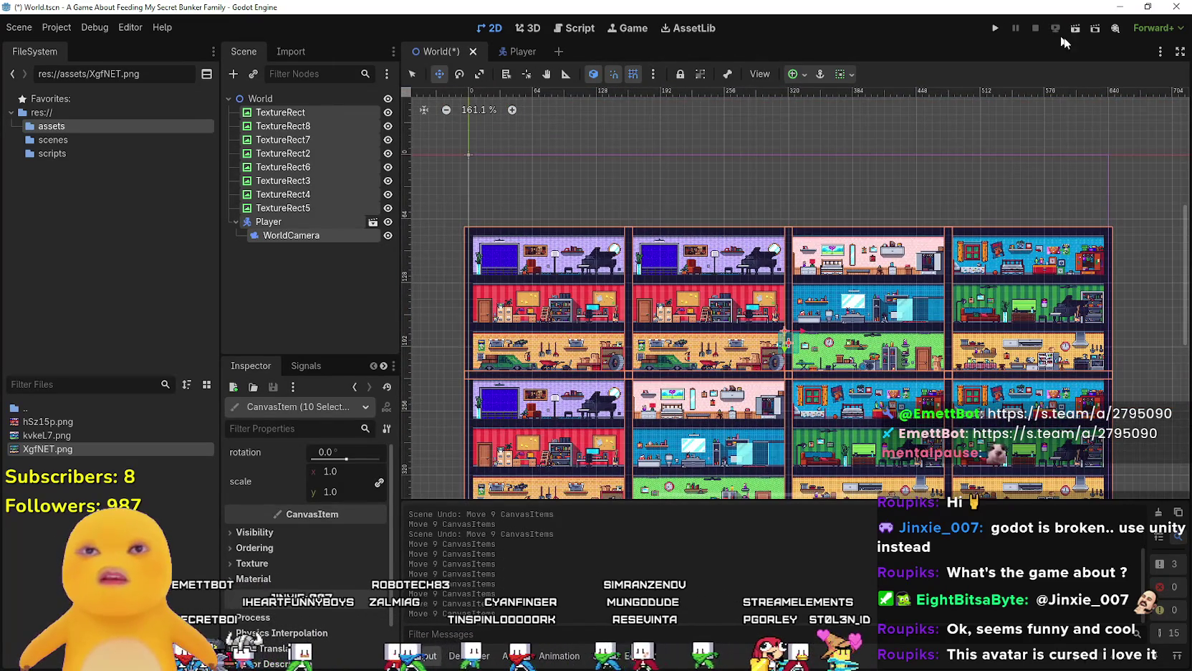
pyautogui.click(1077, 28)
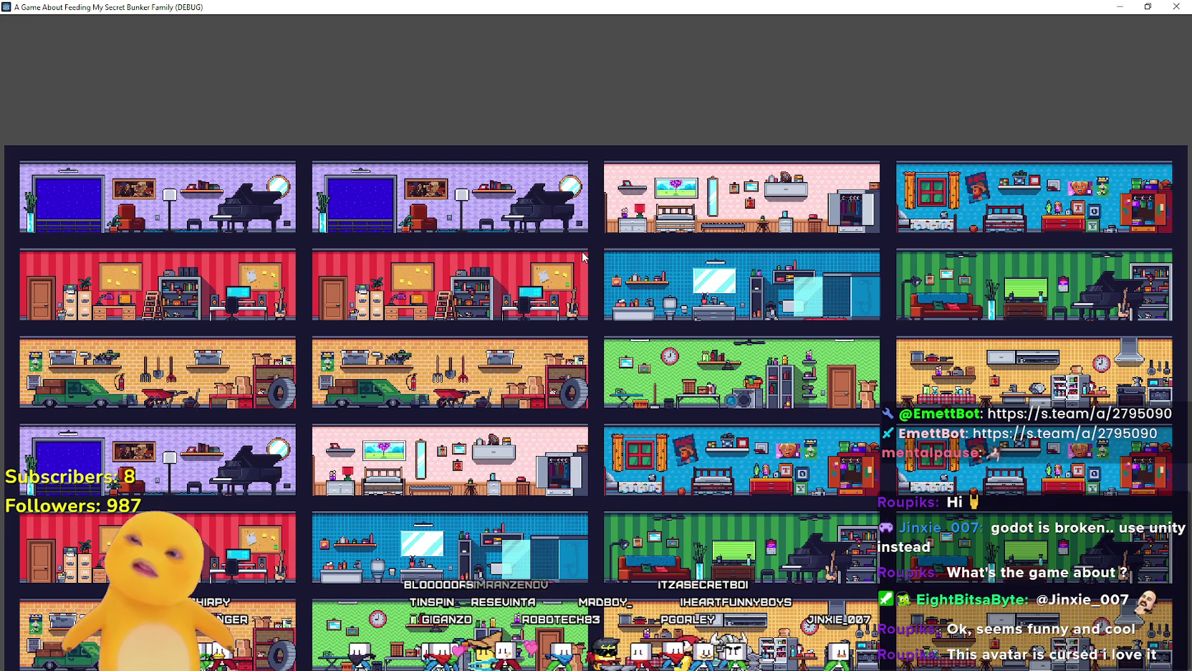
# Restore the game window, make it slightly taller, then maximize it to fill the screen
pyautogui.doubleClick(567, 4)
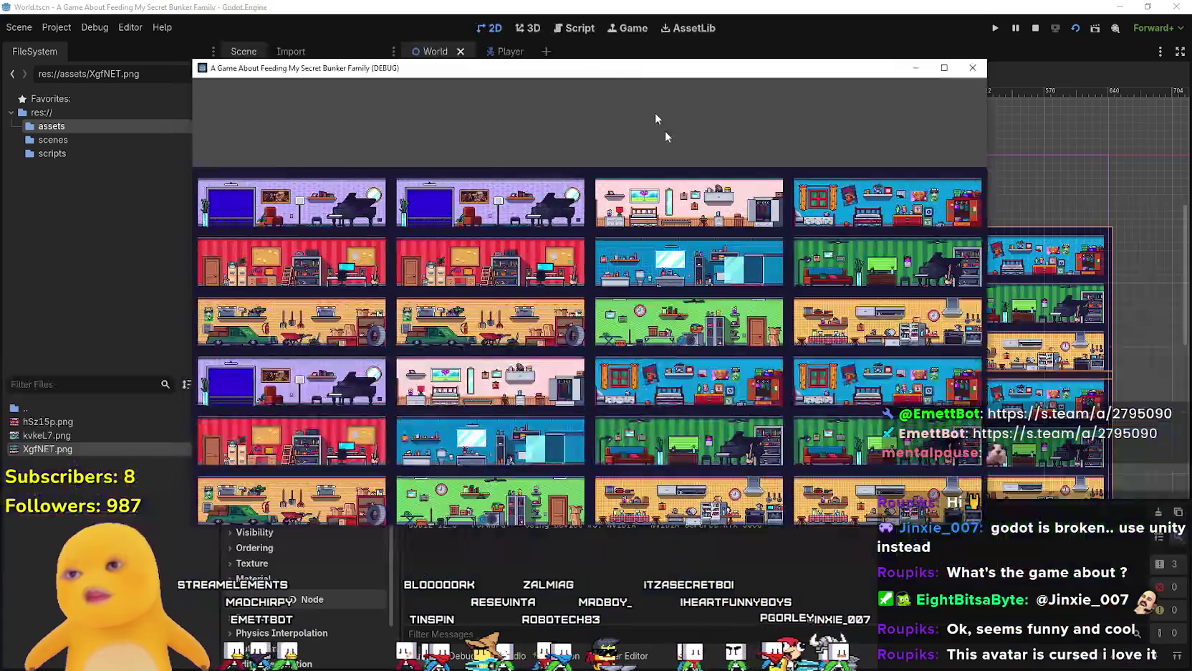
pyautogui.moveTo(977, 527)
pyautogui.mouseDown()
pyautogui.moveTo(986, 625)
pyautogui.moveTo(913, 625)
pyautogui.moveTo(749, 566)
pyautogui.moveTo(479, 397)
pyautogui.moveTo(483, 290)
pyautogui.moveTo(441, 136)
pyautogui.moveTo(1105, 544)
pyautogui.moveTo(1125, 630)
pyautogui.mouseUp()
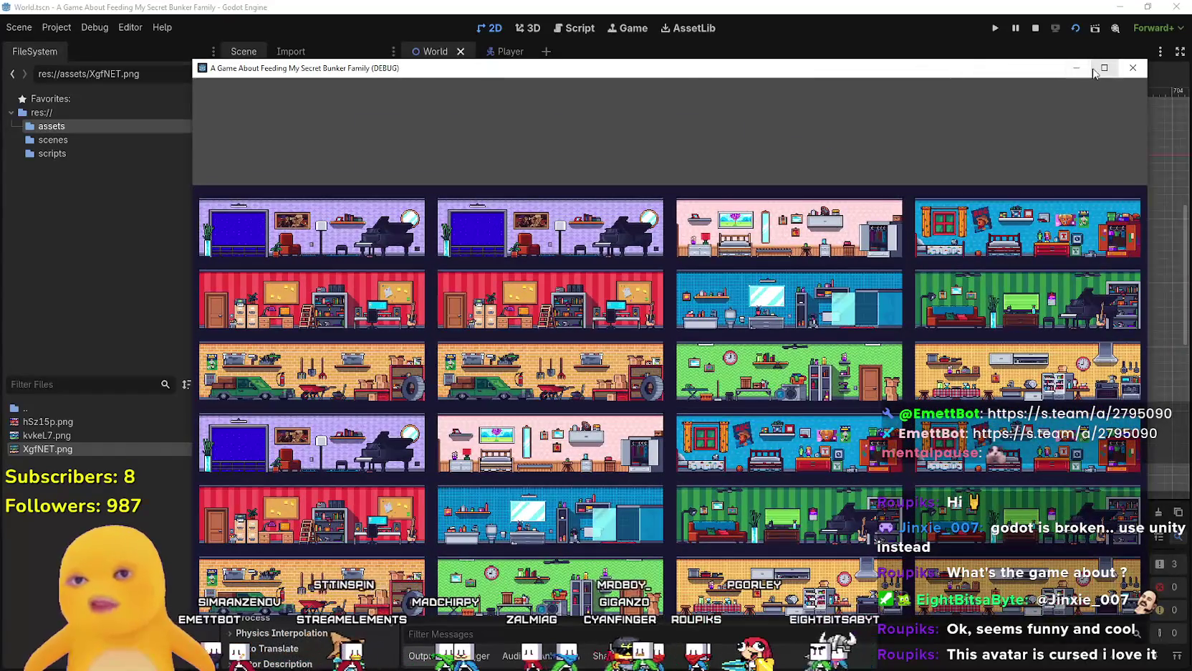
pyautogui.click(1081, 68)
pyautogui.doubleClick(244, 7)
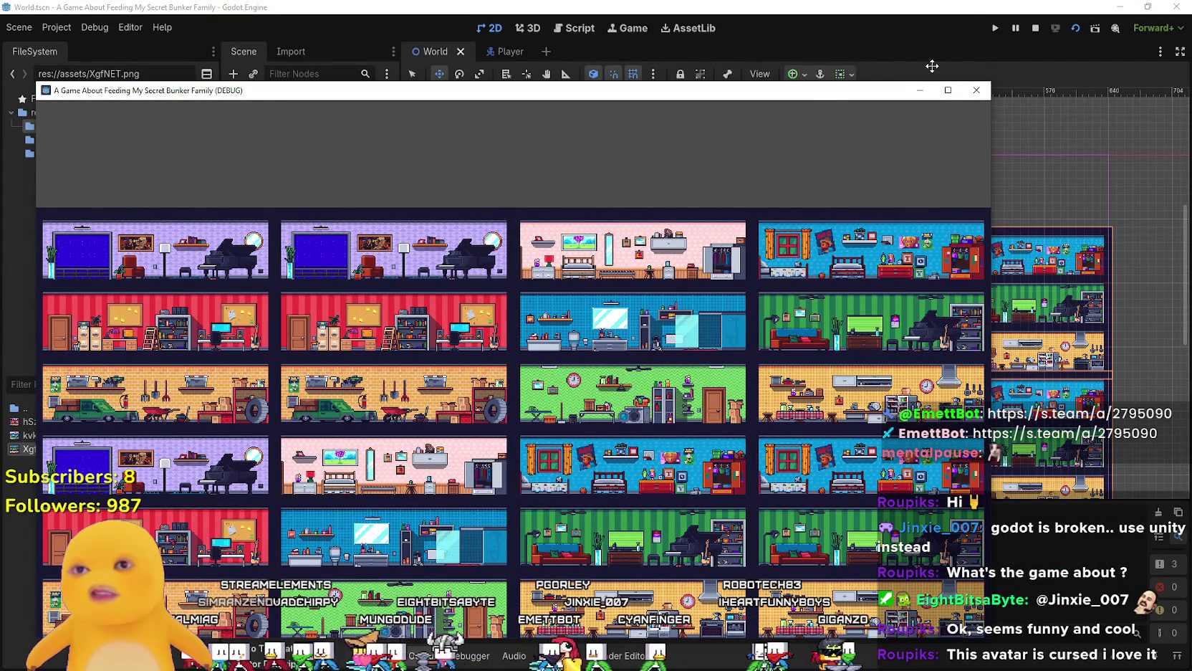
pyautogui.click(948, 90)
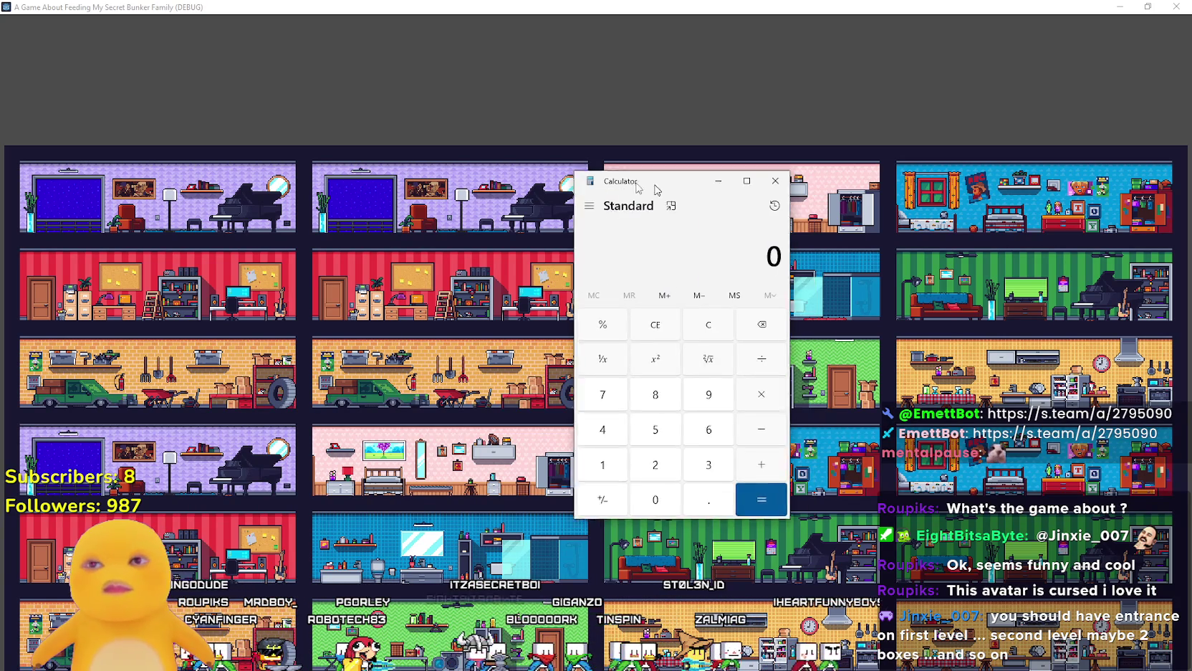
# Compute 6 × 4 = 24 in Calculator, then close it
pyautogui.write('6')
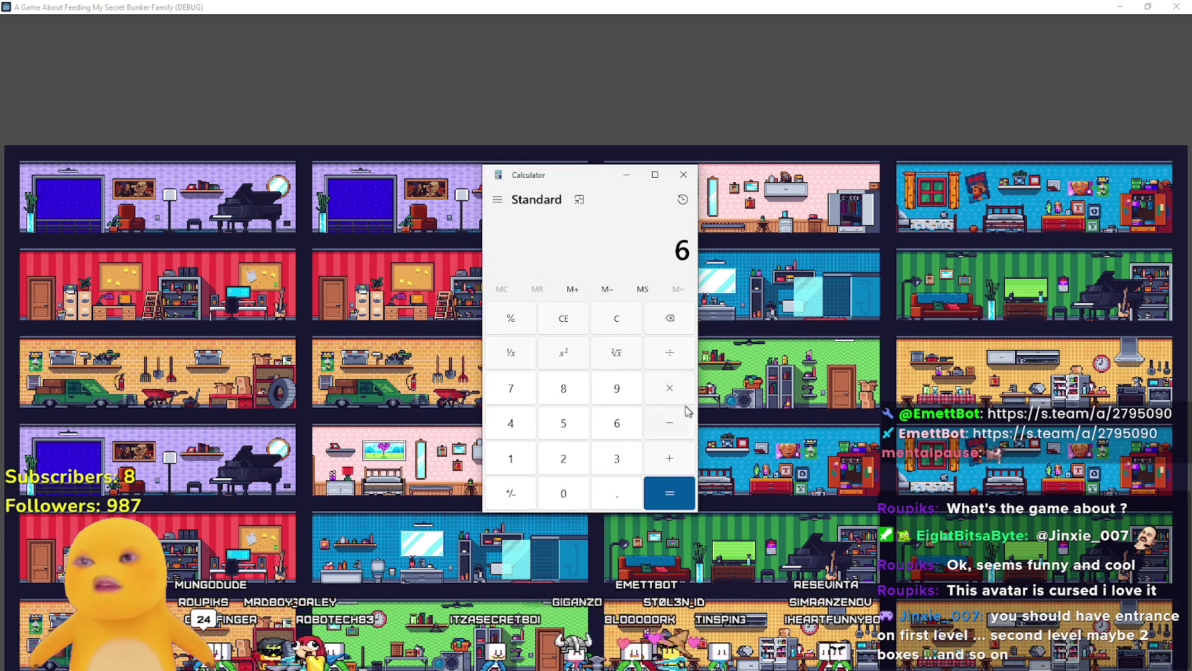
pyautogui.click(672, 392)
pyautogui.write('4')
pyautogui.click(679, 495)
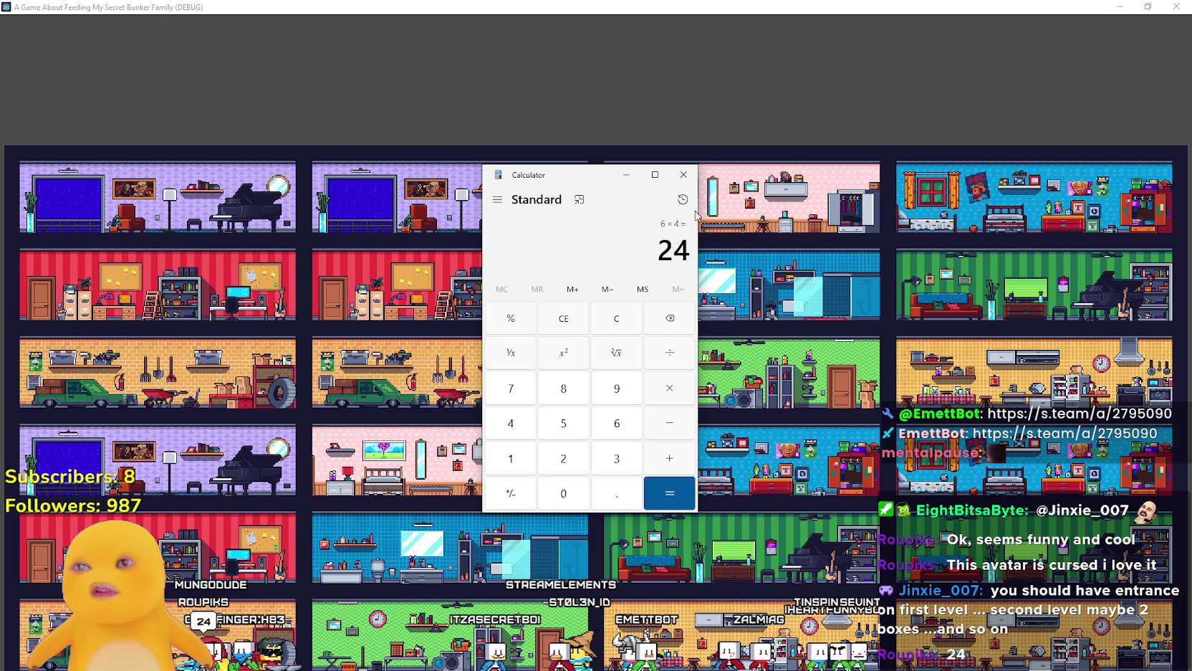
pyautogui.click(683, 175)
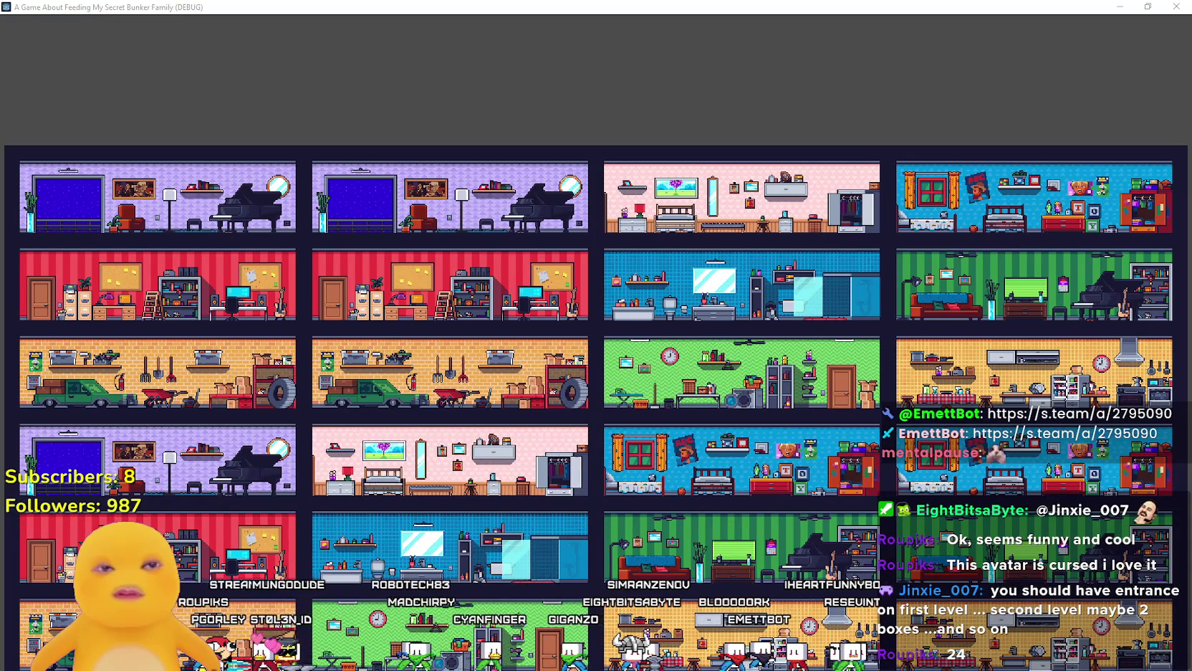
# Reopen Calculator and compute 500 ÷ 24 = 20.8333333333333, then restore the game window
pyautogui.press('XF86Calculator')
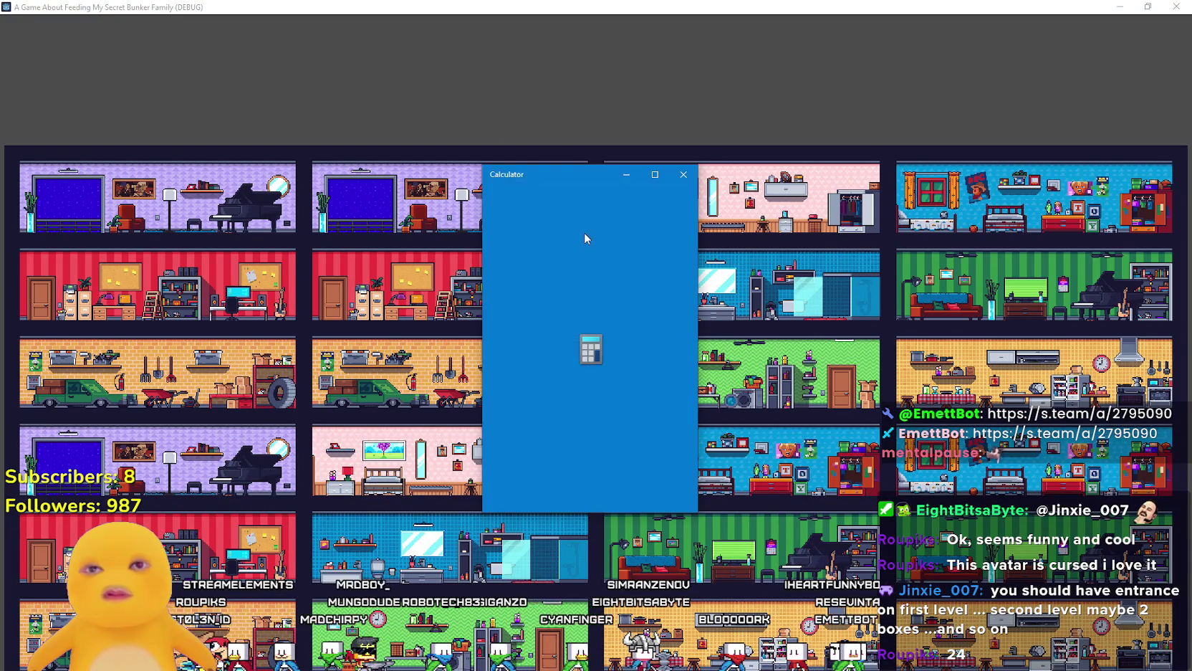
pyautogui.write('45')
pyautogui.click(573, 323)
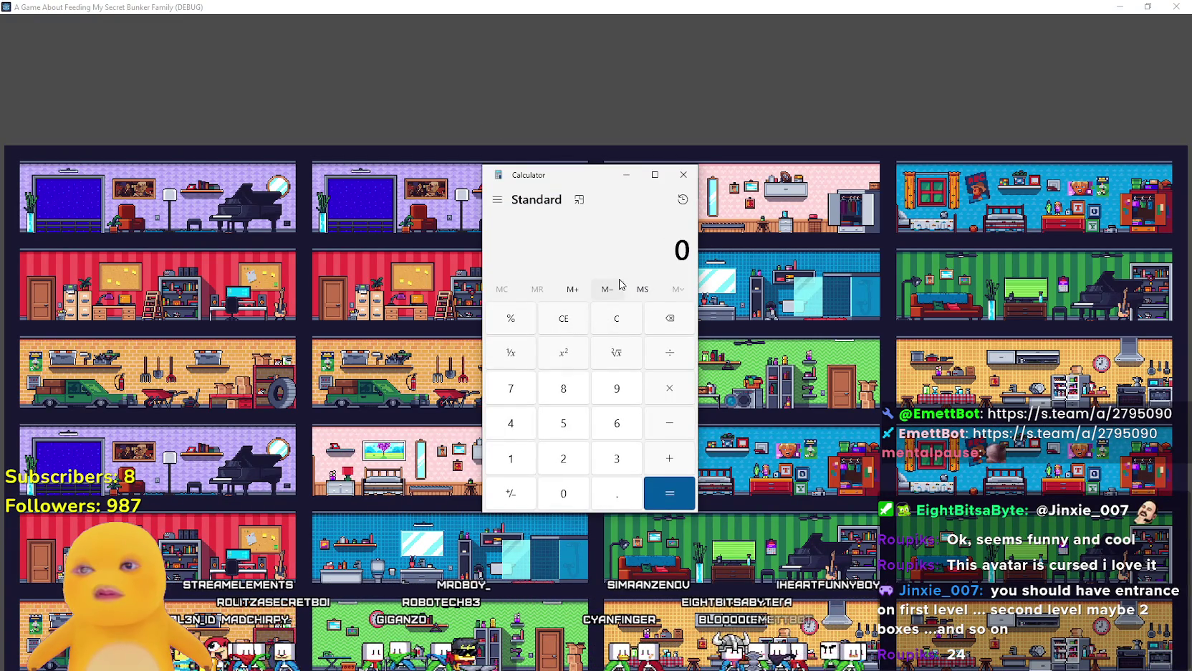
pyautogui.write('4')
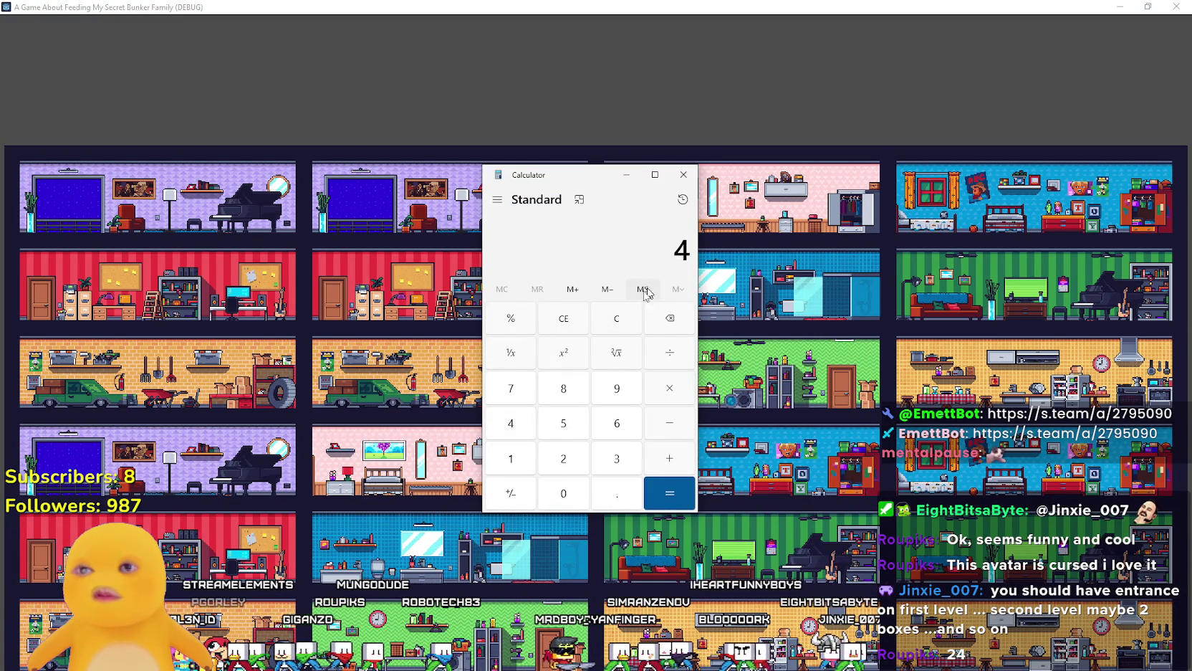
pyautogui.press('Escape')
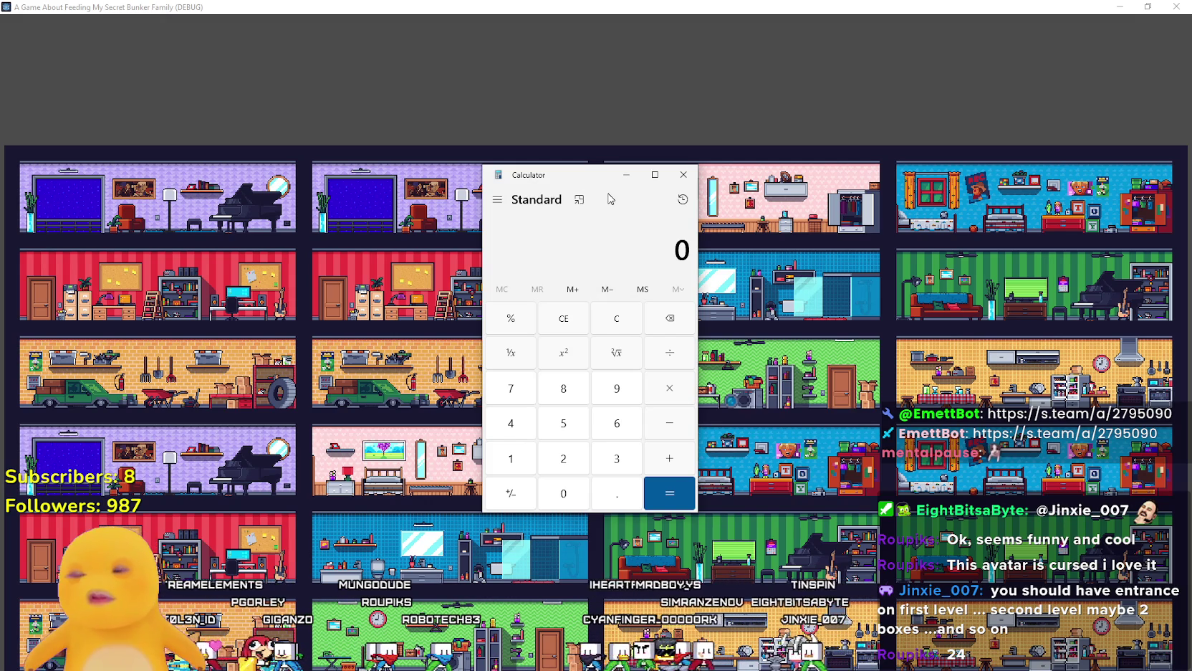
pyautogui.write('500 ÷ ')
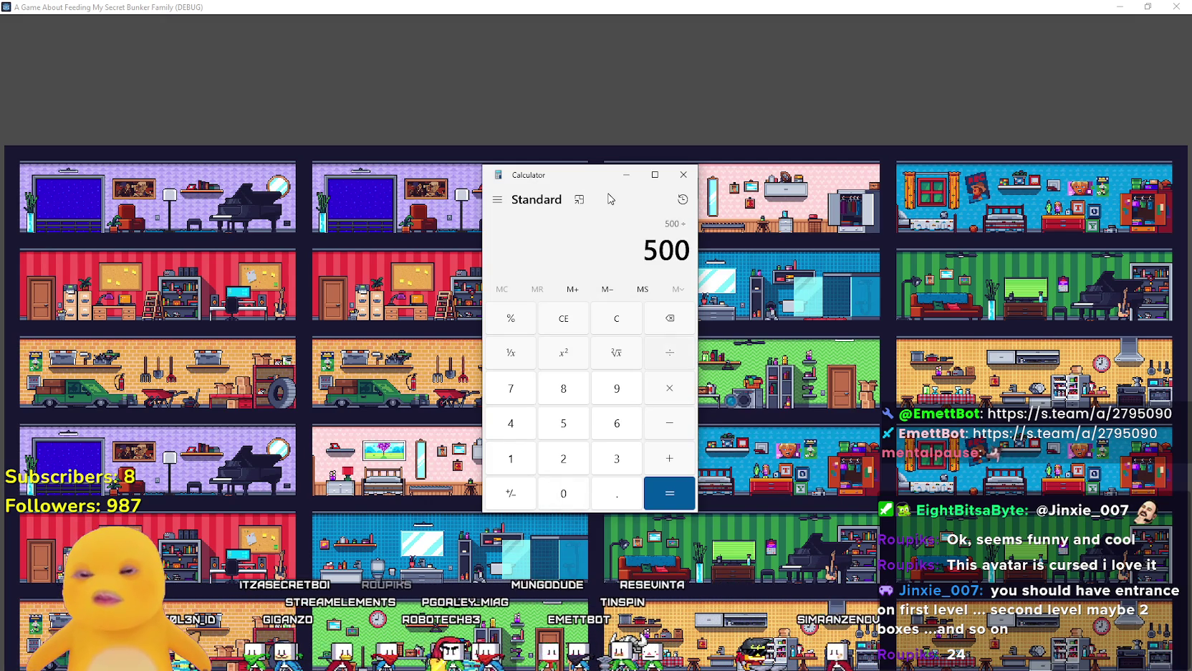
pyautogui.write('24')
pyautogui.press('Return')
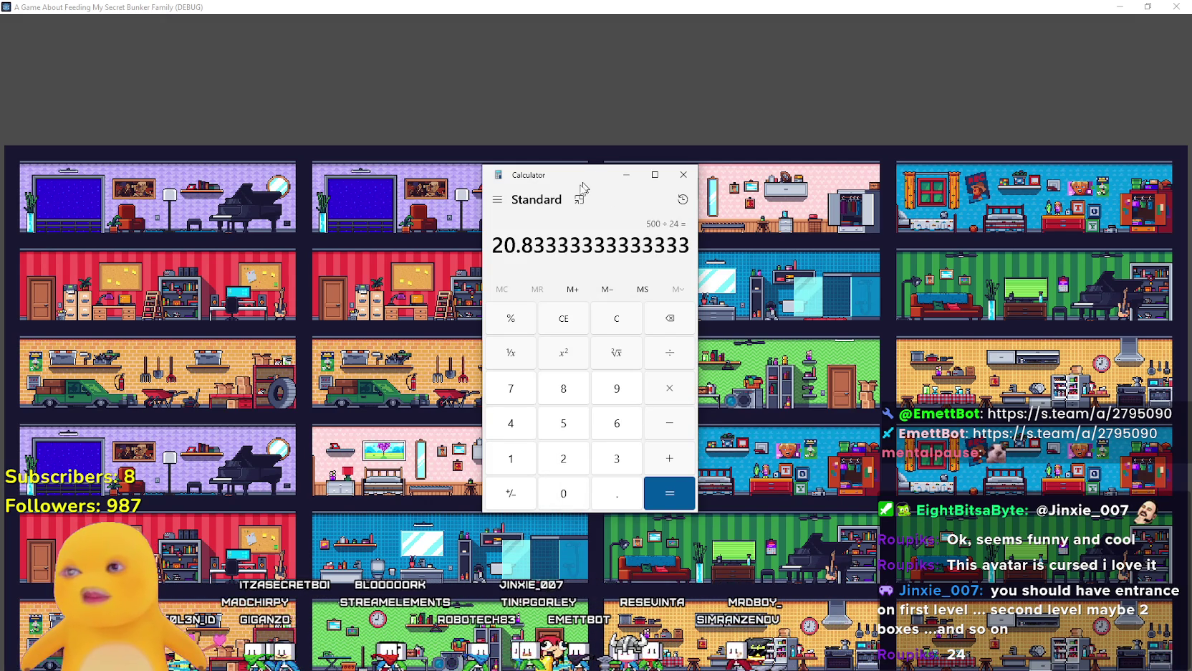
pyautogui.moveTo(558, 178)
pyautogui.mouseDown()
pyautogui.moveTo(615, 426)
pyautogui.moveTo(707, 552)
pyautogui.moveTo(869, 213)
pyautogui.moveTo(877, 309)
pyautogui.moveTo(811, 505)
pyautogui.mouseUp()
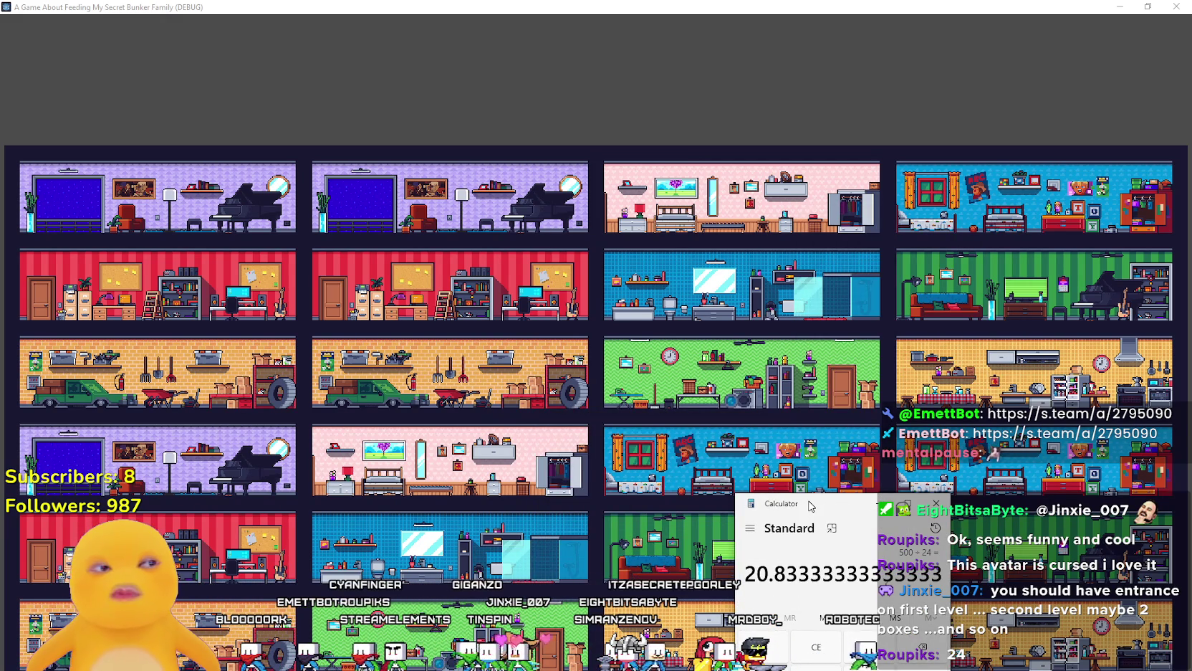
pyautogui.moveTo(811, 505)
pyautogui.mouseDown()
pyautogui.moveTo(675, 114)
pyautogui.moveTo(725, 251)
pyautogui.mouseUp()
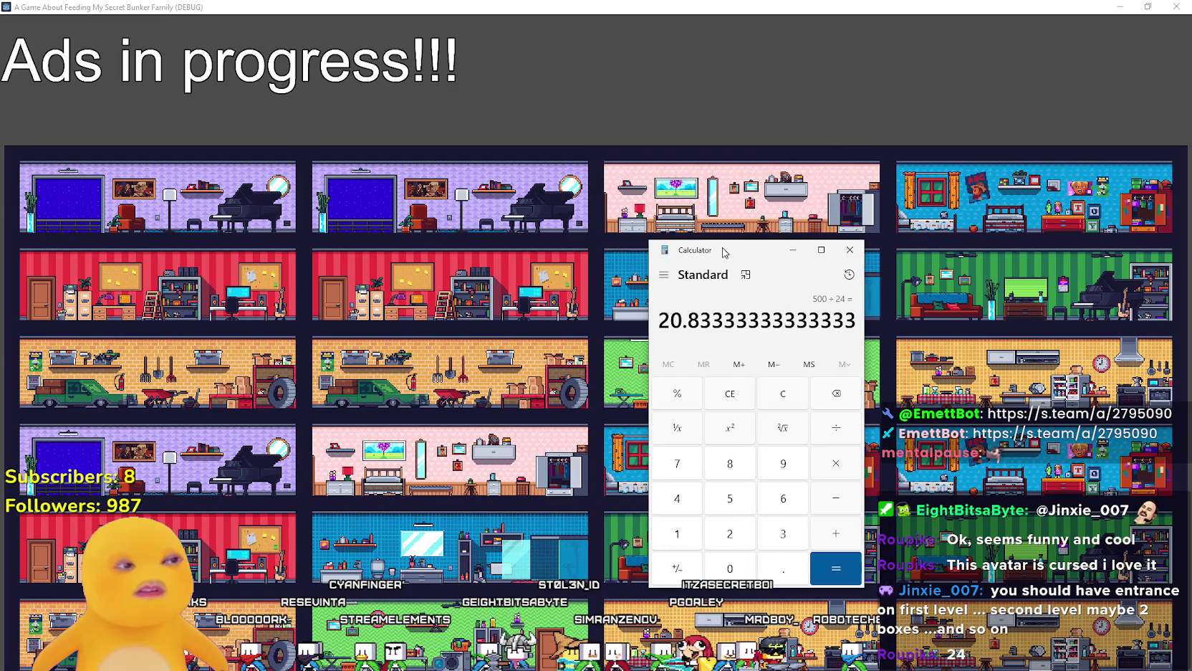
pyautogui.doubleClick(923, 7)
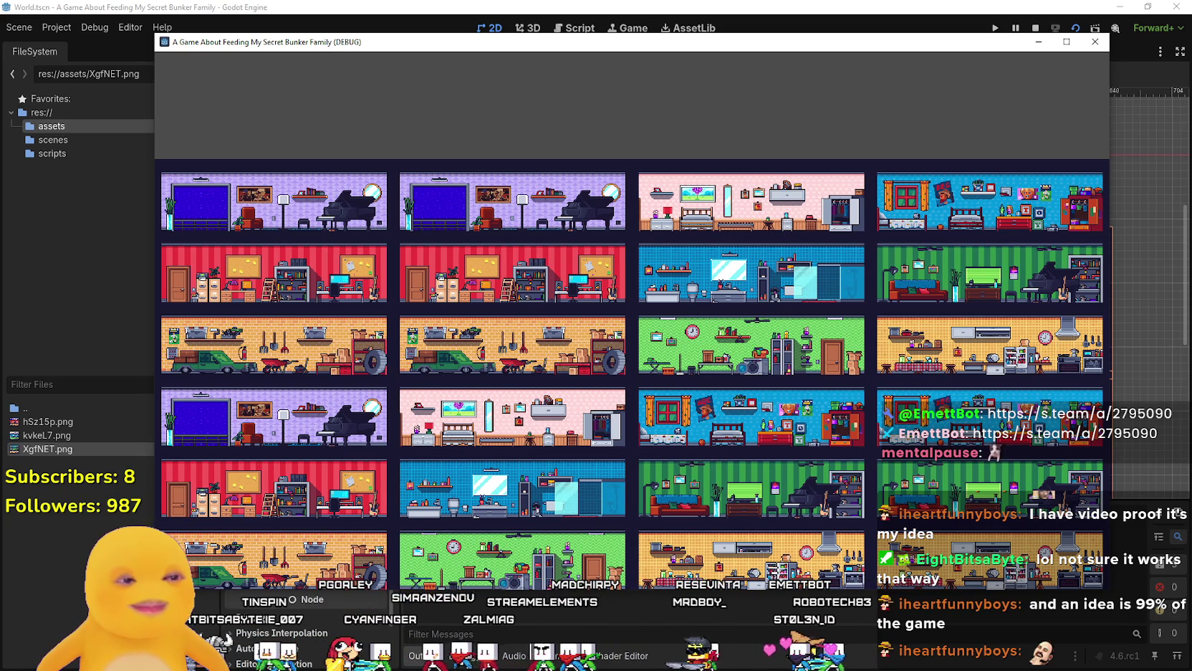
# Switch to the Notepad window showing the Games.txt design notes
pyautogui.hotkey('alt', 'Tab')
pyautogui.hotkey('alt', 'Tab')
pyautogui.hotkey('alt', 'Tab')
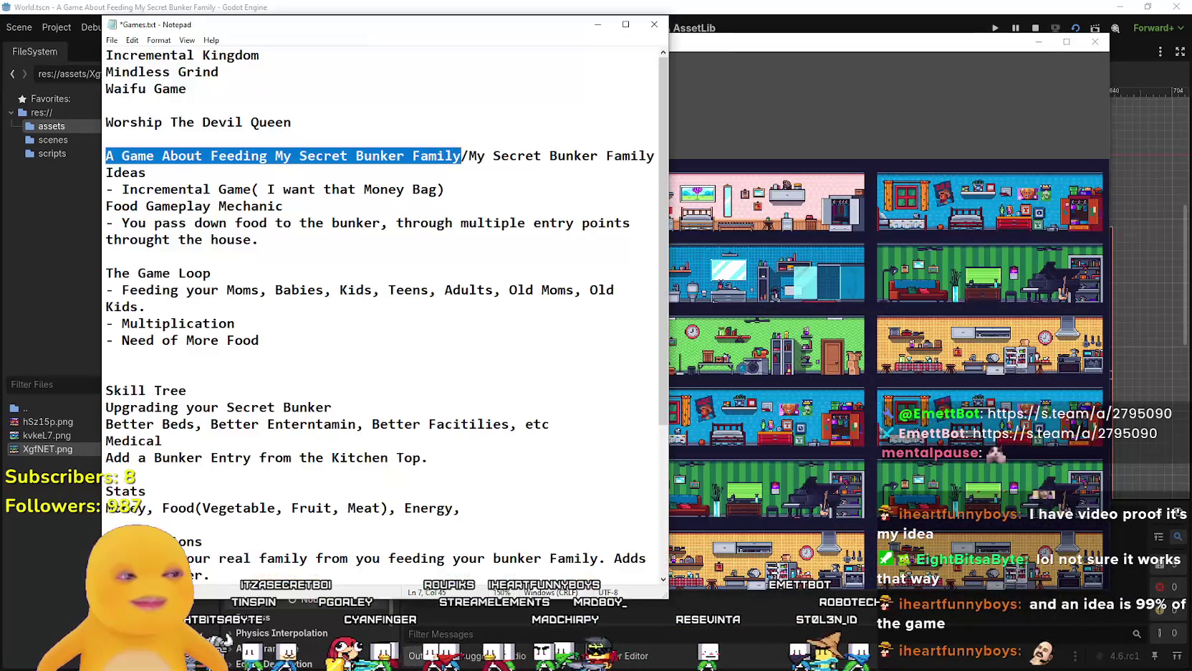
# Scroll through the Games.txt notes, leaving the text unchanged, then minimize Notepad
pyautogui.click(450, 354)
pyautogui.scroll(-3, 362, 299)
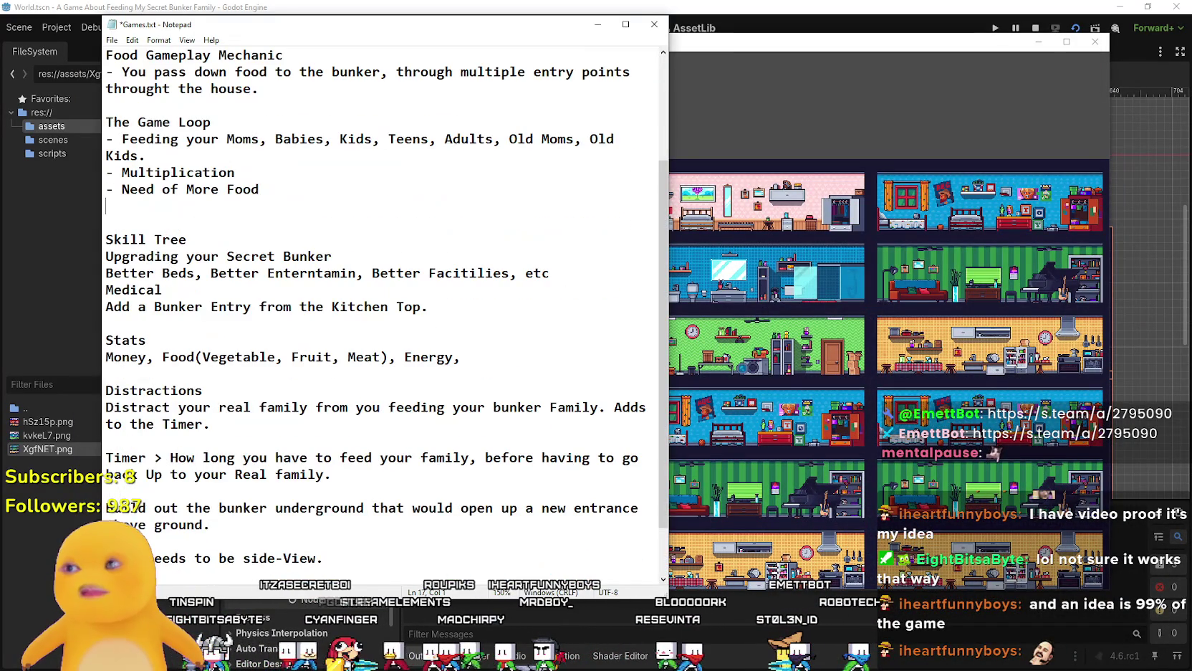
pyautogui.scroll(3, 395, 368)
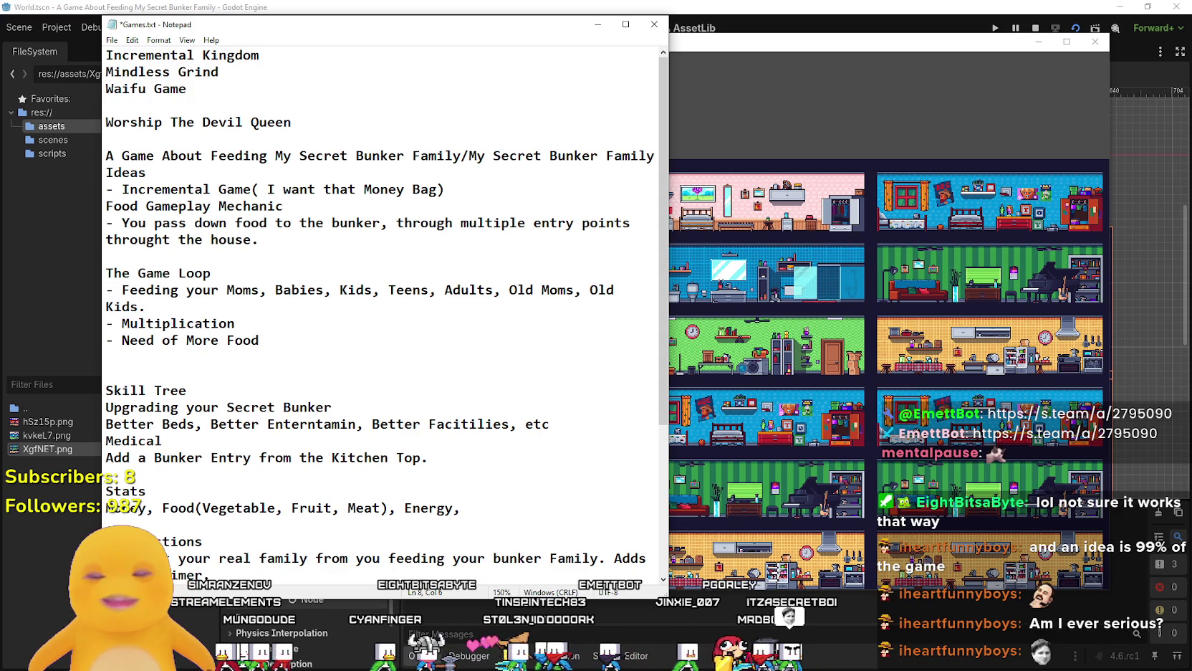
pyautogui.press('Return')
pyautogui.press('BackSpace')
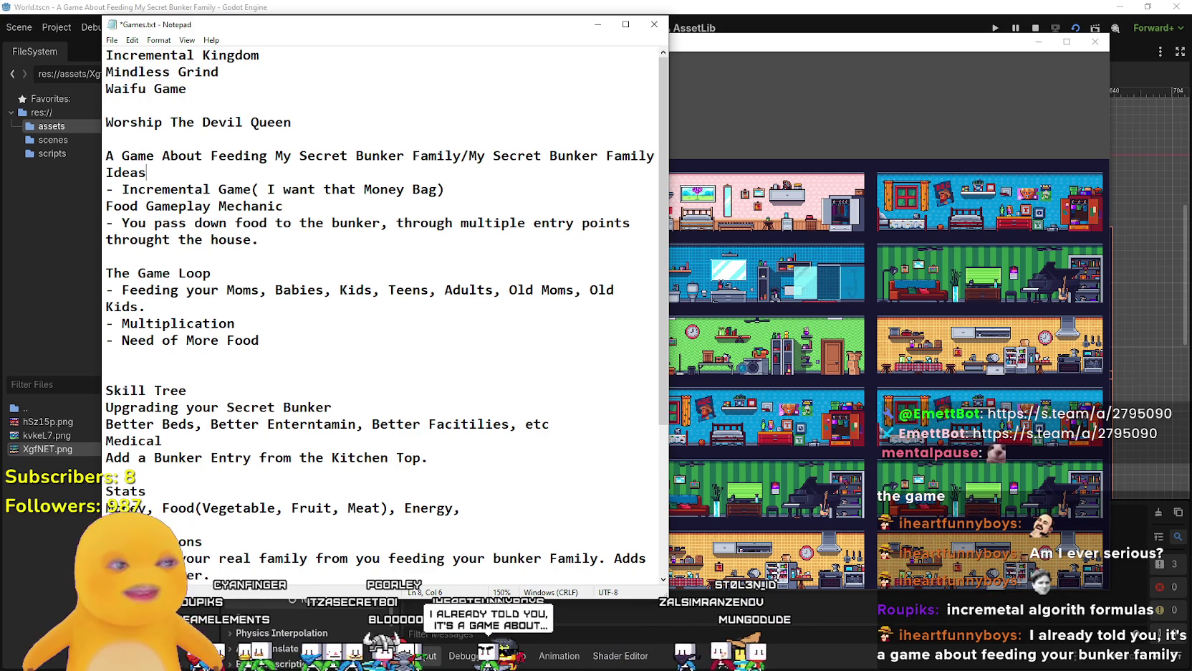
pyautogui.click(598, 25)
pyautogui.click(1094, 41)
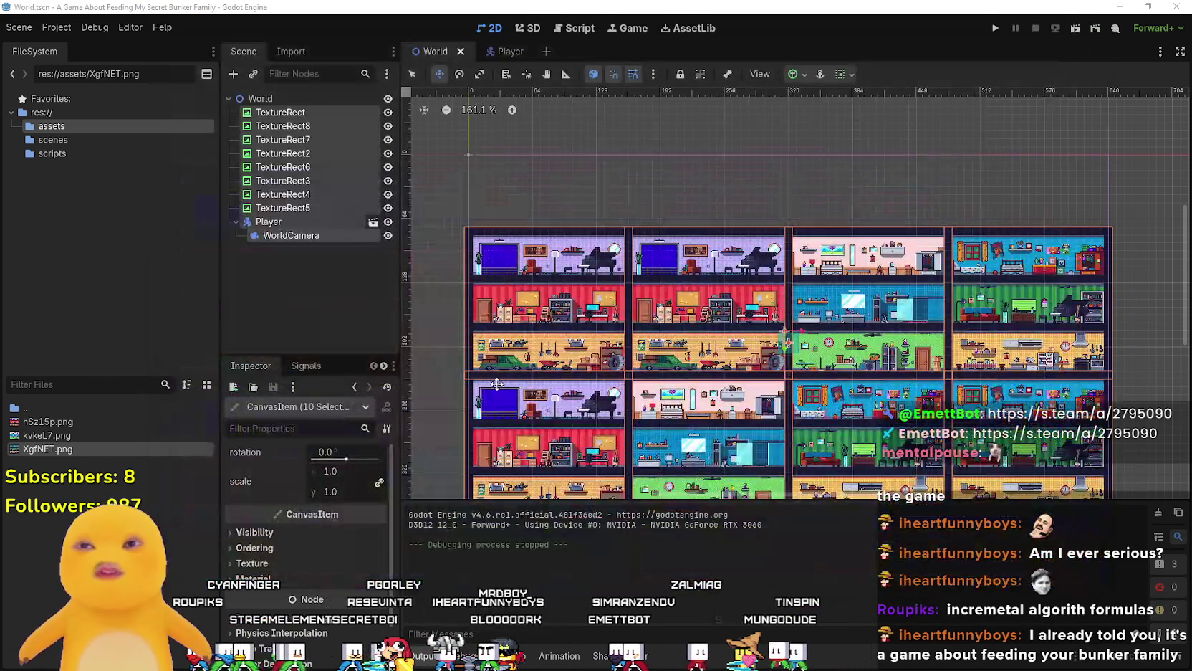
pyautogui.scroll(-5, 736, 334)
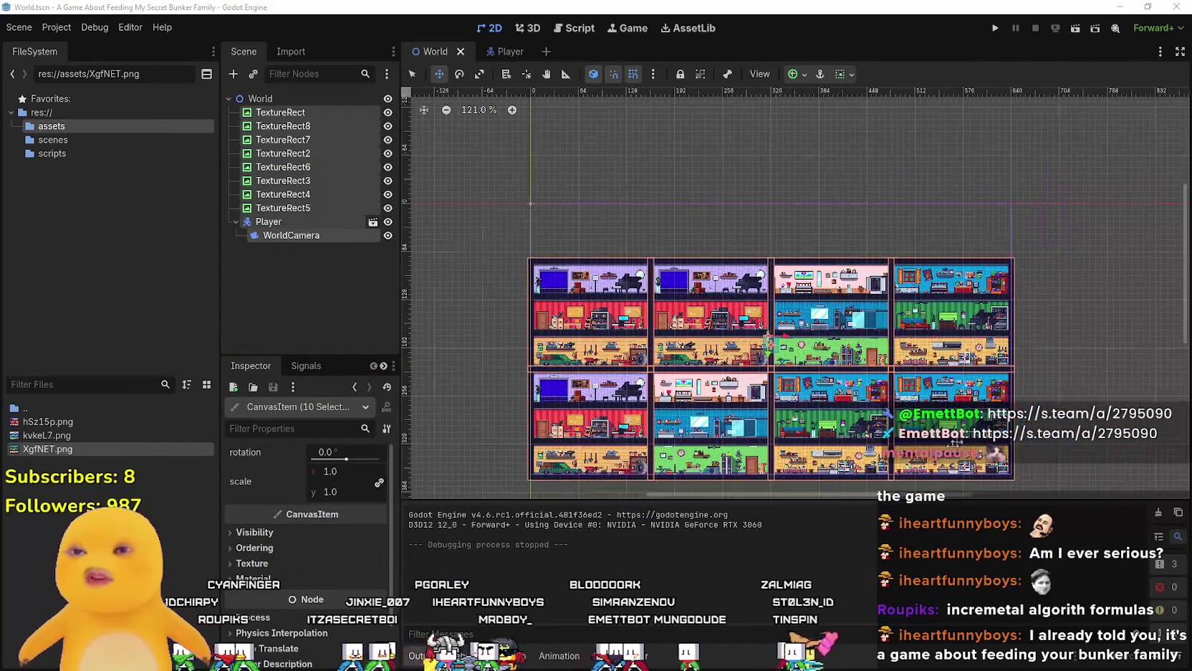
pyautogui.scroll(3, 627, 298)
pyautogui.scroll(5, 627, 298)
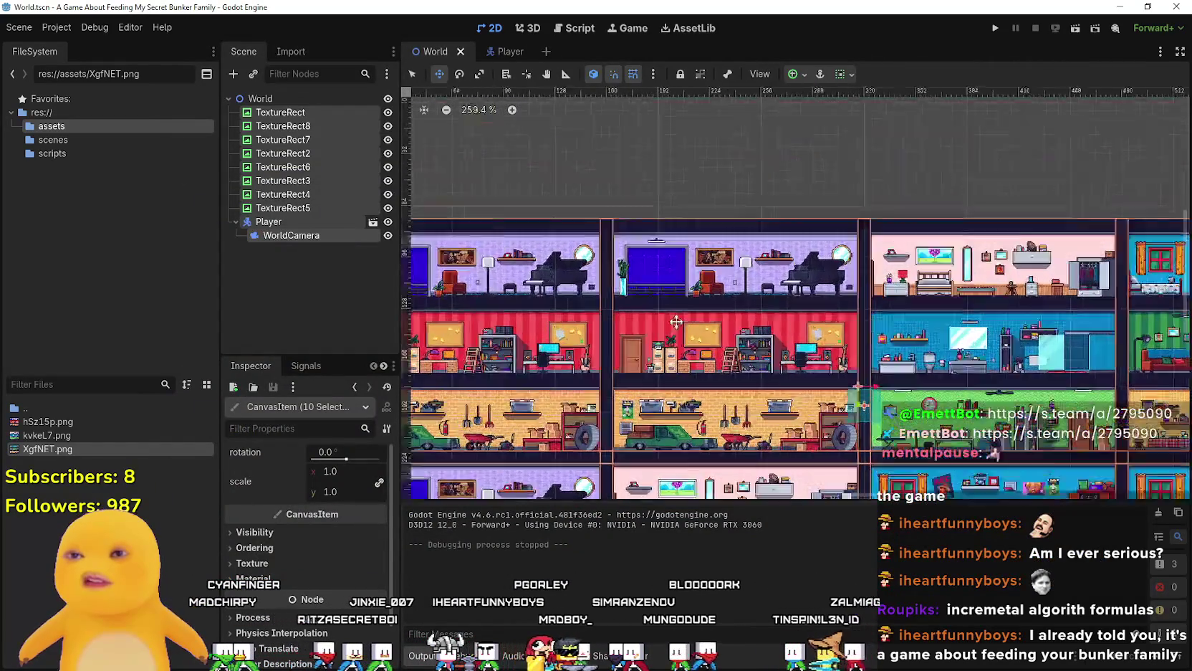
pyautogui.scroll(3, 692, 294)
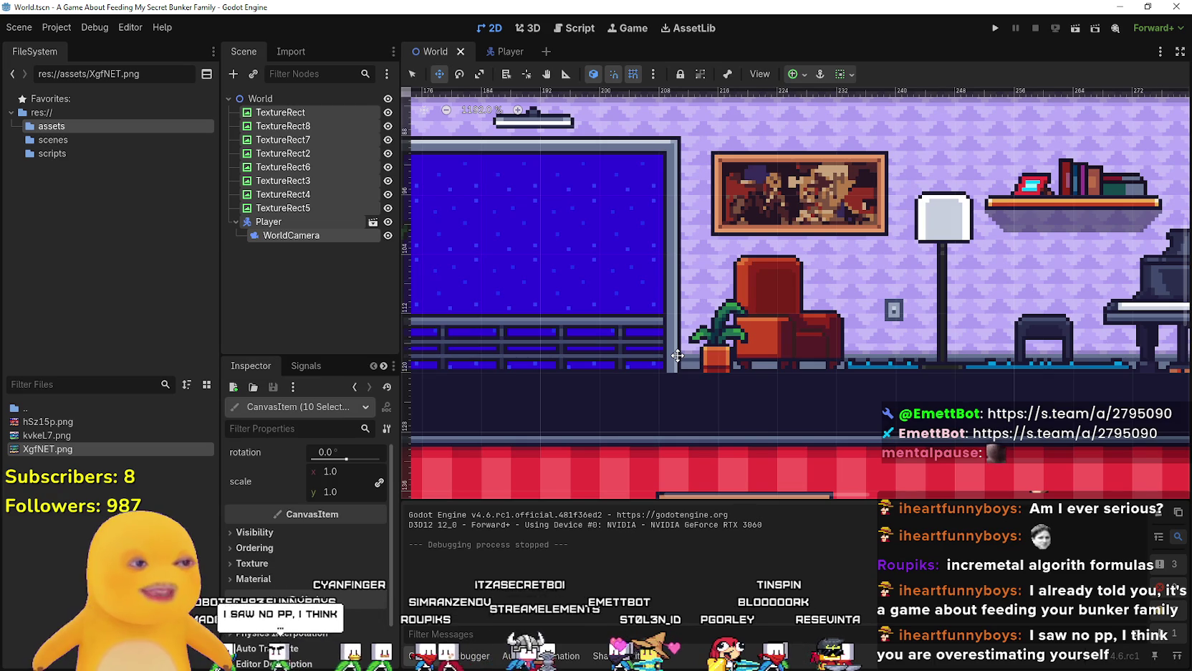
pyautogui.scroll(-5, 677, 355)
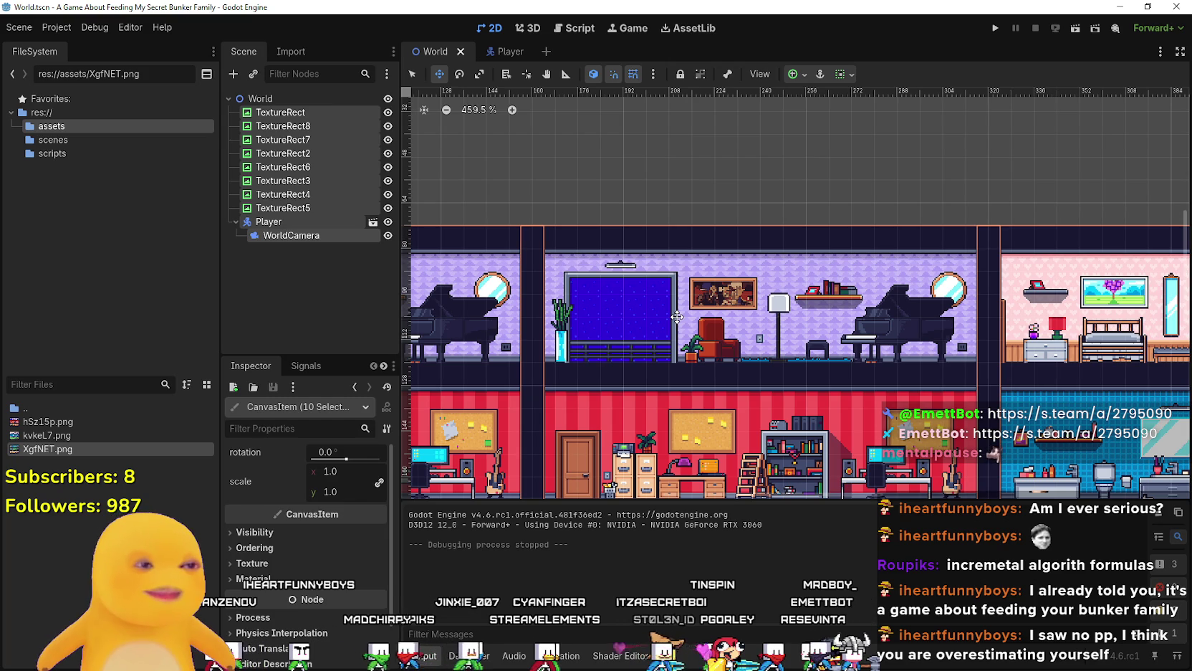
pyautogui.scroll(-4, 711, 334)
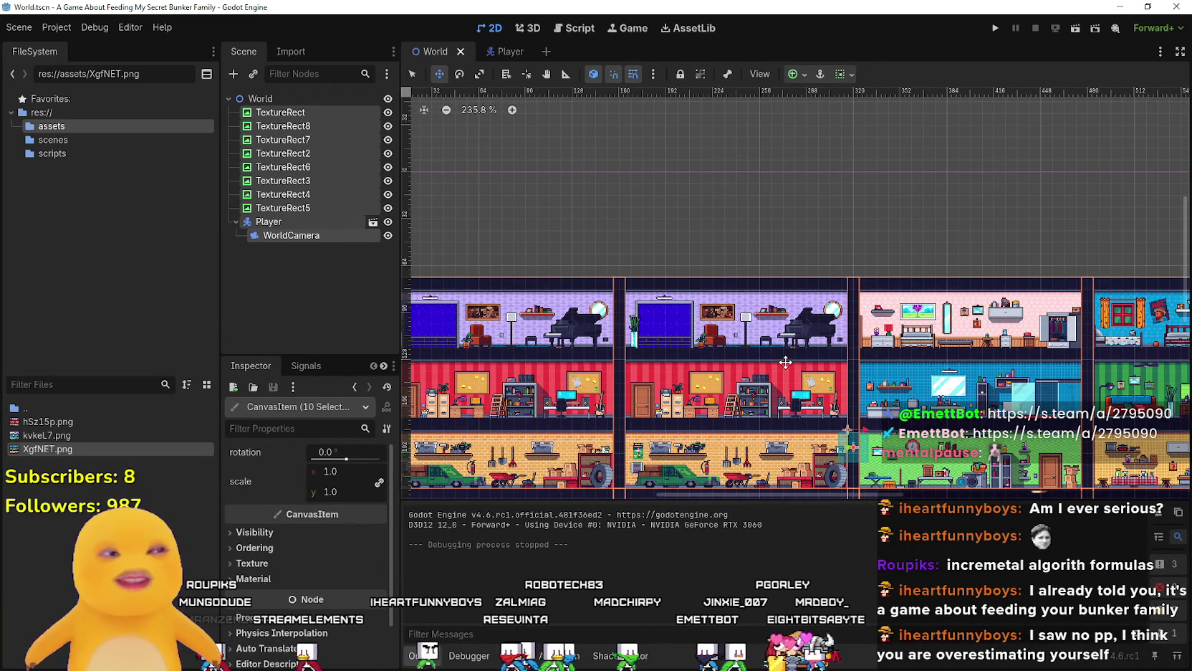
pyautogui.moveTo(778, 355)
pyautogui.mouseDown()
pyautogui.moveTo(772, 331)
pyautogui.moveTo(761, 333)
pyautogui.moveTo(755, 360)
pyautogui.moveTo(696, 281)
pyautogui.moveTo(586, 370)
pyautogui.moveTo(647, 366)
pyautogui.mouseUp()
pyautogui.scroll(1, 652, 316)
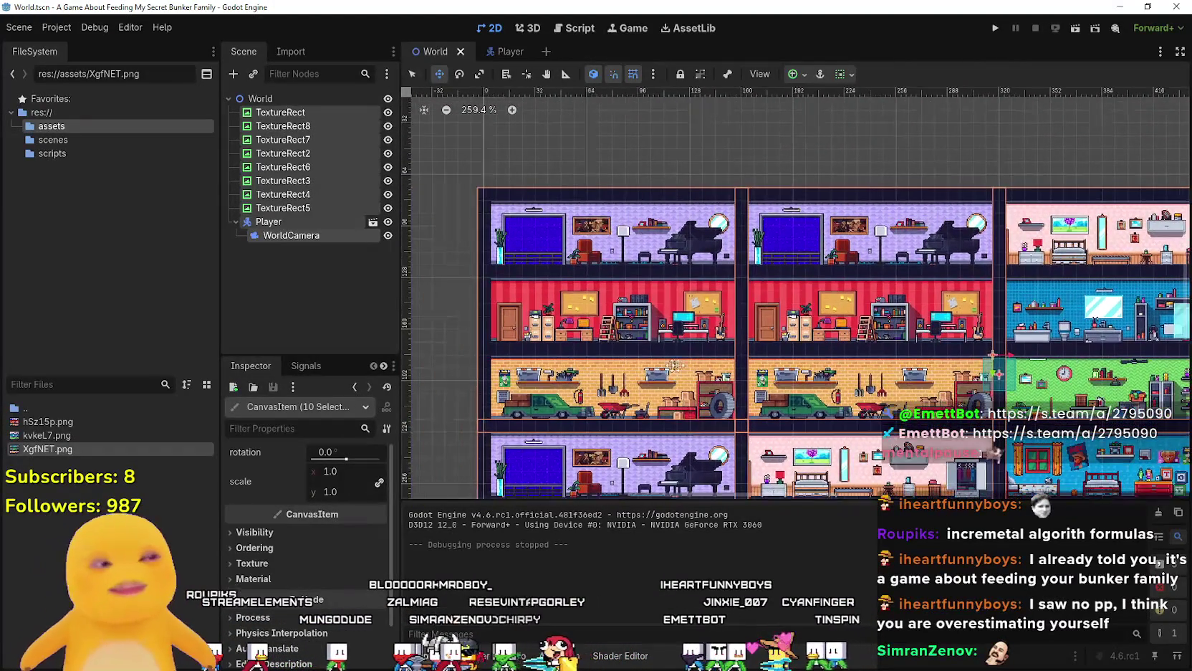
pyautogui.moveTo(721, 365); pyautogui.dragTo(637, 341)
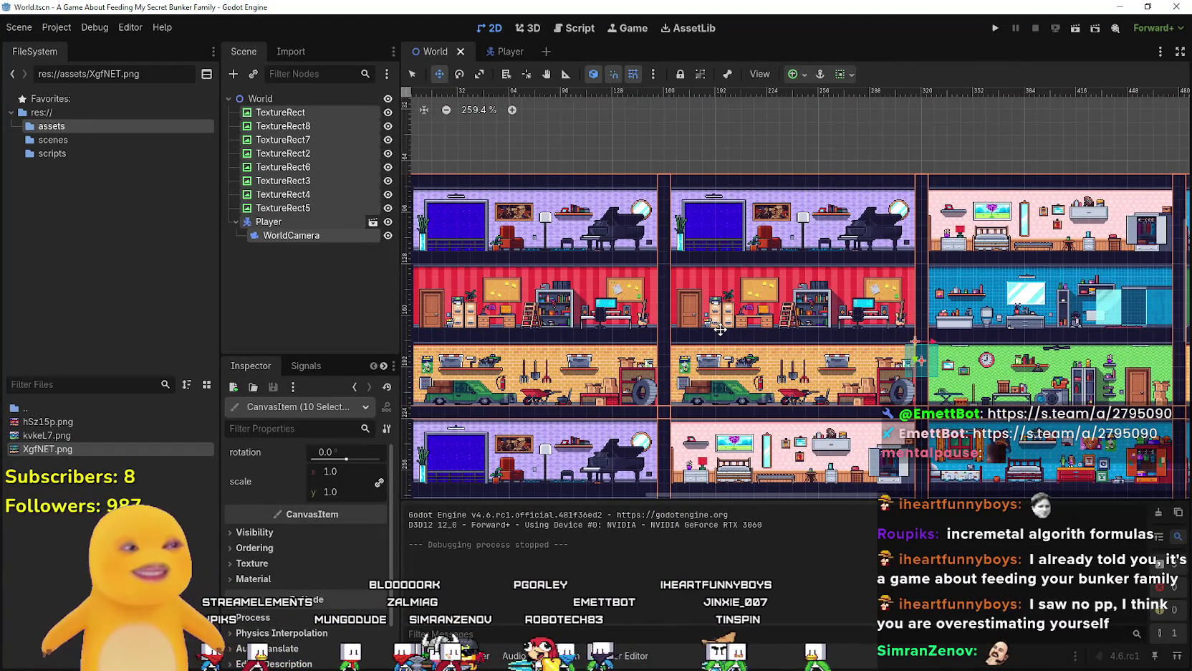
pyautogui.scroll(-2, 644, 293)
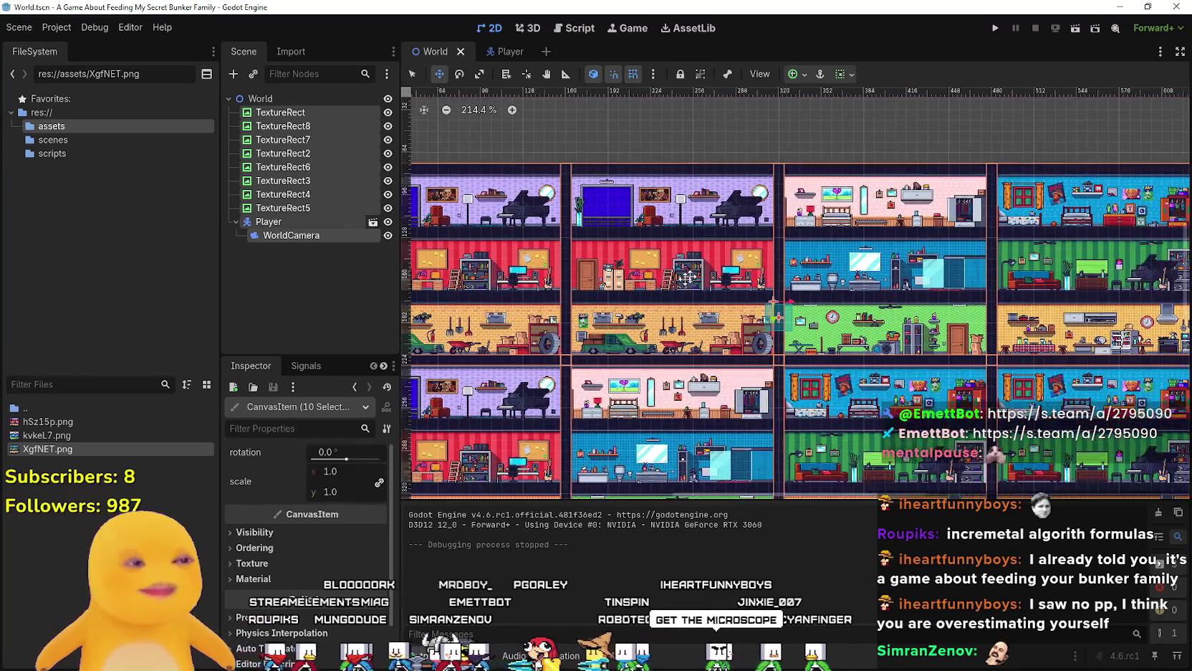
pyautogui.moveTo(688, 277); pyautogui.dragTo(640, 294)
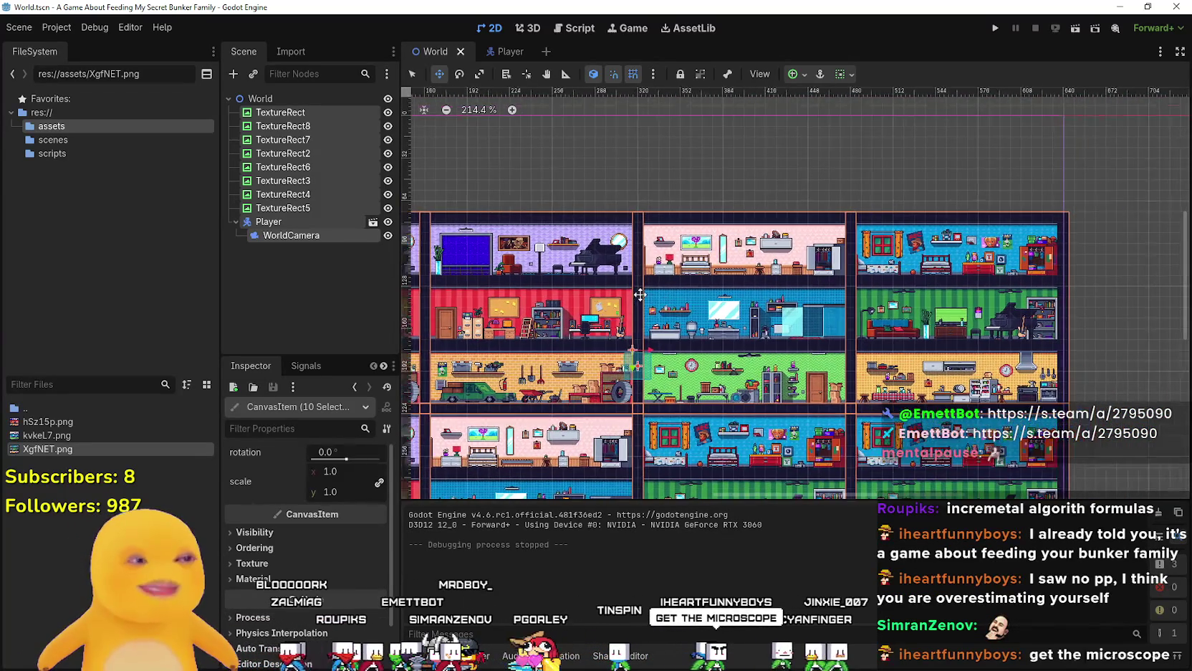
pyautogui.scroll(-2, 644, 288)
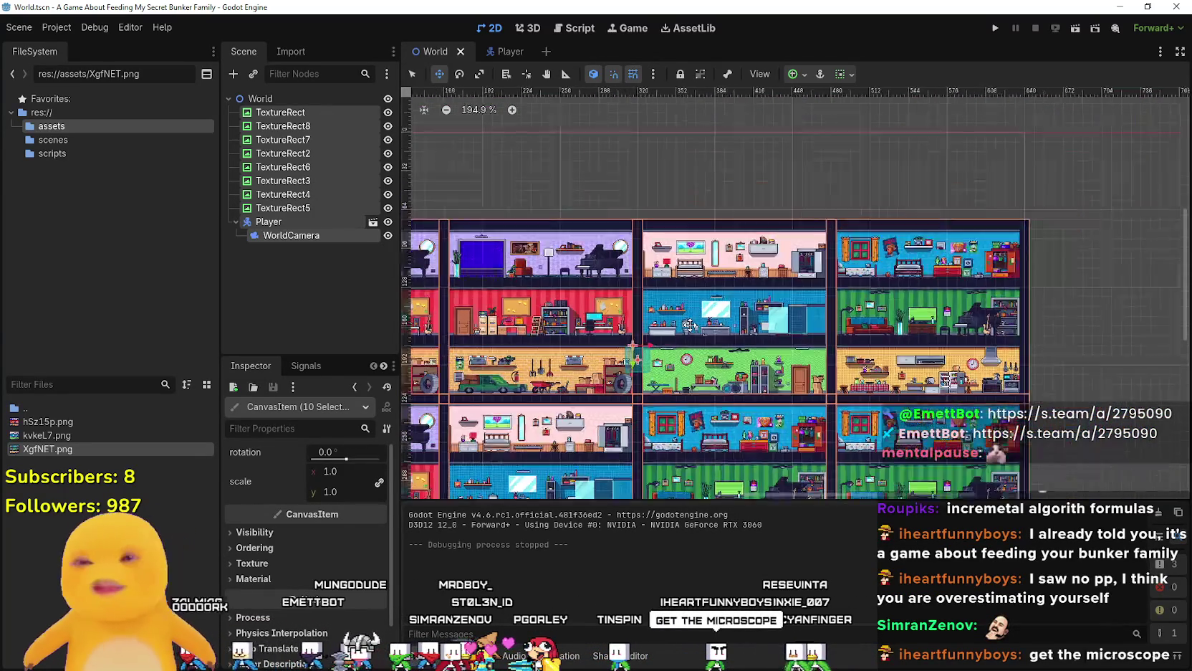
pyautogui.moveTo(773, 333); pyautogui.dragTo(811, 240)
pyautogui.moveTo(497, 330); pyautogui.dragTo(684, 335)
pyautogui.scroll(3, 684, 335)
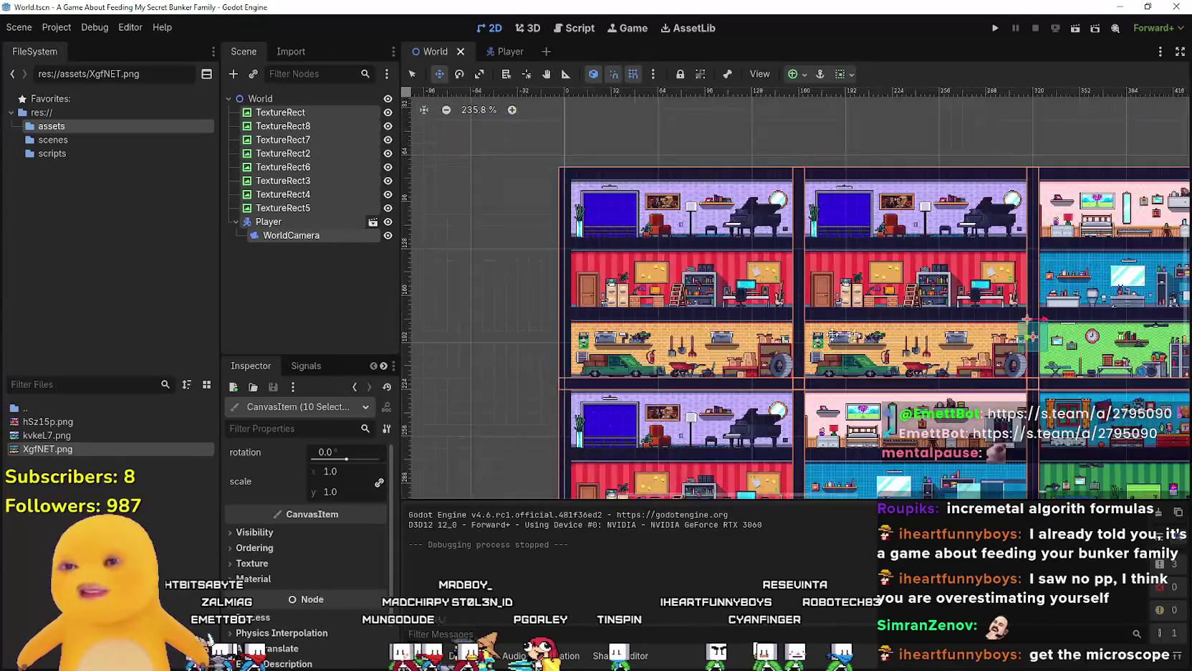
pyautogui.hscroll(1, 791, 323)
pyautogui.moveTo(830, 293); pyautogui.dragTo(763, 311)
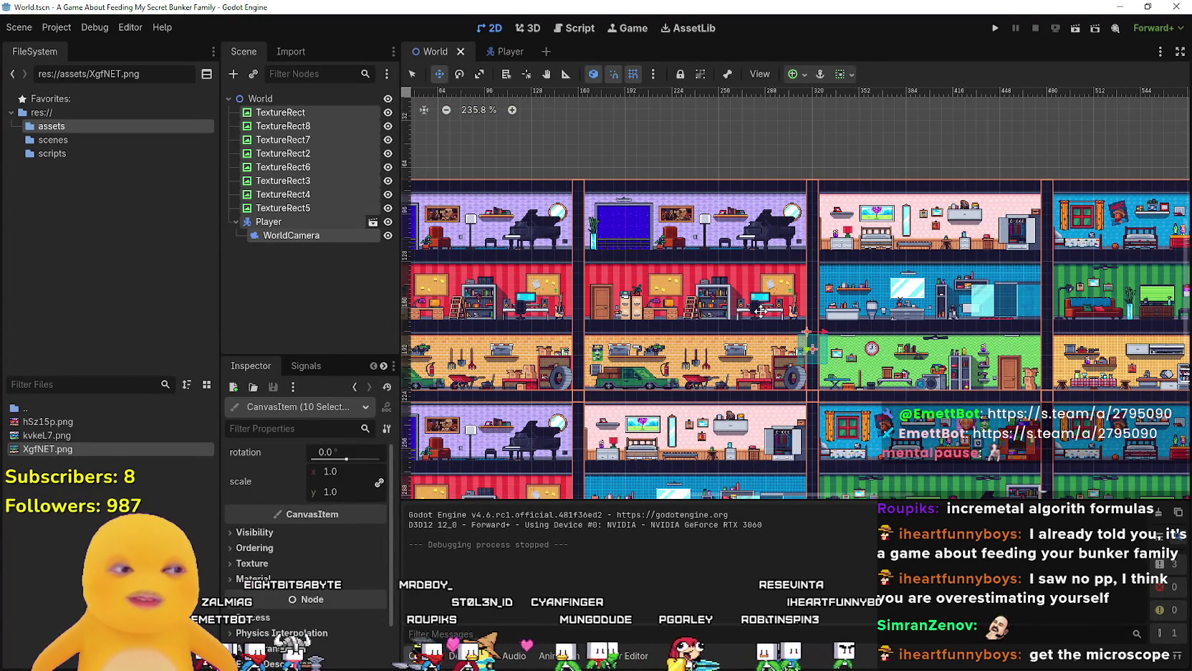
pyautogui.scroll(-2, 760, 311)
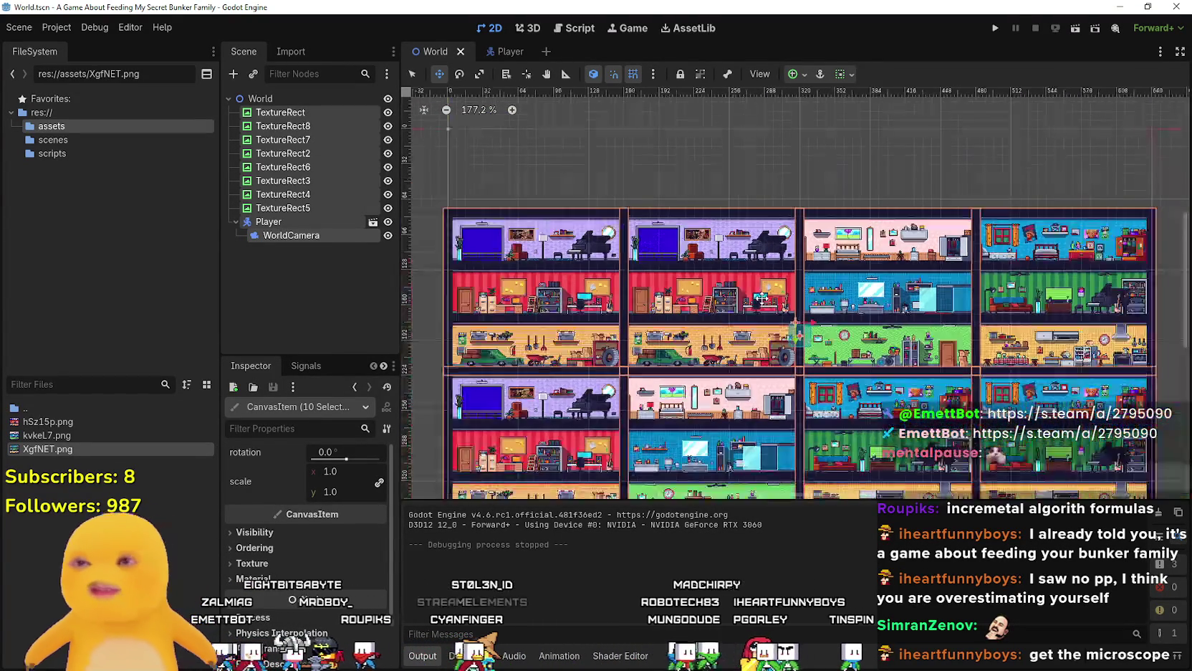
pyautogui.scroll(-1, 760, 311)
pyautogui.moveTo(760, 311)
pyautogui.mouseDown()
pyautogui.moveTo(595, 310)
pyautogui.moveTo(767, 259)
pyautogui.mouseUp()
pyautogui.scroll(-1, 595, 310)
pyautogui.scroll(5, 781, 279)
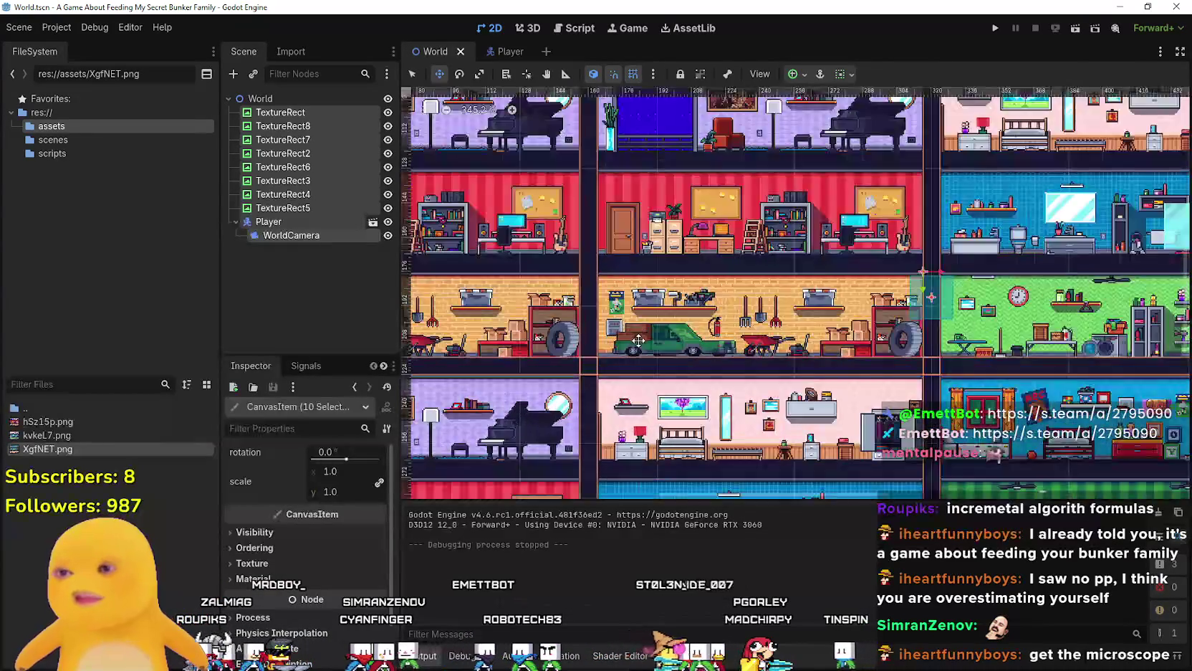
pyautogui.scroll(-3, 803, 309)
pyautogui.hscroll(5, 804, 310)
pyautogui.scroll(3, 808, 260)
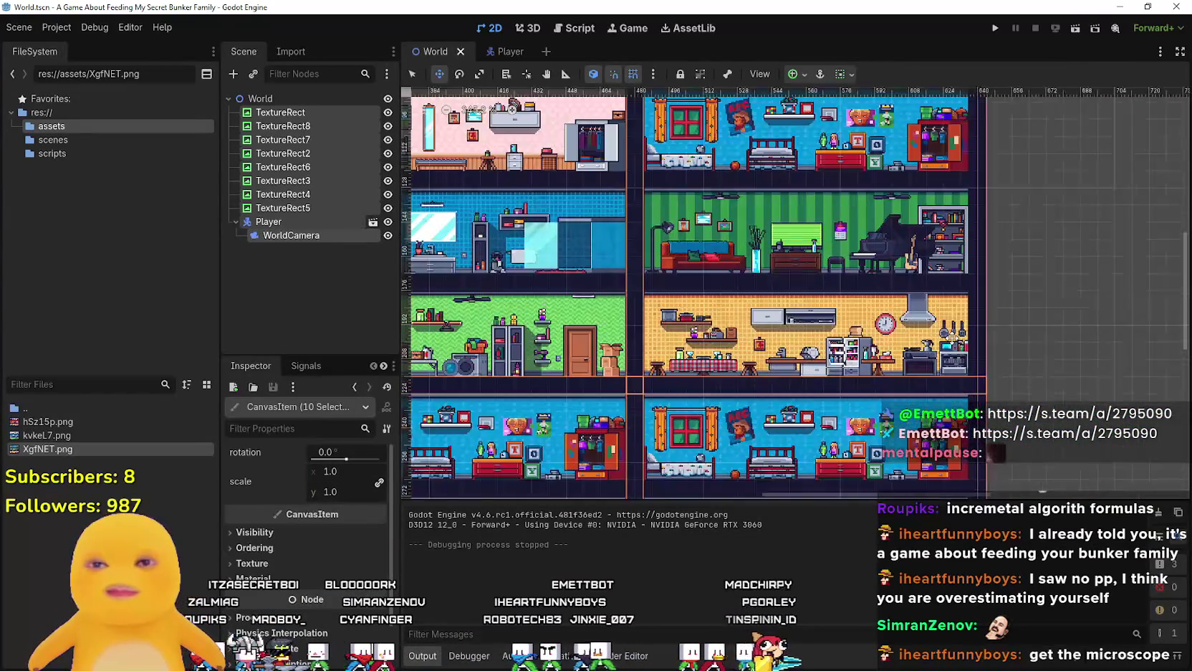
pyautogui.moveTo(808, 260); pyautogui.dragTo(822, 316)
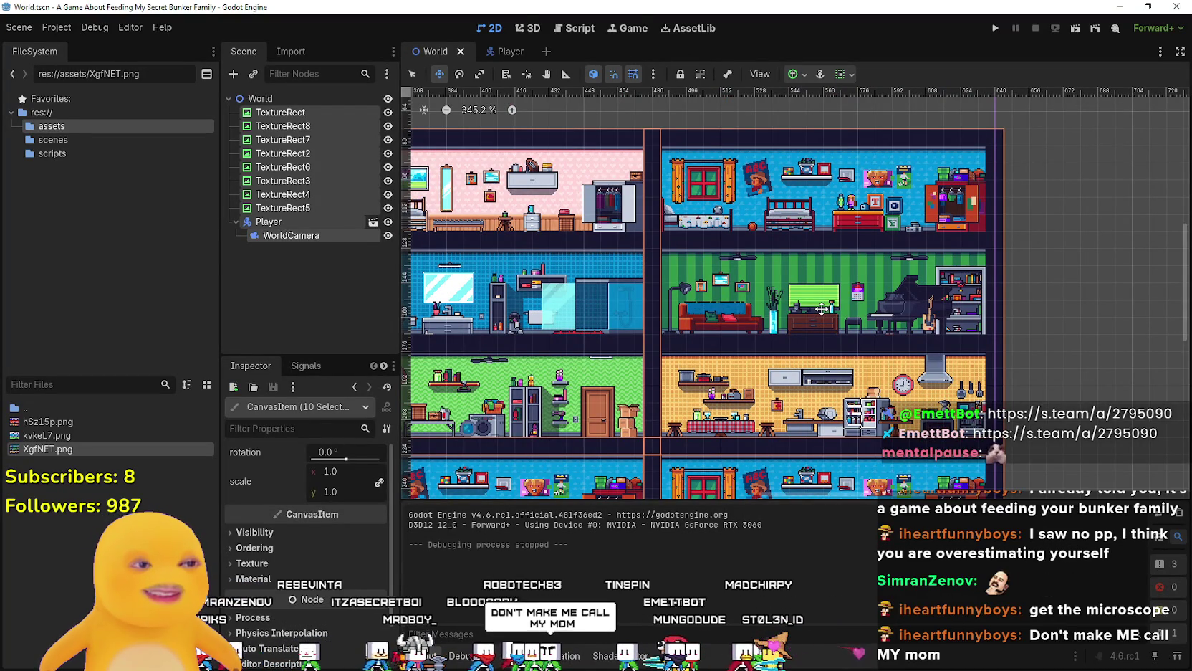
pyautogui.scroll(-5, 822, 309)
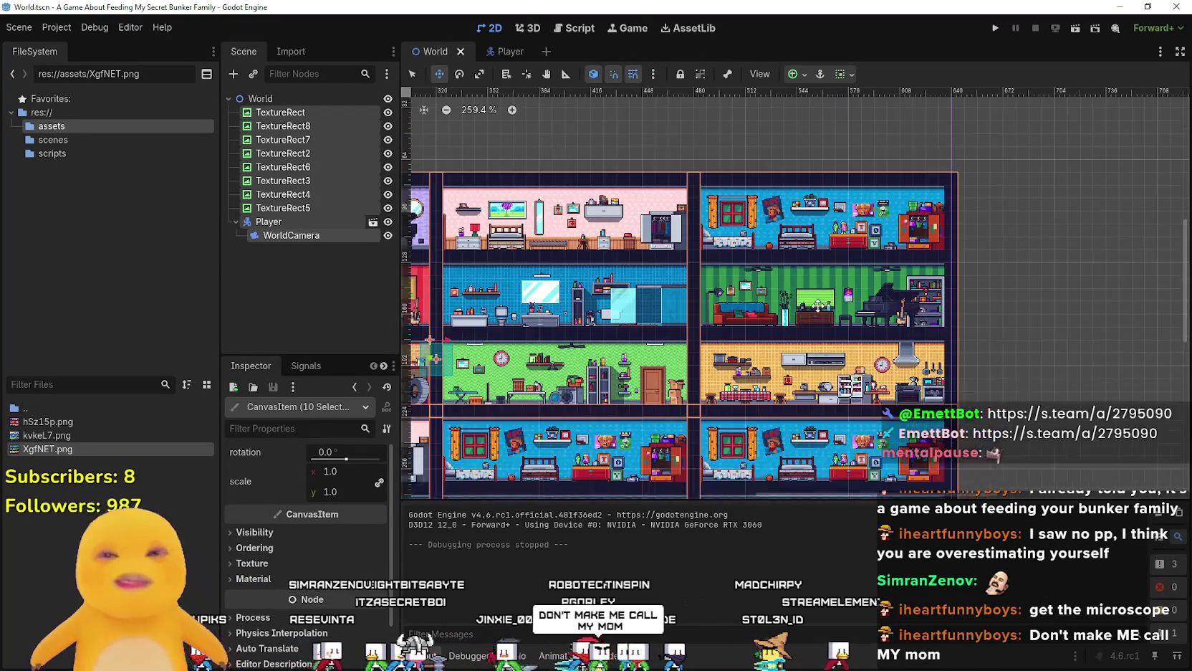
pyautogui.scroll(2, 831, 324)
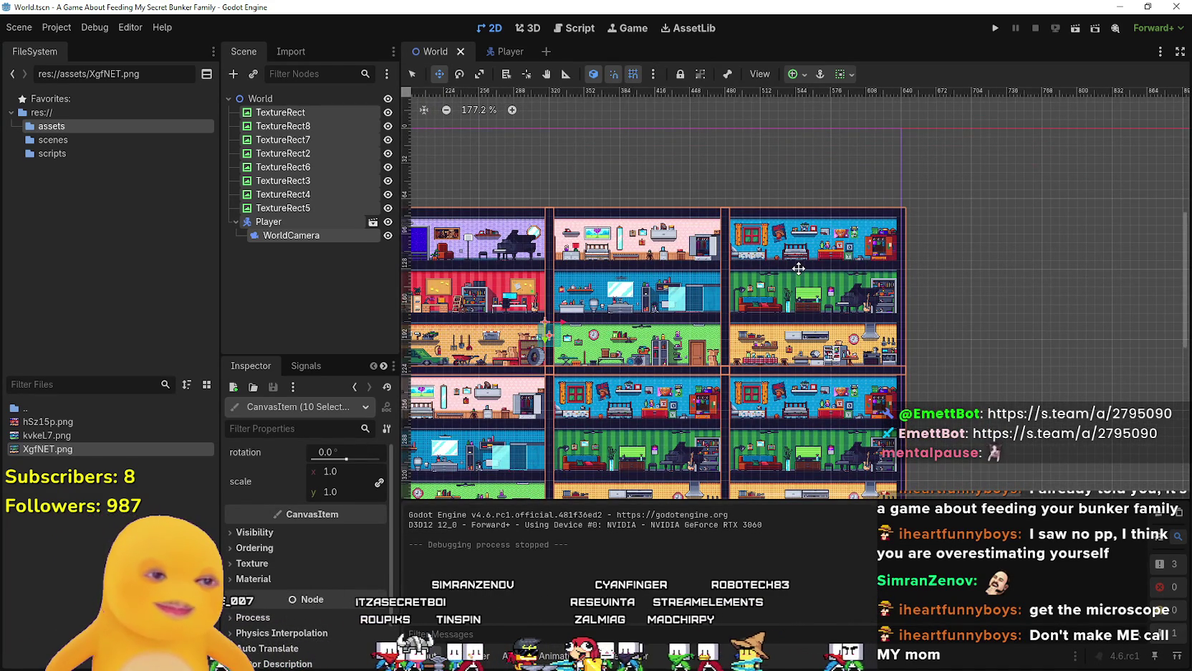
pyautogui.scroll(-2, 799, 268)
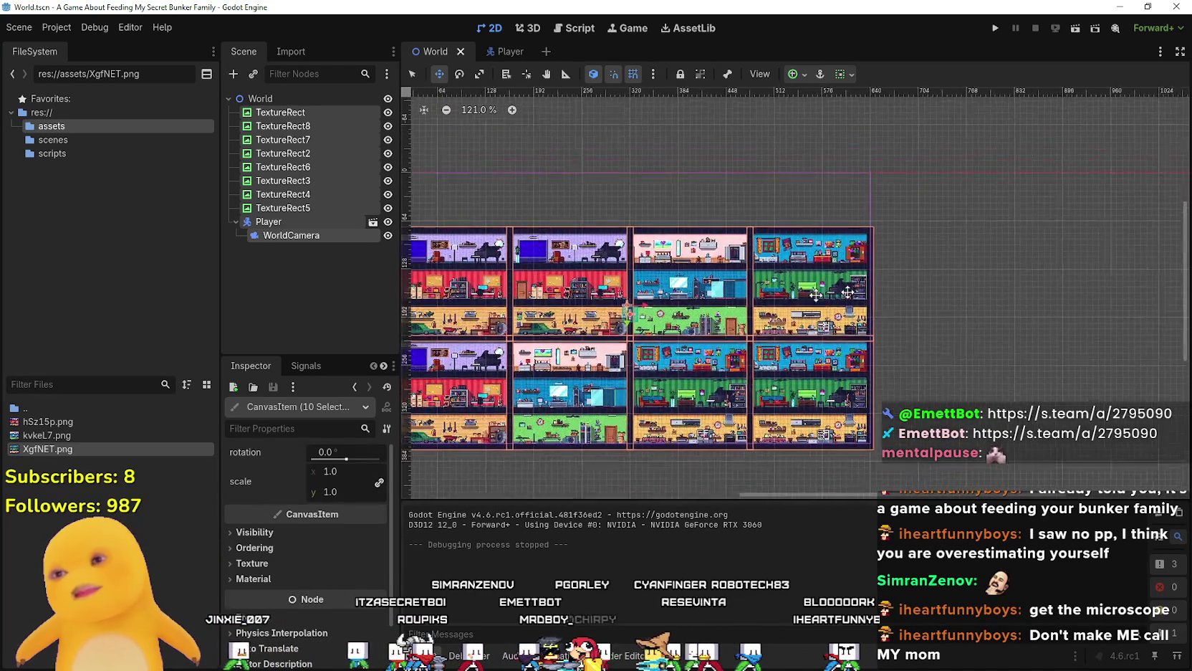
pyautogui.scroll(2, 852, 282)
pyautogui.scroll(1, 852, 281)
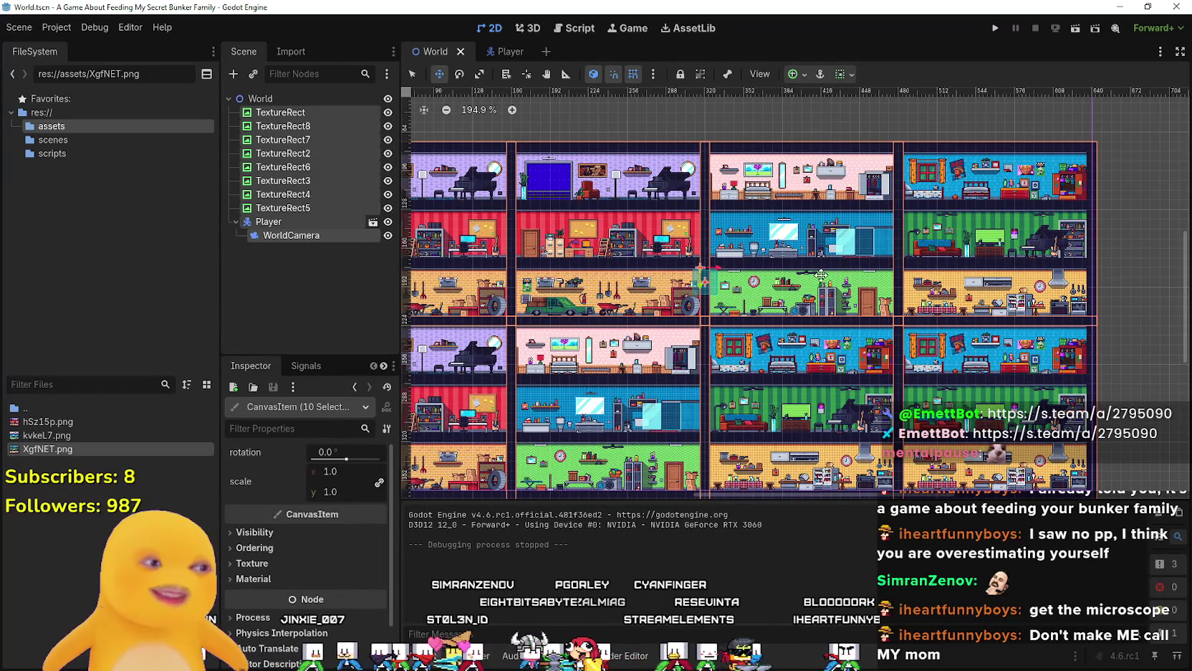
pyautogui.scroll(-4, 820, 256)
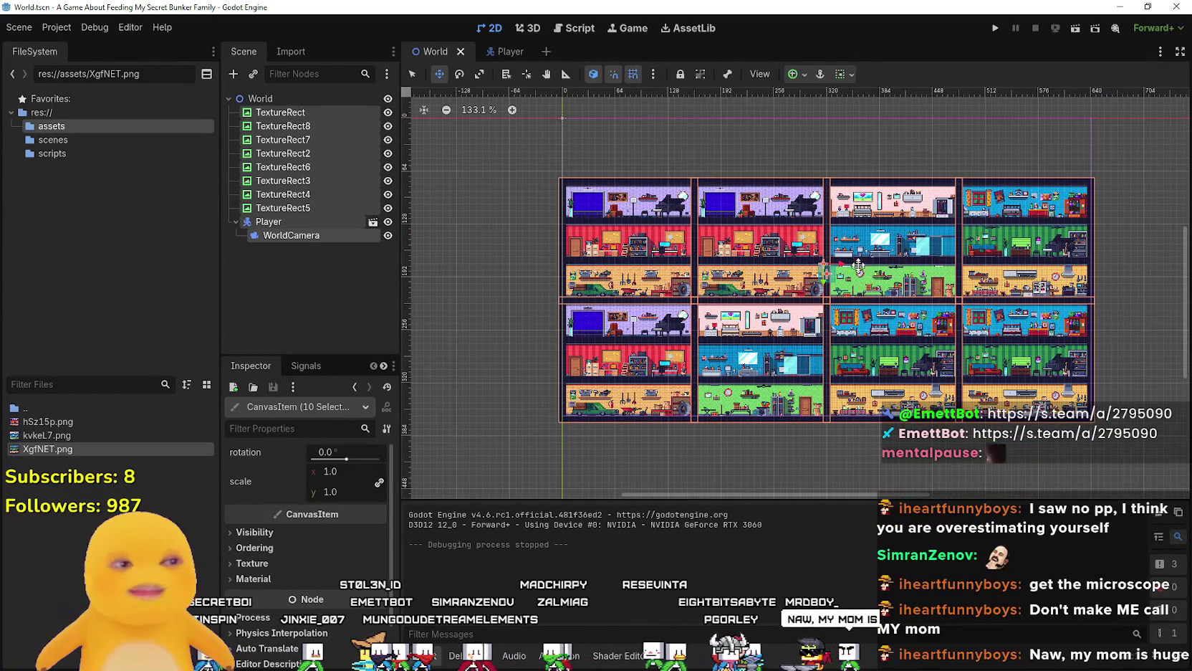
pyautogui.scroll(2, 858, 261)
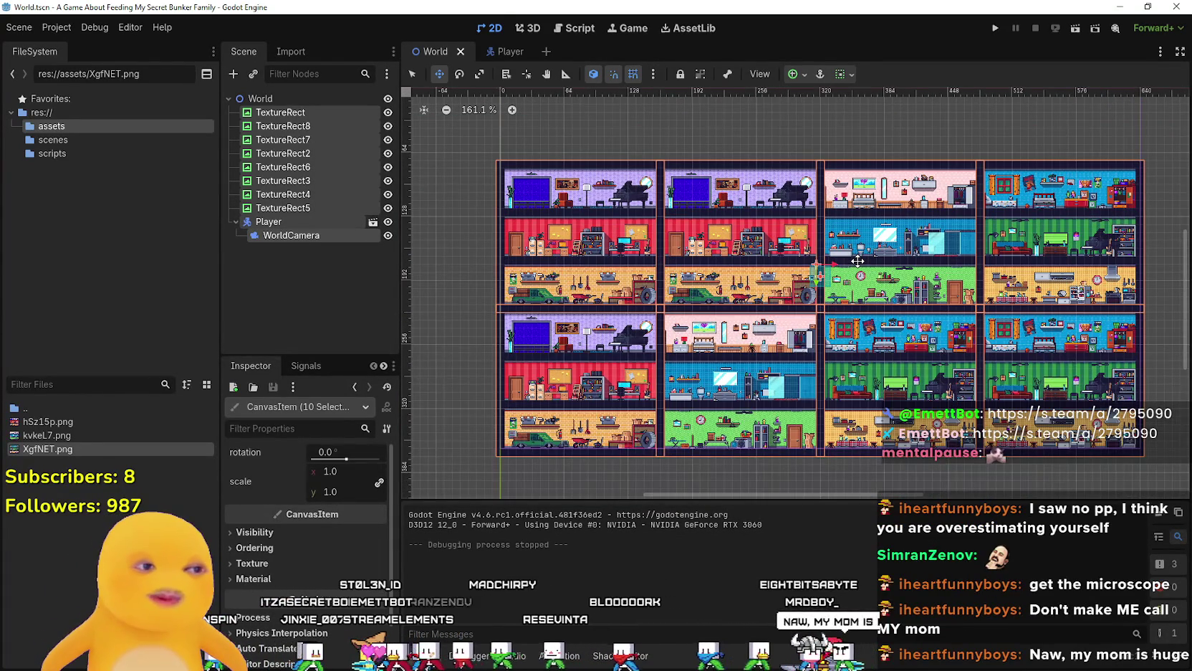
pyautogui.scroll(-3, 858, 261)
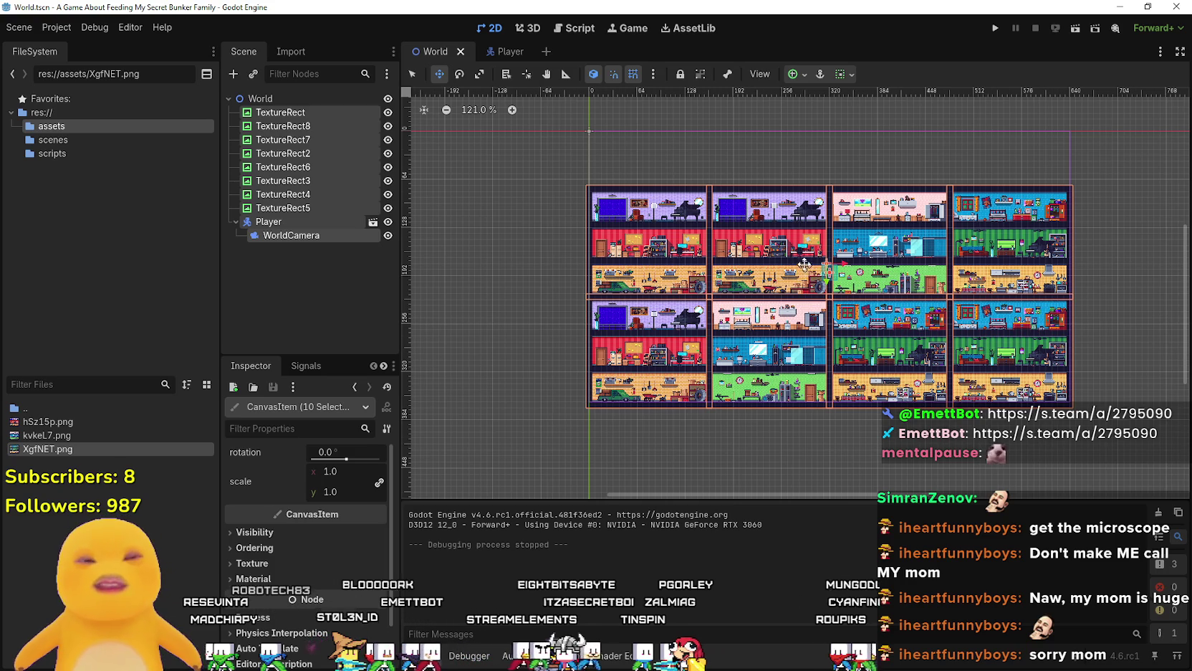
pyautogui.scroll(-1, 982, 271)
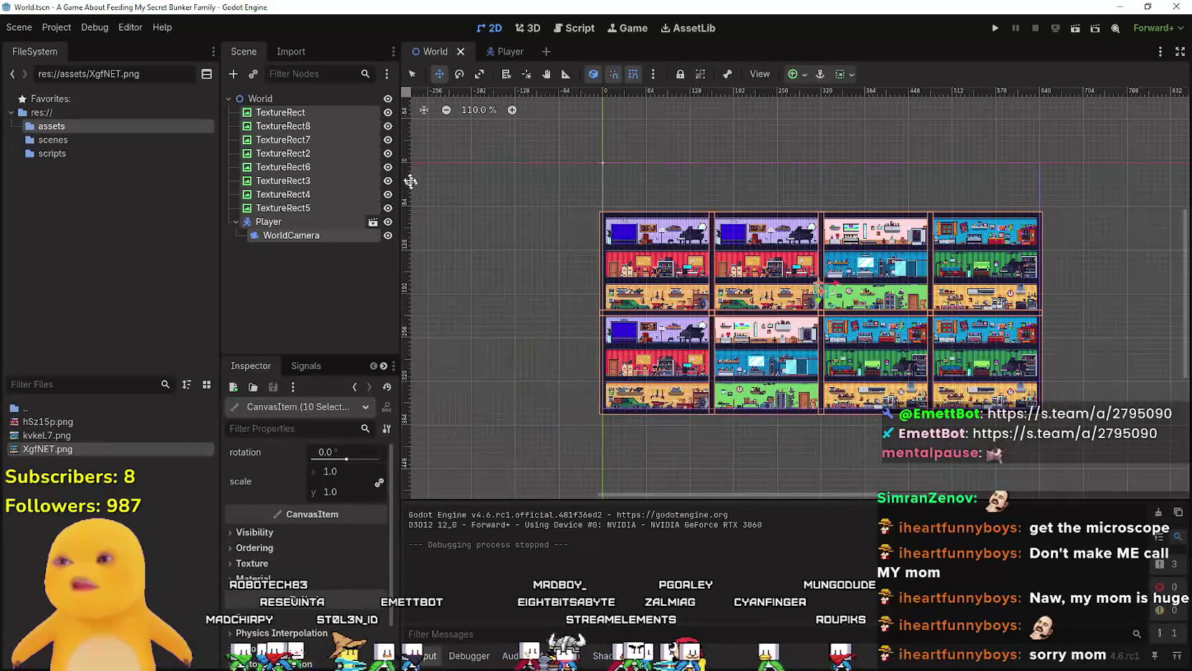
pyautogui.click(275, 166)
pyautogui.click(314, 140)
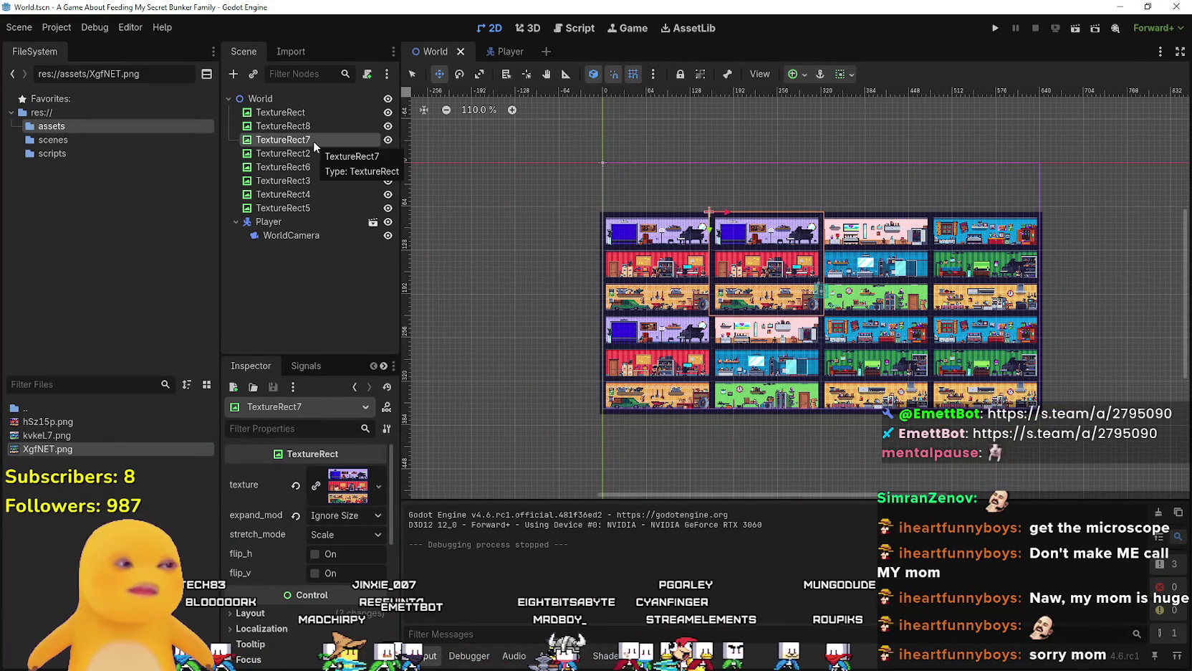
pyautogui.click(302, 112)
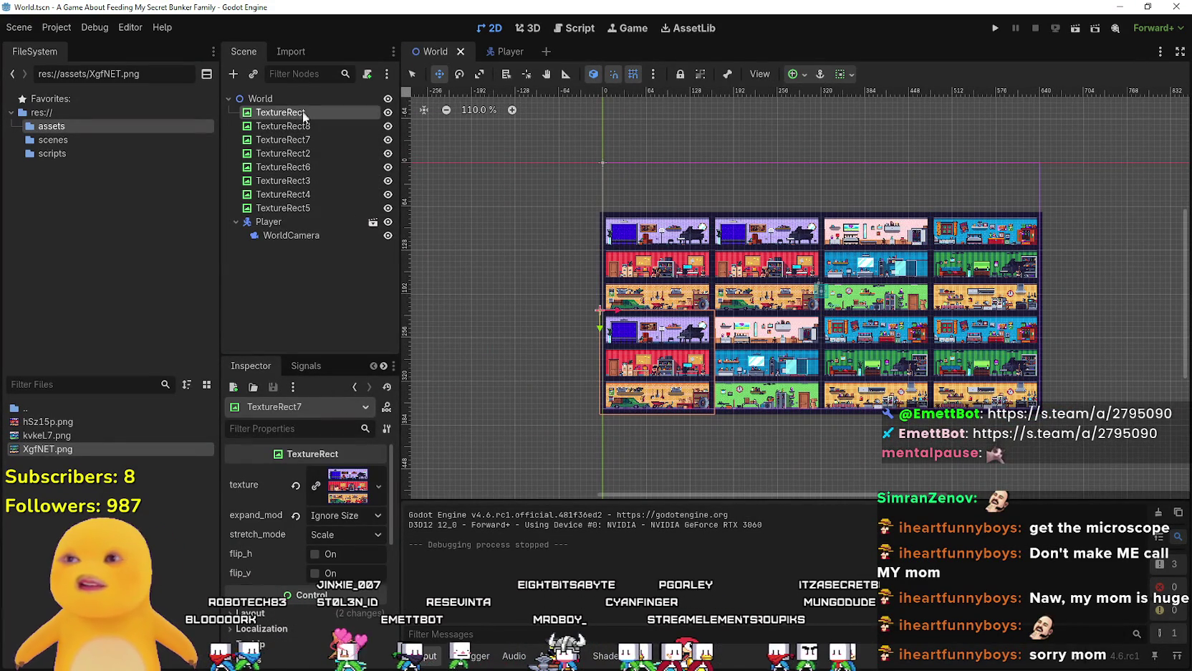
pyautogui.click(310, 155)
pyautogui.click(303, 181)
pyautogui.click(291, 204)
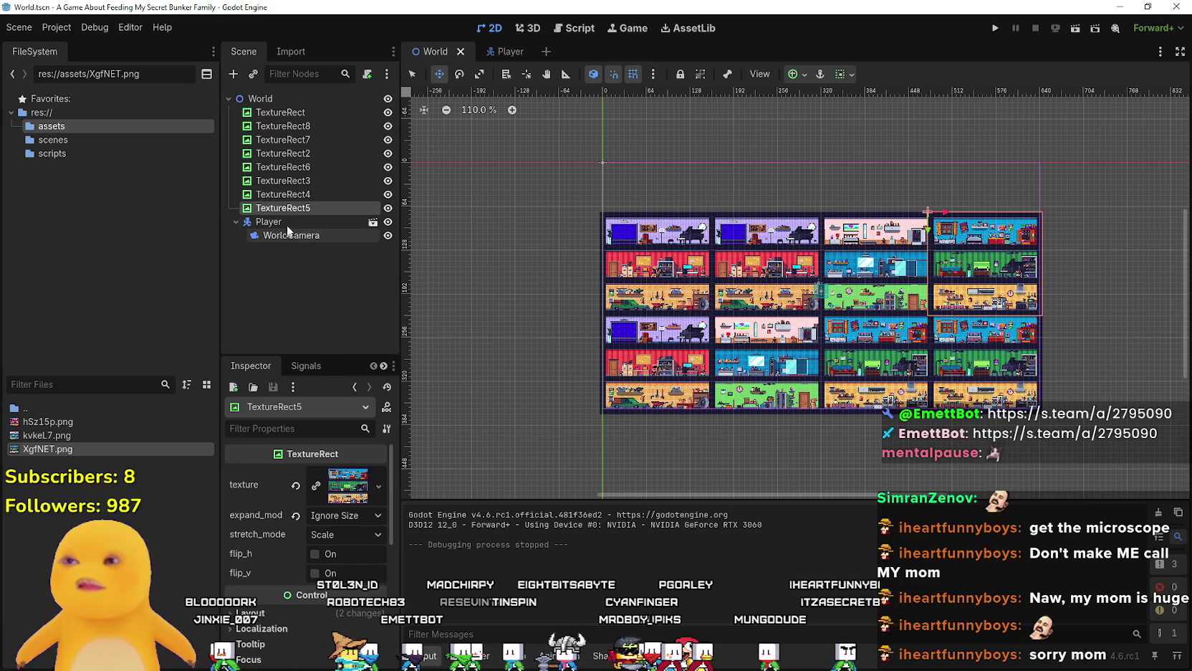
pyautogui.click(300, 194)
pyautogui.click(299, 180)
pyautogui.click(301, 166)
pyautogui.click(304, 139)
pyautogui.click(306, 126)
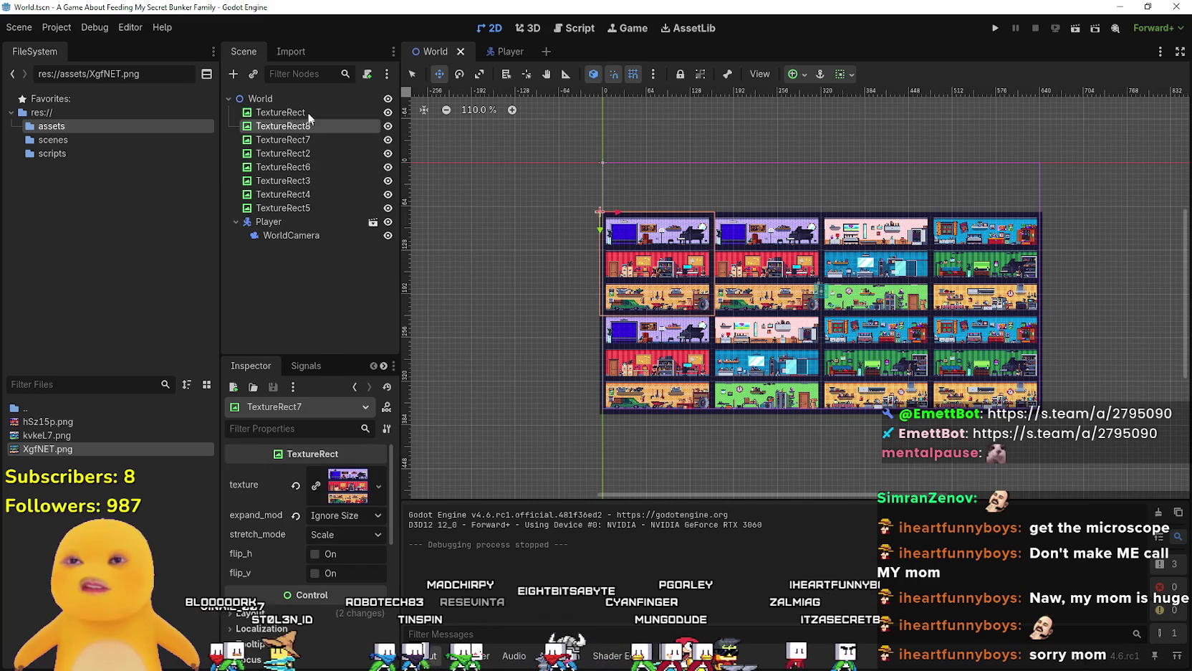
pyautogui.click(308, 112)
pyautogui.click(307, 125)
pyautogui.click(307, 167)
pyautogui.click(306, 194)
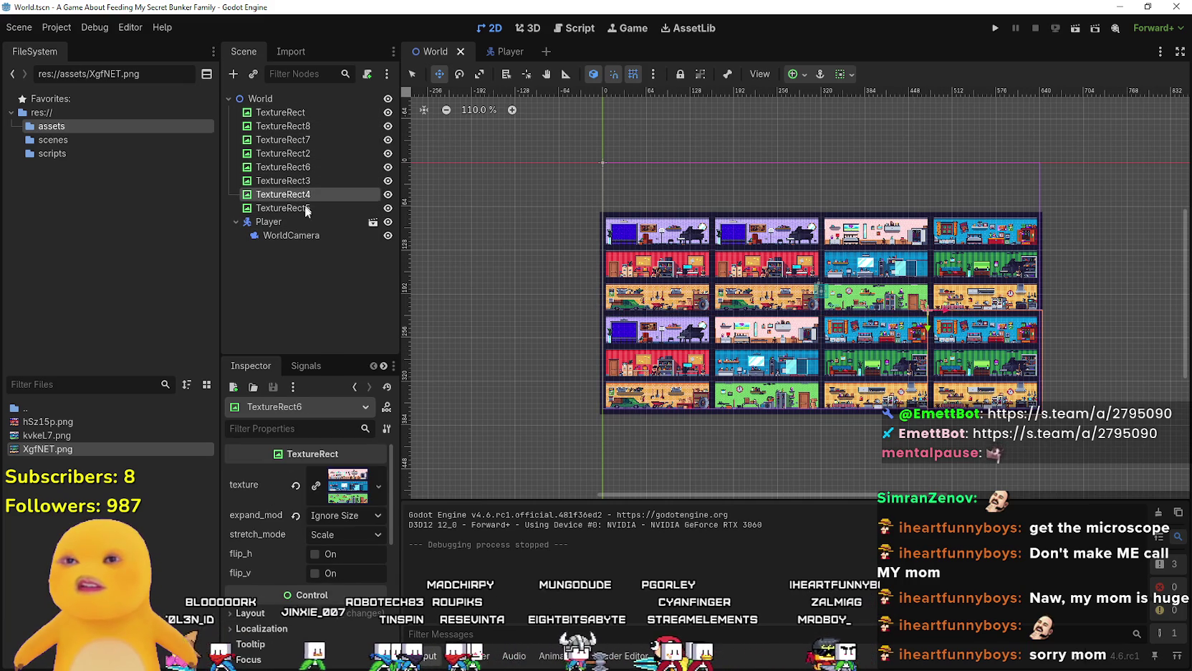
pyautogui.click(306, 208)
pyautogui.click(309, 222)
pyautogui.click(302, 208)
pyautogui.click(304, 194)
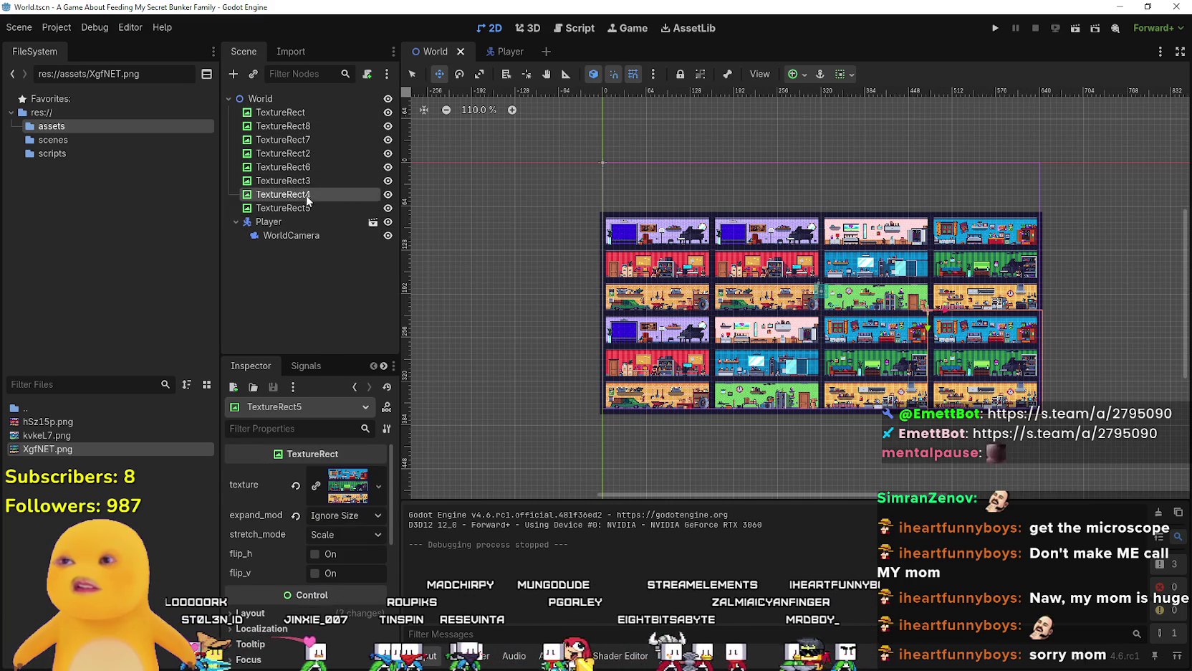
pyautogui.click(308, 181)
pyautogui.click(316, 140)
pyautogui.doubleClick(307, 126)
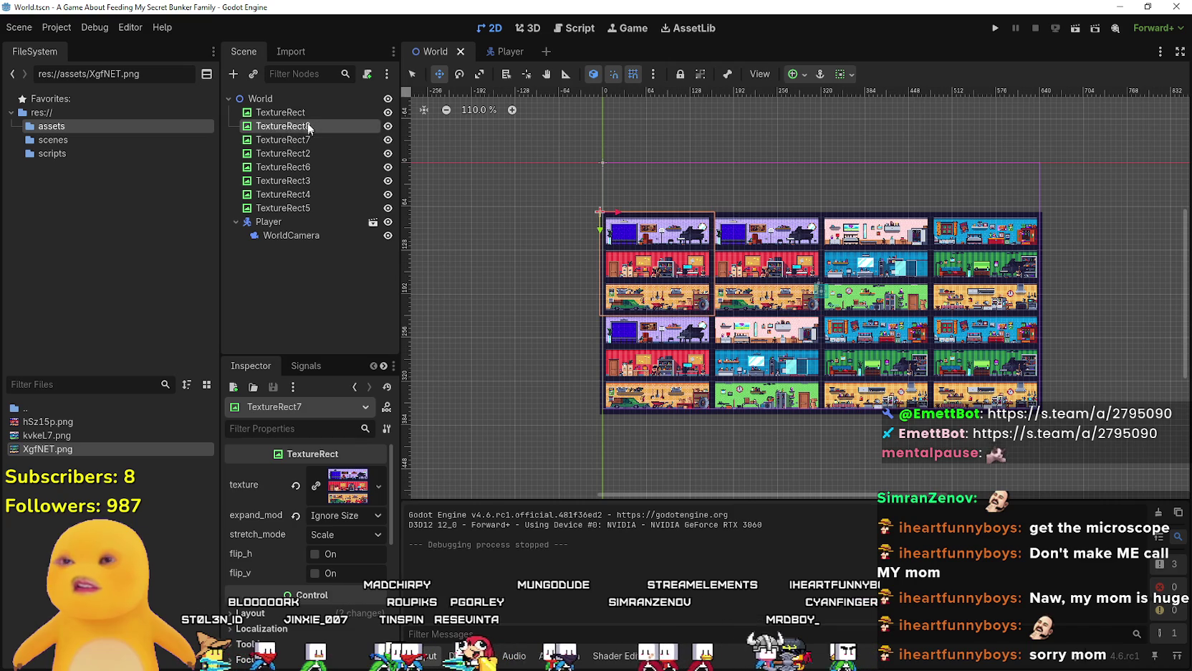
pyautogui.click(300, 177)
pyautogui.click(296, 208)
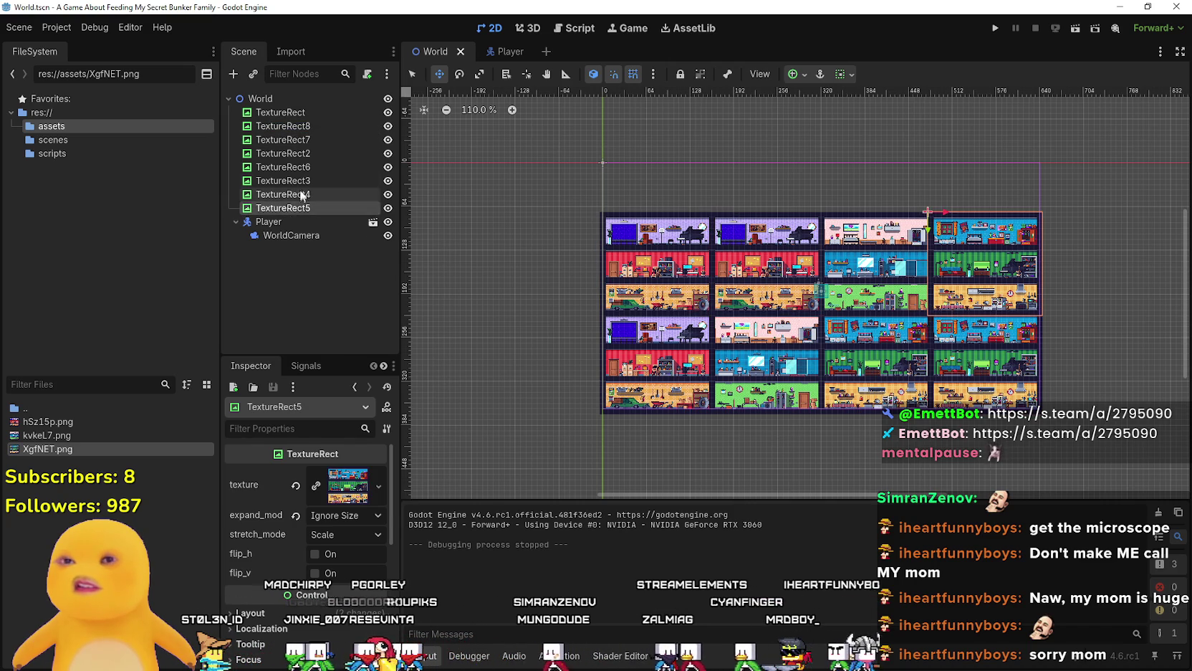
pyautogui.click(302, 180)
pyautogui.click(313, 140)
pyautogui.click(317, 123)
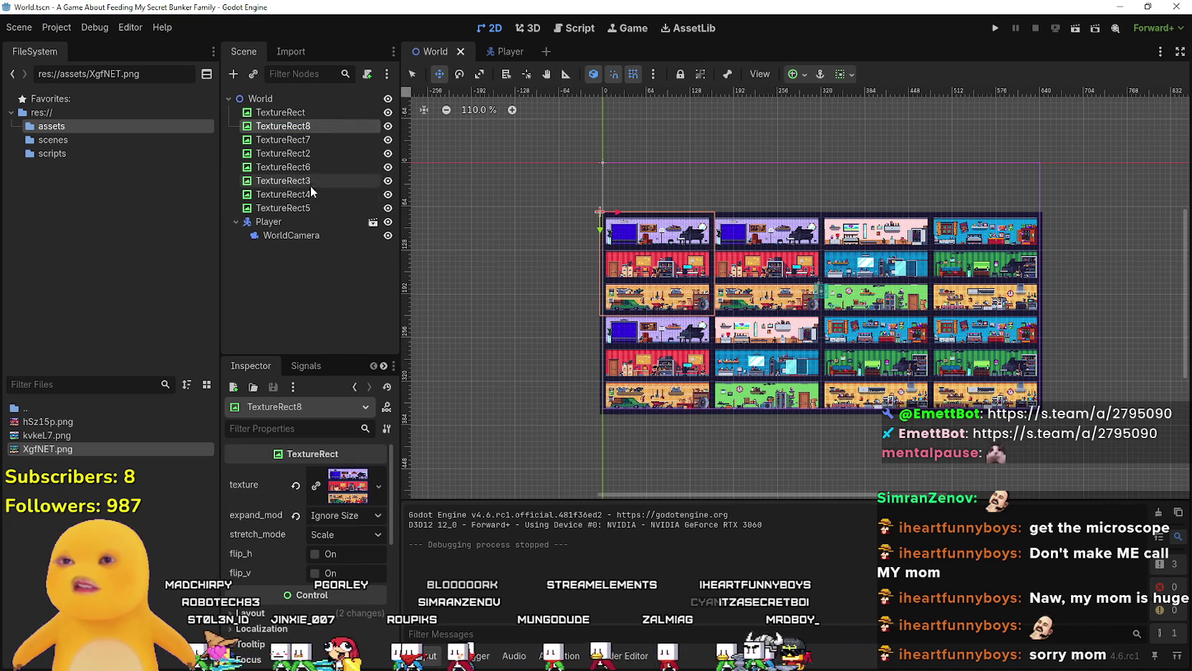
pyautogui.click(308, 194)
pyautogui.click(308, 141)
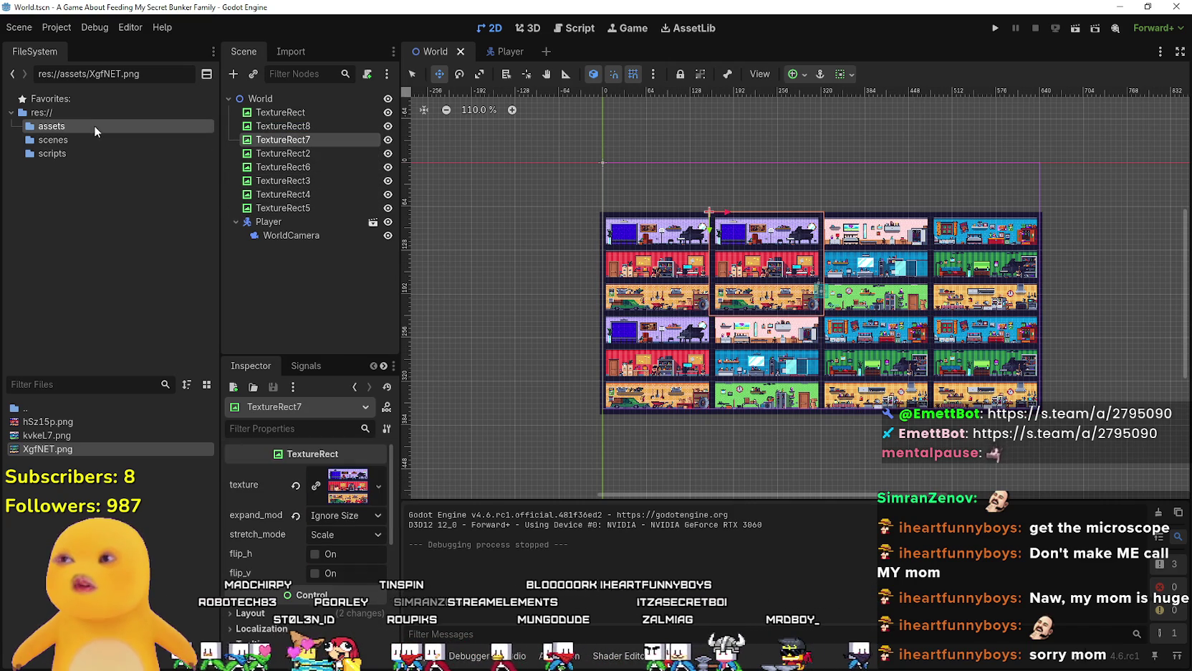
pyautogui.click(81, 141)
pyautogui.click(79, 162)
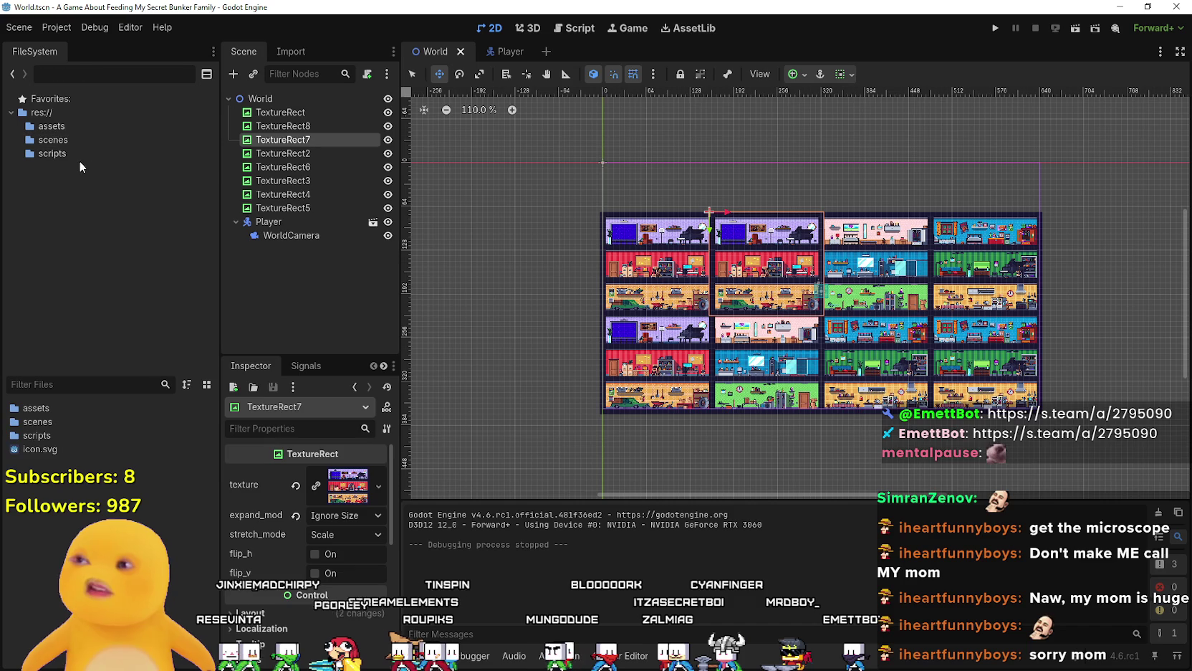
pyautogui.doubleClick(87, 421)
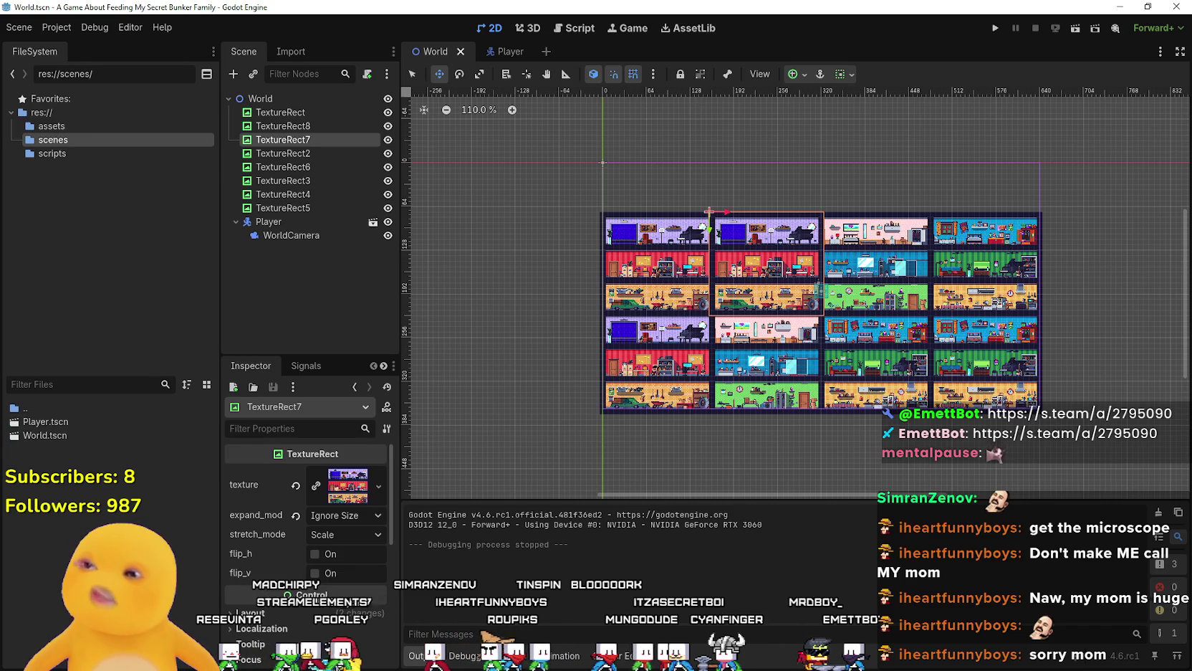
pyautogui.scroll(4, 776, 267)
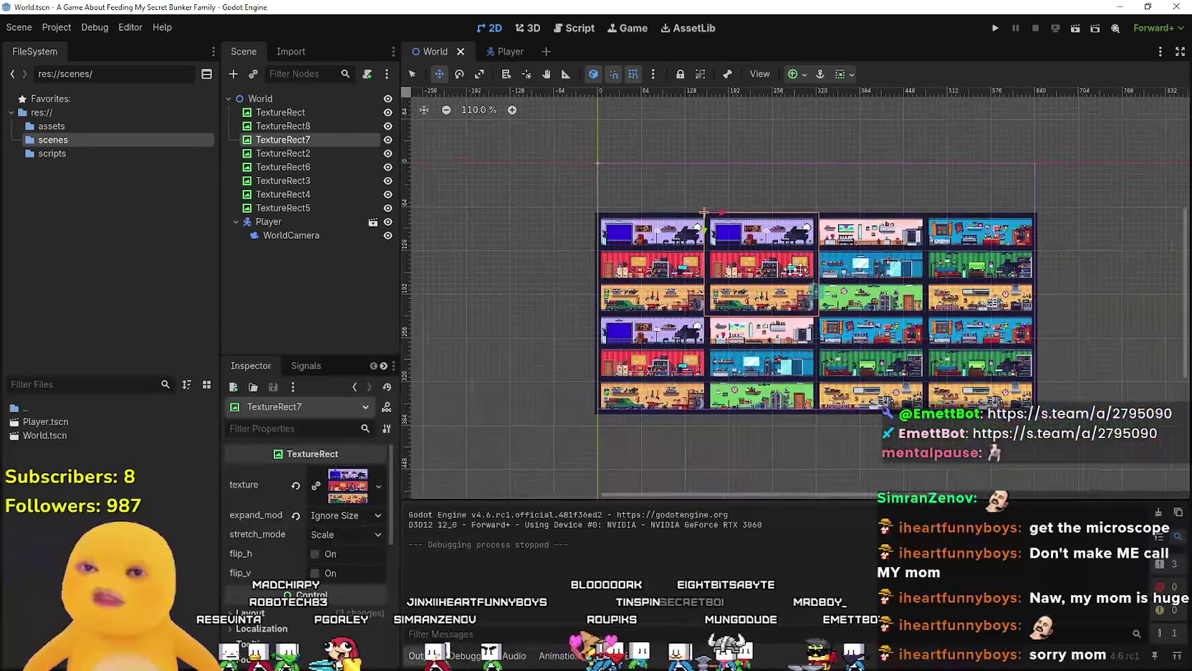
pyautogui.scroll(2, 775, 267)
pyautogui.scroll(-3, 774, 265)
pyautogui.scroll(6, 771, 263)
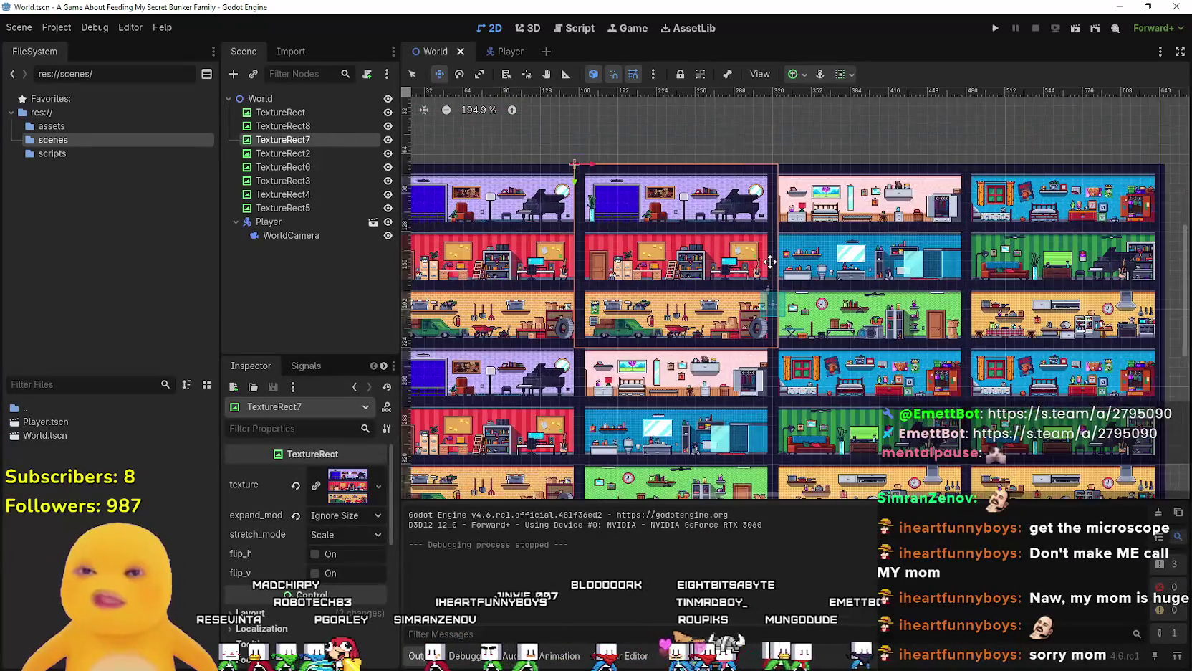
pyautogui.scroll(-9, 769, 261)
pyautogui.scroll(4, 717, 247)
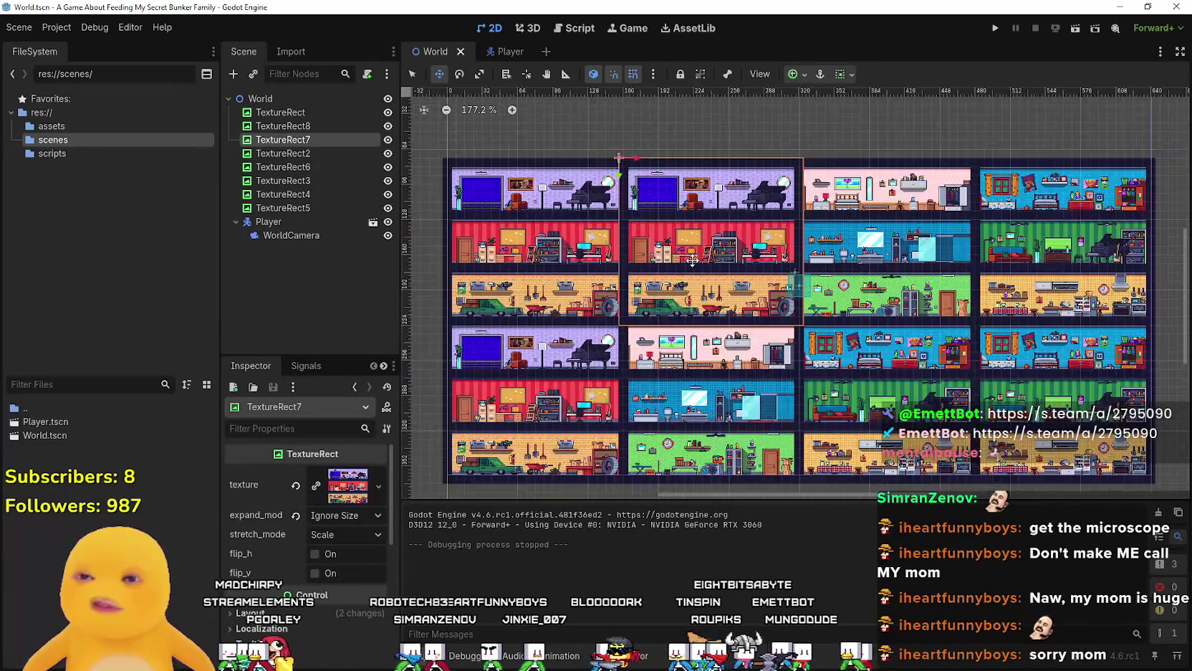
pyautogui.scroll(-3, 687, 236)
pyautogui.scroll(-5, 686, 237)
pyautogui.scroll(10, 686, 238)
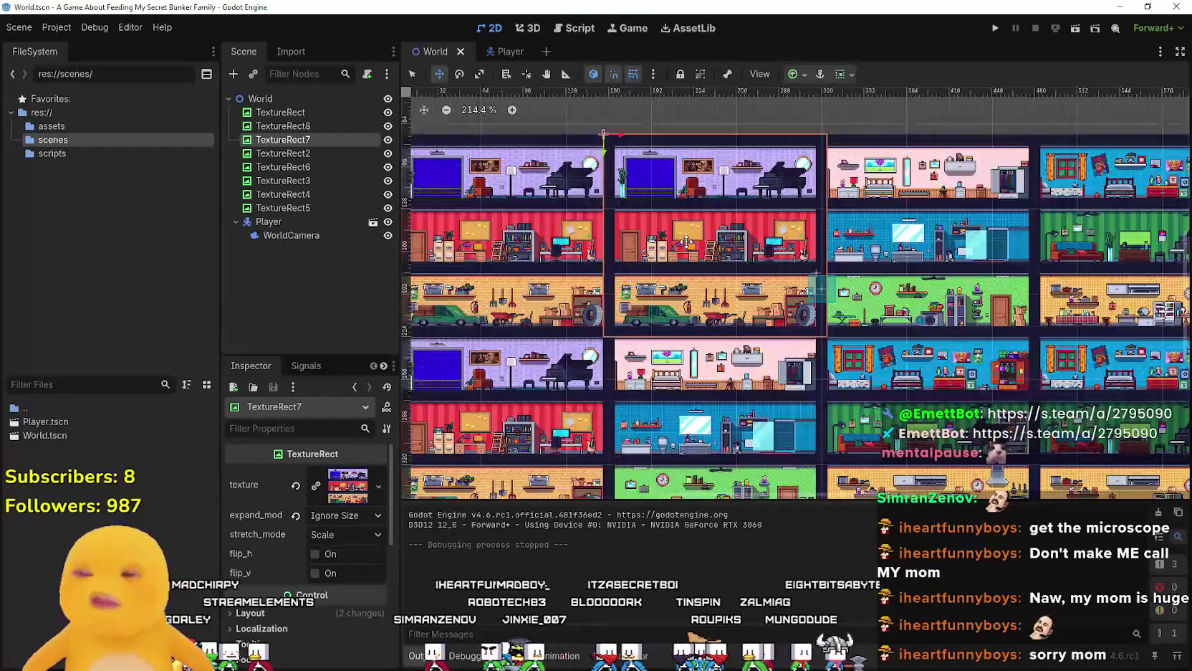
pyautogui.scroll(-4, 686, 242)
pyautogui.scroll(5, 684, 241)
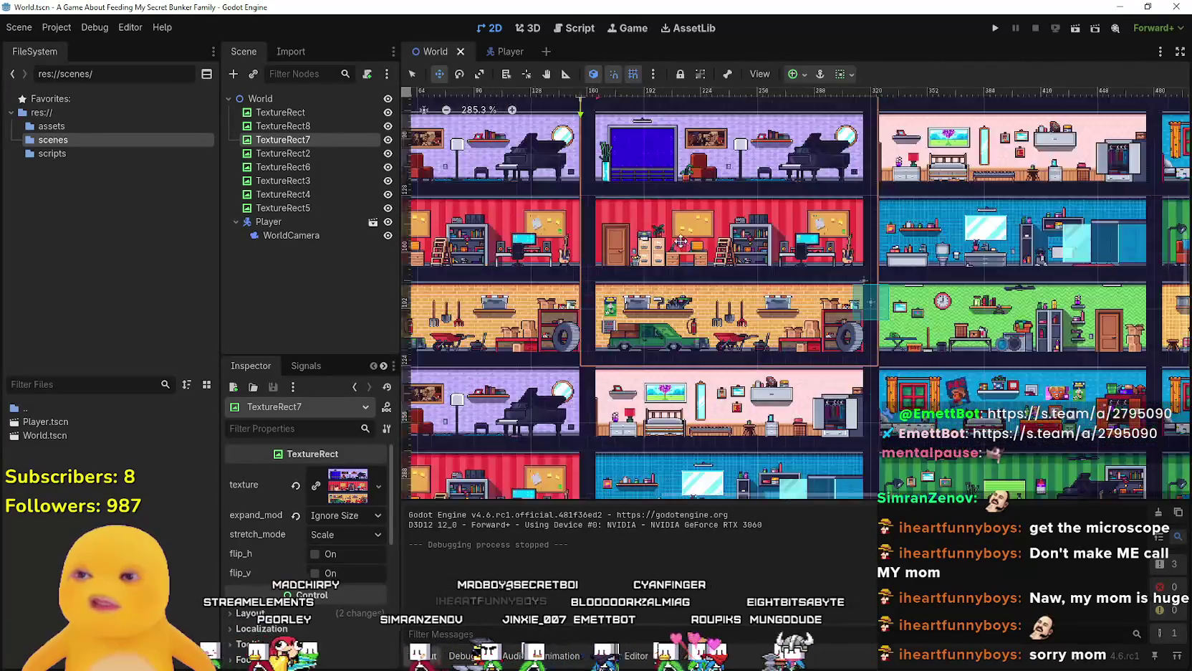
pyautogui.scroll(-5, 681, 241)
pyautogui.scroll(-1, 680, 240)
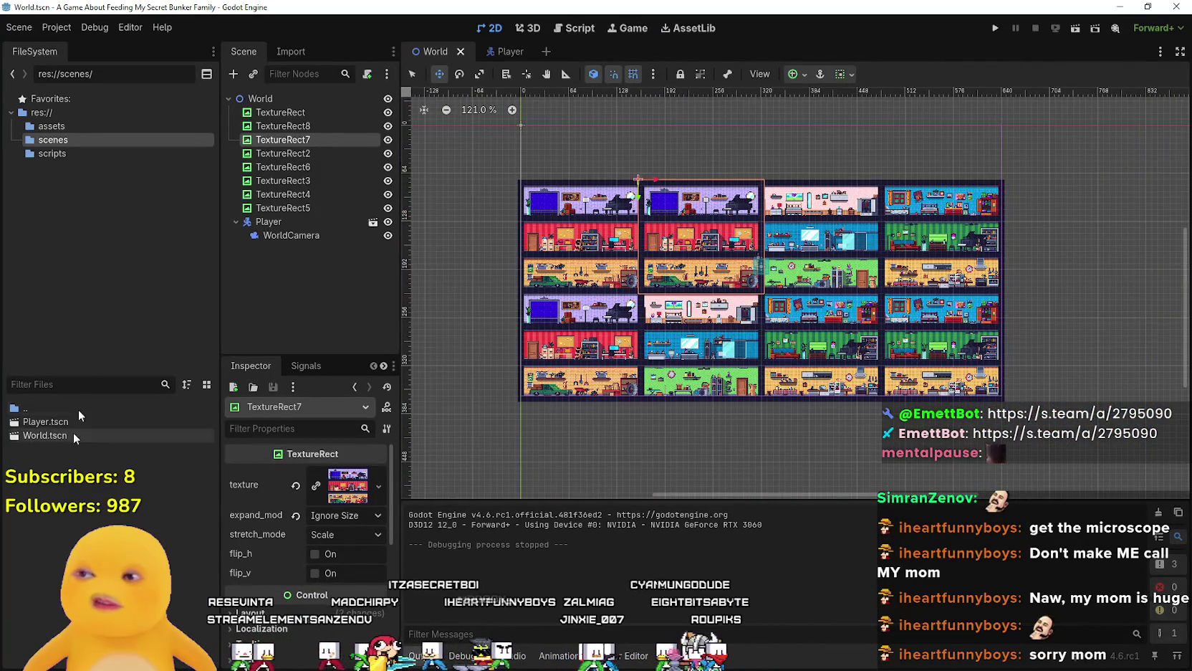
# Create a managers folder inside the scripts folder
pyautogui.click(30, 154)
pyautogui.rightClick(94, 511)
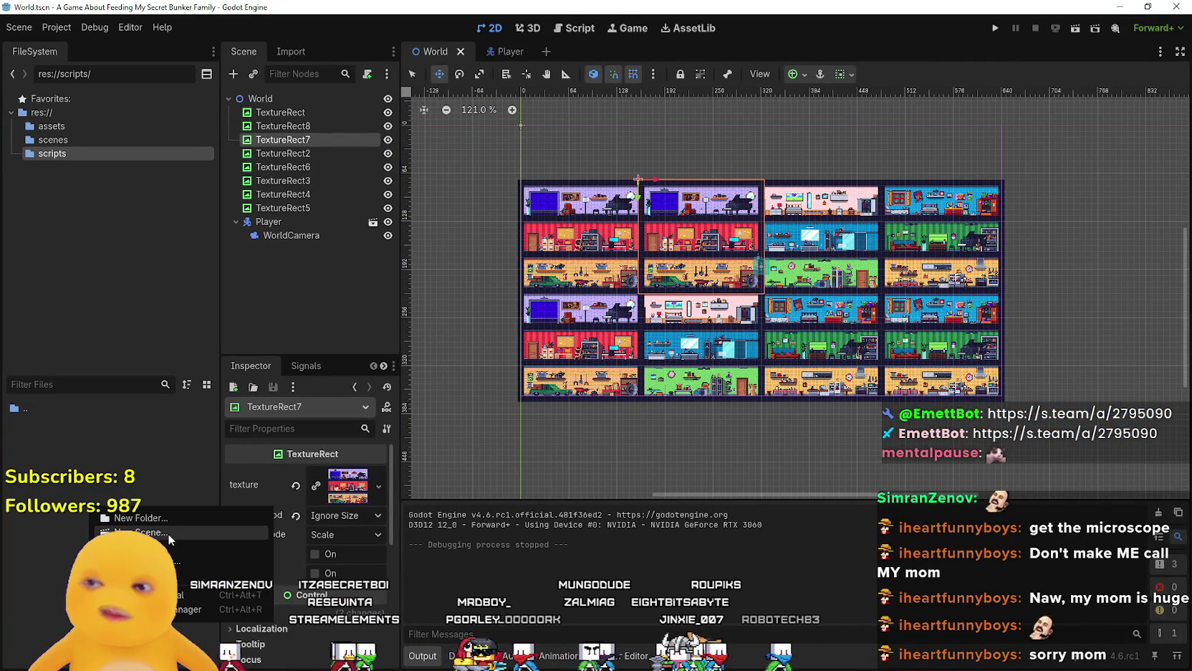
pyautogui.click(154, 519)
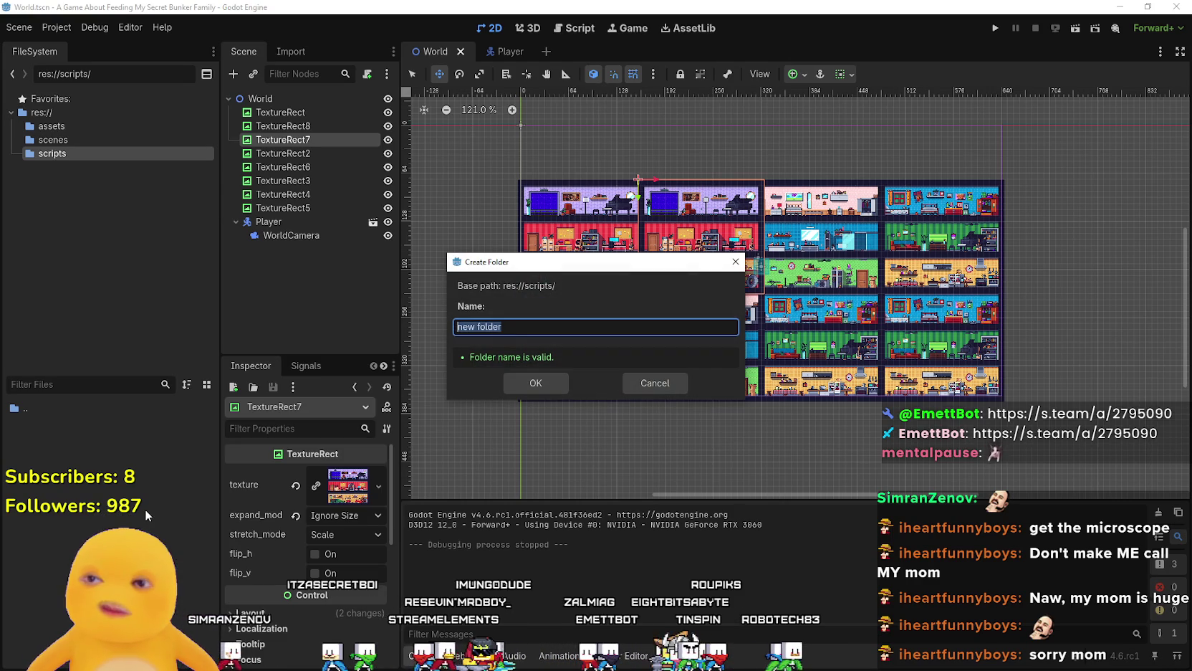
pyautogui.write('Manage')
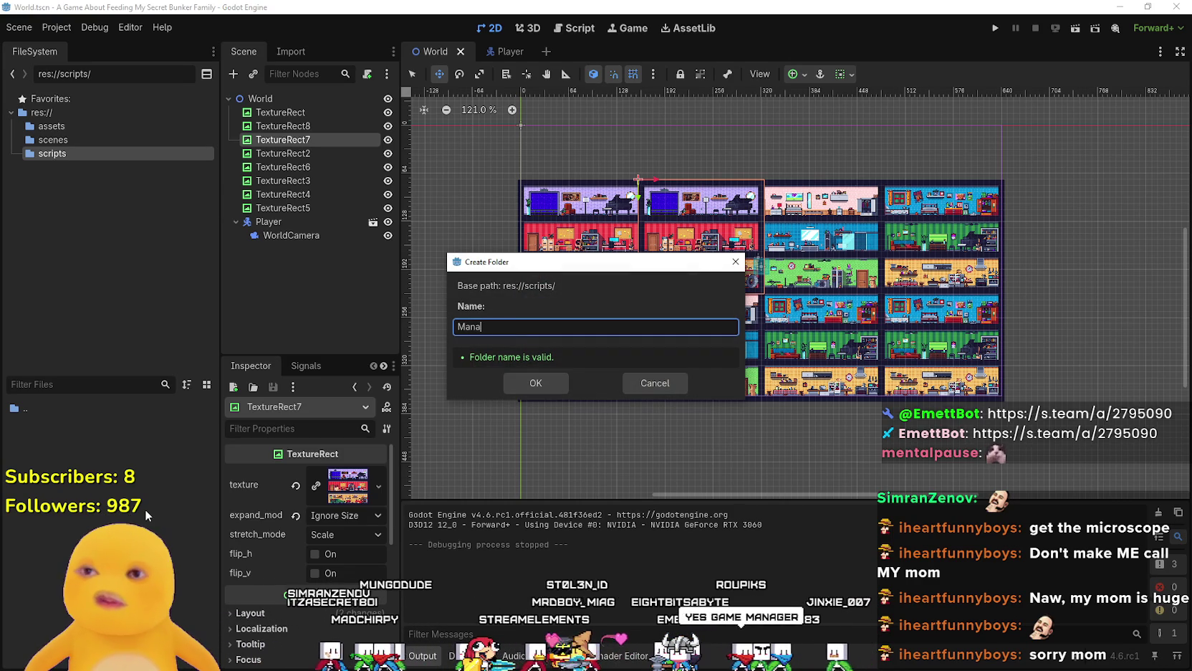
pyautogui.press('BackSpace')
pyautogui.press('BackSpace')
pyautogui.press('BackSpace')
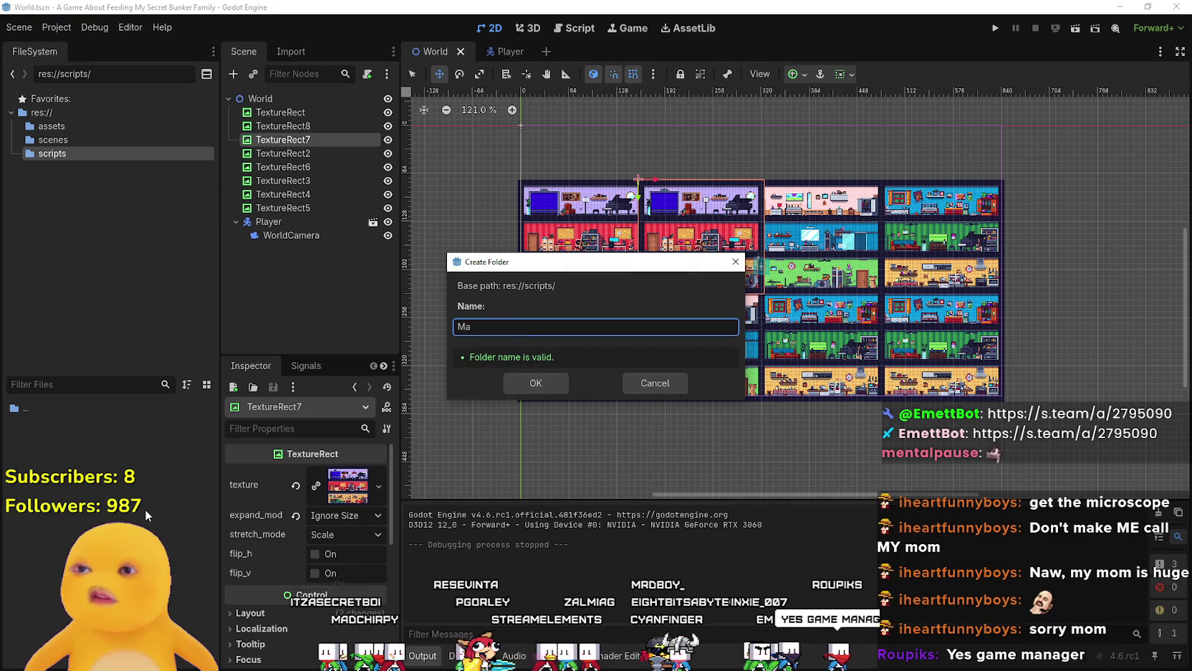
pyautogui.write('managers')
pyautogui.press('Return')
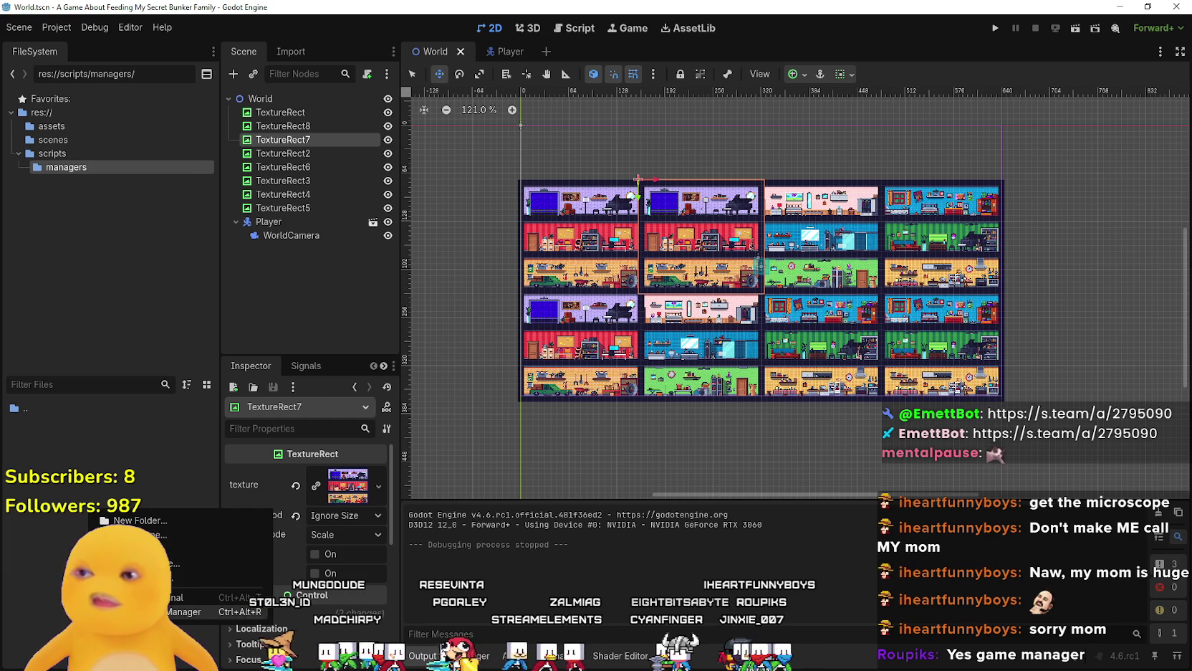
# Start a new script in the managers folder named game_manager
pyautogui.rightClick(85, 510)
pyautogui.click(107, 520)
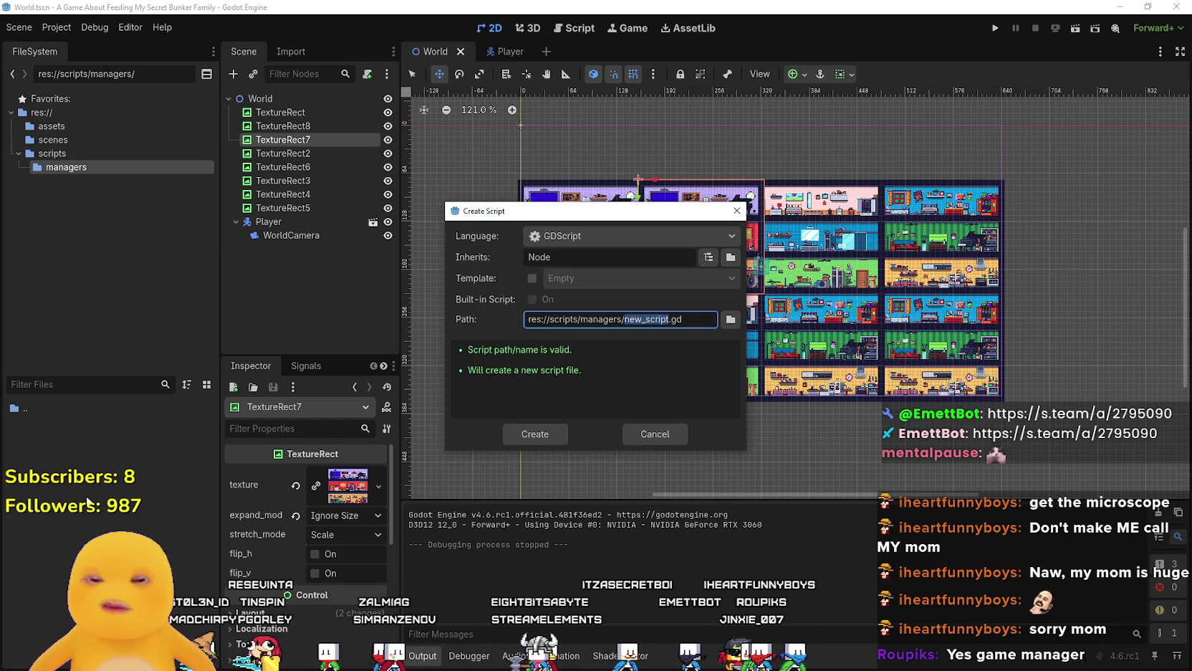
pyautogui.write('gam')
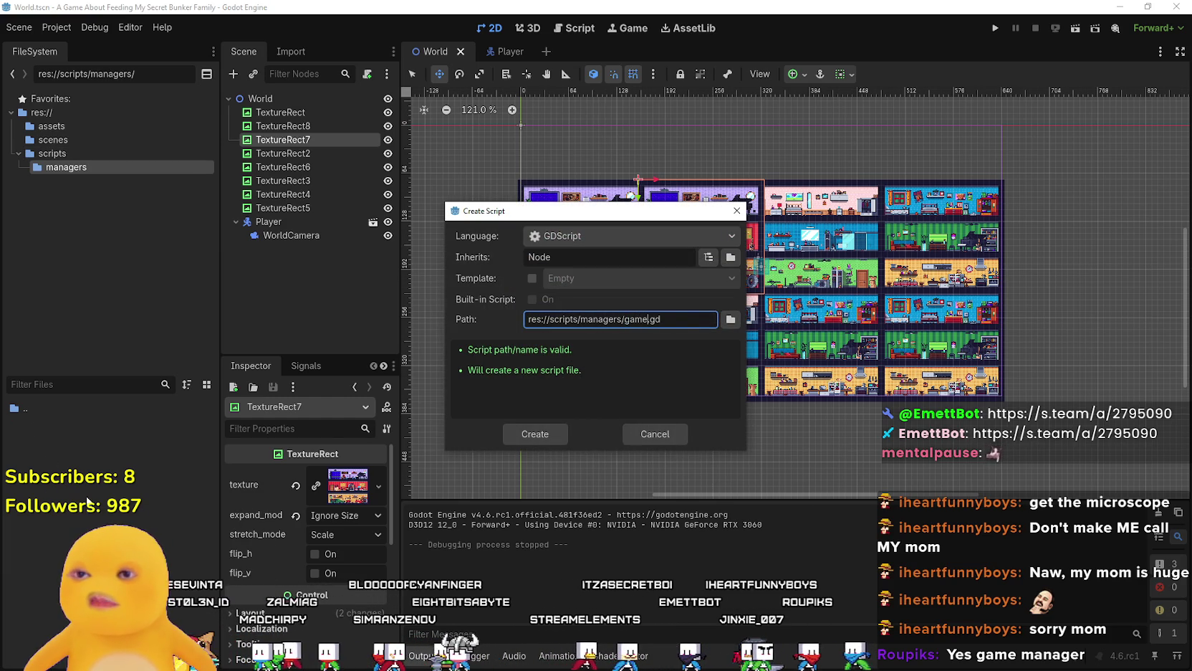
pyautogui.write('e_manager')
# Create game_manager.gd, add 'class_name GameManager' above extends Node, and save it
pyautogui.press('Return')
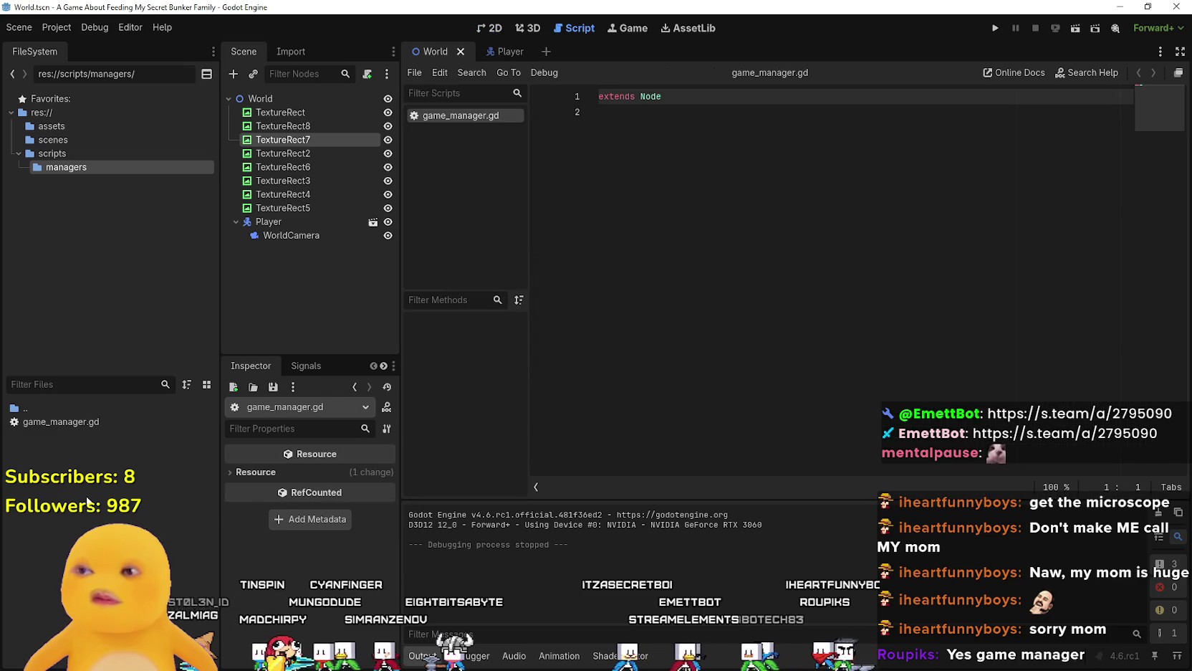
pyautogui.click(658, 111)
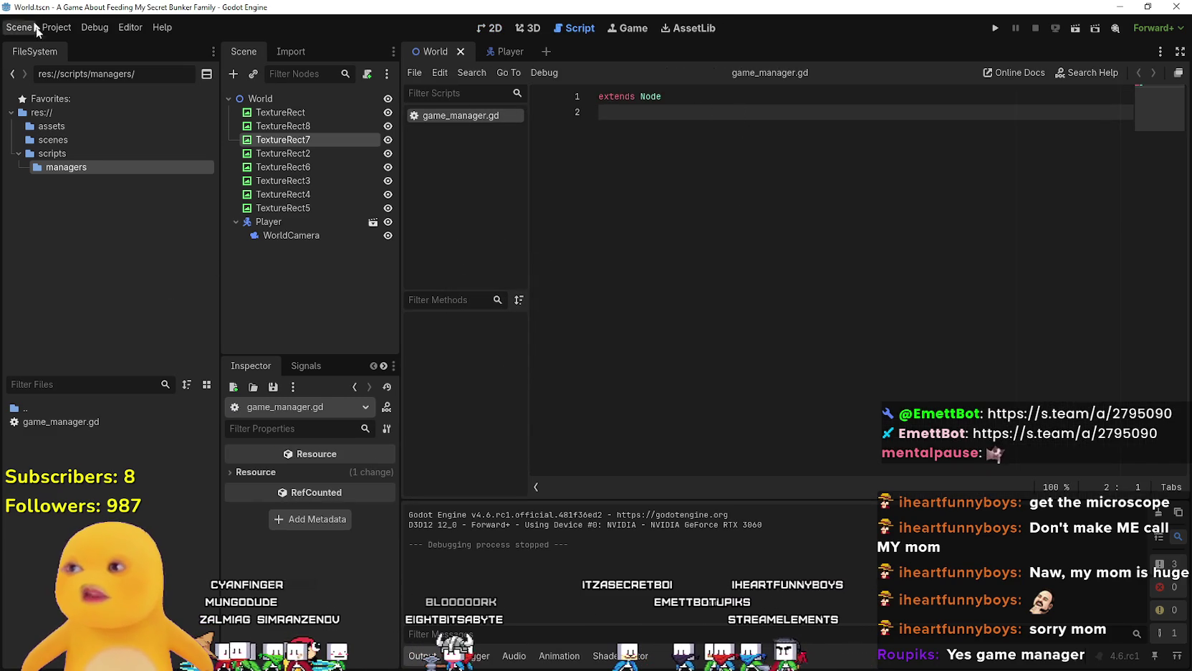
pyautogui.click(603, 96)
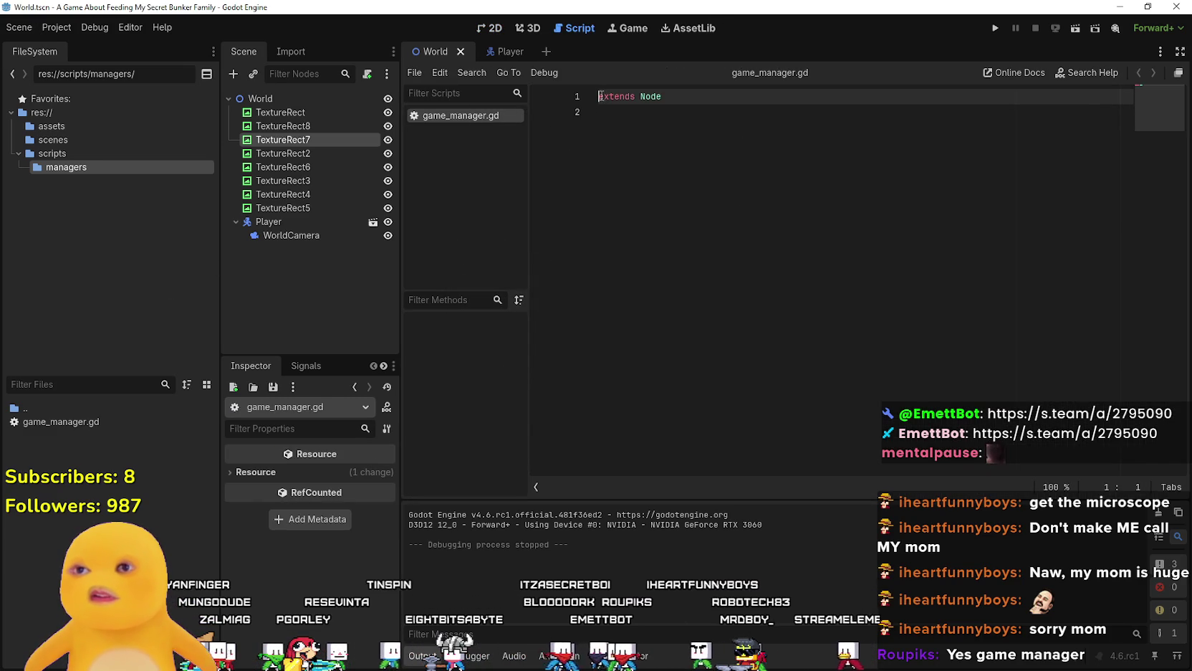
pyautogui.hotkey('ctrl', 'shift', 'Return')
pyautogui.write('xc')
pyautogui.press('BackSpace')
pyautogui.press('BackSpace')
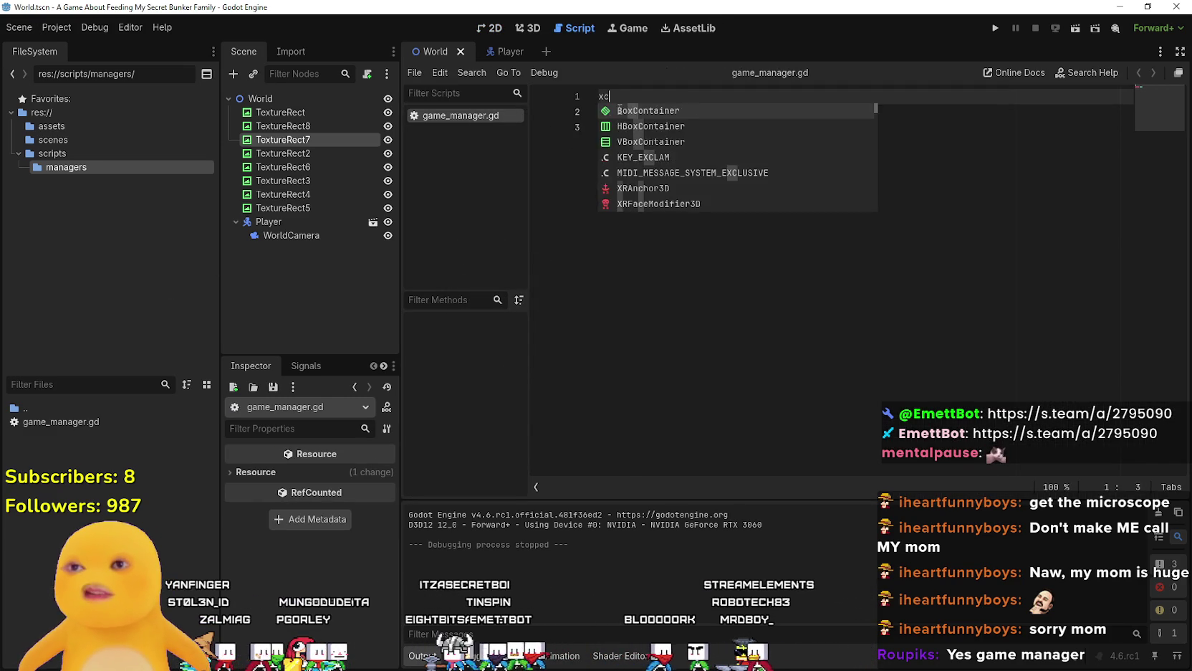
pyautogui.write('class_name Game')
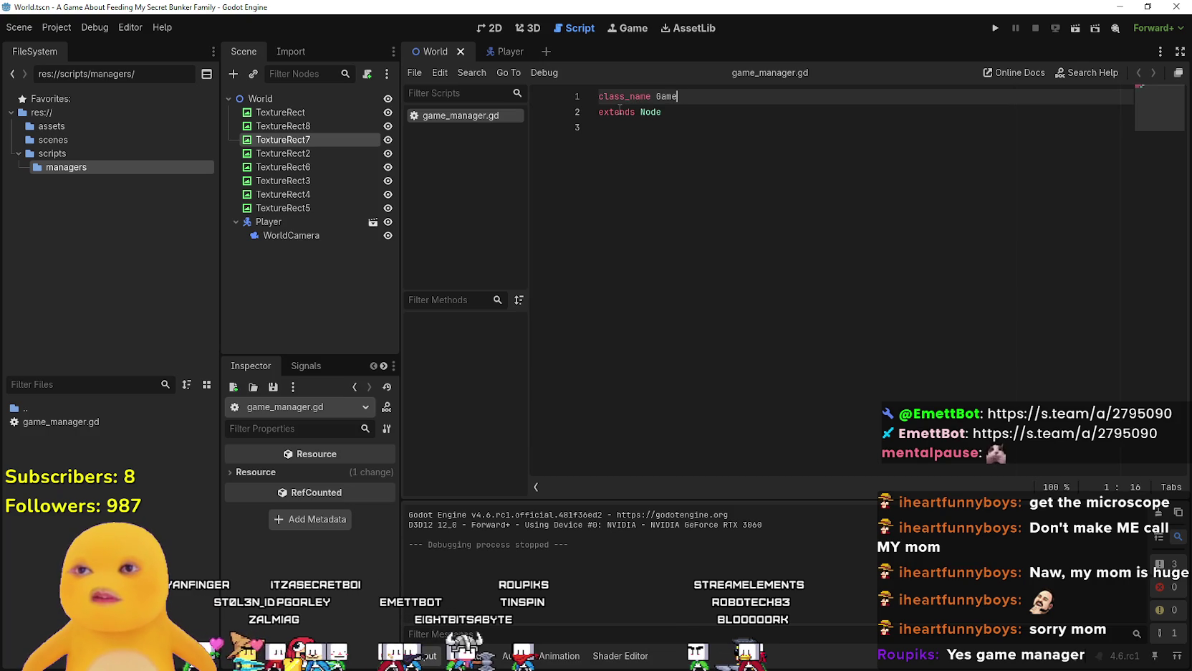
pyautogui.write('Manager')
pyautogui.click(695, 150)
pyautogui.hotkey('ctrl', 's')
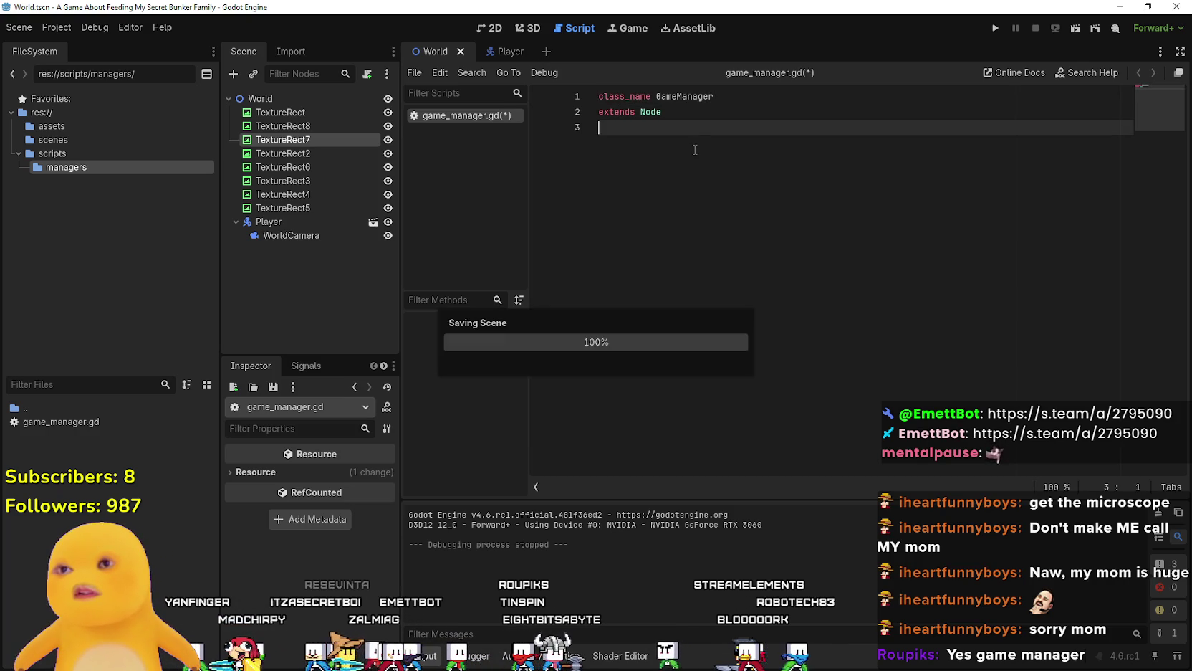
pyautogui.click(57, 28)
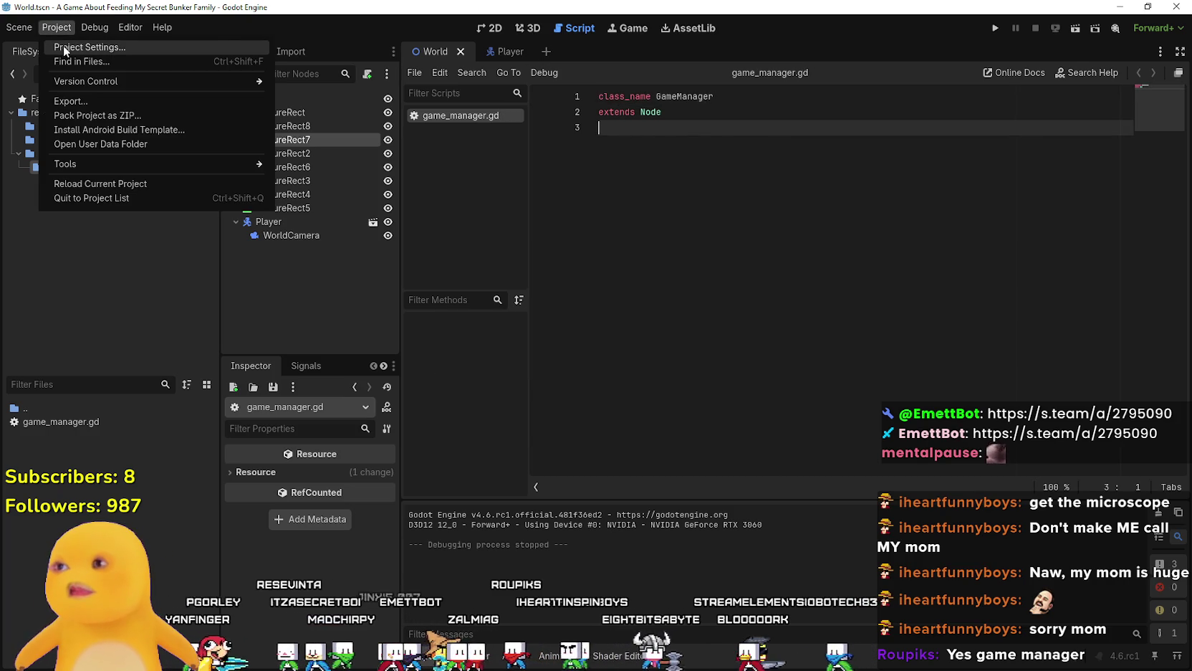
# Pick res://scripts/managers/game_manager.gd as the autoload script and dismiss the name-collision warning
pyautogui.click(63, 47)
pyautogui.click(449, 184)
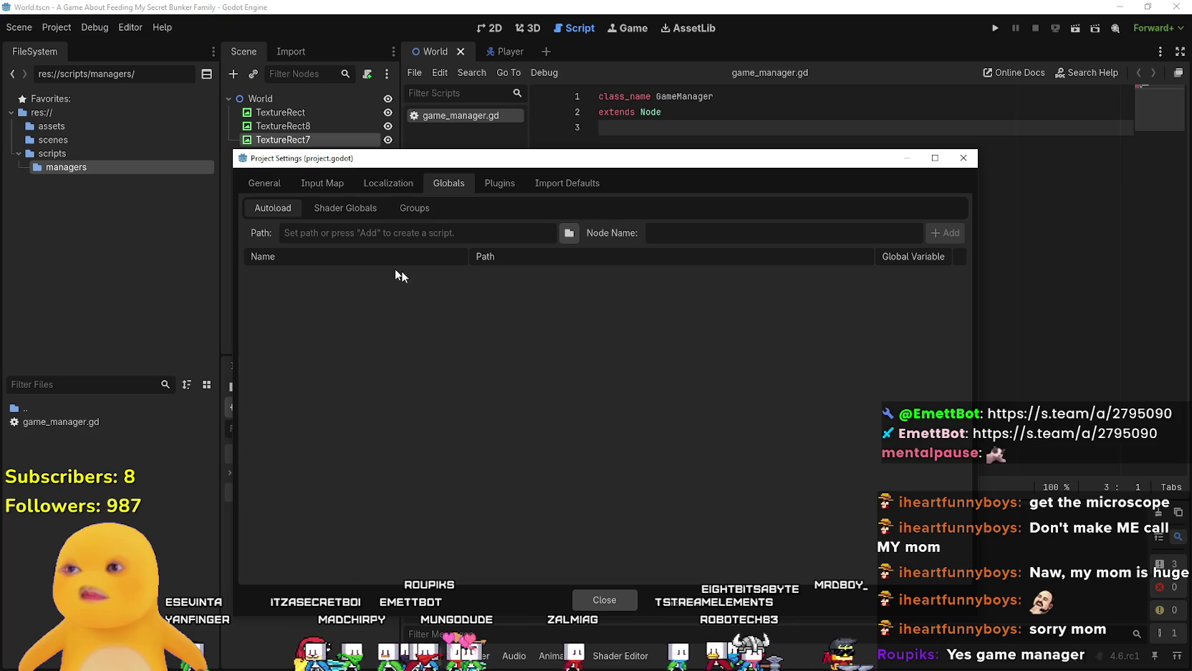
pyautogui.click(567, 240)
pyautogui.click(491, 192)
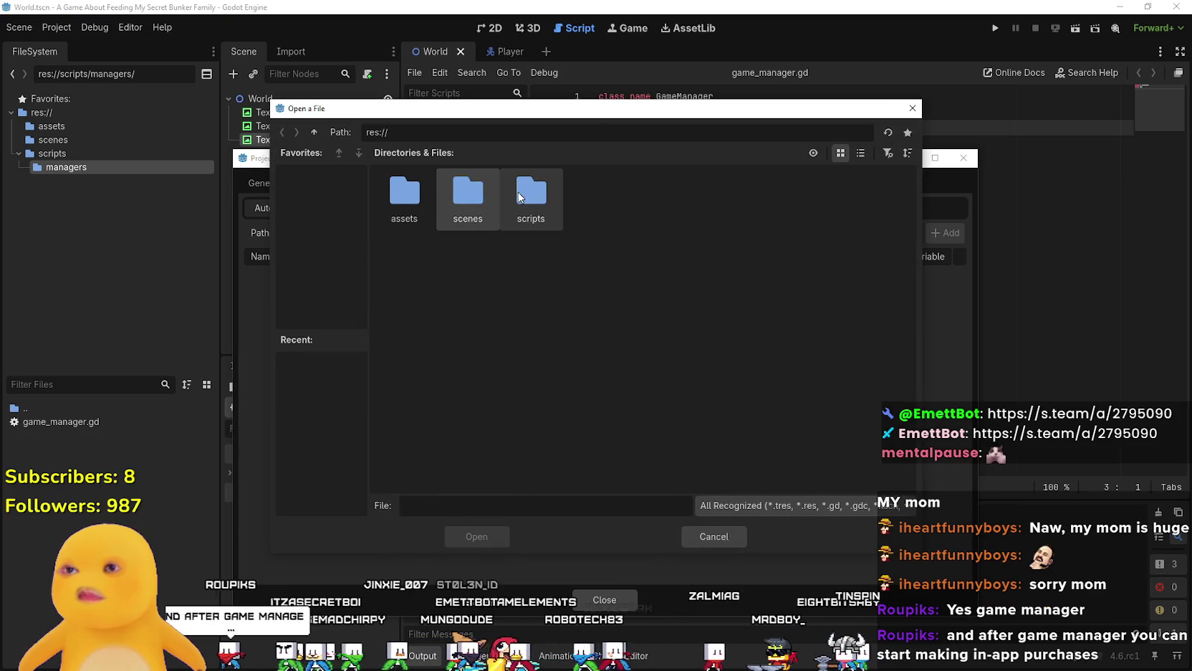
pyautogui.doubleClick(520, 195)
pyautogui.doubleClick(401, 190)
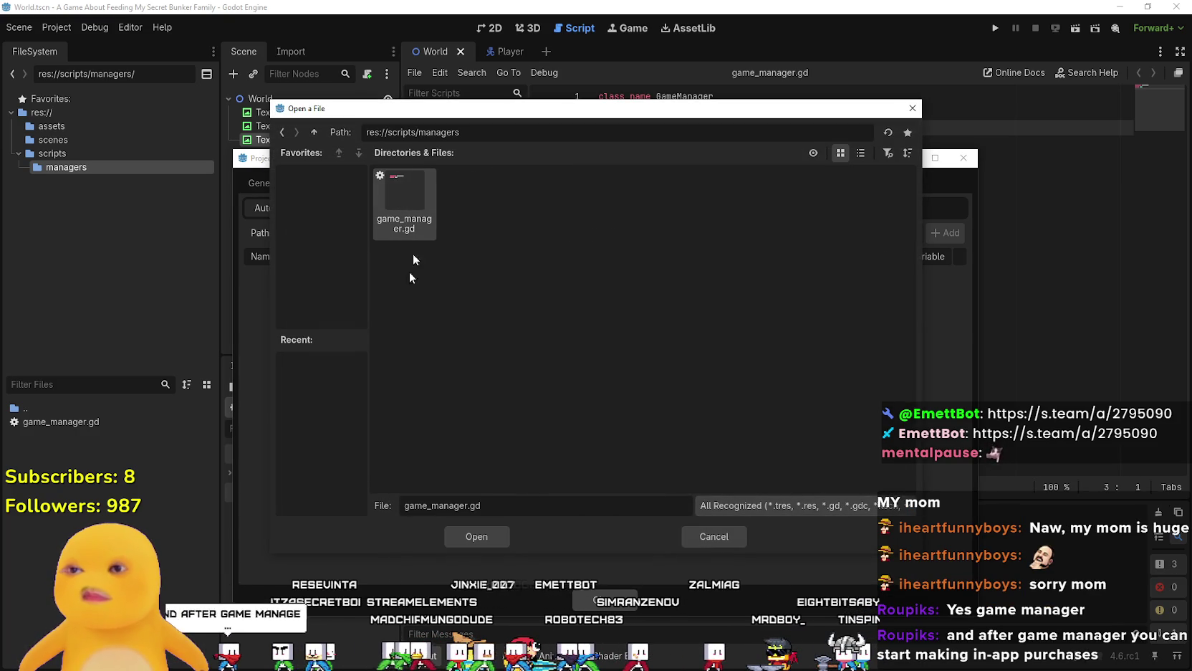
pyautogui.click(478, 536)
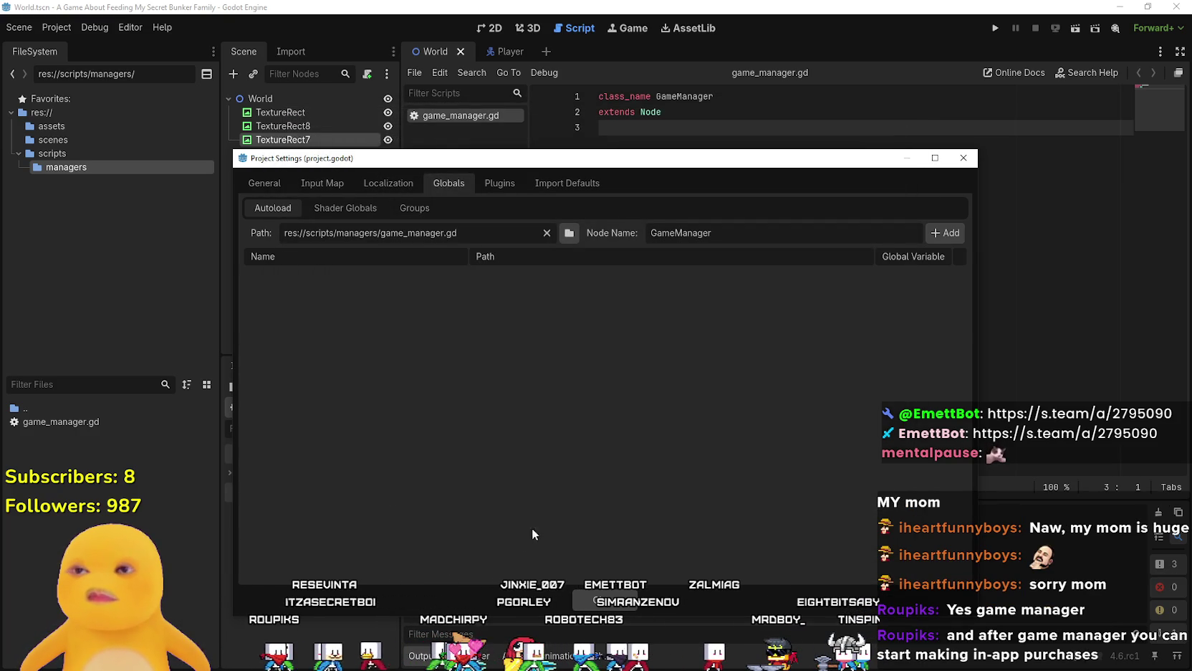
pyautogui.click(943, 233)
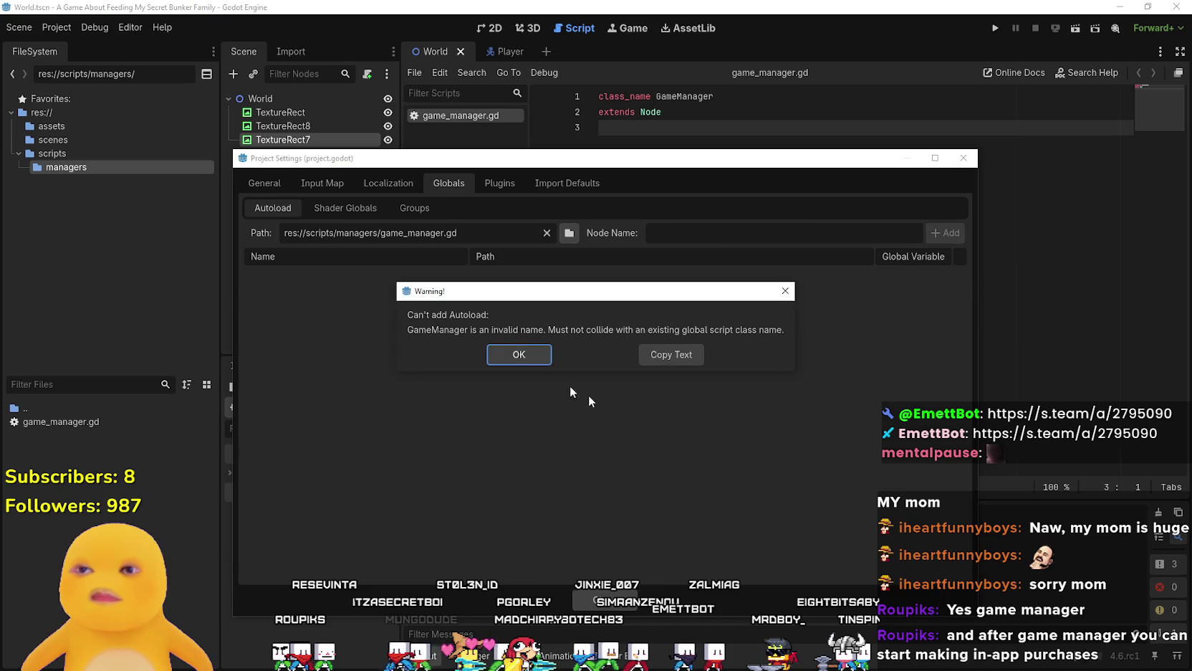
pyautogui.click(502, 356)
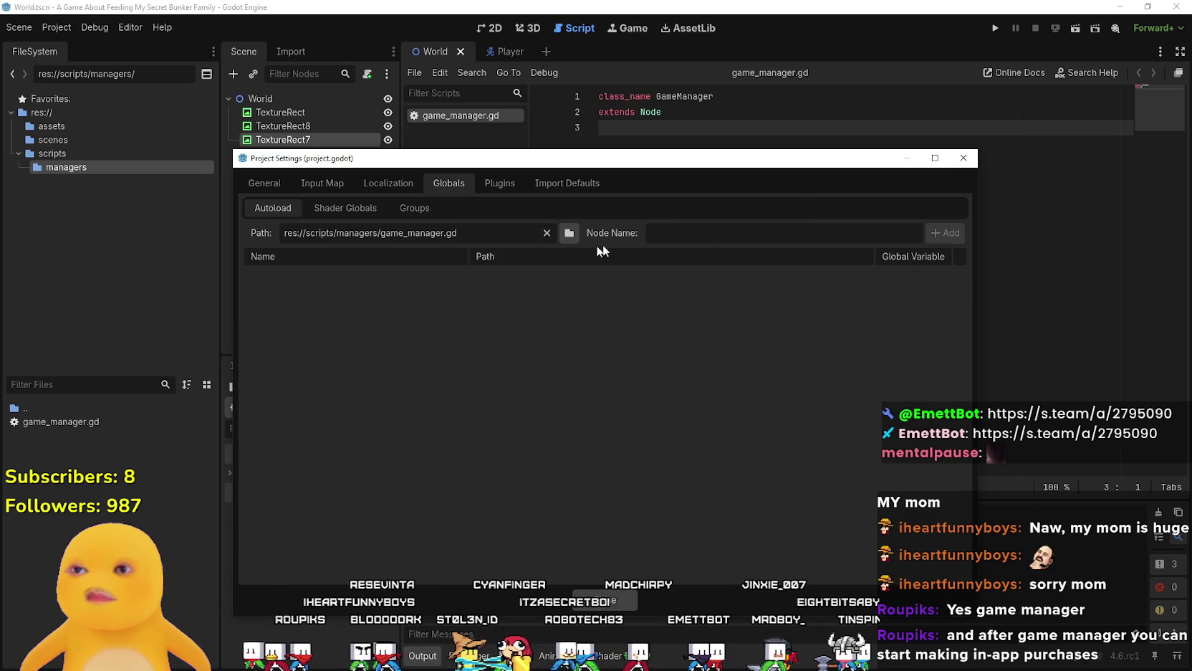
# Clear the colliding 'GameManager' entry from the autoload Node Name field
pyautogui.click(764, 229)
pyautogui.write('Game')
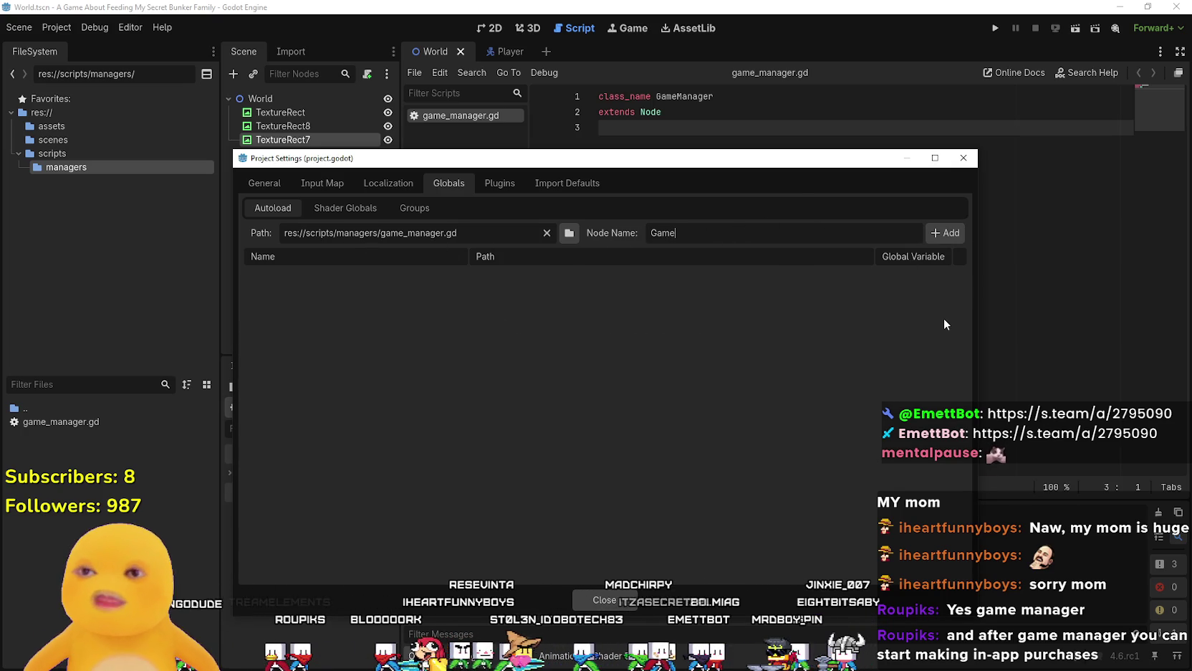
pyautogui.write('Manager')
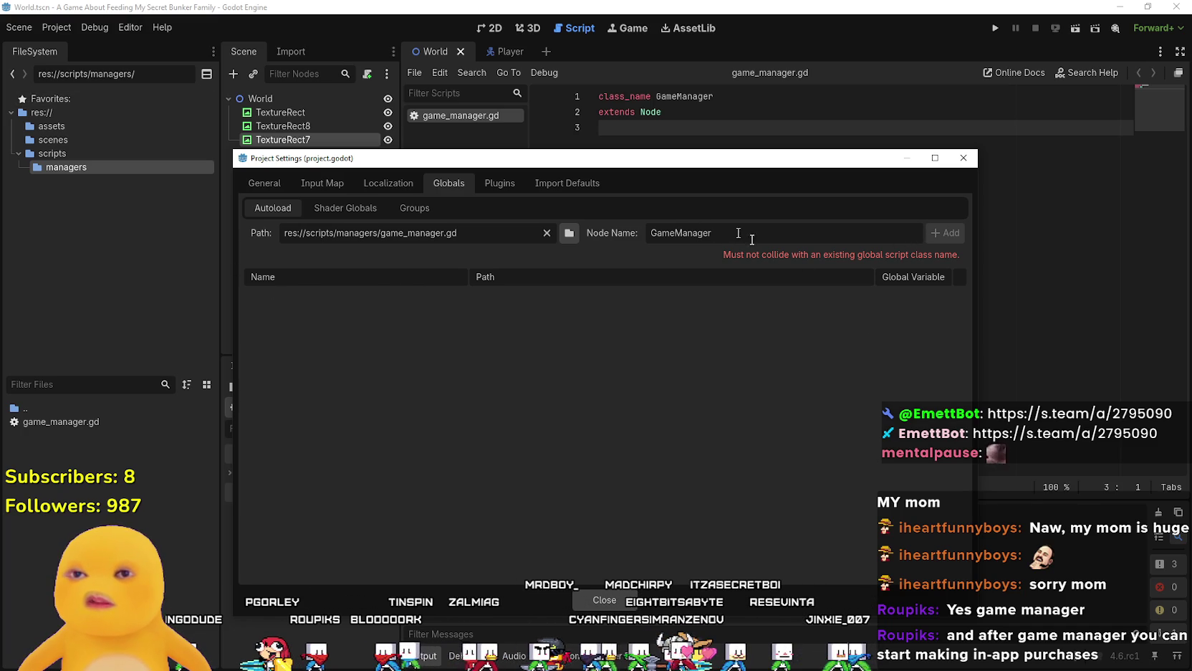
pyautogui.hotkey('ctrl', 'a')
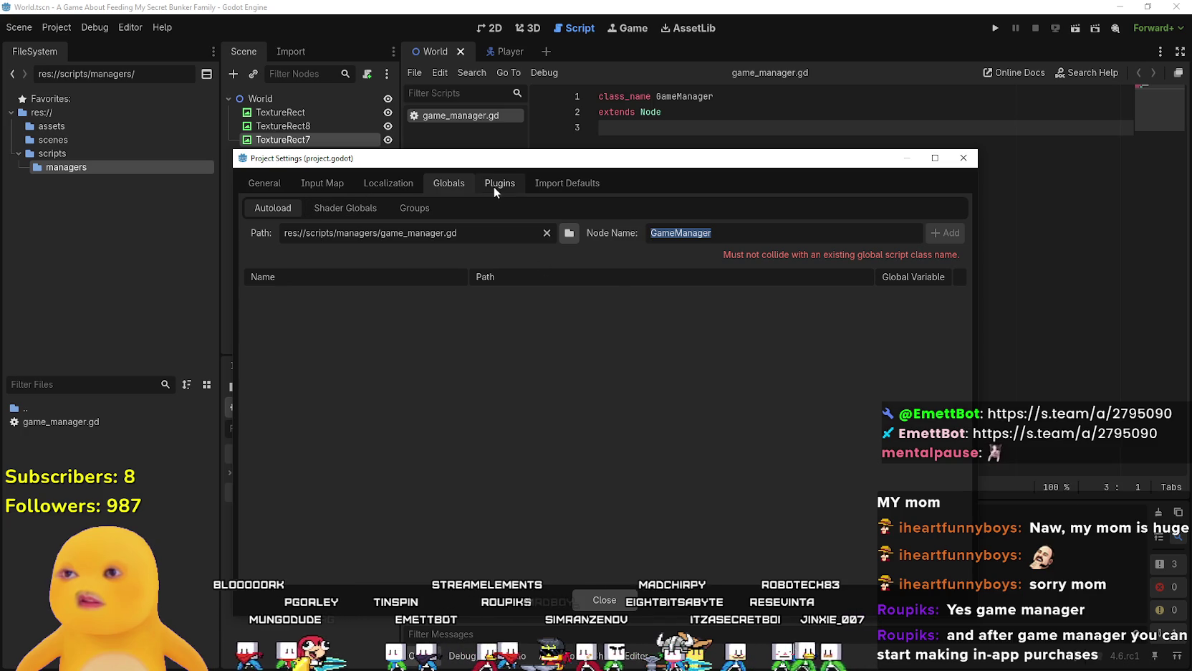
pyautogui.click(320, 212)
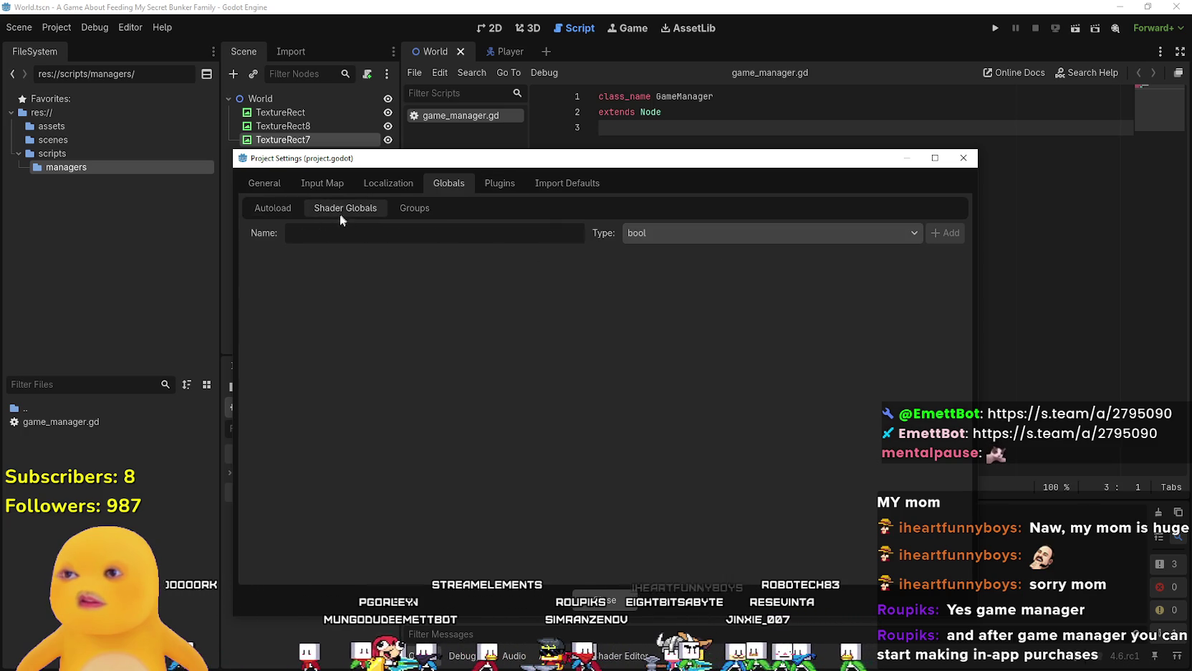
pyautogui.click(263, 208)
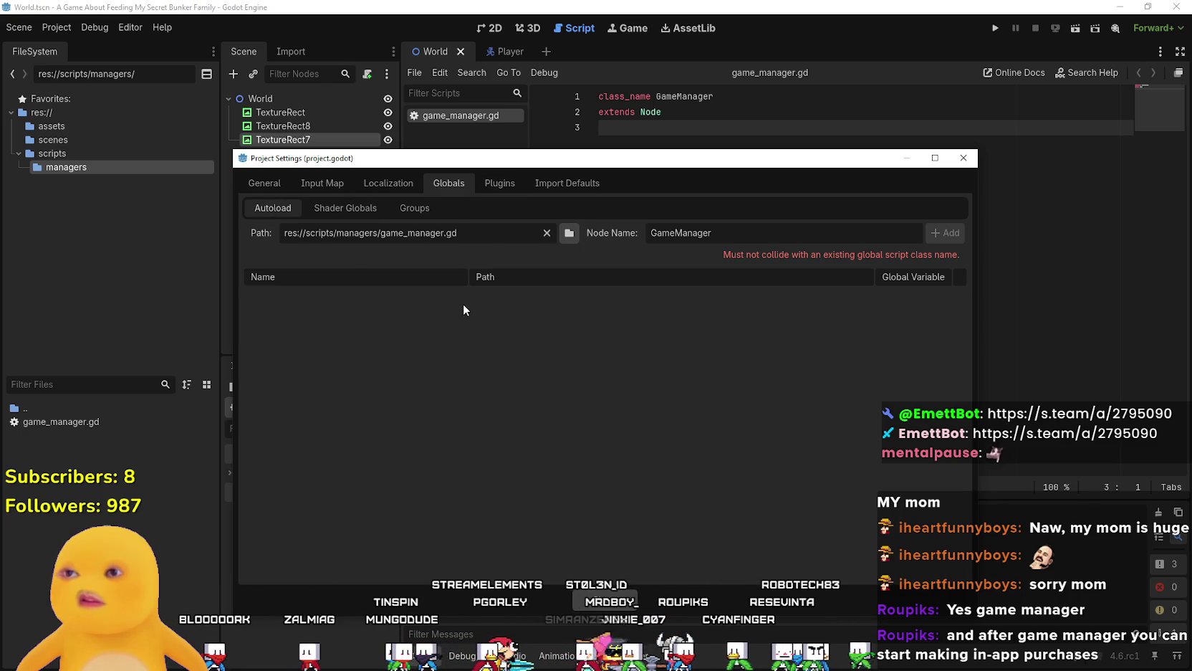
pyautogui.moveTo(724, 236); pyautogui.dragTo(551, 238)
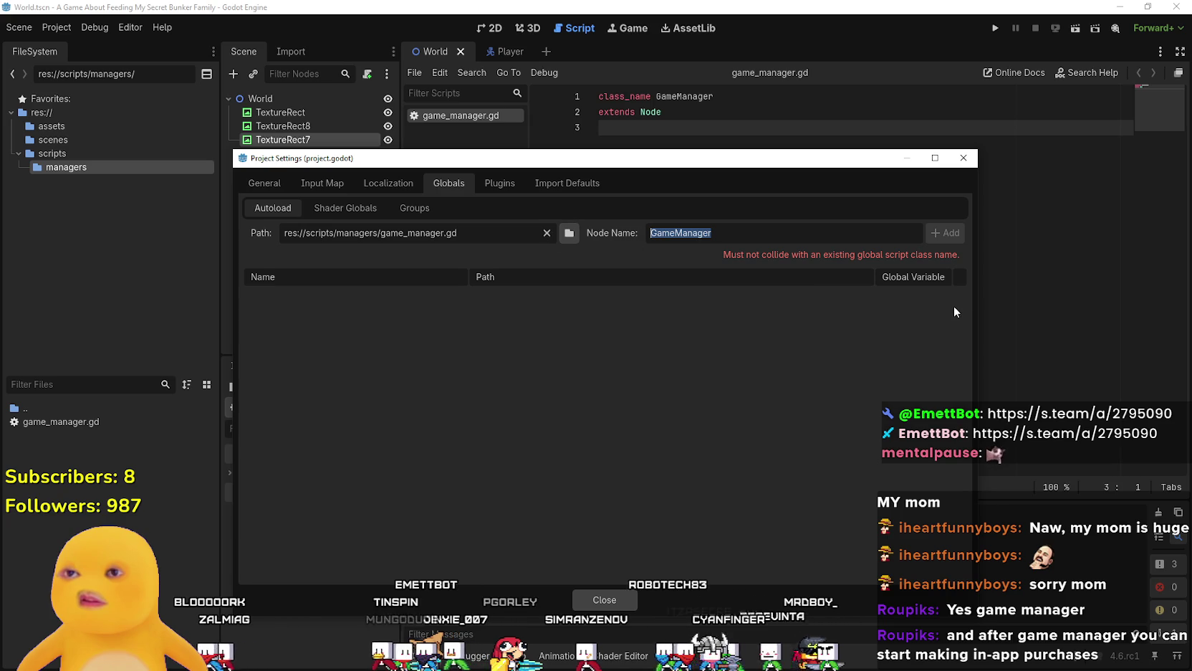
pyautogui.press('BackSpace')
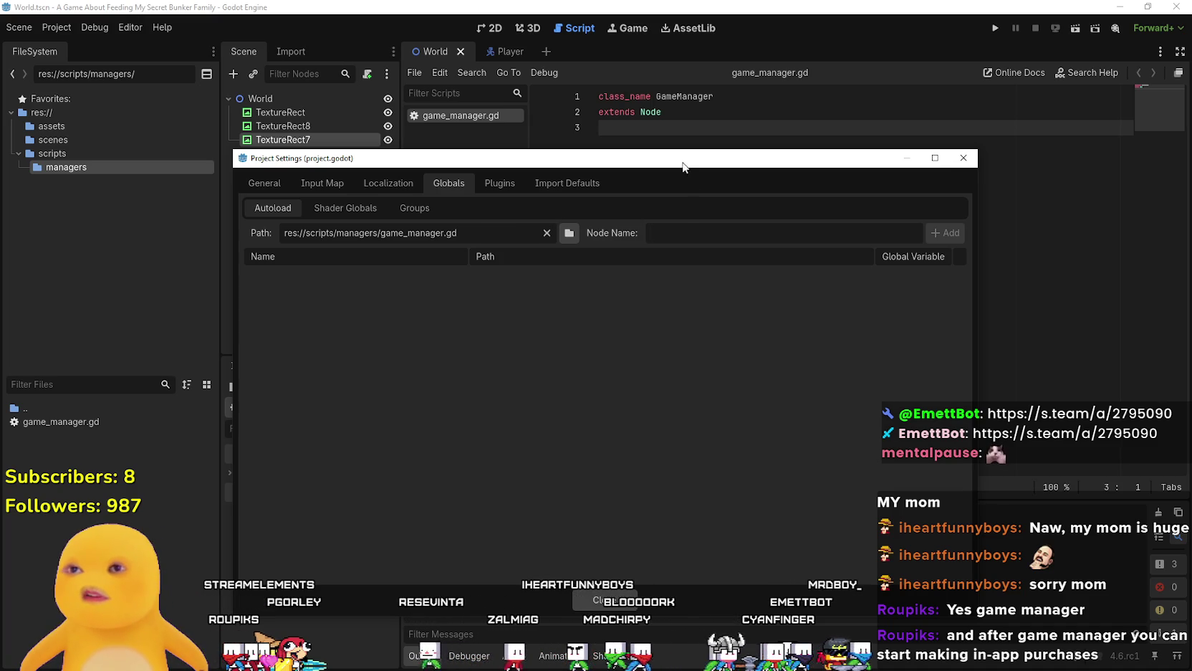
pyautogui.moveTo(683, 167)
pyautogui.mouseDown()
pyautogui.moveTo(704, 445)
pyautogui.moveTo(698, 165)
pyautogui.moveTo(703, 327)
pyautogui.mouseUp()
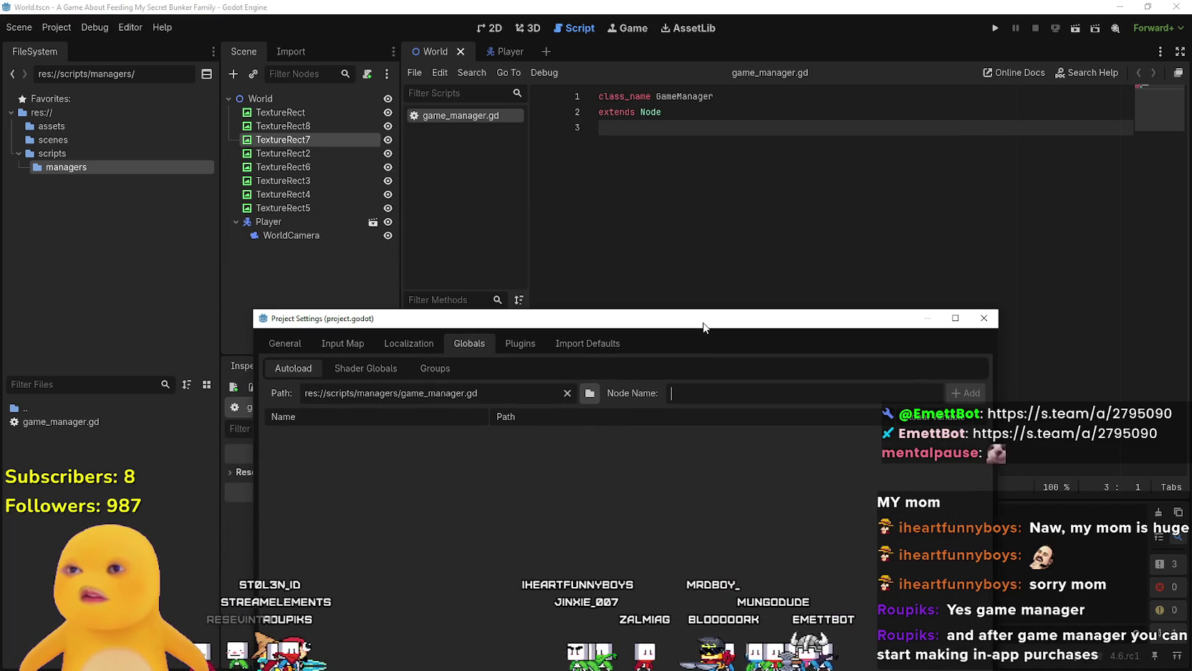
# Delete the class_name GameManager line from game_manager.gd, keeping extends Node, and save
pyautogui.click(984, 318)
pyautogui.tripleClick(621, 97)
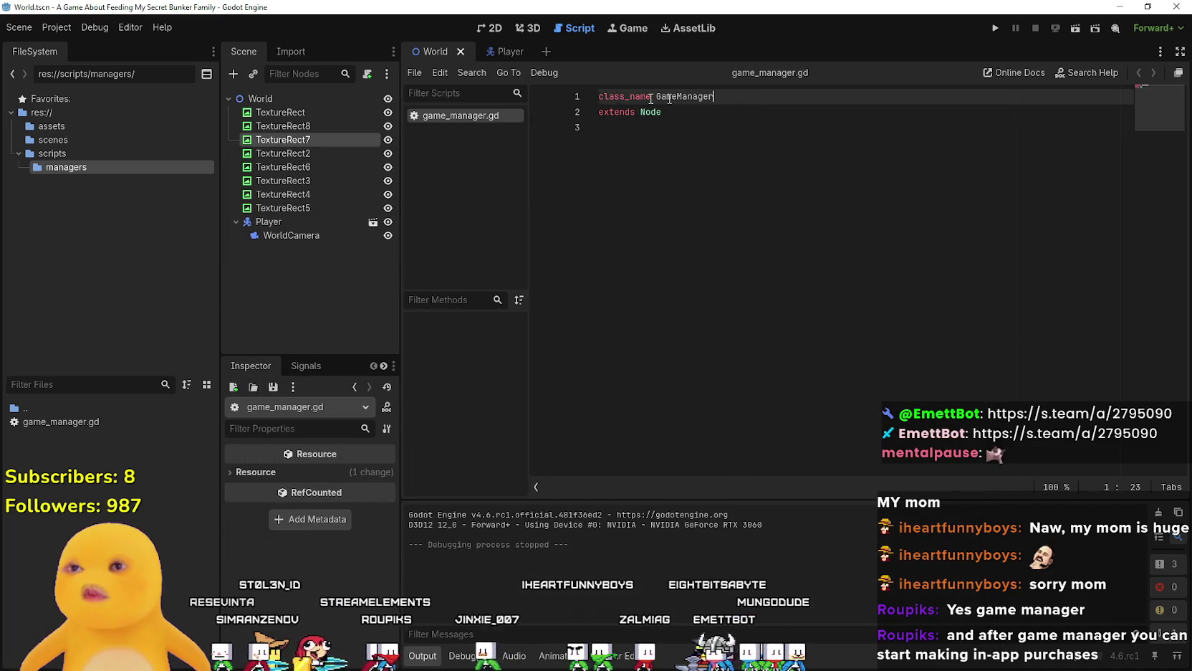
pyautogui.press('BackSpace')
pyautogui.doubleClick(618, 113)
pyautogui.press('BackSpace')
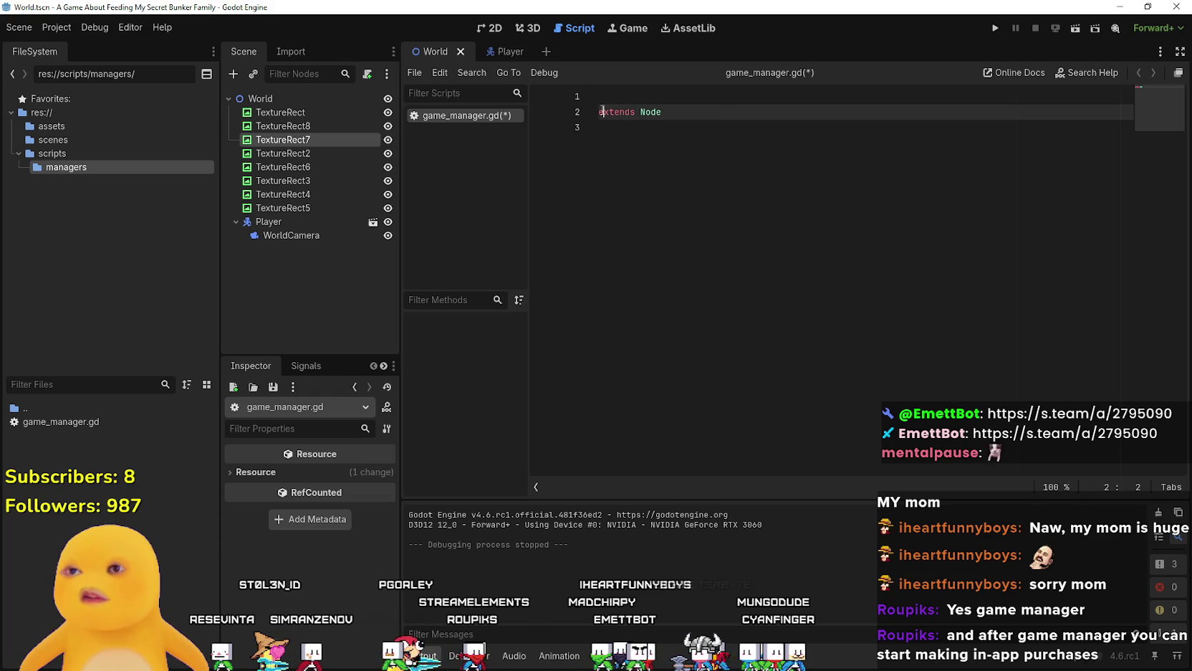
pyautogui.hotkey('ctrl', 'z')
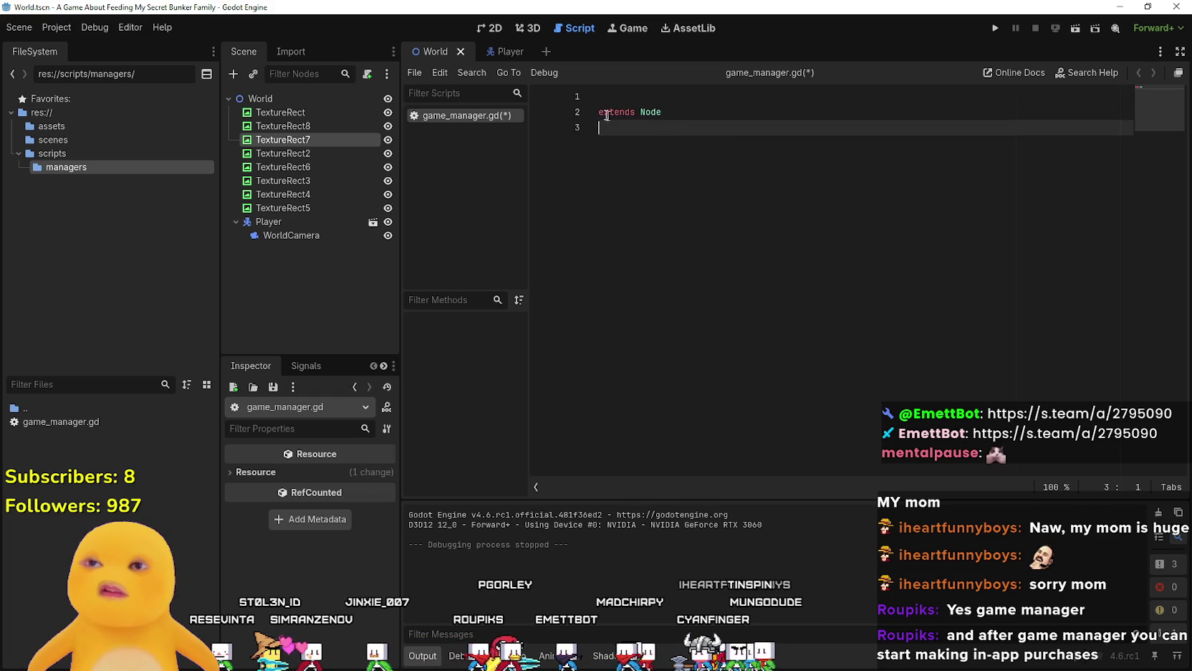
pyautogui.press('Home')
pyautogui.press('BackSpace')
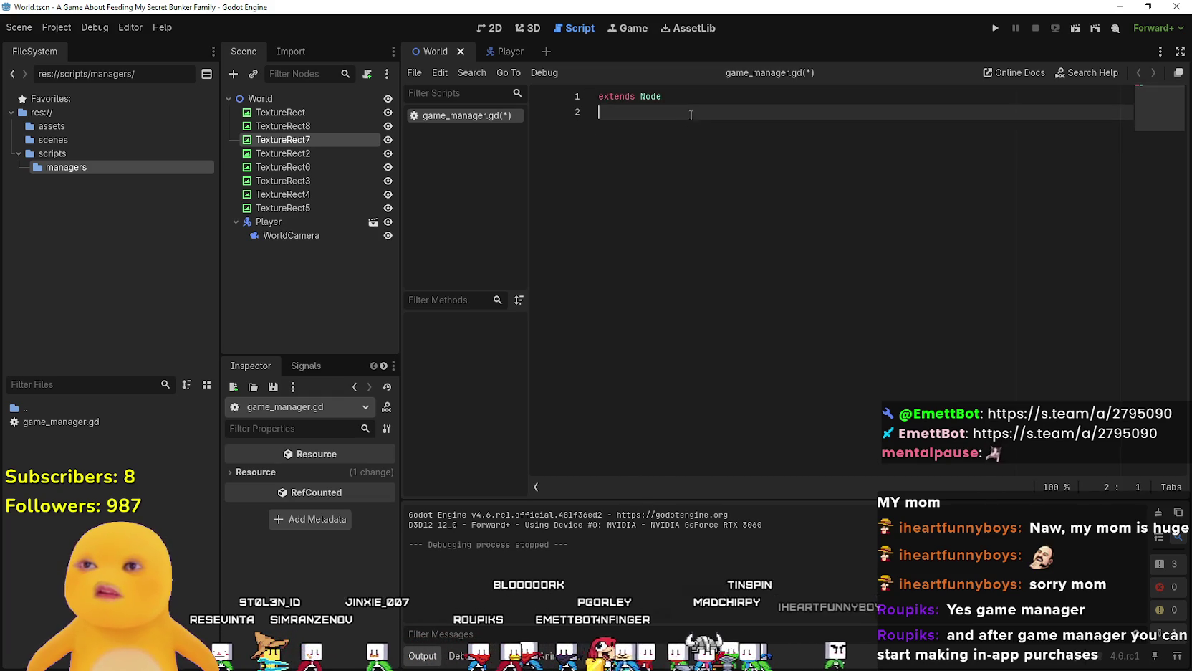
pyautogui.click(682, 131)
pyautogui.hotkey('ctrl', 's')
# Add game_manager.gd as the GameManager autoload in Project Settings
pyautogui.click(57, 28)
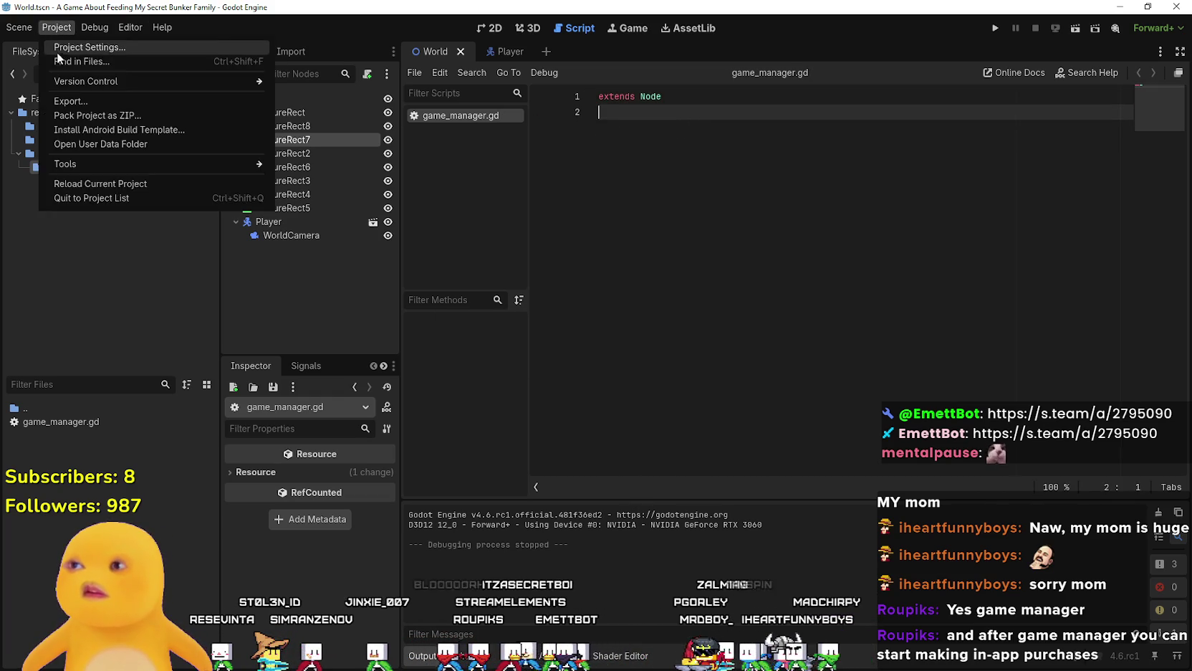
pyautogui.click(57, 46)
pyautogui.write('ameManager')
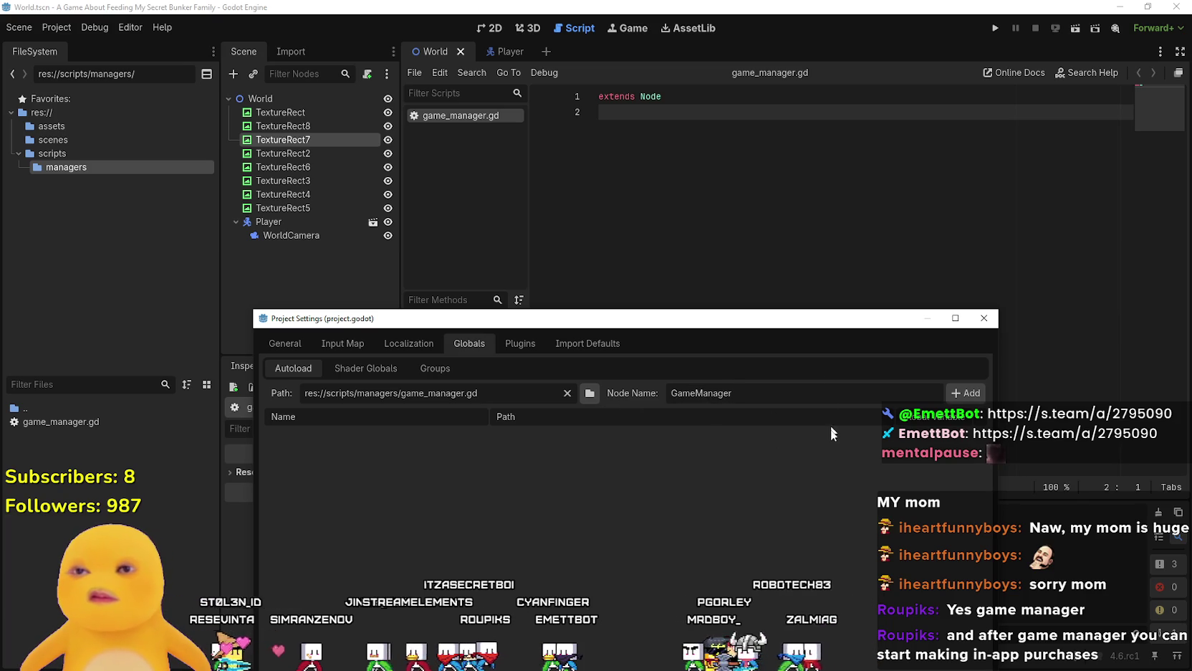
pyautogui.moveTo(771, 320); pyautogui.dragTo(834, 216)
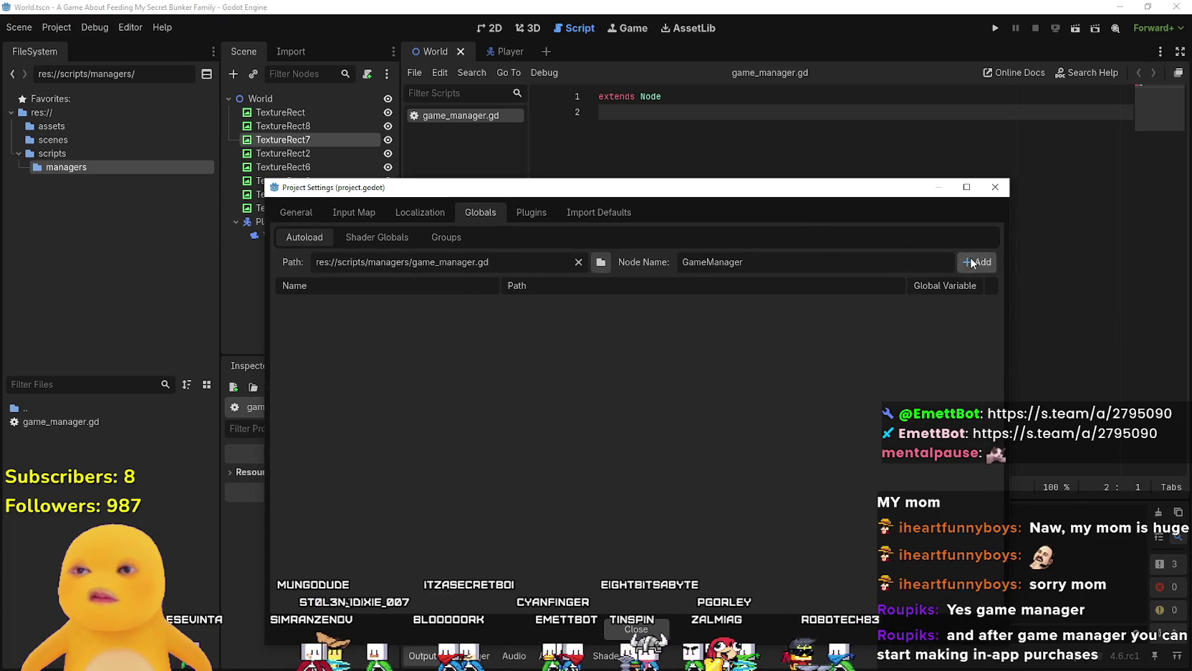
pyautogui.press('Return')
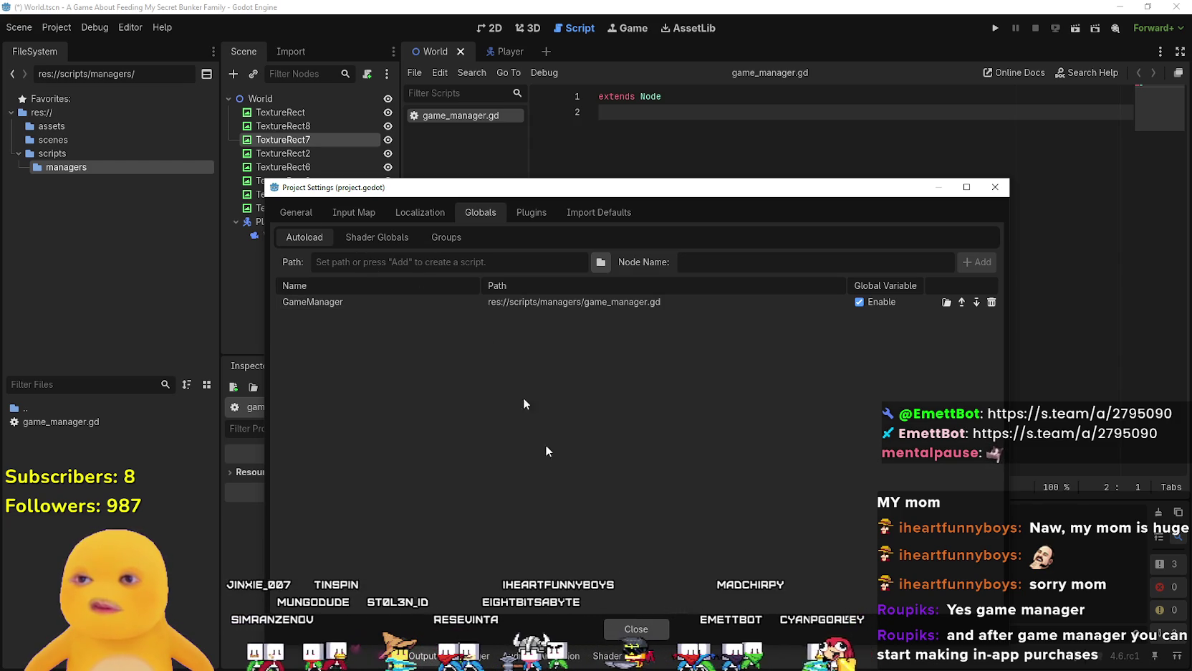
pyautogui.press('Escape')
pyautogui.press('Return')
pyautogui.press('Return')
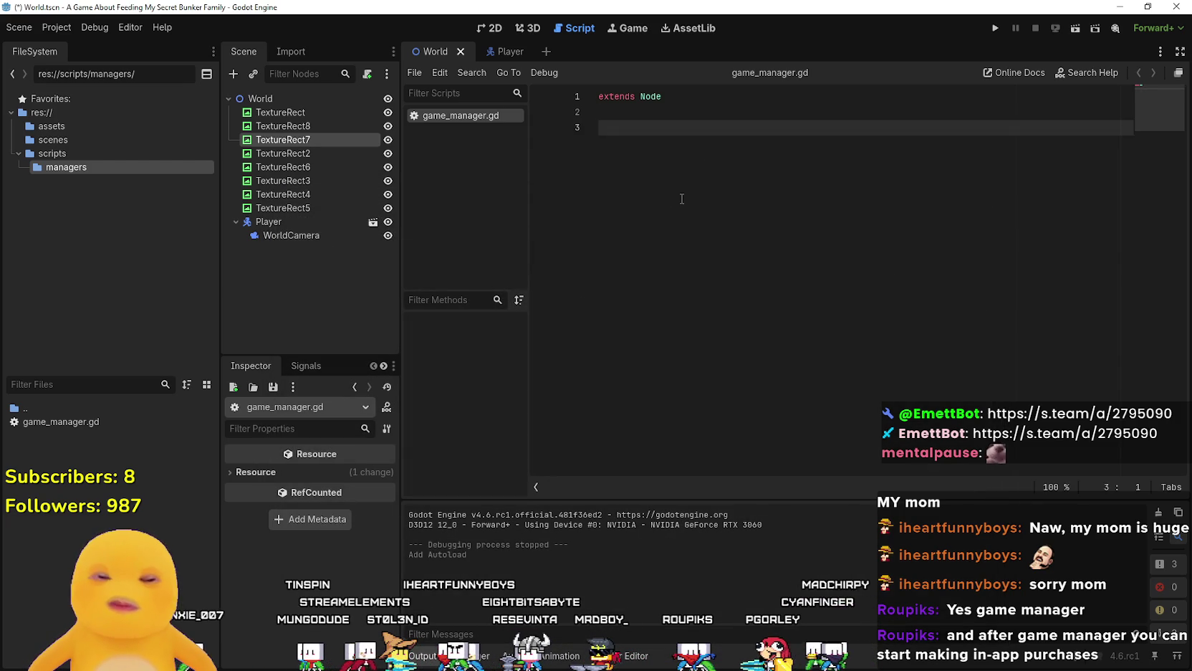
pyautogui.write('@on')
pyautogui.press('Return')
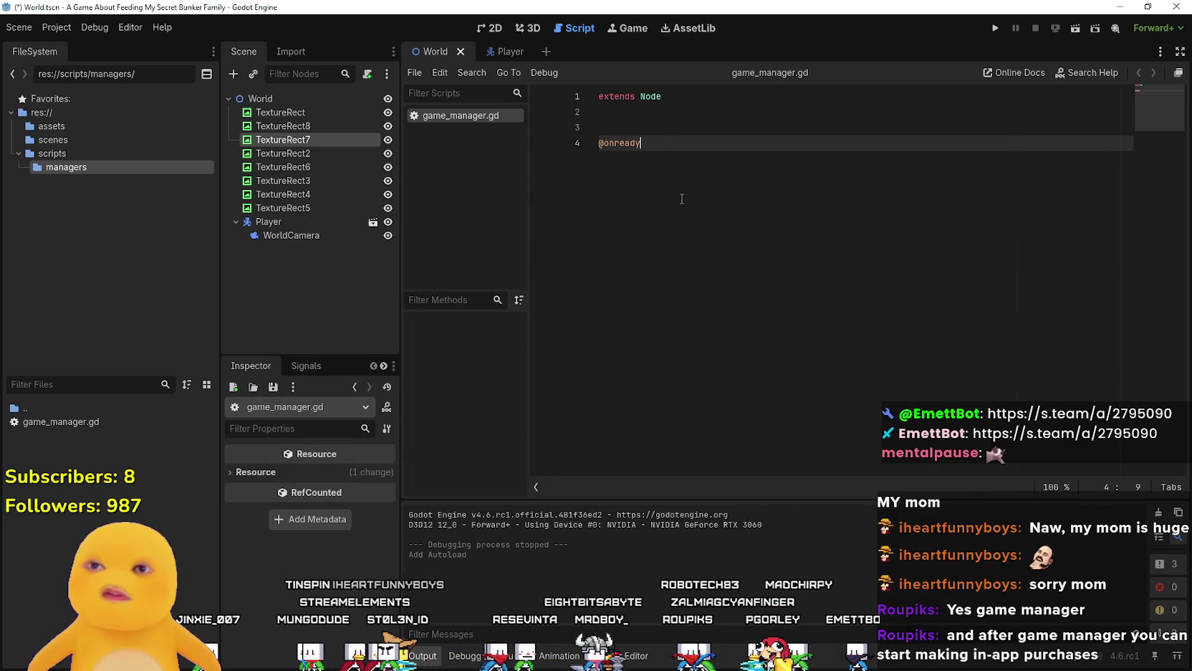
pyautogui.write('var foney: int ')
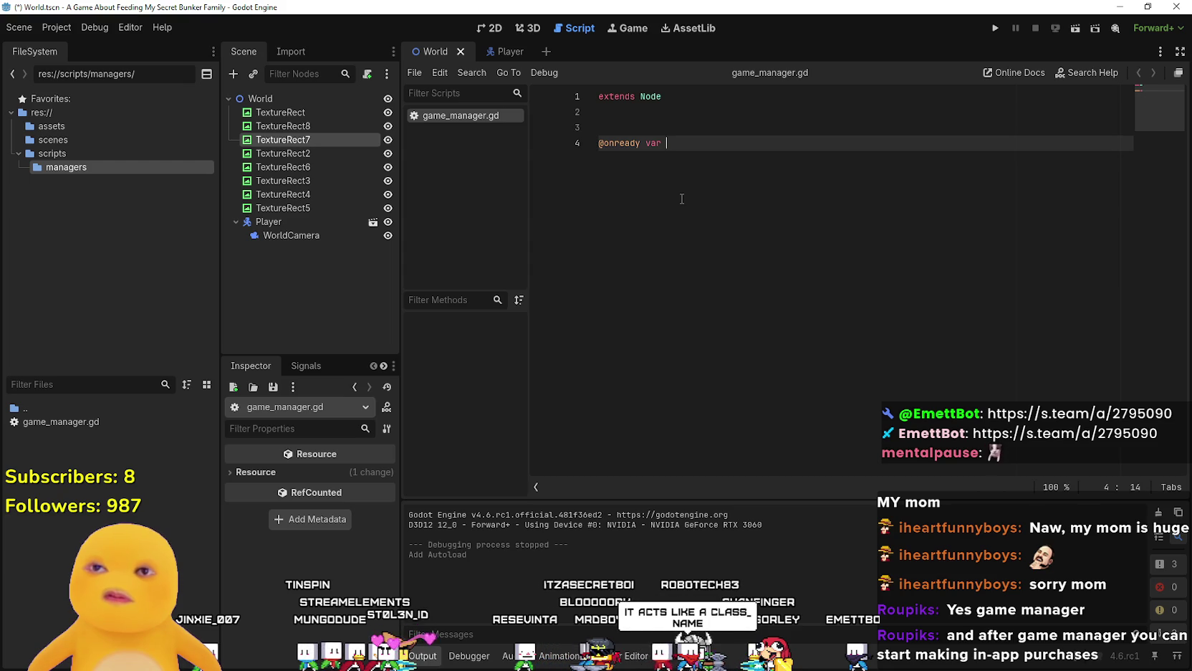
pyautogui.write('= 0')
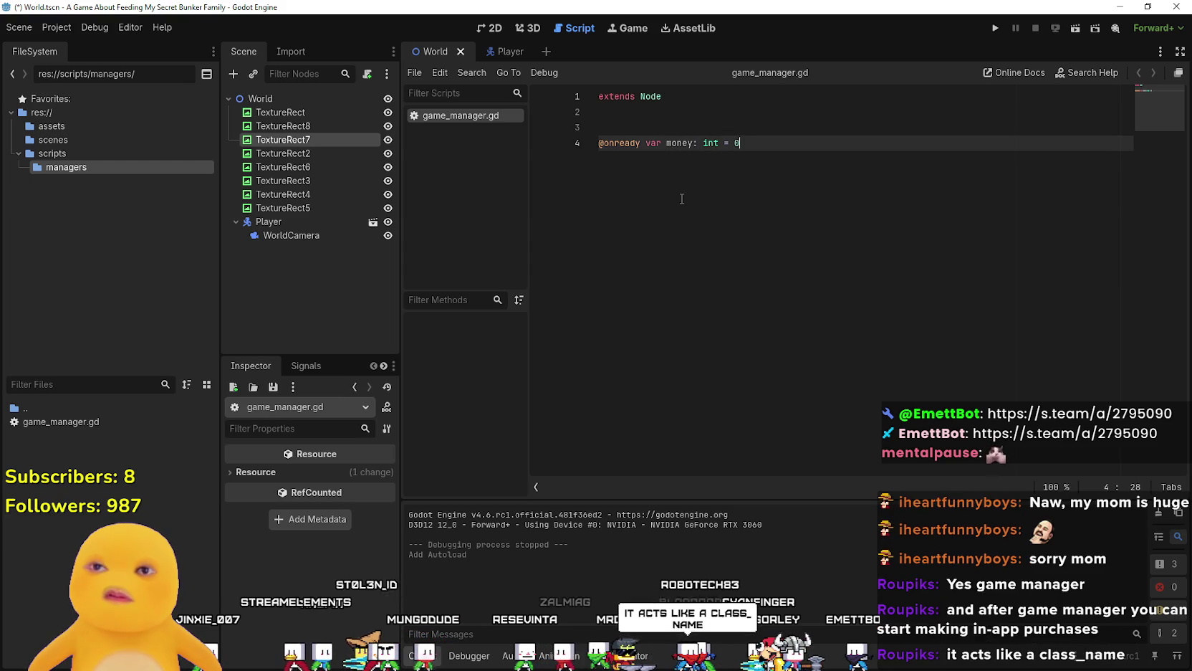
pyautogui.press('Return')
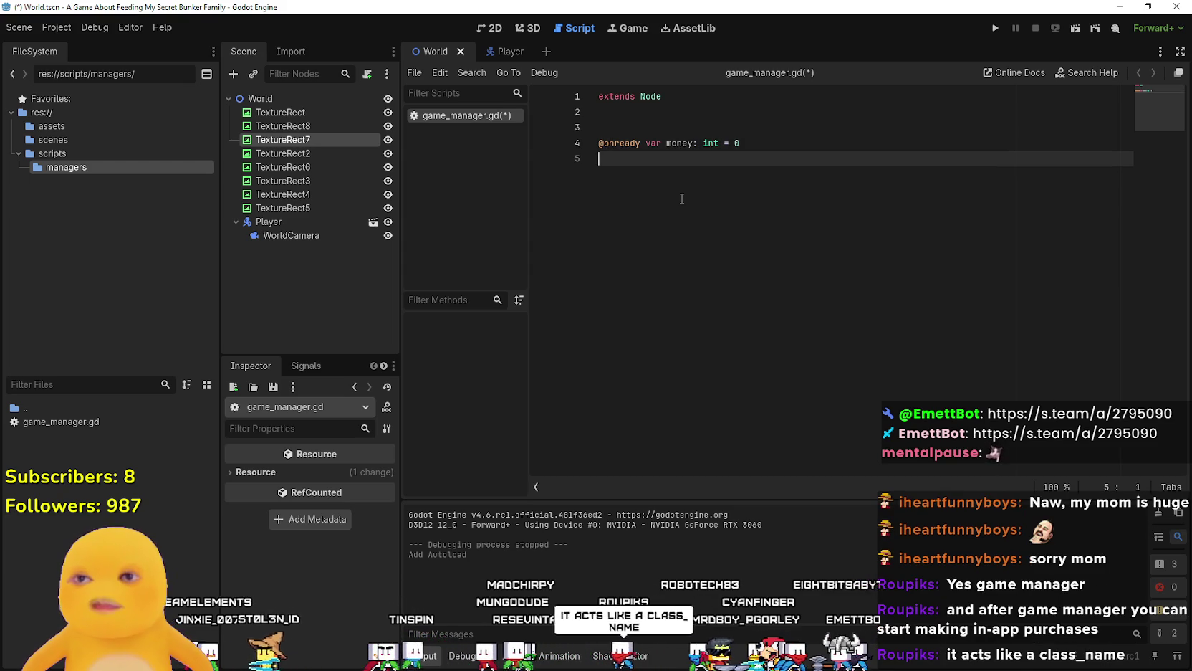
pyautogui.write('@onre')
pyautogui.press('Return')
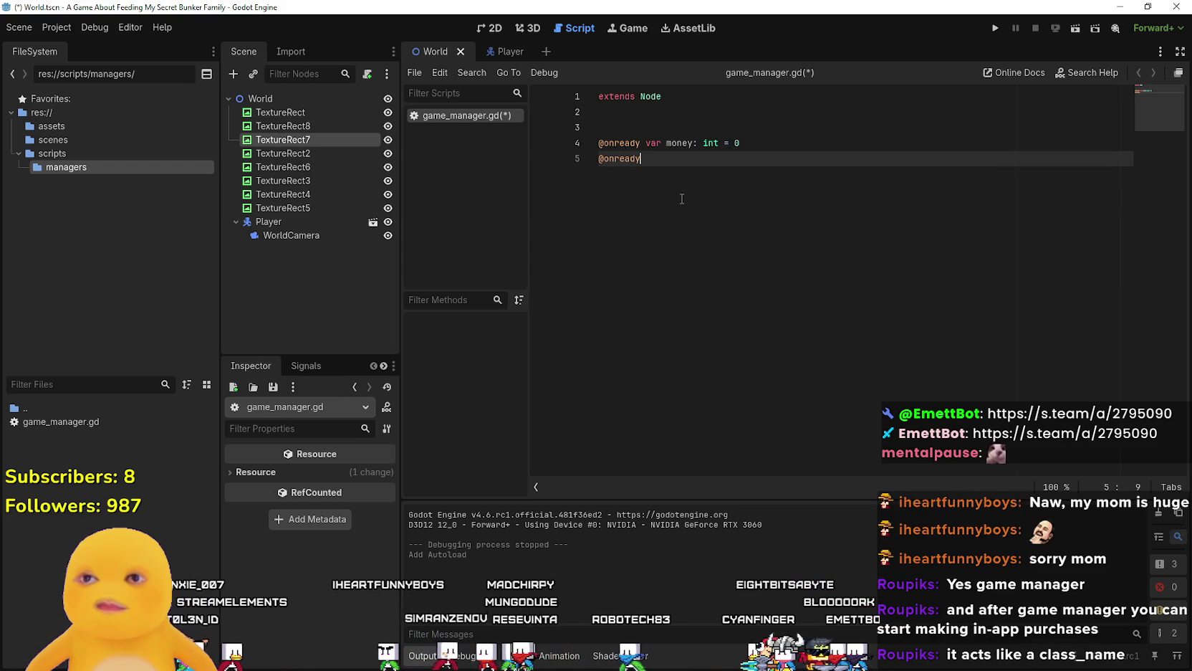
pyautogui.write('var food:')
pyautogui.press('BackSpace')
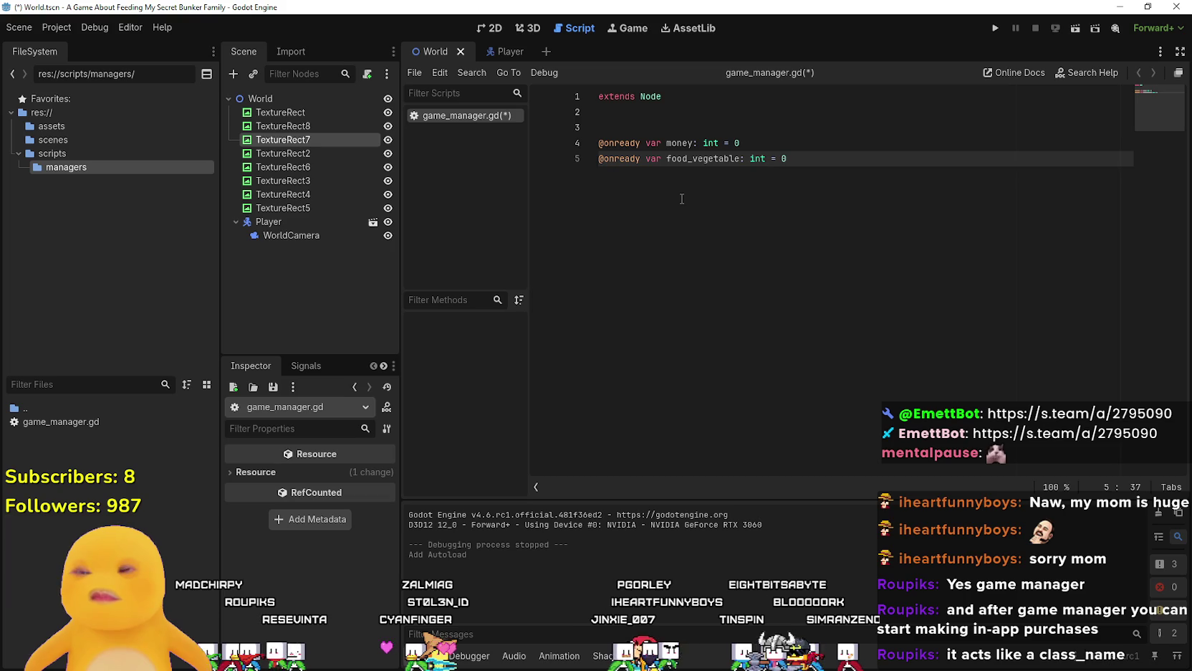
pyautogui.press('Return')
pyautogui.write('@on')
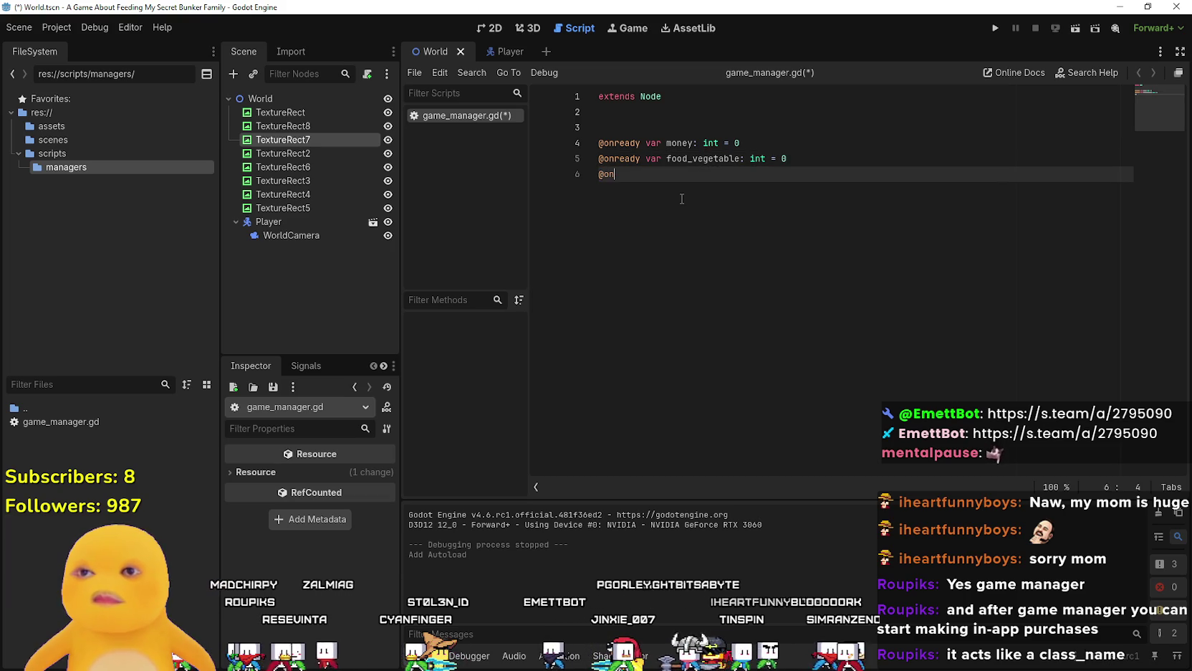
pyautogui.write('ready var food_')
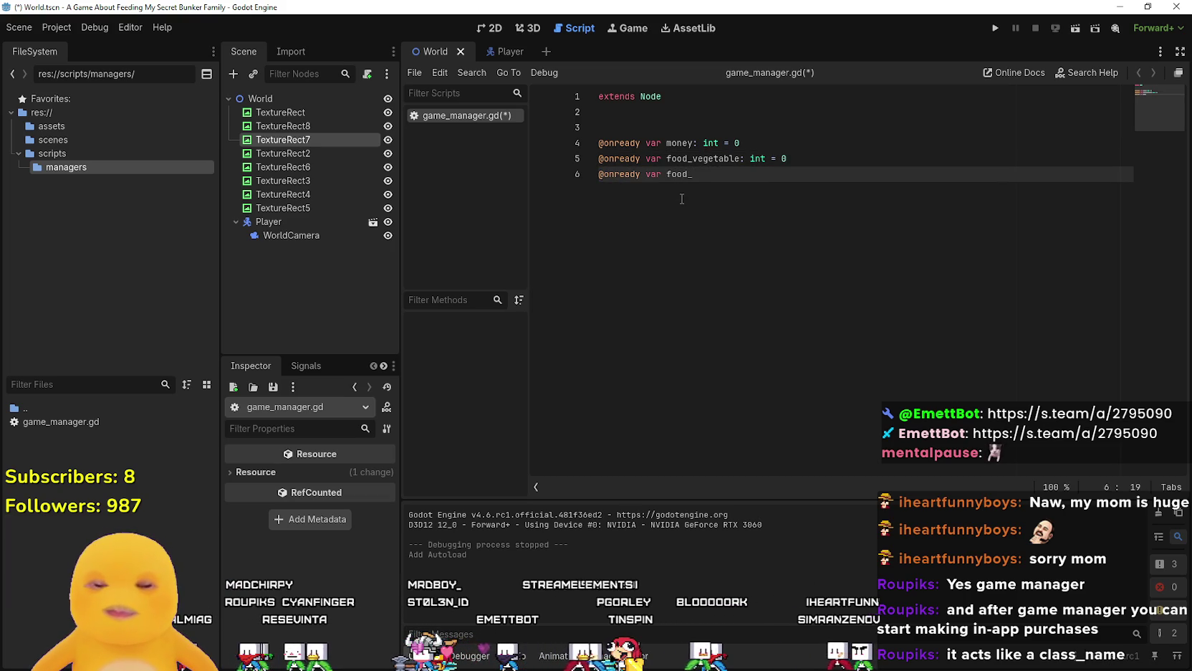
pyautogui.press('BackSpace')
pyautogui.press('BackSpace')
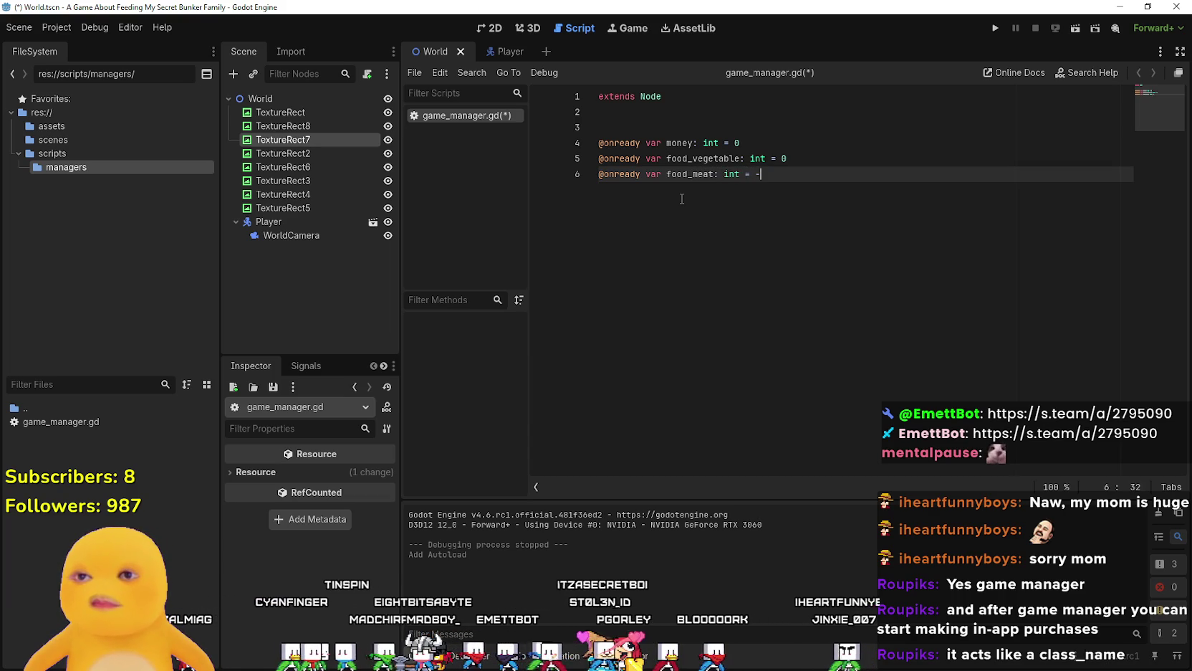
pyautogui.press('Return')
pyautogui.write('onready var food_')
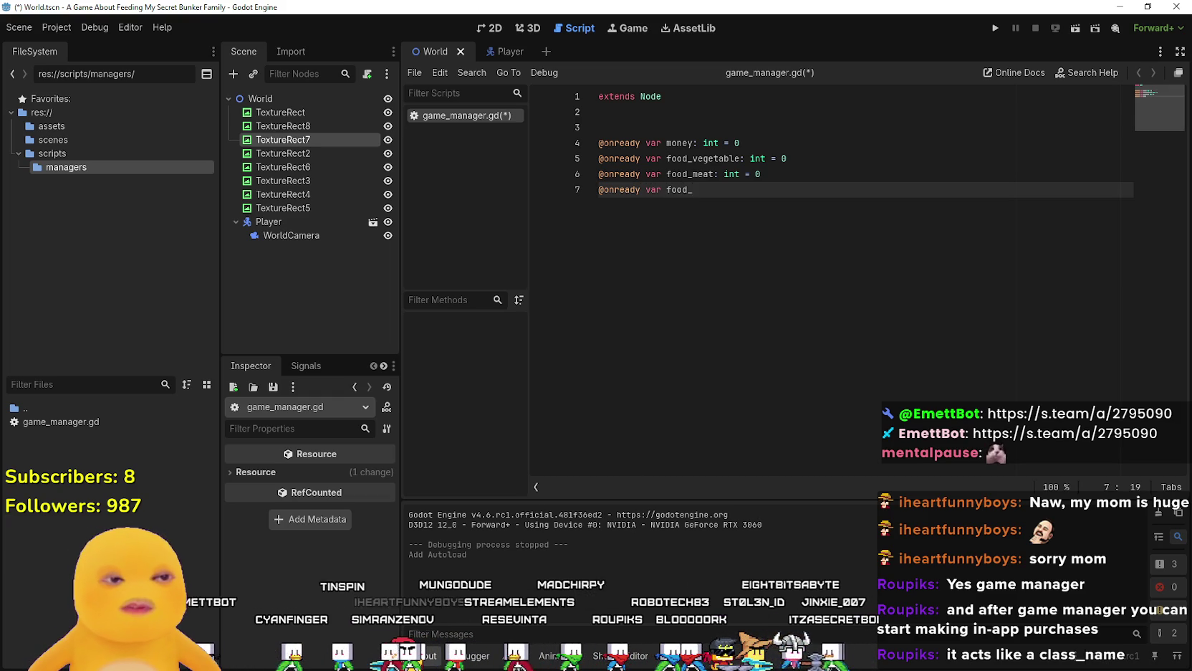
# Check the Games.txt notes, then return to the script above the money variable
pyautogui.hotkey('alt', 'Tab')
pyautogui.scroll(-3, 142, 332)
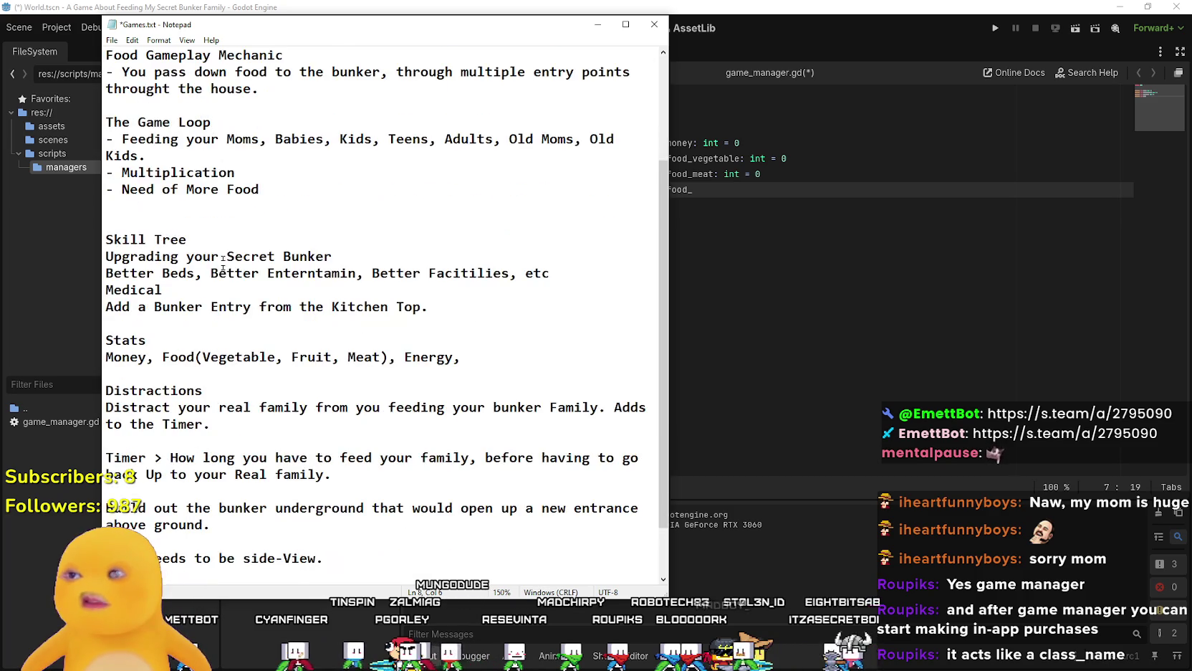
pyautogui.scroll(-1, 221, 242)
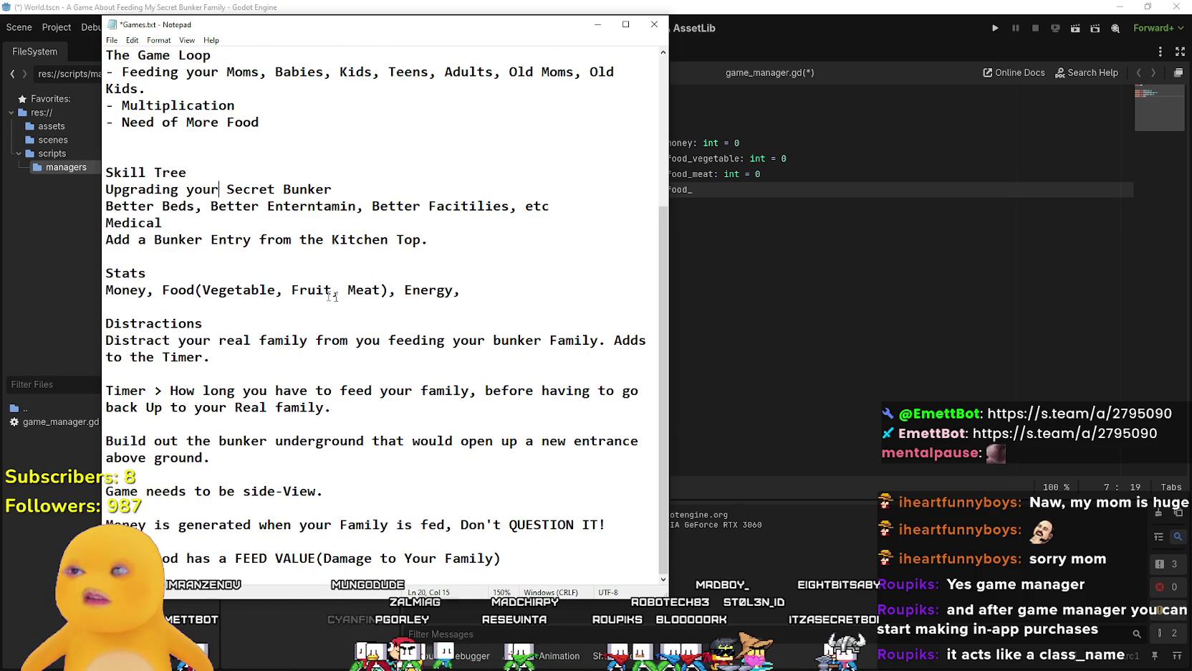
pyautogui.click(714, 187)
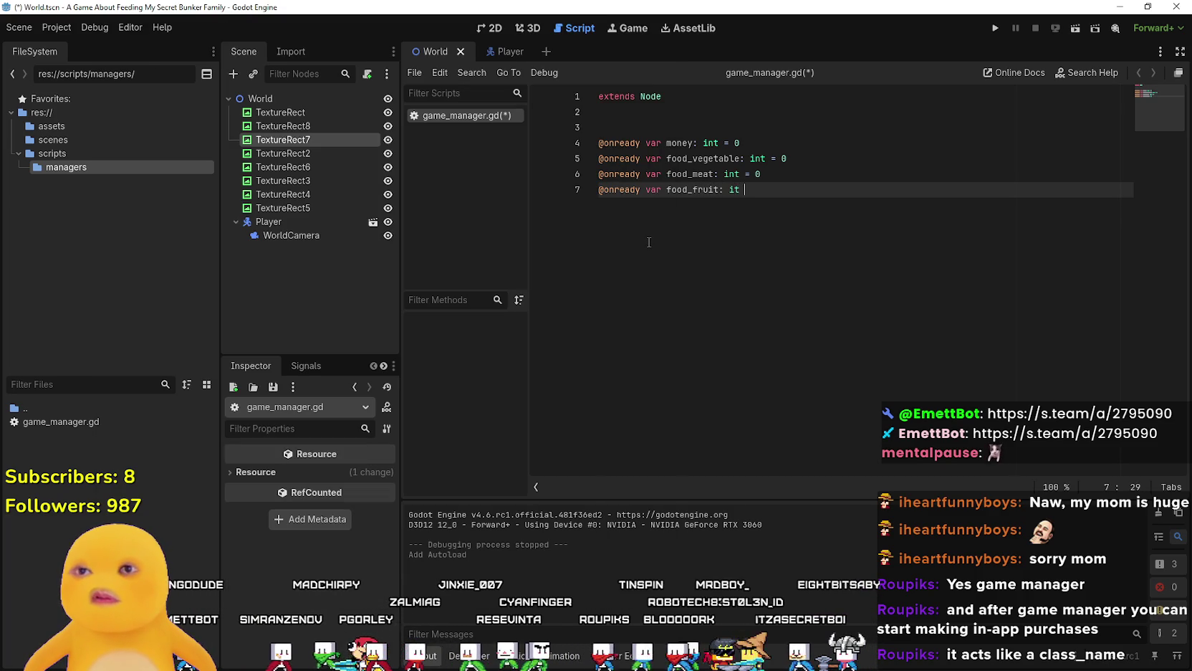
pyautogui.press('Return')
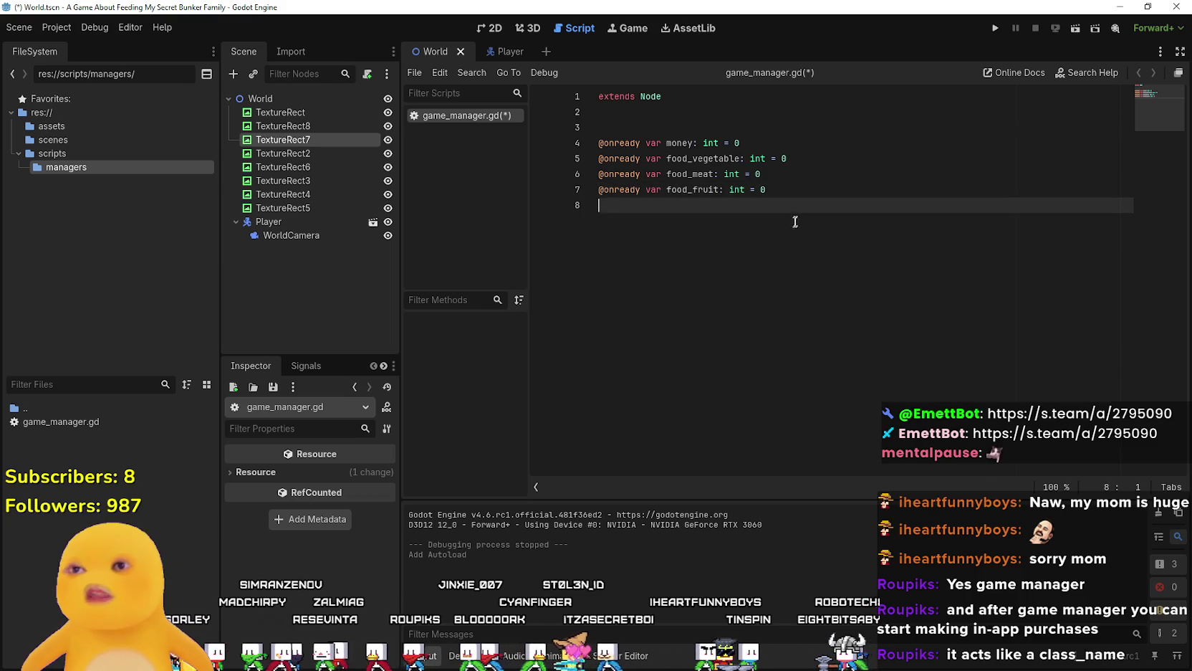
pyautogui.hotkey('alt', 'Tab')
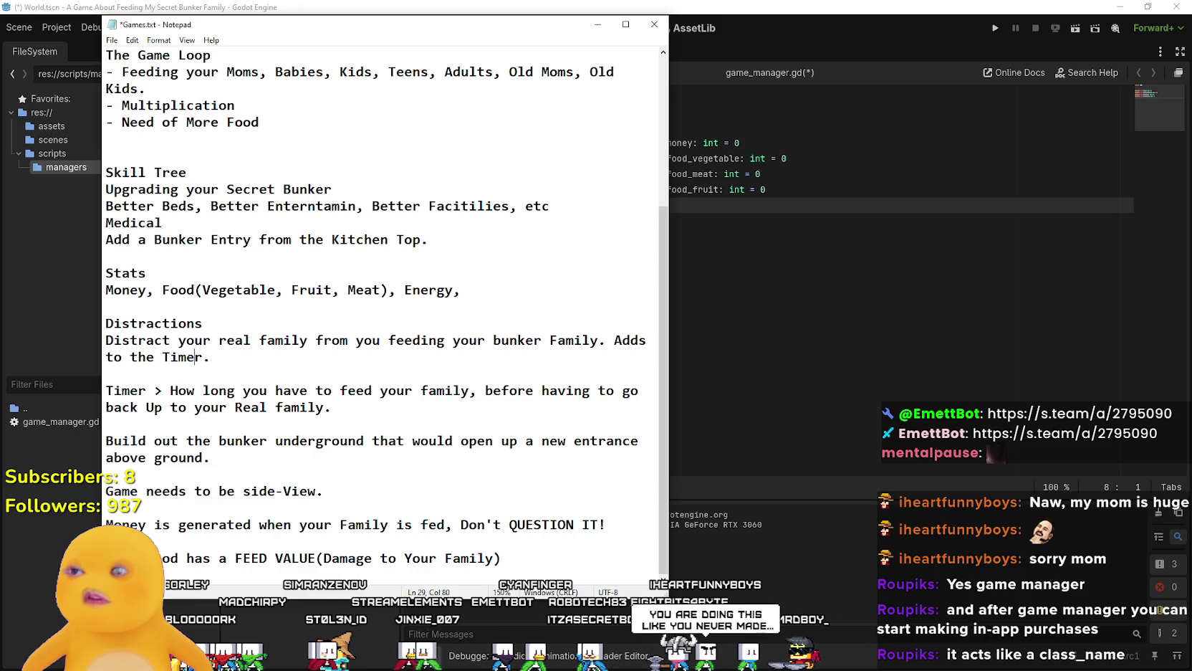
pyautogui.hotkey('alt', 'Tab')
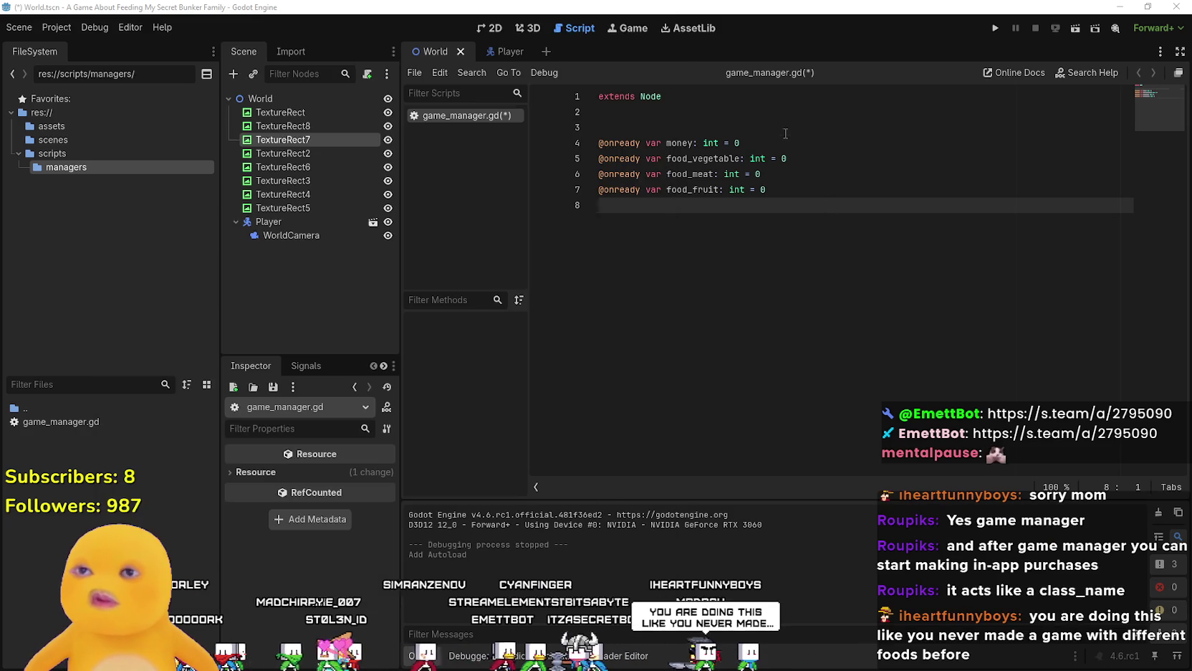
pyautogui.press('Up')
pyautogui.press('Up')
pyautogui.press('Up')
pyautogui.press('Return')
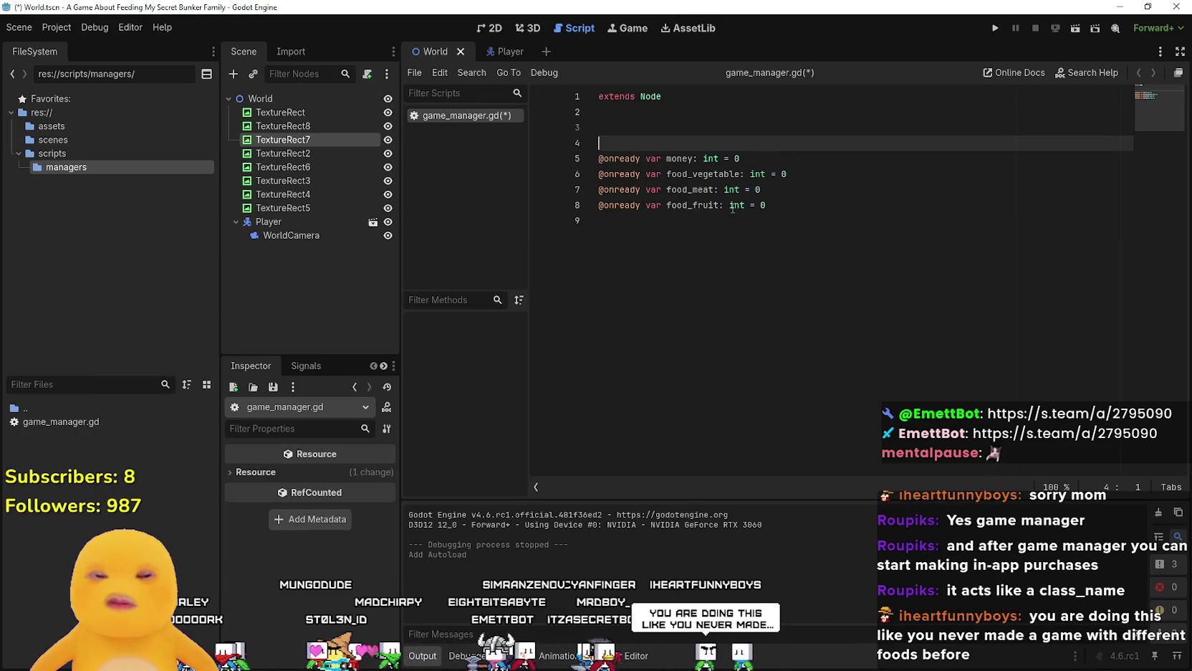
pyautogui.write('@on')
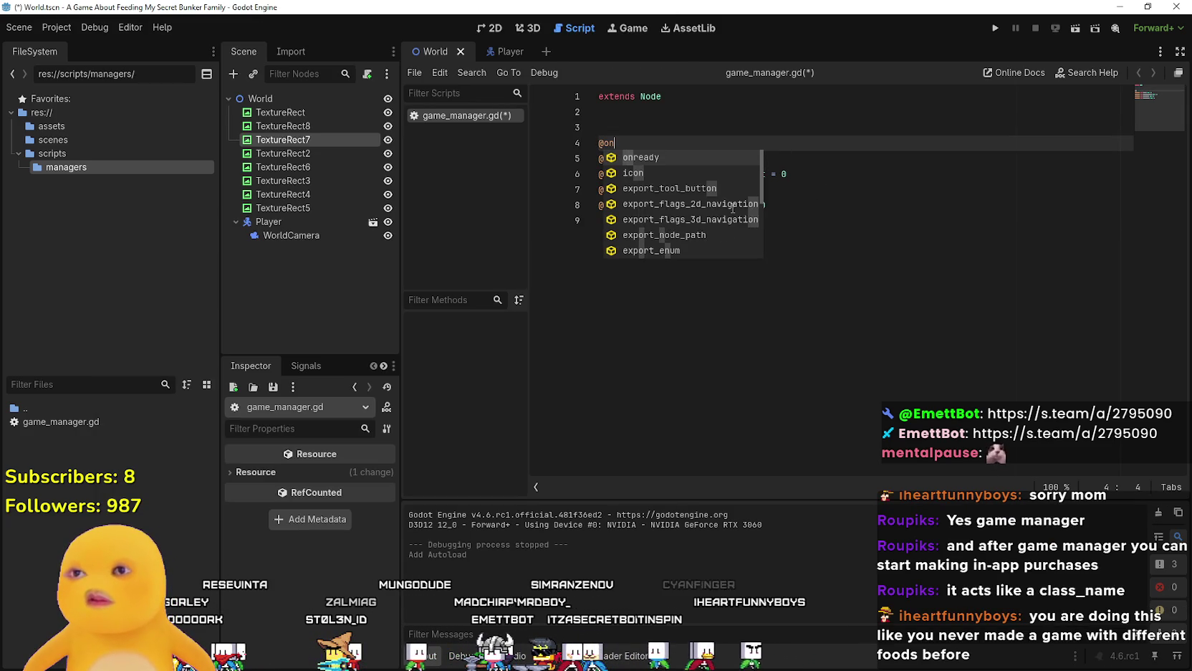
pyautogui.press('Return')
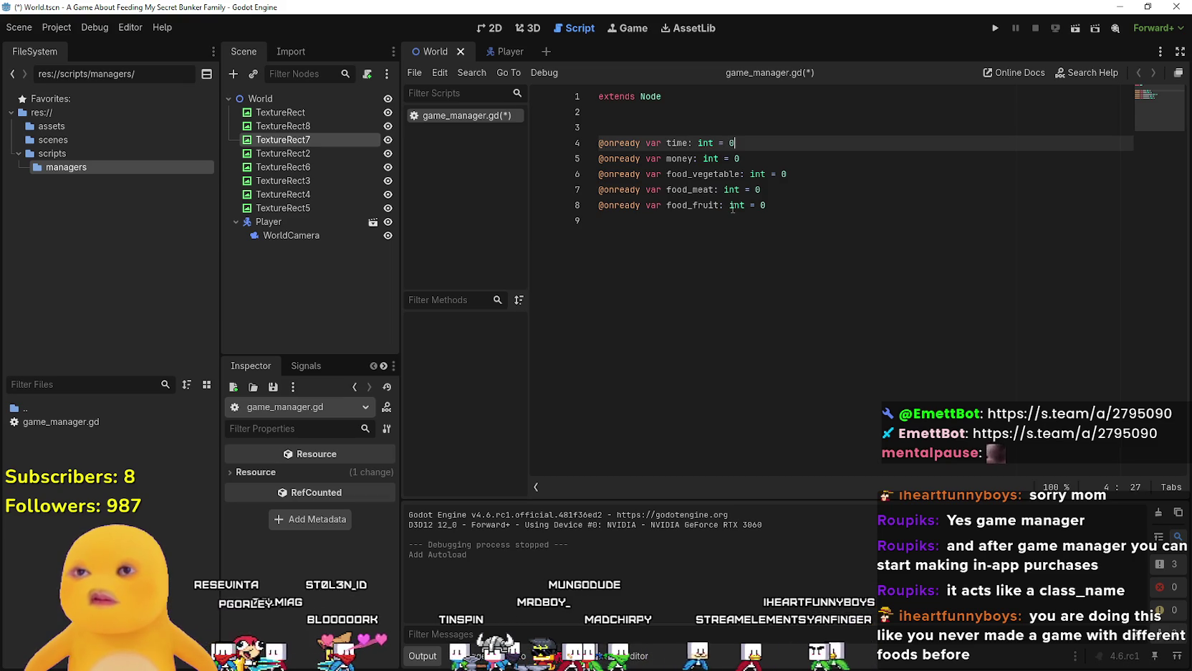
pyautogui.write('0')
pyautogui.press('Return')
pyautogui.press('Return')
pyautogui.press('BackSpace')
pyautogui.press('BackSpace')
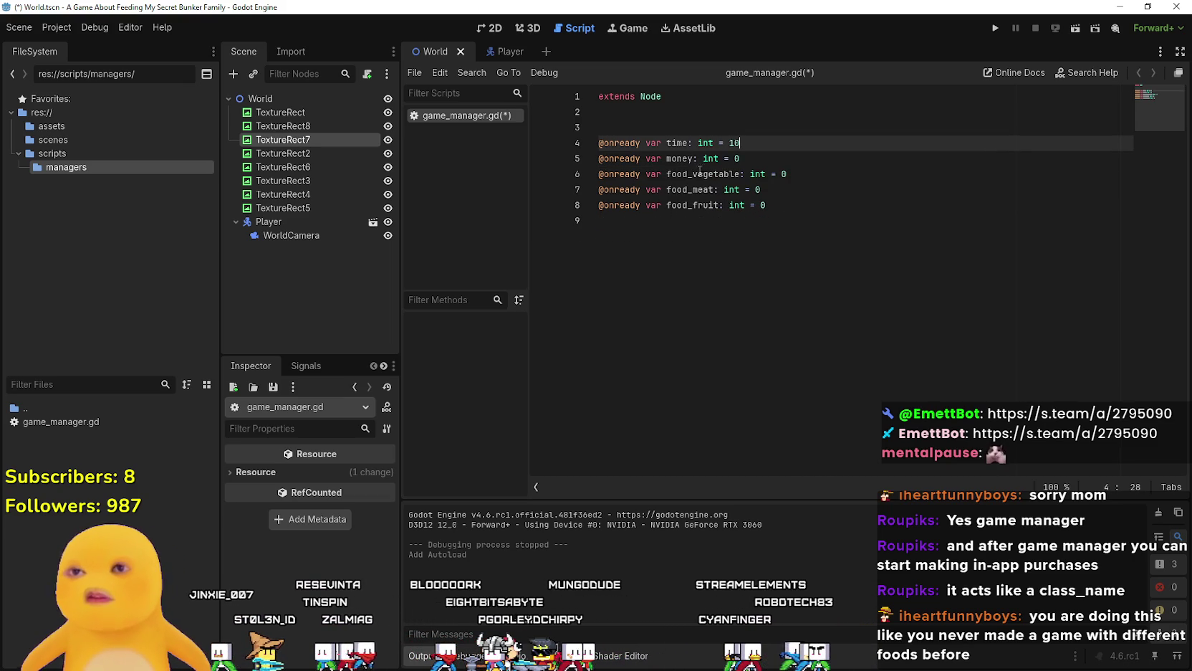
pyautogui.doubleClick(704, 142)
pyautogui.write('float')
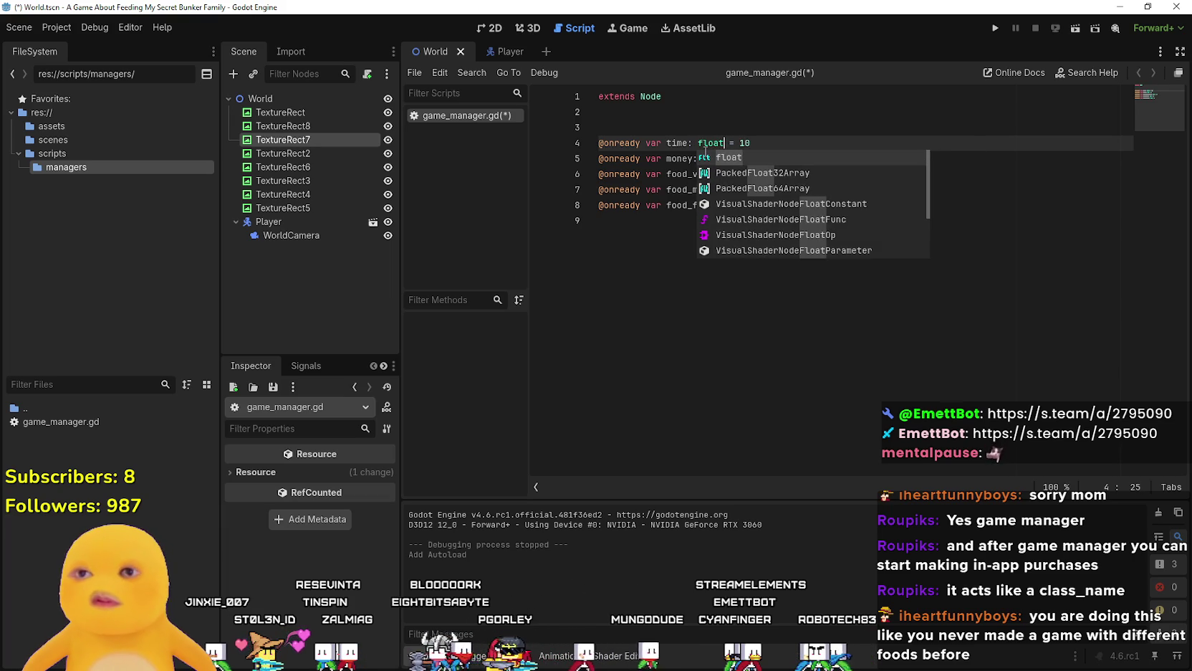
pyautogui.press('End')
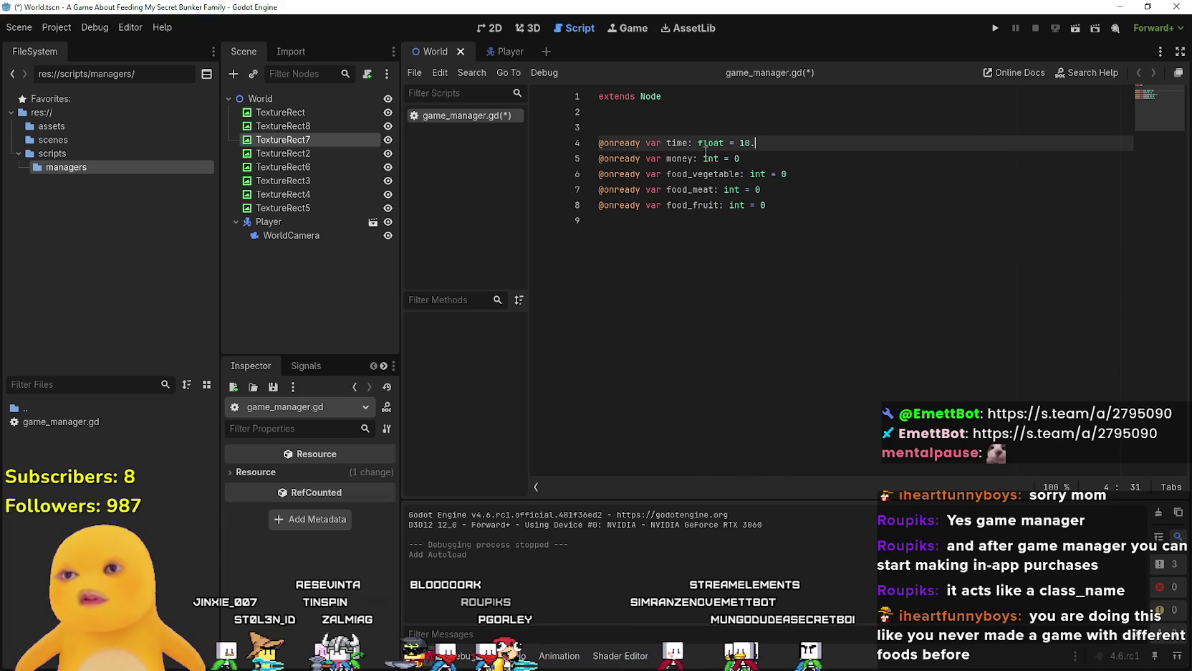
pyautogui.write('0')
# Add a blank line after time, save game_manager.gd and switch to the notes
pyautogui.press('Return')
pyautogui.click(796, 236)
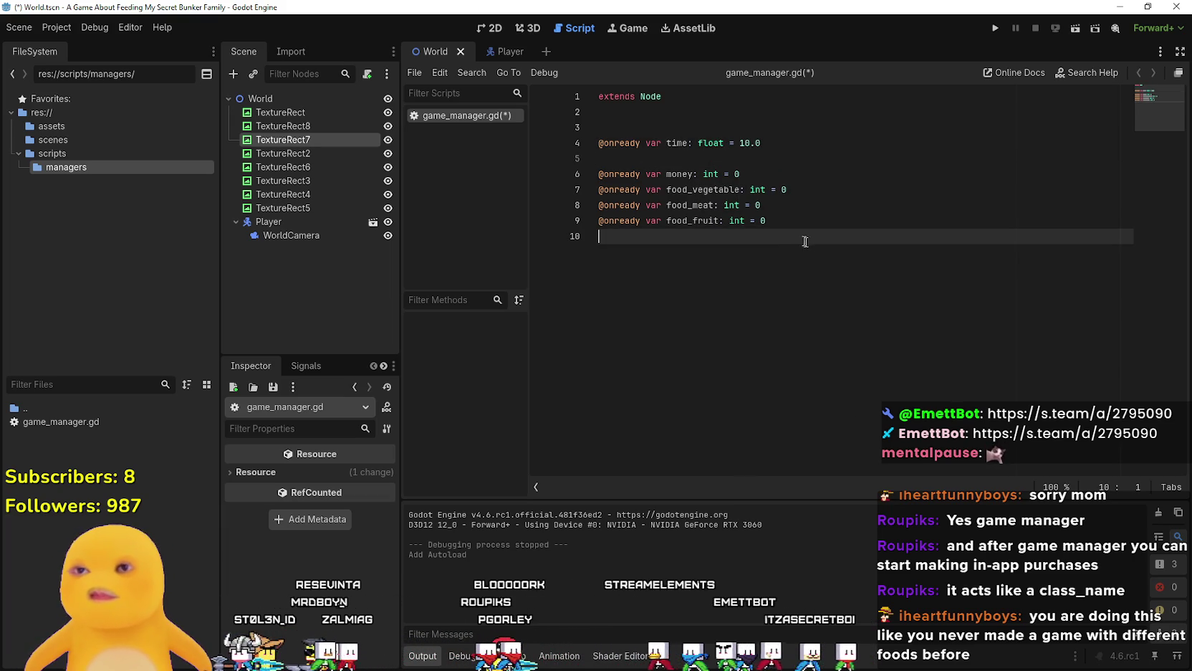
pyautogui.hotkey('ctrl', 's')
pyautogui.hotkey('alt', 'Tab')
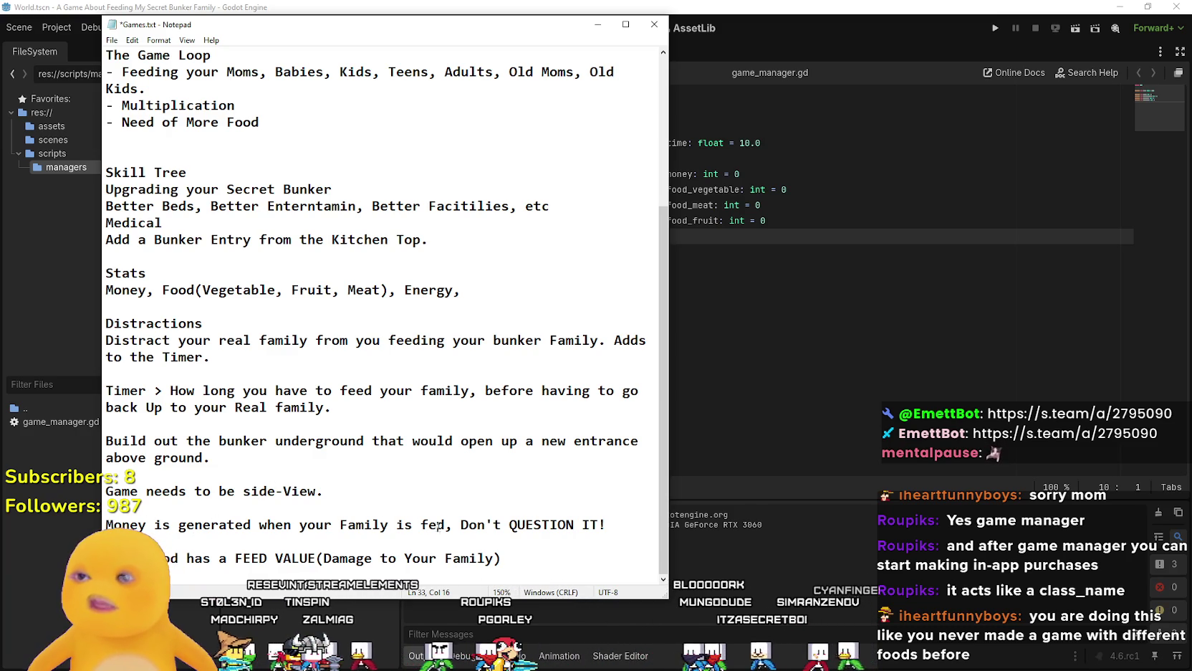
pyautogui.moveTo(452, 528); pyautogui.dragTo(296, 527)
pyautogui.moveTo(606, 528); pyautogui.dragTo(459, 528)
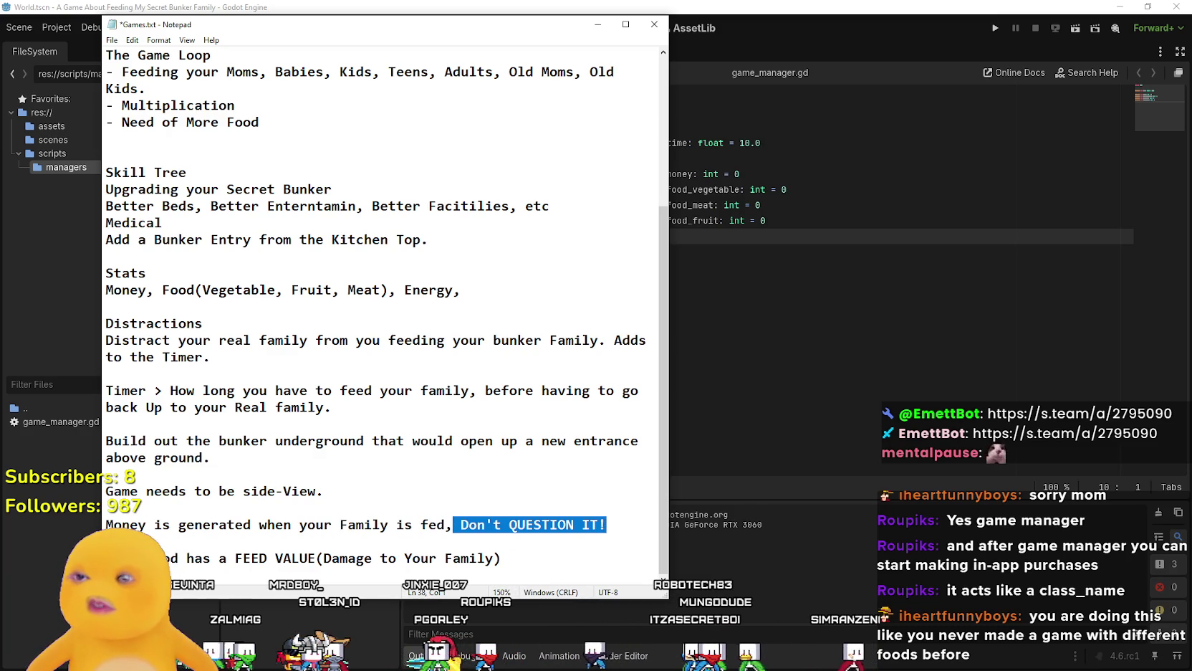
pyautogui.click(388, 559)
pyautogui.moveTo(224, 547); pyautogui.dragTo(487, 559)
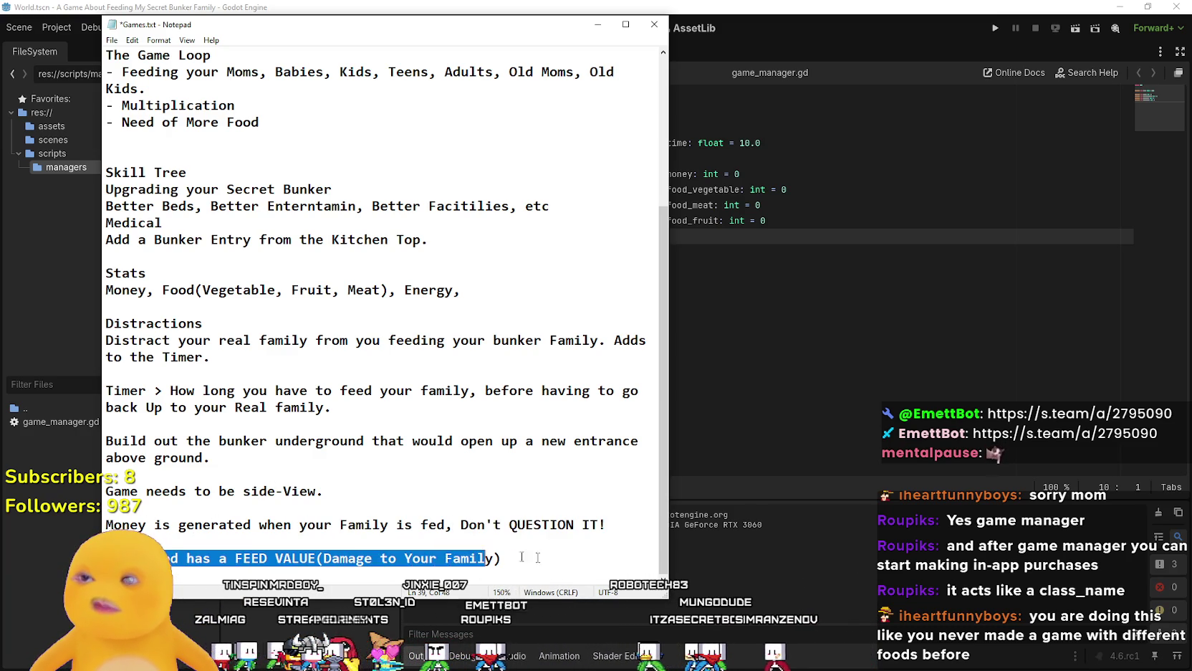
pyautogui.click(502, 558)
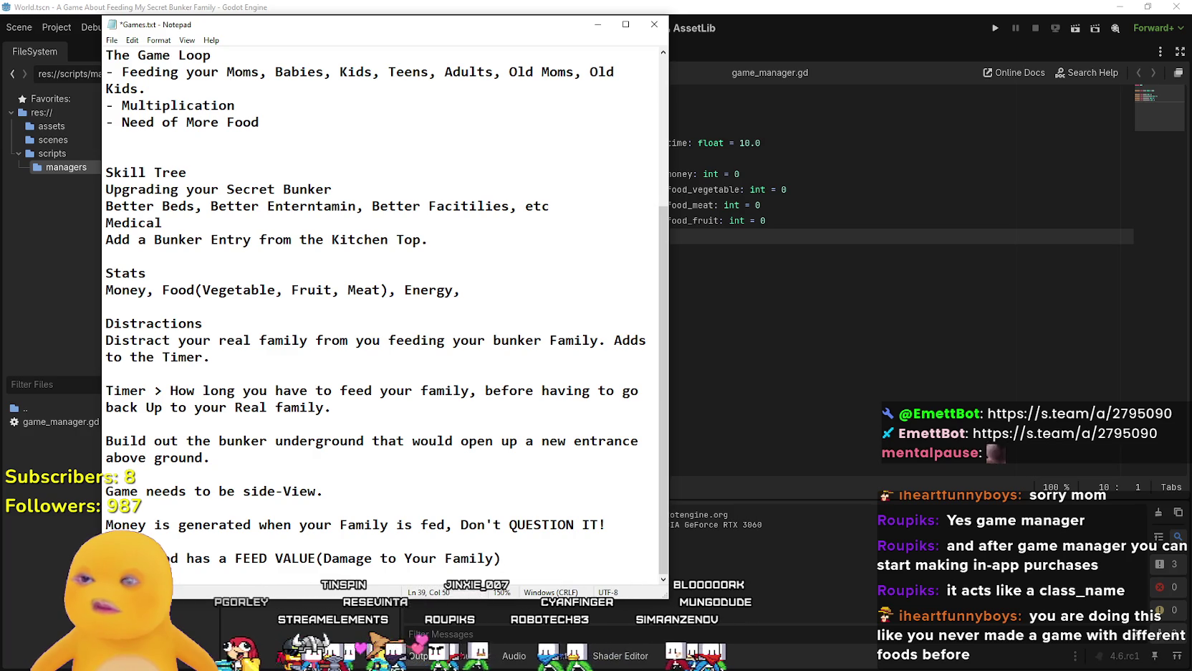
pyautogui.moveTo(324, 558)
pyautogui.mouseDown()
pyautogui.moveTo(495, 556)
pyautogui.moveTo(107, 525)
pyautogui.mouseUp()
pyautogui.click(507, 558)
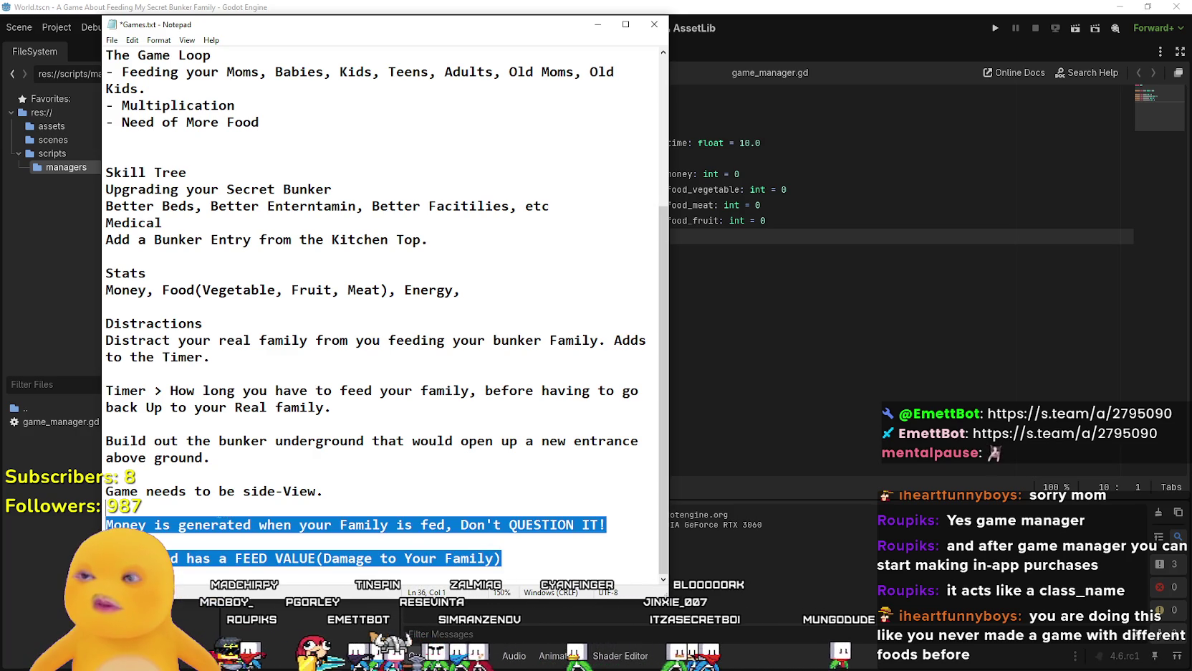
pyautogui.click(503, 559)
pyautogui.moveTo(503, 558)
pyautogui.mouseDown()
pyautogui.moveTo(406, 524)
pyautogui.moveTo(106, 525)
pyautogui.mouseUp()
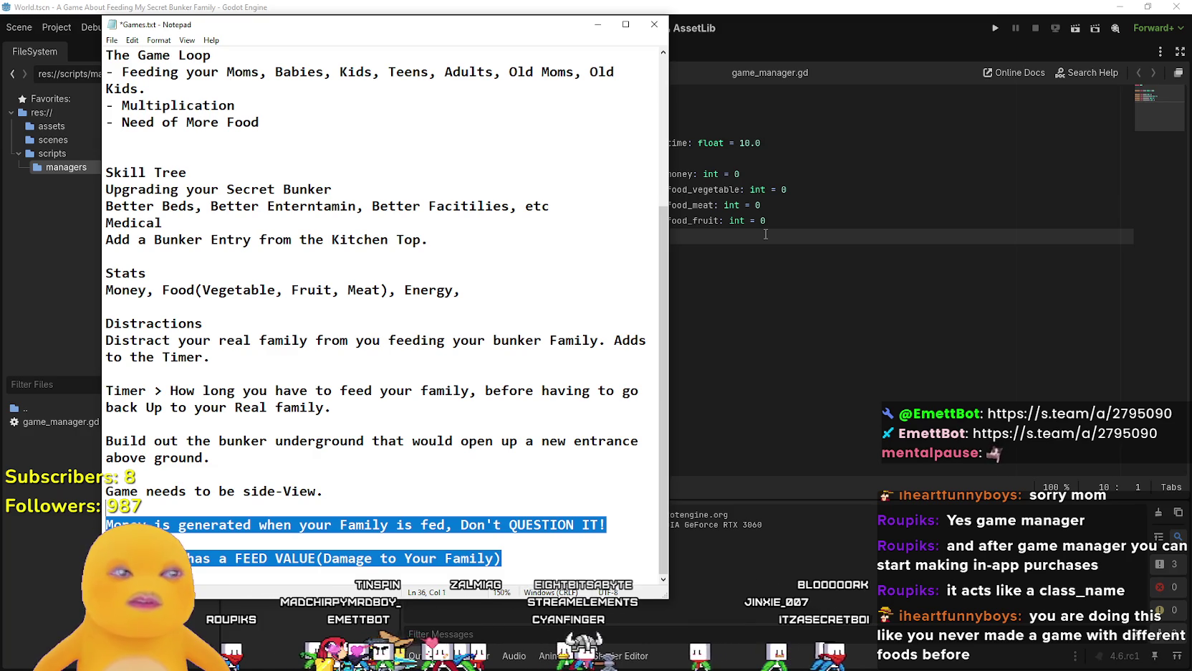
pyautogui.click(764, 234)
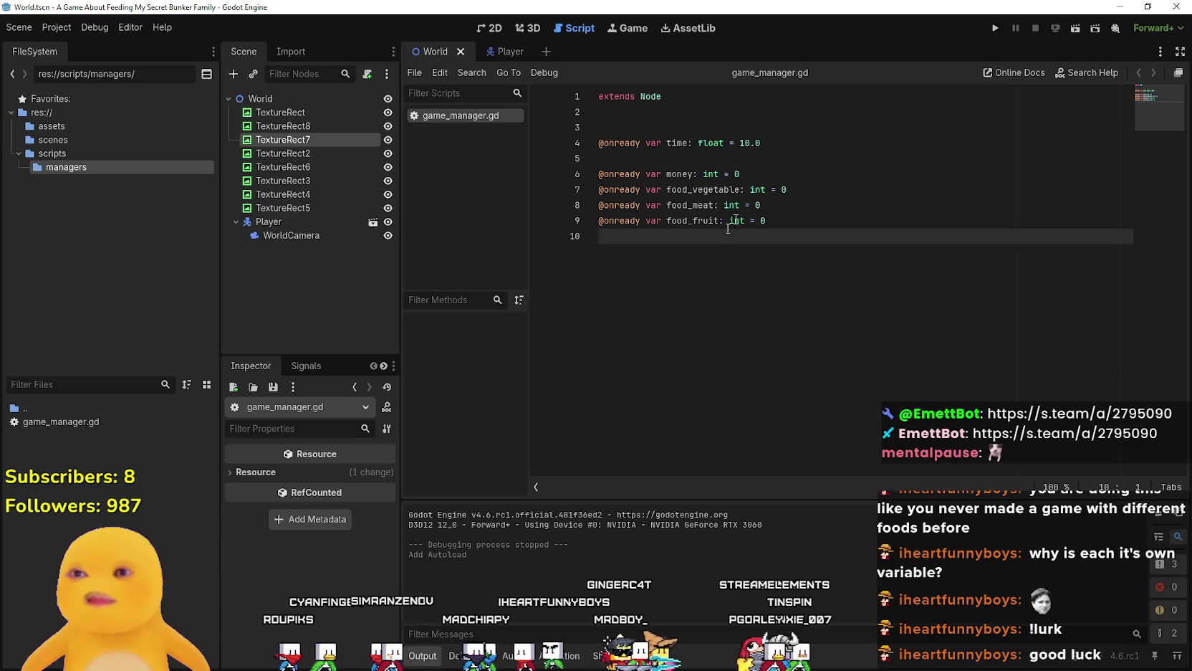
# Place the caret around the game_manager.gd variable lines, ending on the empty last line
pyautogui.click(759, 127)
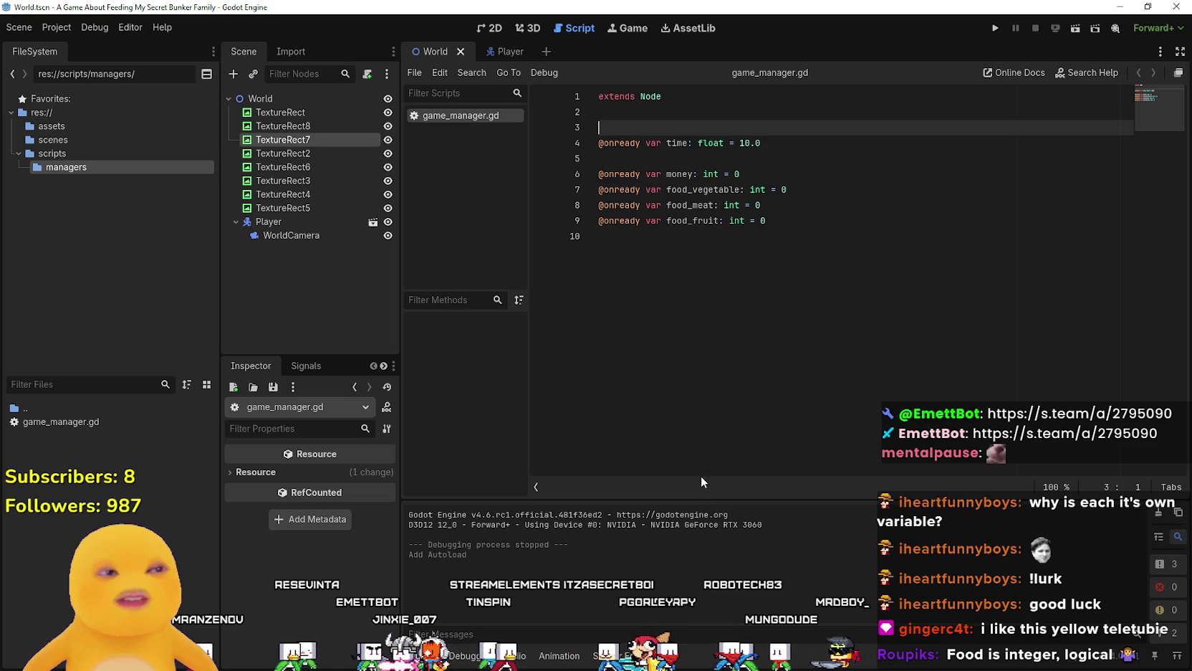
pyautogui.click(809, 244)
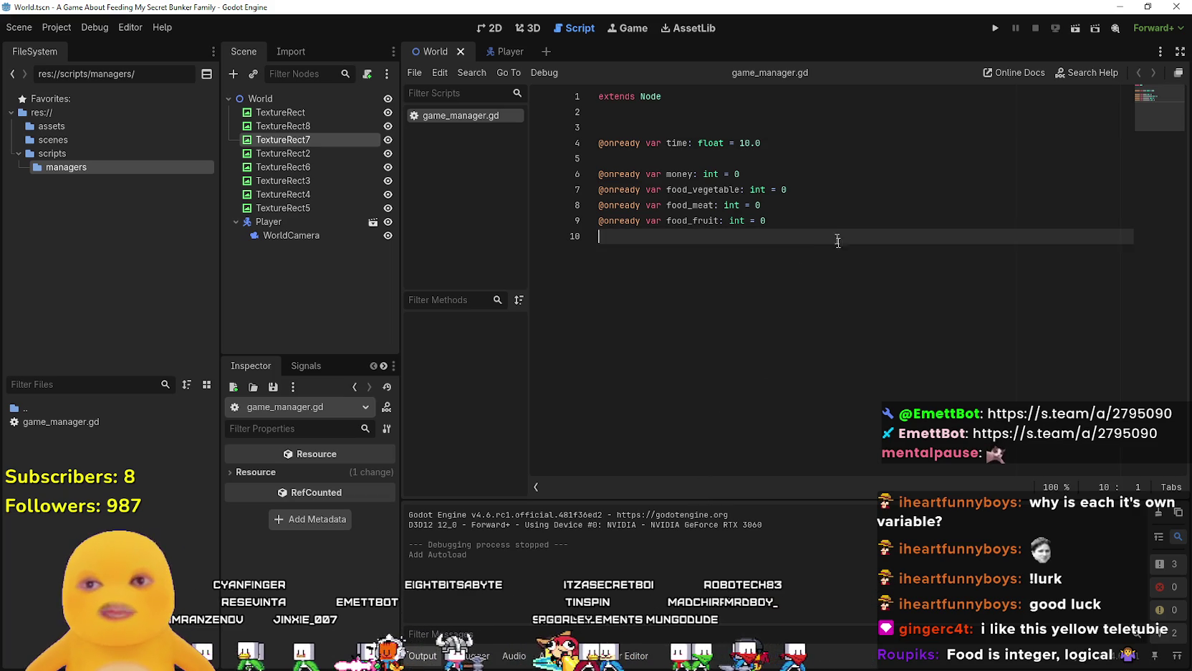
pyautogui.click(831, 209)
pyautogui.click(820, 222)
pyautogui.click(819, 245)
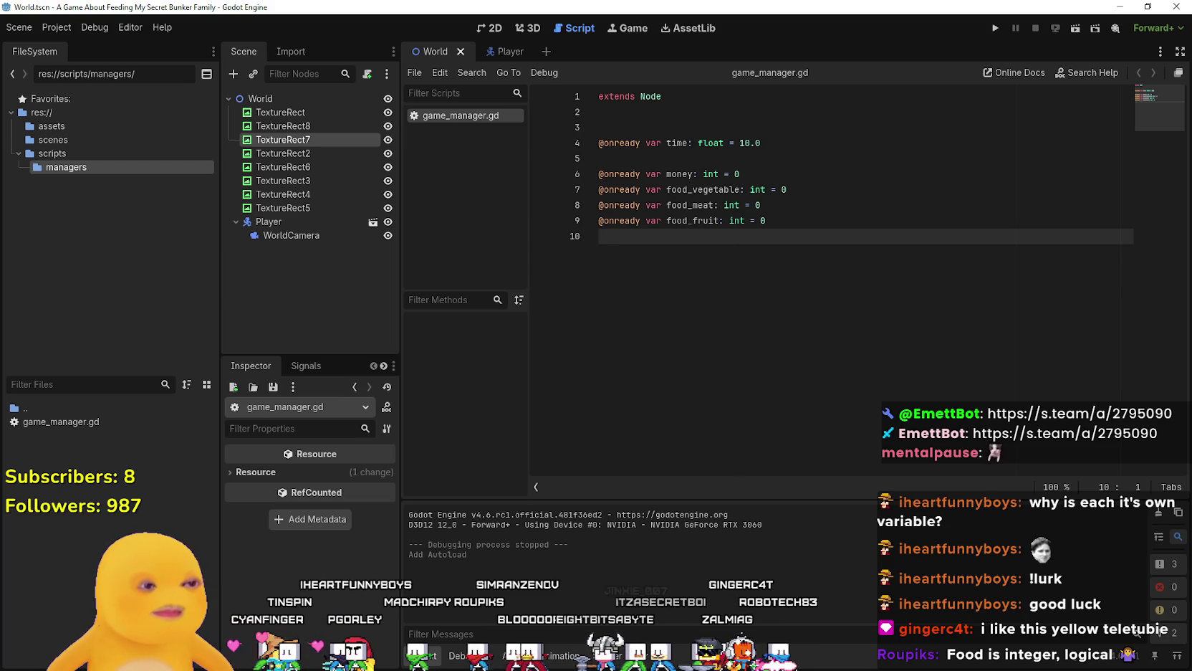
# Switch to Games.txt and look over the Timer, Multiplication and food sections
pyautogui.hotkey('alt', 'Tab')
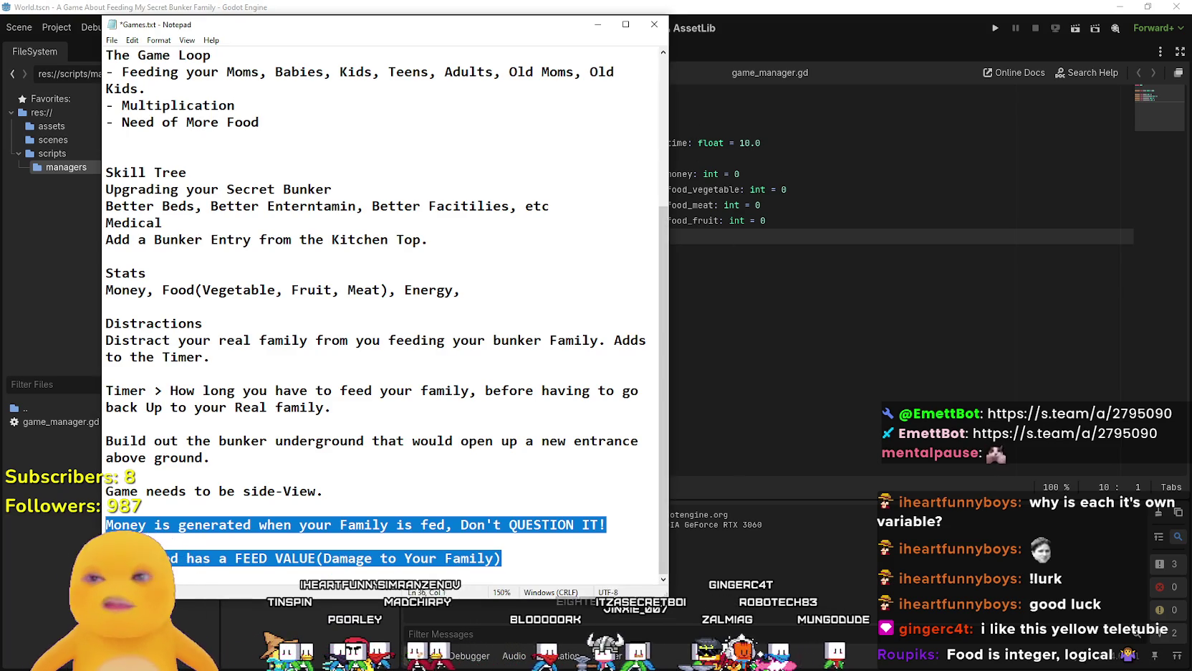
pyautogui.hotkey('ctrl', 'z')
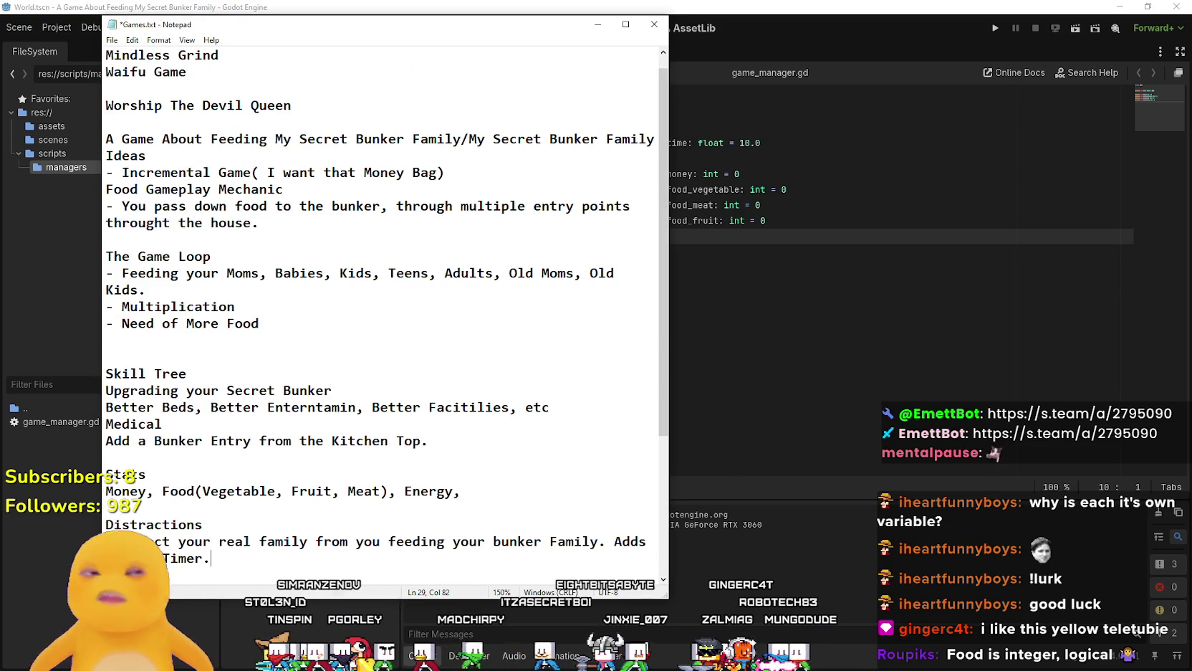
pyautogui.scroll(1, 424, 305)
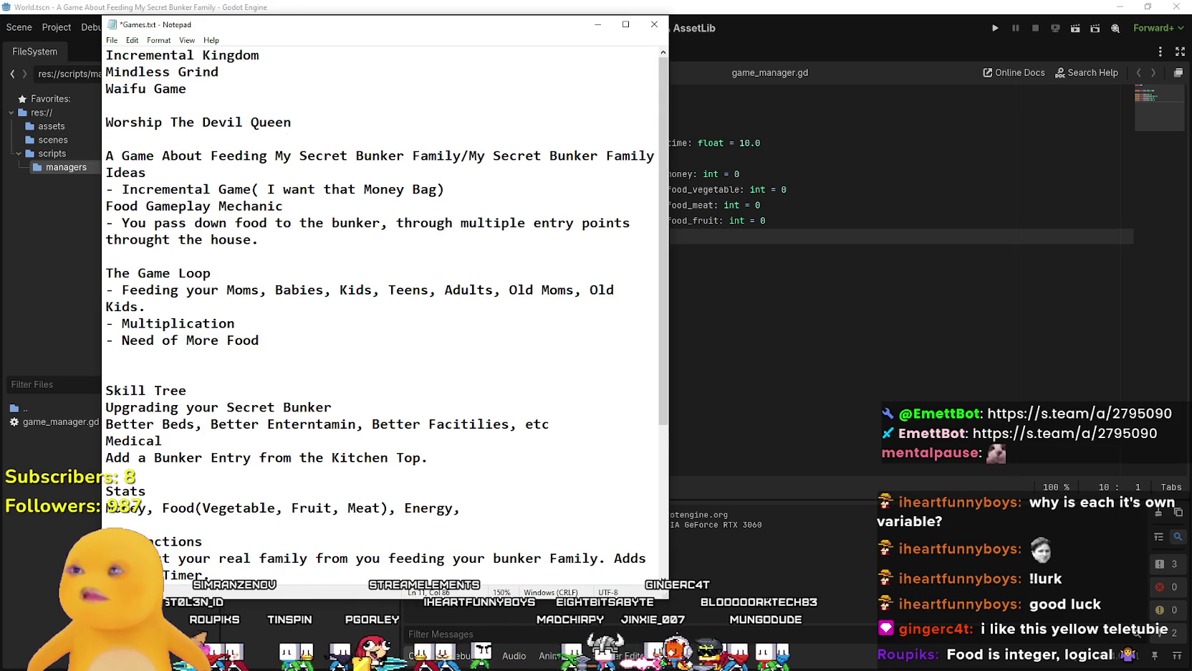
pyautogui.moveTo(106, 151)
pyautogui.mouseDown()
pyautogui.moveTo(329, 250)
pyautogui.moveTo(380, 331)
pyautogui.moveTo(415, 425)
pyautogui.mouseUp()
pyautogui.scroll(-4, 417, 393)
pyautogui.click(416, 393)
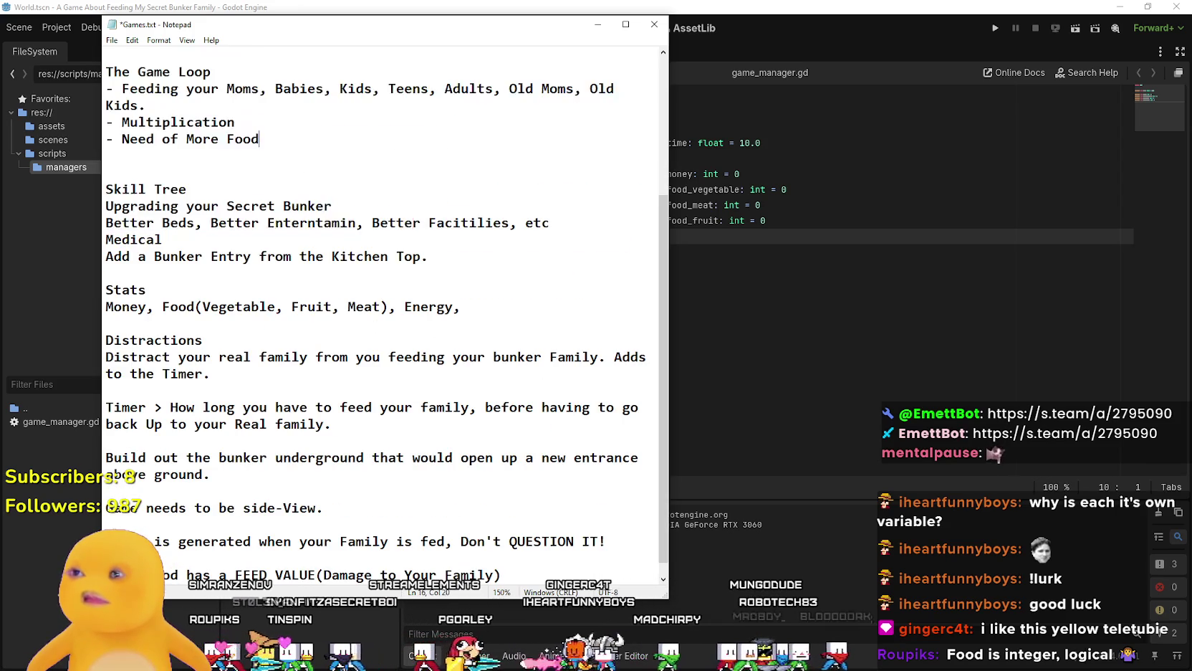
pyautogui.scroll(2, 286, 287)
pyautogui.moveTo(237, 207)
pyautogui.mouseDown()
pyautogui.moveTo(113, 207)
pyautogui.moveTo(108, 156)
pyautogui.mouseUp()
pyautogui.click(107, 240)
pyautogui.scroll(2, 287, 287)
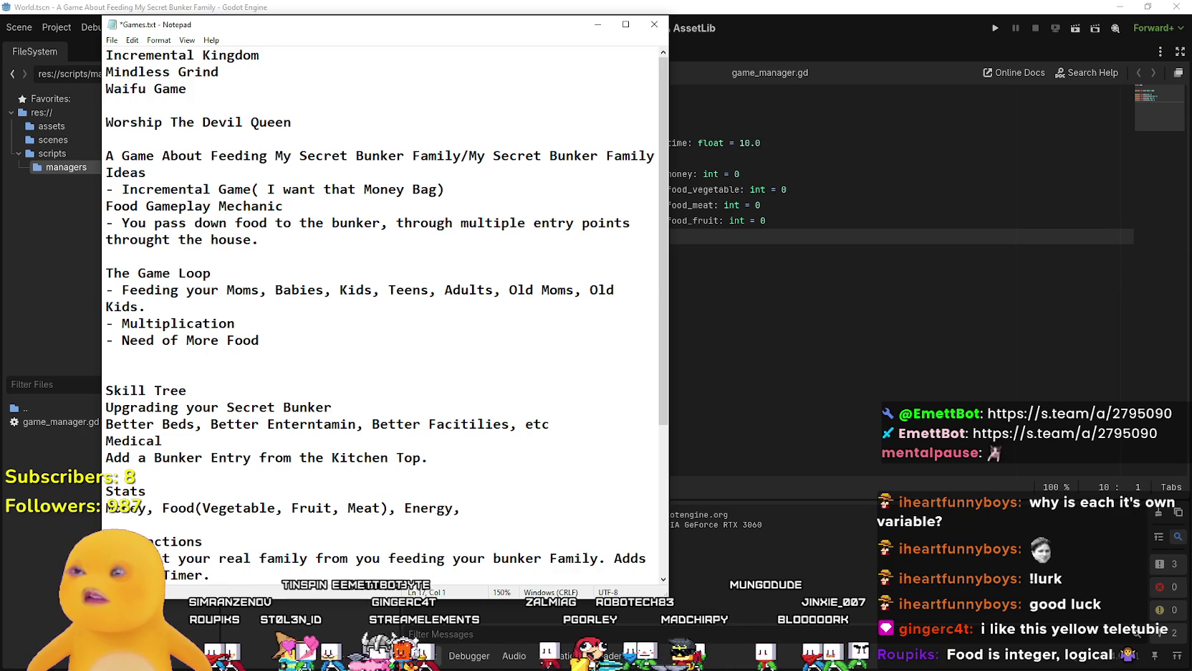
pyautogui.scroll(-4, 296, 188)
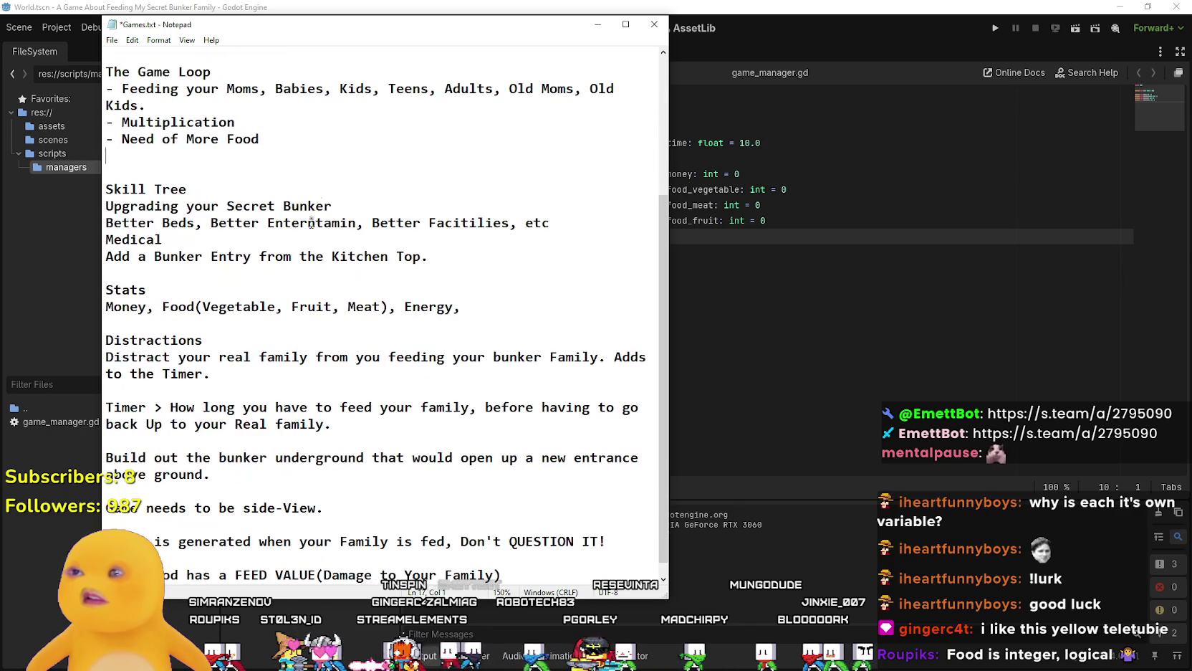
pyautogui.scroll(-1, 262, 285)
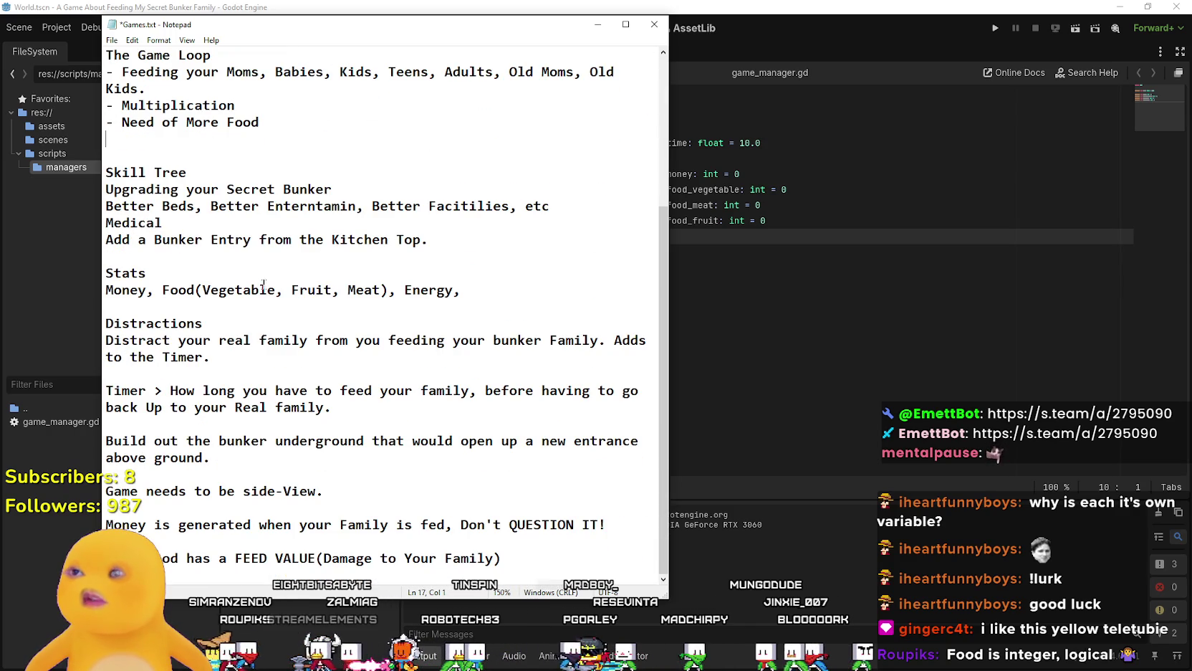
# Edit the Stats line to Money, Food(Vegetable, Fruit, Meat), Energy, ending after Distractions
pyautogui.moveTo(346, 290); pyautogui.dragTo(407, 290)
pyautogui.click(445, 289)
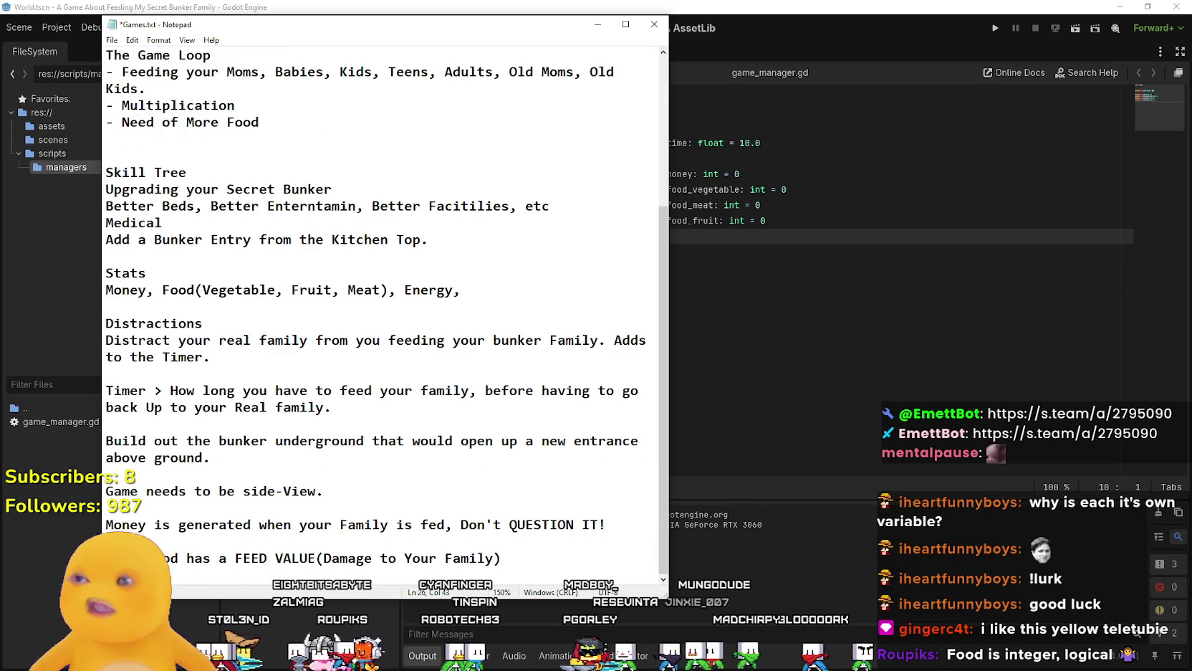
pyautogui.click(236, 357)
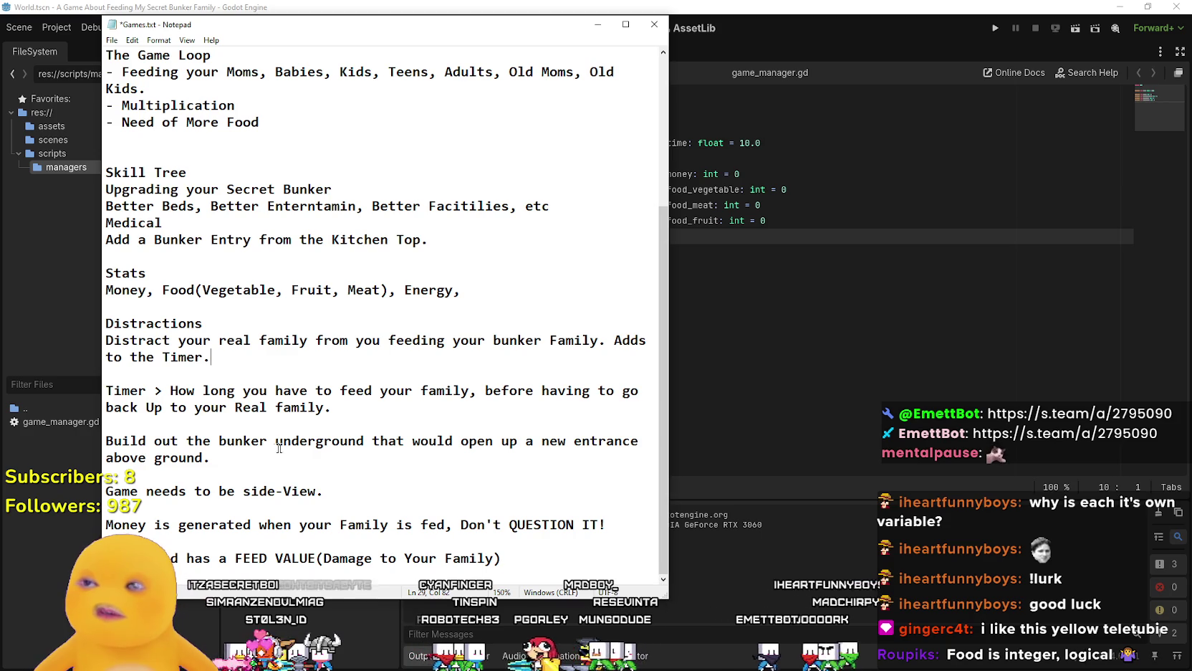
pyautogui.moveTo(215, 460); pyautogui.dragTo(77, 442)
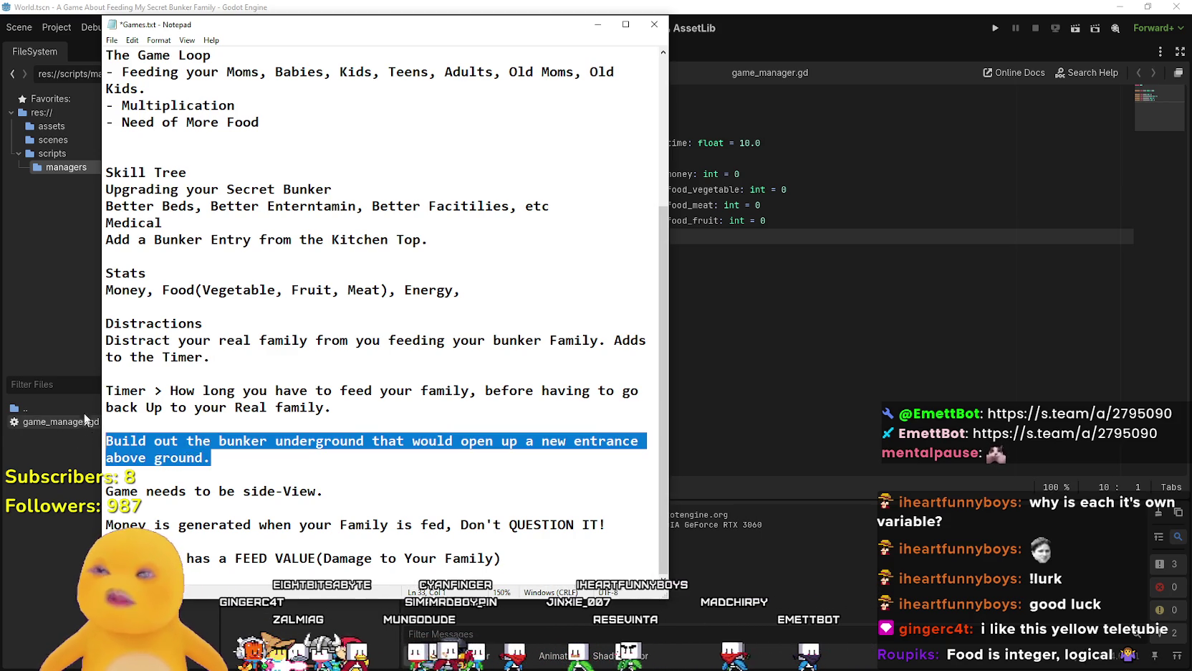
pyautogui.scroll(3, 365, 405)
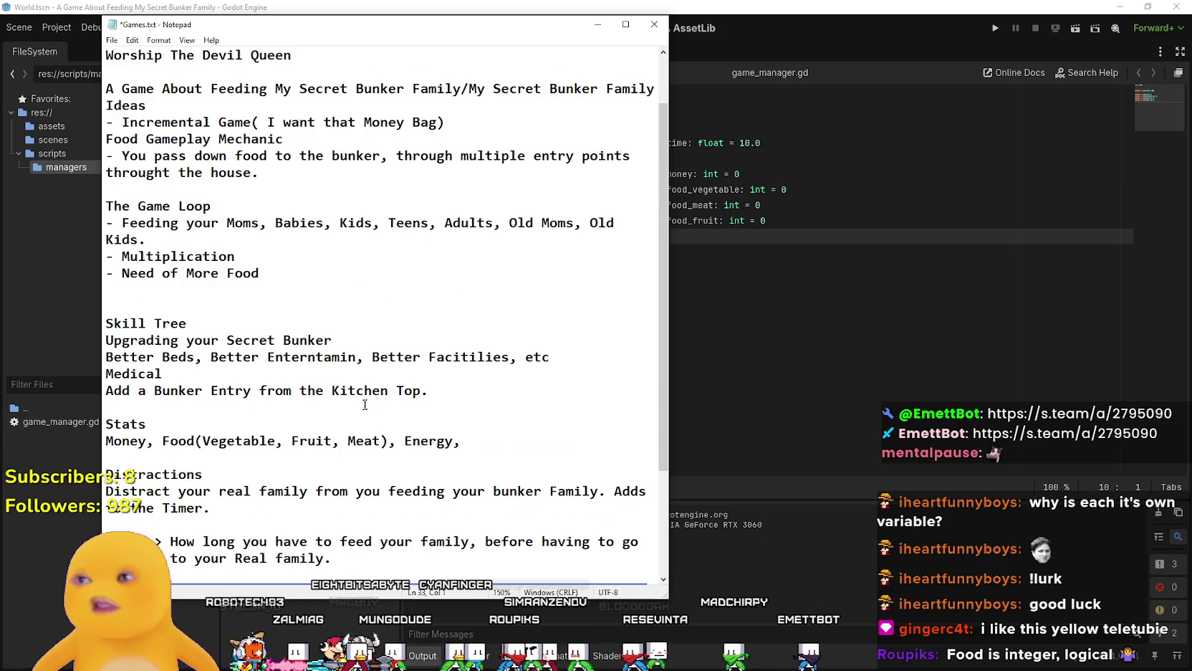
pyautogui.click(319, 316)
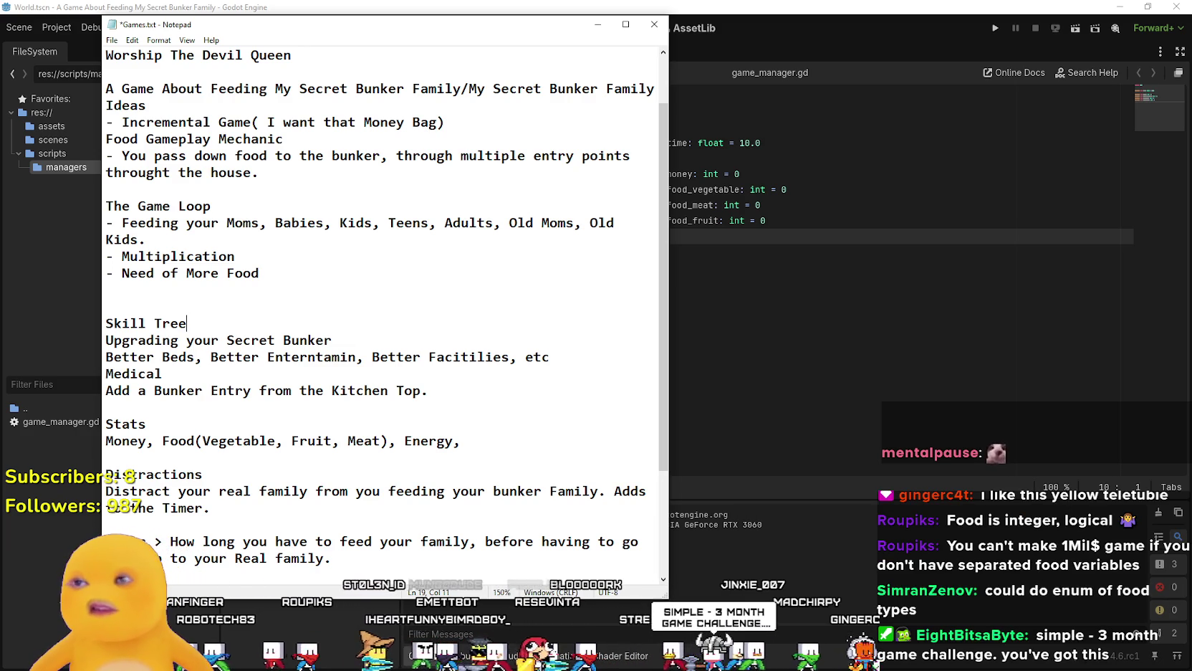
pyautogui.scroll(-3, 379, 371)
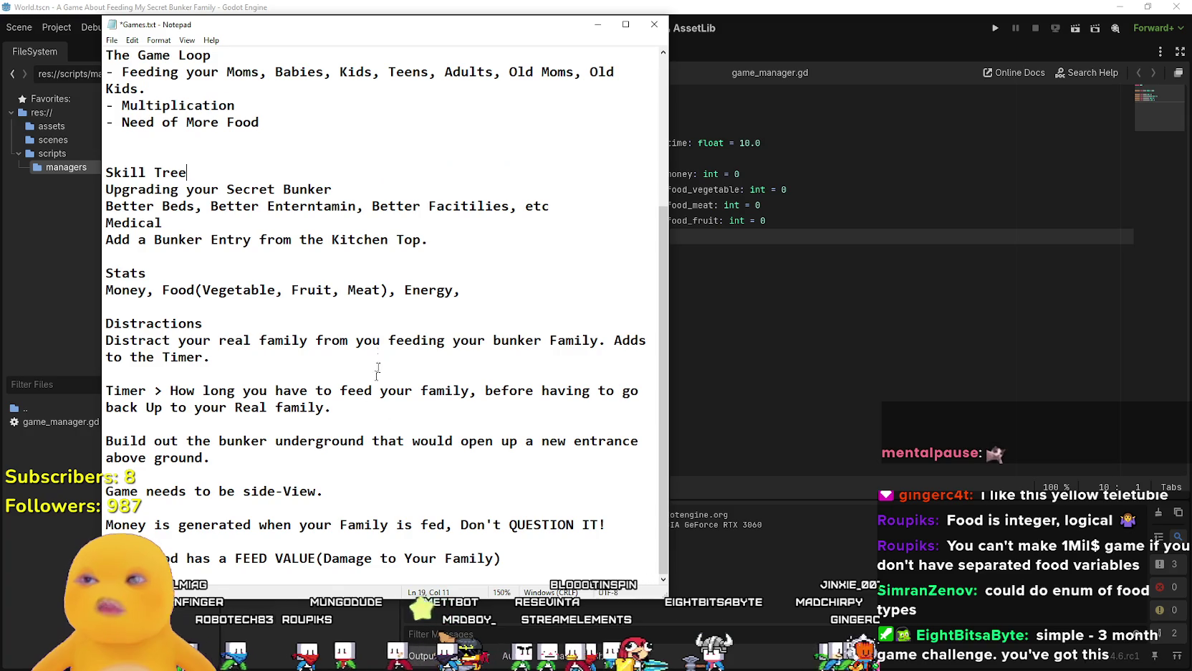
pyautogui.moveTo(389, 290); pyautogui.dragTo(162, 289)
pyautogui.click(222, 323)
# Bring Godot forward and select the money and food variable lines in game_manager.gd
pyautogui.click(917, 228)
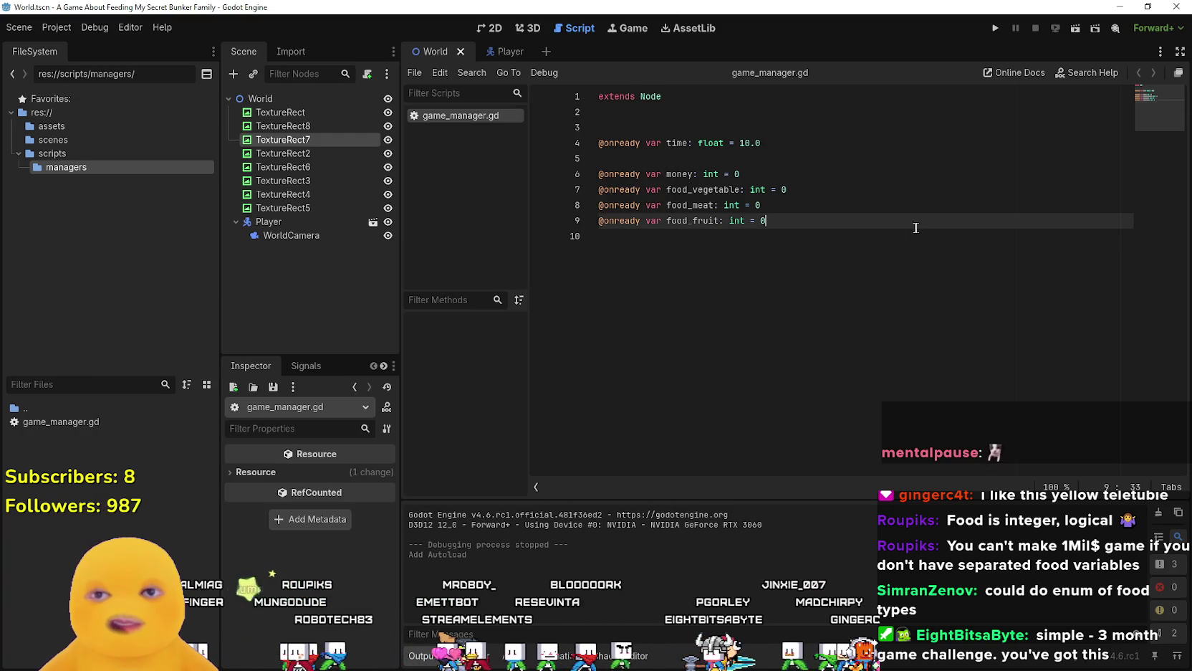
pyautogui.moveTo(836, 224)
pyautogui.mouseDown()
pyautogui.moveTo(606, 161)
pyautogui.moveTo(586, 174)
pyautogui.mouseUp()
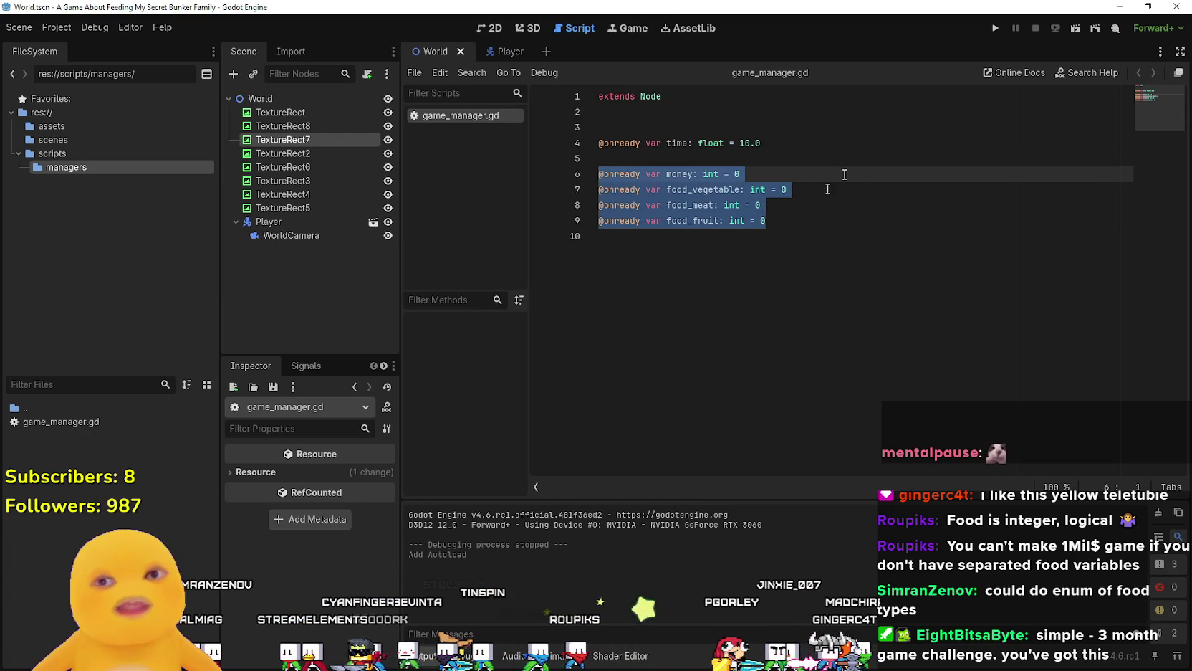
pyautogui.press('Down')
pyautogui.press('Down')
pyautogui.press('Down')
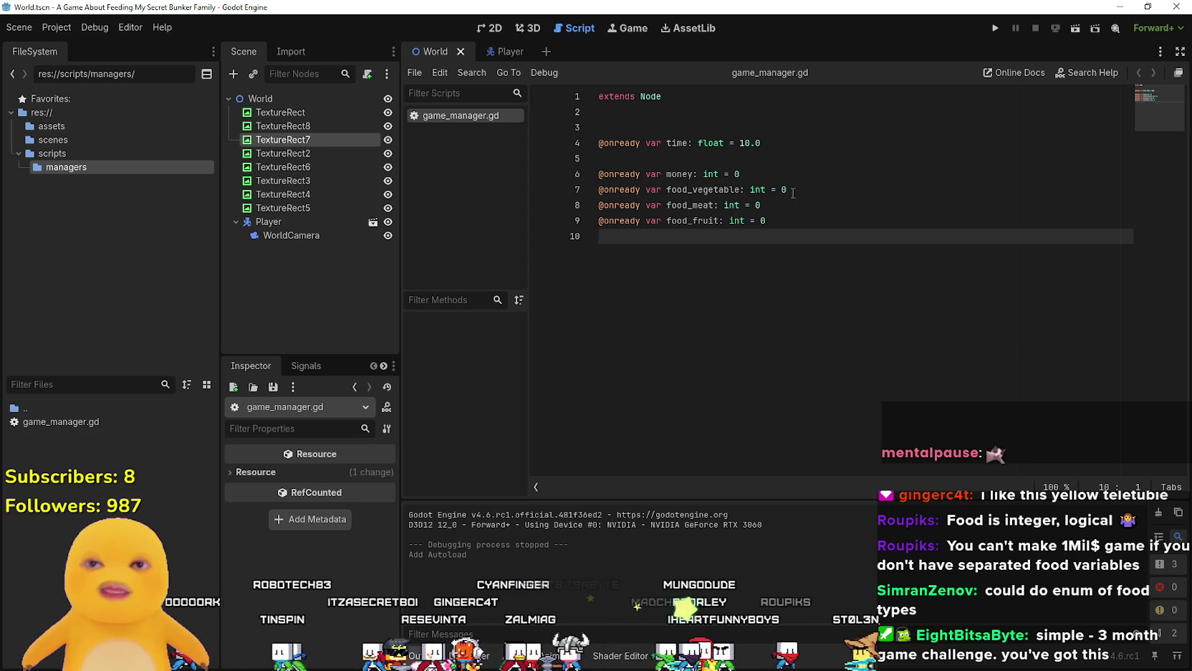
# Set the current World scene as the main scene and run the game
pyautogui.click(493, 29)
pyautogui.click(996, 30)
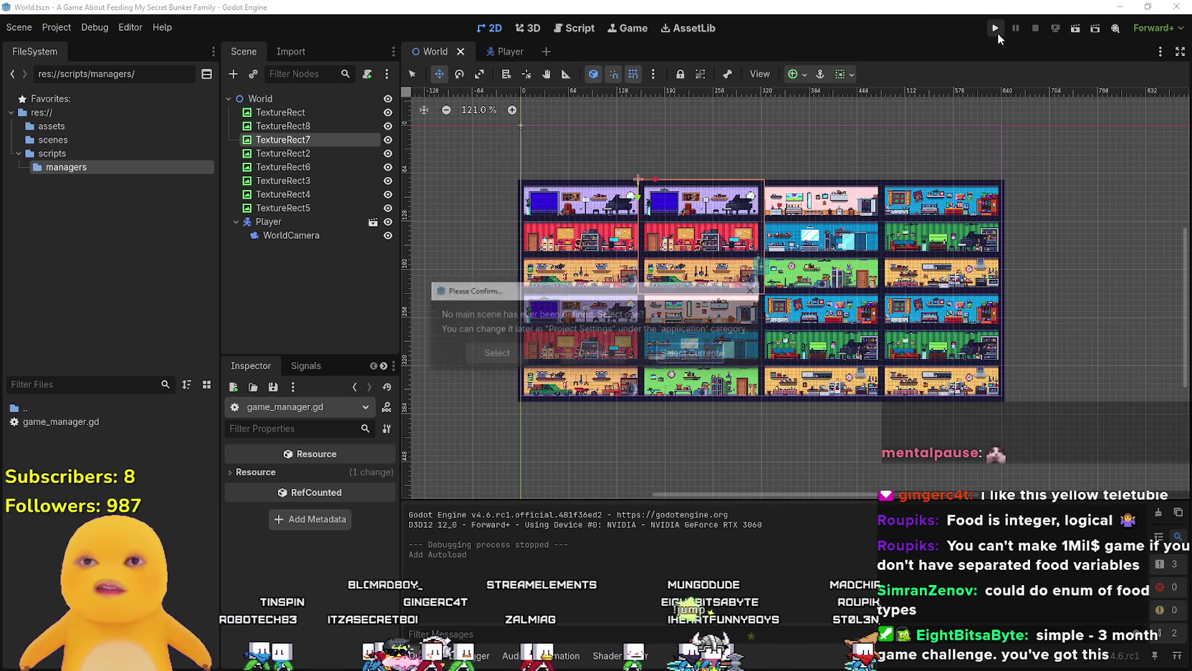
pyautogui.click(685, 352)
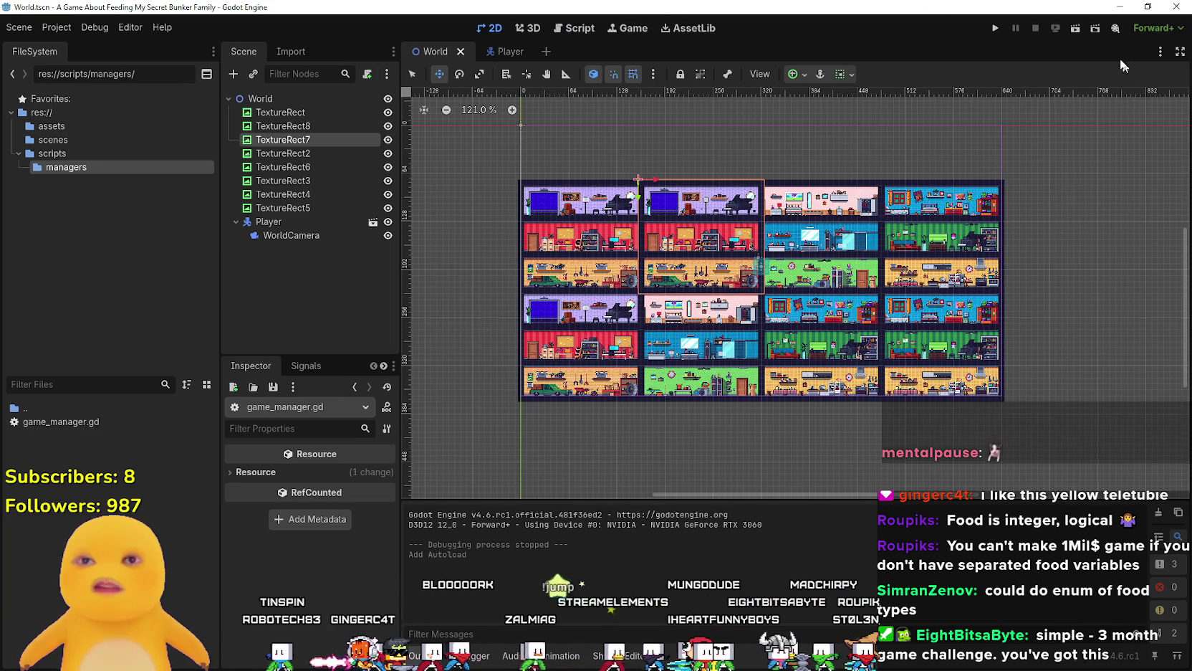
pyautogui.click(1078, 30)
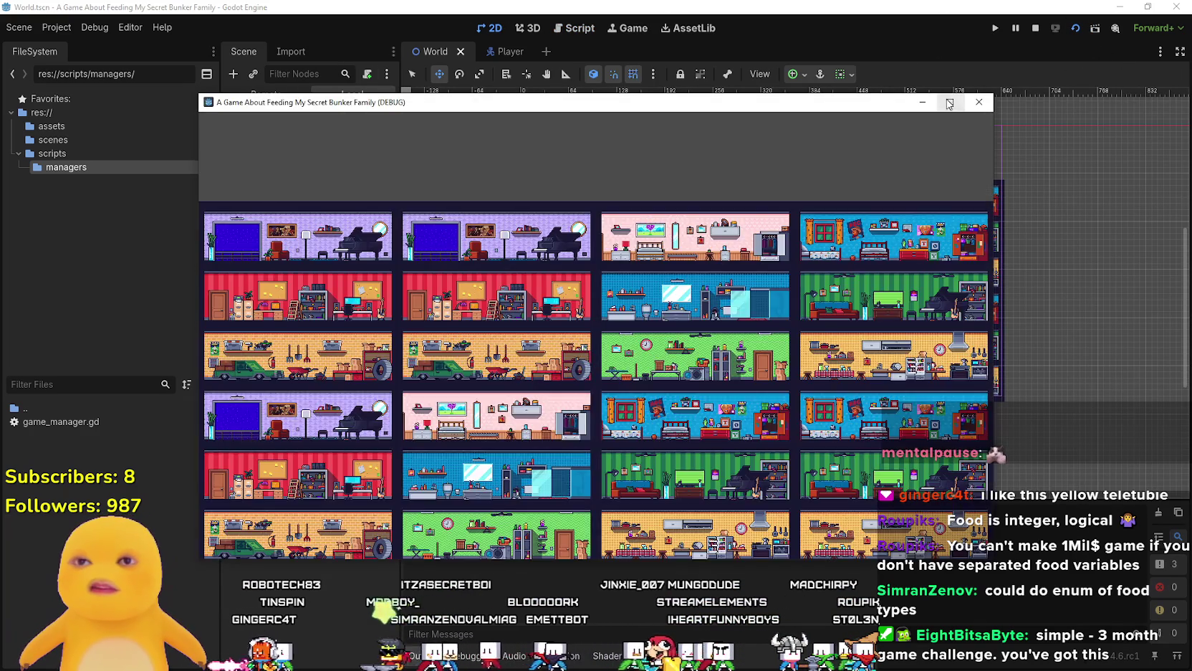
# Close the test run, select WorldCamera and pan to see the whole level
pyautogui.click(948, 103)
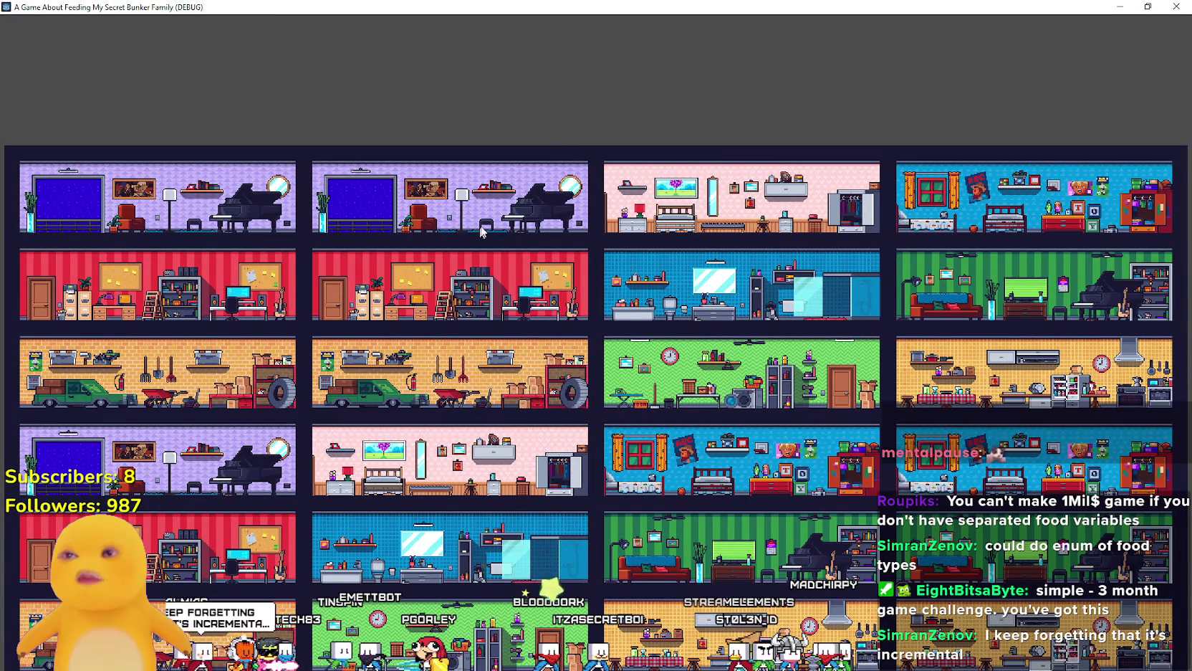
pyautogui.moveTo(647, 6)
pyautogui.mouseDown()
pyautogui.moveTo(635, 114)
pyautogui.moveTo(686, 2)
pyautogui.mouseUp()
pyautogui.scroll(-1, 663, 275)
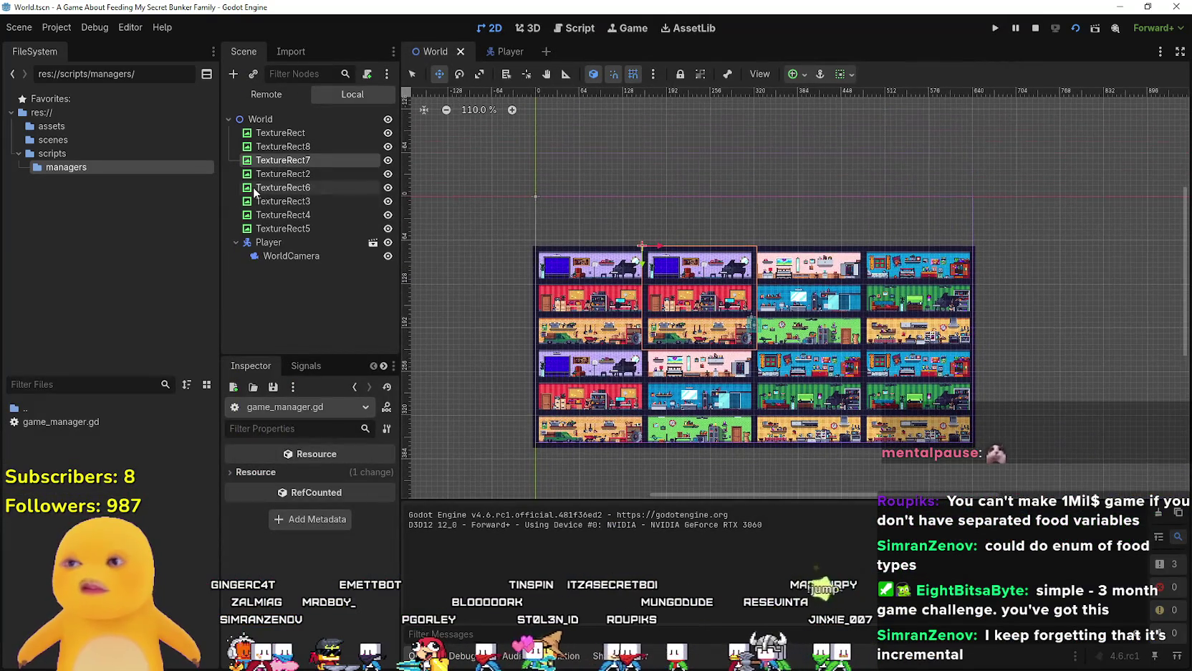
pyautogui.click(276, 256)
pyautogui.scroll(2, 548, 276)
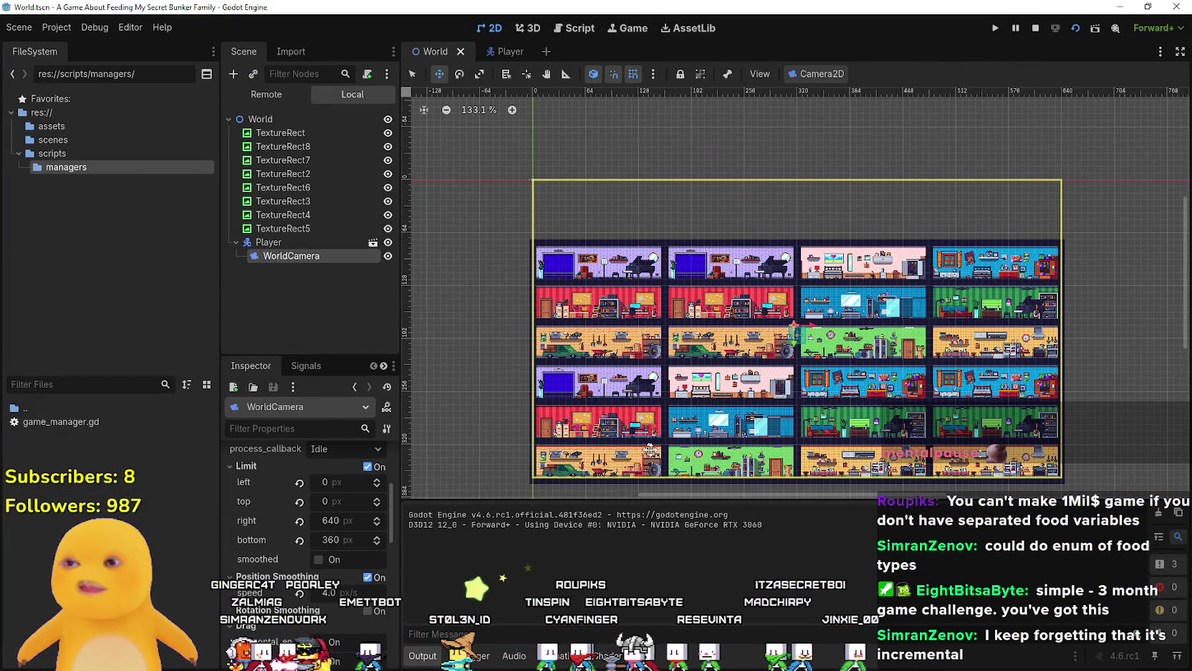
pyautogui.moveTo(705, 393); pyautogui.dragTo(664, 282)
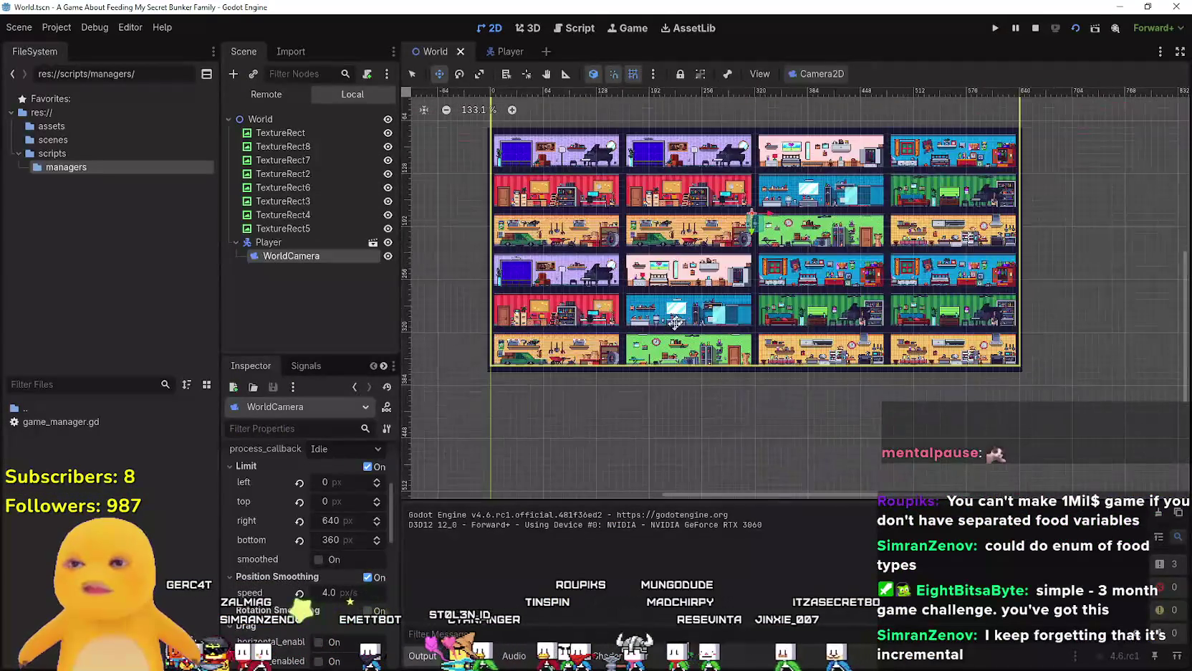
# Select all eight TextureRect rooms and shift them down and slightly left together
pyautogui.click(308, 215)
pyautogui.press('Up')
pyautogui.press('Up')
pyautogui.press('Up')
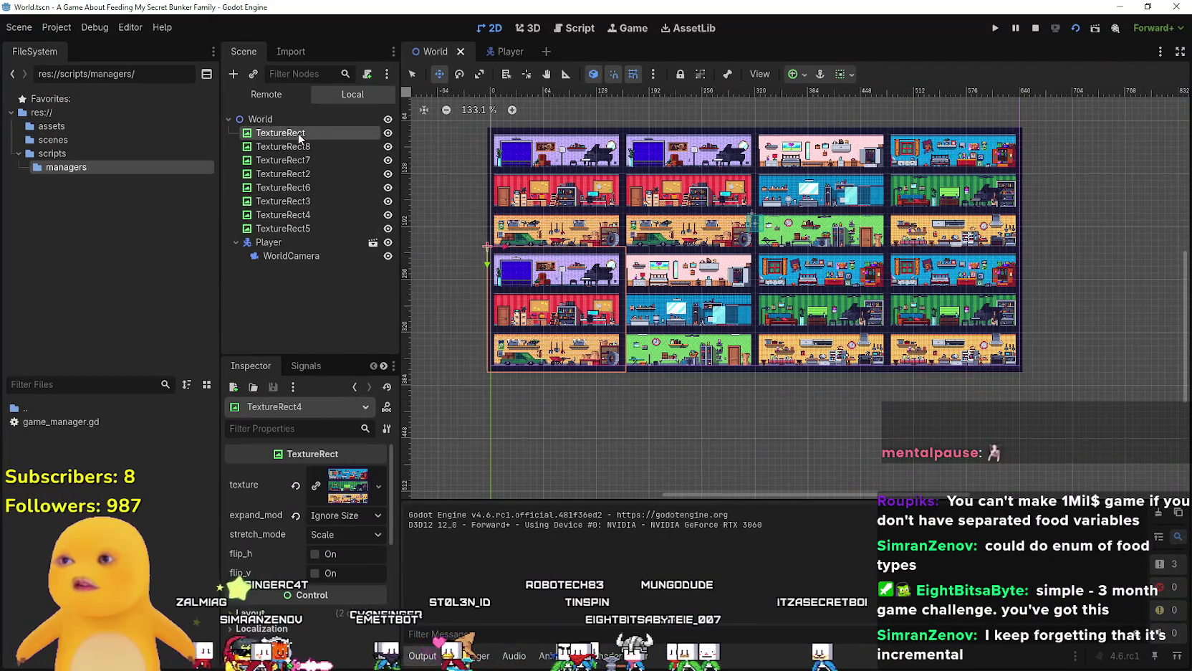
pyautogui.keyDown('shift'); pyautogui.click(308, 228); pyautogui.keyUp('shift')
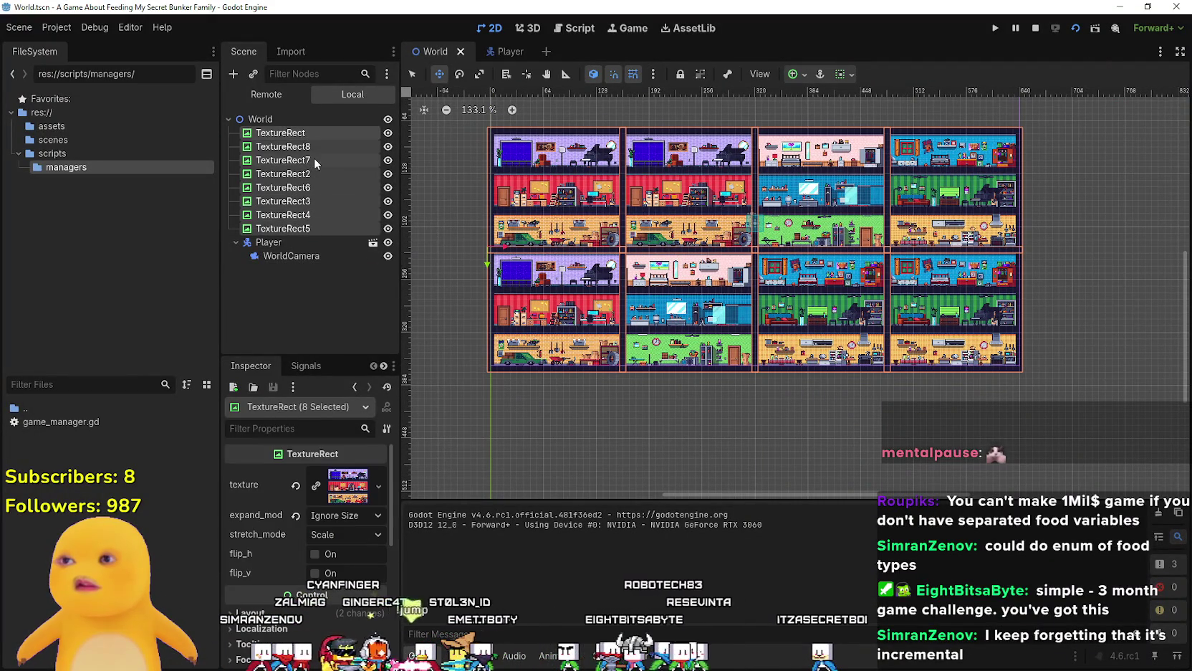
pyautogui.moveTo(599, 163)
pyautogui.mouseDown()
pyautogui.moveTo(589, 203)
pyautogui.moveTo(601, 238)
pyautogui.mouseUp()
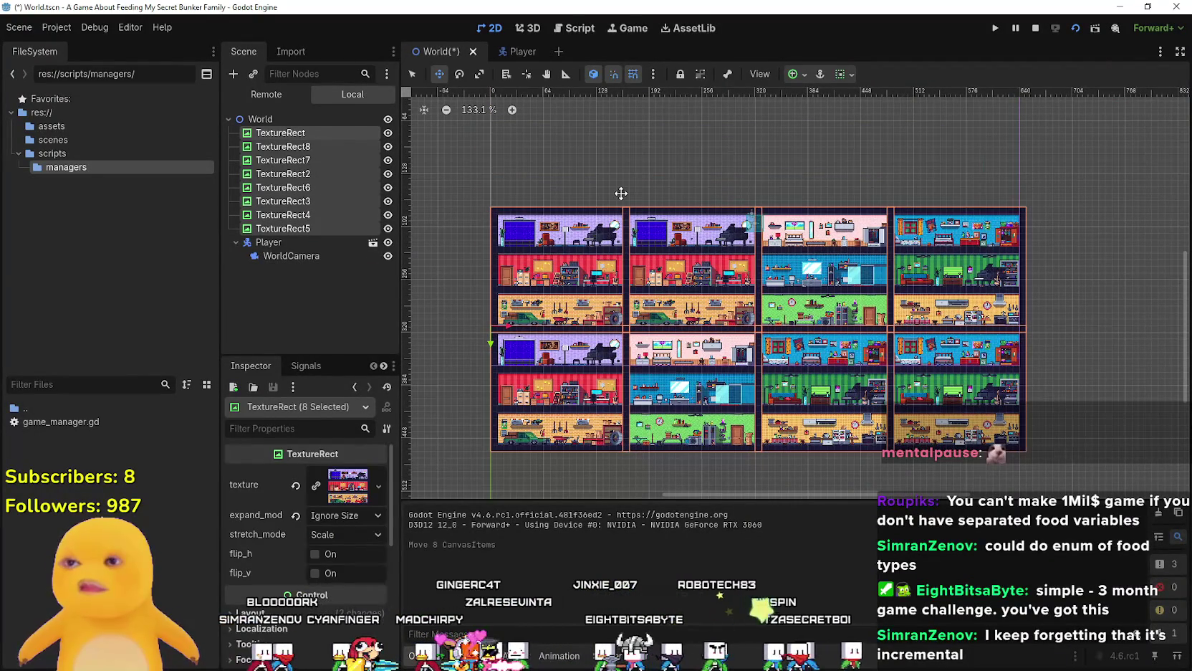
pyautogui.press('Left')
pyautogui.press('Left')
pyautogui.press('Left')
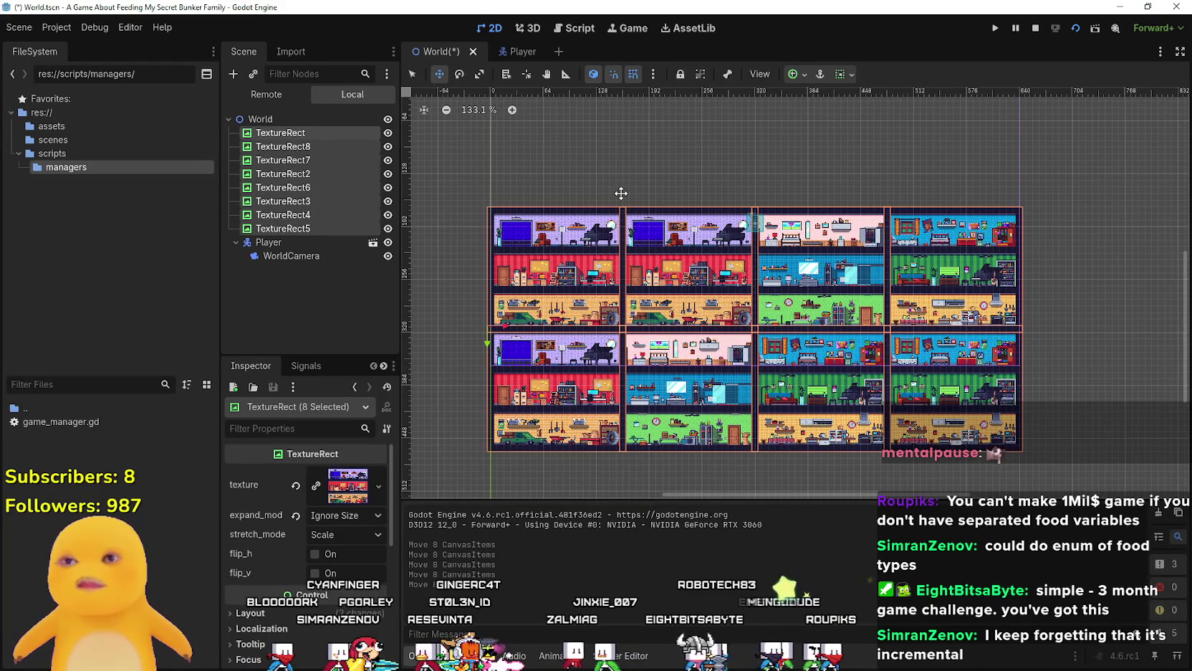
# Test-run the new layout with F5, then return to the editor
pyautogui.press('F5')
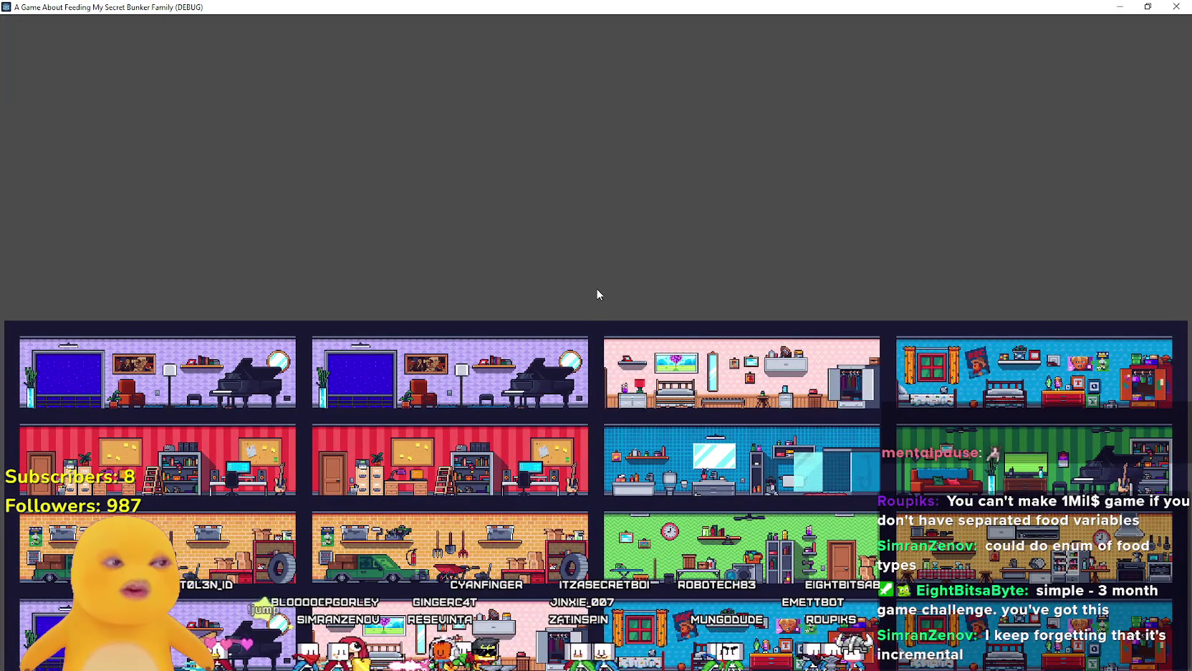
pyautogui.doubleClick(556, 4)
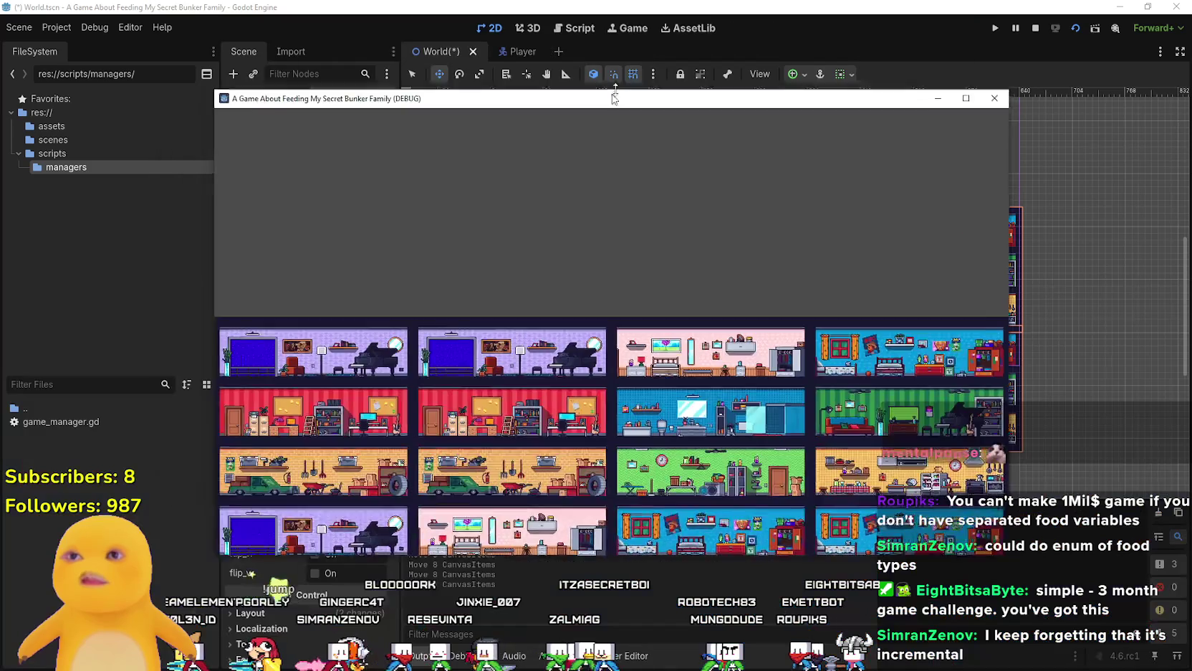
pyautogui.click(711, 5)
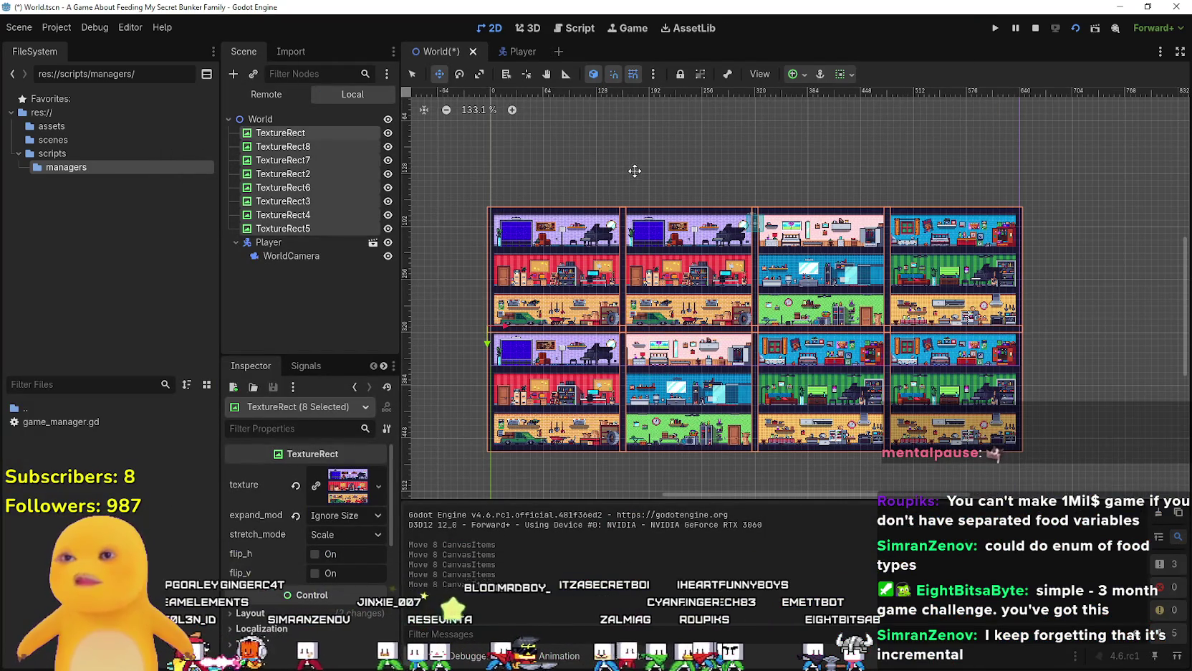
# Hide TextureRect and TextureRect8 using Select mode and their eye icons
pyautogui.click(299, 175)
pyautogui.click(314, 147)
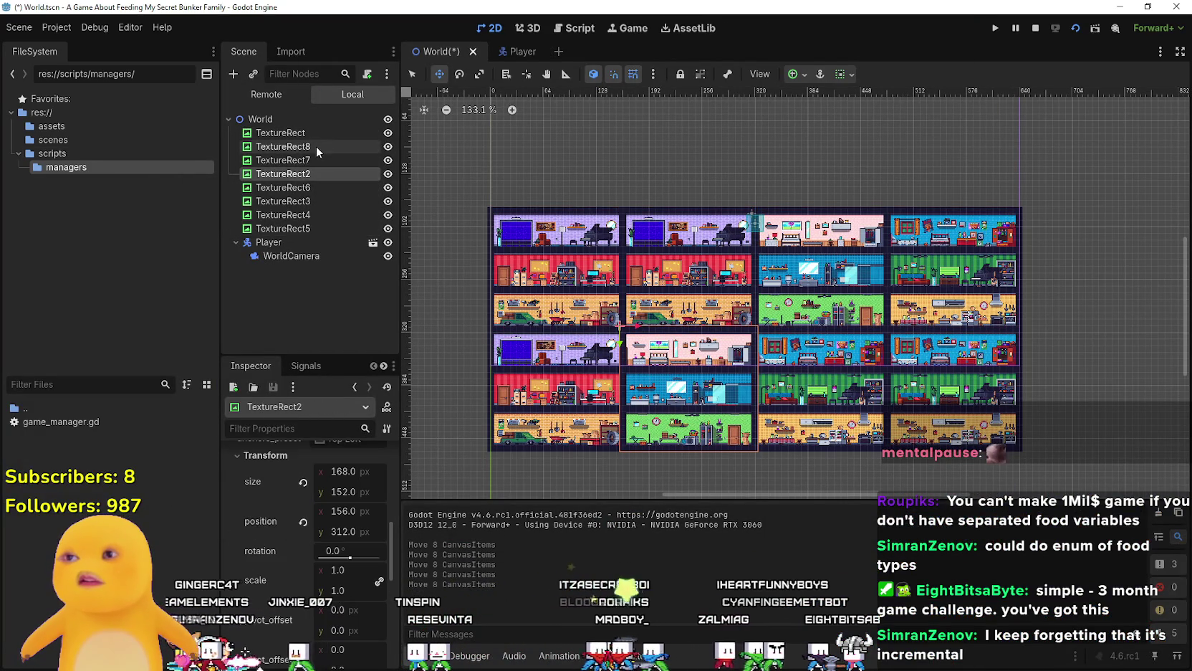
pyautogui.click(307, 158)
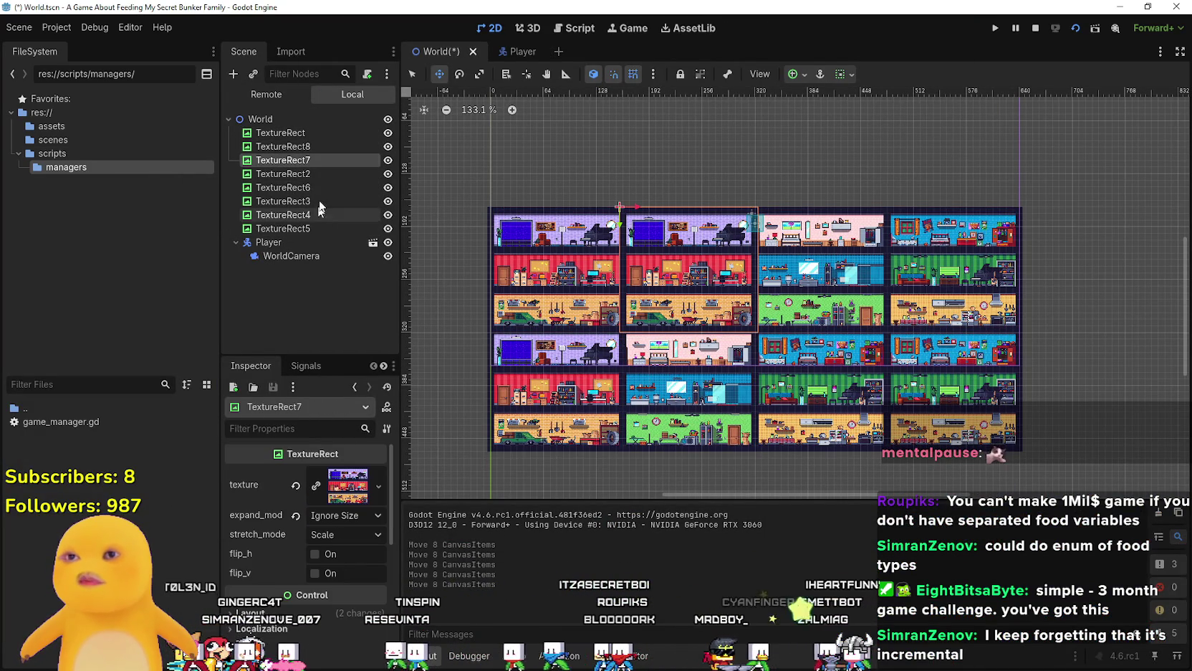
pyautogui.click(302, 135)
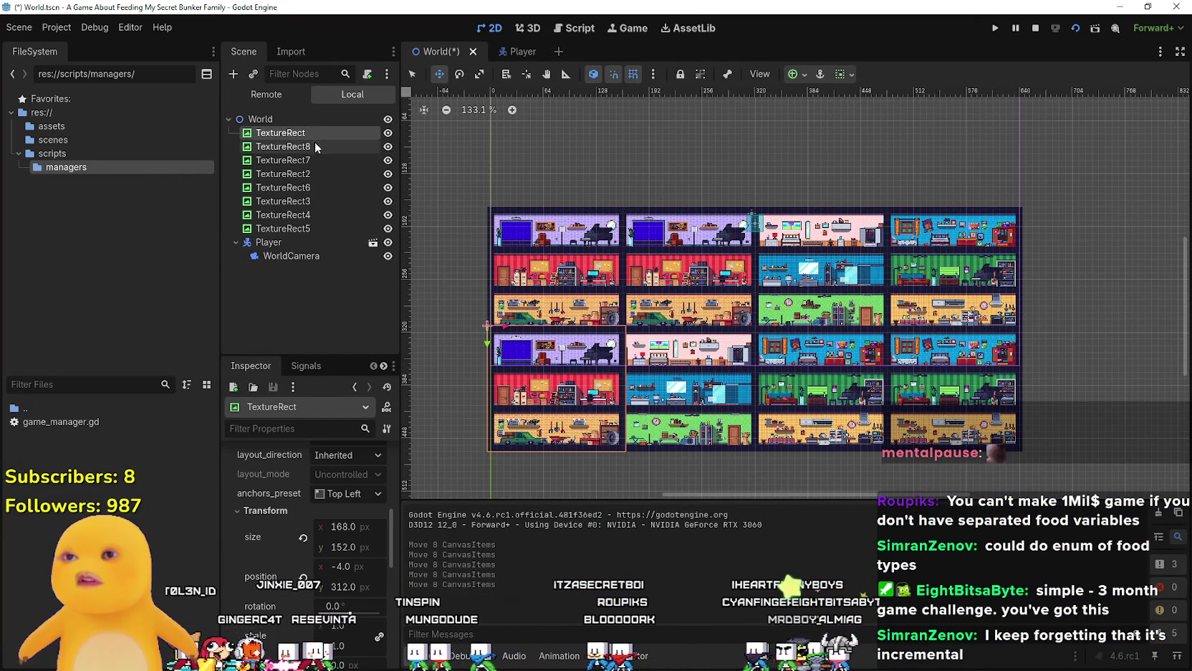
pyautogui.click(388, 133)
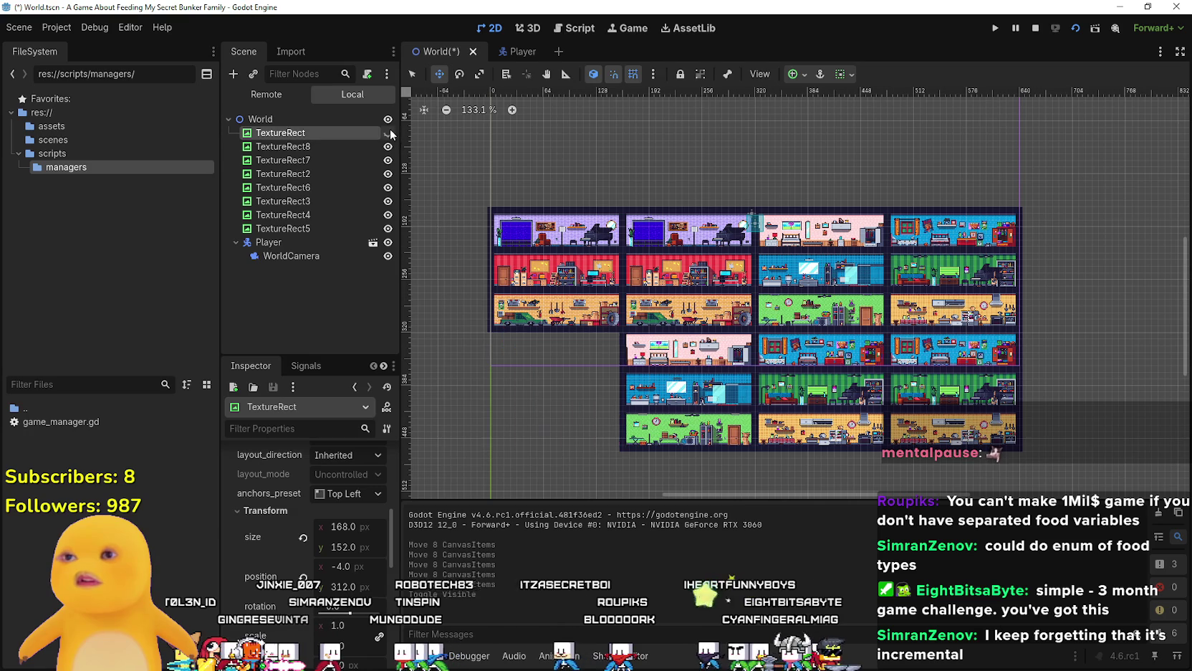
pyautogui.click(413, 74)
pyautogui.click(308, 146)
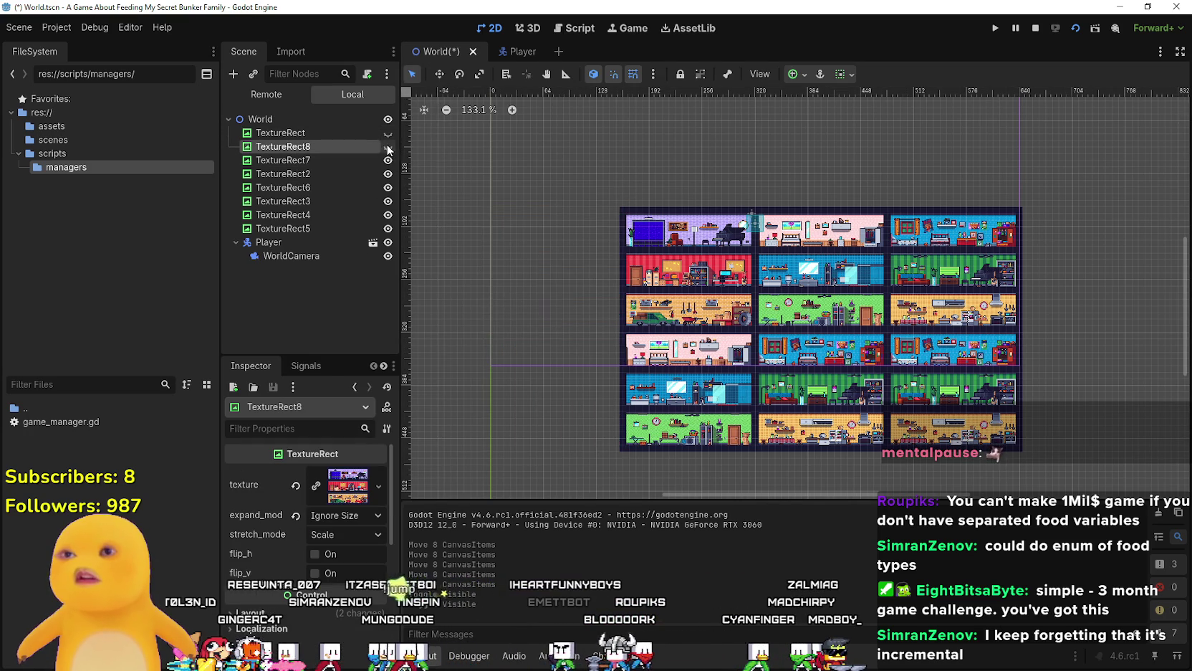
pyautogui.click(388, 147)
# Hide TextureRect2, 3, 4 and 5, then run the game to check the grid
pyautogui.click(683, 394)
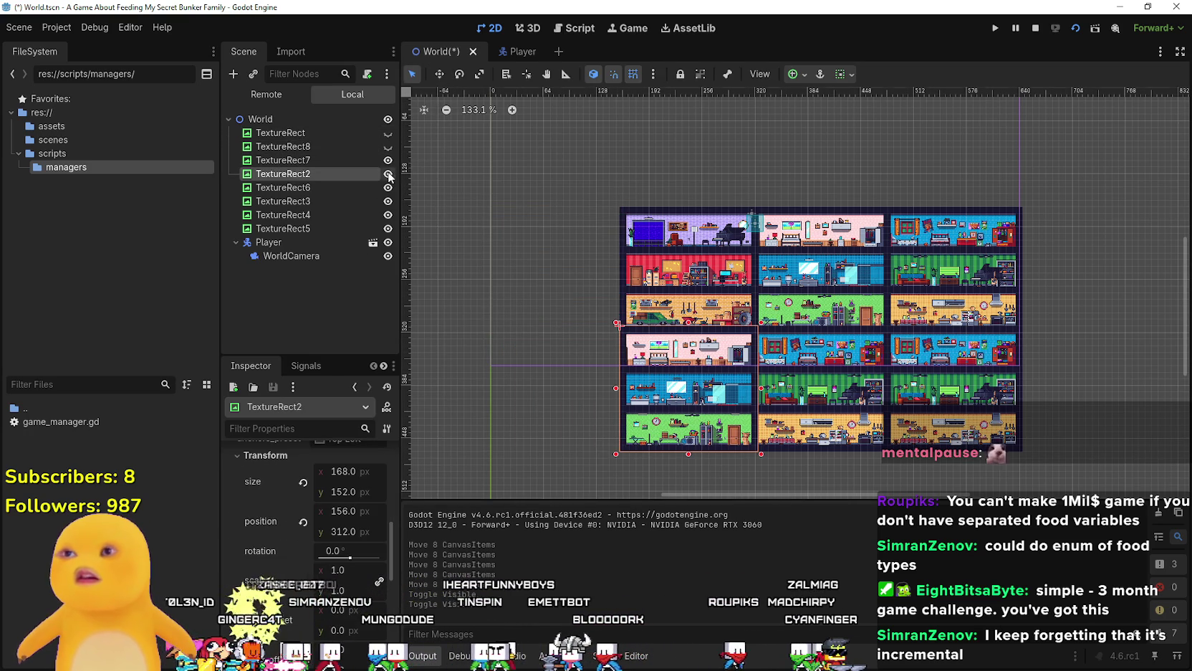
pyautogui.click(389, 173)
pyautogui.click(880, 407)
pyautogui.click(388, 201)
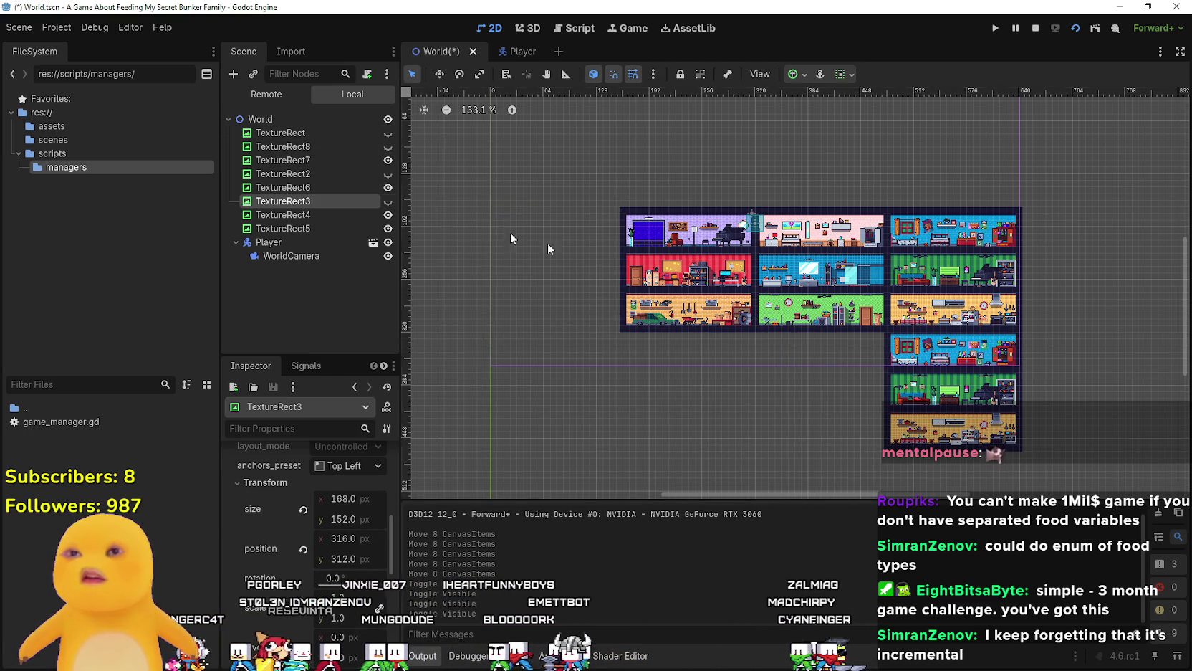
pyautogui.click(929, 400)
pyautogui.click(388, 214)
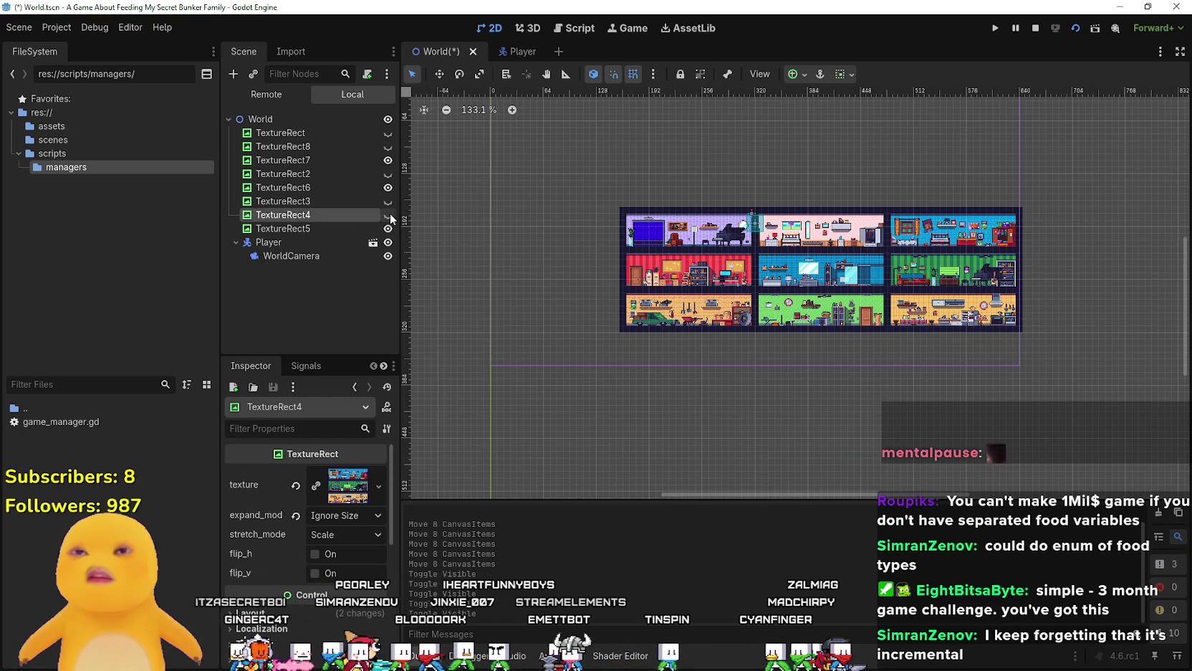
pyautogui.click(972, 294)
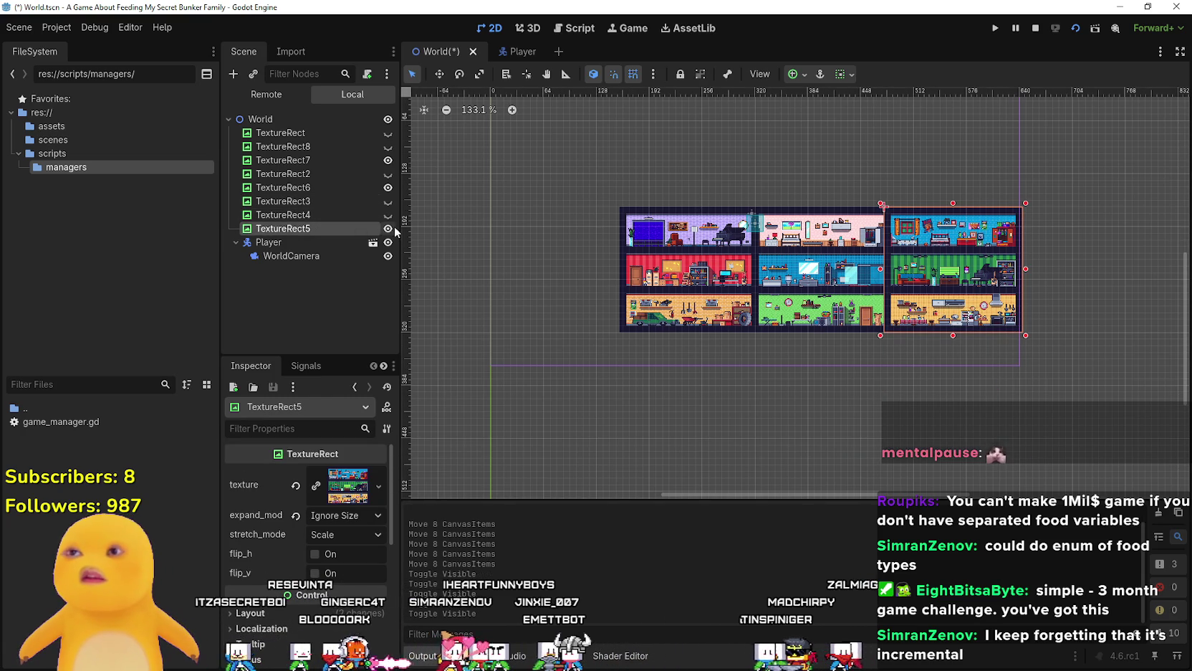
pyautogui.click(388, 228)
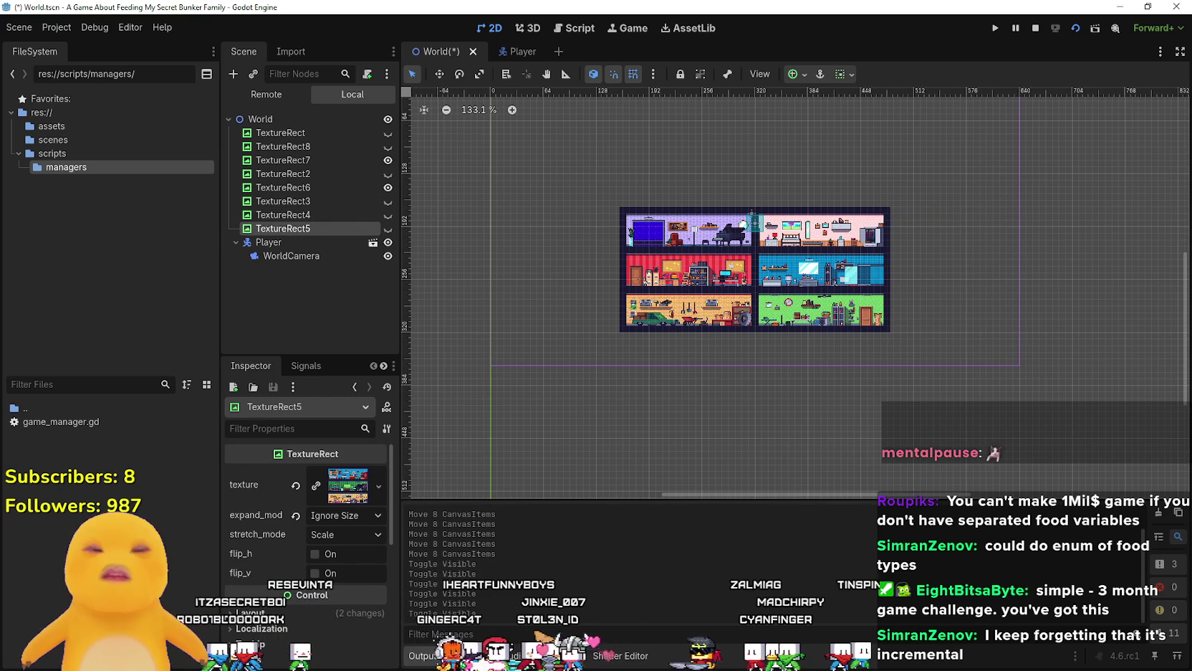
pyautogui.click(995, 28)
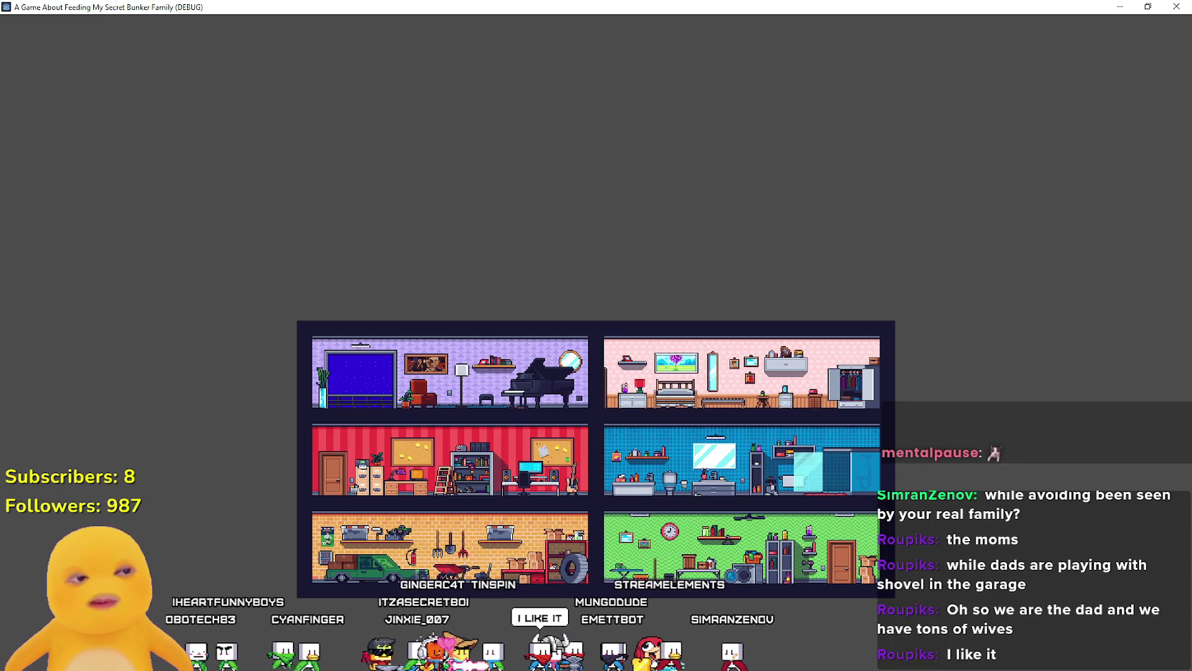
# Bring the Games.txt notes over the game and select parts of The Game Loop's family list
pyautogui.hotkey('alt', 'Tab')
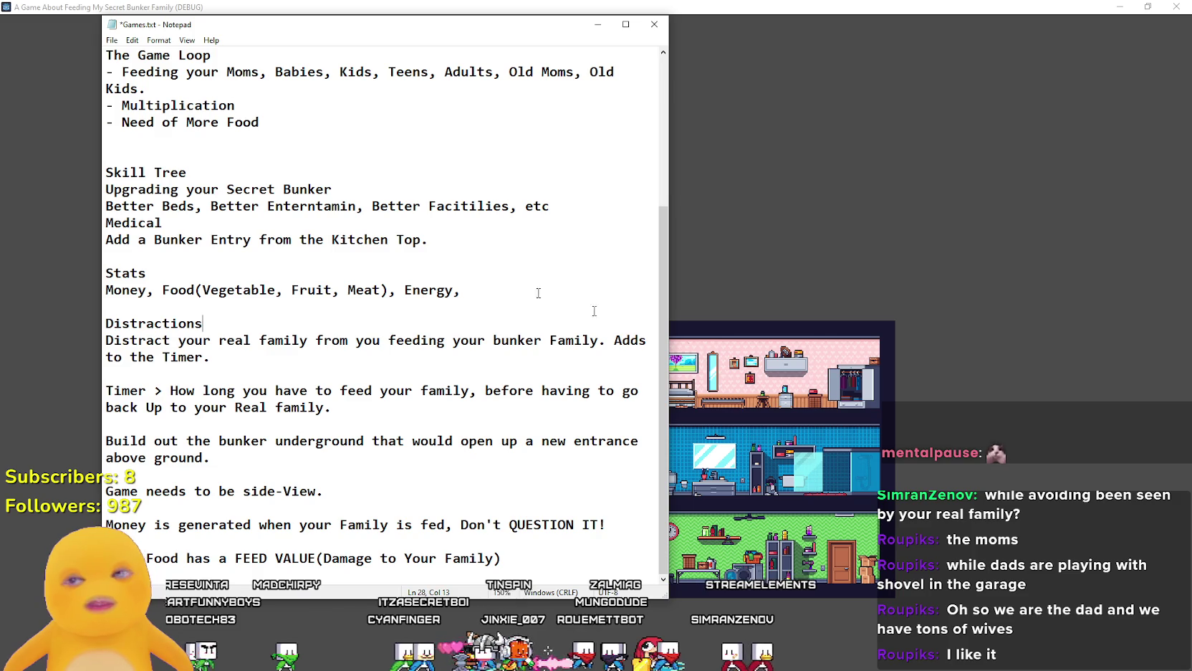
pyautogui.scroll(2, 258, 286)
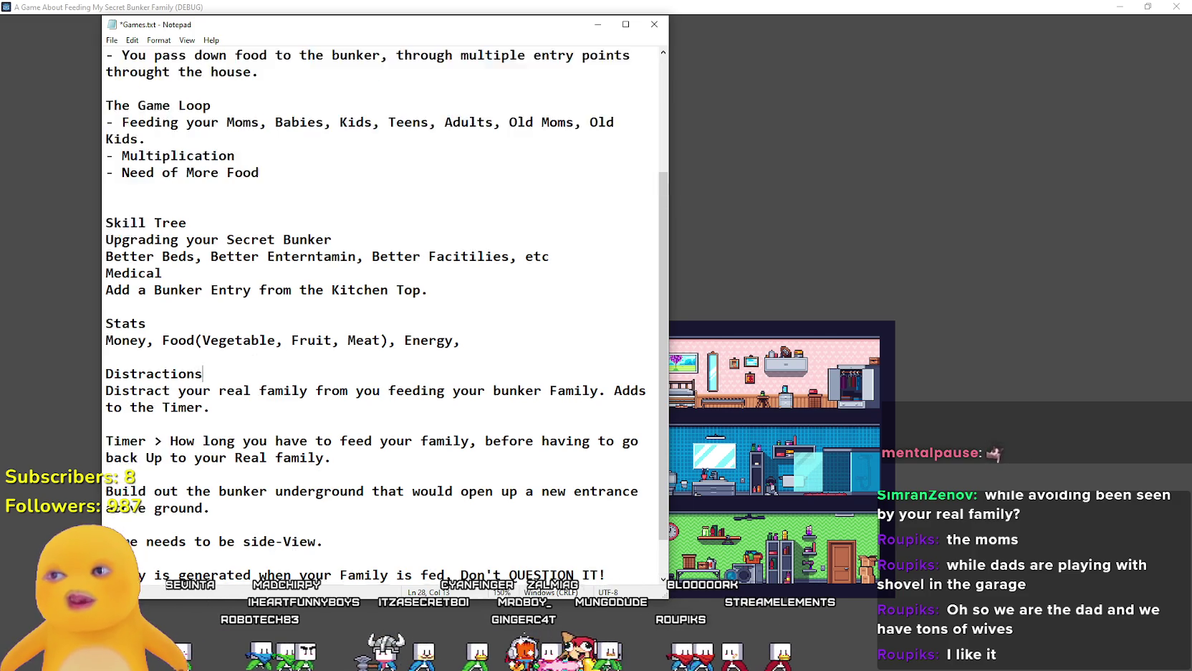
pyautogui.moveTo(227, 172)
pyautogui.mouseDown()
pyautogui.moveTo(372, 173)
pyautogui.moveTo(147, 189)
pyautogui.mouseUp()
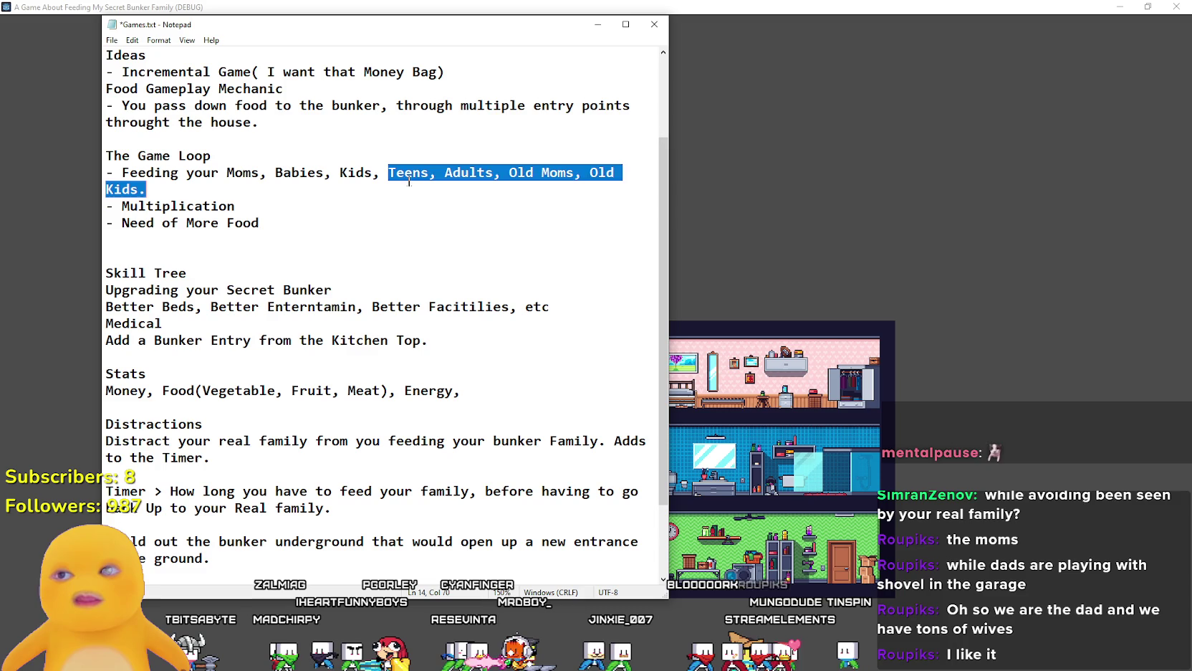
pyautogui.moveTo(389, 173)
pyautogui.mouseDown()
pyautogui.moveTo(493, 173)
pyautogui.moveTo(106, 173)
pyautogui.moveTo(341, 173)
pyautogui.moveTo(106, 172)
pyautogui.moveTo(227, 173)
pyautogui.mouseUp()
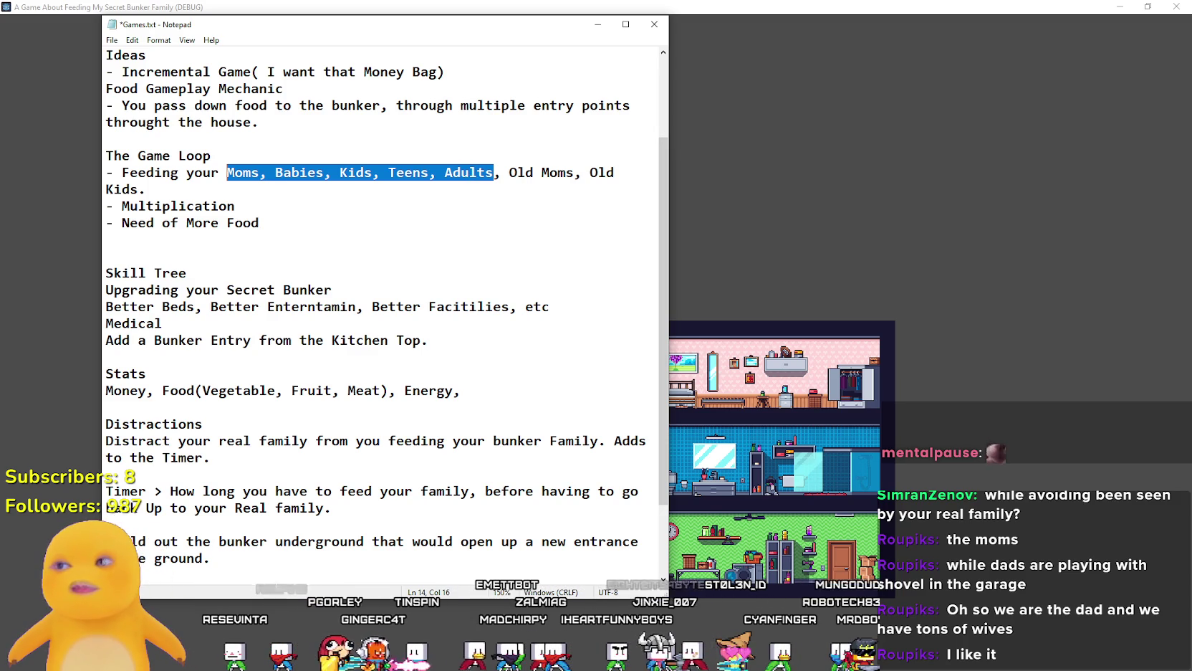
# Highlight different parts of the family list, including Moms, Babies and the list's start
pyautogui.click(525, 172)
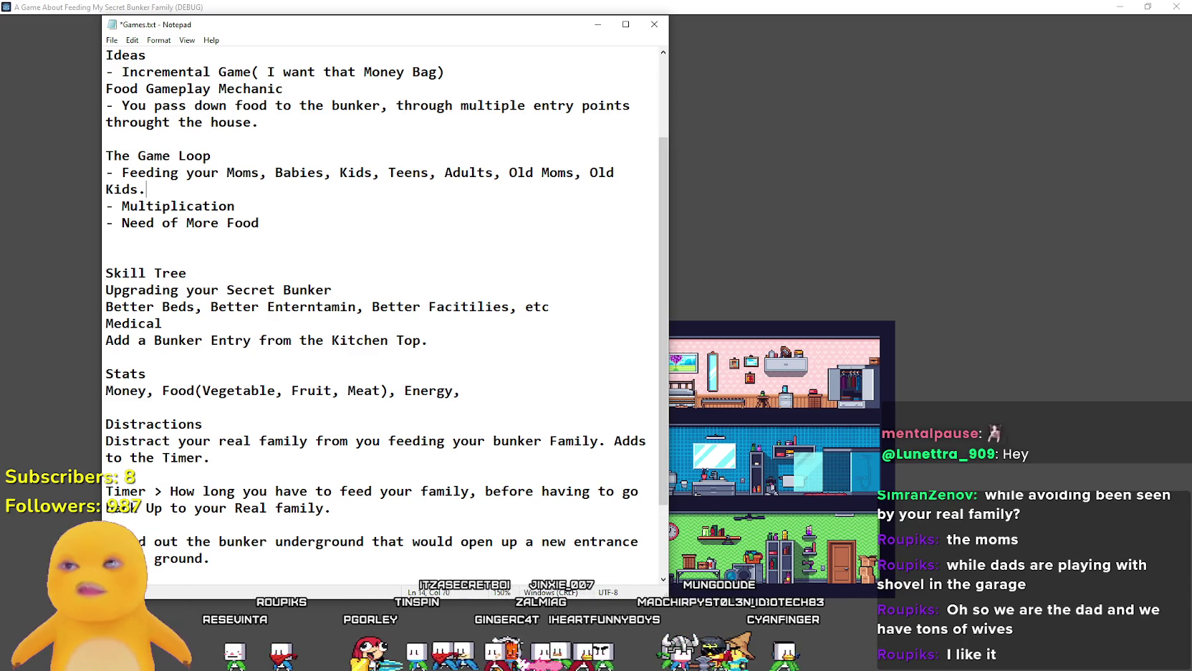
pyautogui.press('End')
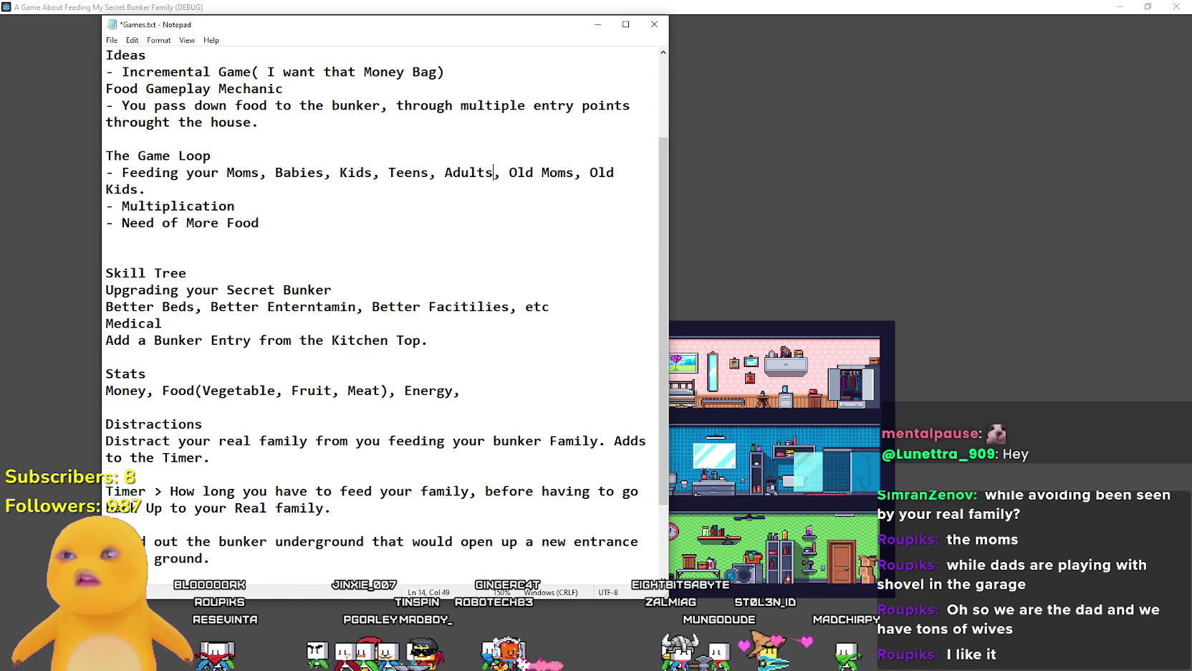
pyautogui.moveTo(227, 172); pyautogui.dragTo(535, 172)
pyautogui.click(298, 175)
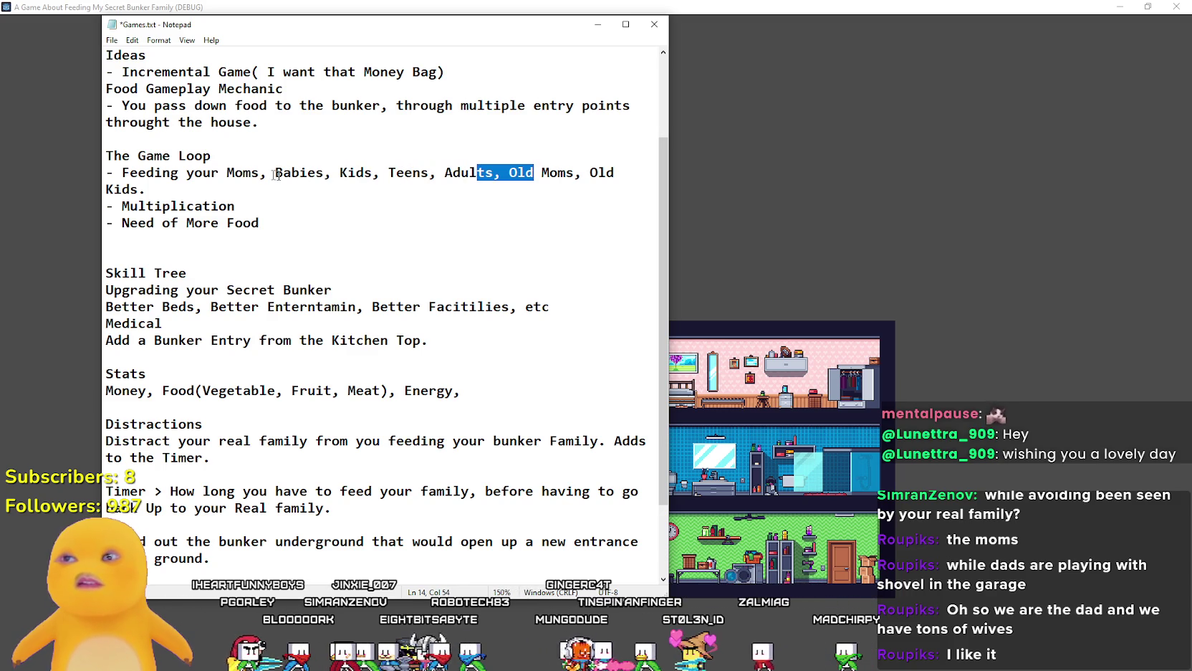
pyautogui.click(219, 190)
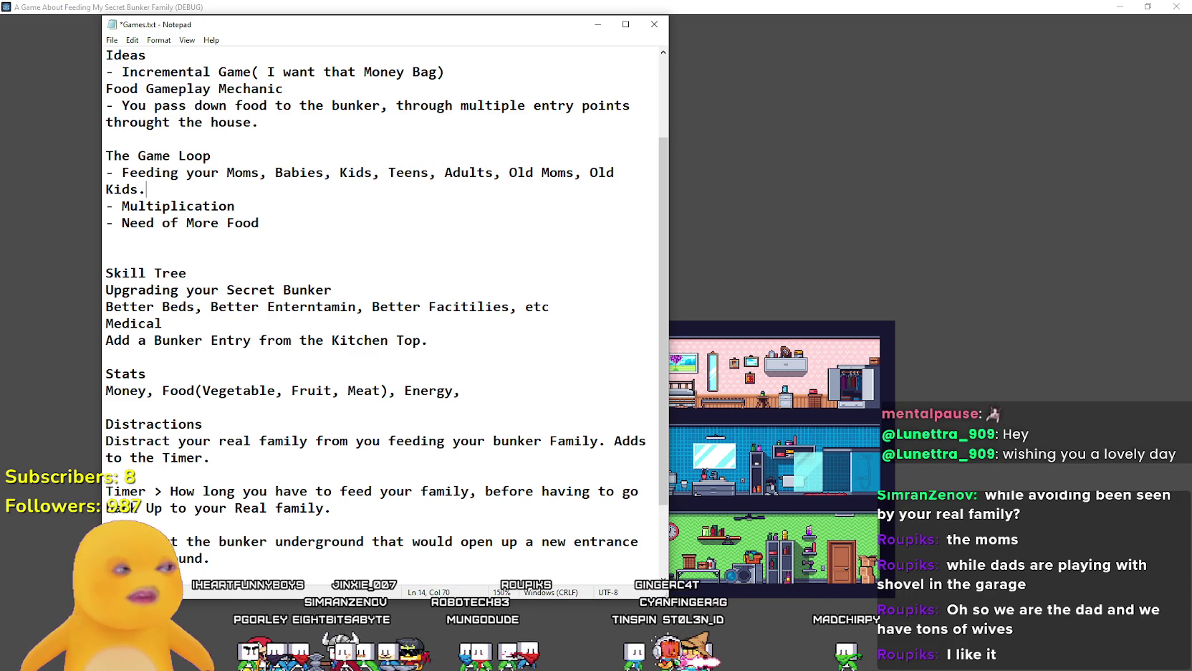
pyautogui.moveTo(219, 172); pyautogui.dragTo(460, 183)
pyautogui.click(462, 209)
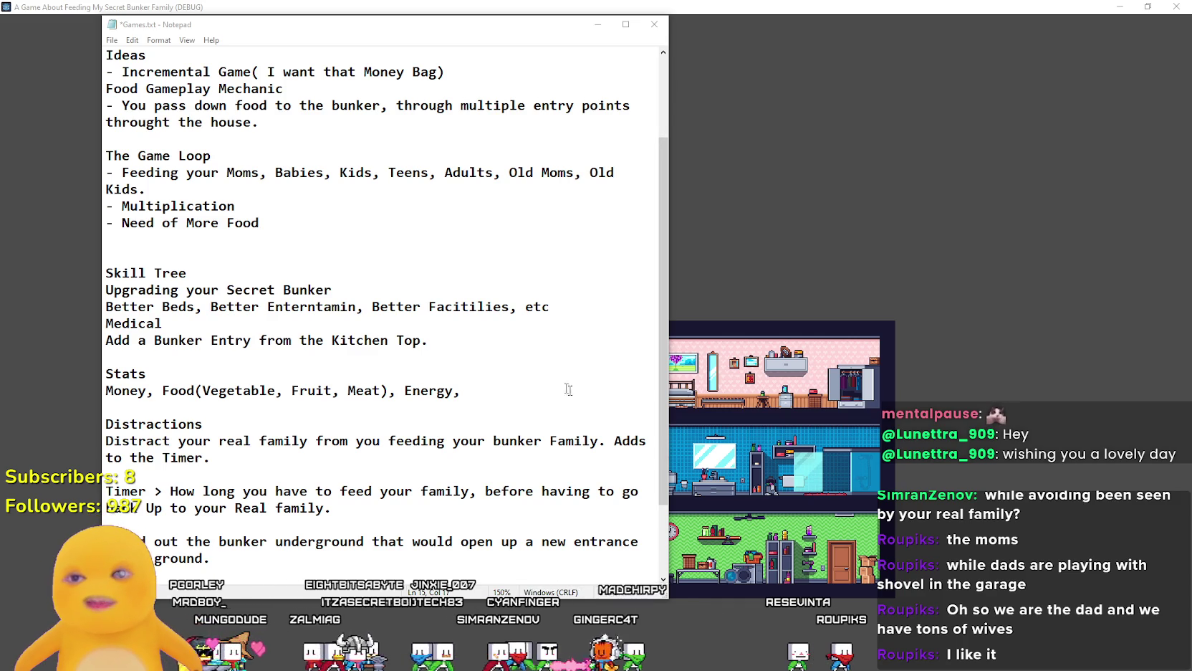
pyautogui.scroll(-2, 663, 402)
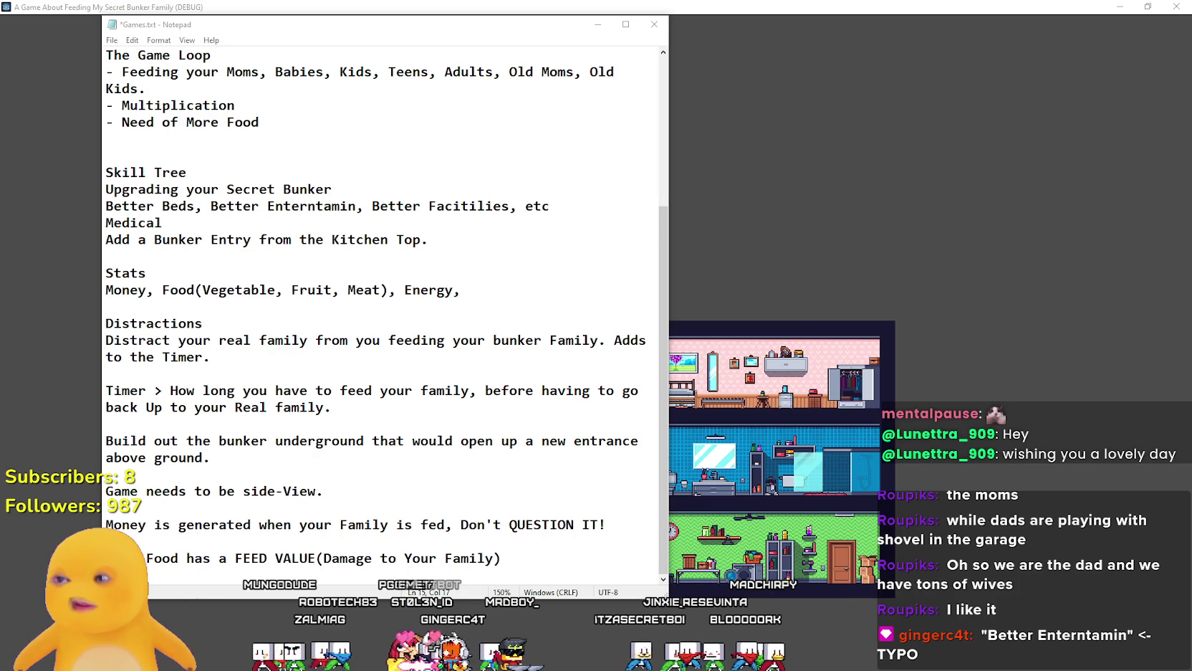
pyautogui.scroll(1, 149, 390)
pyautogui.scroll(2, 150, 391)
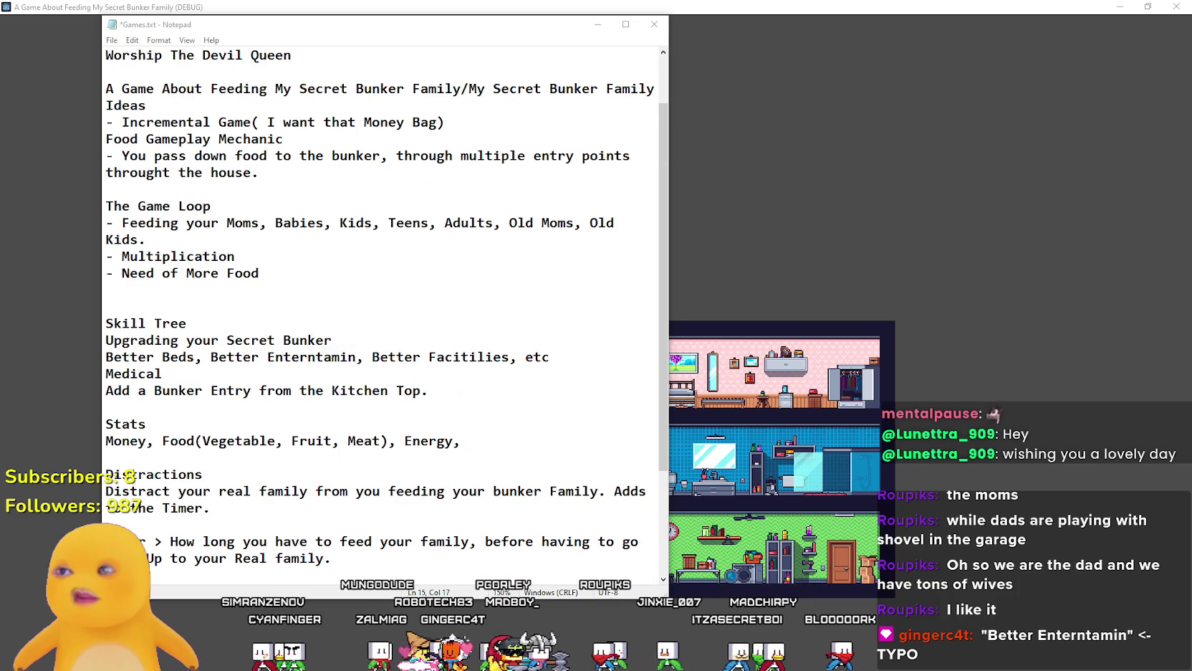
pyautogui.scroll(-3, 149, 390)
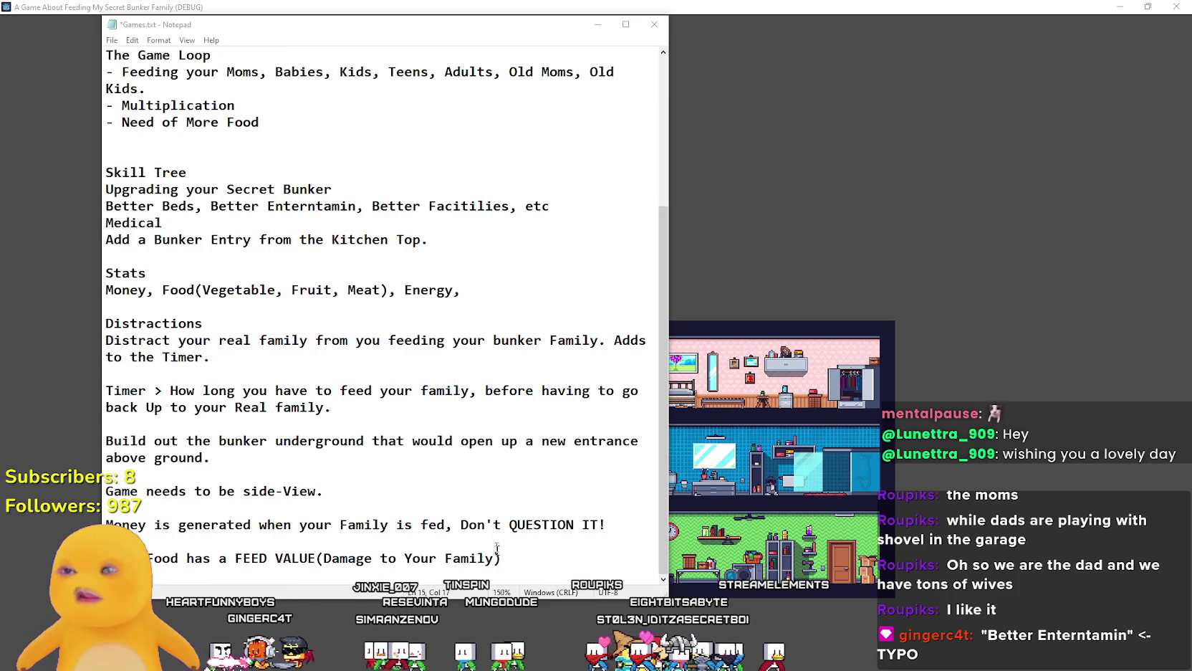
pyautogui.scroll(2, 497, 548)
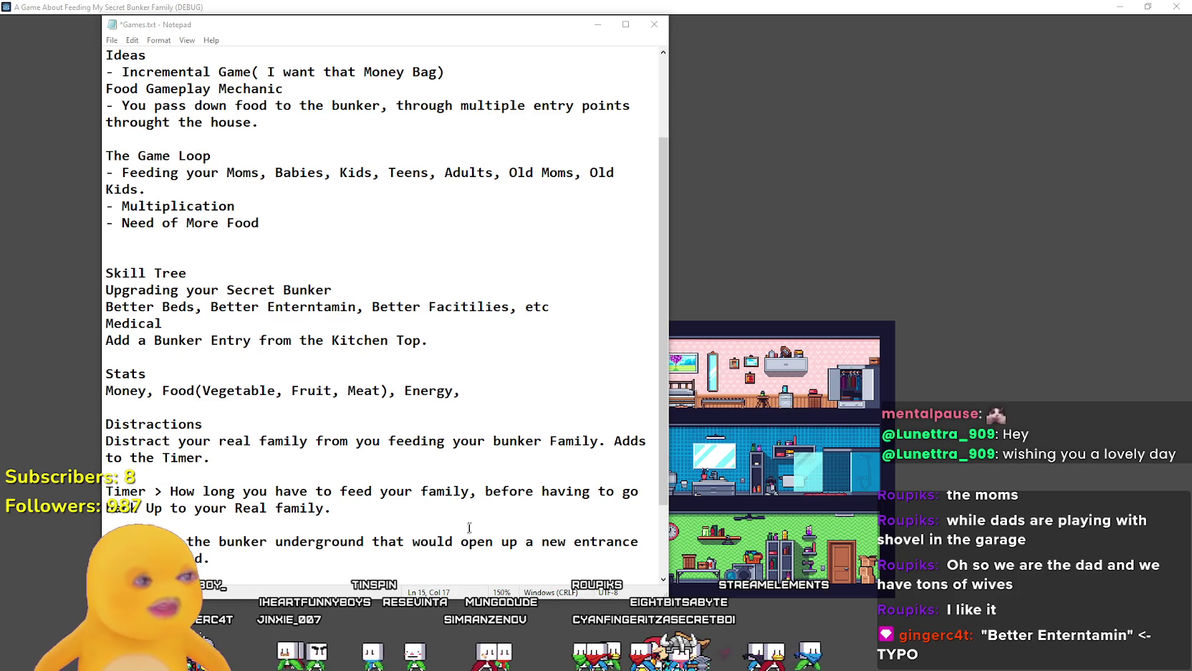
pyautogui.scroll(3, 380, 315)
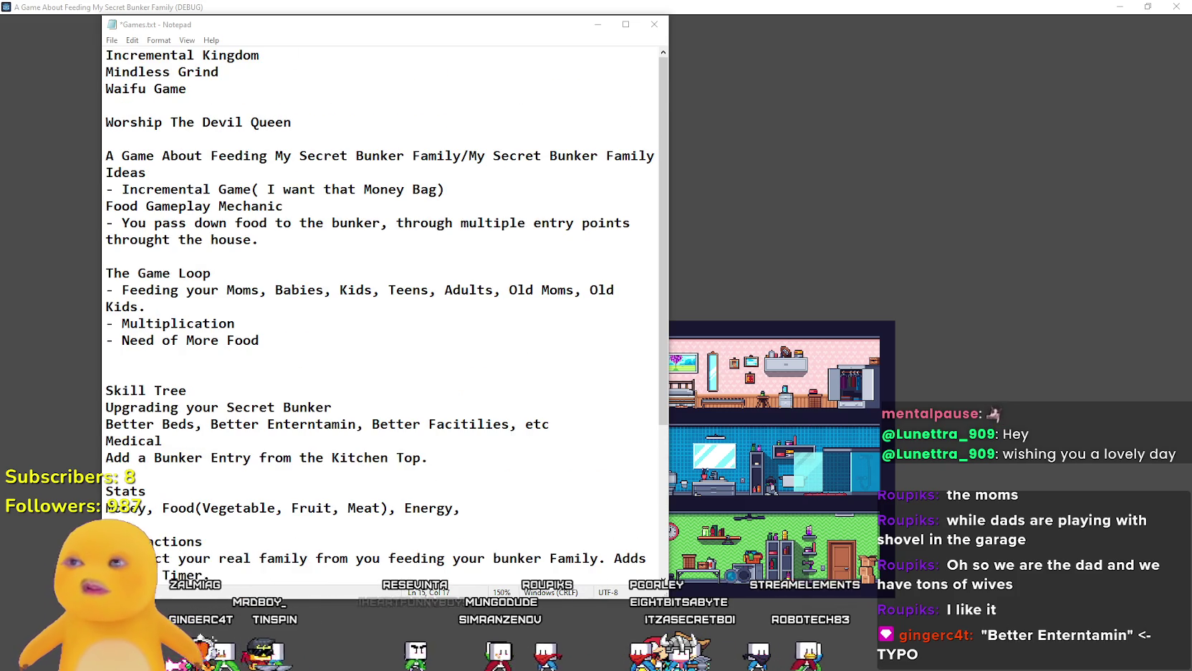
pyautogui.scroll(-3, 498, 344)
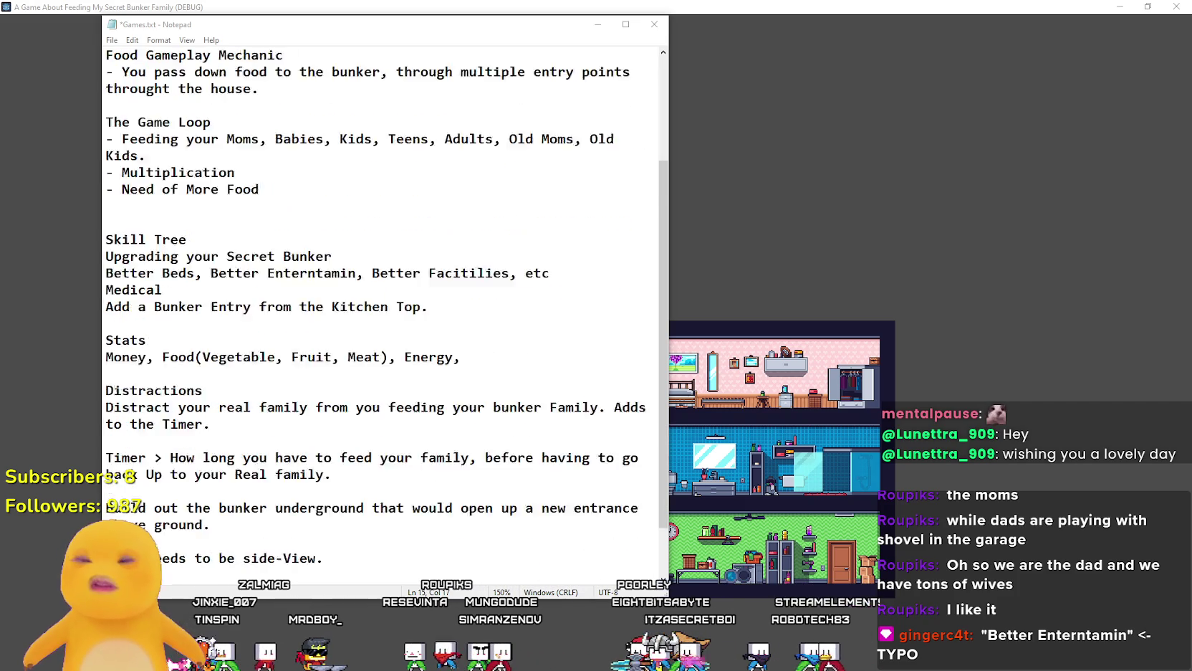
pyautogui.scroll(-2, 467, 384)
pyautogui.scroll(2, 466, 384)
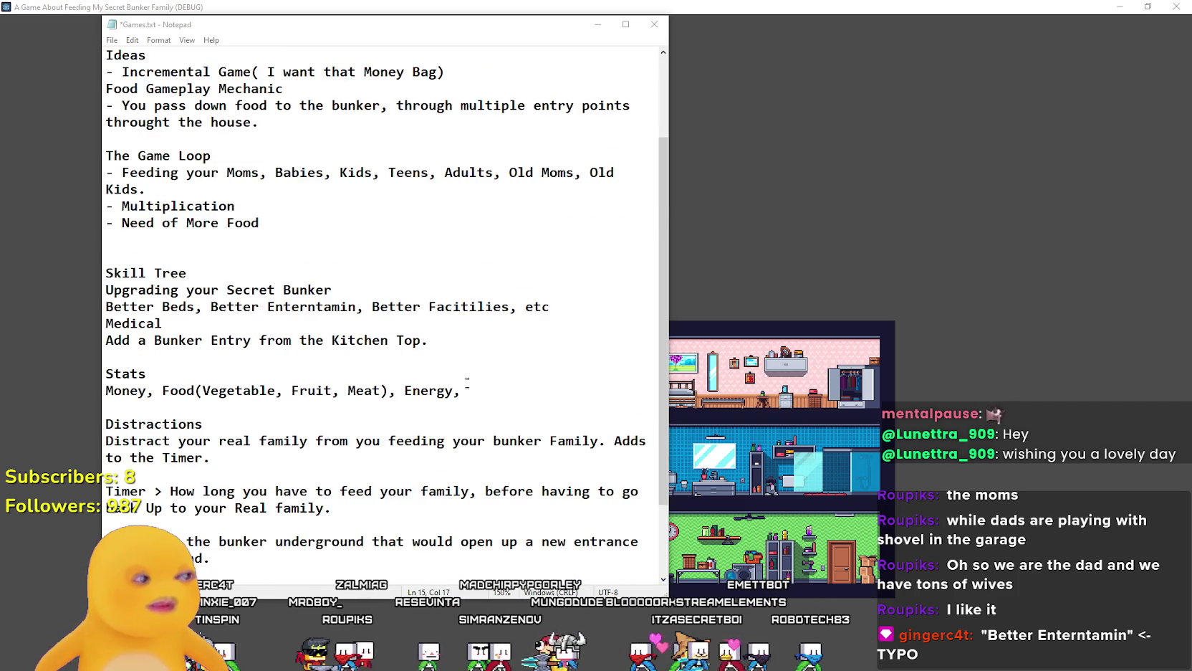
pyautogui.scroll(-2, 466, 384)
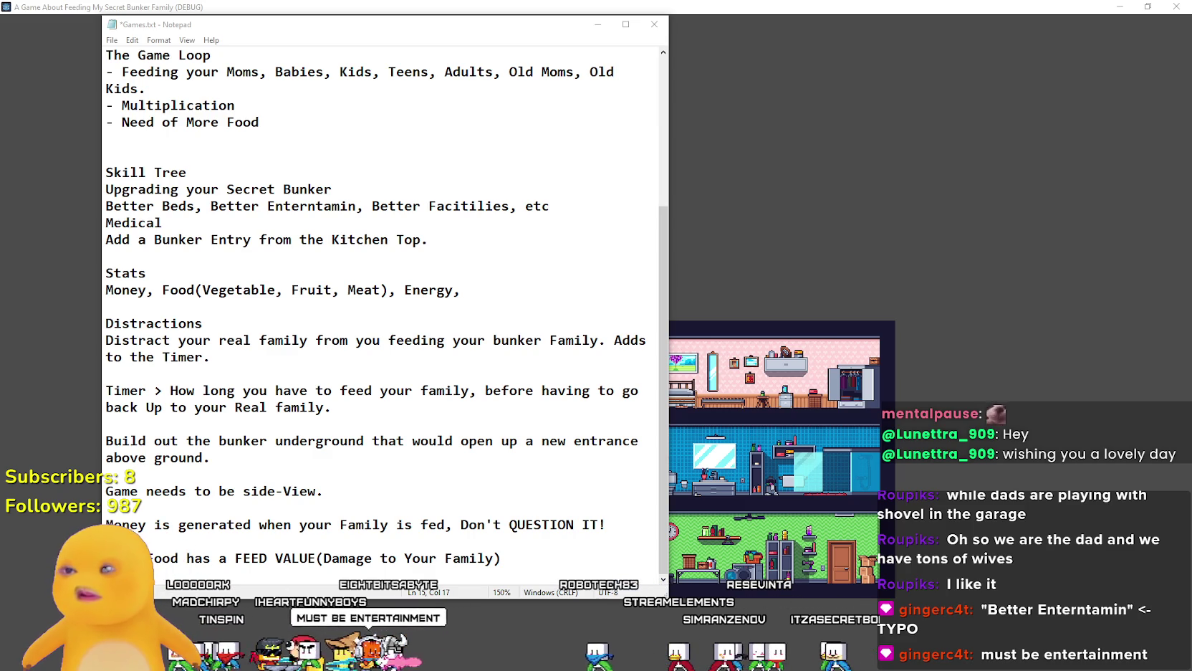
pyautogui.scroll(2, 380, 308)
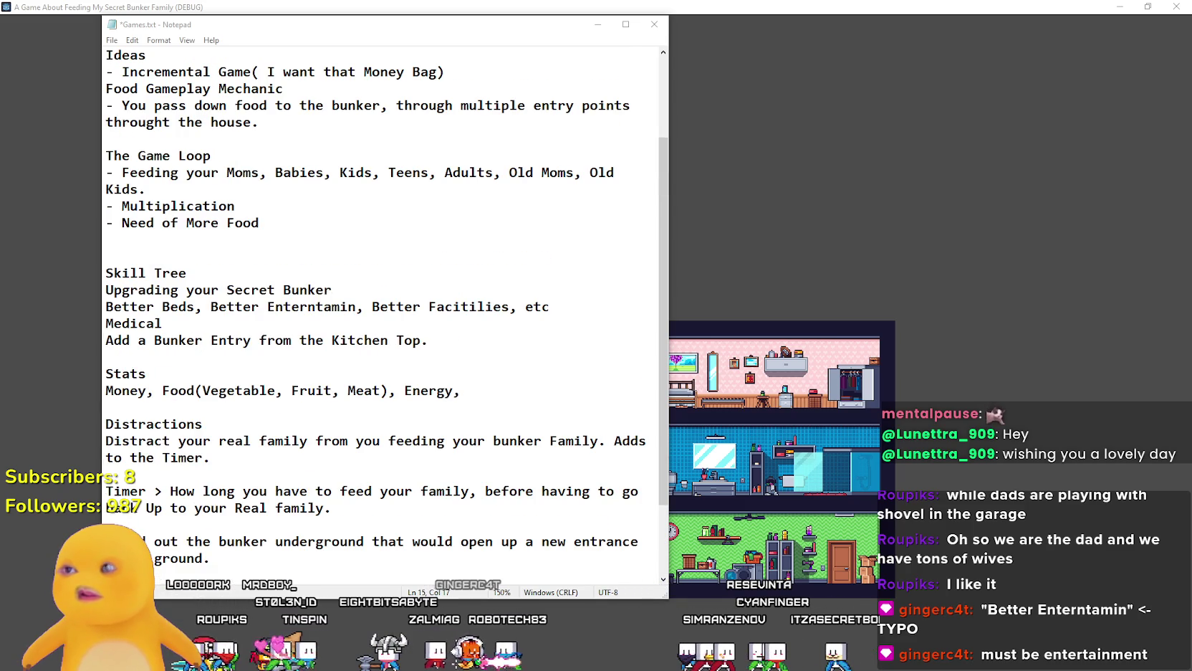
pyautogui.scroll(2, 379, 308)
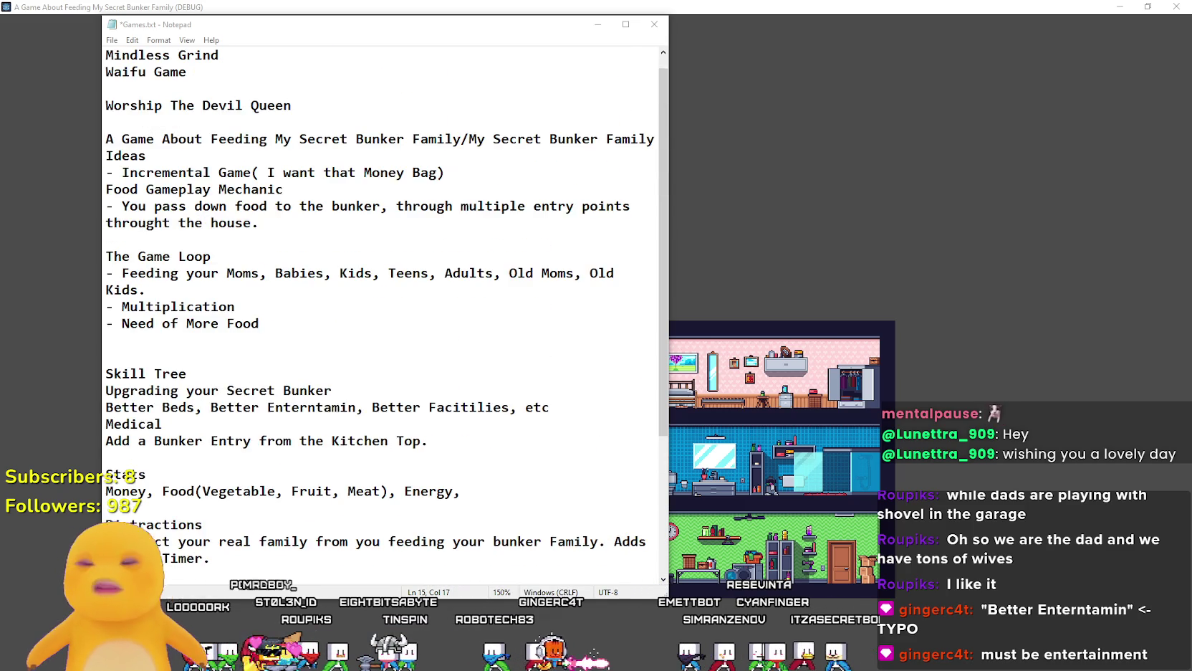
pyautogui.scroll(-4, 379, 308)
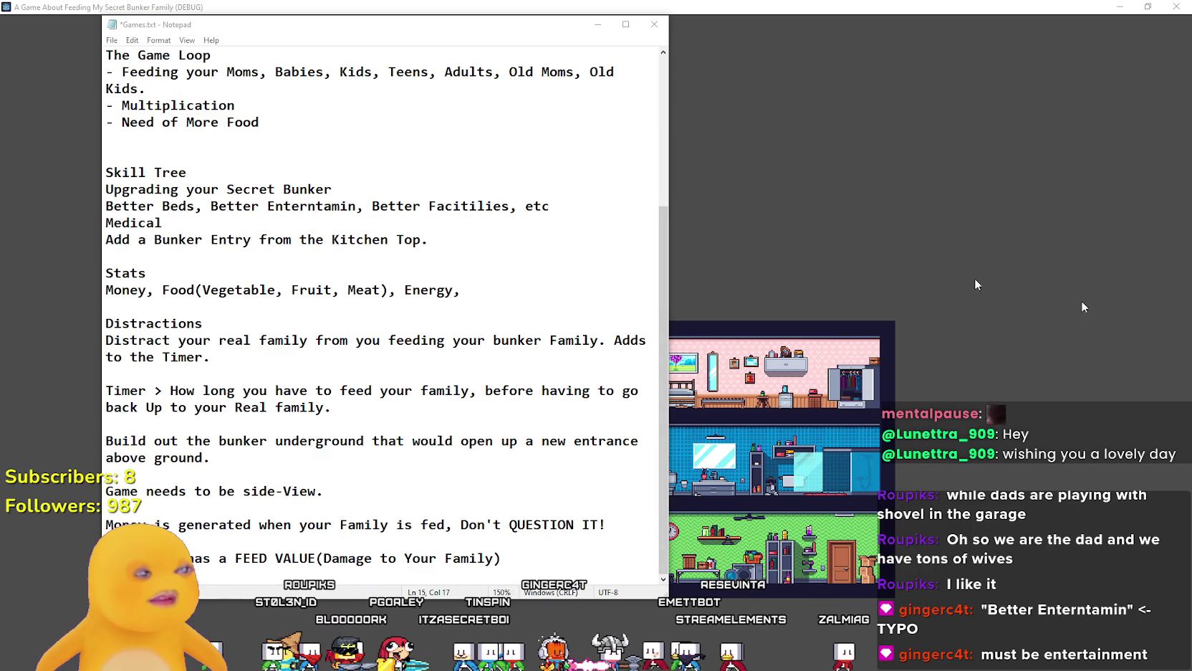
# Move Notepad aside to view the six bunker rooms, then bring the notes back
pyautogui.moveTo(348, 29); pyautogui.dragTo(0, 32)
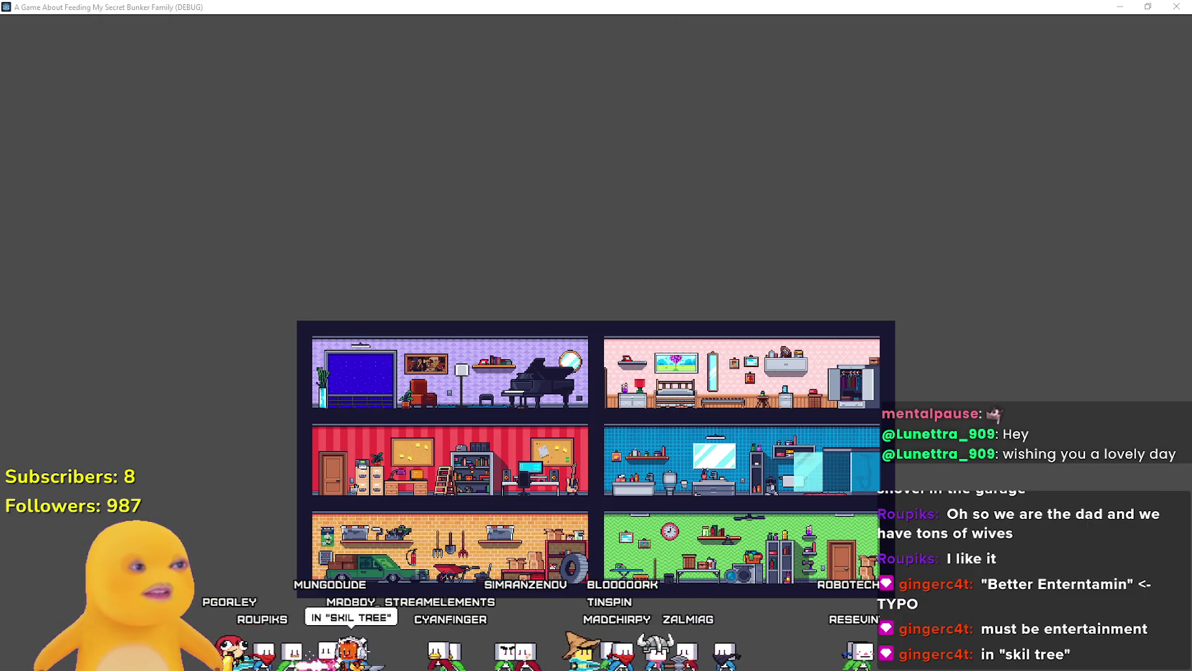
pyautogui.hotkey('alt', 'Tab')
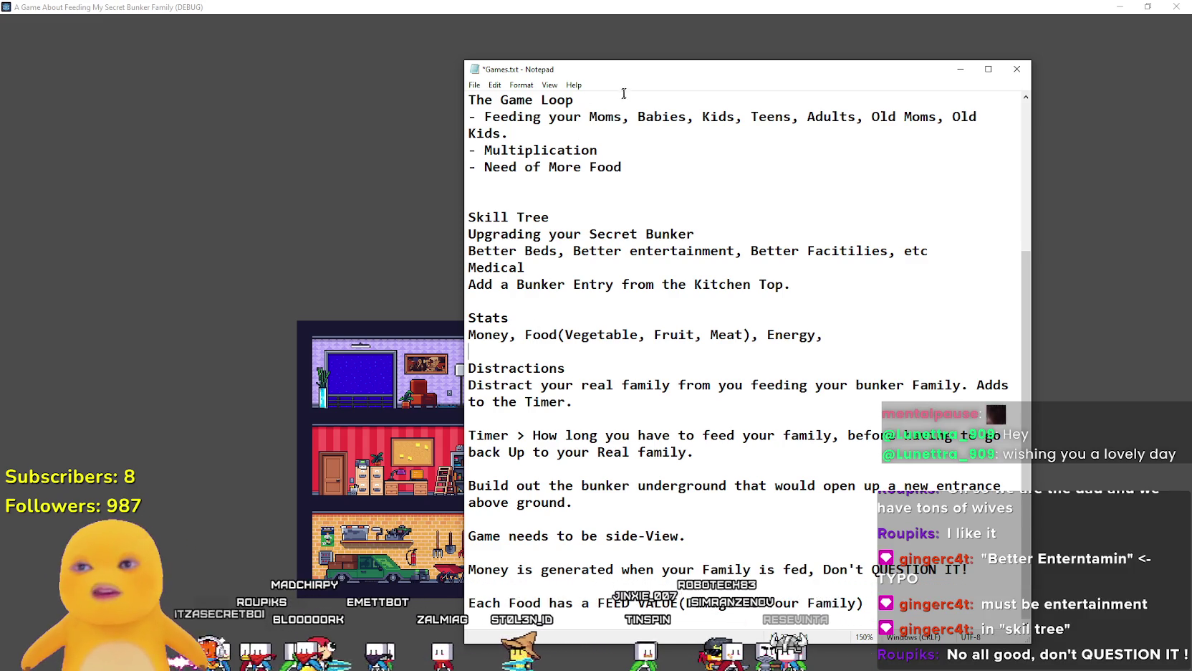
# Move the Notepad window up-left and save Games.txt
pyautogui.moveTo(630, 69); pyautogui.dragTo(452, 48)
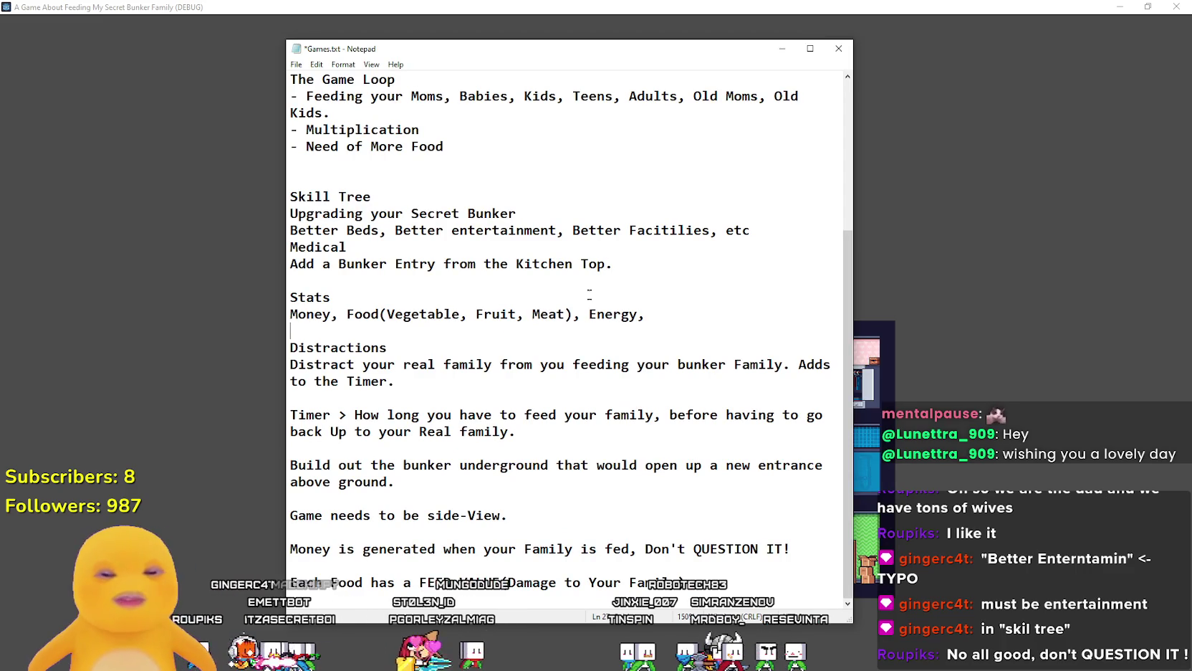
pyautogui.hotkey('ctrl', 's')
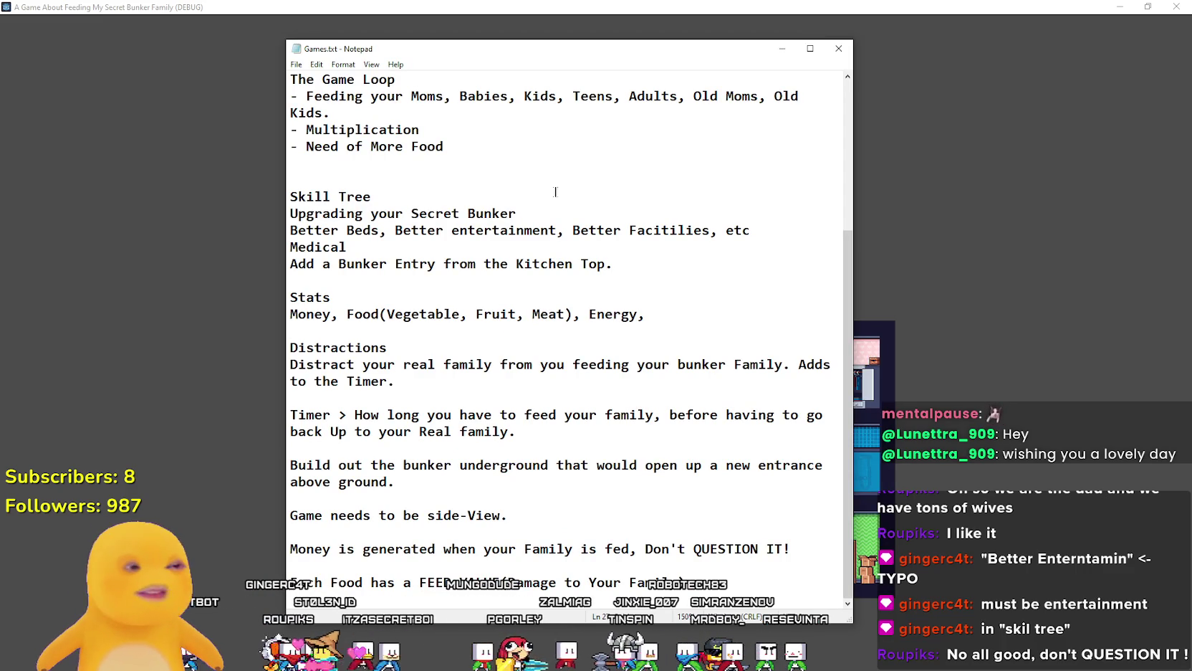
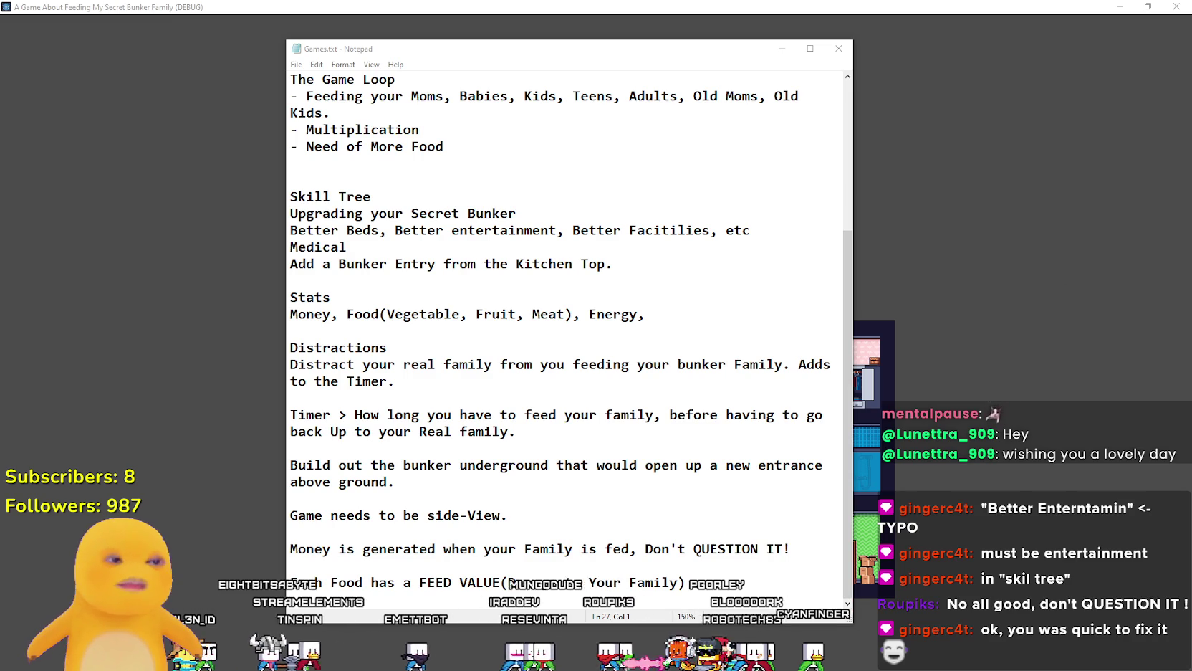
# Briefly bring up Spotify, minimize it, and switch back to the running bunker game
pyautogui.hotkey('alt', 'Tab')
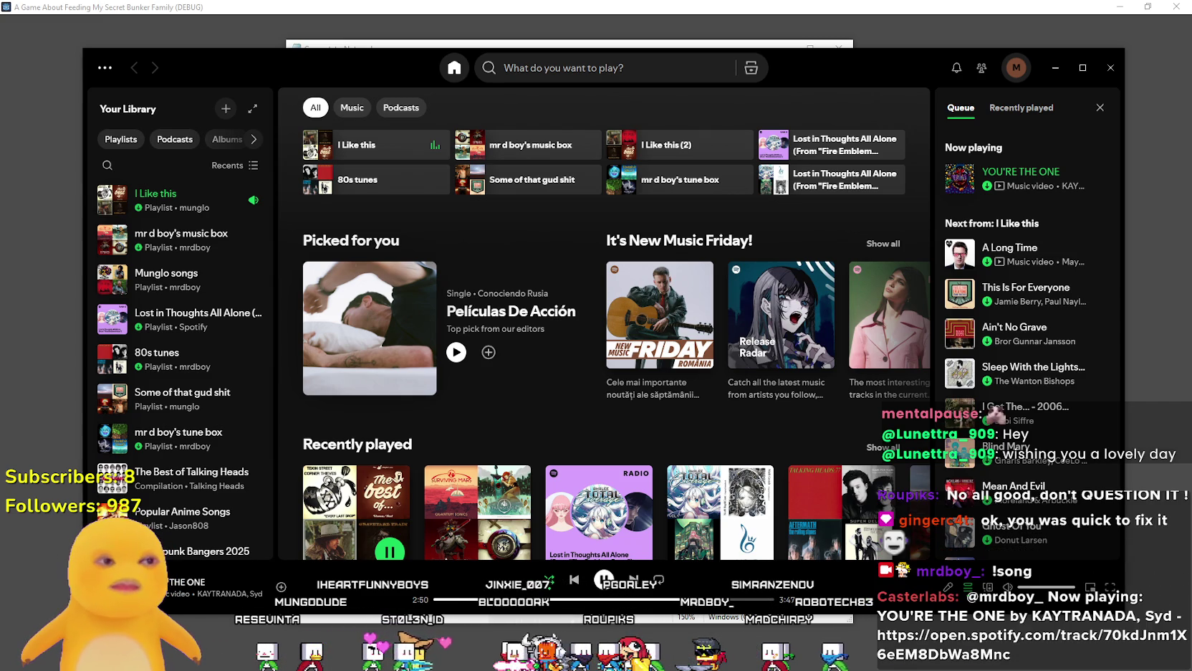
pyautogui.click(1055, 67)
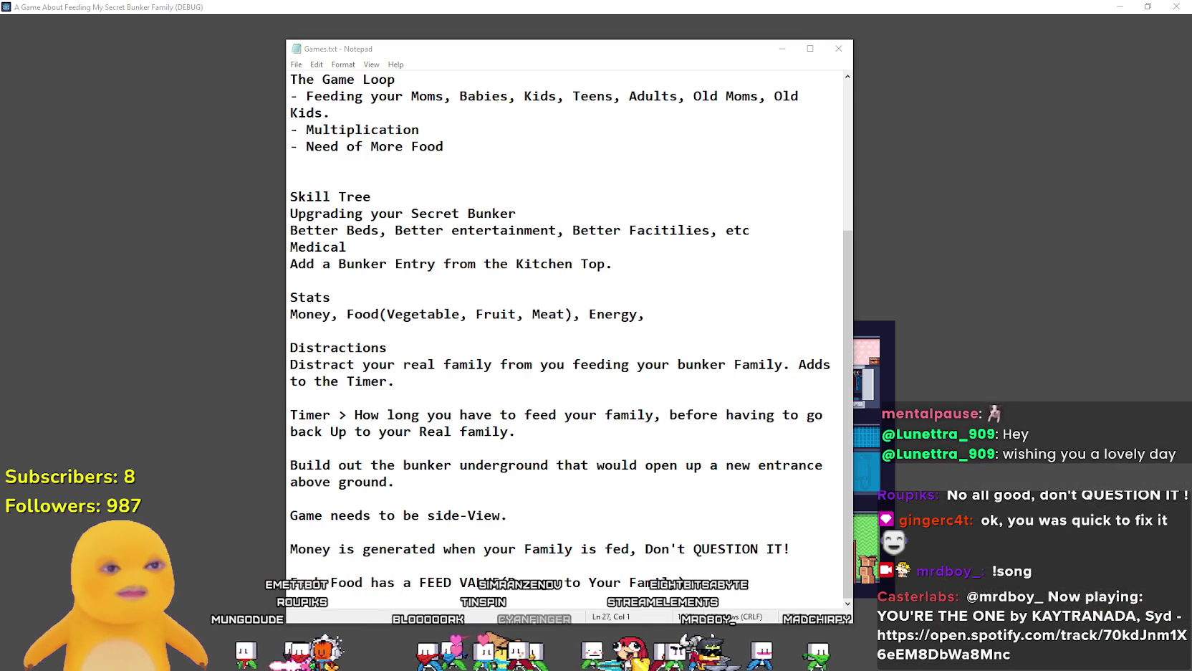
pyautogui.hotkey('alt', 'Tab')
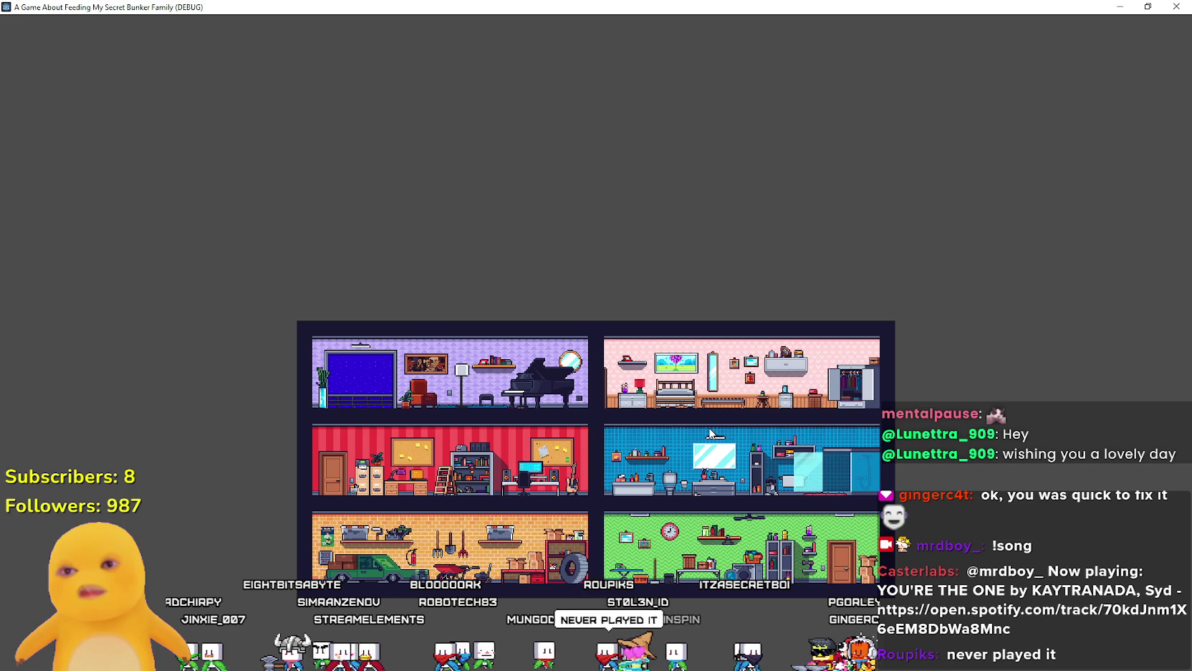
# Exit the game's fullscreen and add blank lines after the variables in game_manager.gd
pyautogui.doubleClick(914, 7)
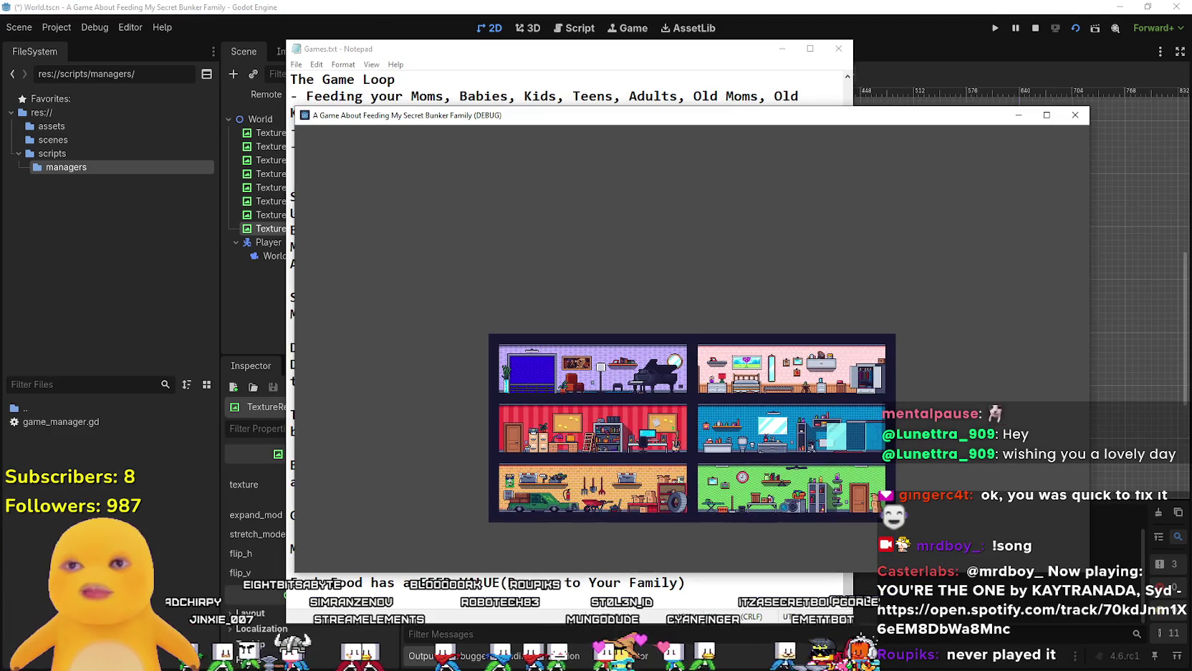
pyautogui.click(952, 63)
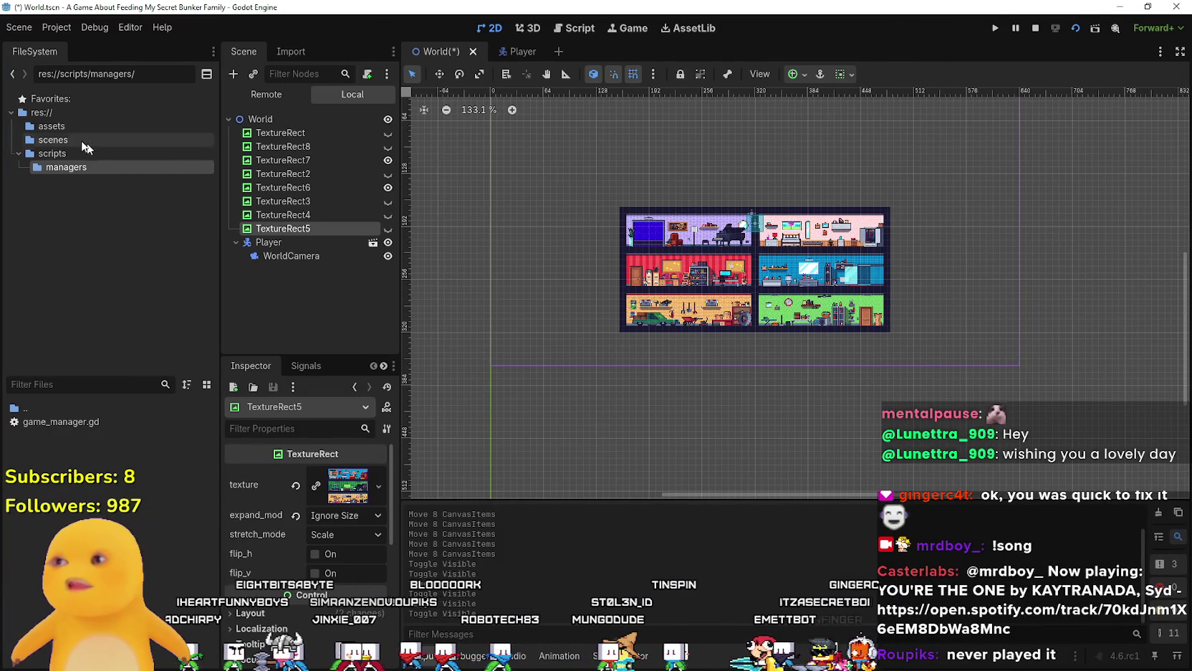
pyautogui.doubleClick(88, 421)
pyautogui.click(829, 215)
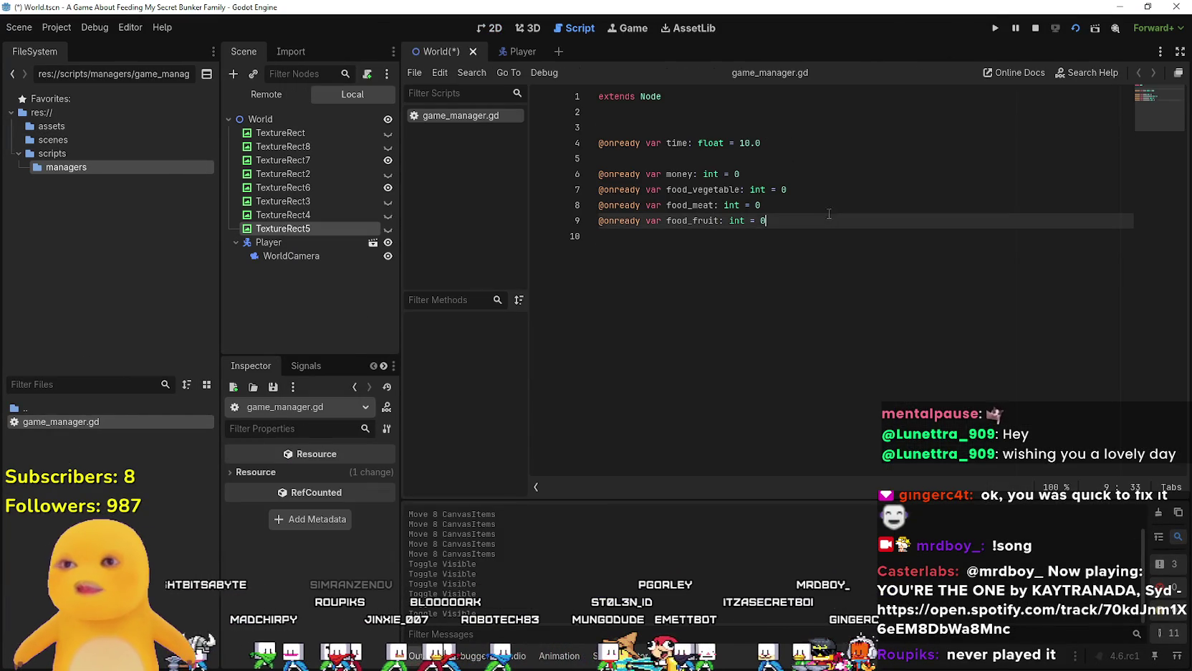
pyautogui.press('Down')
pyautogui.press('Return')
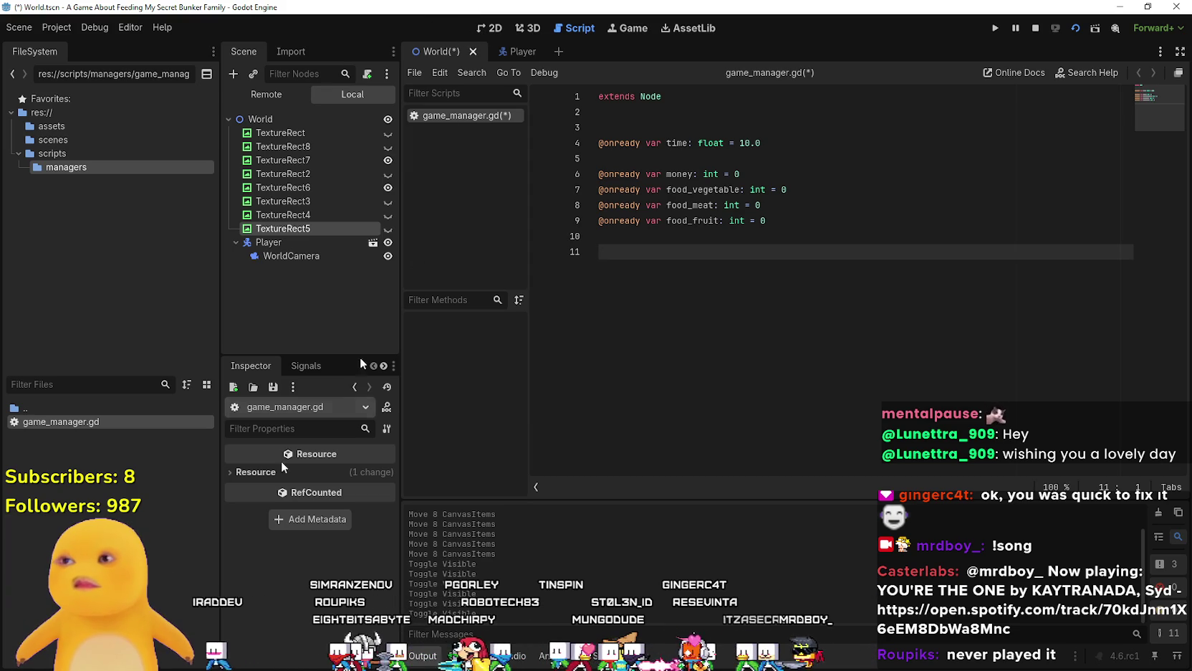
# Create a User Interface scene named Game_Interface in the scenes folder
pyautogui.click(90, 141)
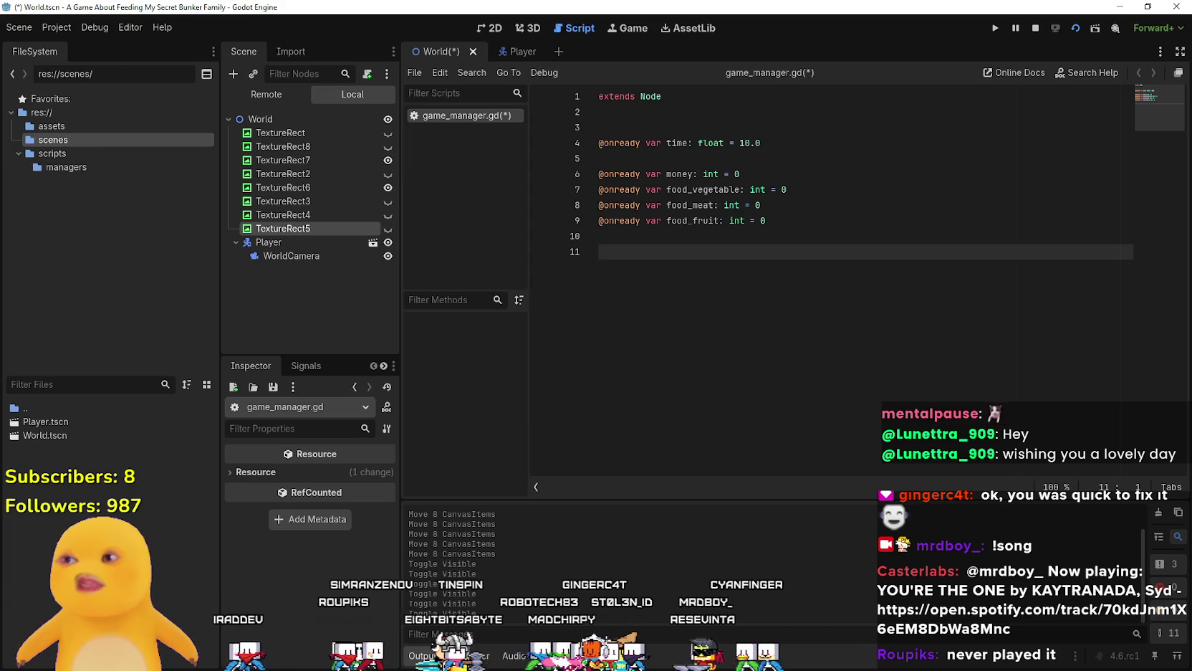
pyautogui.rightClick(119, 518)
pyautogui.click(152, 577)
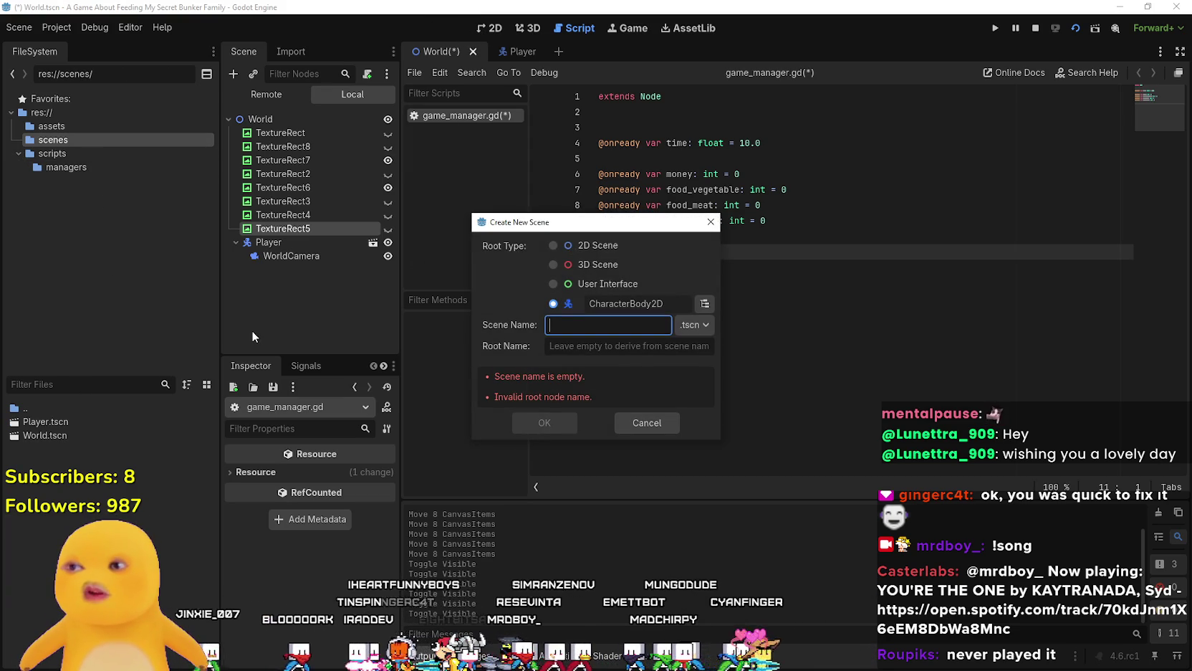
pyautogui.write('Game_')
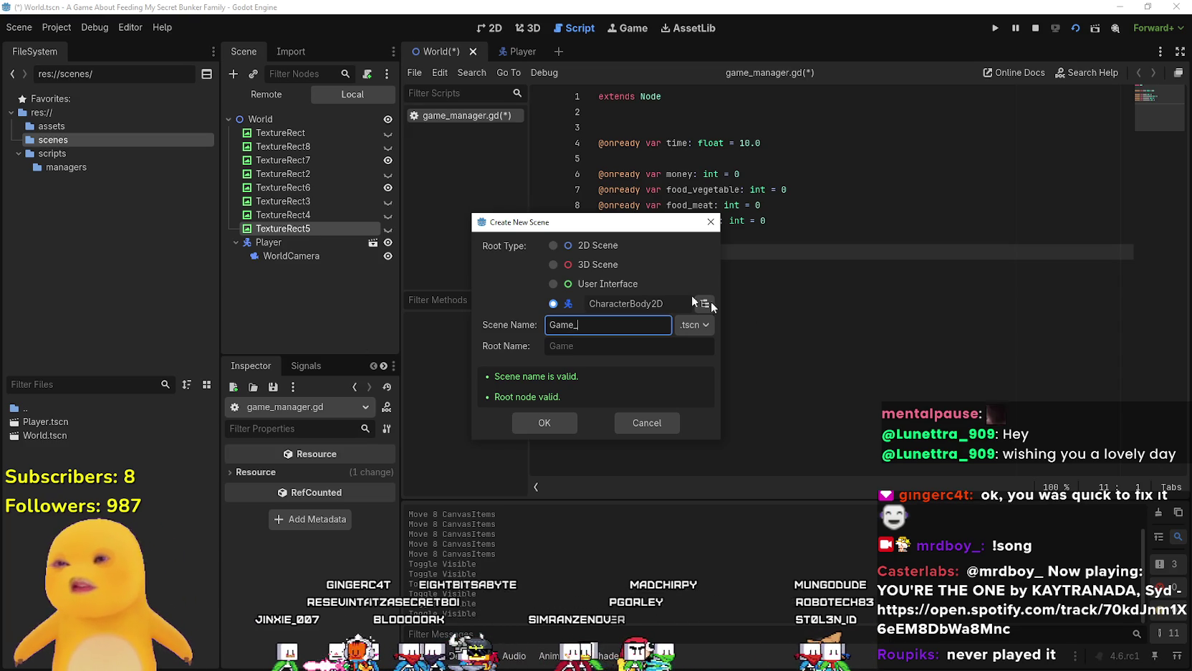
pyautogui.click(622, 282)
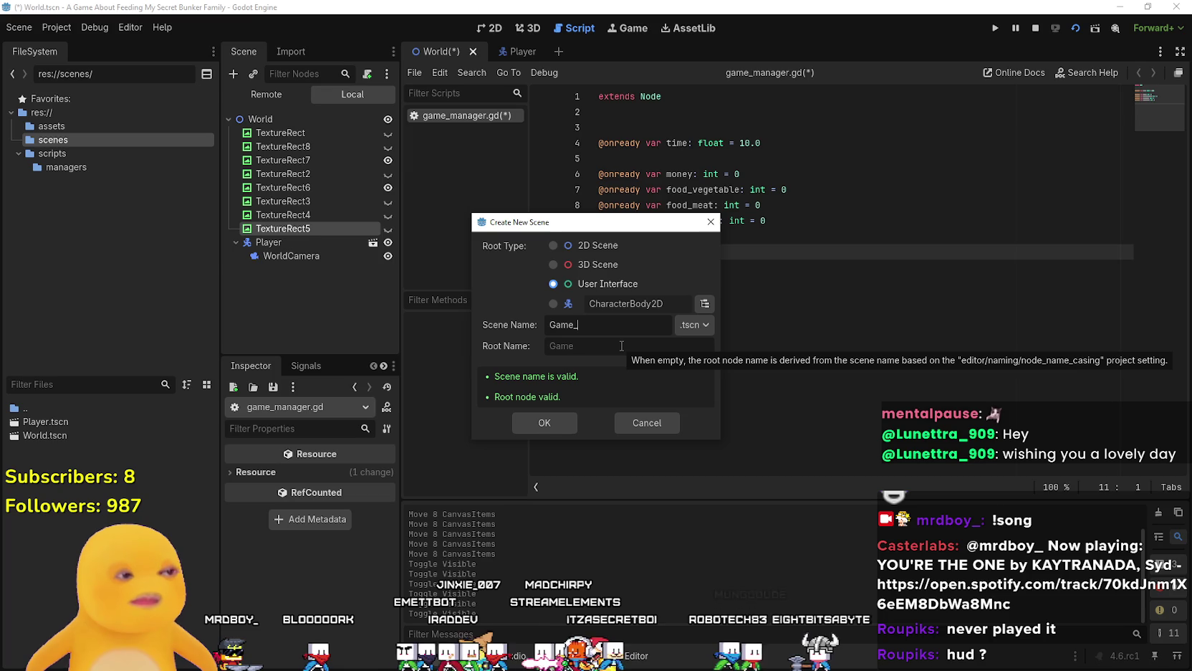
pyautogui.write('Inte')
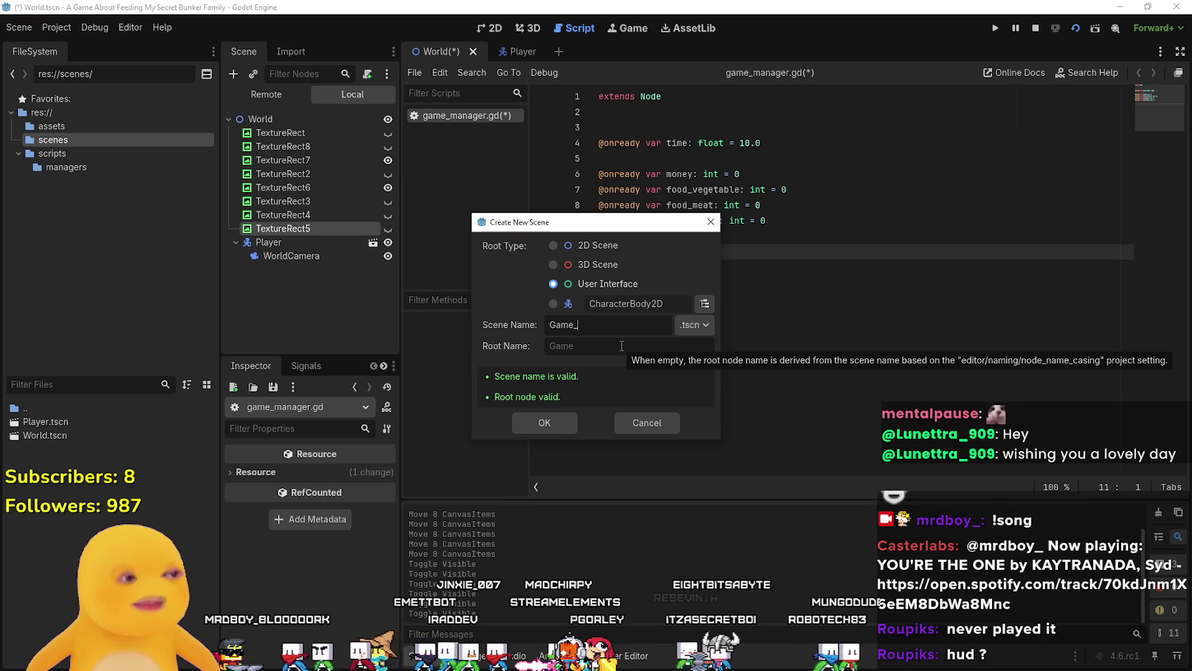
pyautogui.write('rface')
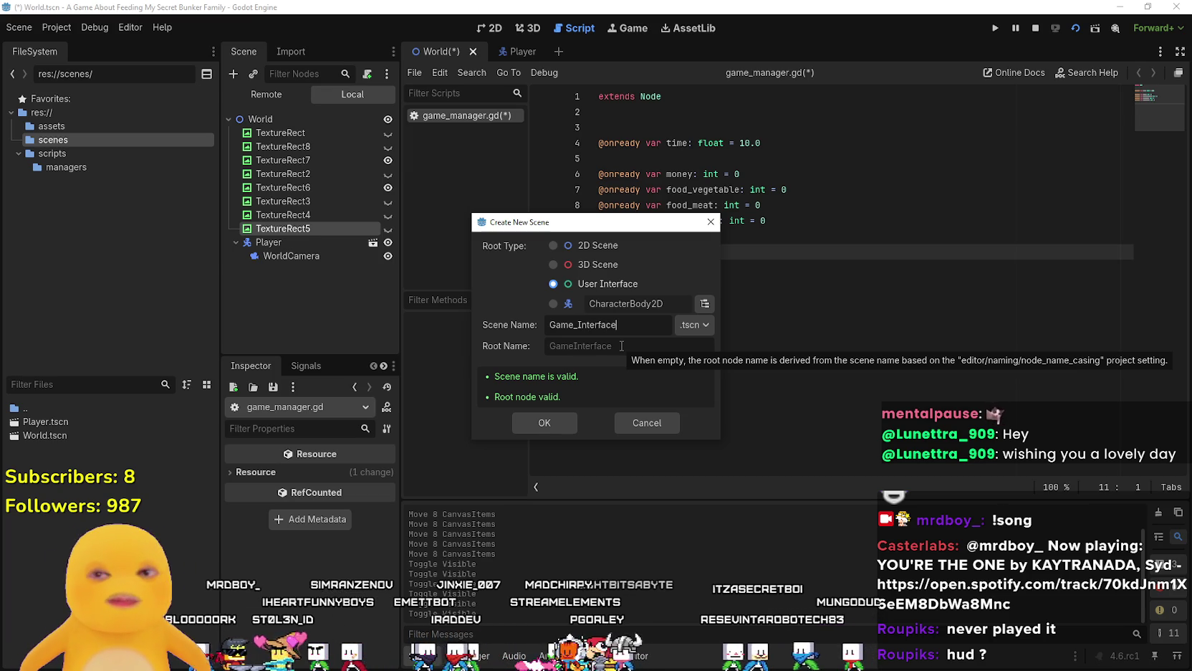
pyautogui.click(561, 426)
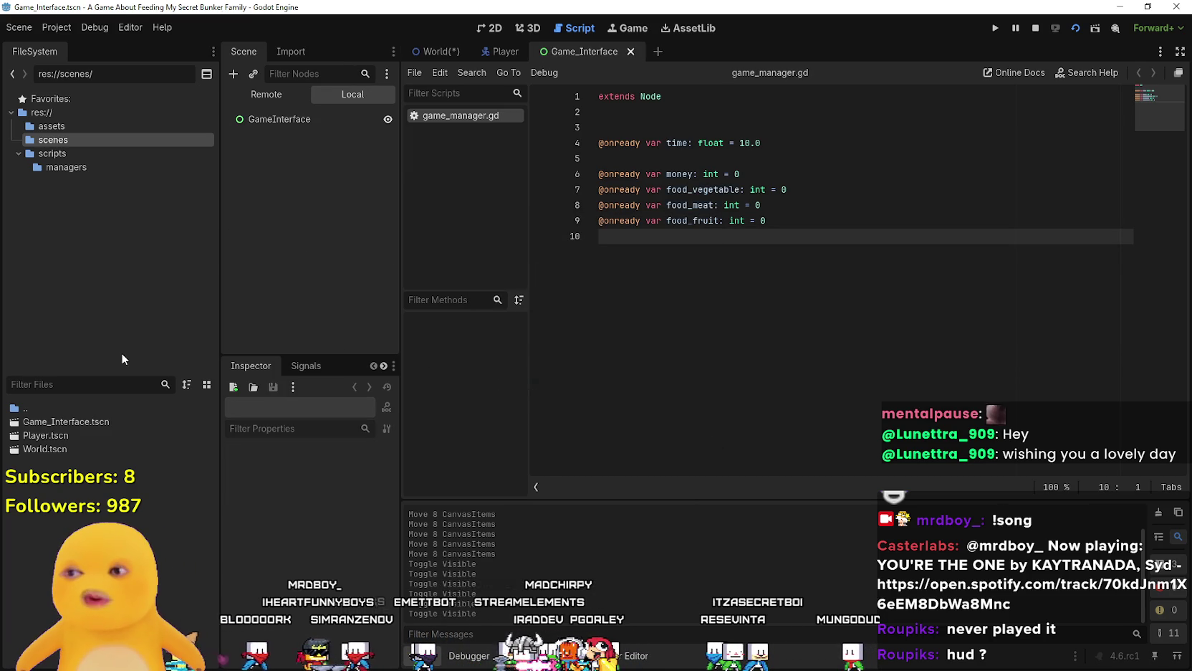
# In the World scene's 2D view, drag Game_Interface.tscn in as a child of World
pyautogui.click(466, 52)
pyautogui.click(487, 29)
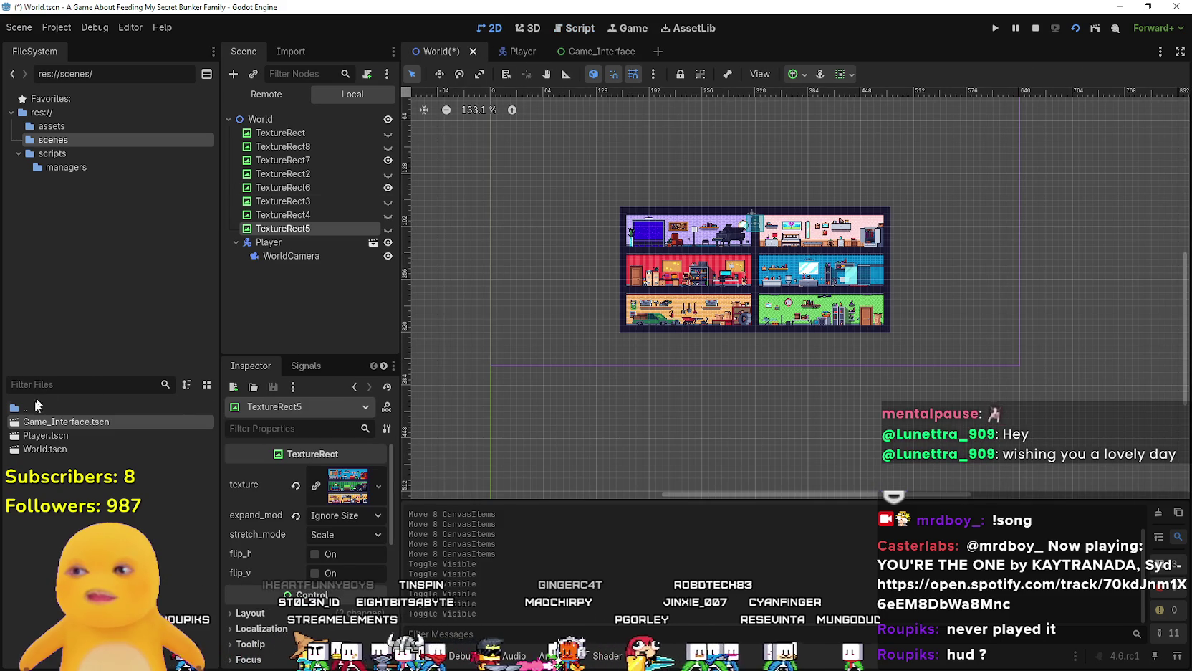
pyautogui.moveTo(65, 421)
pyautogui.mouseDown()
pyautogui.moveTo(356, 131)
pyautogui.moveTo(301, 154)
pyautogui.moveTo(275, 123)
pyautogui.mouseUp()
pyautogui.scroll(-4, 942, 278)
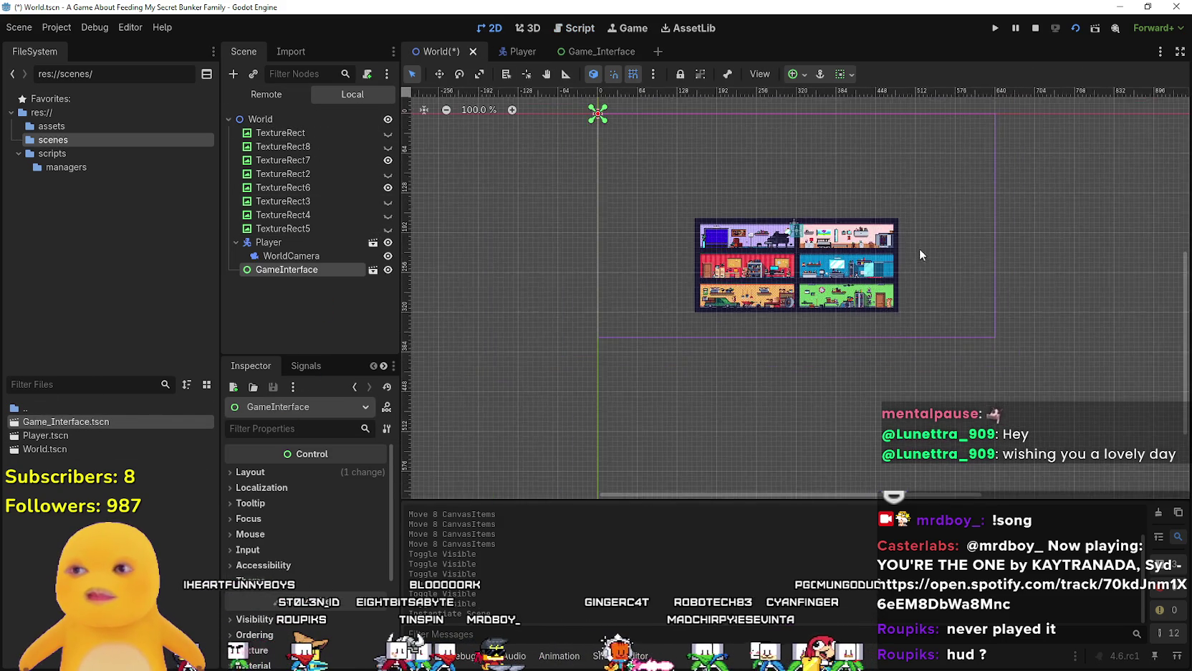
pyautogui.scroll(4, 827, 293)
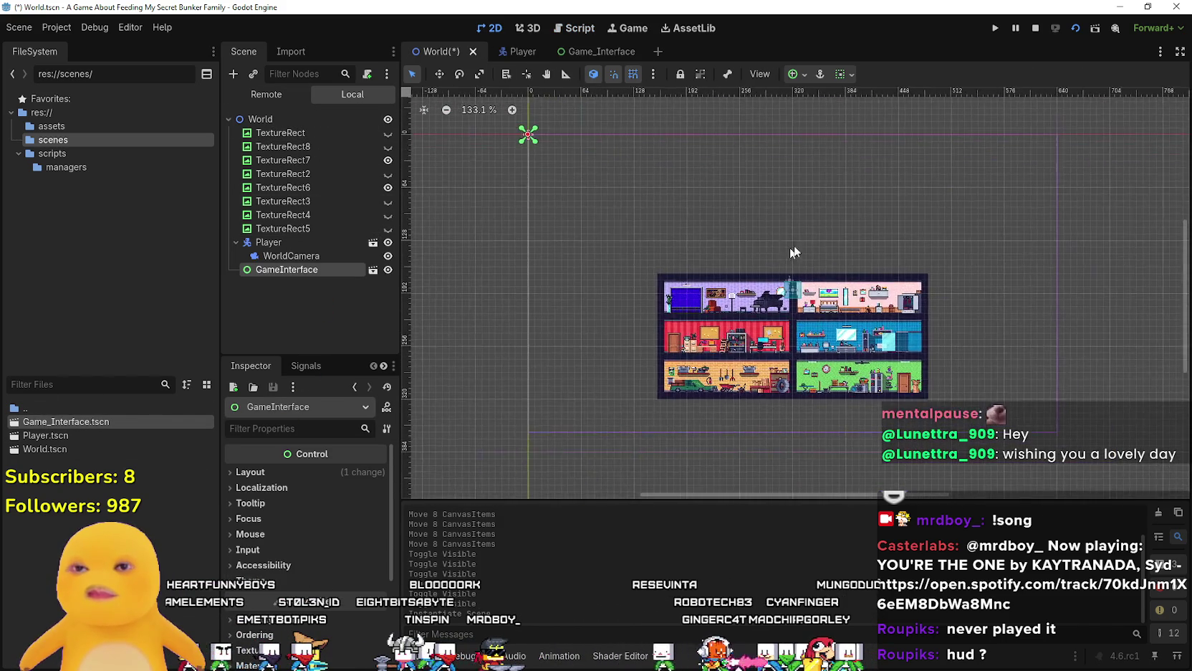
pyautogui.scroll(-2, 823, 249)
pyautogui.scroll(1, 831, 208)
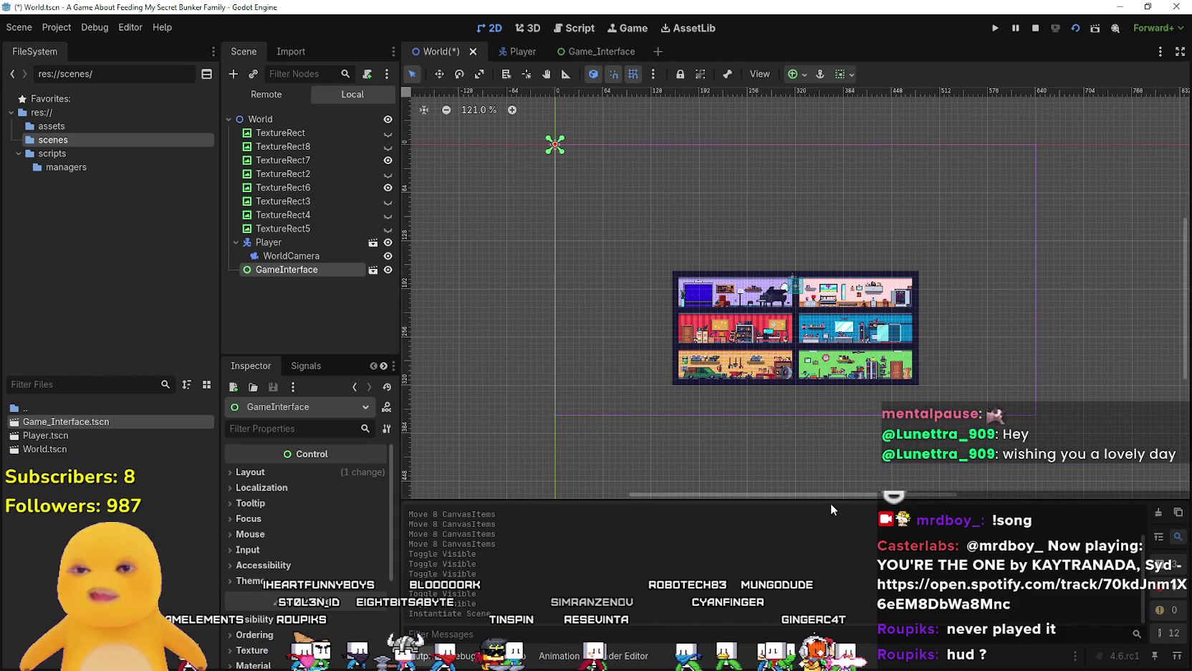
pyautogui.scroll(2, 663, 227)
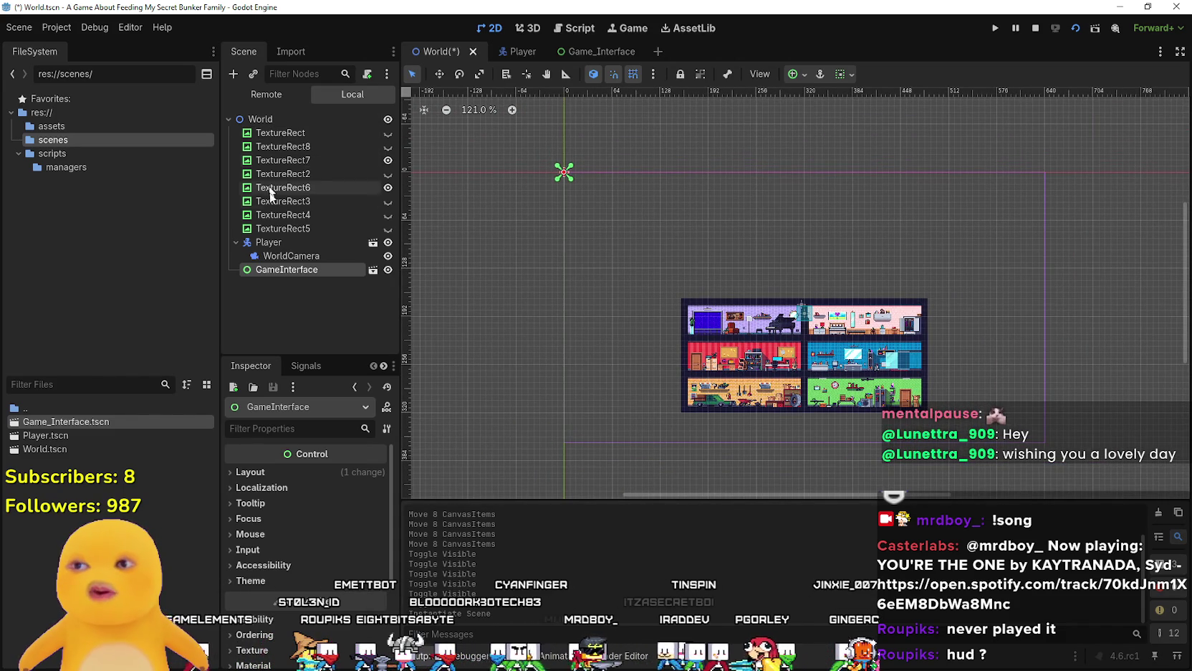
# Add a Control child node to World and name it BunkerRooms
pyautogui.click(278, 232)
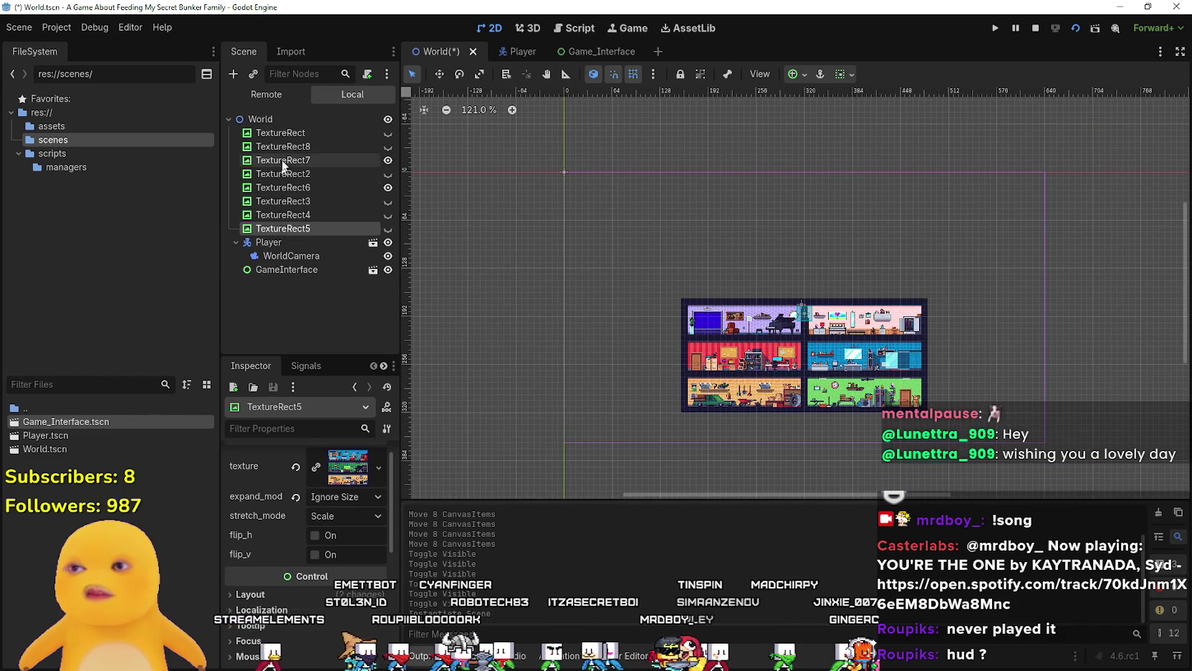
pyautogui.click(276, 119)
pyautogui.rightClick(278, 122)
pyautogui.click(323, 132)
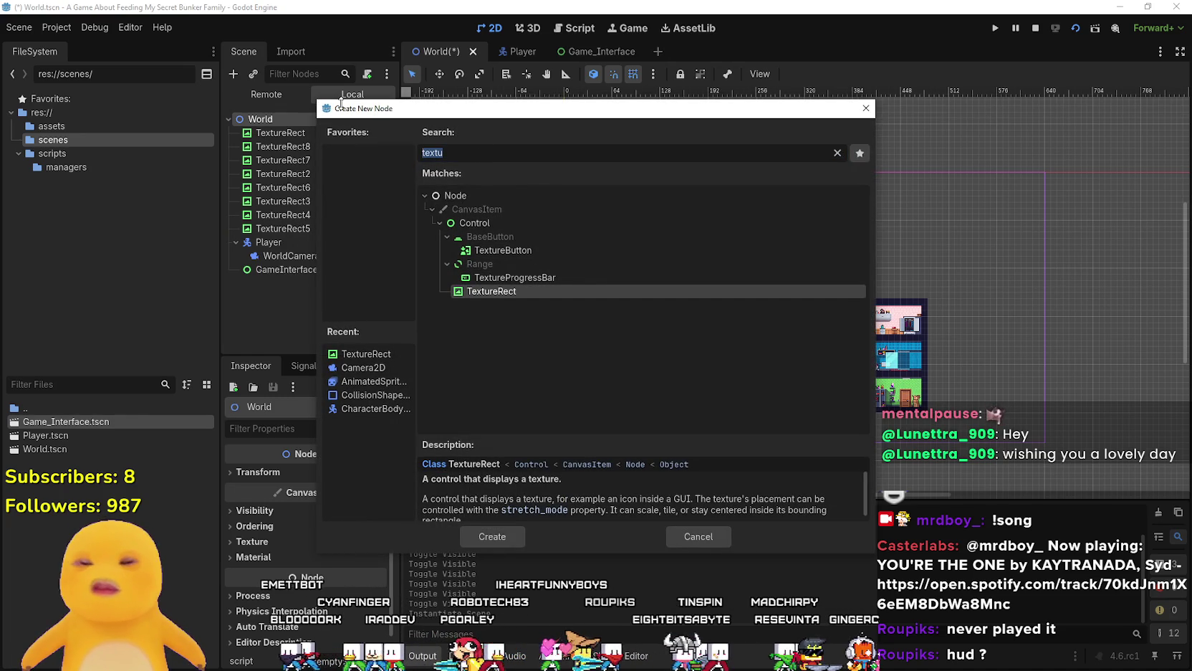
pyautogui.write('cast')
pyautogui.press('BackSpace')
pyautogui.press('BackSpace')
pyautogui.press('BackSpace')
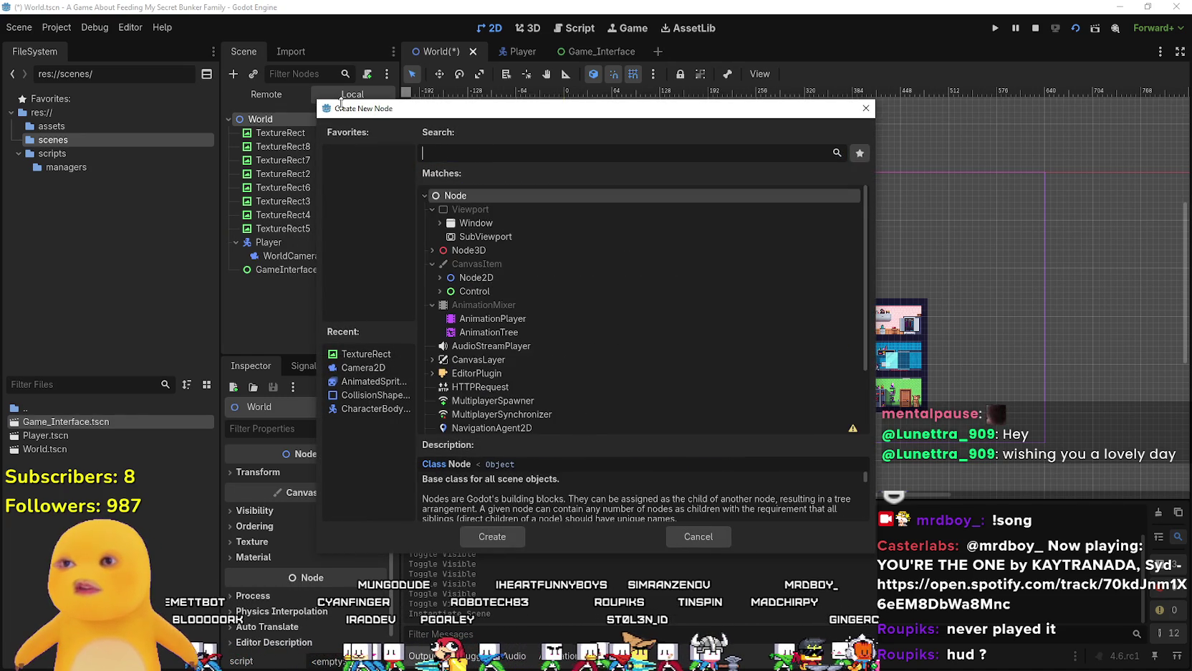
pyautogui.write('Control')
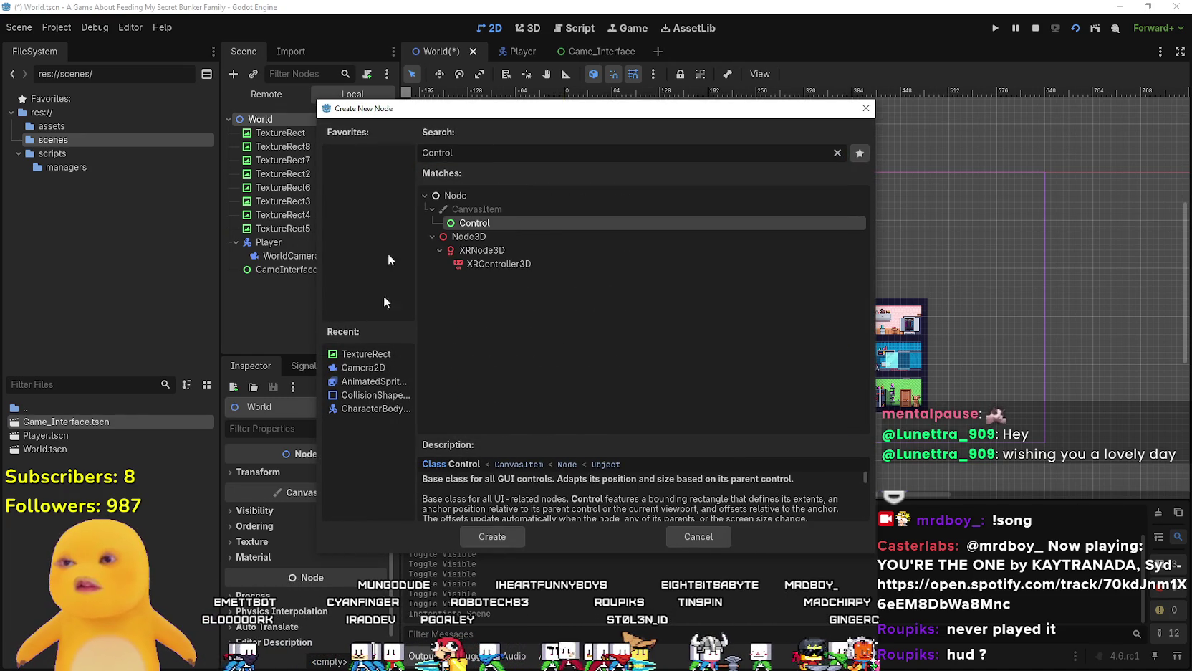
pyautogui.click(492, 536)
pyautogui.write('BunkerRoo')
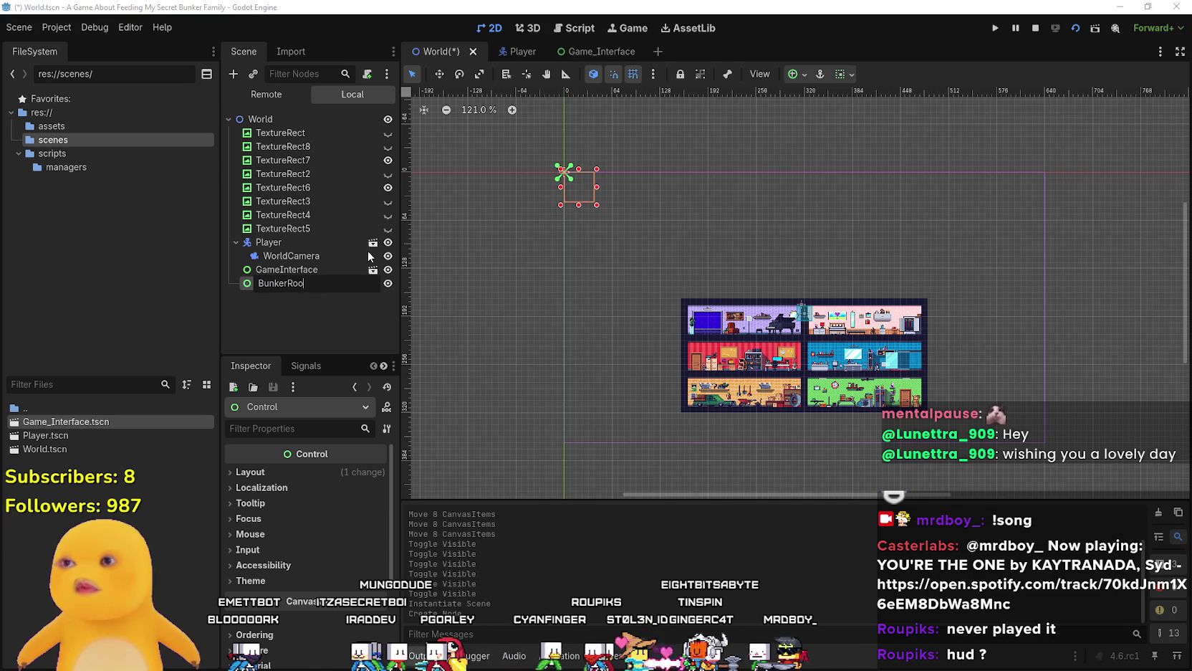
pyautogui.write('ms')
pyautogui.press('Return')
# Move all eight room TextureRects under BunkerRooms and collapse it
pyautogui.click(306, 131)
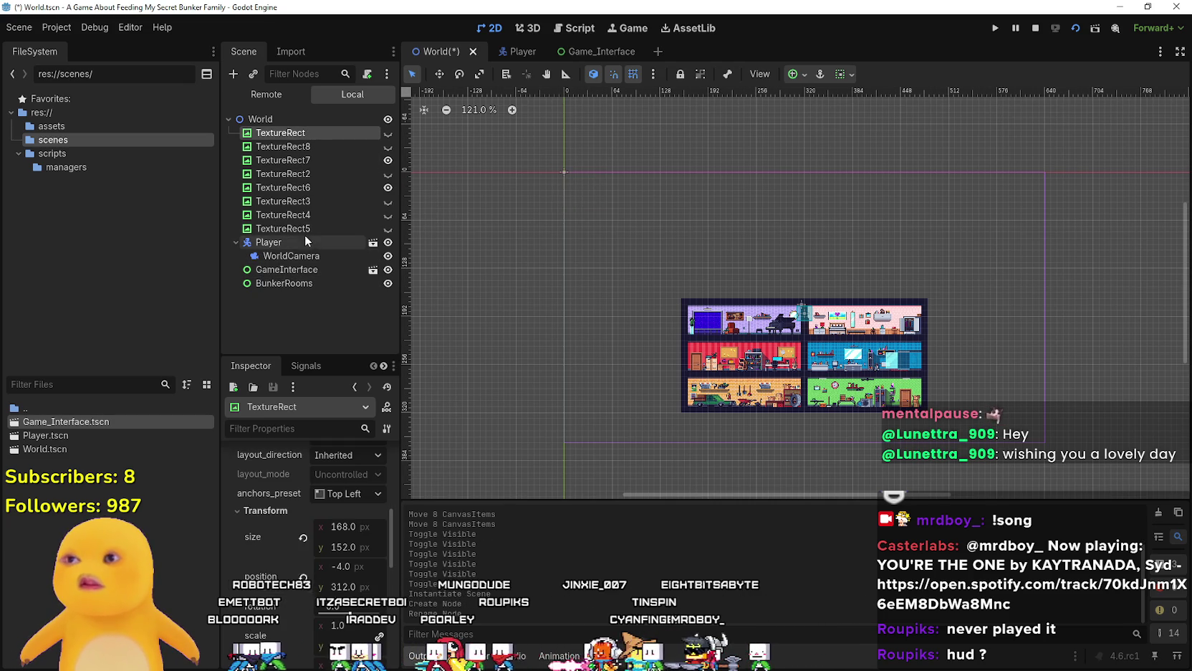
pyautogui.keyDown('shift'); pyautogui.click(304, 229); pyautogui.keyUp('shift')
pyautogui.moveTo(304, 229); pyautogui.dragTo(285, 293)
pyautogui.click(286, 174)
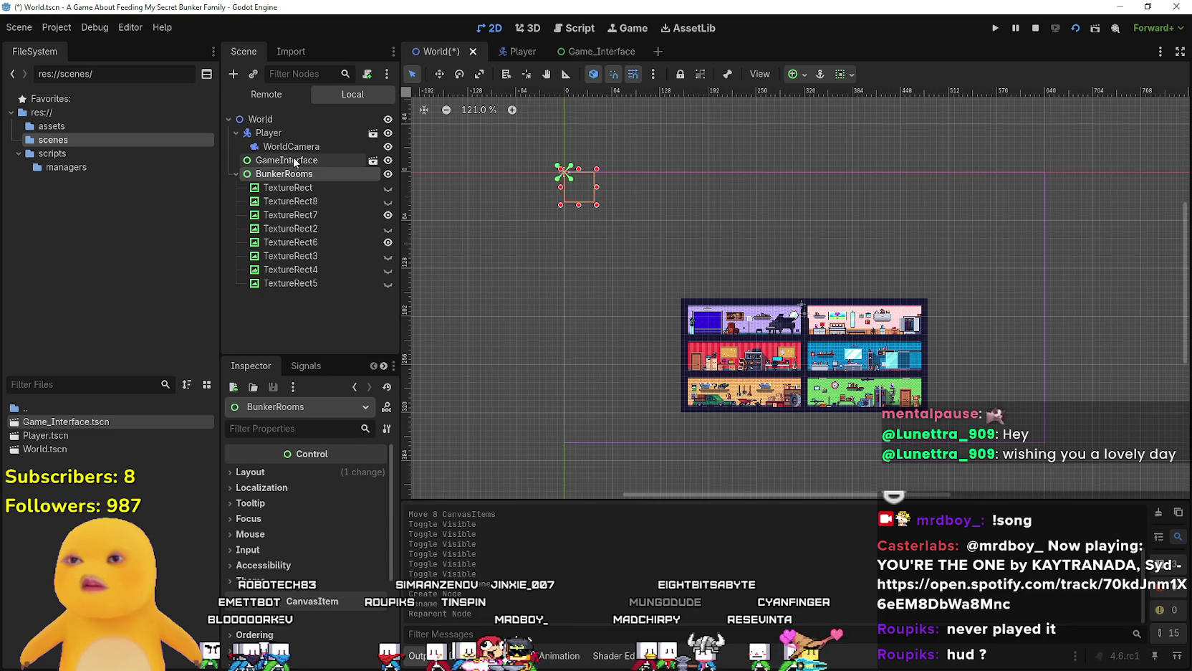
pyautogui.click(236, 174)
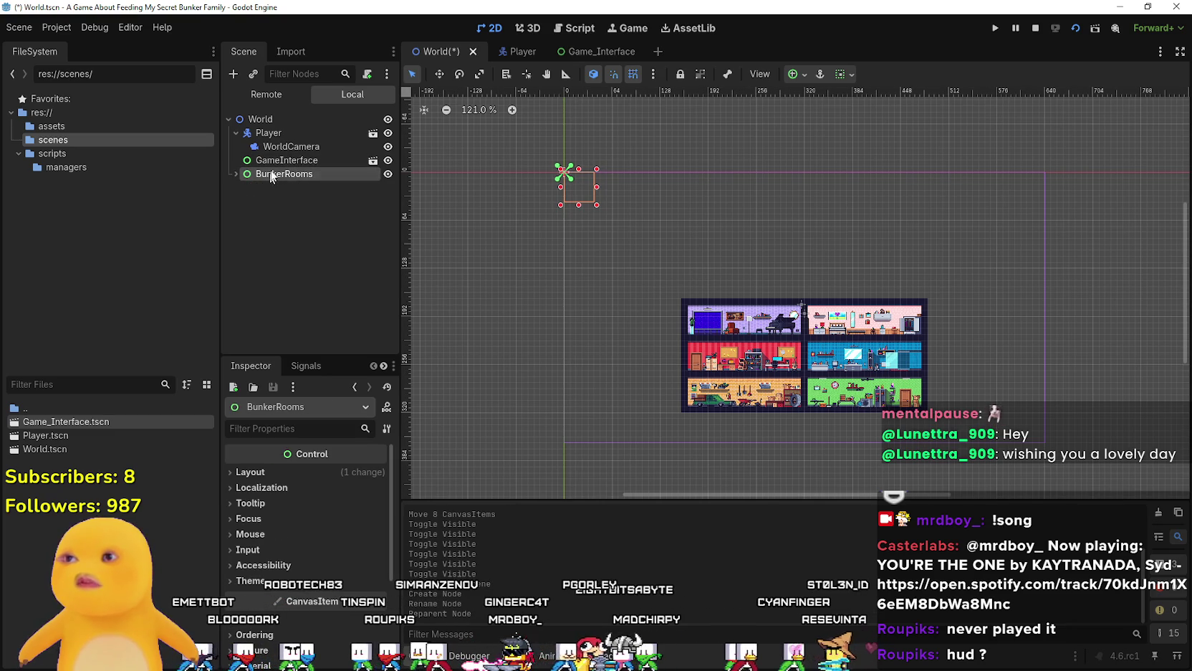
# Check WorldCamera's limits and move GameInterface lower in the World hierarchy
pyautogui.click(273, 148)
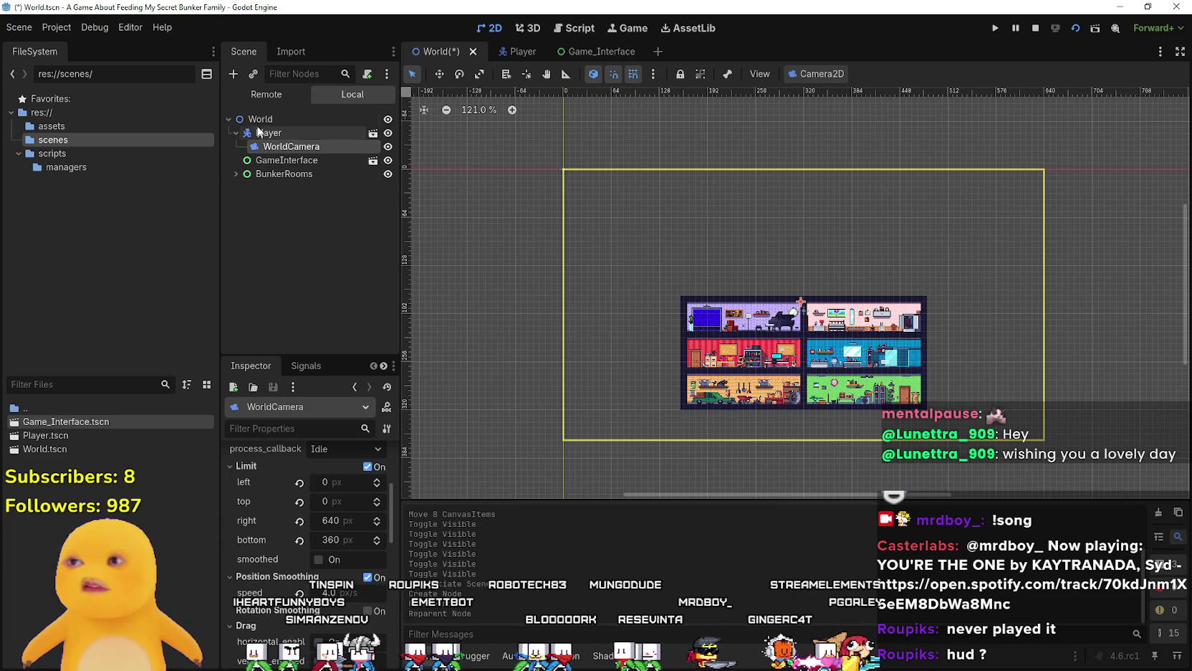
pyautogui.click(269, 160)
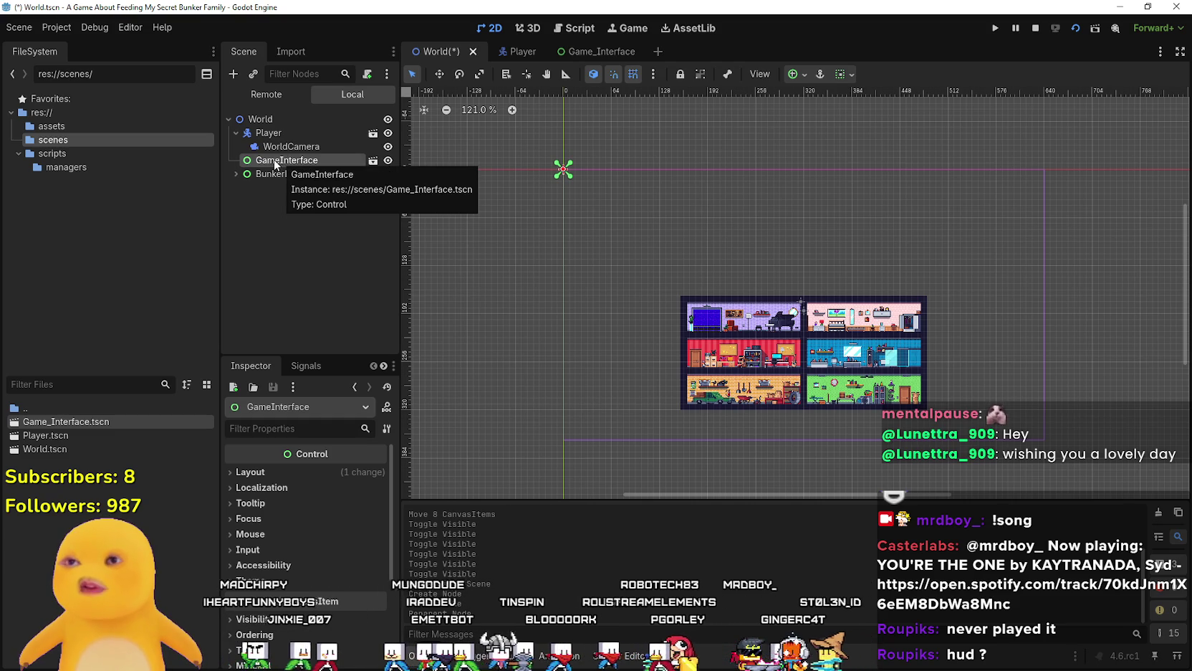
pyautogui.moveTo(274, 159); pyautogui.dragTo(272, 188)
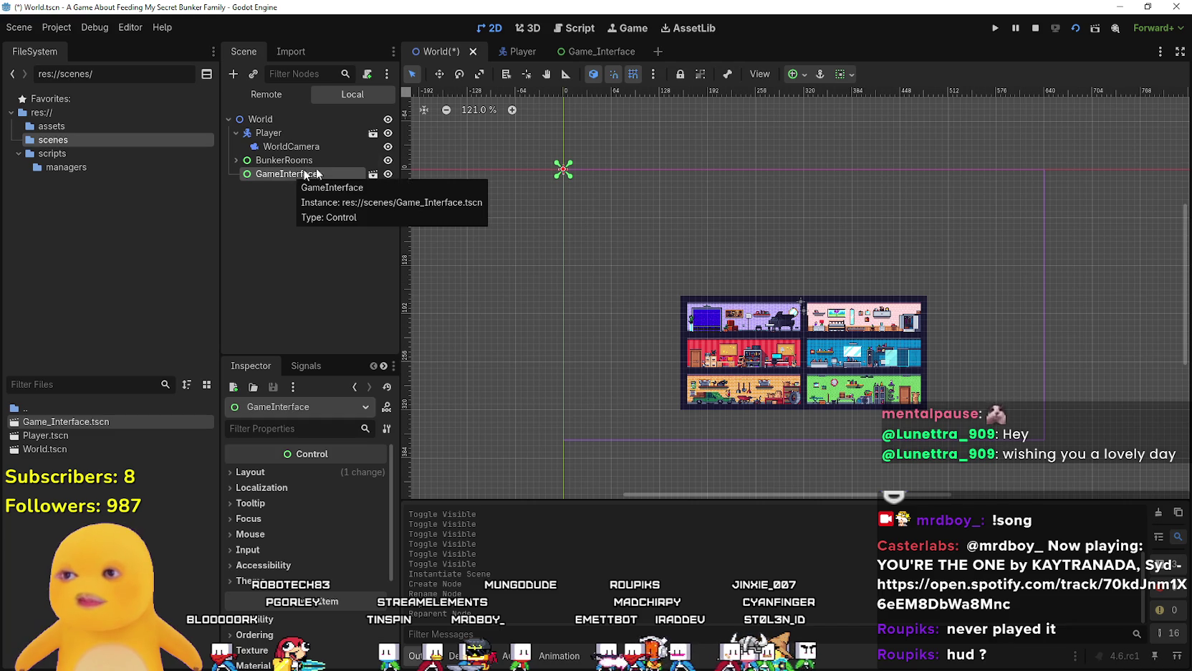
# In Game_Interface, add a Label child to GameInterface named Timer
pyautogui.click(373, 175)
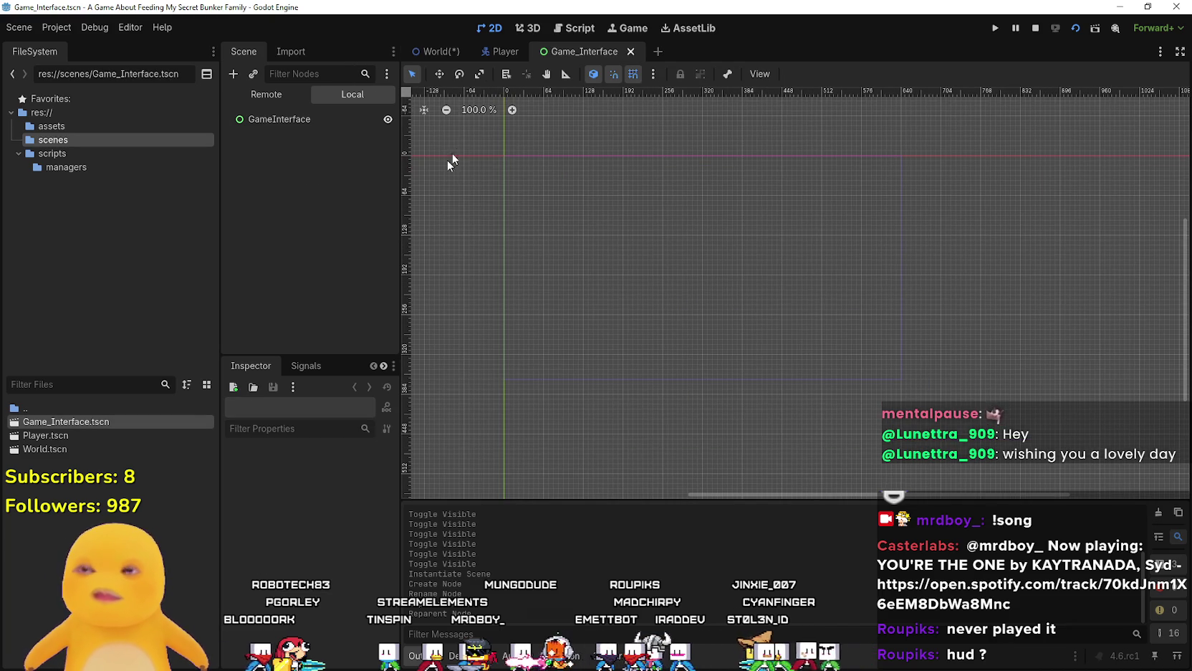
pyautogui.rightClick(303, 117)
pyautogui.click(322, 126)
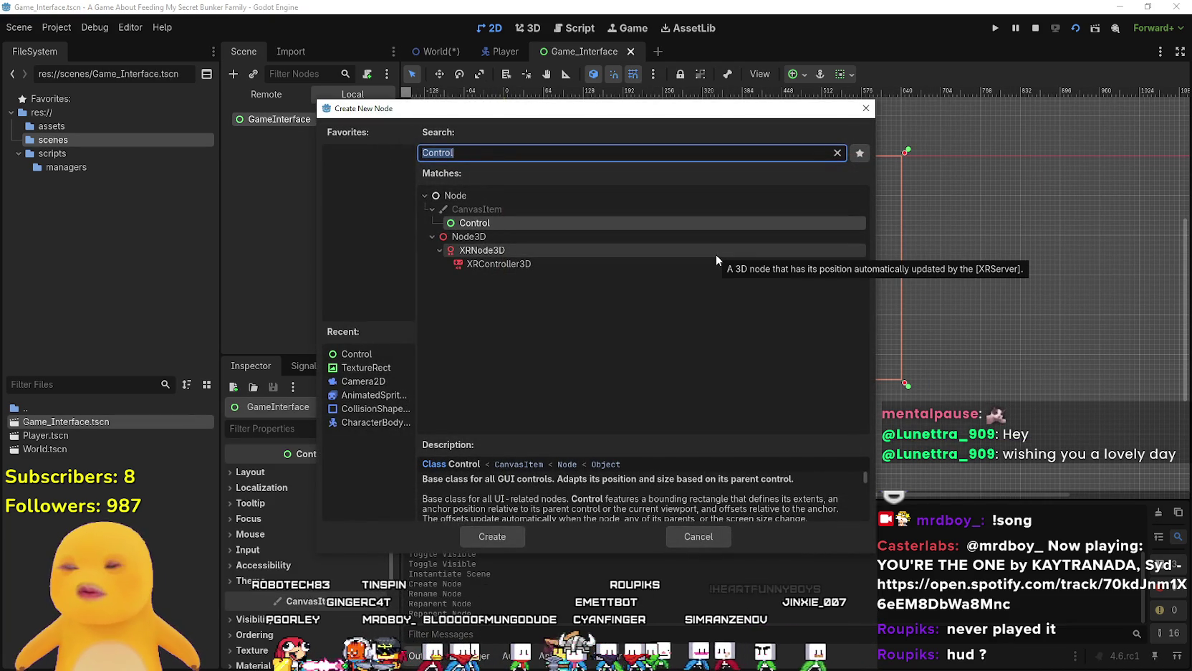
pyautogui.write('Label')
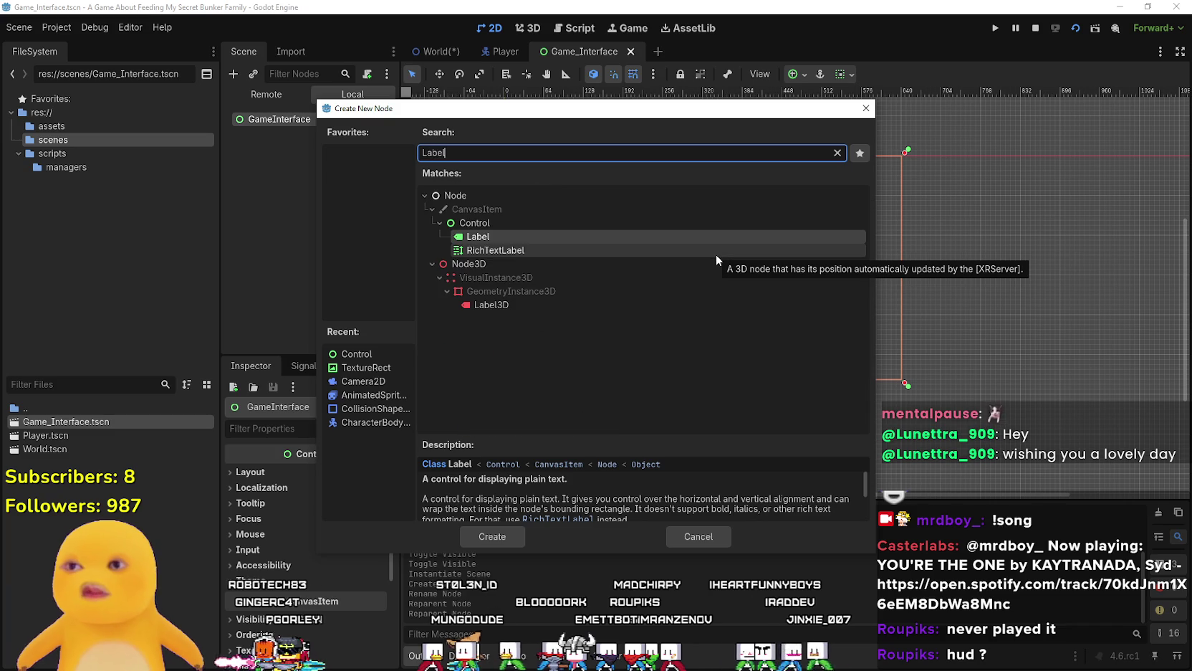
pyautogui.click(510, 540)
pyautogui.doubleClick(284, 132)
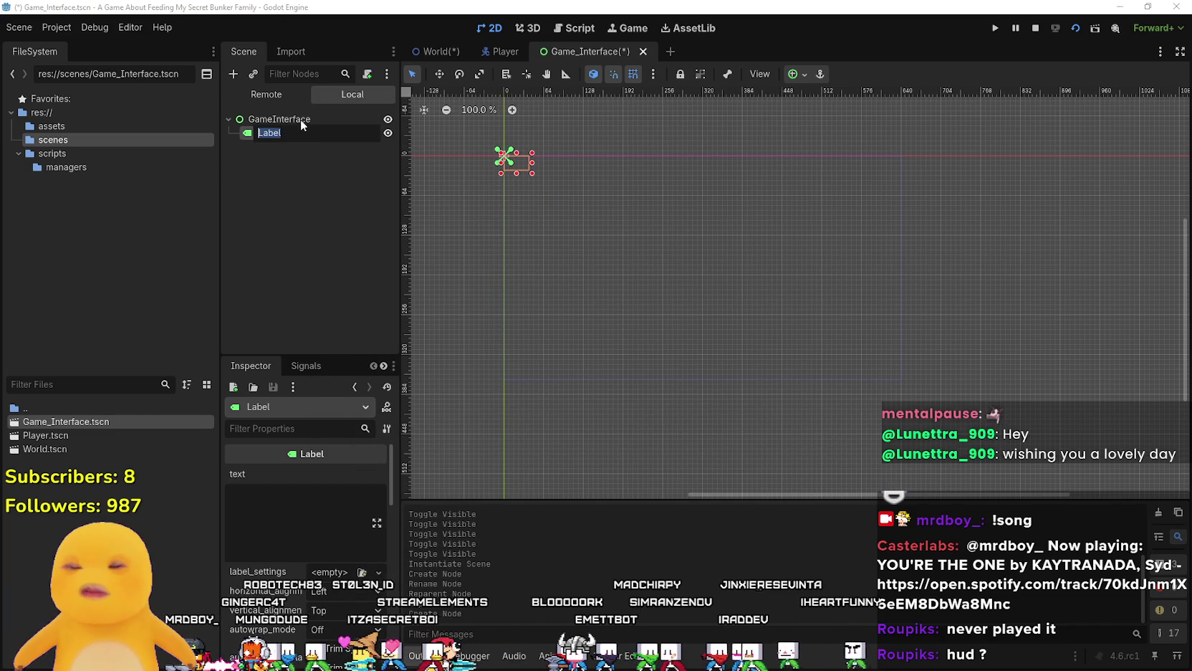
pyautogui.write('Timer')
pyautogui.press('Return')
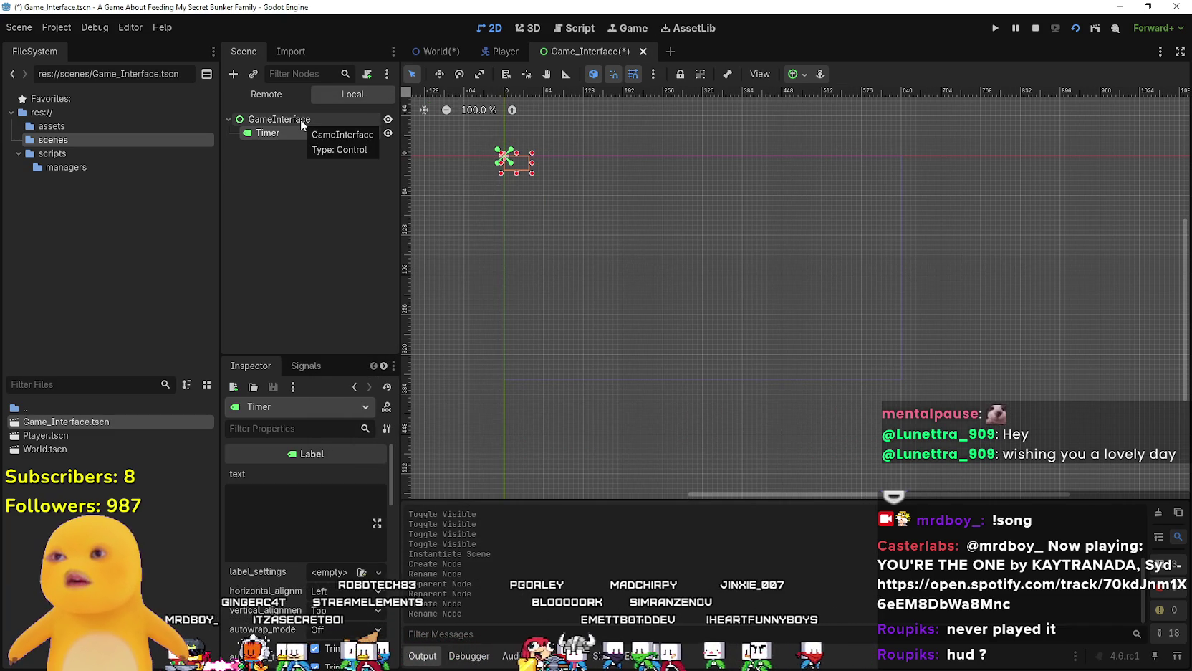
pyautogui.scroll(2, 539, 199)
pyautogui.scroll(1, 523, 172)
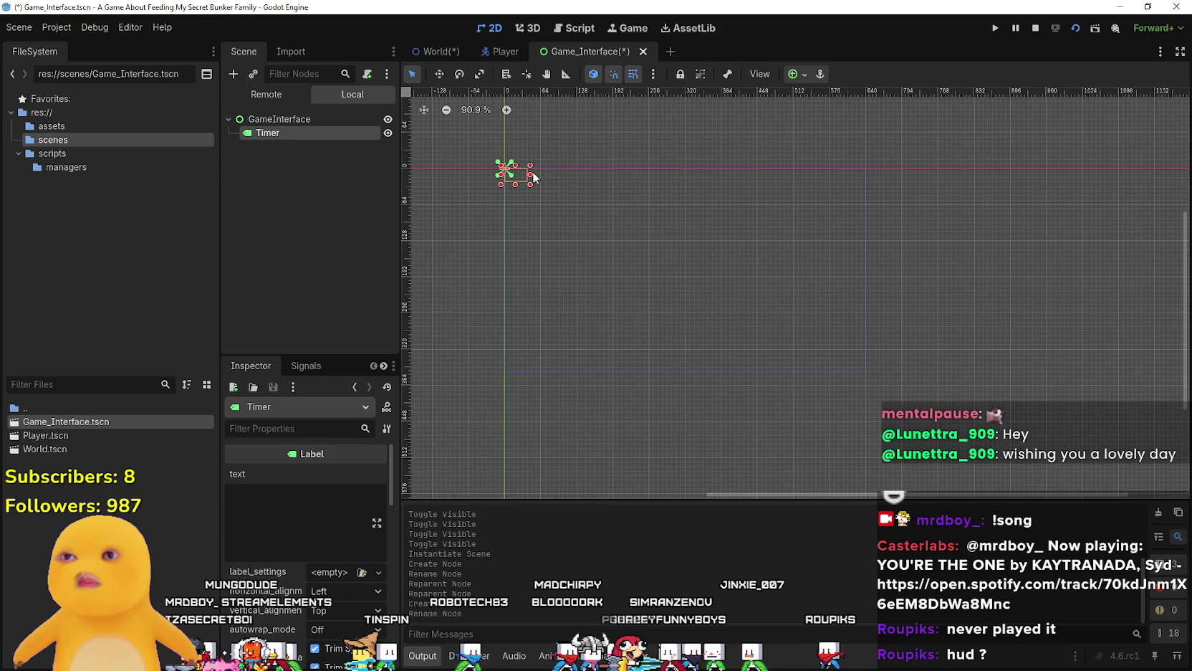
pyautogui.click(306, 550)
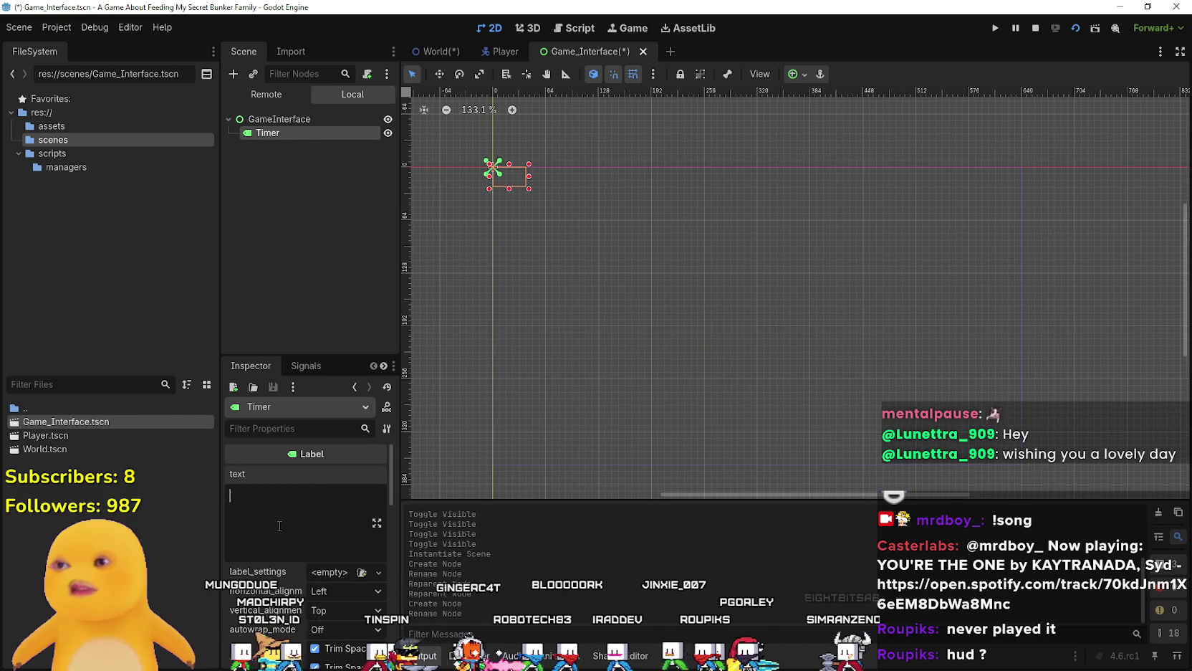
# Add an HBoxContainer under GameInterface, place it above the label, and name it Timer
pyautogui.rightClick(285, 123)
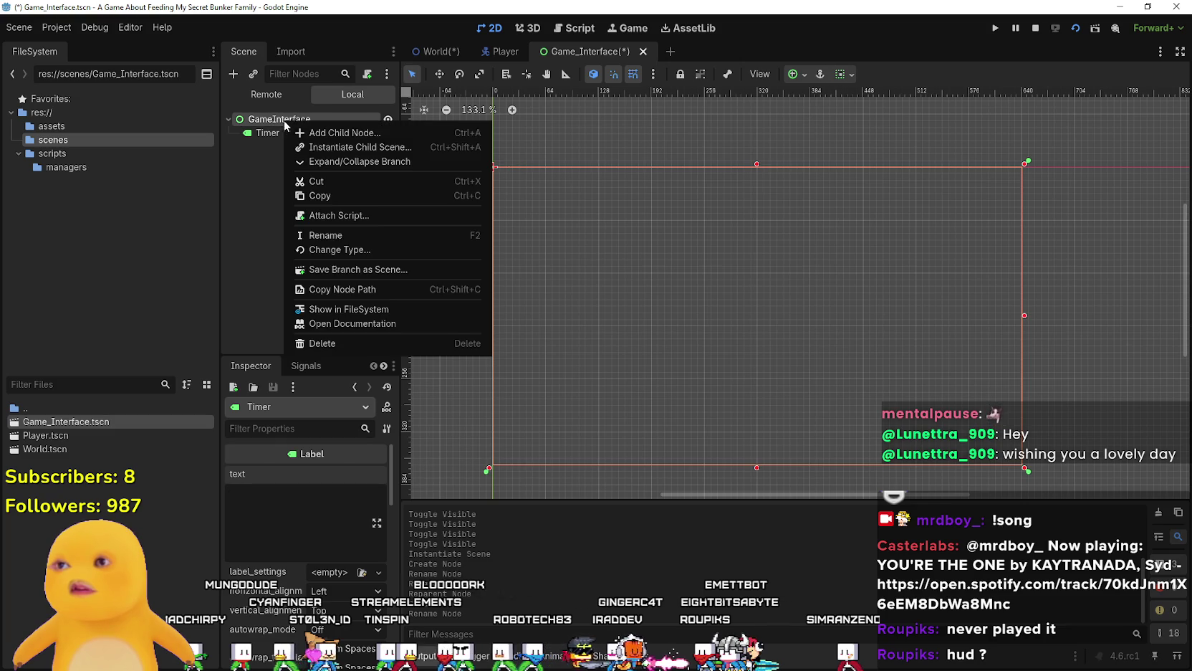
pyautogui.click(337, 133)
pyautogui.write('vbox')
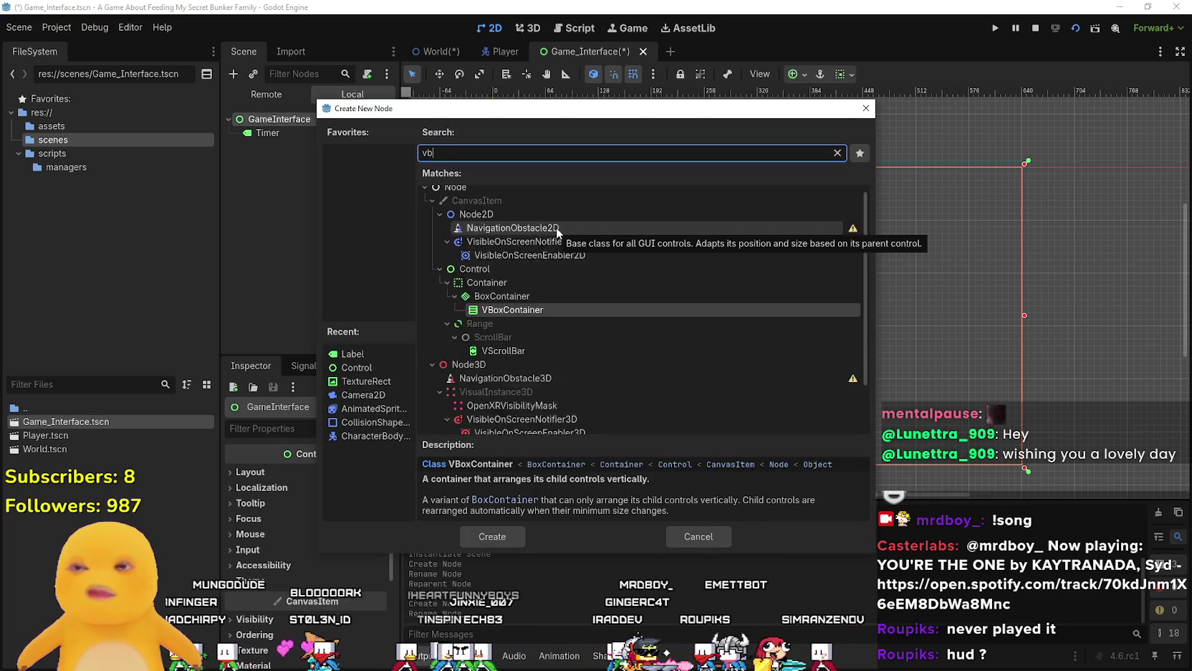
pyautogui.press('BackSpace')
pyautogui.press('BackSpace')
pyautogui.press('BackSpace')
pyautogui.press('BackSpace')
pyautogui.write('ho')
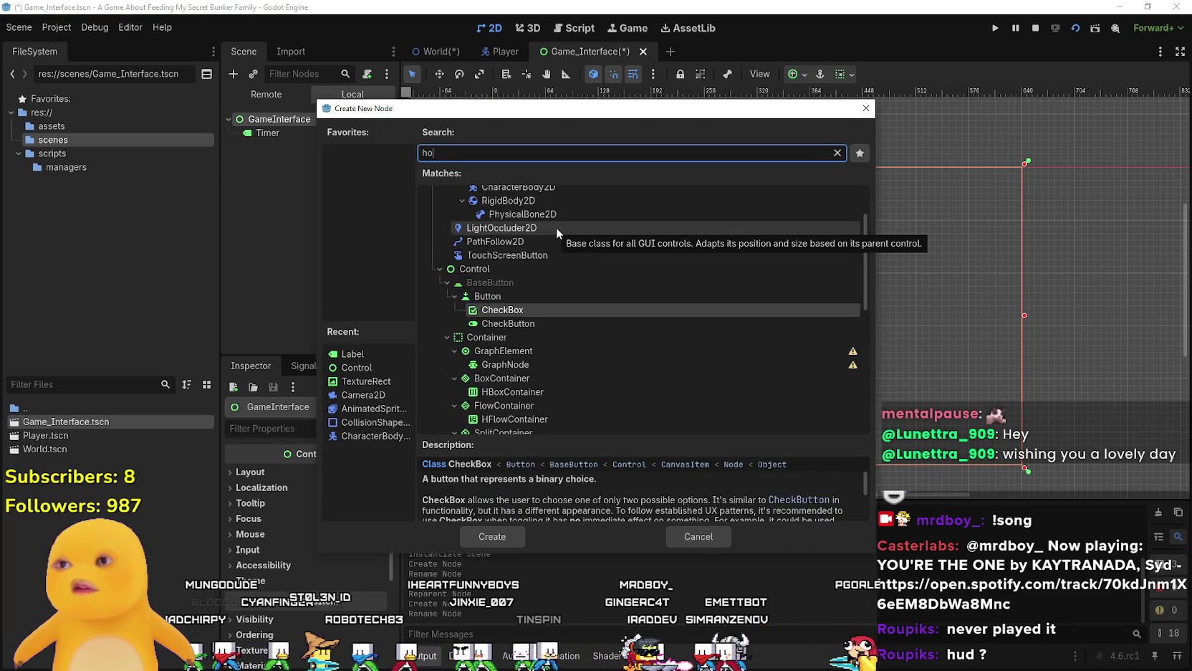
pyautogui.write('hj')
pyautogui.write('sl')
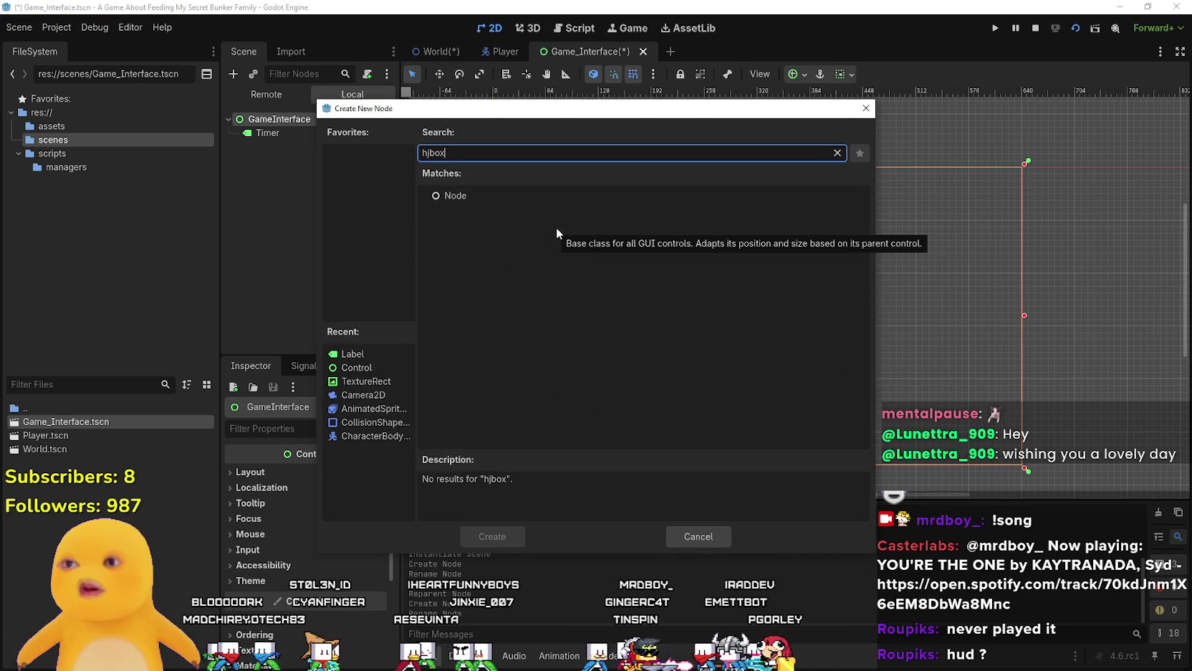
pyautogui.press('BackSpace')
pyautogui.press('BackSpace')
pyautogui.press('BackSpace')
pyautogui.write('box')
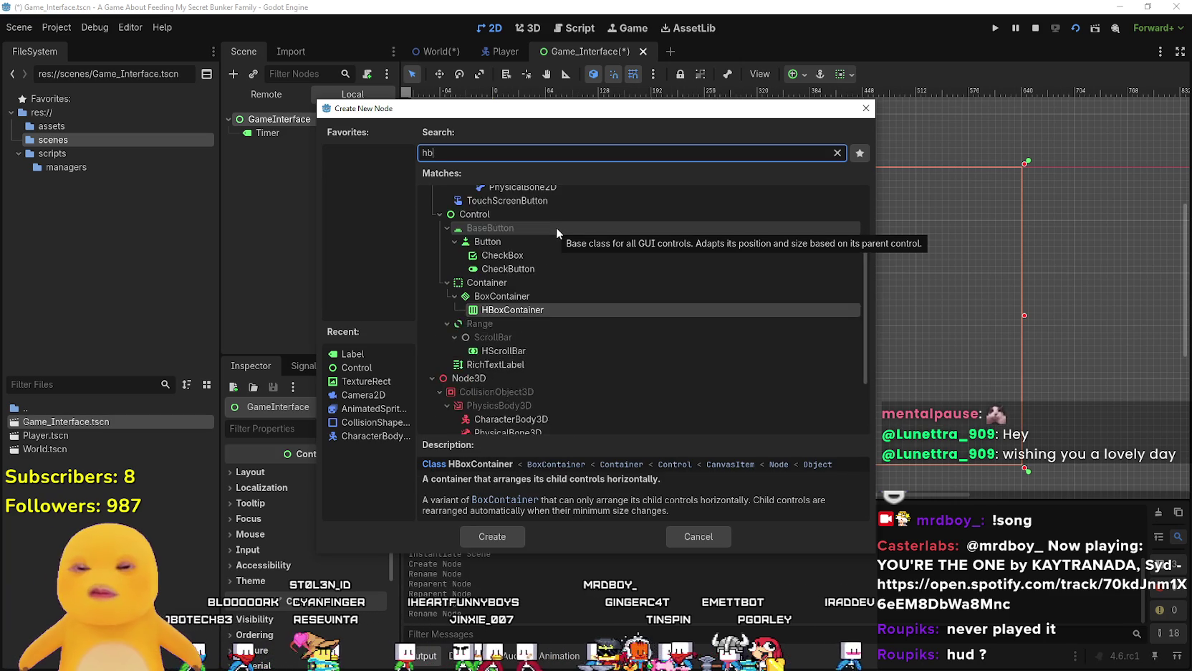
pyautogui.click(492, 539)
pyautogui.moveTo(281, 131); pyautogui.dragTo(283, 152)
pyautogui.doubleClick(364, 131)
pyautogui.write('Timer')
pyautogui.press('Return')
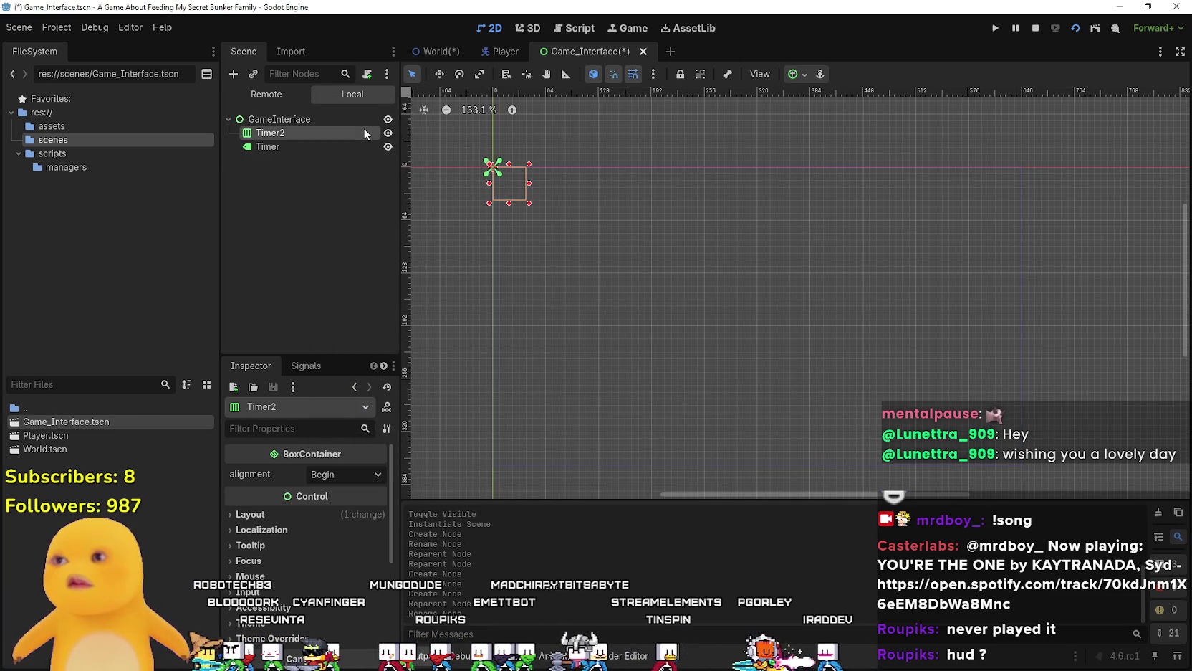
# Nest the label inside the Timer container, fix the container's name, and rename the label TimerText
pyautogui.click(264, 144)
pyautogui.moveTo(265, 145); pyautogui.dragTo(282, 131)
pyautogui.click(281, 130)
pyautogui.doubleClick(295, 133)
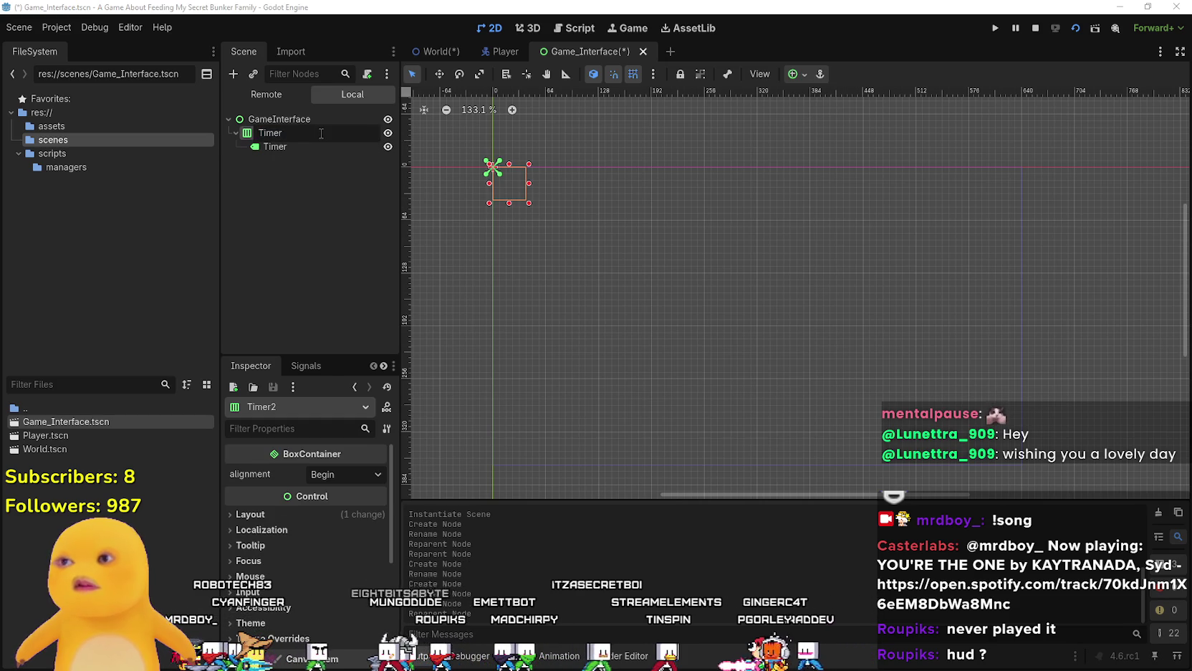
pyautogui.press('BackSpace')
pyautogui.press('Return')
pyautogui.click(304, 147)
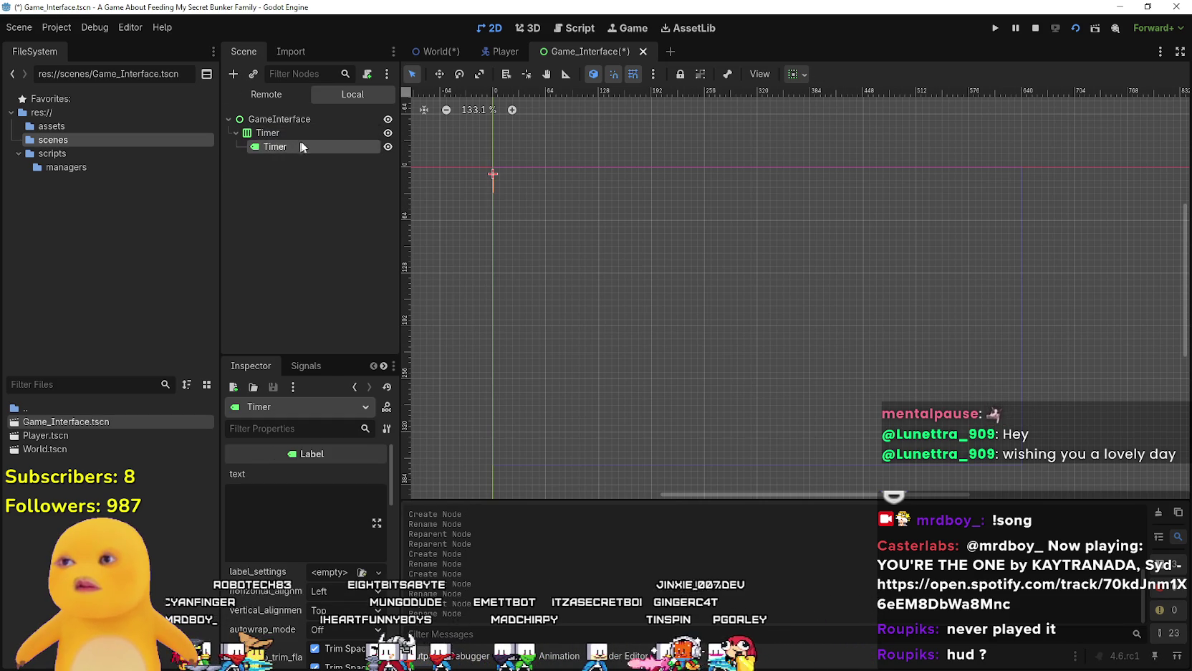
pyautogui.doubleClick(304, 148)
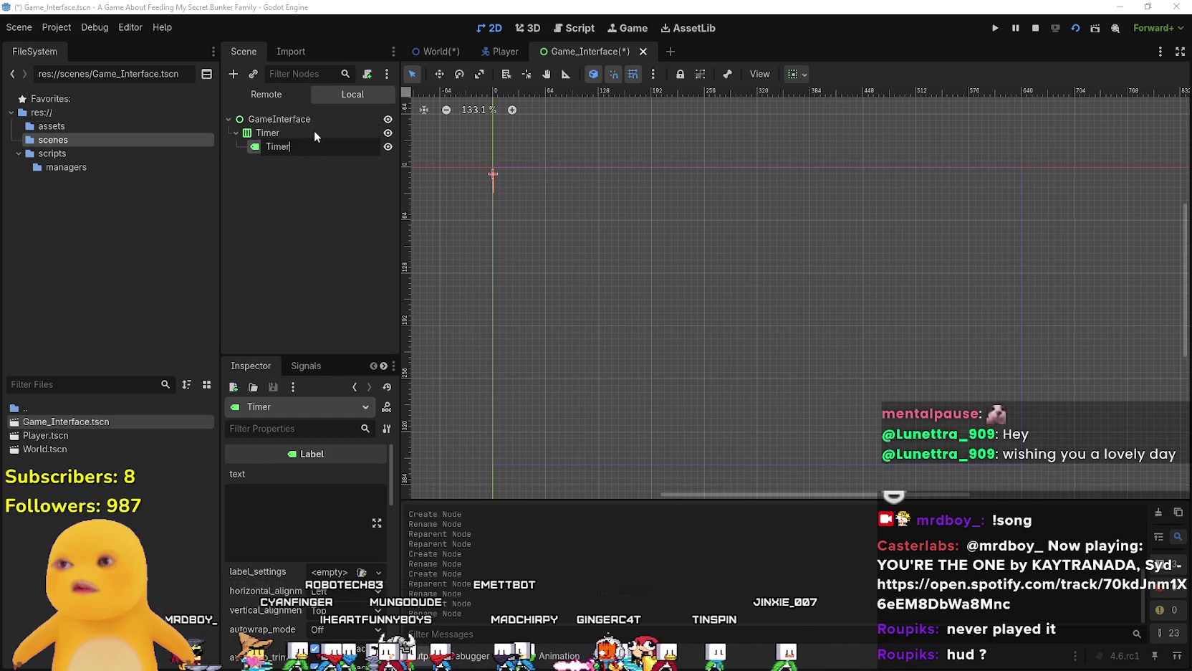
pyautogui.write('xt')
pyautogui.press('Return')
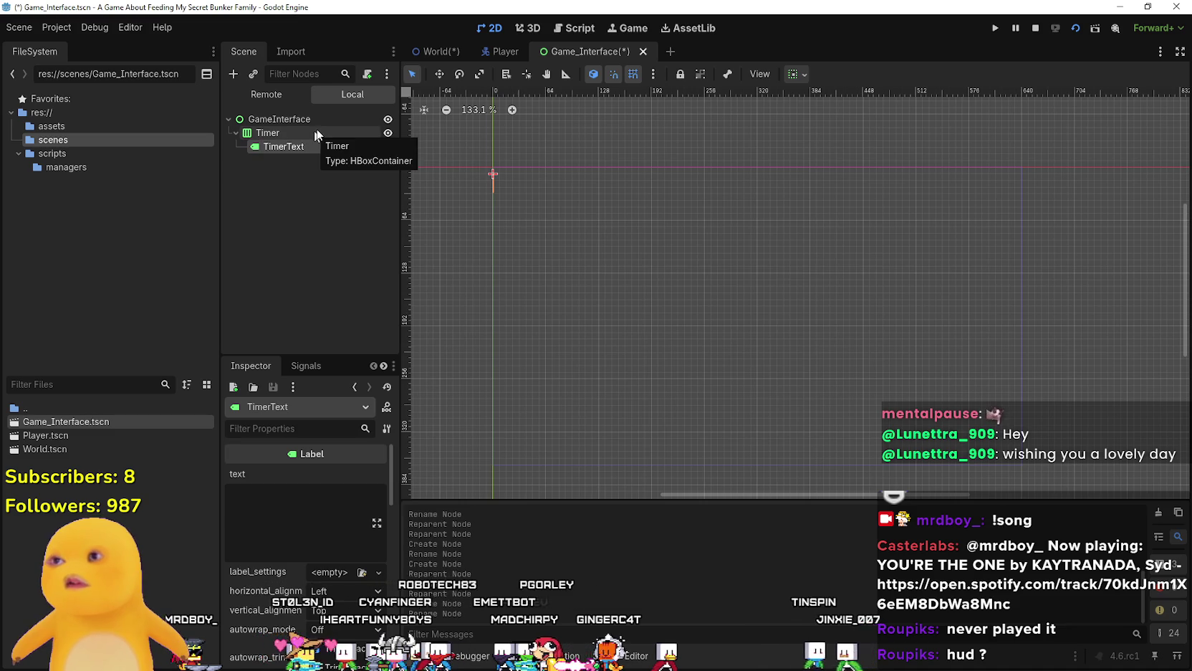
# Duplicate TimerText as TimerAmount with text "0", set TimerText to "Timer:", and save
pyautogui.hotkey('ctrl', 'd')
pyautogui.doubleClick(334, 161)
pyautogui.write('TimerAmount')
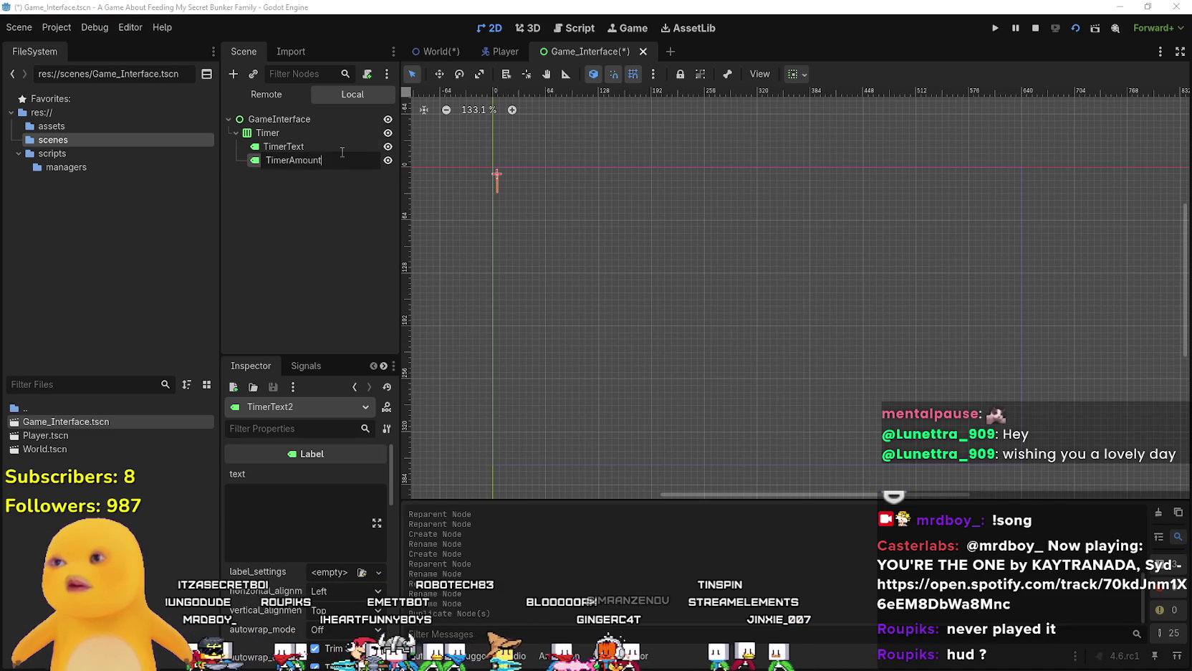
pyautogui.press('Return')
pyautogui.click(298, 529)
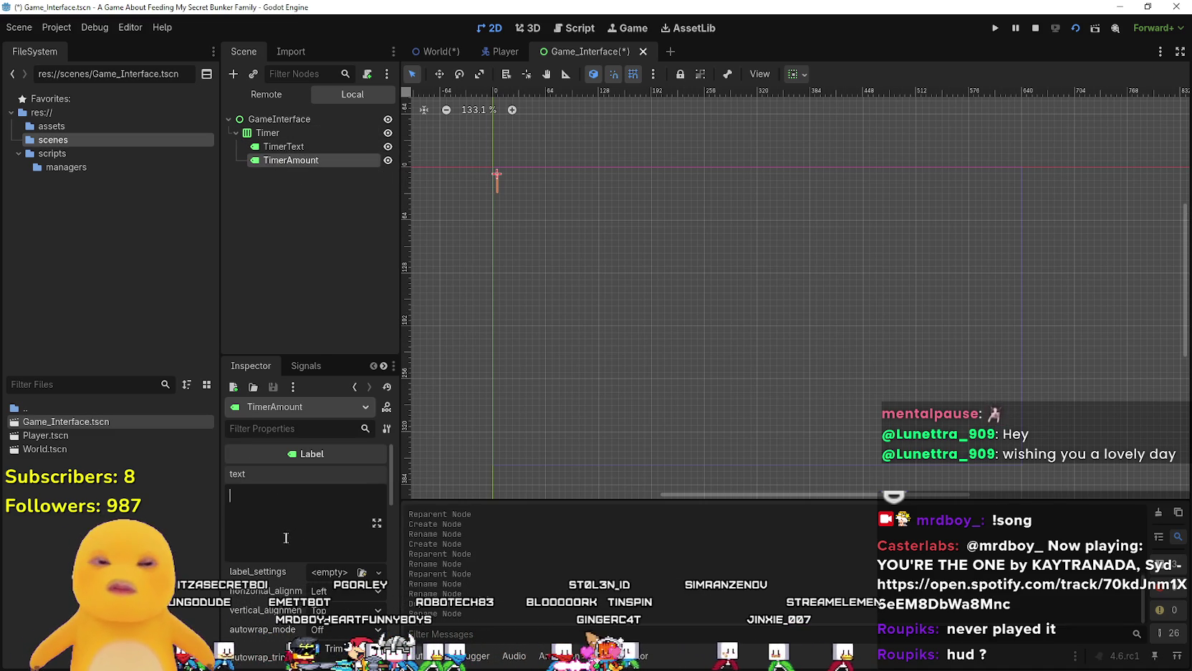
pyautogui.write('0')
pyautogui.click(310, 149)
pyautogui.click(231, 538)
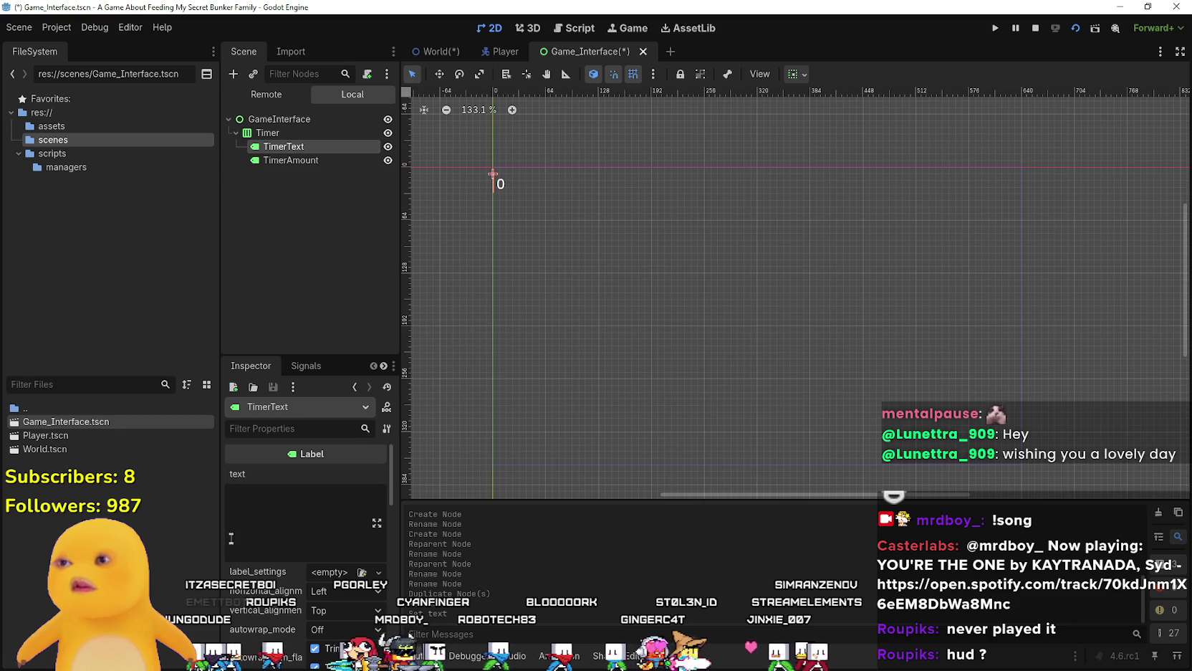
pyautogui.write('Timer:')
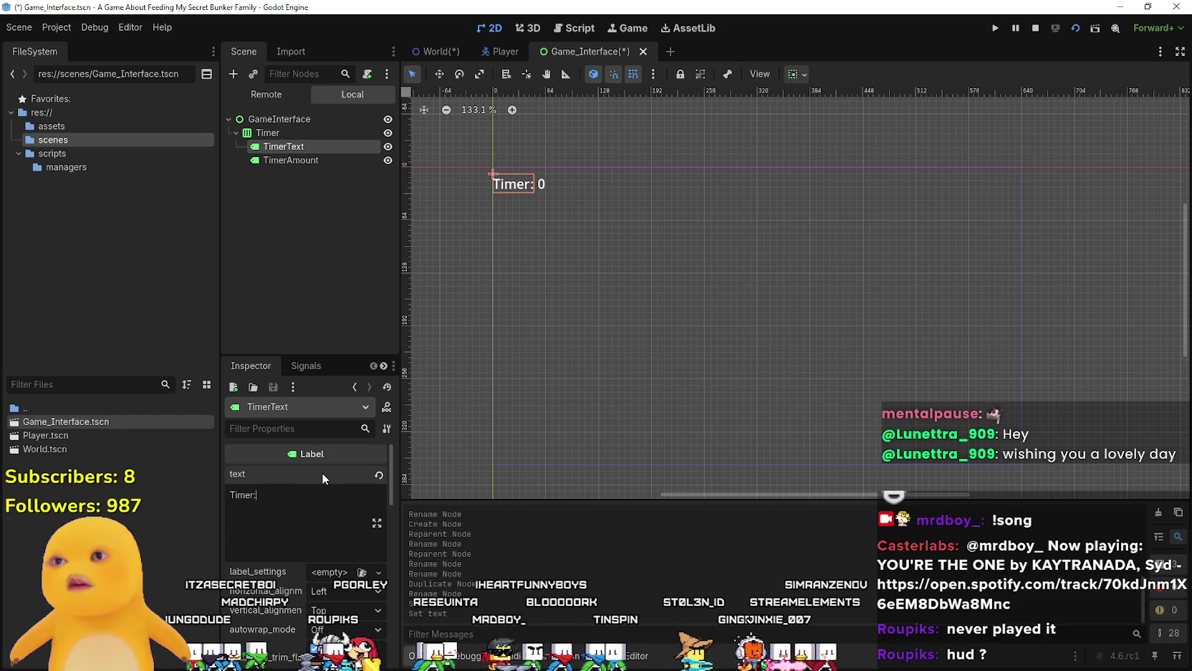
pyautogui.hotkey('ctrl', 's')
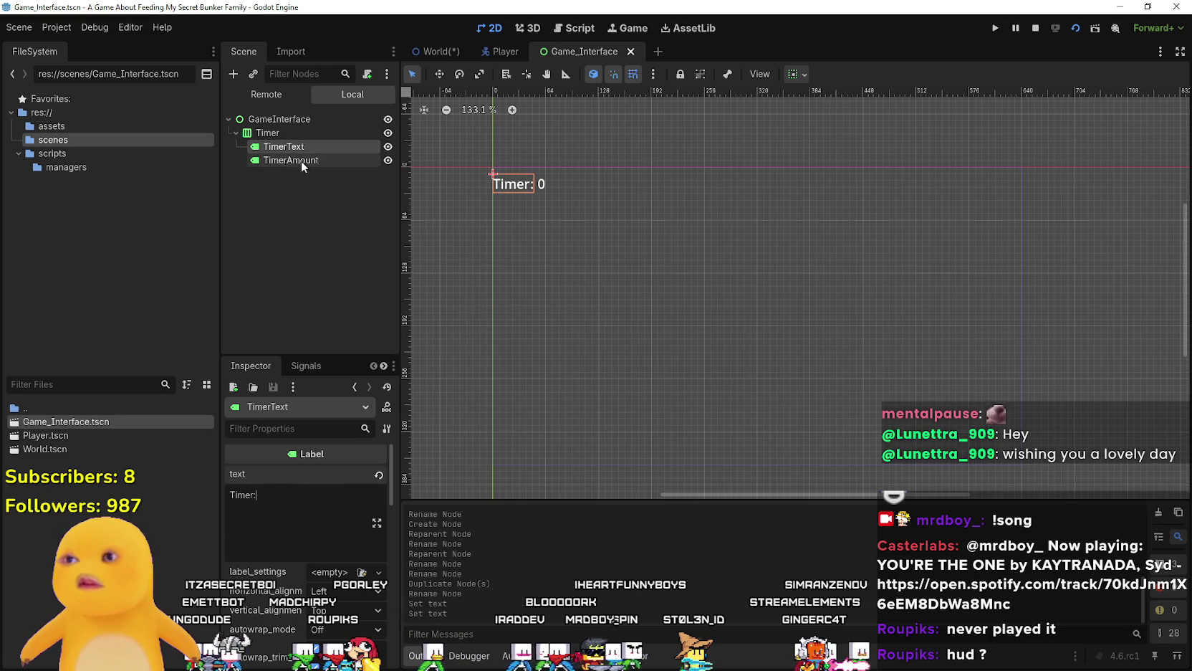
# Review the TimerAmount, TimerText and GameInterface nodes, then save the scene again
pyautogui.click(301, 161)
pyautogui.scroll(3, 582, 184)
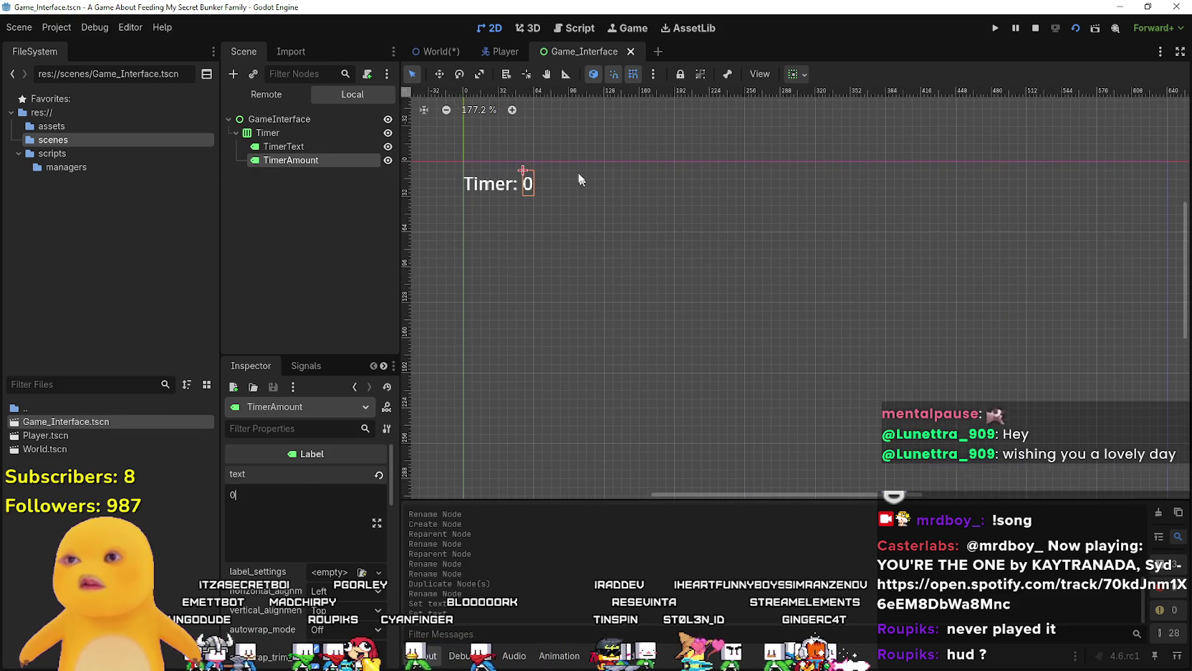
pyautogui.click(281, 146)
pyautogui.click(279, 119)
pyautogui.scroll(-4, 609, 201)
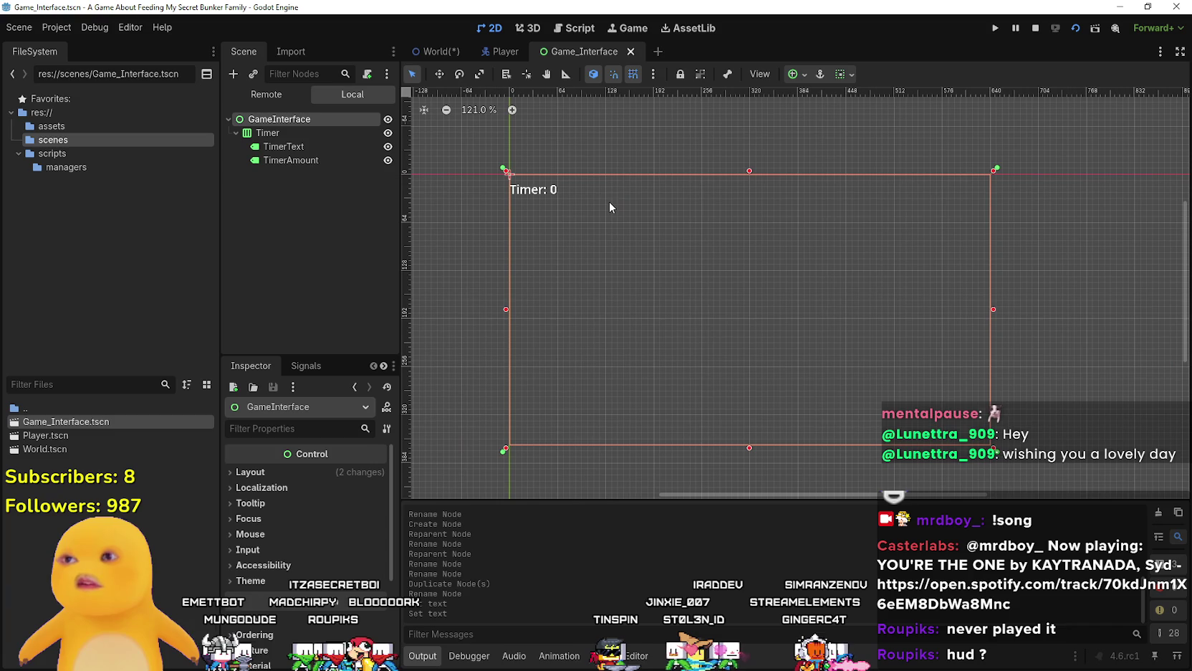
pyautogui.hotkey('ctrl', 's')
# Run the game from World with F5 to test the timer, then inspect GameInterface's layout options
pyautogui.click(421, 51)
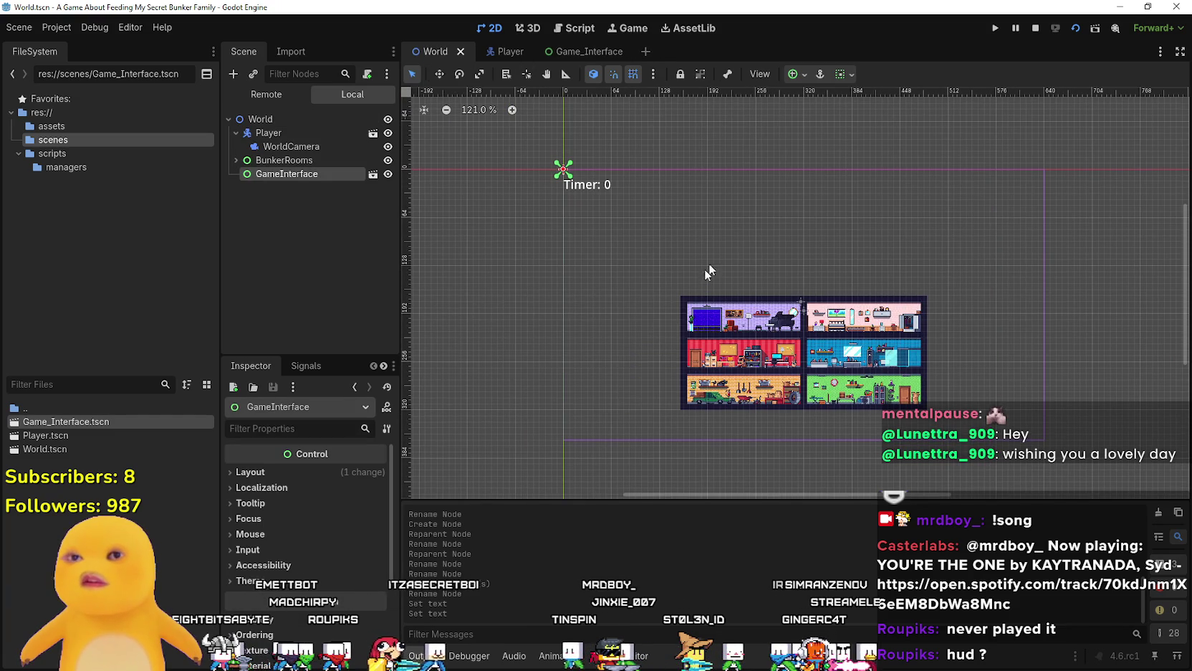
pyautogui.press('F5')
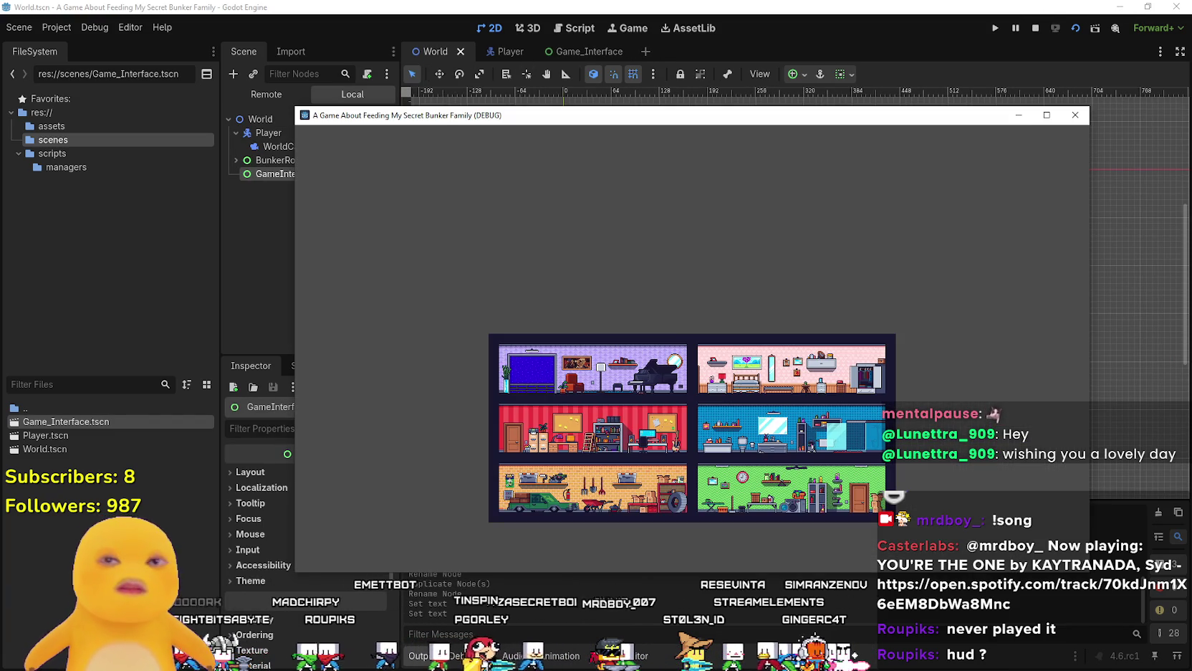
pyautogui.click(1071, 32)
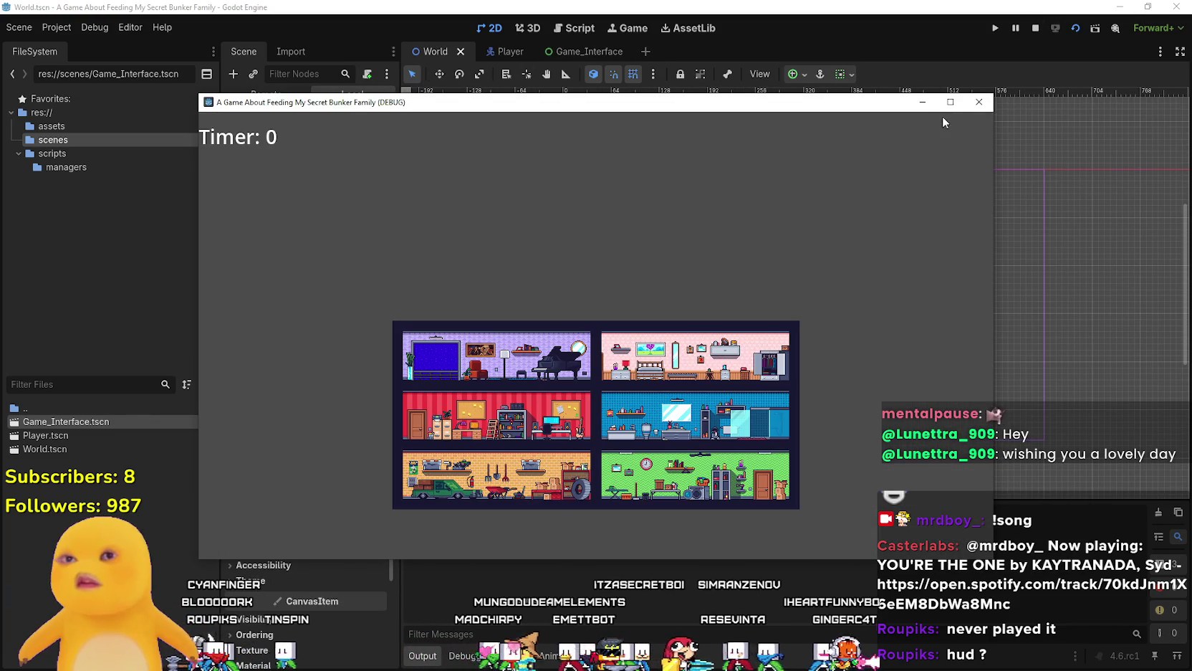
pyautogui.click(978, 103)
pyautogui.scroll(4, 524, 143)
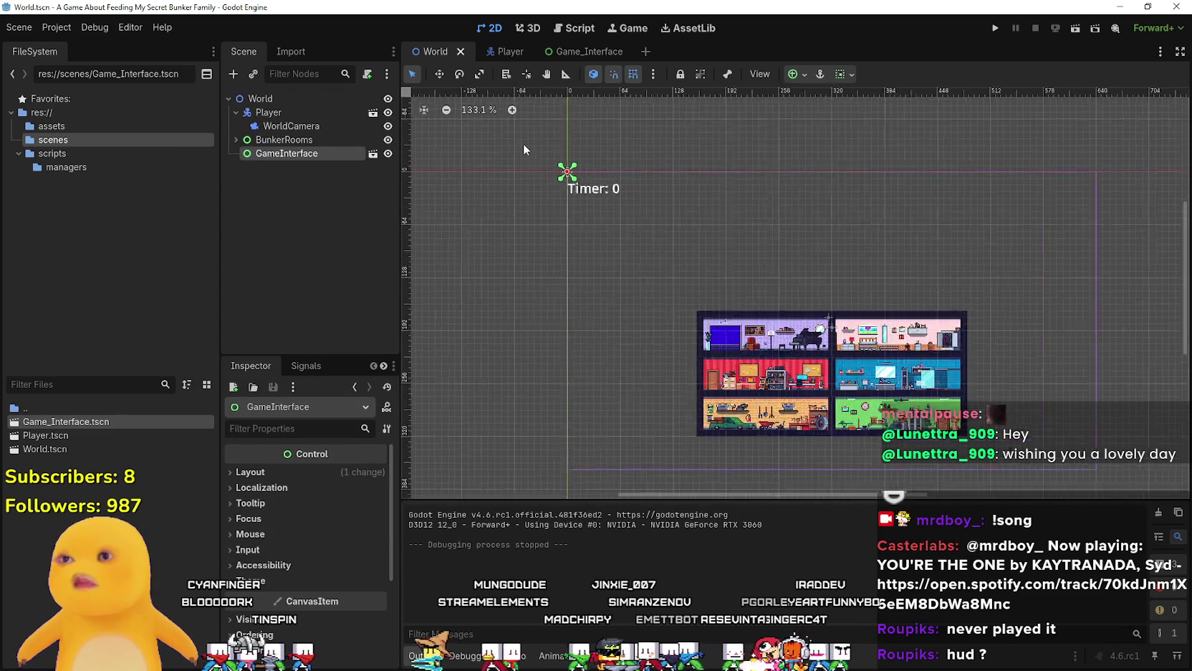
pyautogui.click(287, 139)
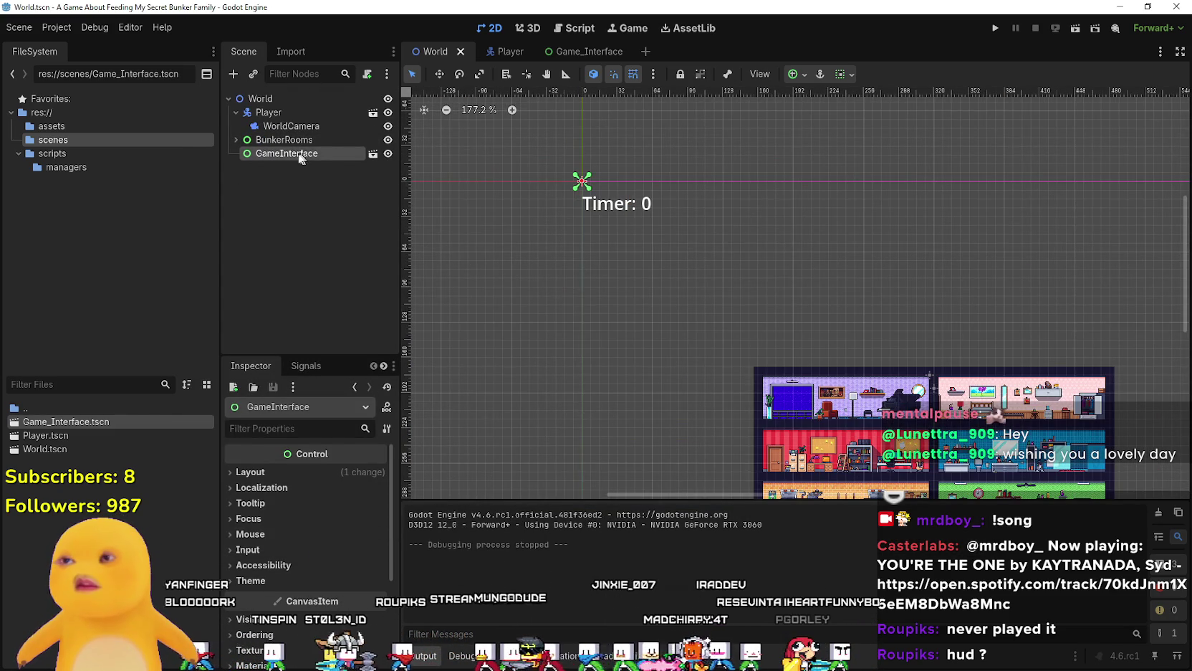
pyautogui.scroll(-4, 580, 202)
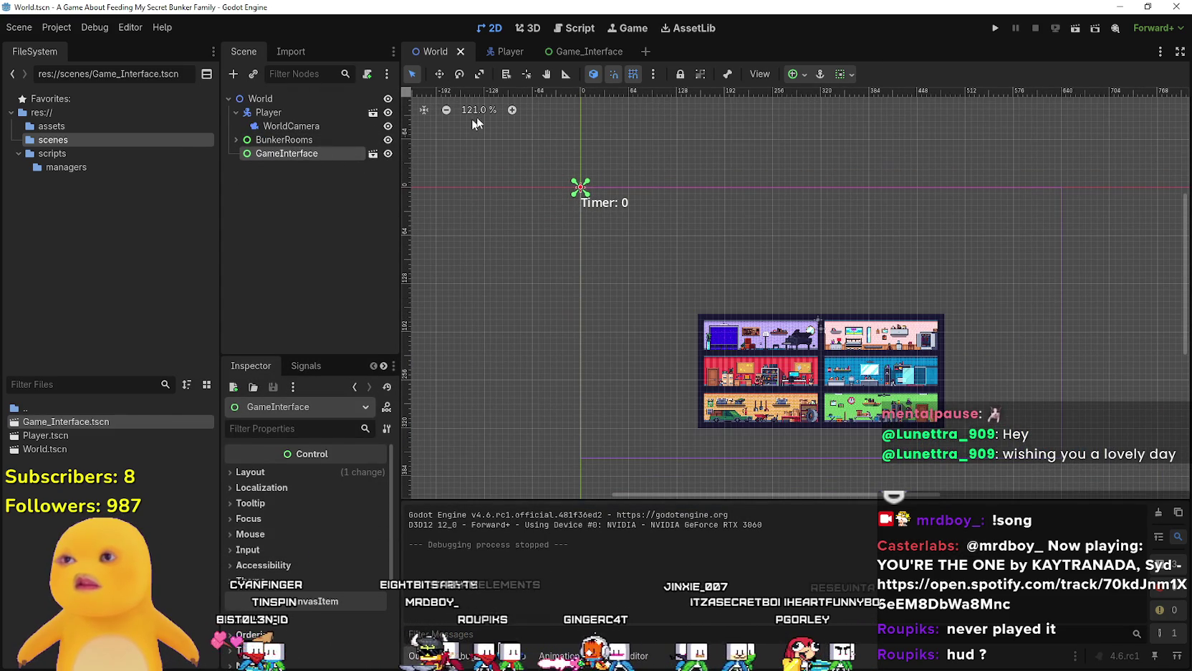
pyautogui.scroll(8, 565, 173)
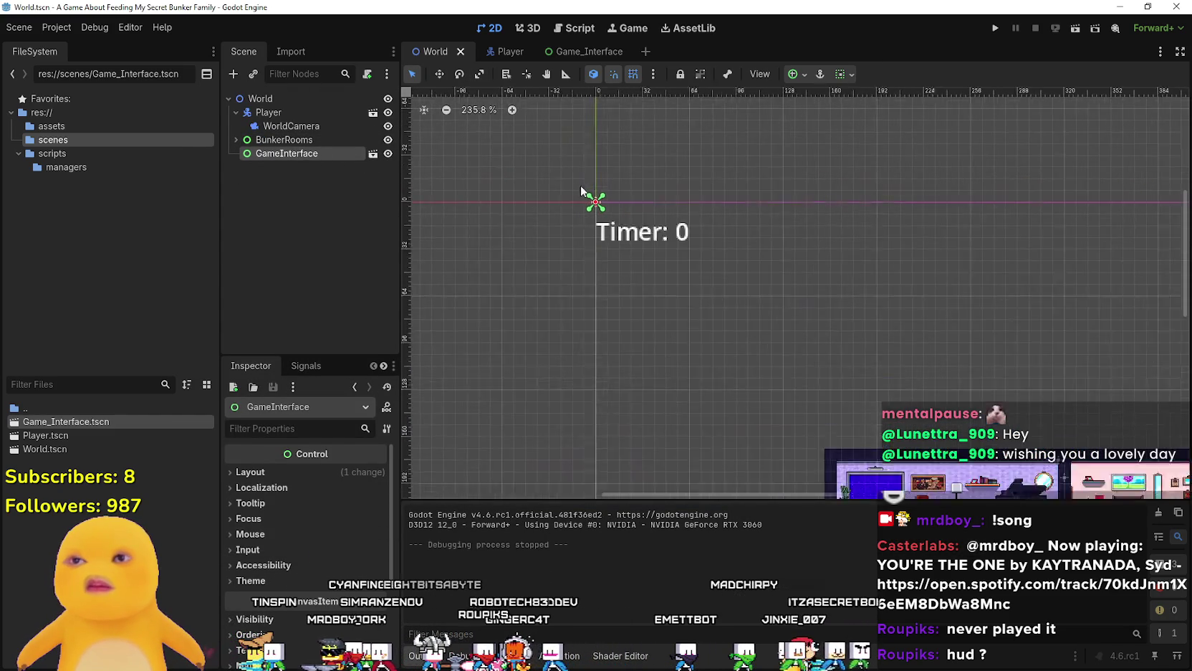
pyautogui.click(846, 72)
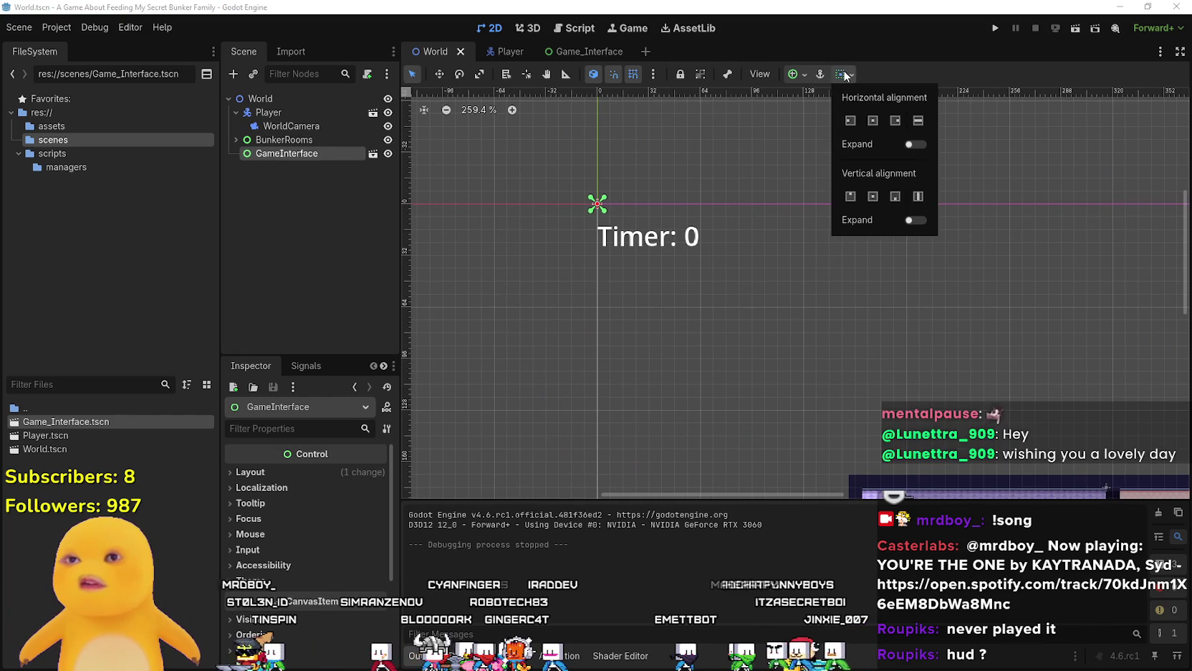
# Apply the Full Rect anchor preset to the Game_Interface root and save
pyautogui.click(573, 52)
pyautogui.scroll(-2, 656, 233)
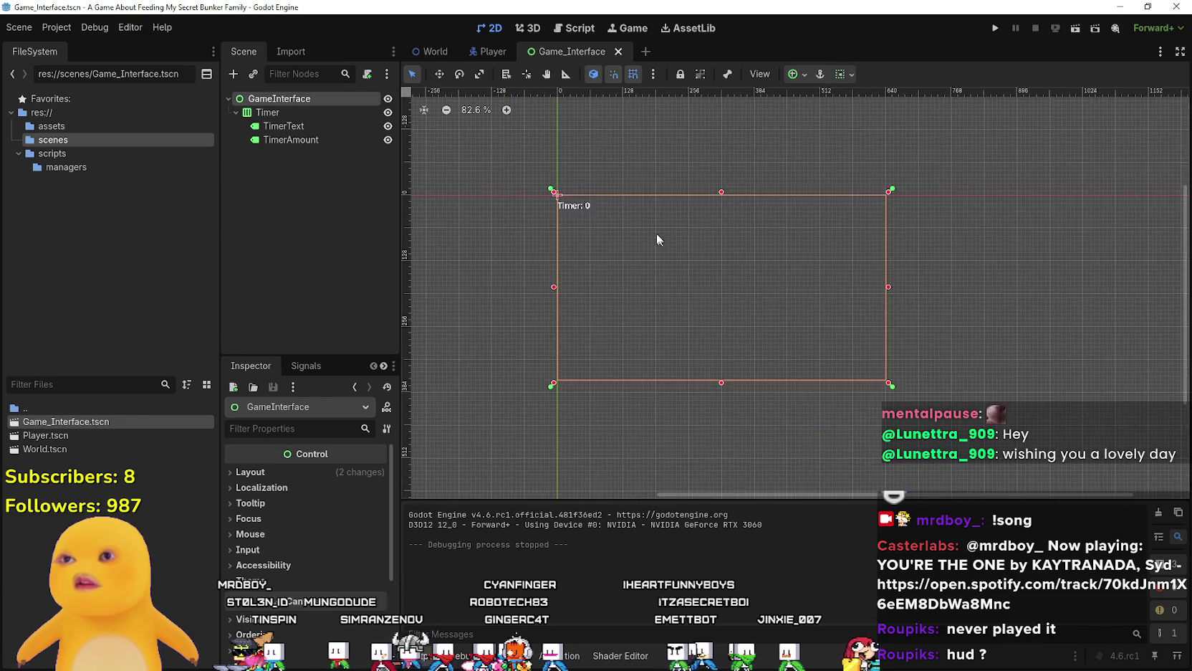
pyautogui.scroll(3, 666, 236)
pyautogui.click(800, 75)
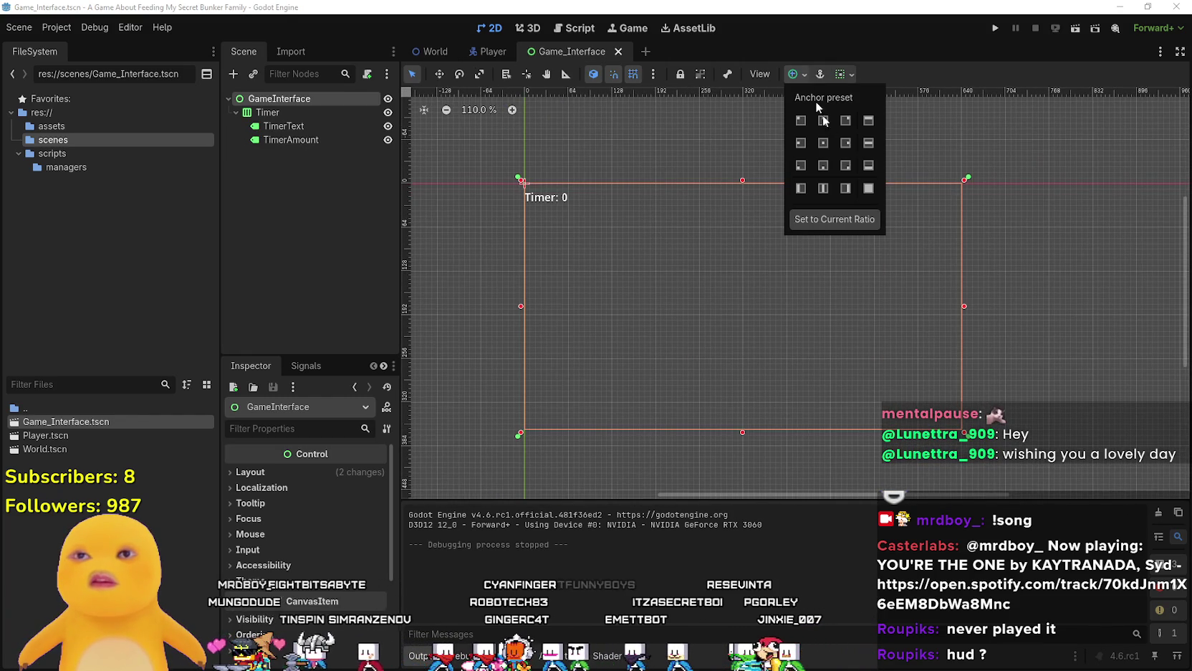
pyautogui.click(873, 189)
pyautogui.click(913, 71)
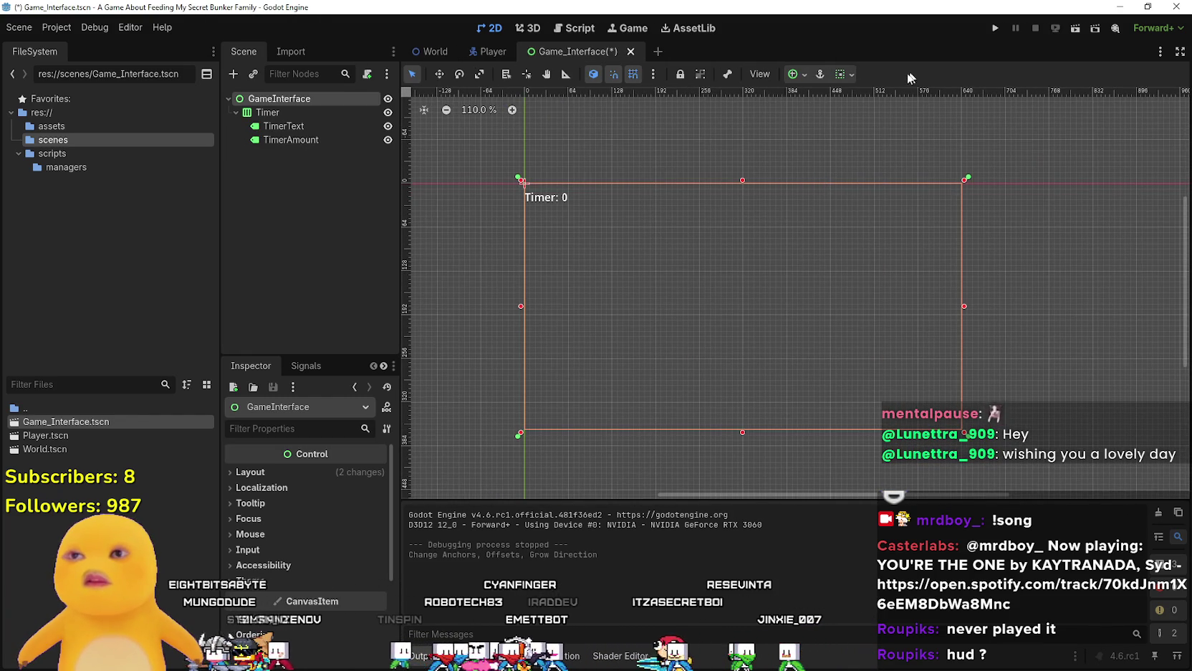
pyautogui.hotkey('ctrl', 's')
# Apply the Full Rect anchor preset to the GameInterface instance in World
pyautogui.click(431, 52)
pyautogui.scroll(-4, 672, 289)
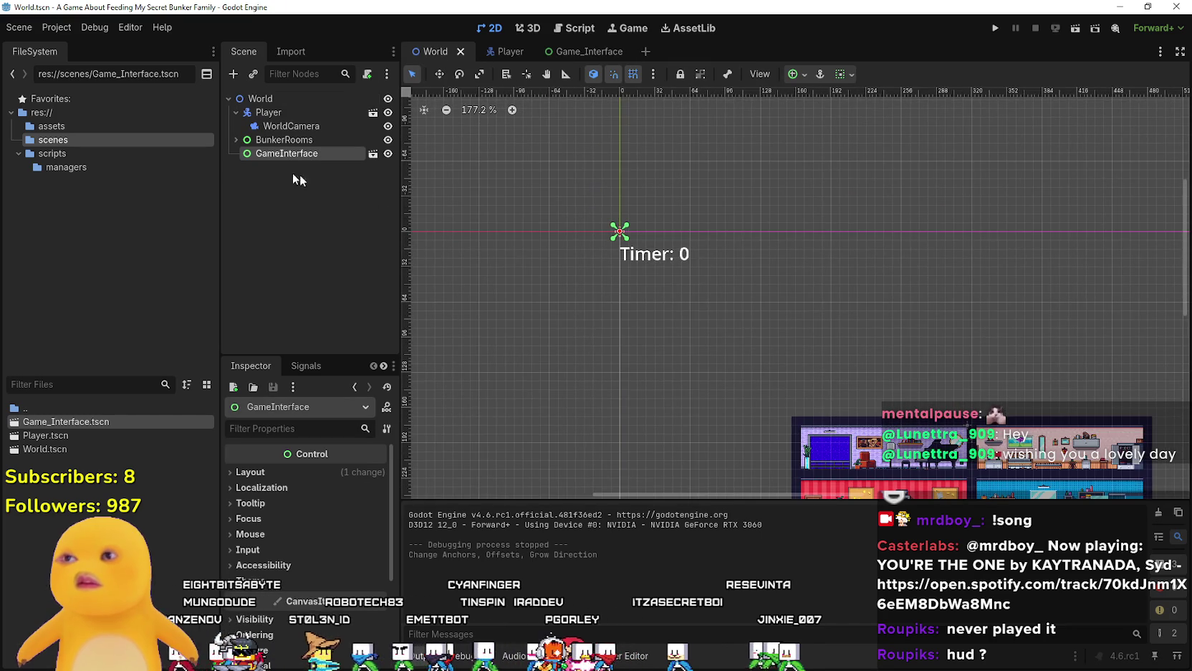
pyautogui.click(300, 152)
pyautogui.click(292, 155)
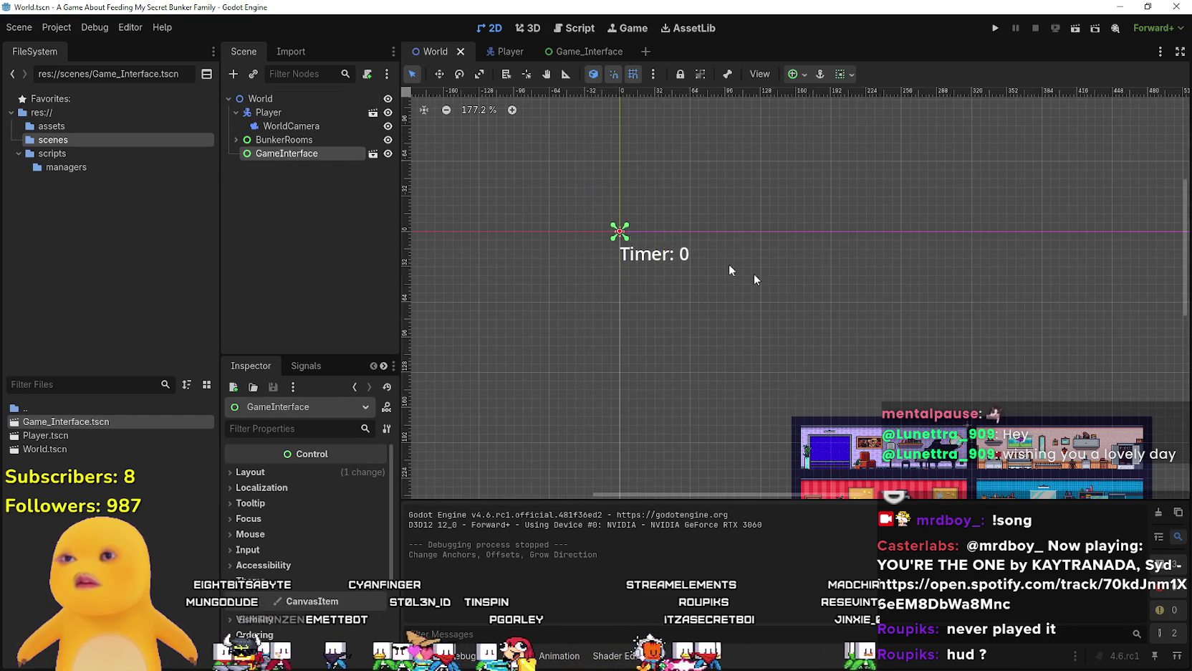
pyautogui.scroll(-2, 754, 273)
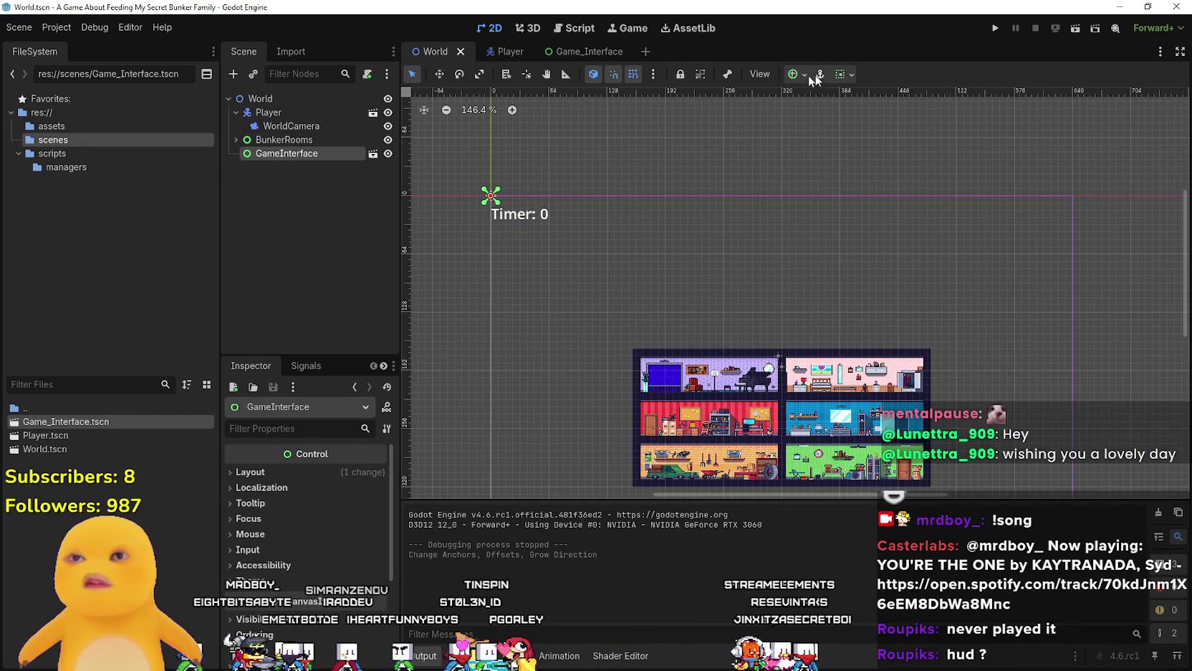
pyautogui.click(806, 75)
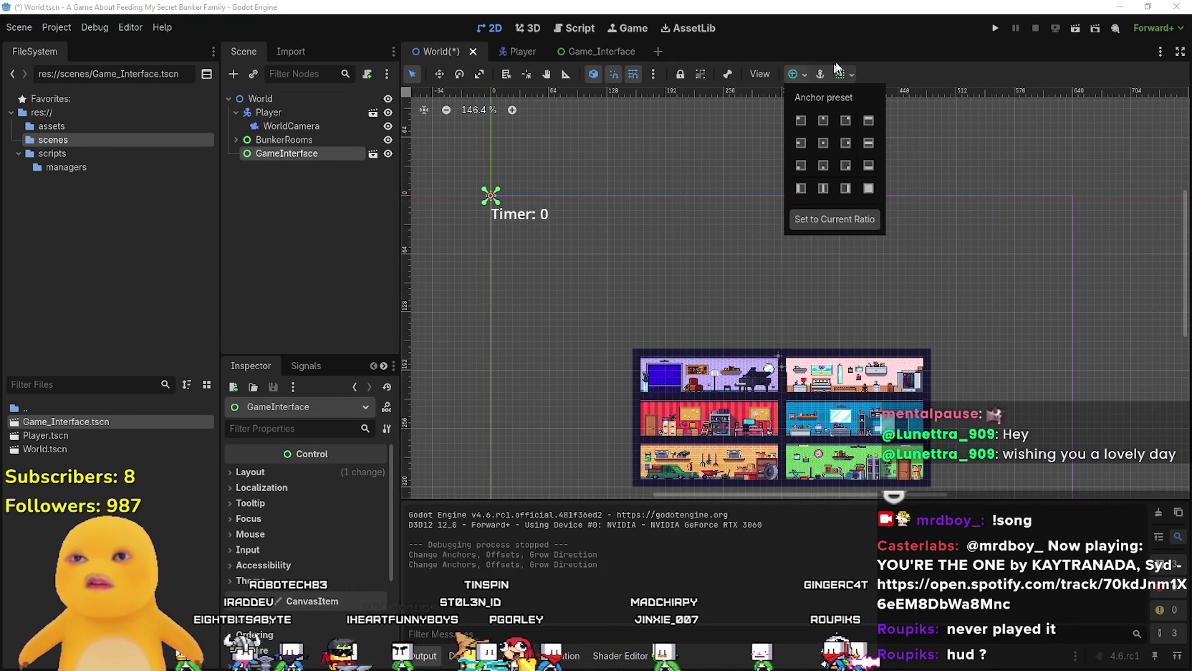
pyautogui.click(847, 187)
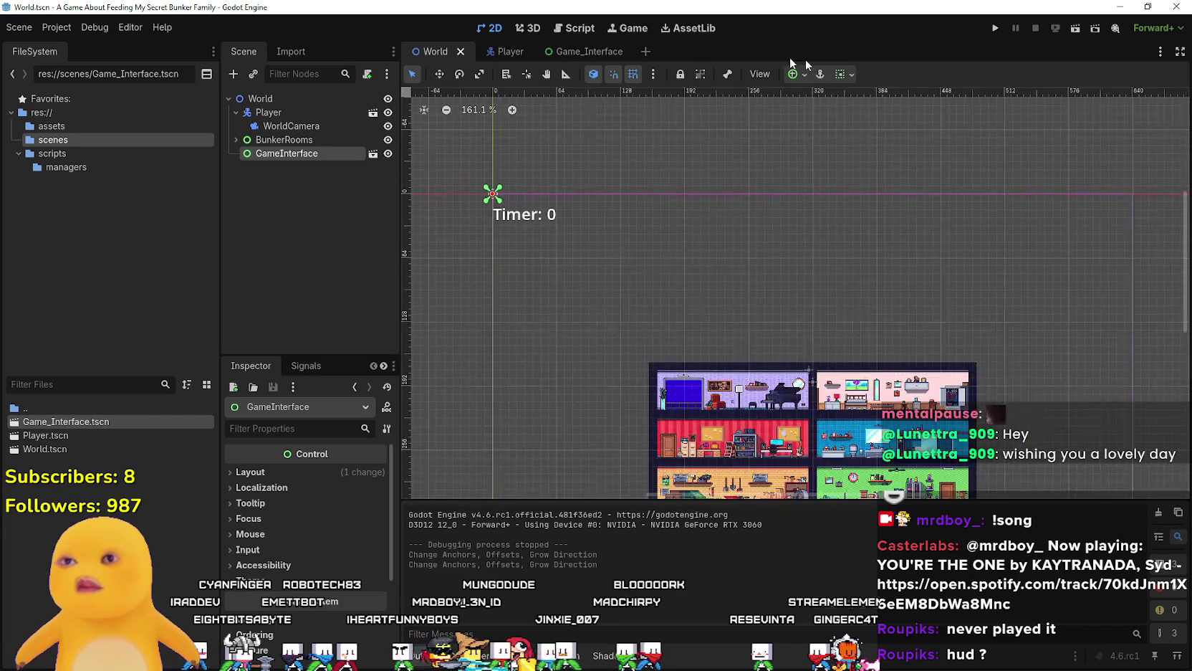
pyautogui.click(573, 51)
# Shrink the Timer container's box to fit its text and save Game_Interface
pyautogui.scroll(5, 521, 180)
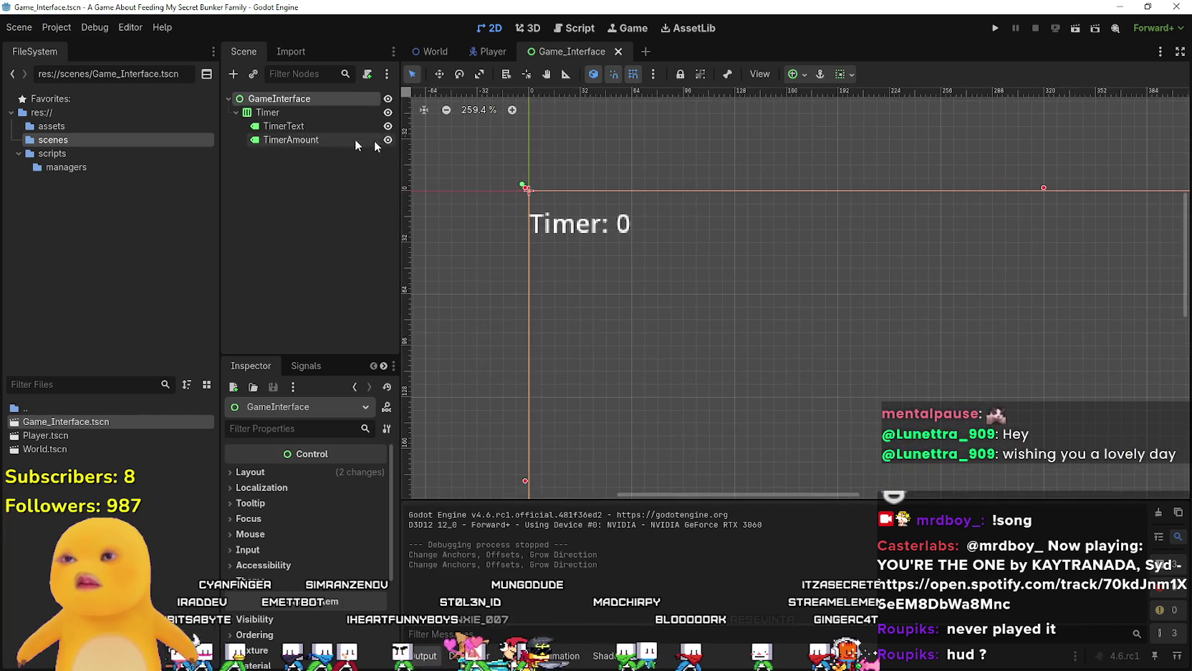
pyautogui.click(329, 126)
pyautogui.click(313, 112)
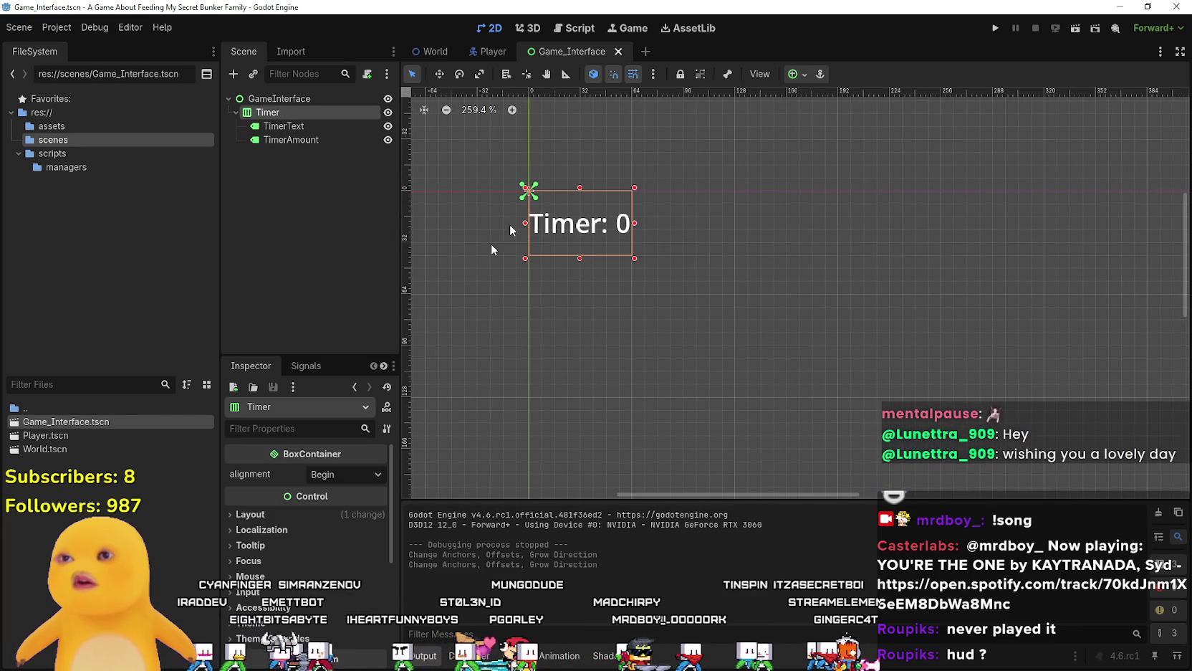
pyautogui.moveTo(634, 258); pyautogui.dragTo(603, 194)
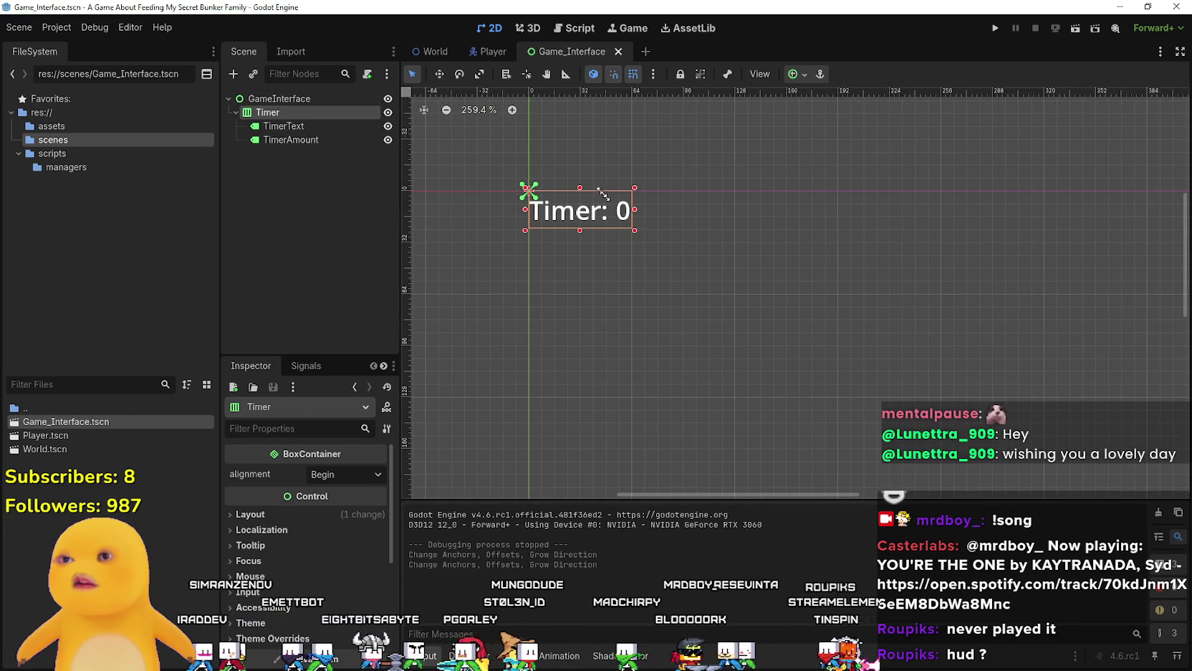
pyautogui.hotkey('ctrl', 's')
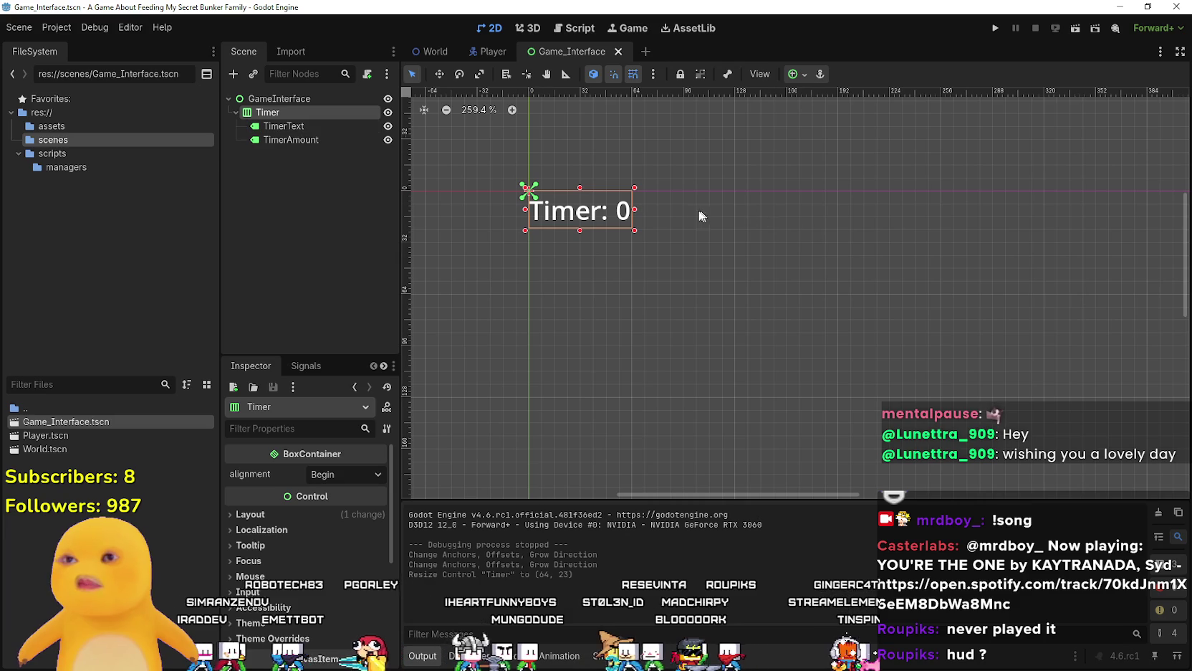
pyautogui.hotkey('ctrl', 's')
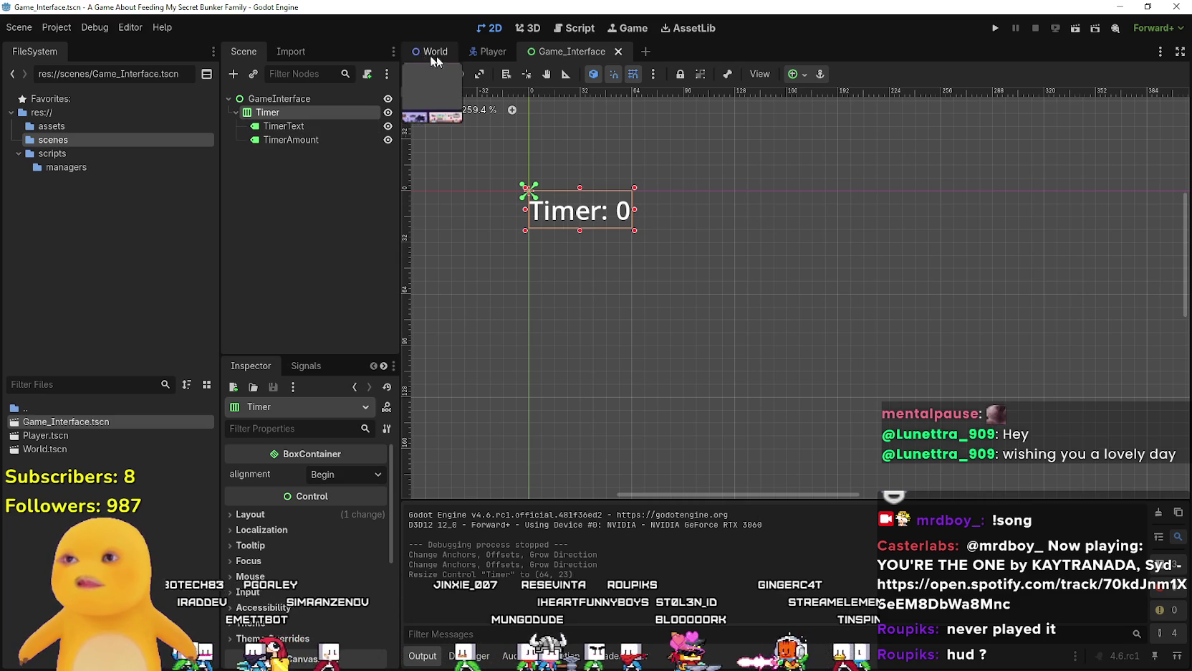
pyautogui.click(436, 56)
pyautogui.click(541, 53)
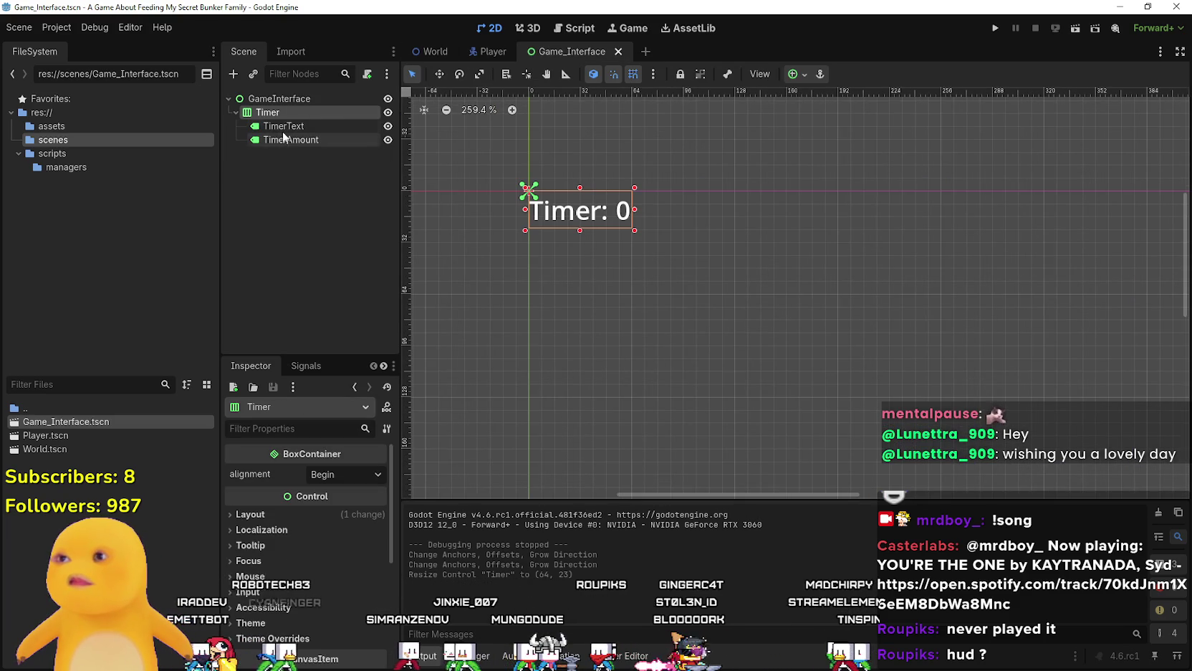
pyautogui.click(290, 139)
pyautogui.click(267, 112)
pyautogui.scroll(-3, 643, 272)
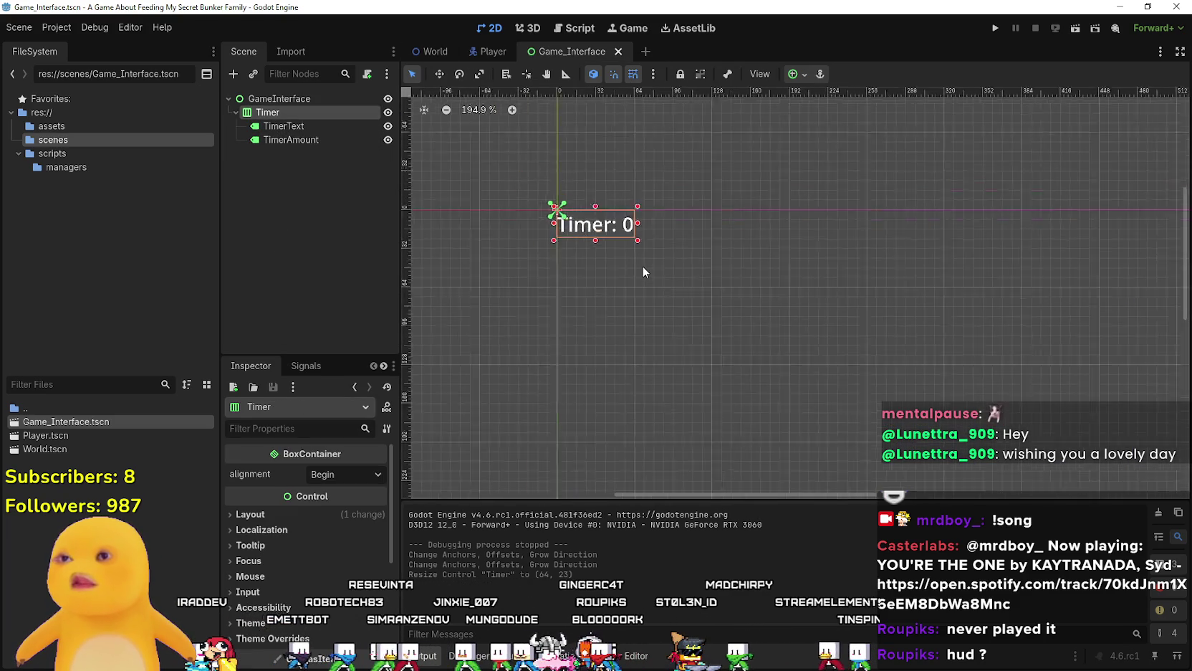
# Add a VBoxContainer under GameInterface and move the Timer row into it
pyautogui.rightClick(279, 99)
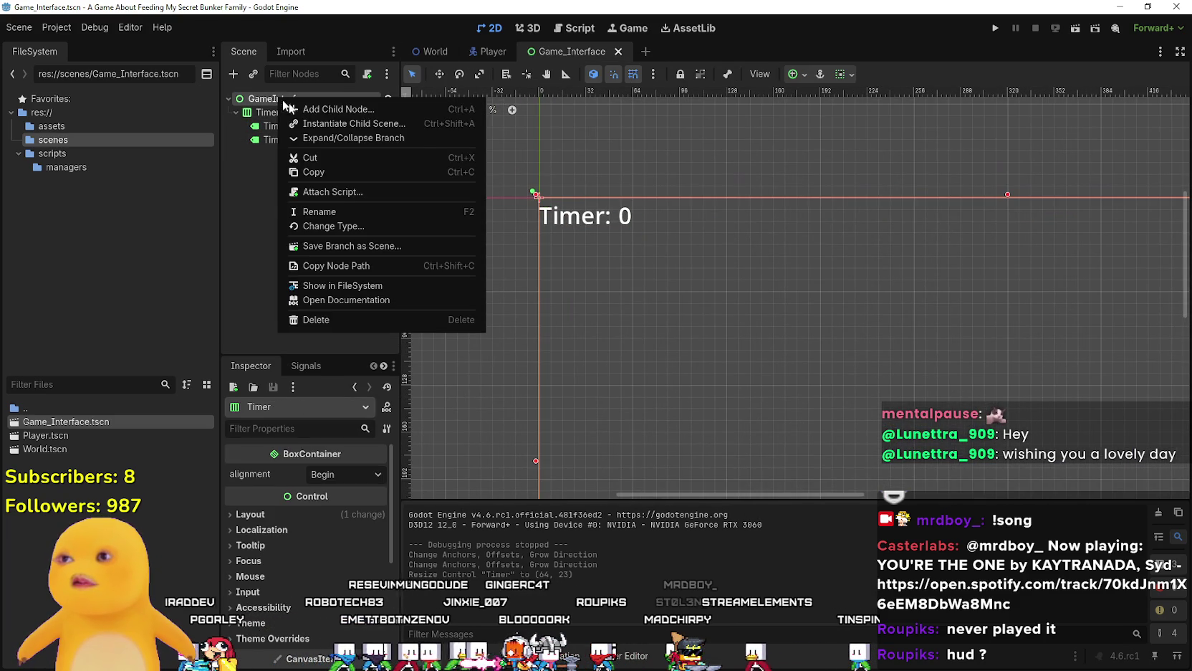
pyautogui.click(362, 111)
pyautogui.write('x')
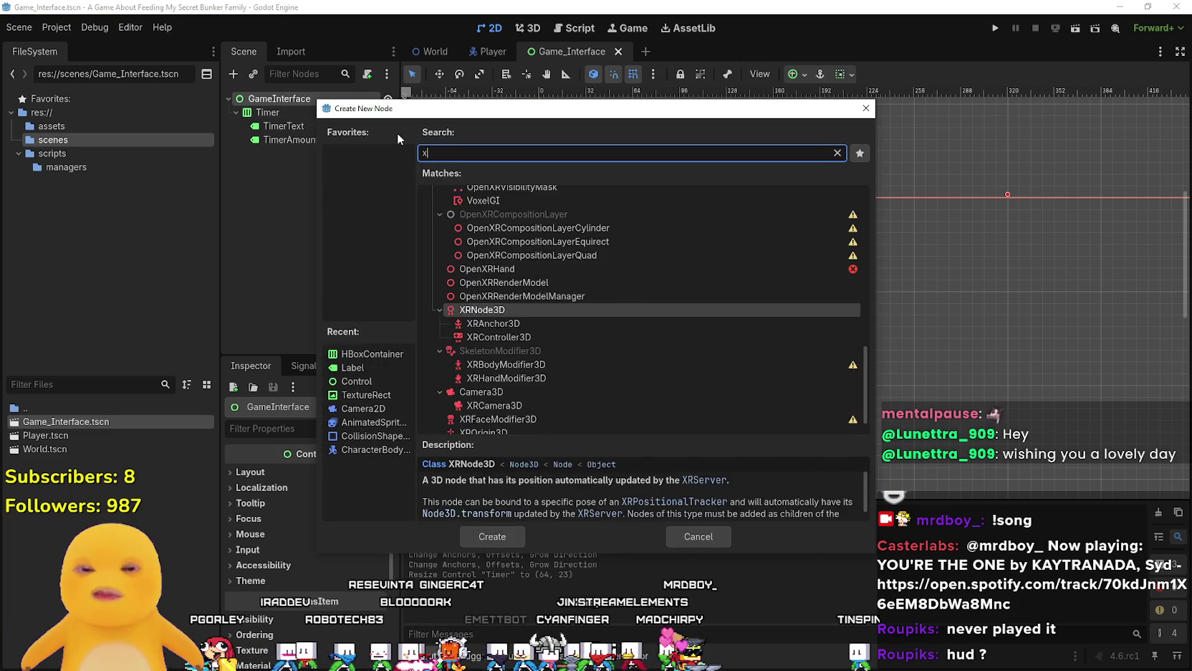
pyautogui.press('BackSpace')
pyautogui.write('hbo')
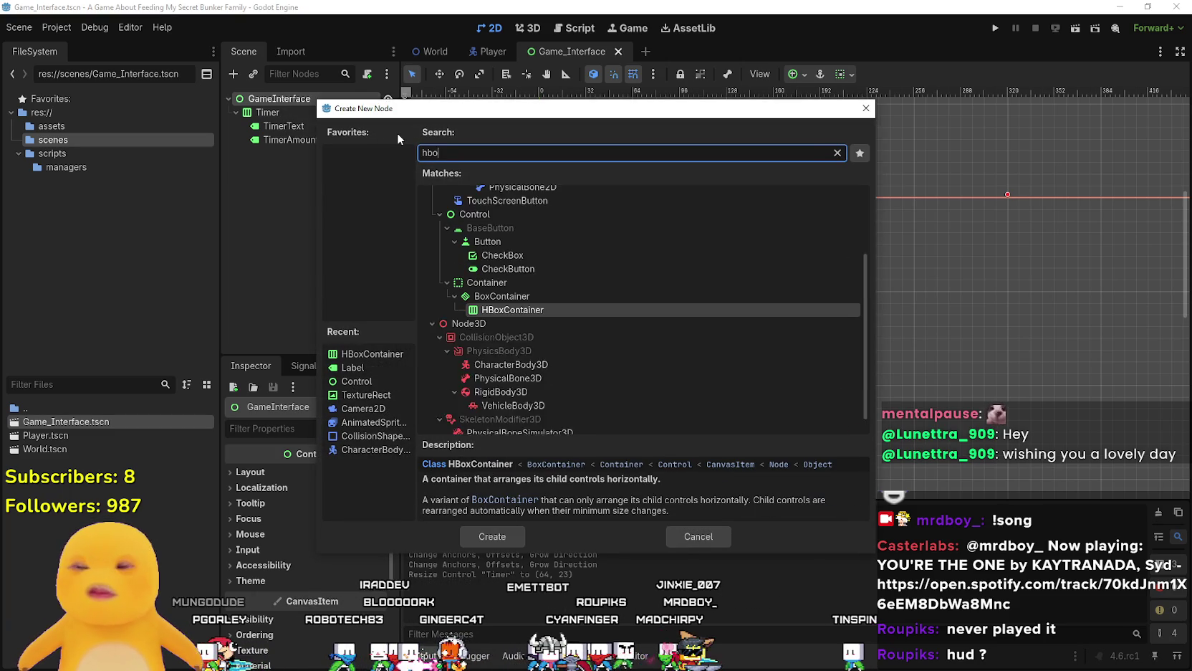
pyautogui.write('x')
pyautogui.press('BackSpace')
pyautogui.press('BackSpace')
pyautogui.press('BackSpace')
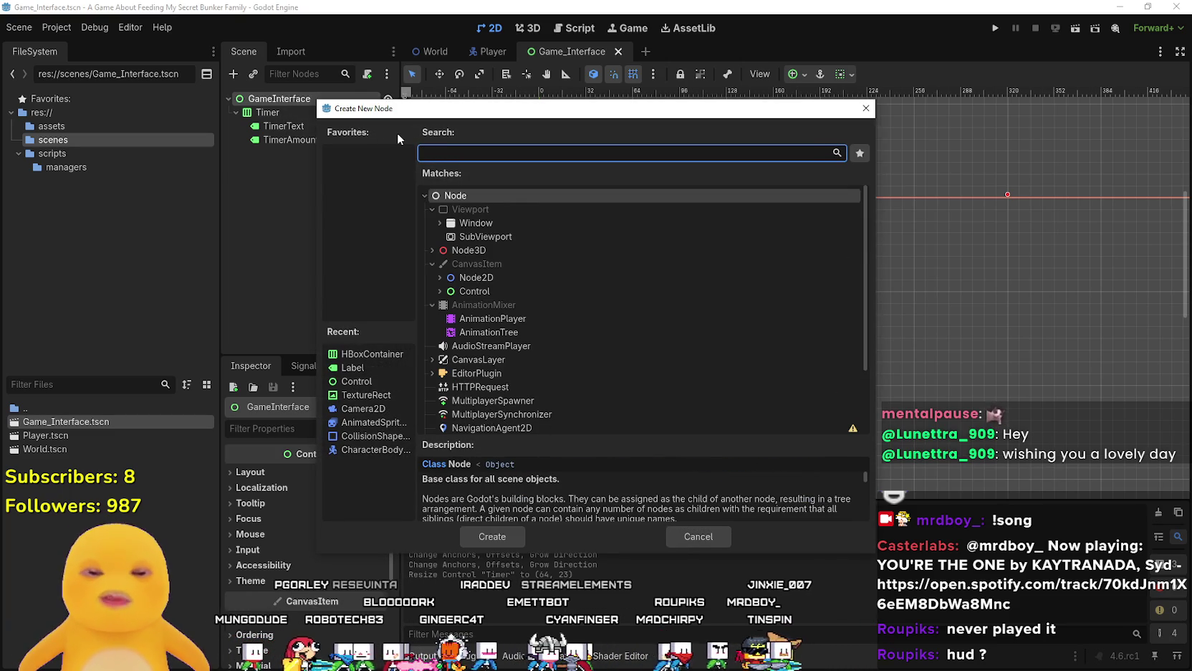
pyautogui.write('vbox')
pyautogui.press('Return')
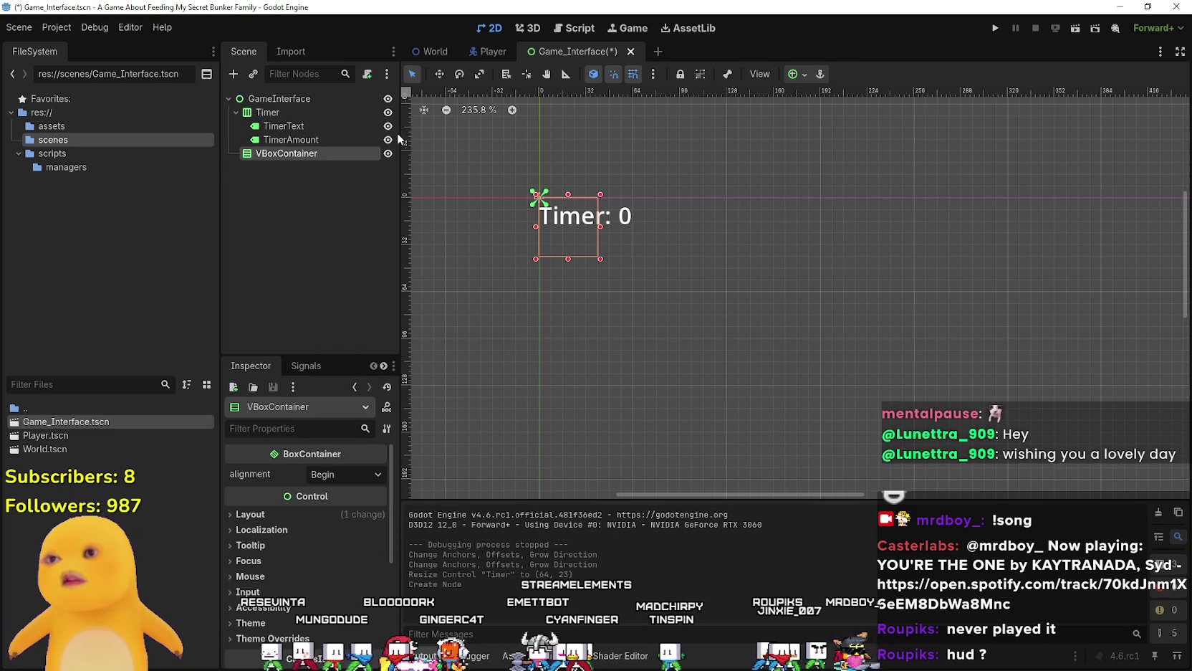
pyautogui.moveTo(291, 100)
pyautogui.mouseDown()
pyautogui.moveTo(280, 153)
pyautogui.moveTo(271, 115)
pyautogui.moveTo(279, 155)
pyautogui.mouseUp()
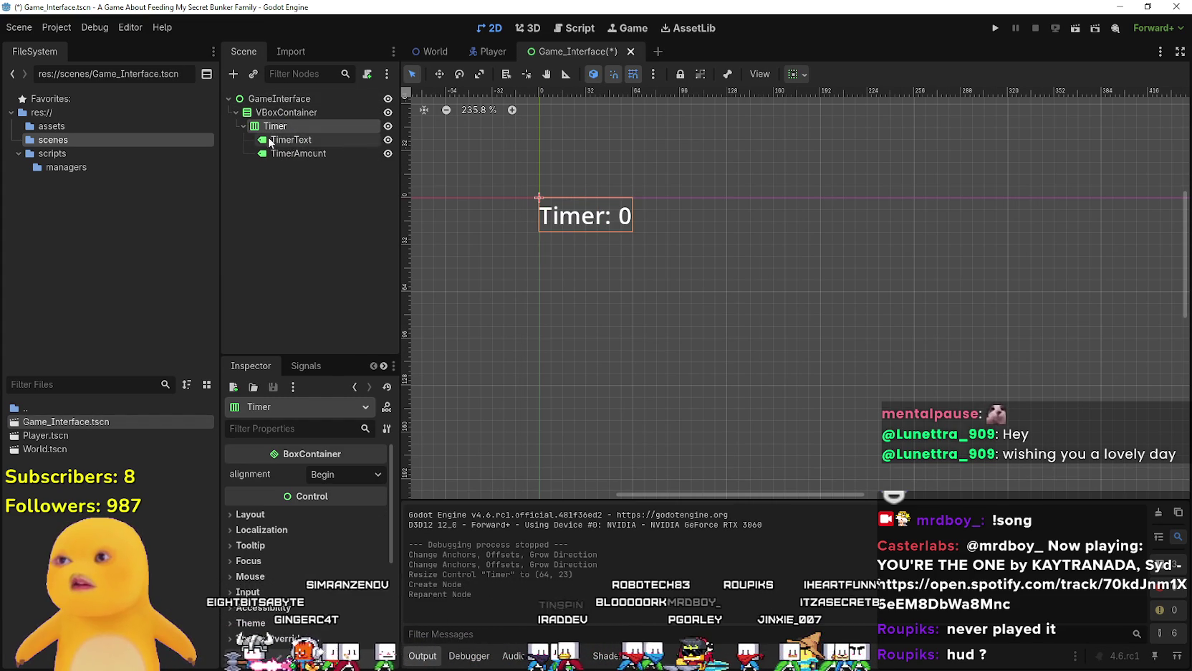
# Duplicate the Timer row twice, keeping the names Timer2 and Timer3
pyautogui.hotkey('ctrl', 'd')
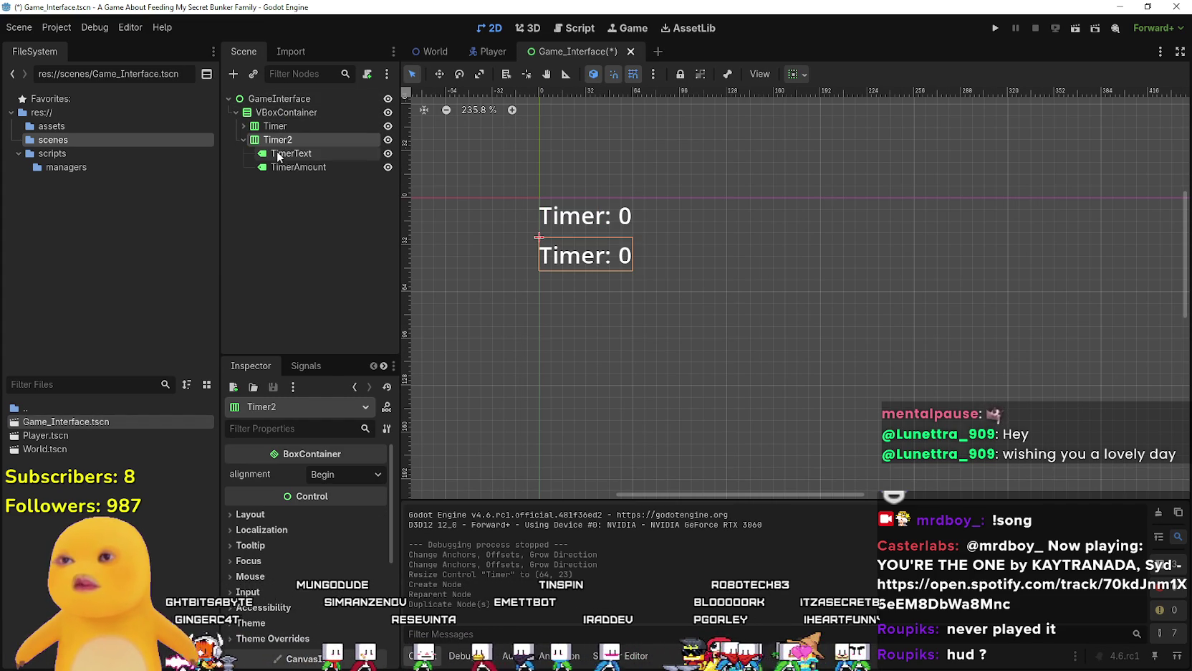
pyautogui.hotkey('ctrl', 'd')
pyautogui.doubleClick(285, 145)
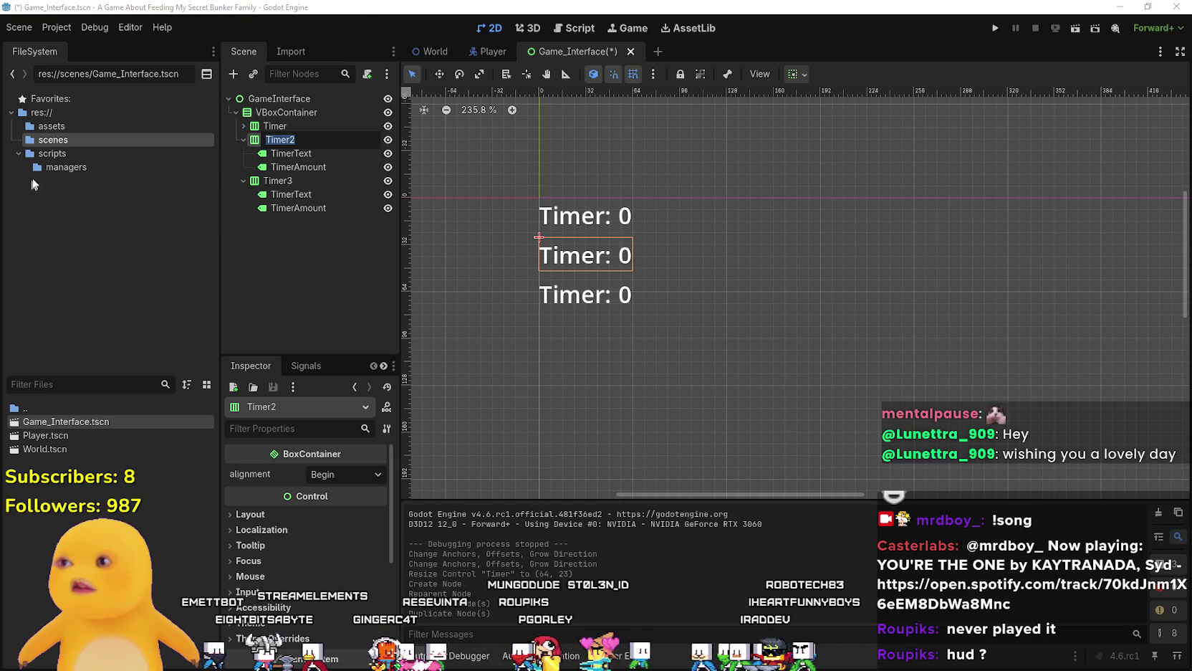
pyautogui.press('Escape')
# Check the variables in scripts/managers/game_manager.gd, then return to the 2D view
pyautogui.click(58, 172)
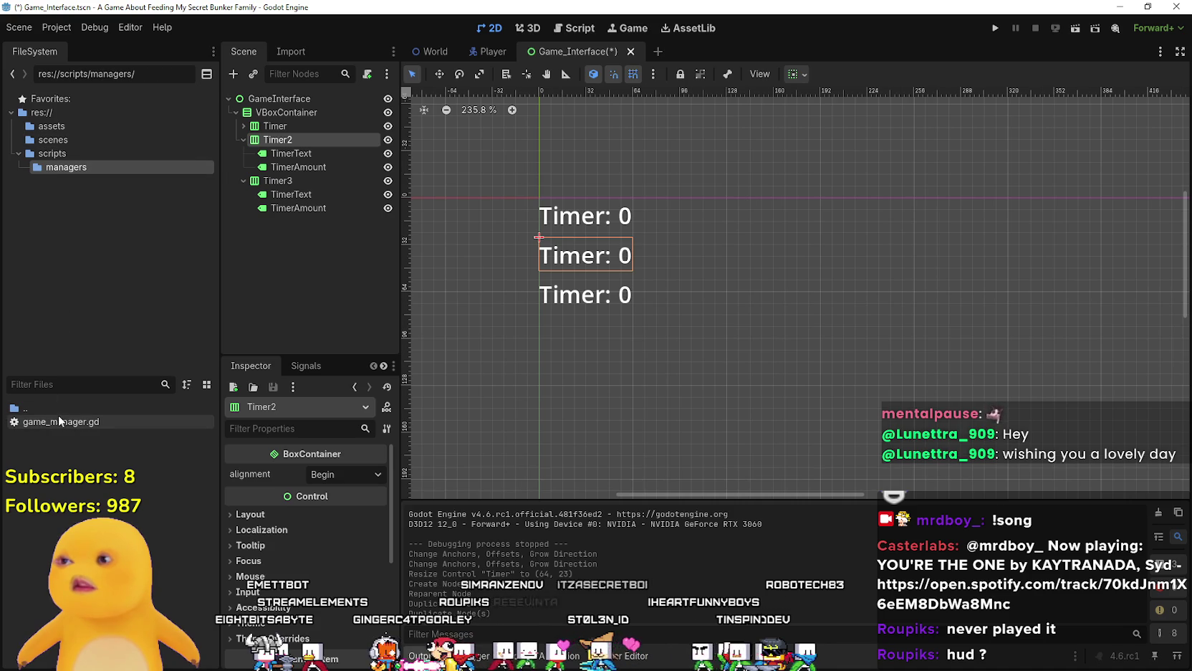
pyautogui.doubleClick(65, 421)
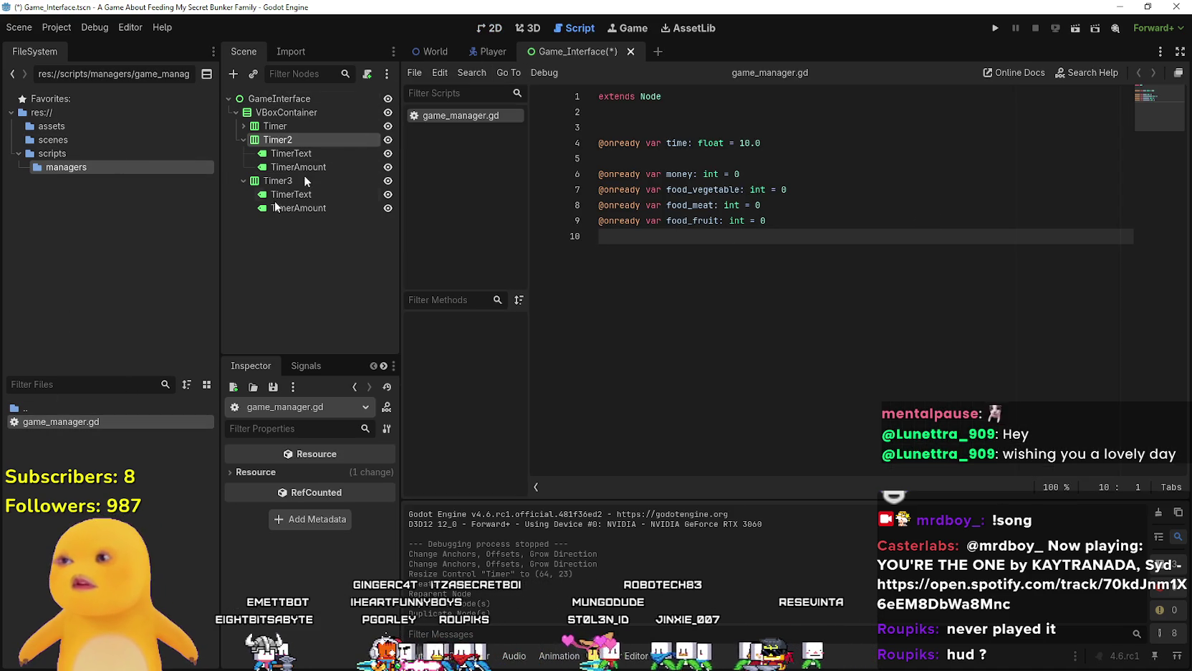
pyautogui.click(486, 28)
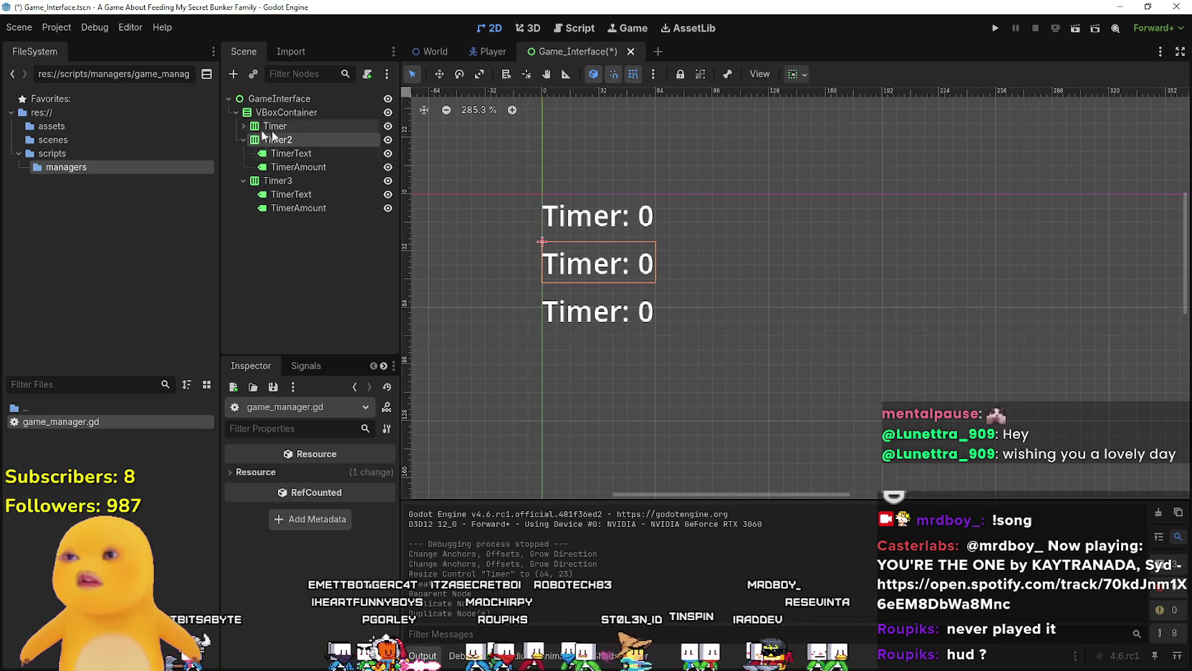
# Rename the Timer2 group to Money
pyautogui.click(311, 143)
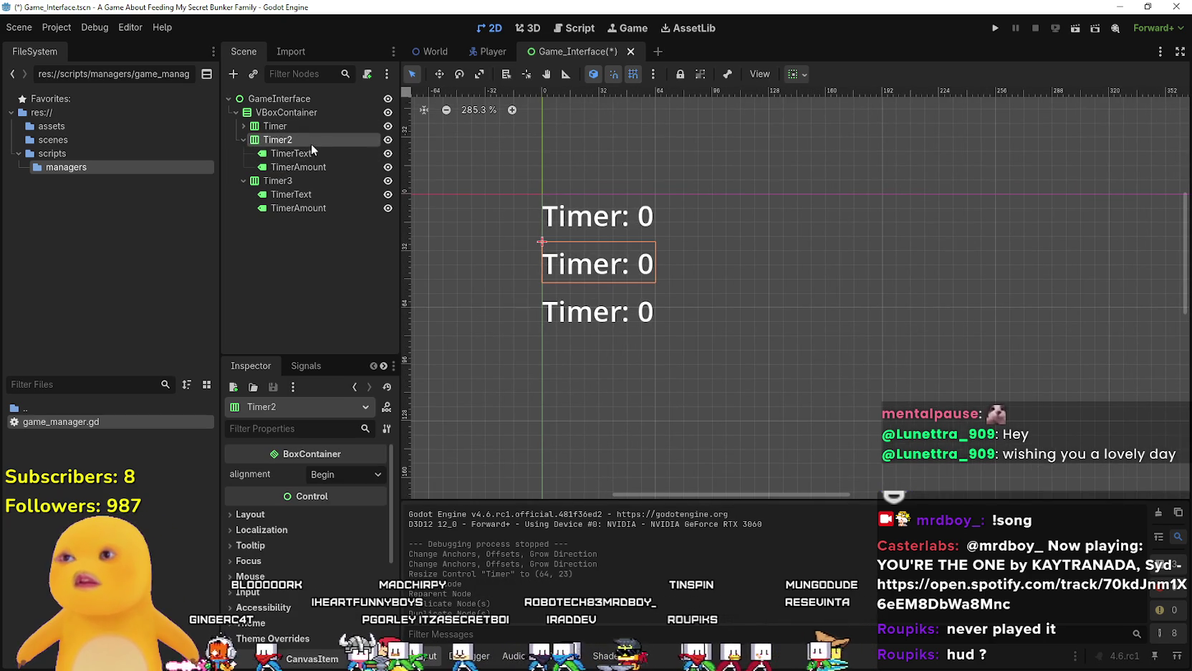
pyautogui.click(311, 144)
pyautogui.write('Money')
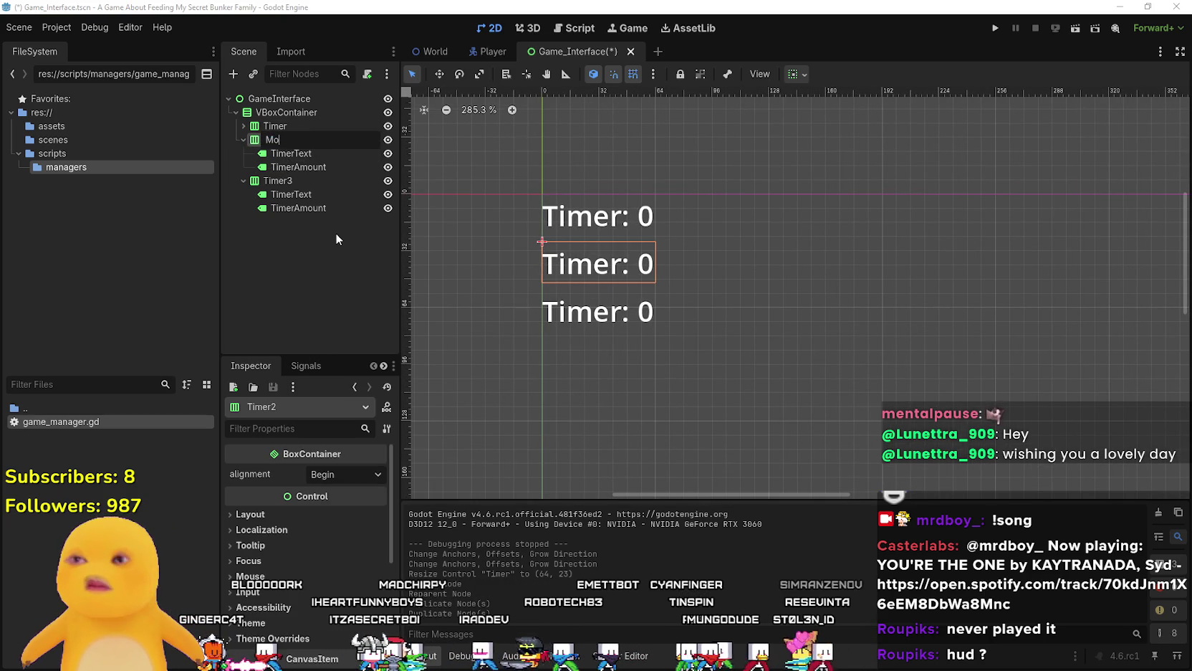
pyautogui.press('Return')
# Rename Money's two labels to MoneyText and MoneyAmount
pyautogui.click(335, 154)
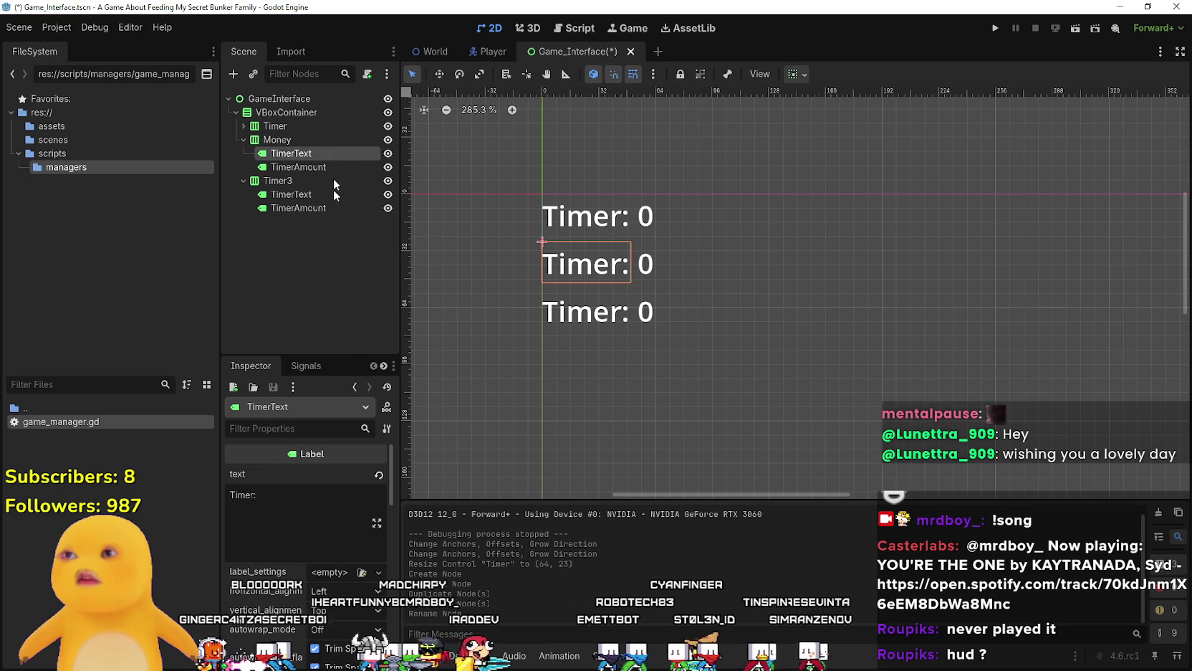
pyautogui.click(298, 153)
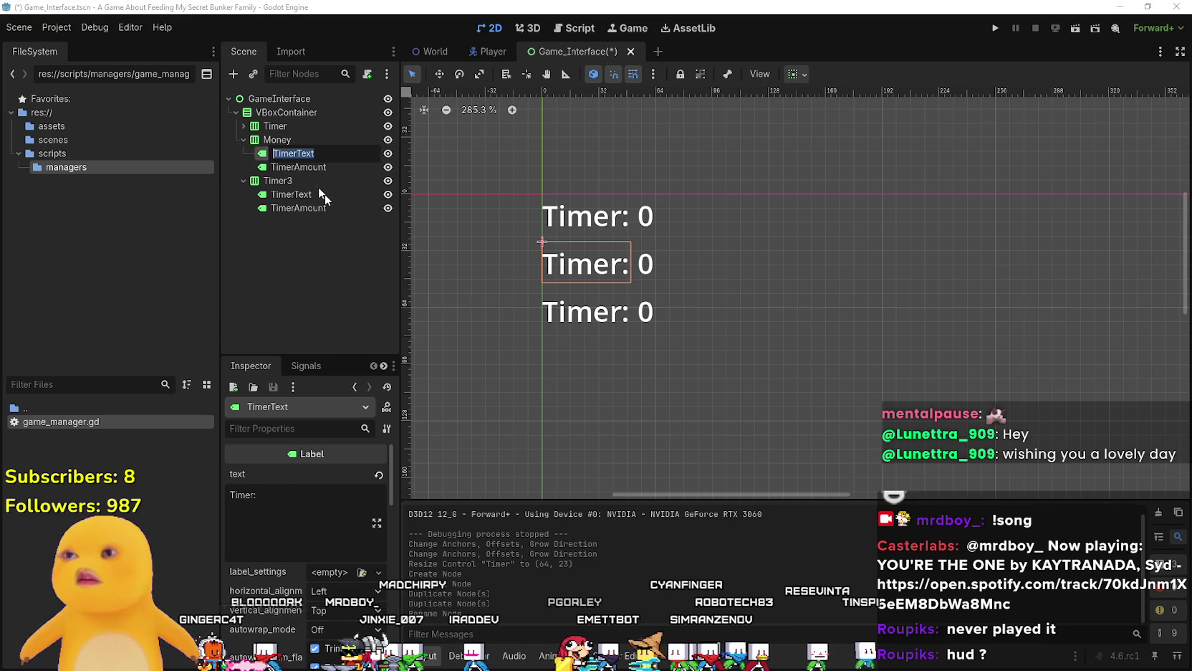
pyautogui.press('End')
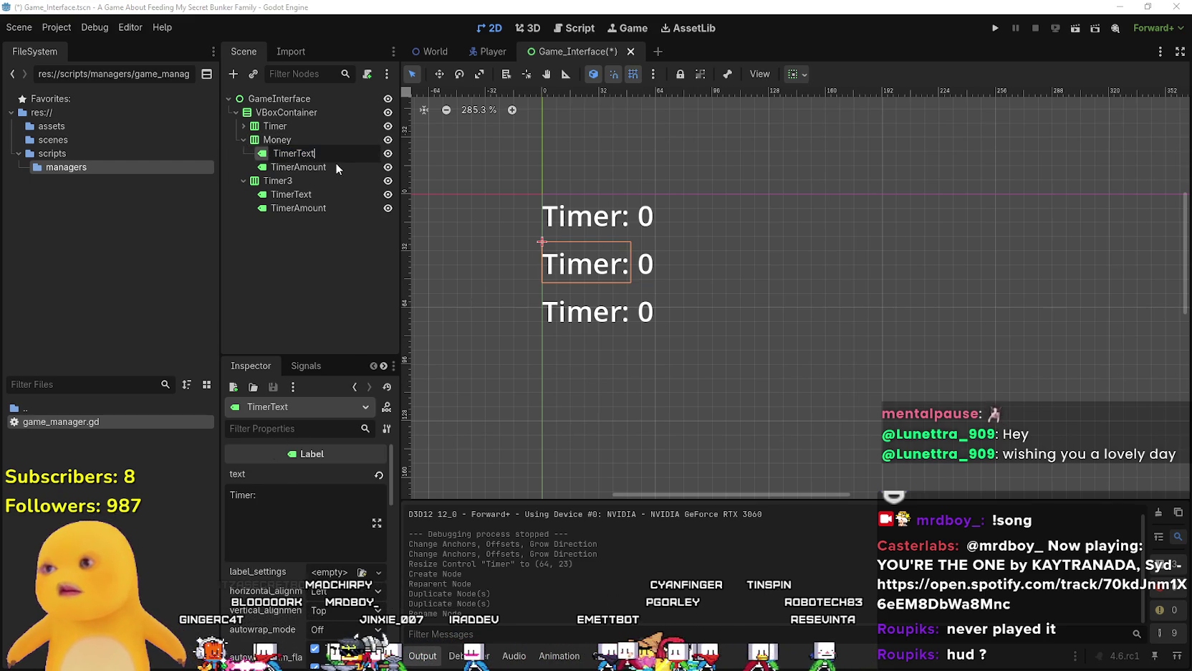
pyautogui.press('BackSpace')
pyautogui.press('BackSpace')
pyautogui.press('BackSpace')
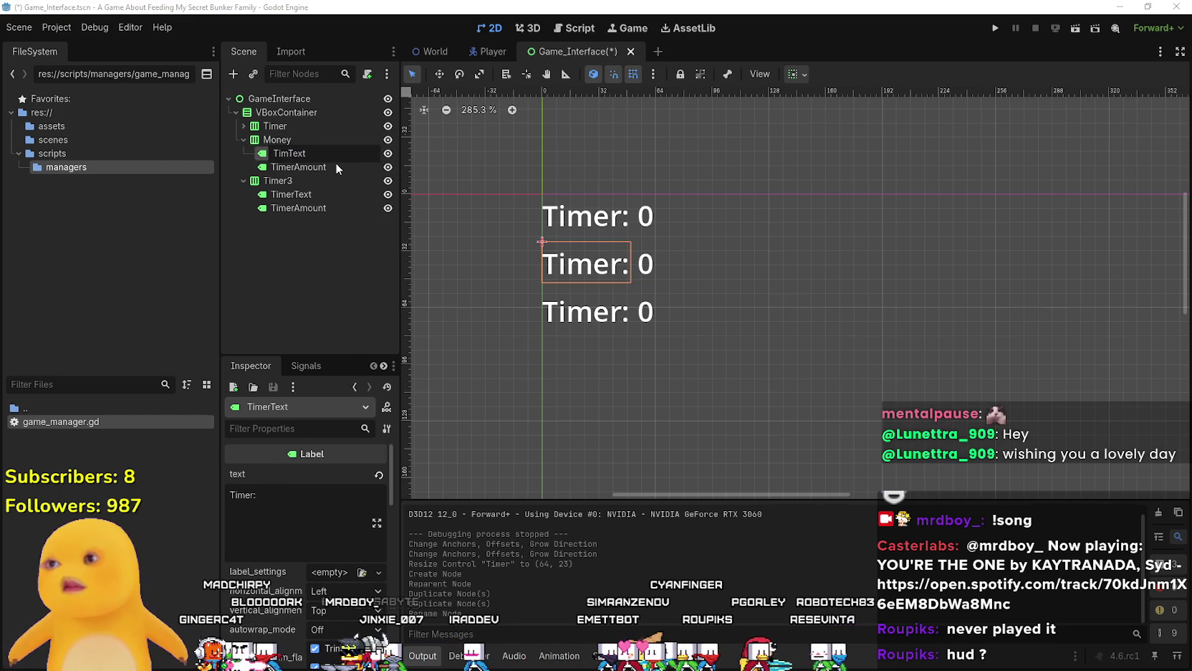
pyautogui.write('Money')
pyautogui.press('Return')
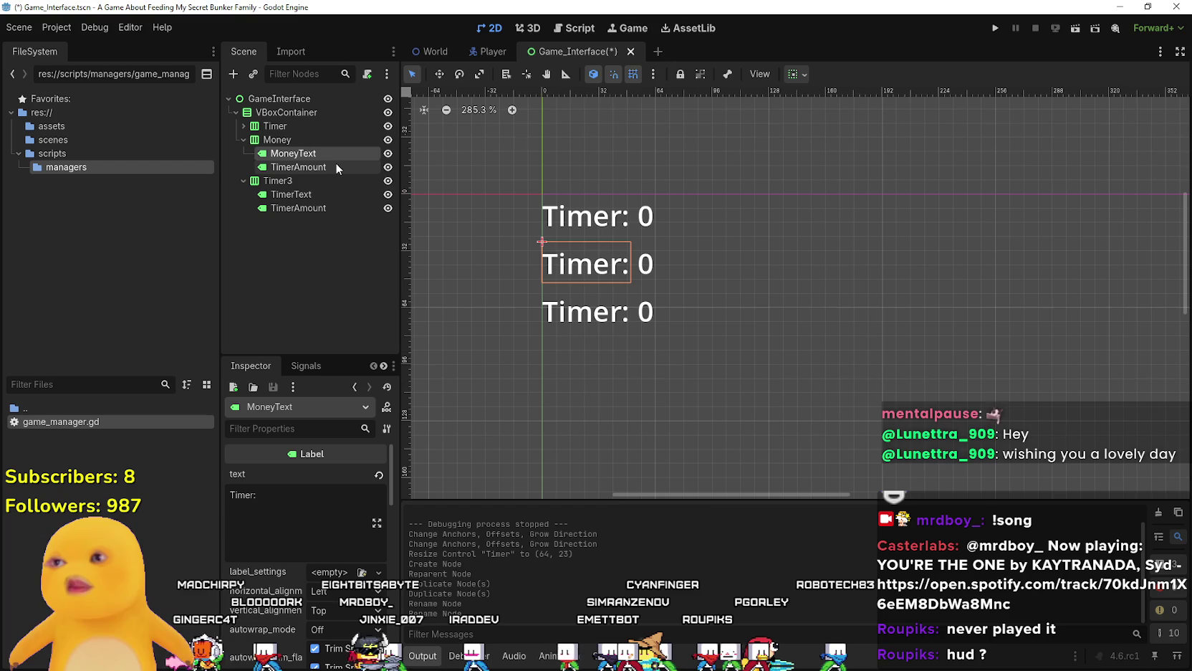
pyautogui.click(289, 166)
pyautogui.click(290, 166)
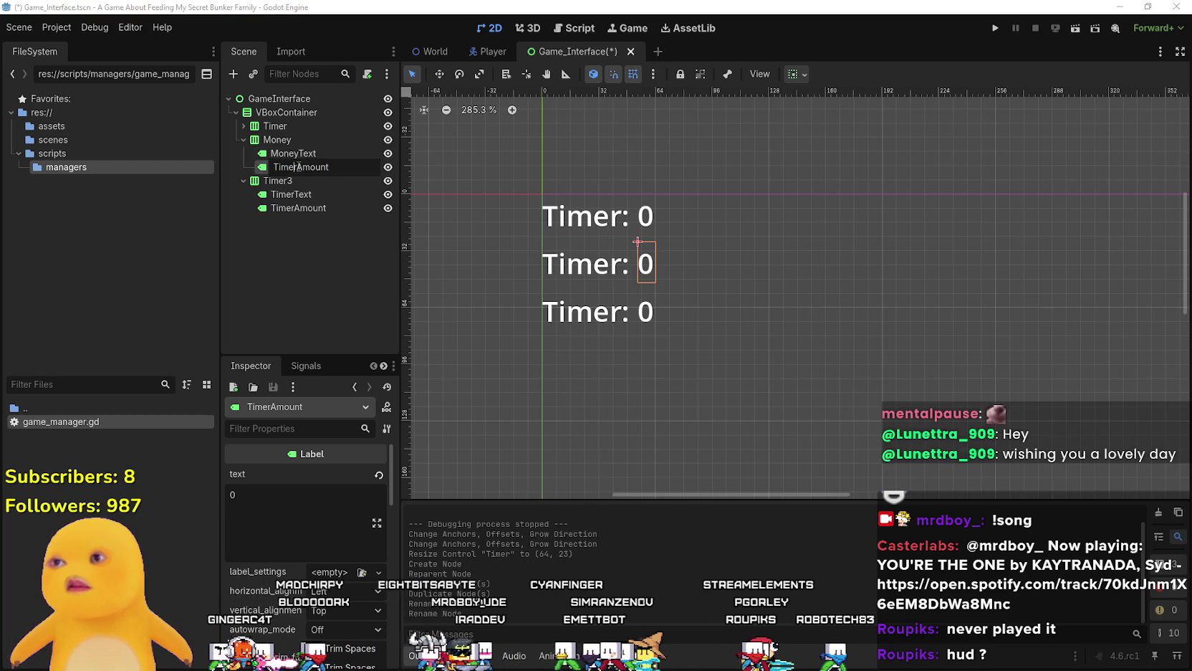
pyautogui.write('Mony')
pyautogui.press('Return')
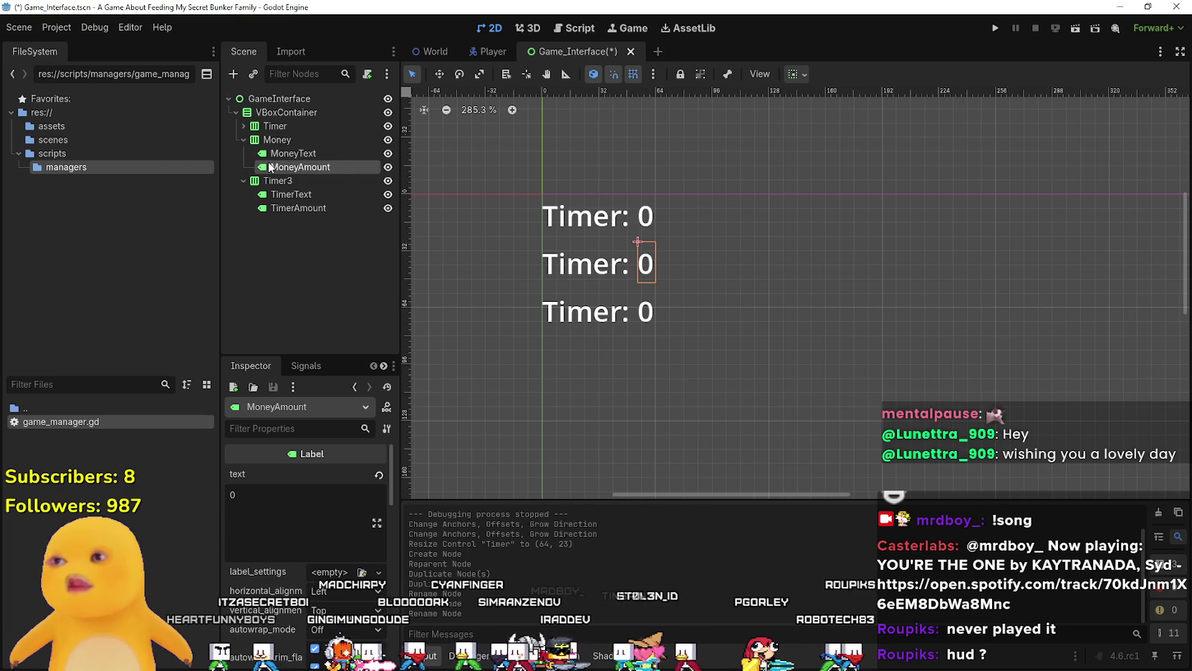
# Rename the Timer3 group to Food
pyautogui.click(291, 179)
pyautogui.click(311, 182)
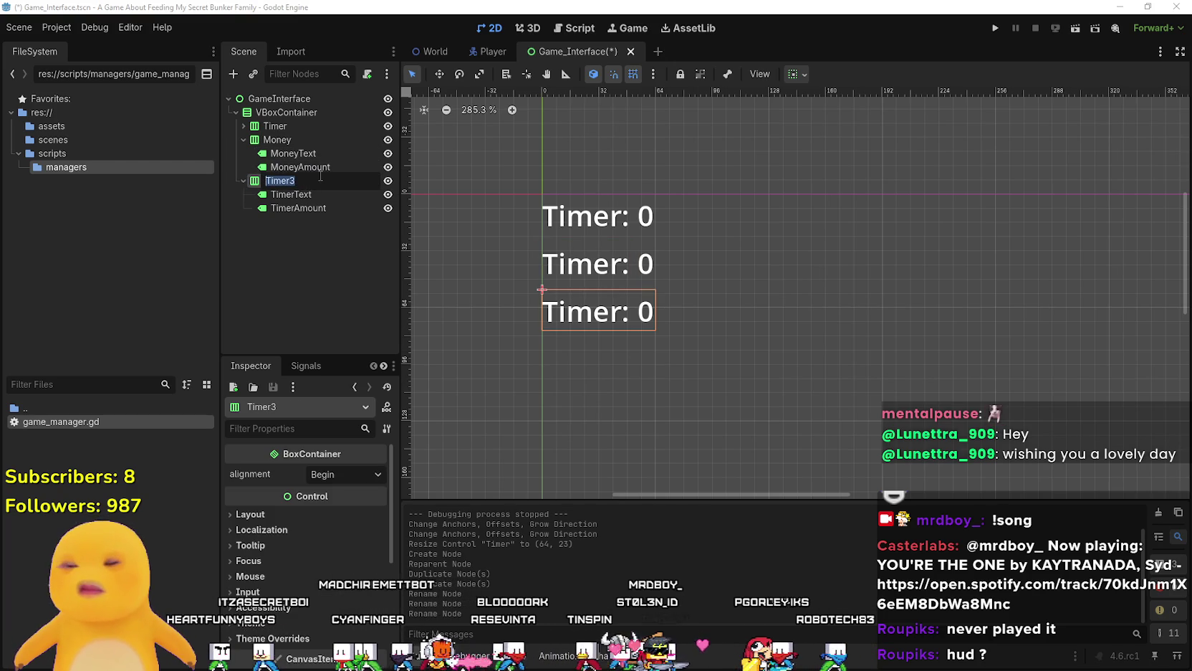
pyautogui.write('Food')
pyautogui.press('Return')
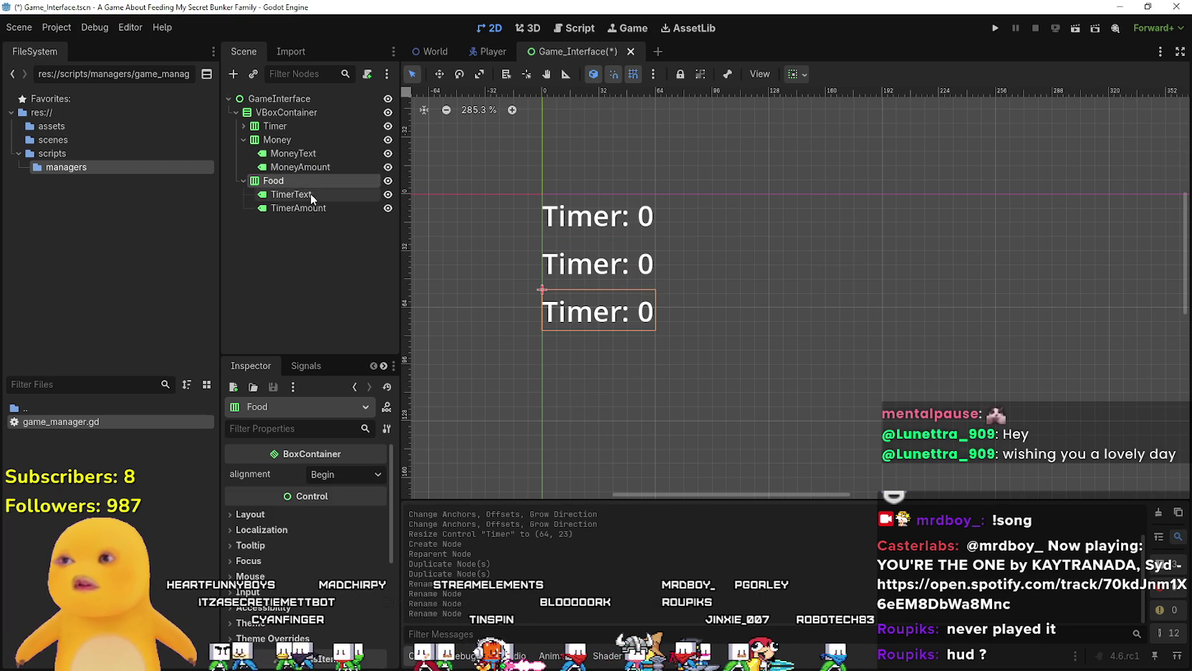
# Select Food's text and amount labels, then the Food group itself
pyautogui.click(311, 193)
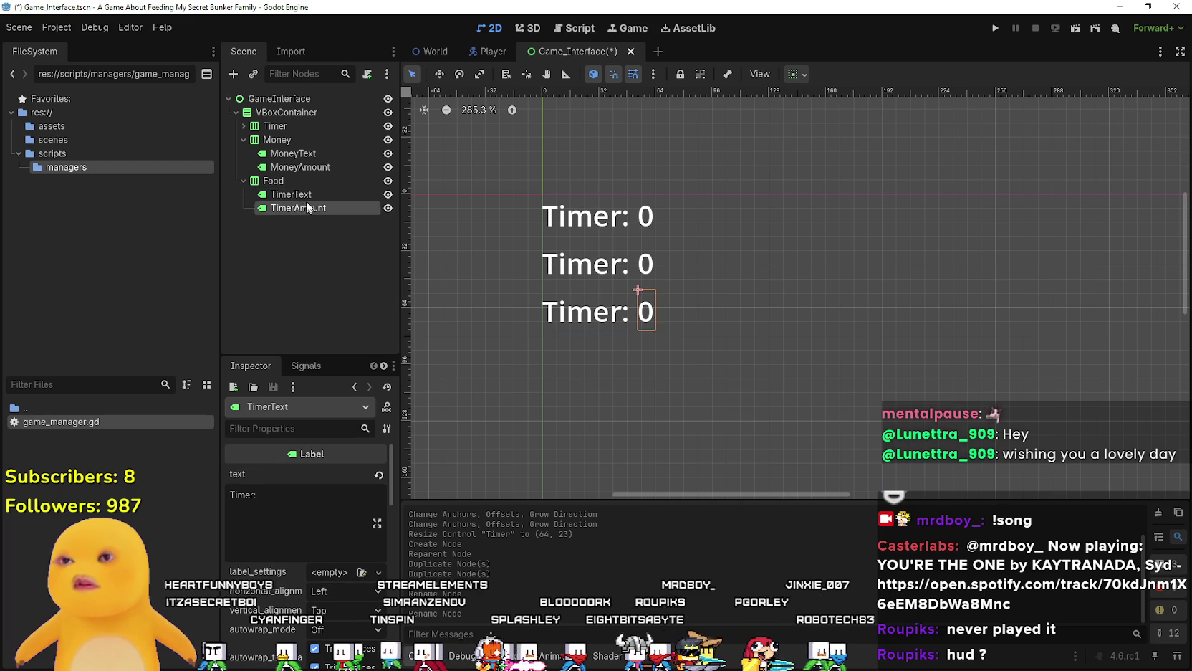
pyautogui.click(302, 217)
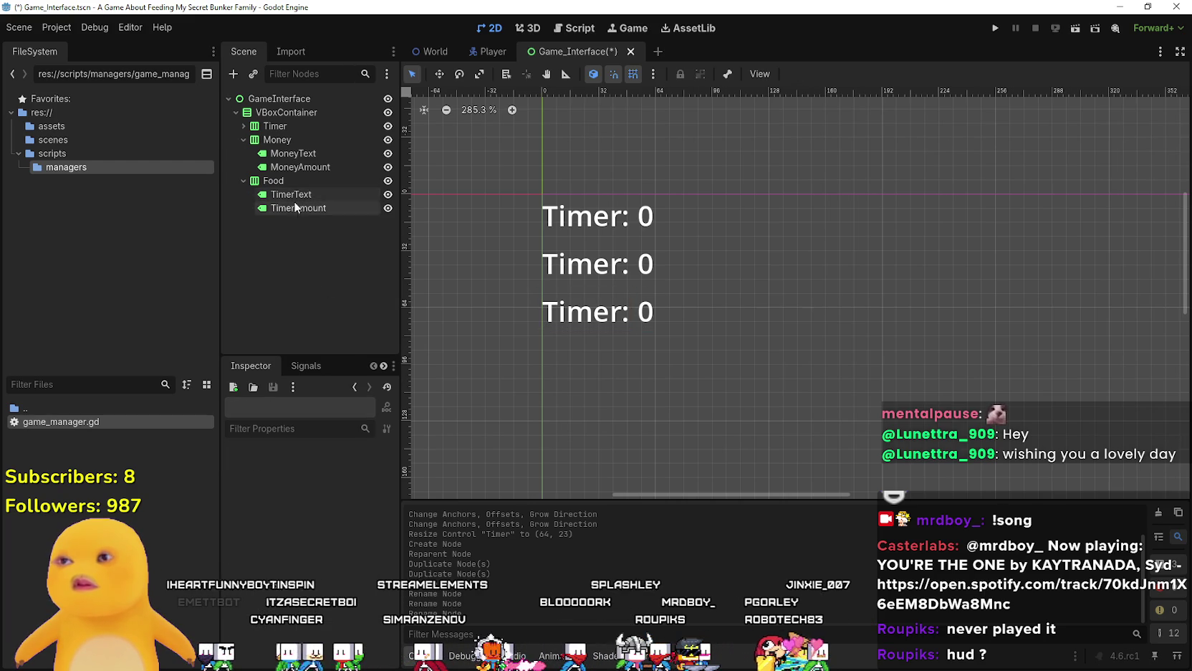
pyautogui.click(295, 198)
pyautogui.click(304, 207)
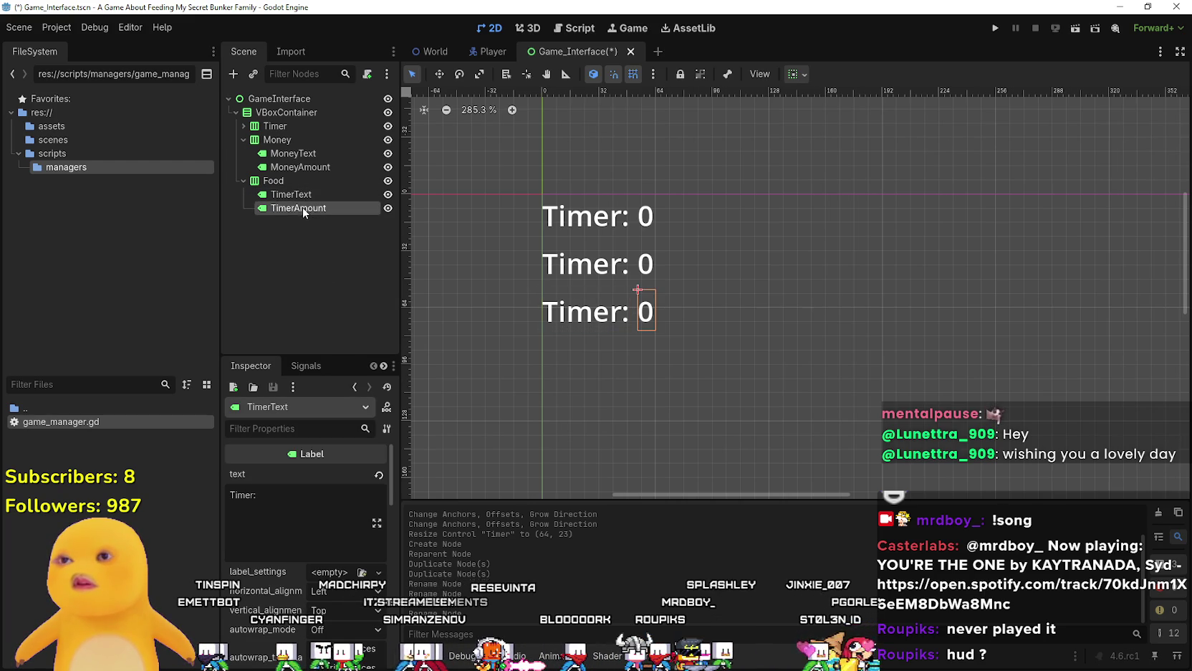
pyautogui.click(291, 184)
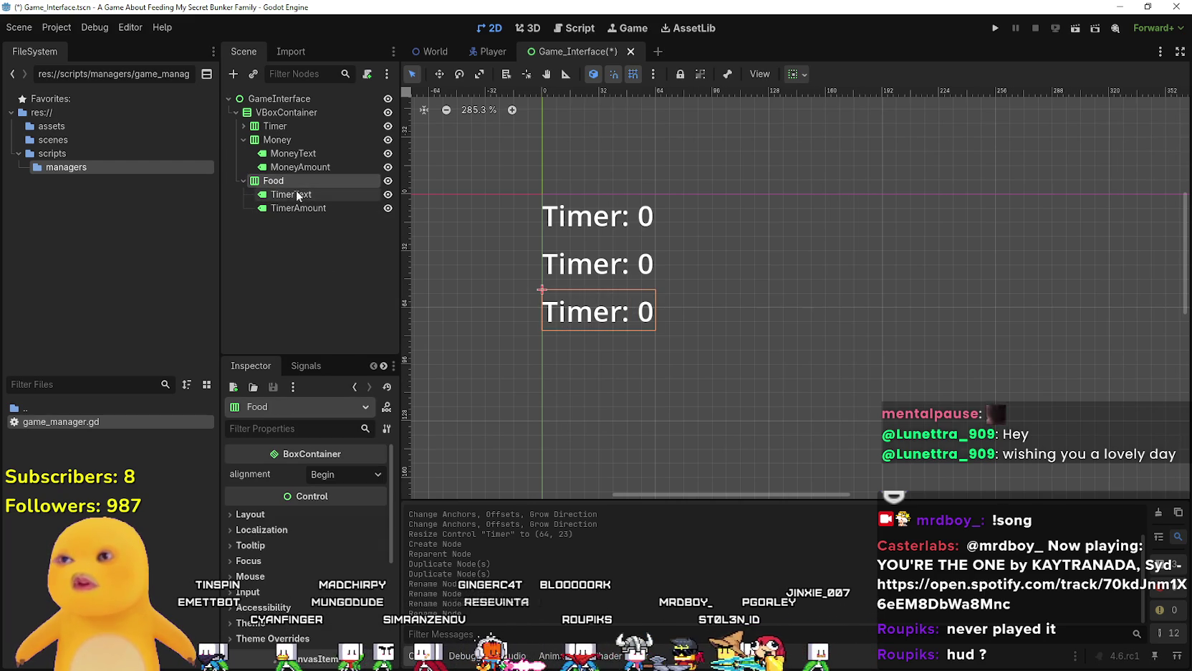
pyautogui.click(291, 205)
pyautogui.click(298, 196)
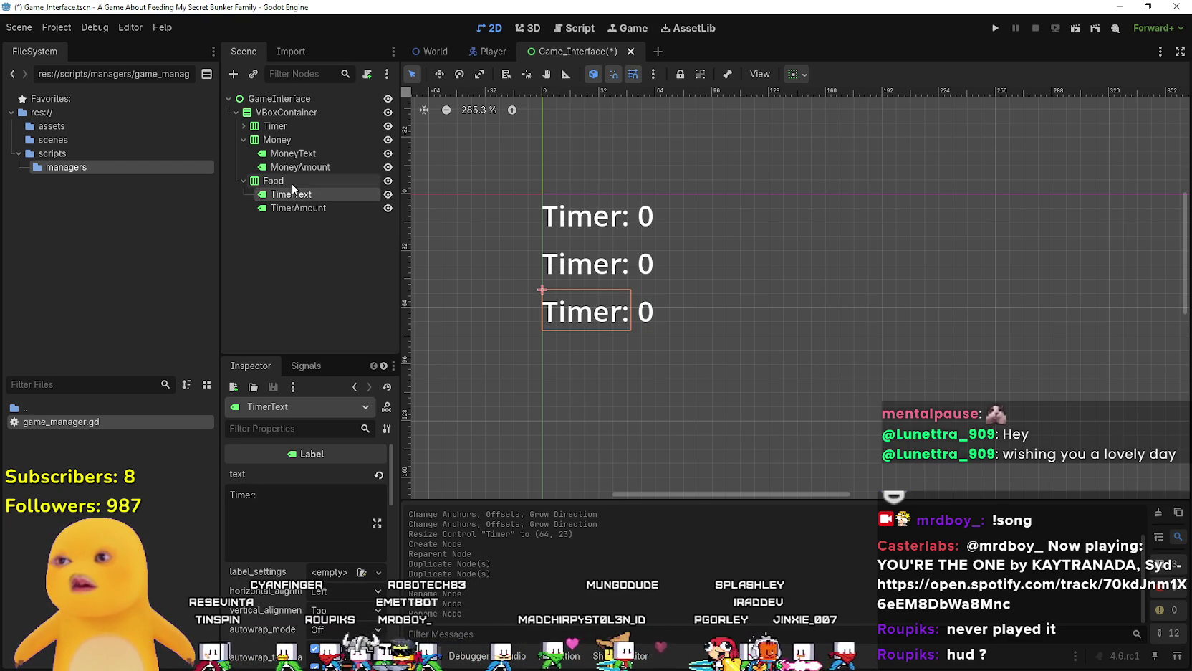
pyautogui.click(292, 183)
# Change the Food node's type to VBoxContainer
pyautogui.rightClick(290, 182)
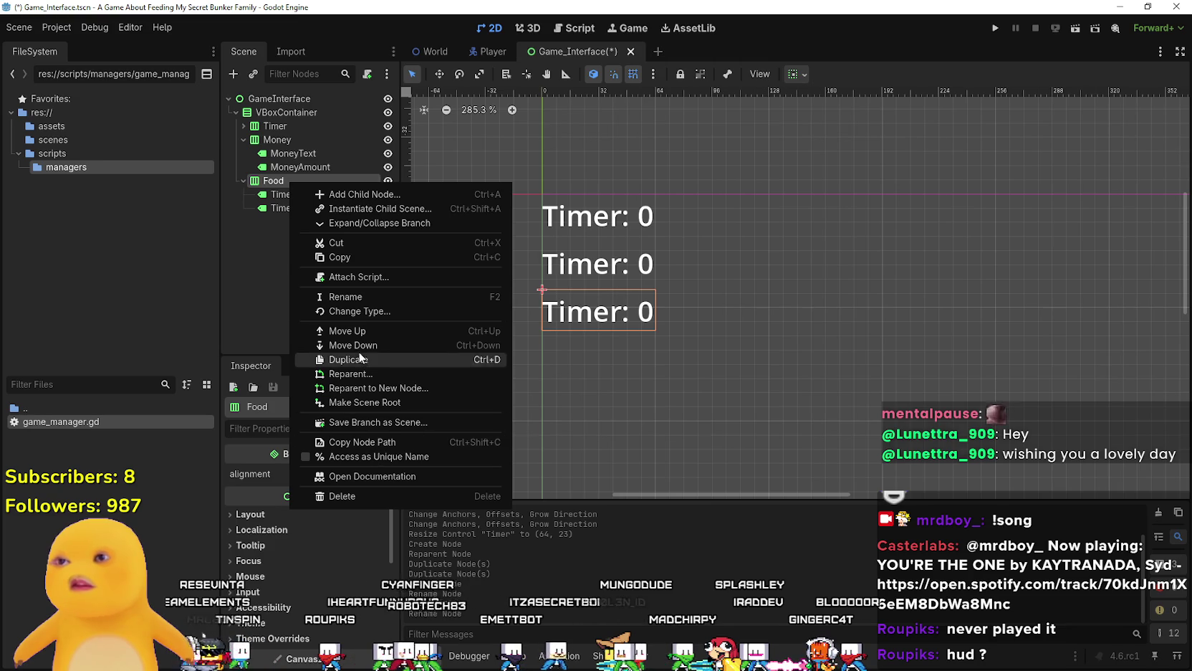
pyautogui.press('Escape')
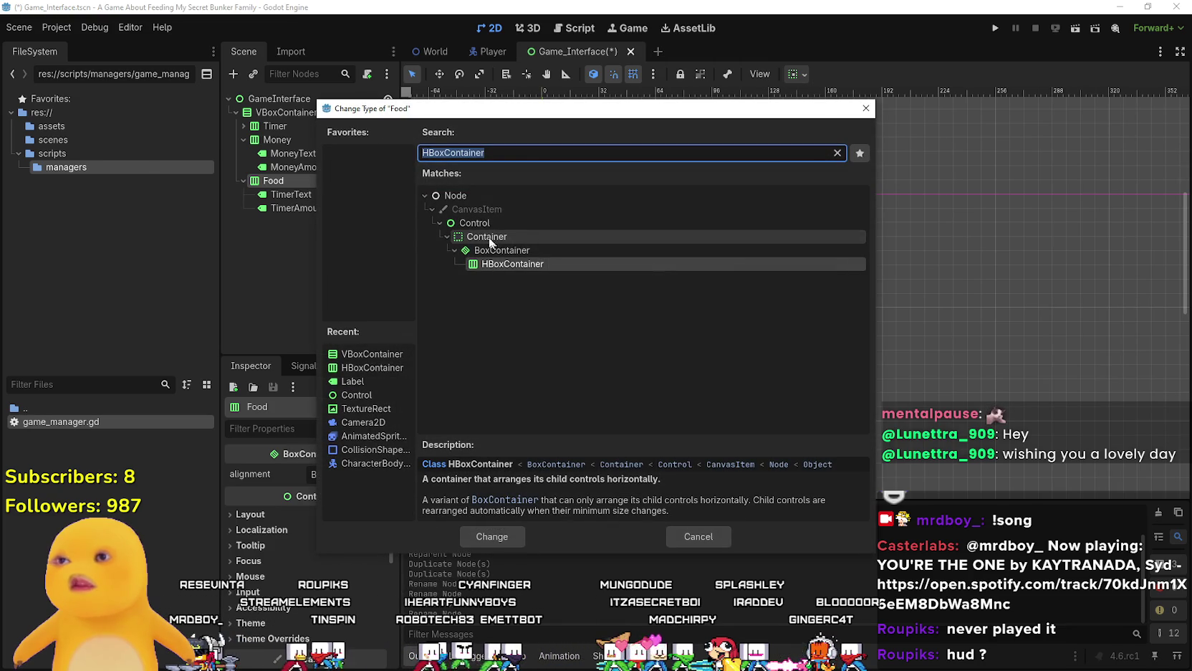
pyautogui.write('vbox')
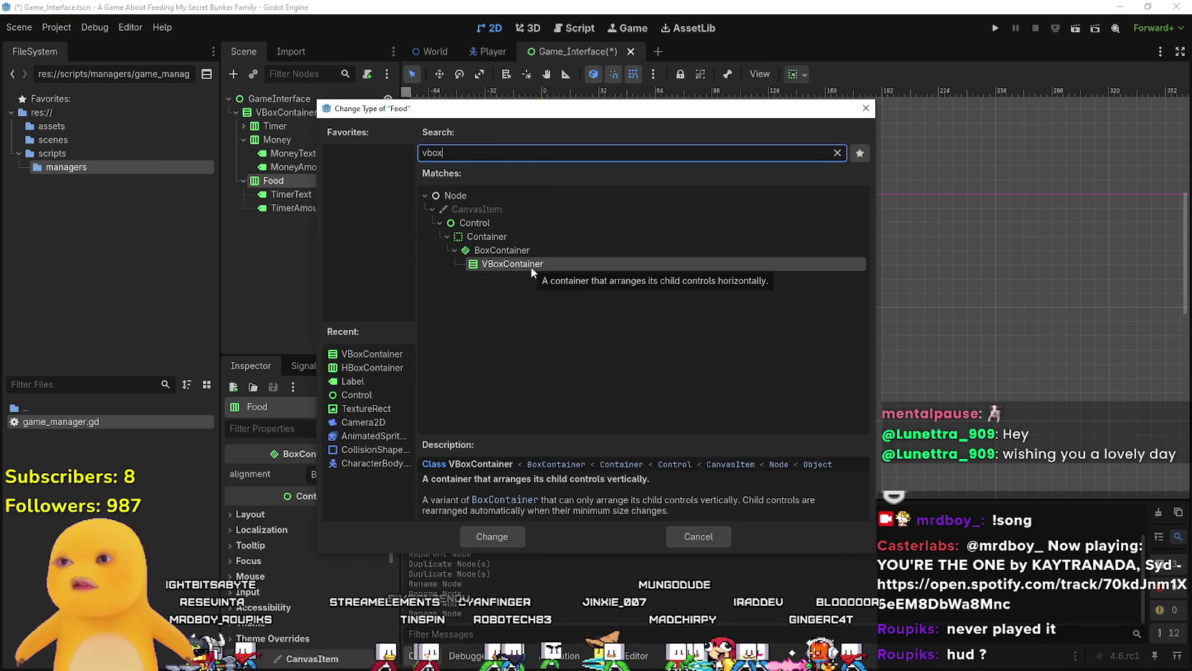
pyautogui.press('Return')
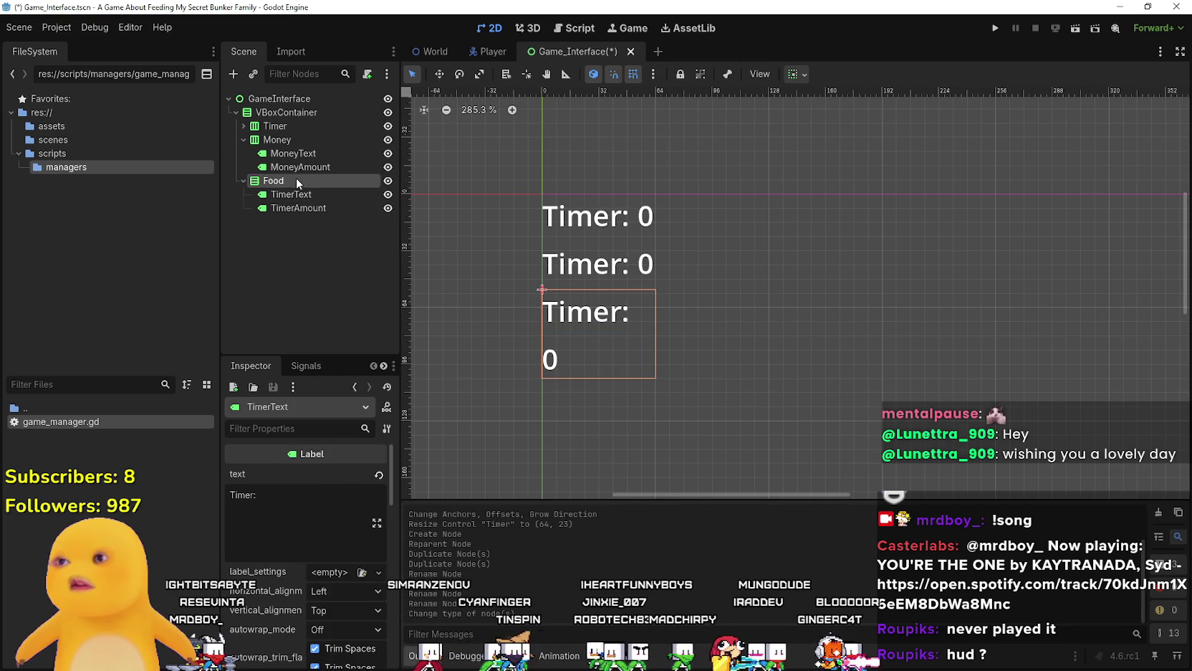
# Add an HBoxContainer child to Food and place it between its two labels
pyautogui.rightClick(297, 181)
pyautogui.click(388, 191)
pyautogui.write('hbox')
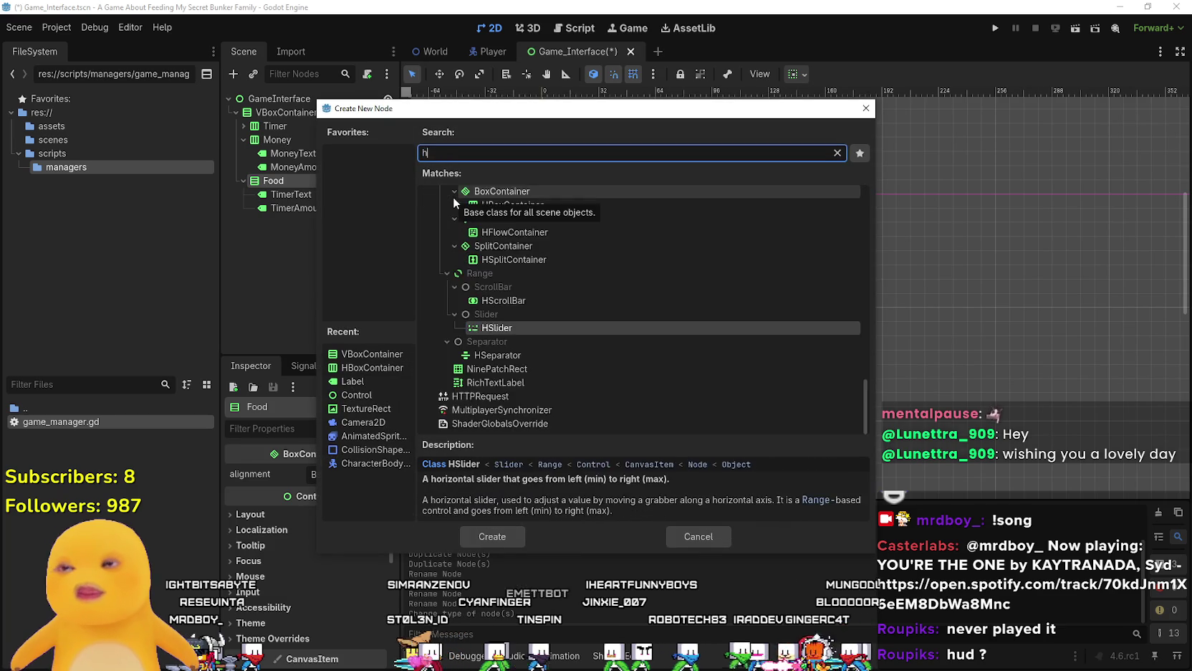
pyautogui.click(492, 536)
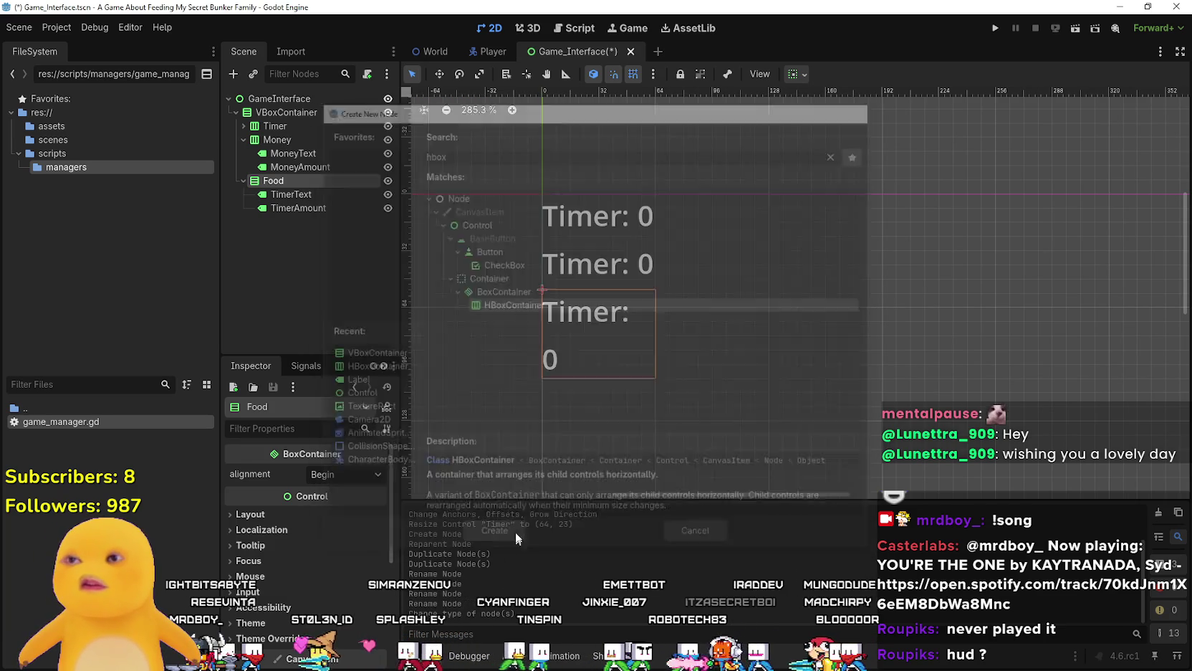
pyautogui.moveTo(291, 222); pyautogui.dragTo(318, 209)
# Duplicate TimerText into the HBoxContainer and set the copy's text to 'Vegetables:'
pyautogui.click(291, 195)
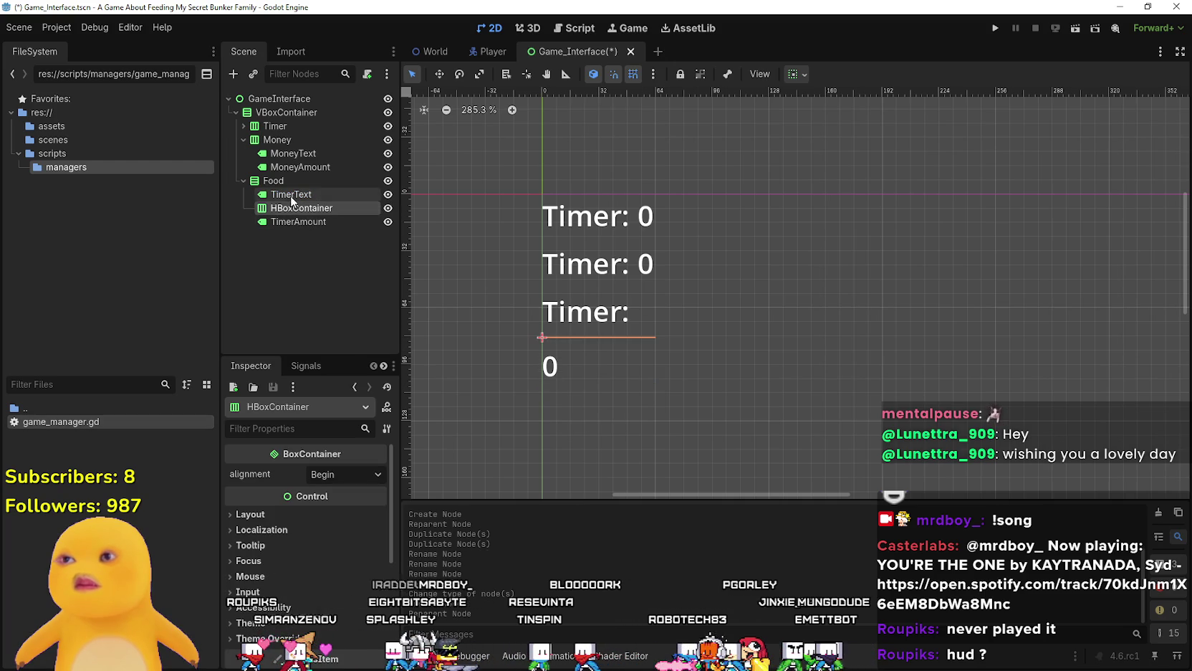
pyautogui.hotkey('ctrl', 'd')
pyautogui.moveTo(294, 209); pyautogui.dragTo(305, 238)
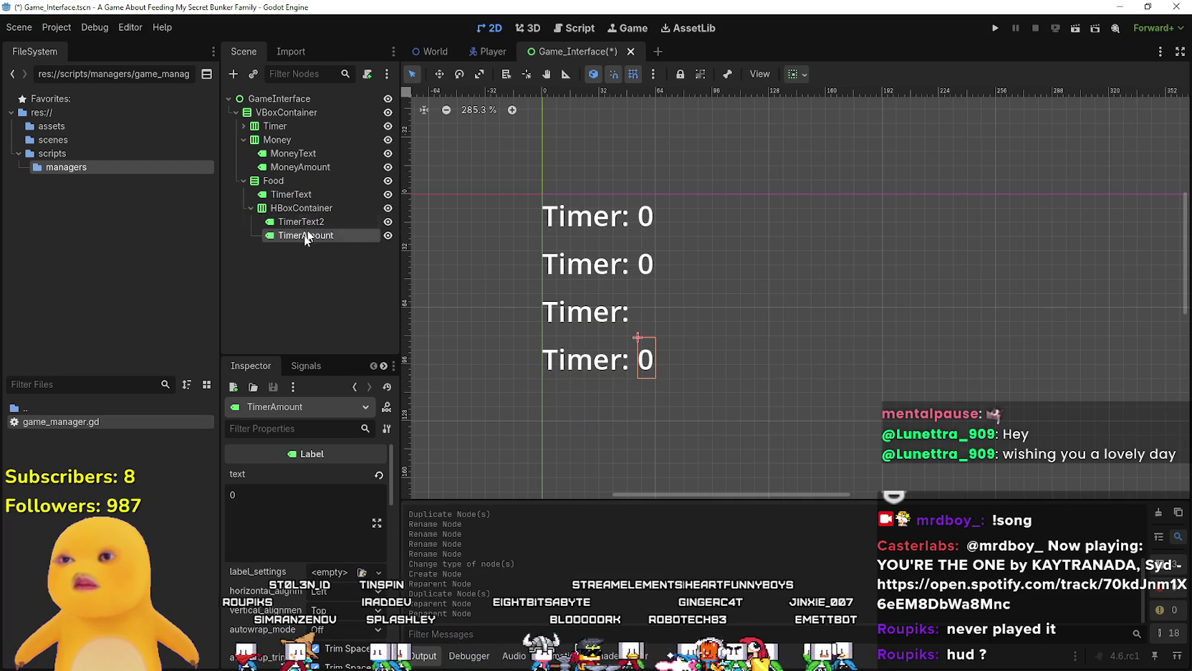
pyautogui.click(301, 222)
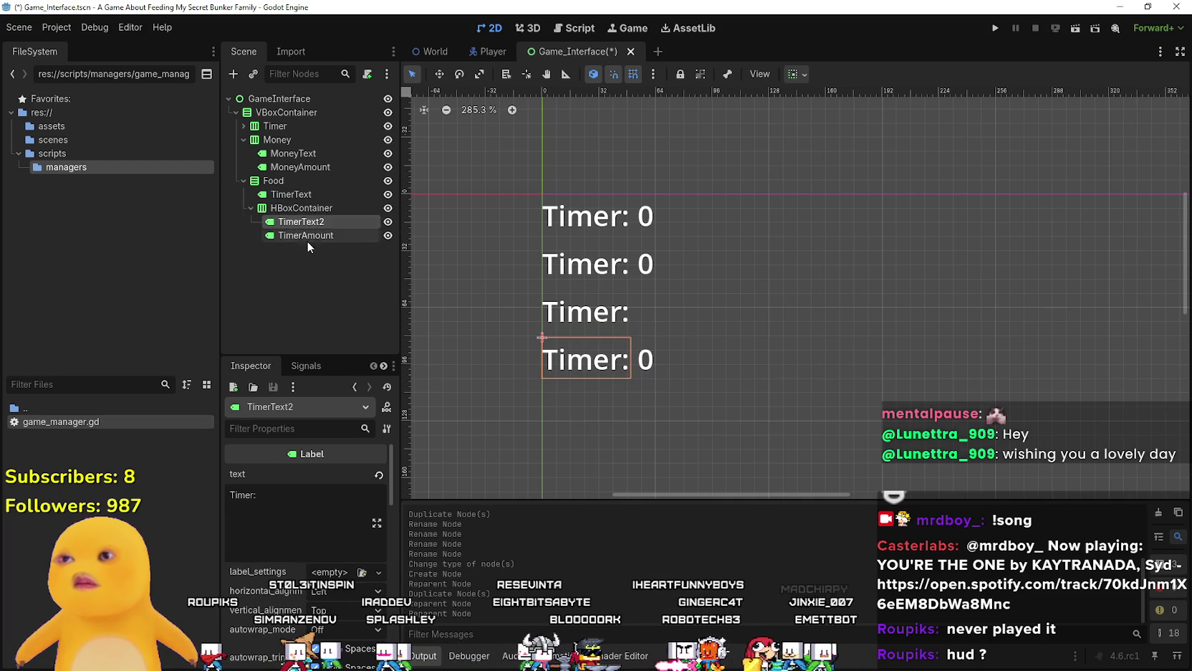
pyautogui.doubleClick(243, 495)
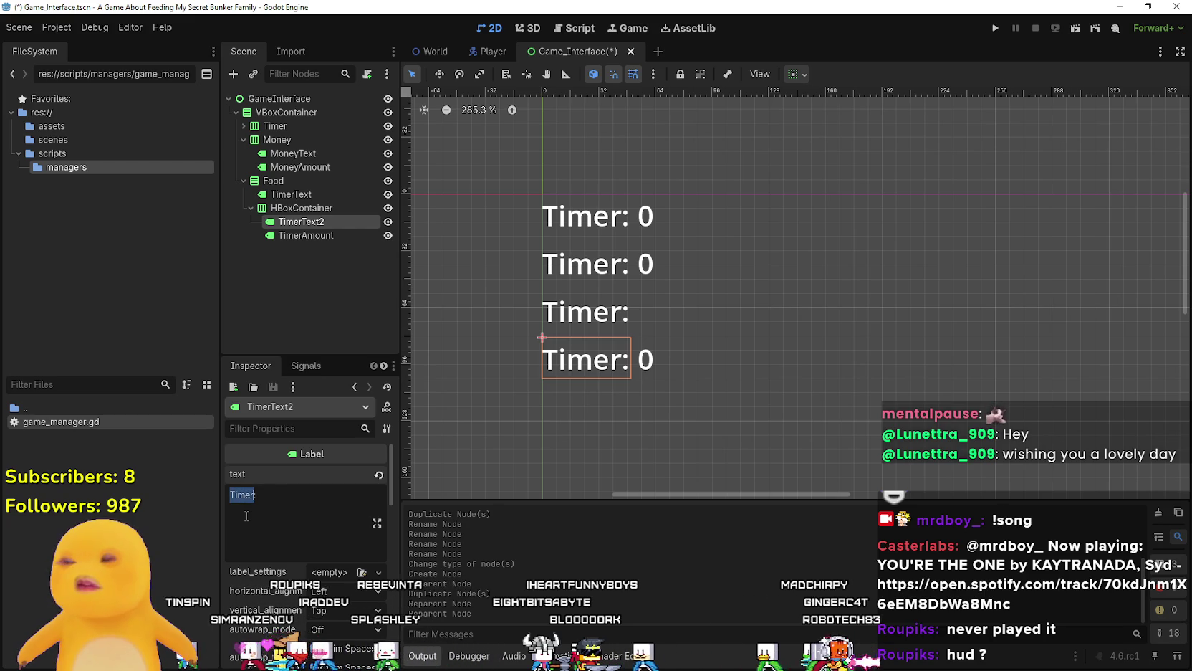
pyautogui.write('Vegetables:')
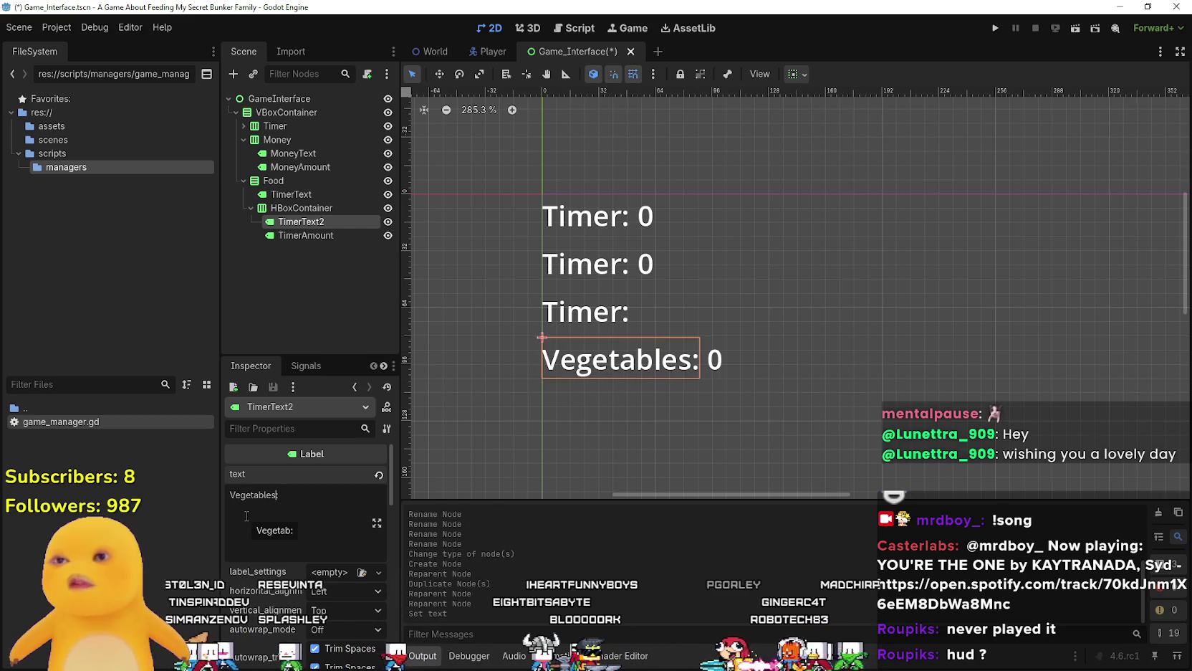
# Rename the copied label to VegetablesText
pyautogui.click(333, 225)
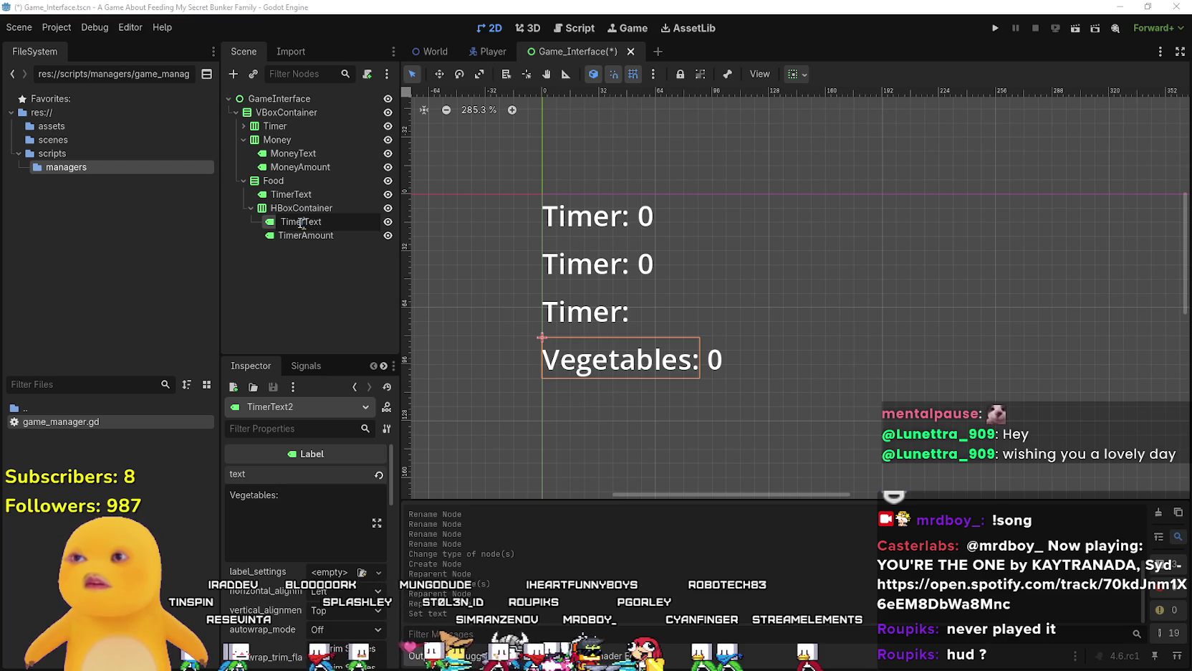
pyautogui.write('Vegetable')
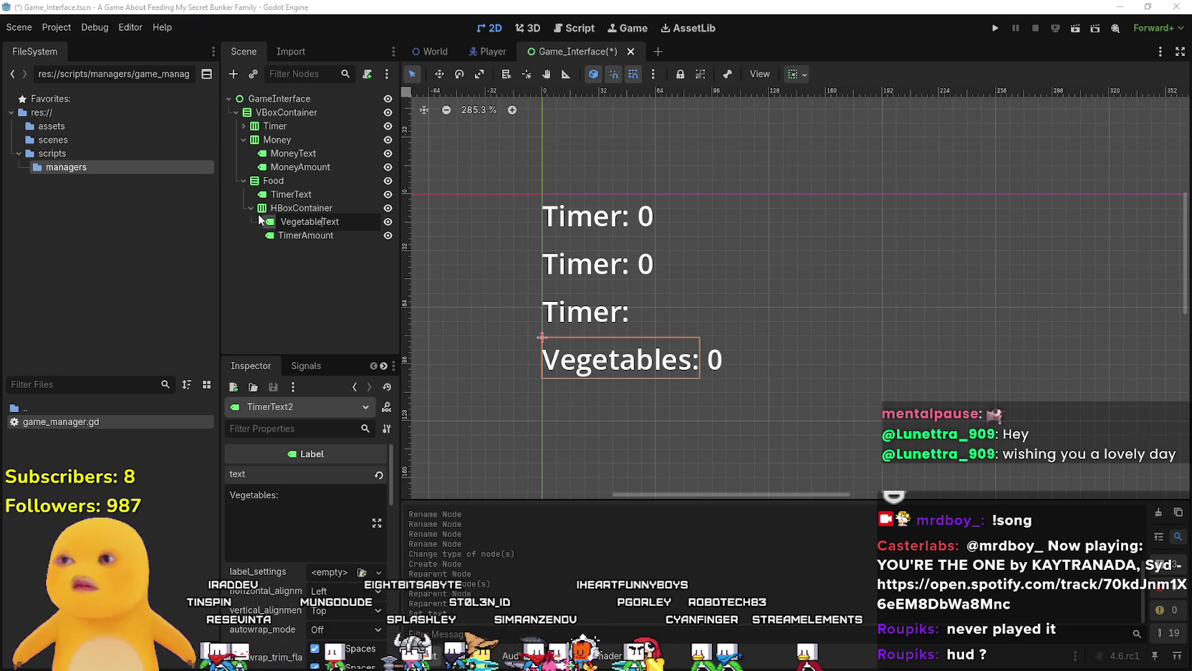
pyautogui.press('Return')
pyautogui.click(312, 221)
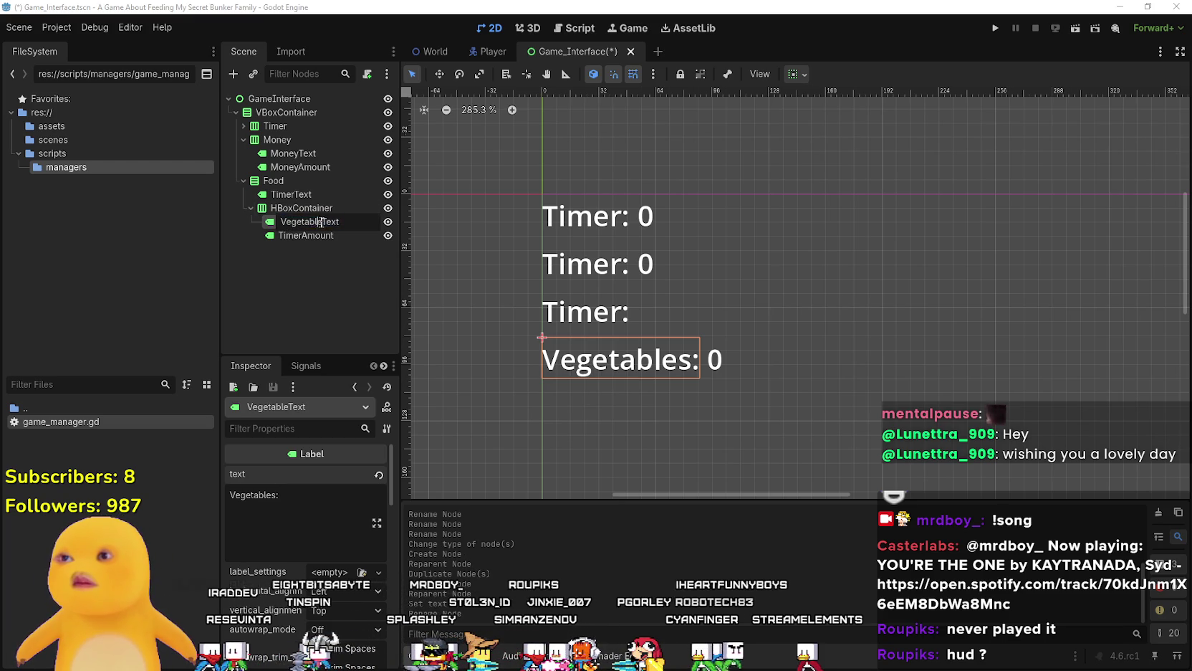
pyautogui.write('s')
# Rename the row's TimerAmount label to VegetablesAmount
pyautogui.click(306, 235)
pyautogui.click(306, 235)
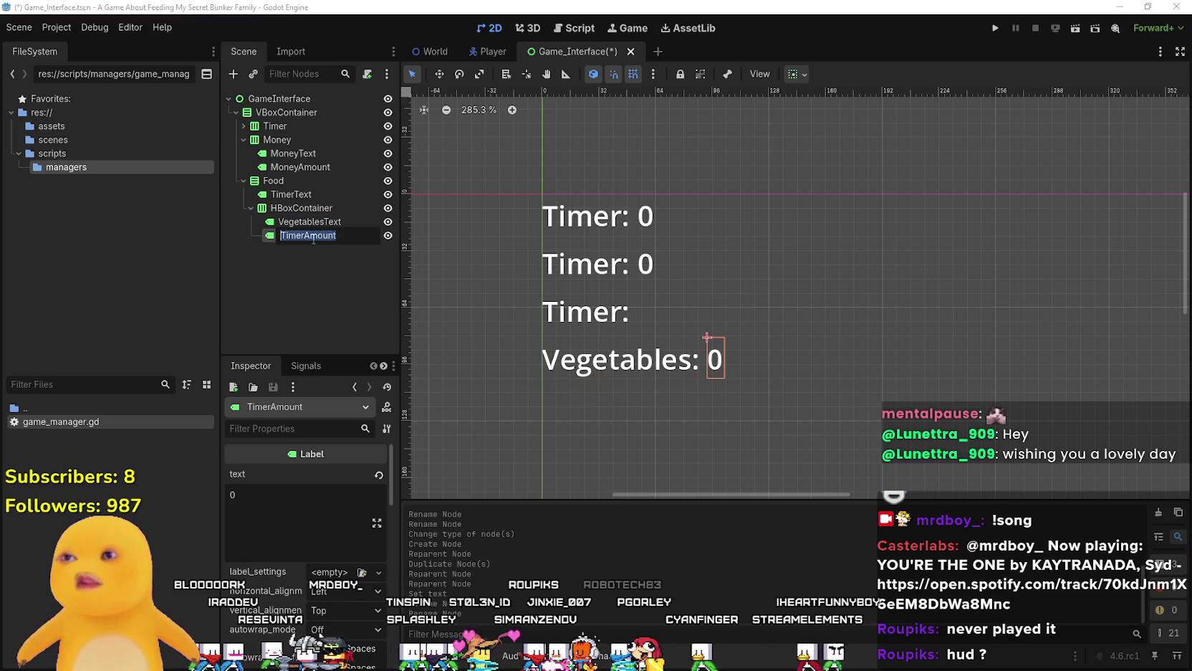
pyautogui.click(315, 223)
pyautogui.click(318, 224)
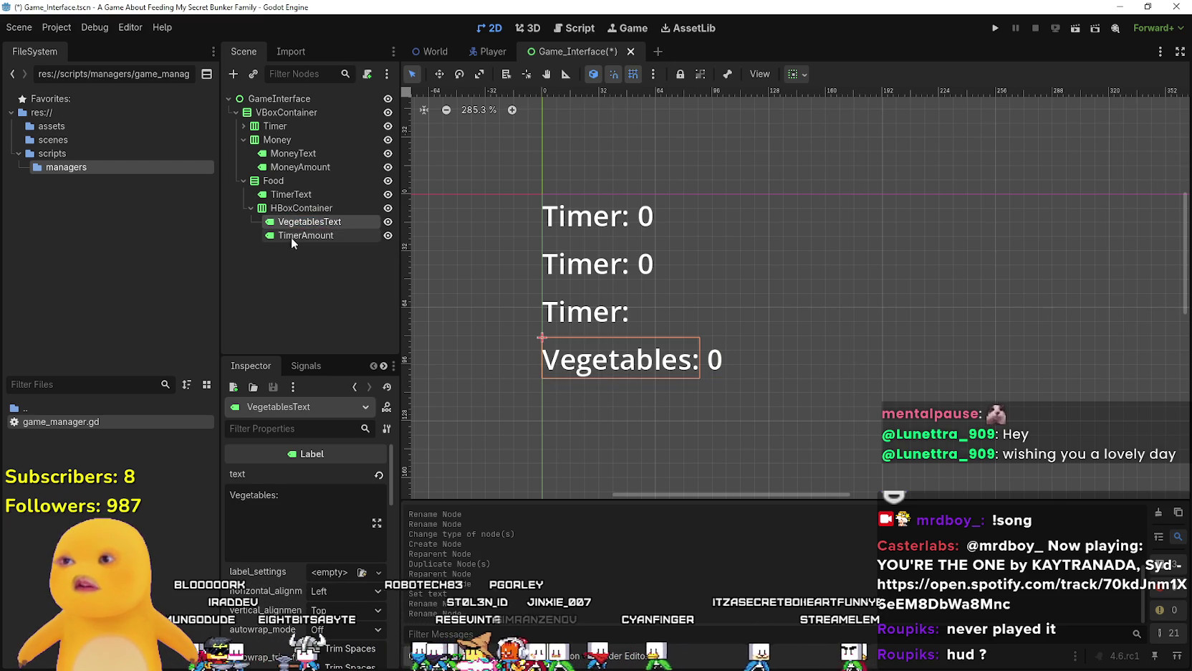
pyautogui.click(303, 238)
pyautogui.click(304, 236)
pyautogui.write('VegetablesAmount')
pyautogui.press('Return')
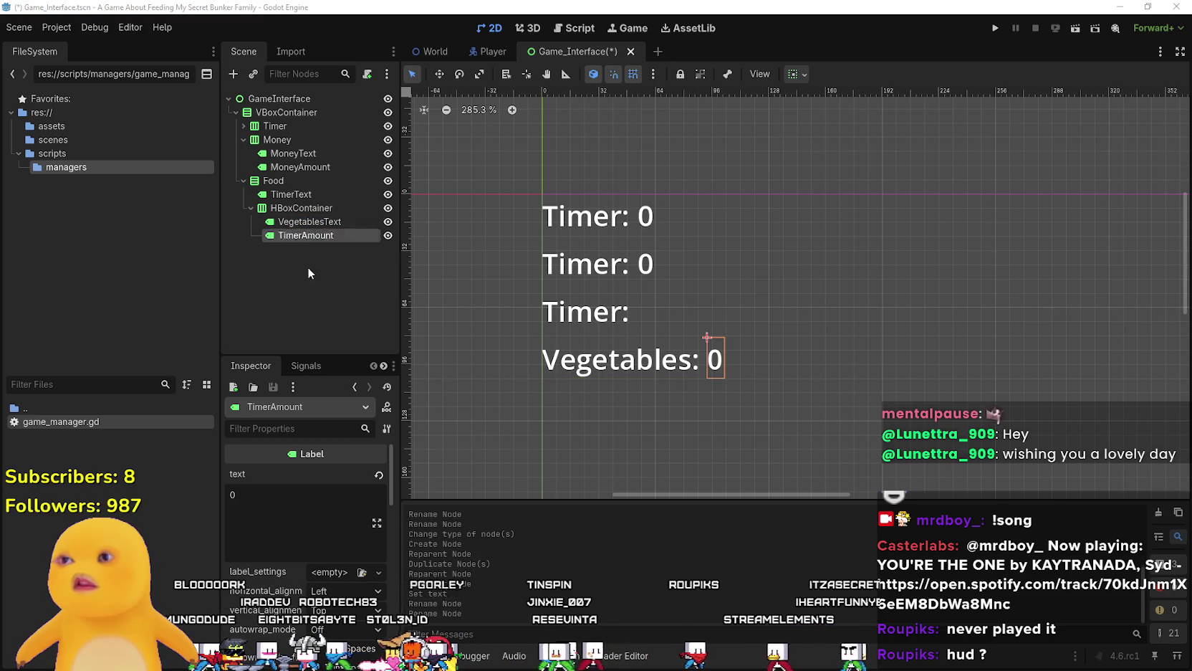
# Rename the HBoxContainer row to Food and reselect its labels
pyautogui.click(291, 208)
pyautogui.click(292, 209)
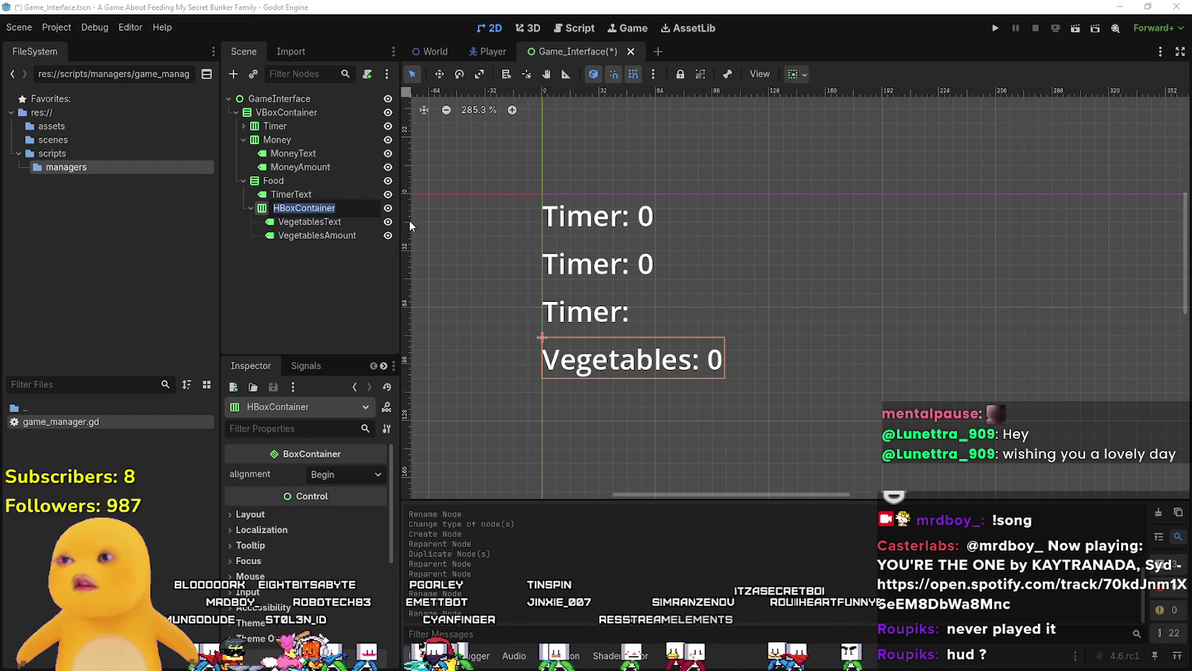
pyautogui.write('Food')
pyautogui.press('Return')
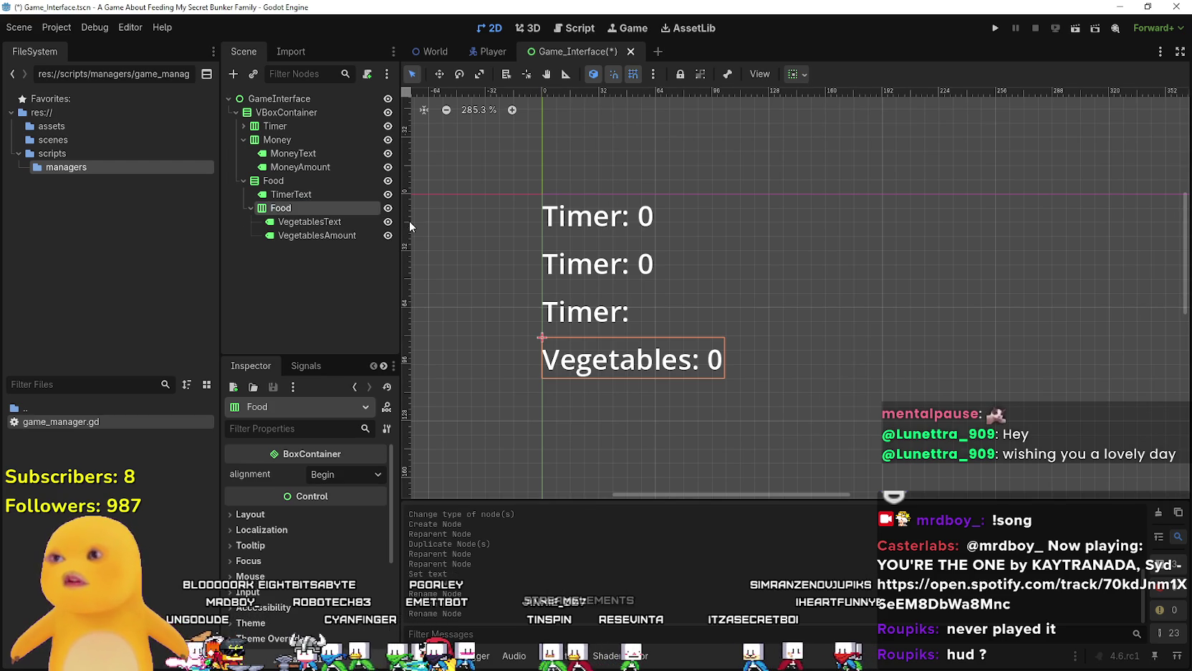
pyautogui.click(310, 222)
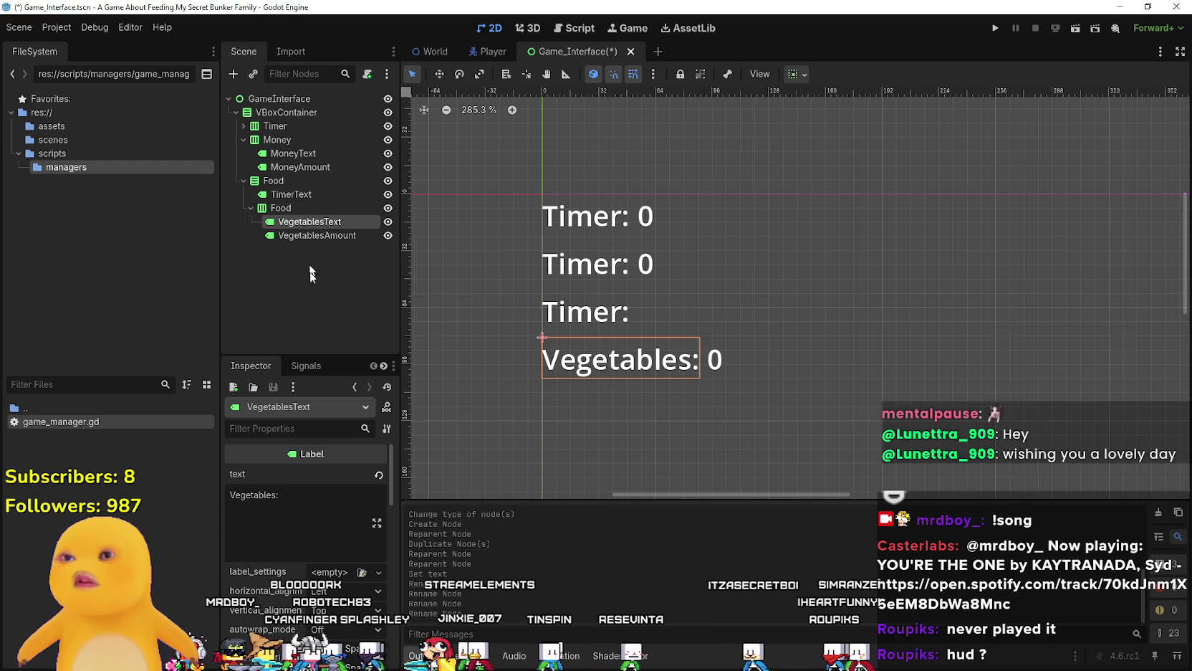
pyautogui.click(315, 237)
pyautogui.keyDown('shift'); pyautogui.click(311, 222); pyautogui.keyUp('shift')
pyautogui.click(303, 192)
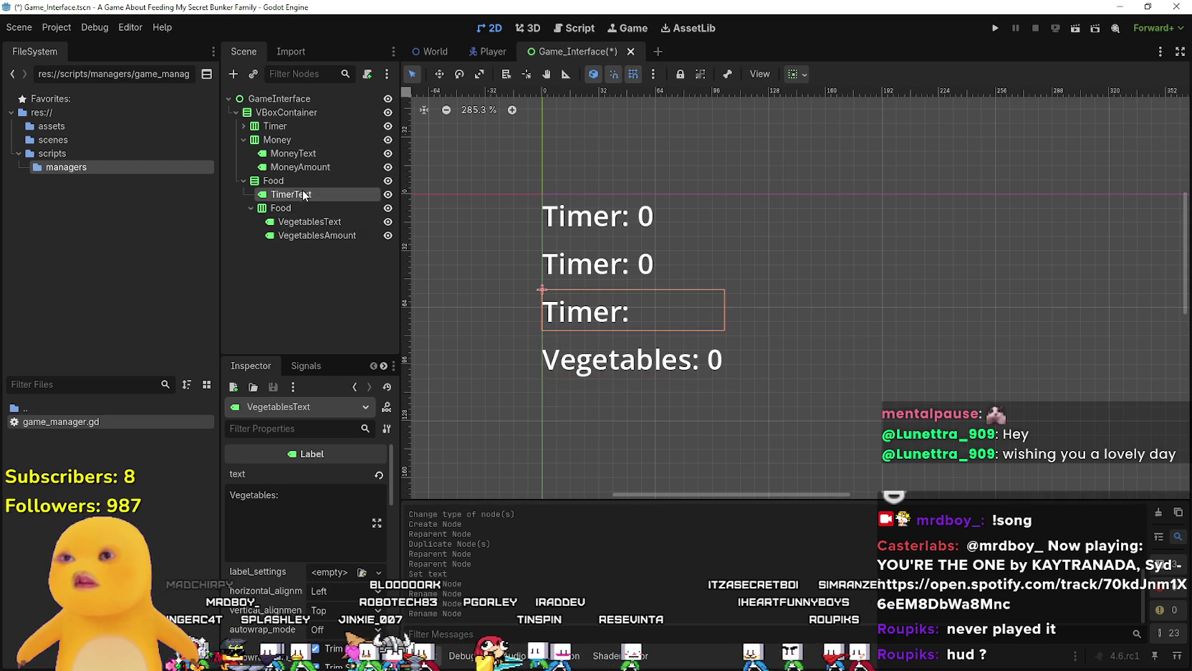
pyautogui.click(300, 209)
pyautogui.click(287, 210)
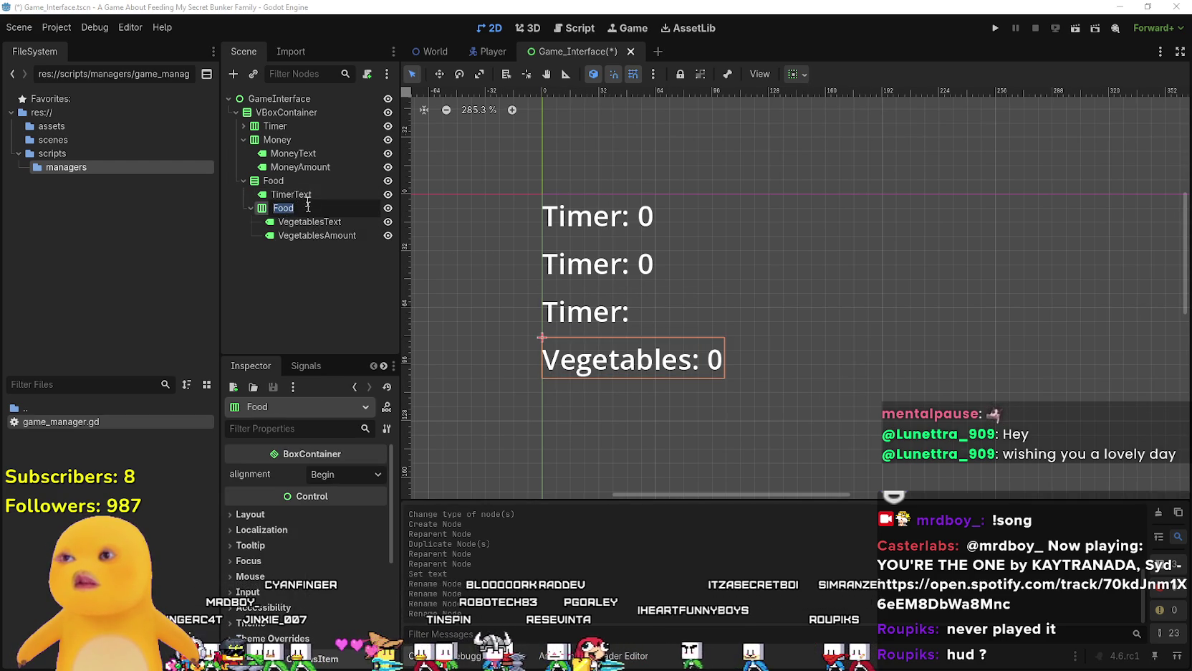
# Rename the TimerText label to FoodText
pyautogui.click(298, 194)
pyautogui.click(294, 208)
pyautogui.click(298, 194)
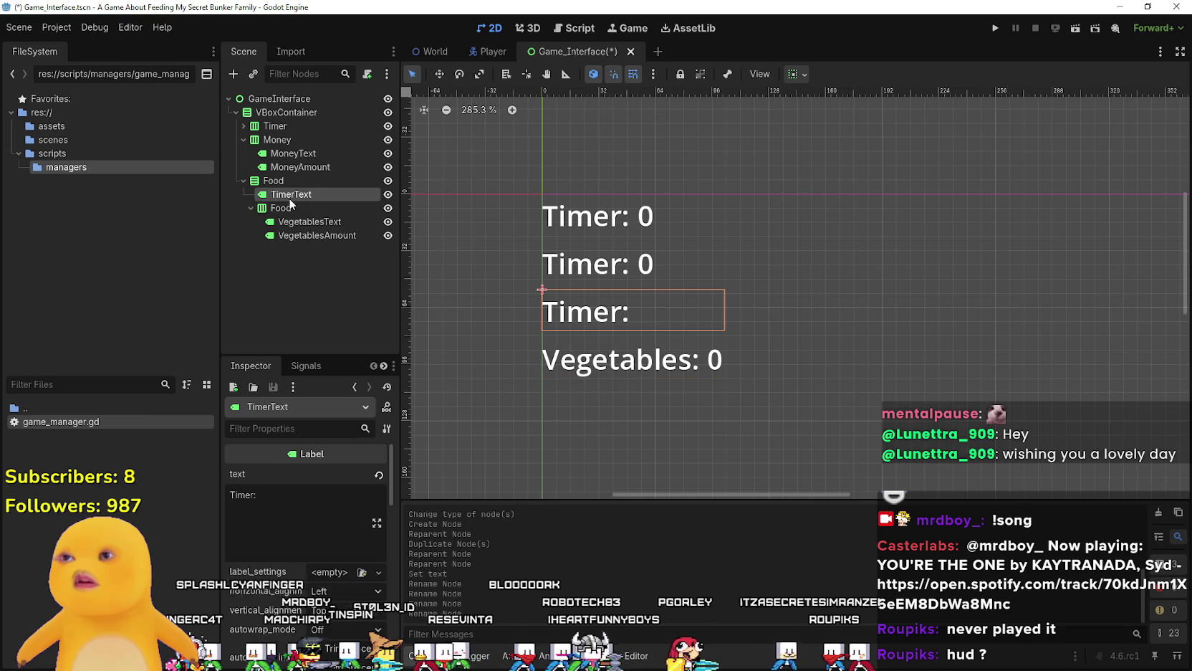
pyautogui.click(290, 199)
pyautogui.write('Ffo')
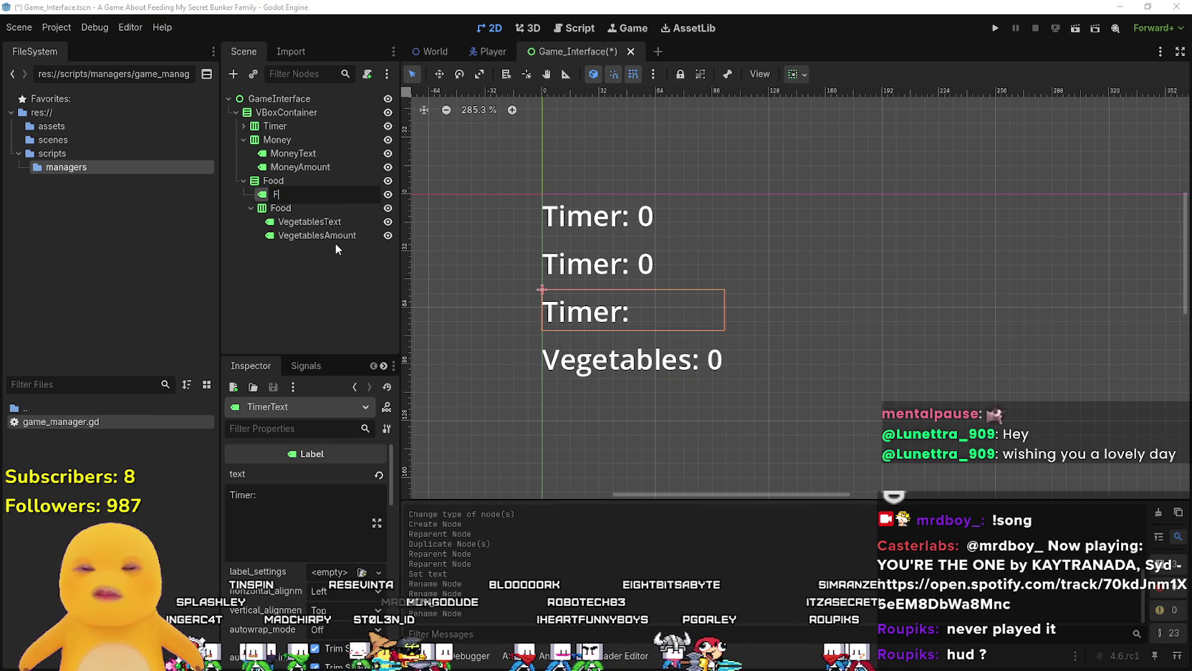
pyautogui.press('BackSpace')
pyautogui.press('BackSpace')
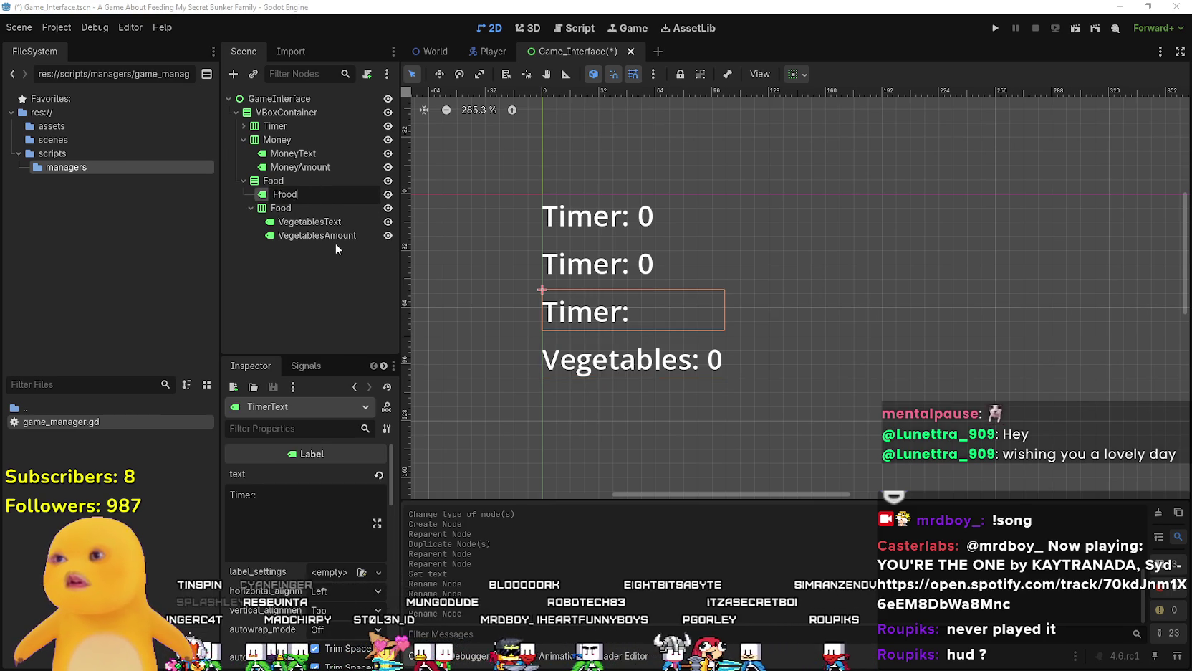
pyautogui.write('oodText')
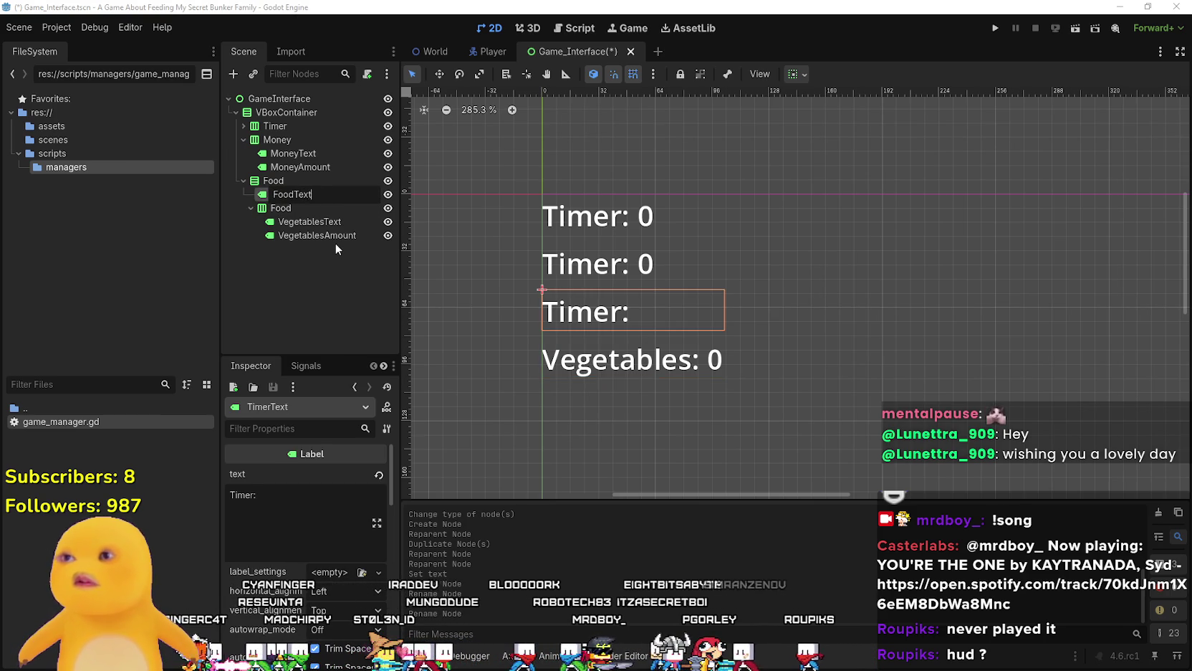
pyautogui.press('Return')
# Set FoodText's displayed text to 'Food' and save the Game_Interface scene
pyautogui.click(290, 504)
pyautogui.hotkey('ctrl', 'a')
pyautogui.write('F')
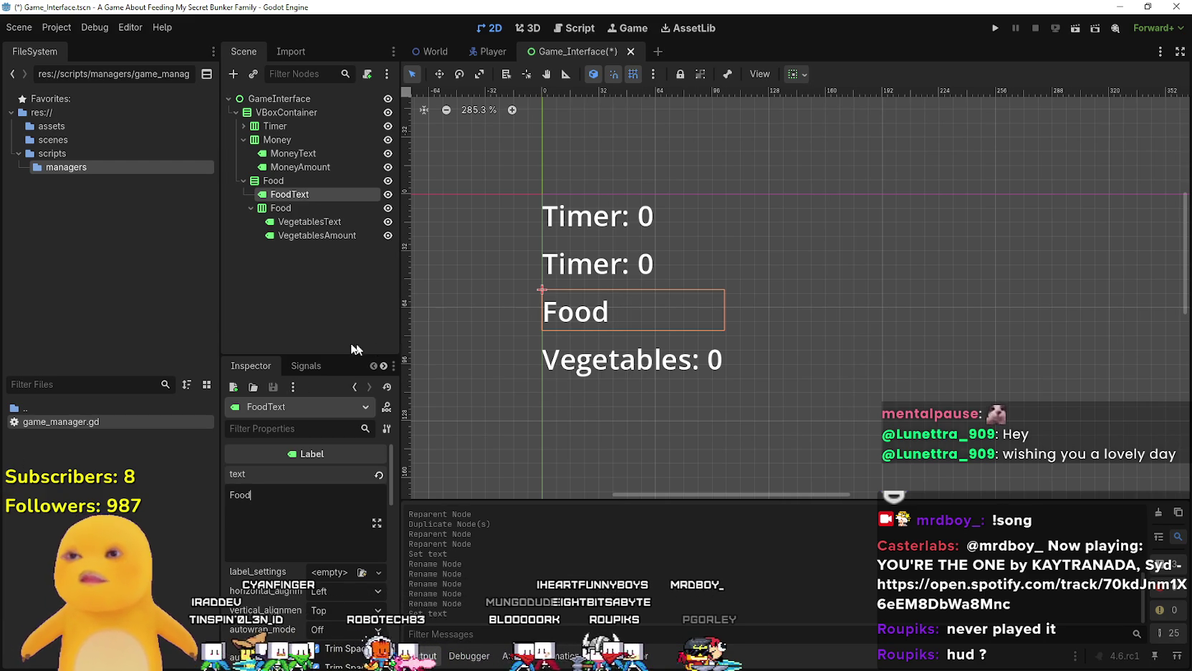
pyautogui.click(264, 208)
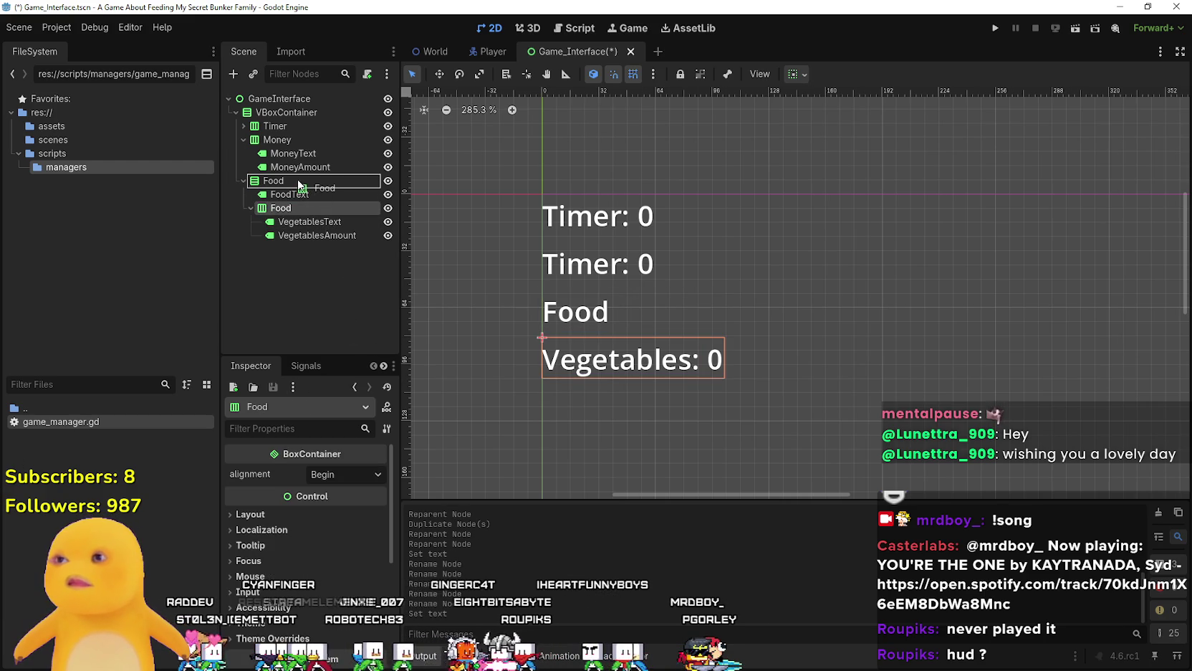
pyautogui.moveTo(299, 185); pyautogui.dragTo(315, 228)
pyautogui.scroll(-1, 749, 370)
pyautogui.scroll(1, 675, 388)
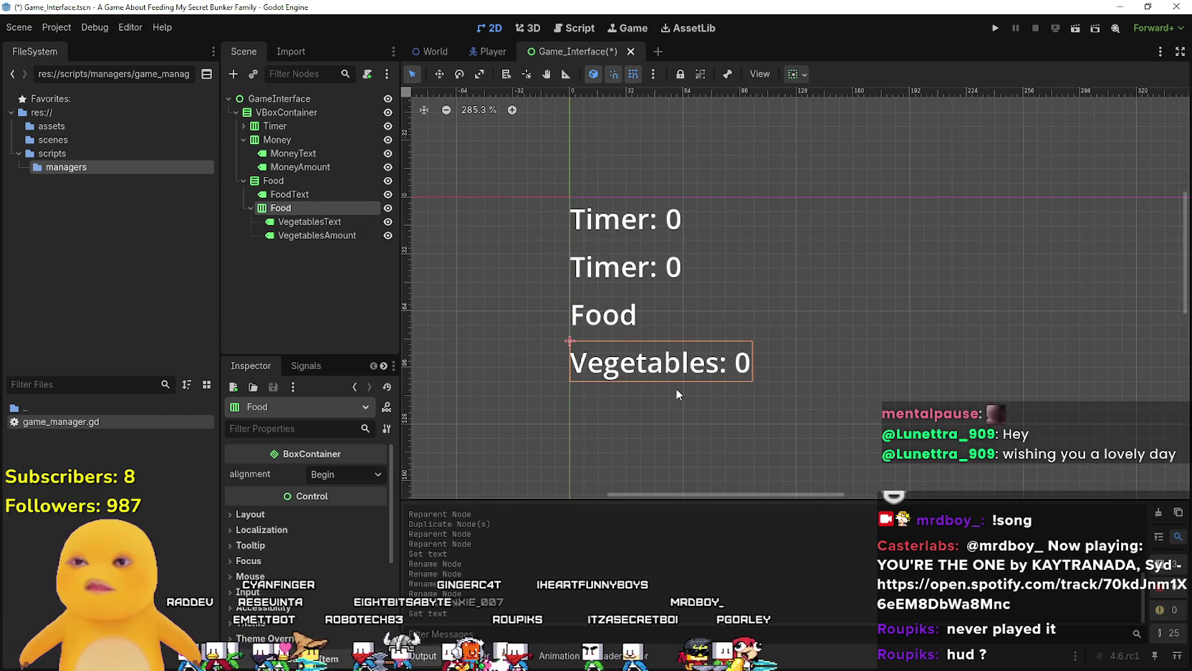
pyautogui.scroll(-3, 673, 396)
pyautogui.scroll(1, 643, 327)
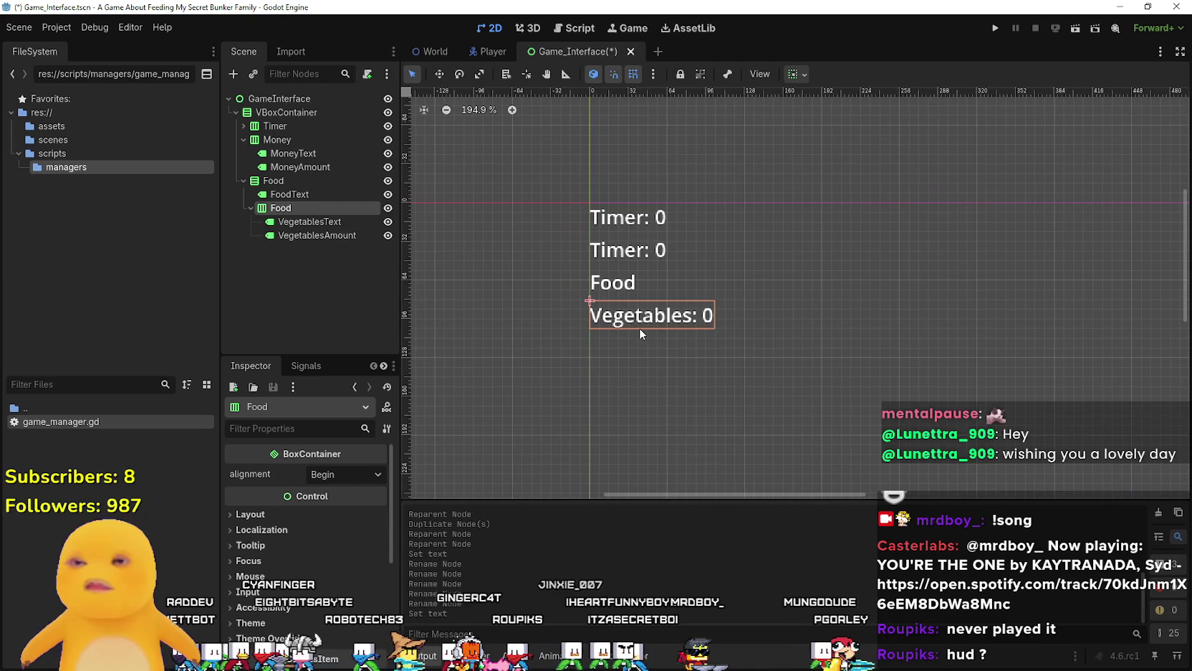
pyautogui.hotkey('ctrl', 's')
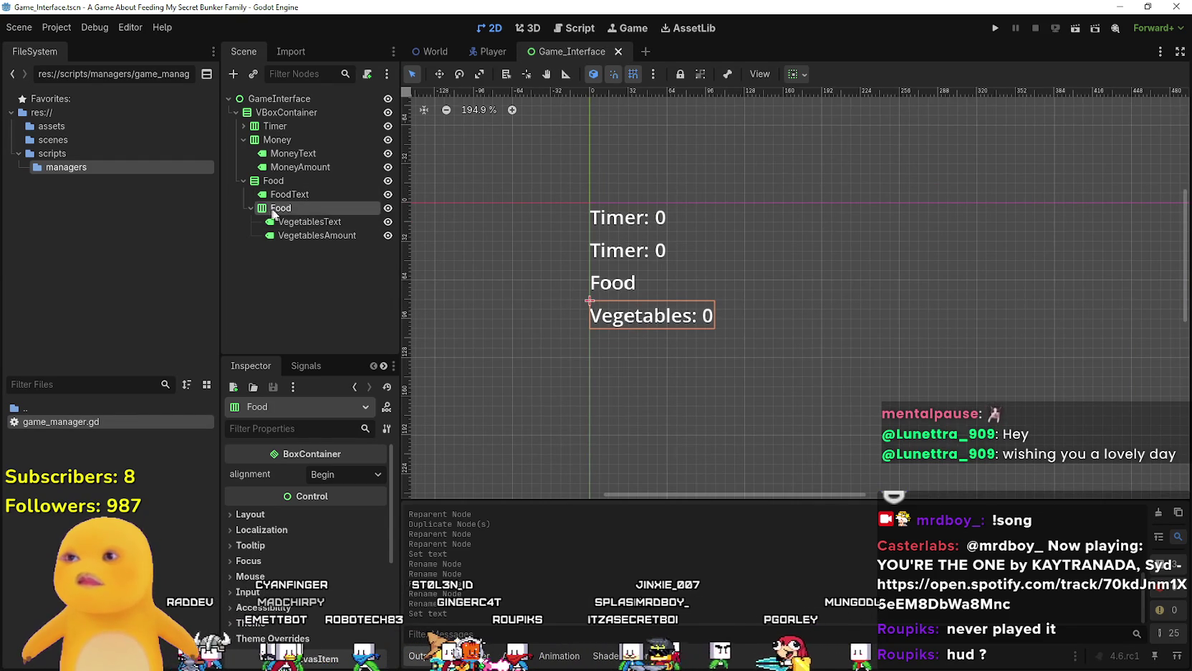
# Rename the Food row to Vegetables, duplicate it, and name the copy Meat
pyautogui.doubleClick(301, 208)
pyautogui.write('Vegetable')
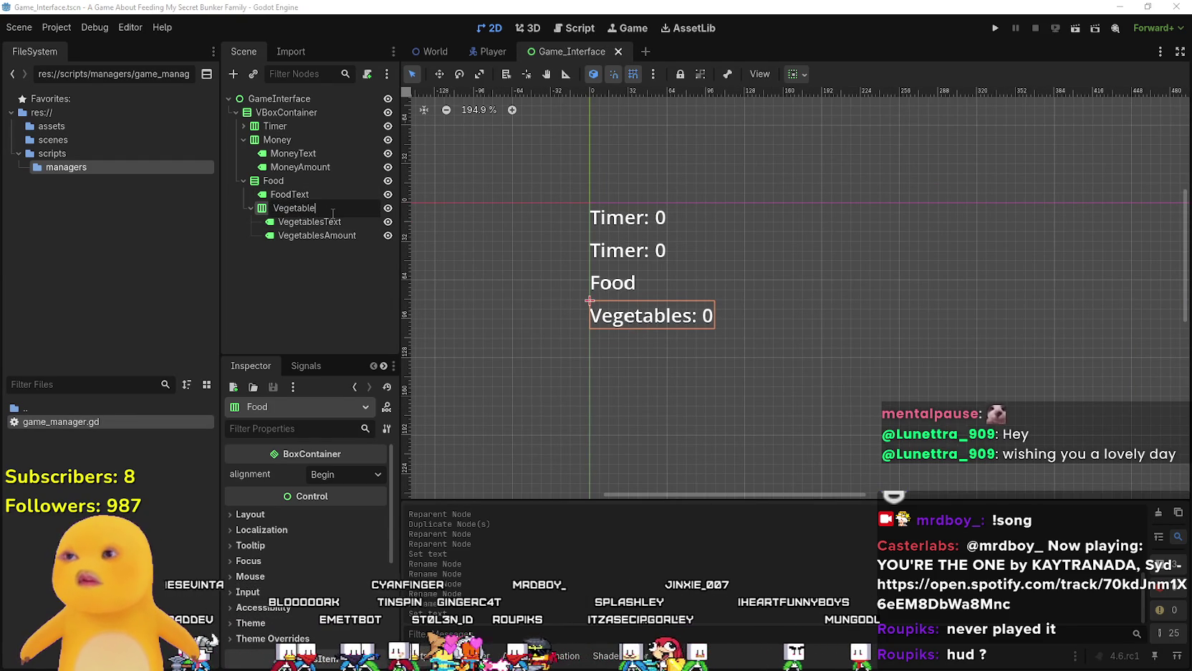
pyautogui.write('s')
pyautogui.press('Return')
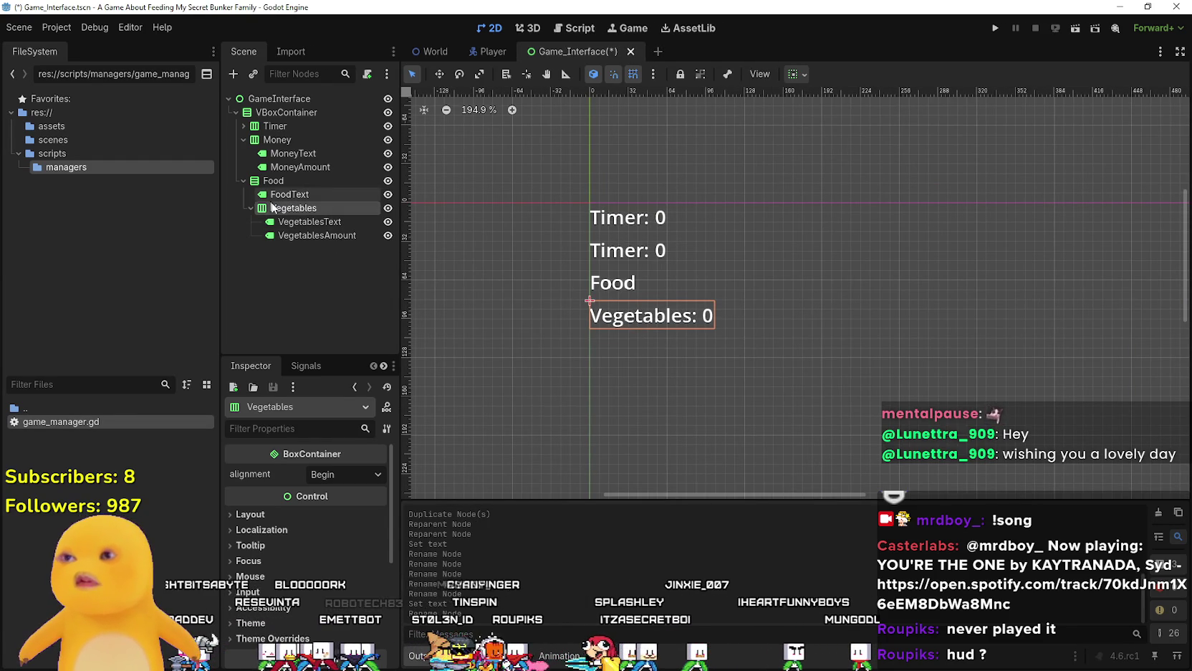
pyautogui.hotkey('ctrl', 'd')
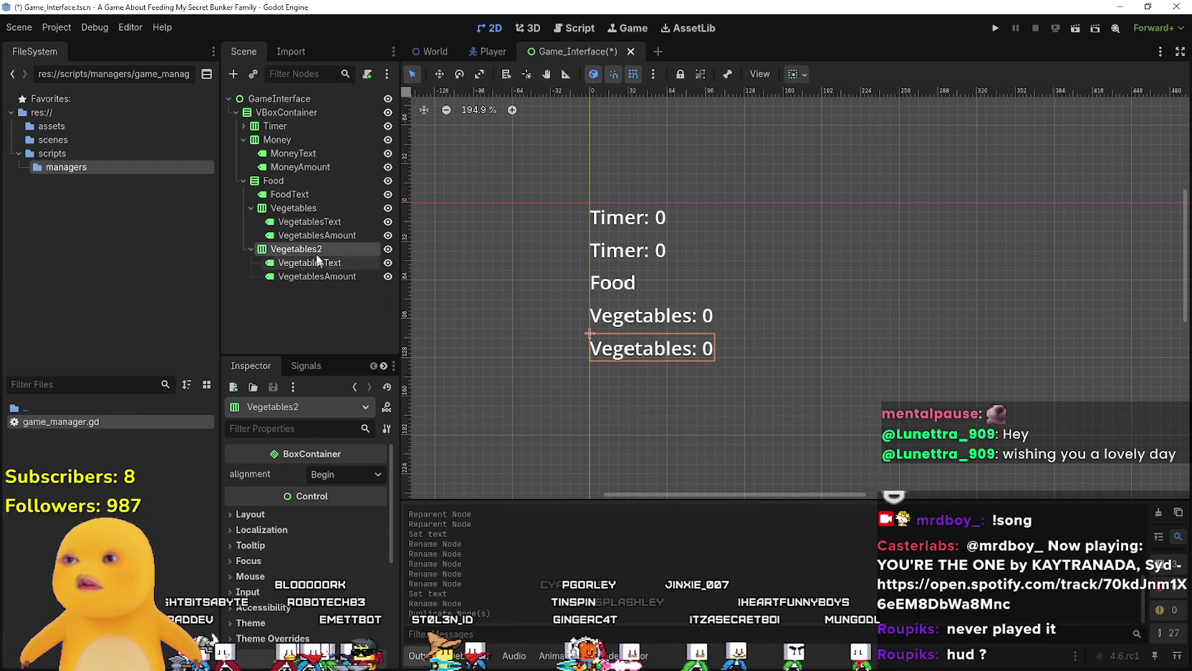
pyautogui.doubleClick(340, 248)
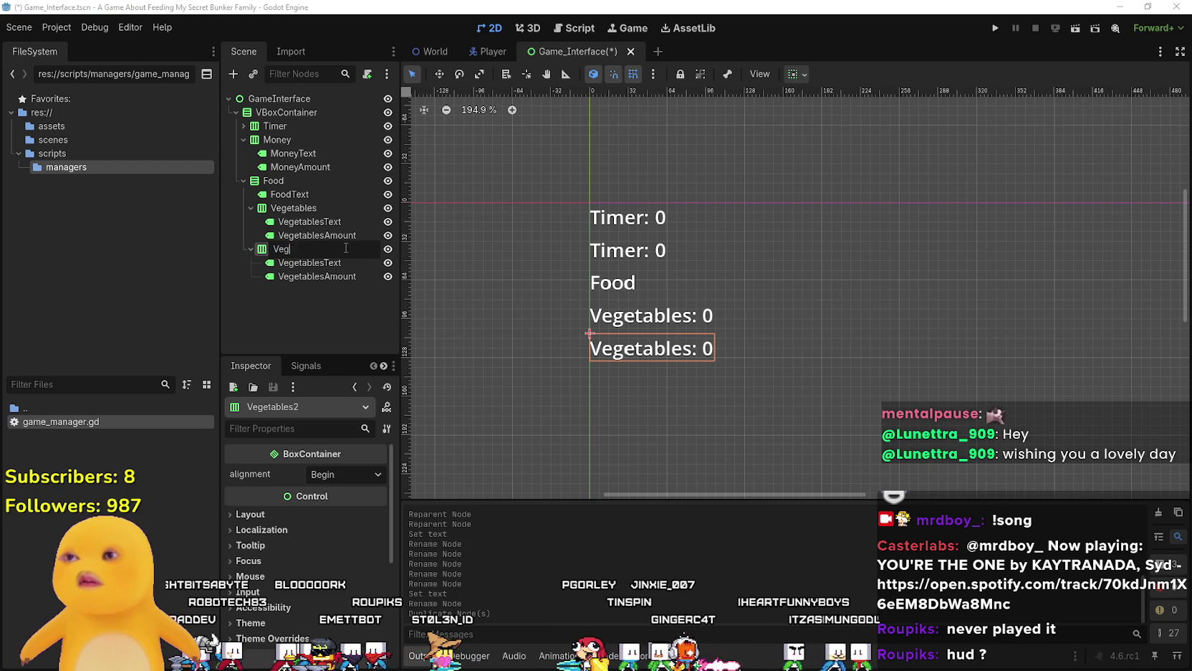
pyautogui.write('Meat')
pyautogui.press('Return')
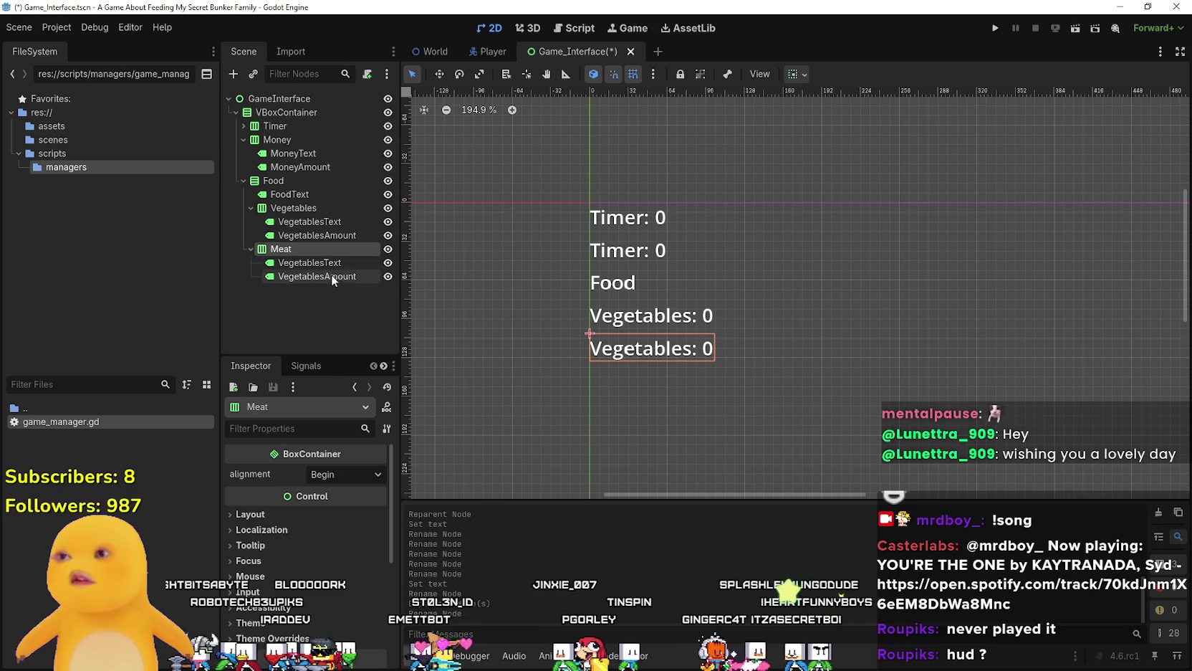
# Rename the Meat row's labels to MeatText and MeatAmount
pyautogui.doubleClick(320, 262)
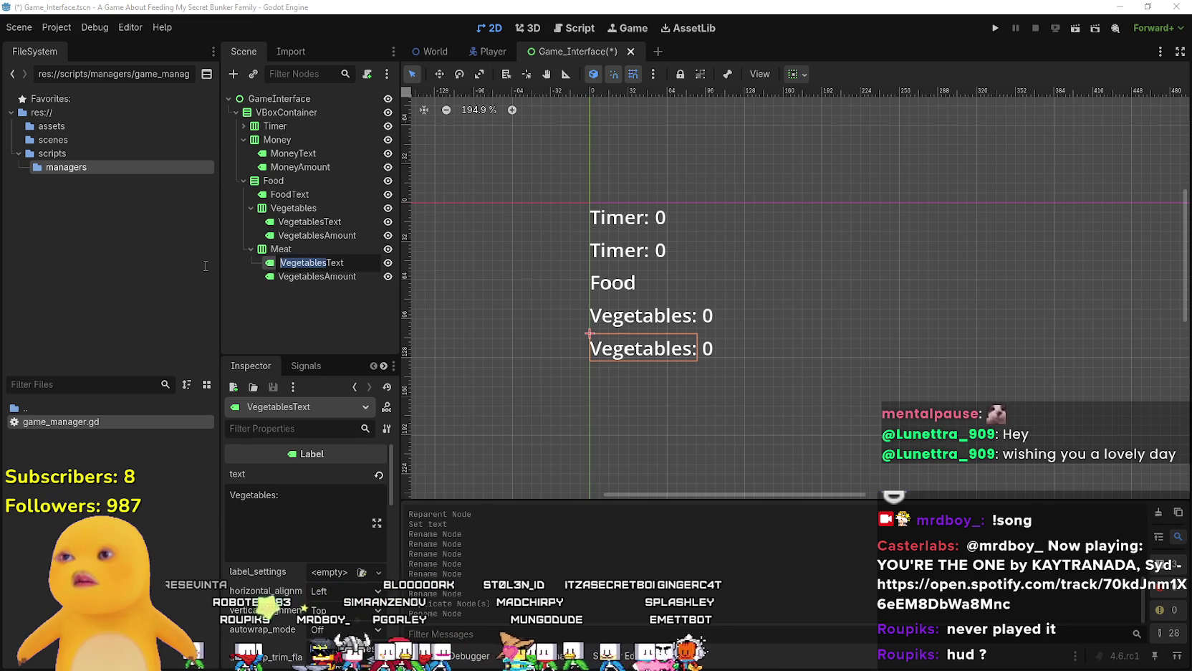
pyautogui.press('Escape')
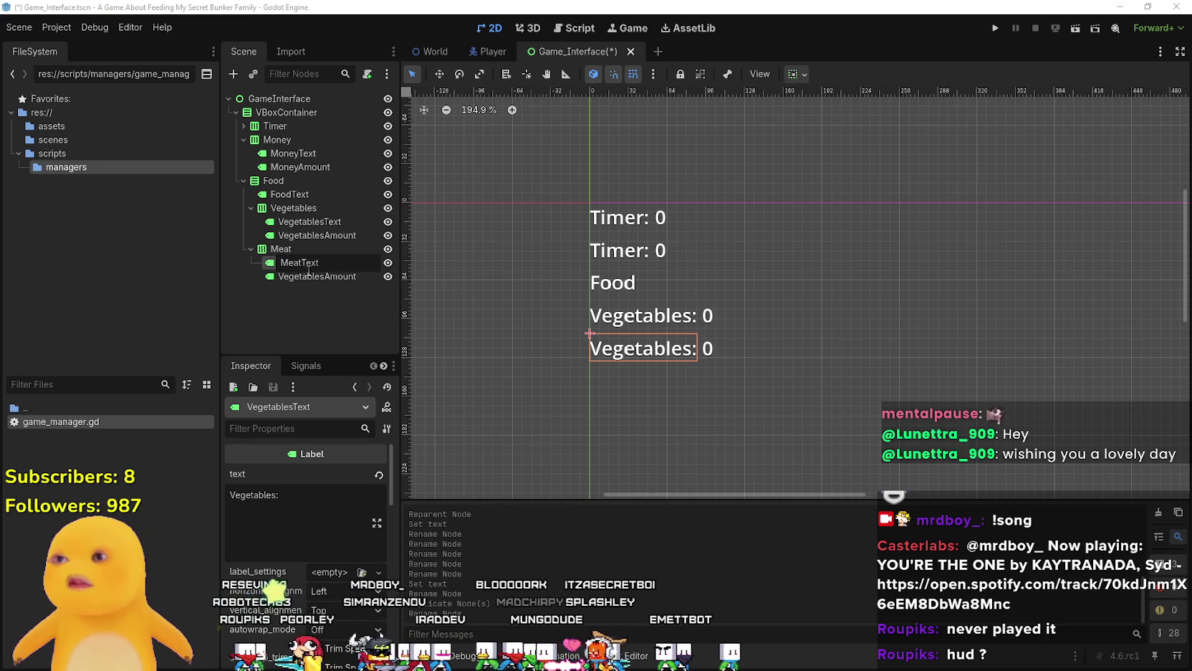
pyautogui.click(335, 276)
pyautogui.click(349, 278)
pyautogui.write('Mea')
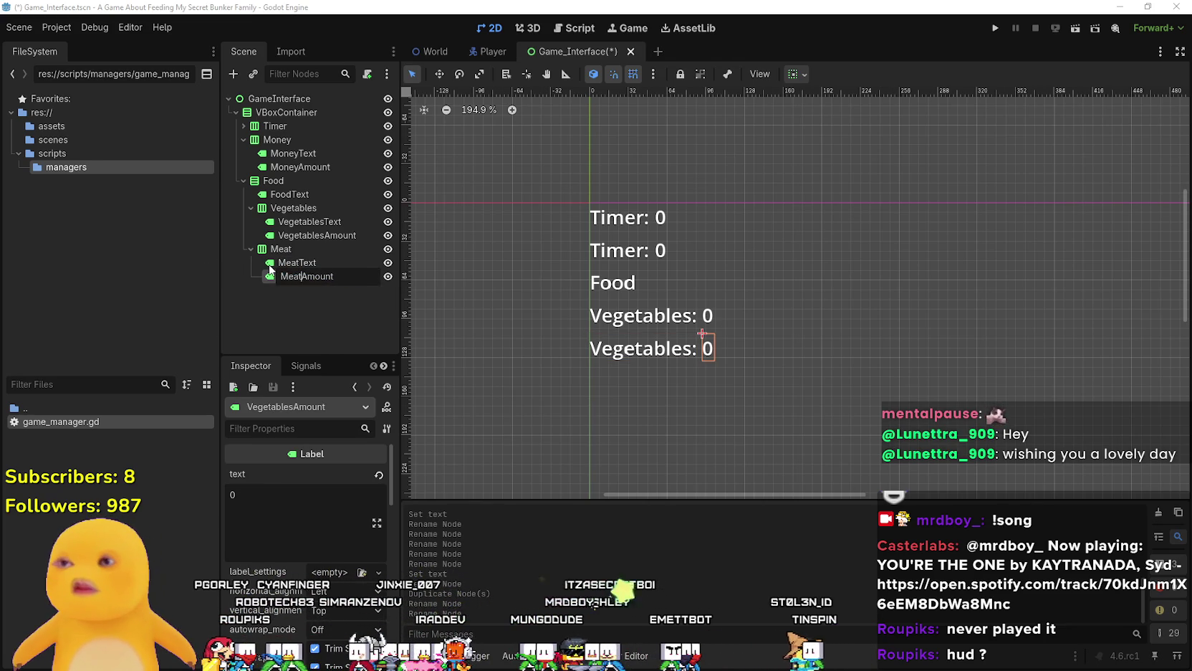
pyautogui.press('Return')
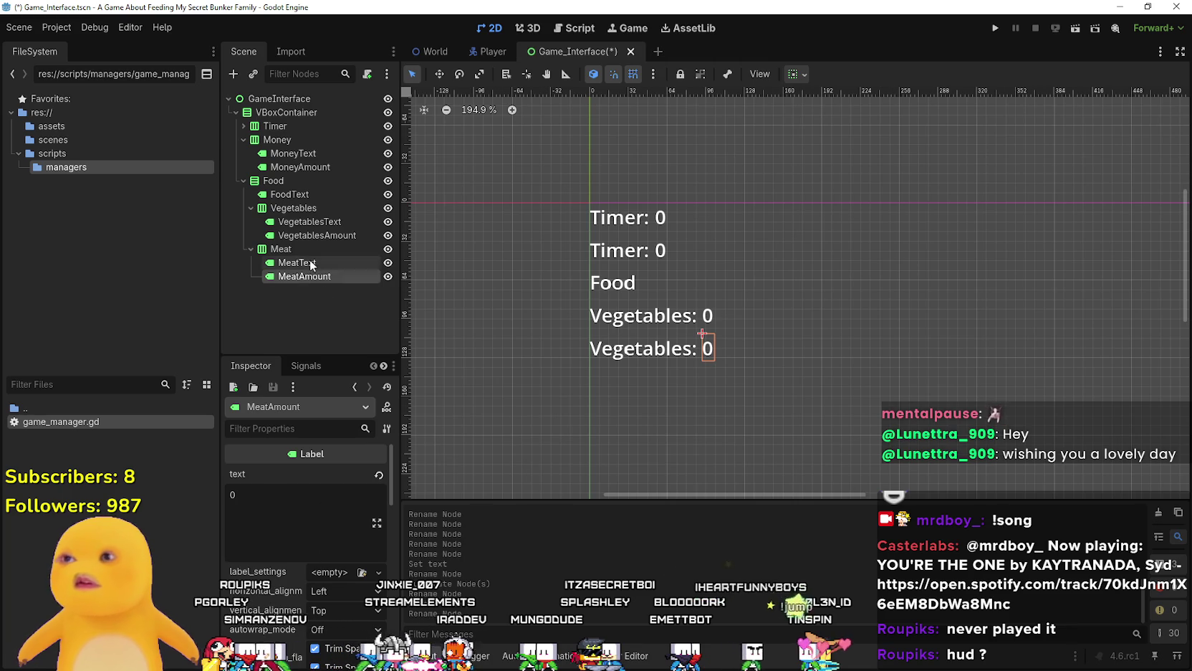
# Make MeatText read 'Meat:', save the scene, and open game_manager.gd
pyautogui.click(312, 264)
pyautogui.doubleClick(254, 495)
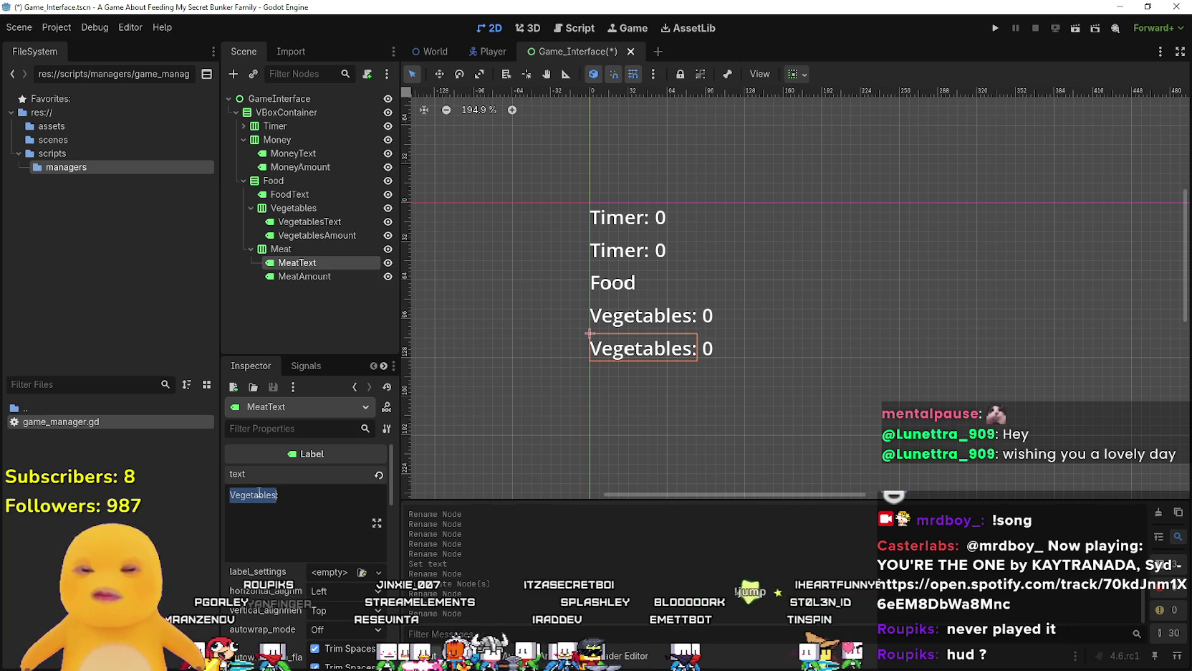
pyautogui.write('Meat:')
pyautogui.hotkey('ctrl', 's')
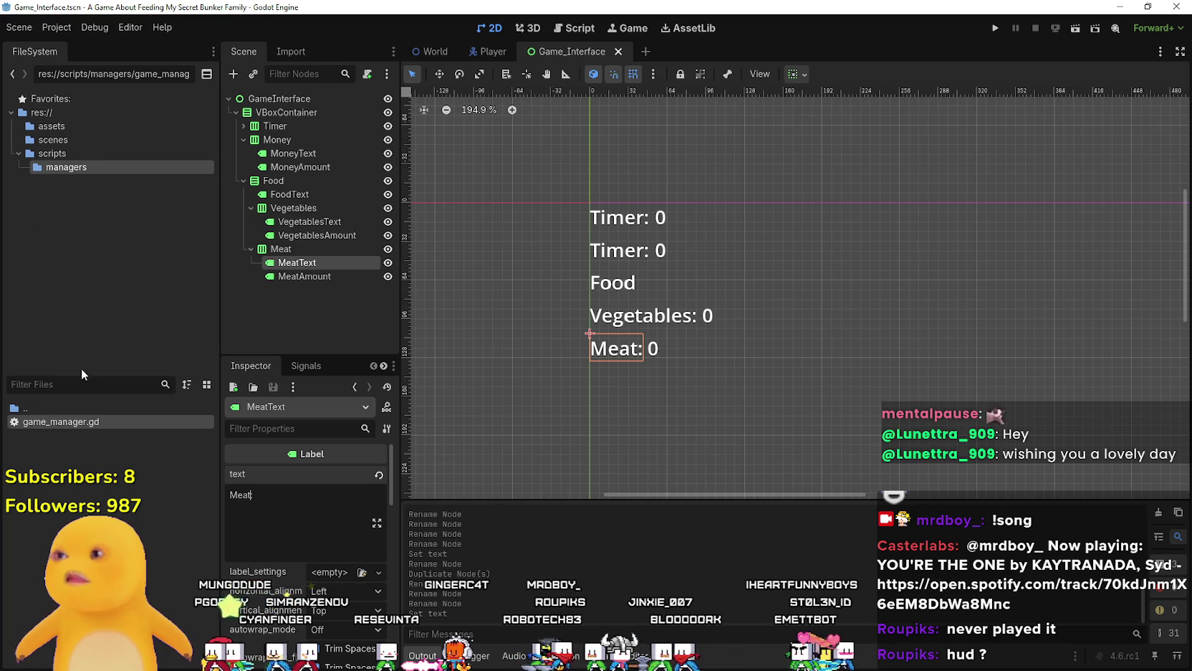
pyautogui.doubleClick(114, 425)
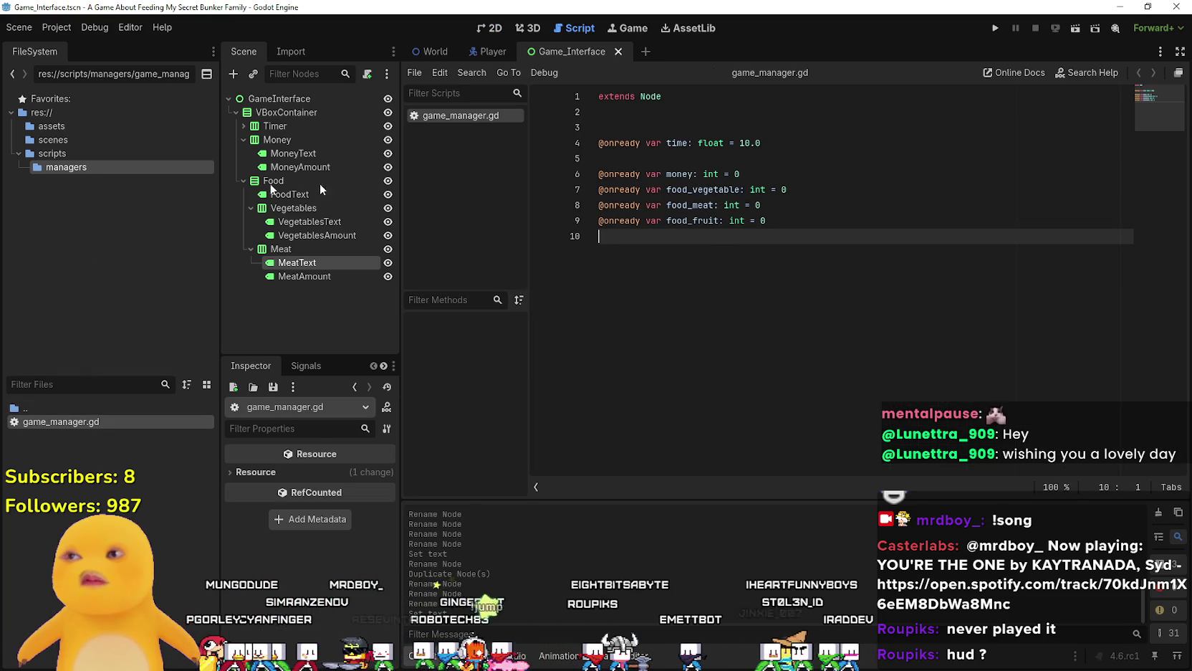
# Return to the 2D view and select the Meat row container in the Scene dock
pyautogui.click(493, 29)
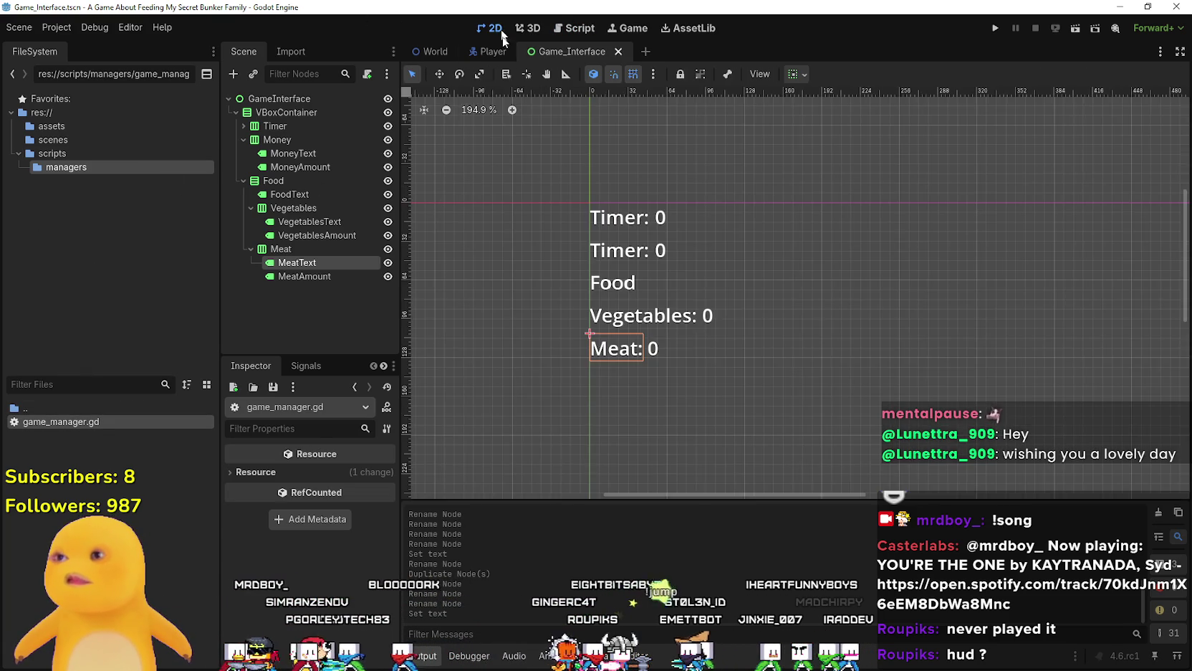
pyautogui.scroll(3, 623, 284)
pyautogui.scroll(-4, 634, 315)
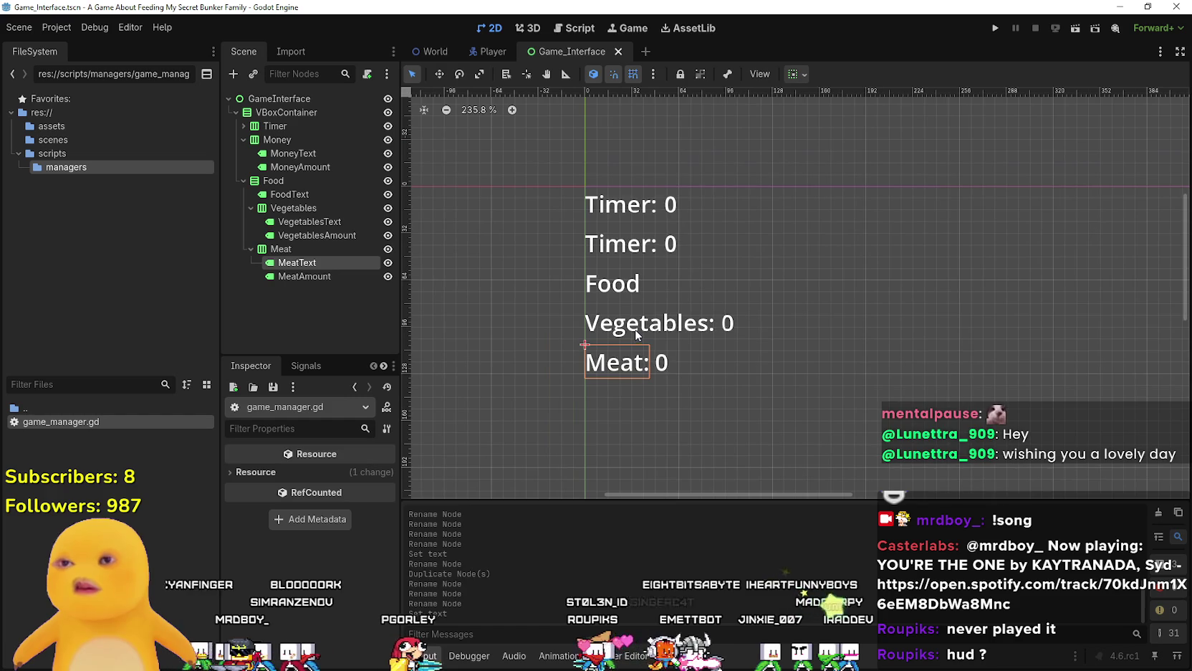
pyautogui.scroll(1, 638, 324)
pyautogui.scroll(2, 625, 360)
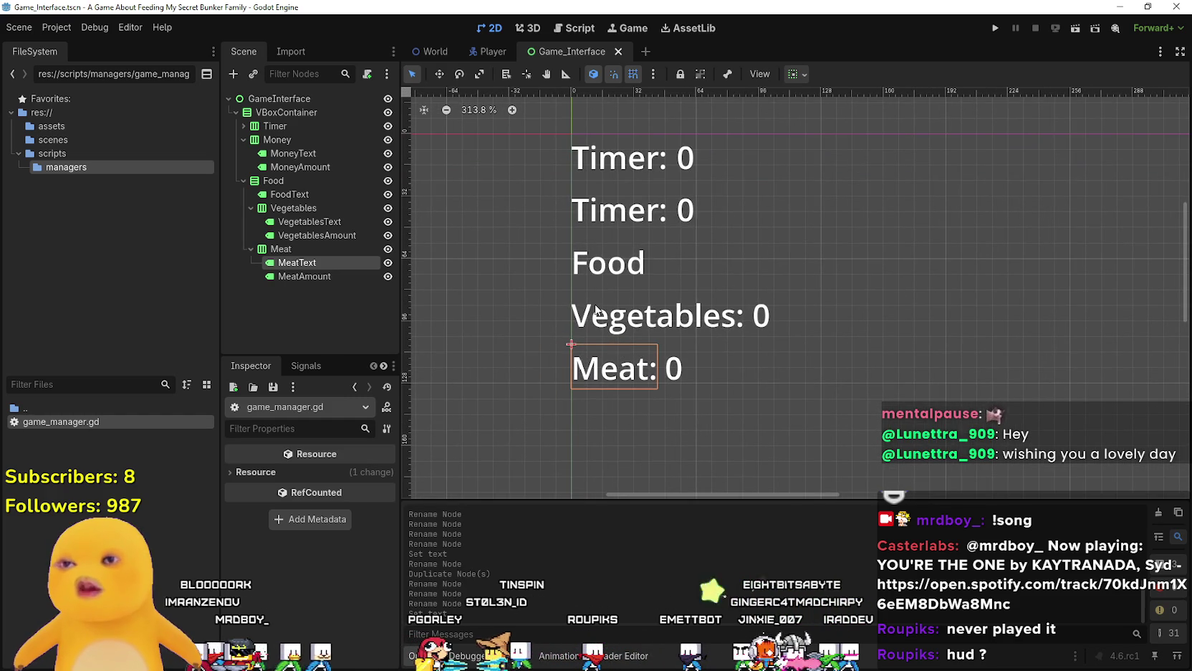
pyautogui.click(269, 252)
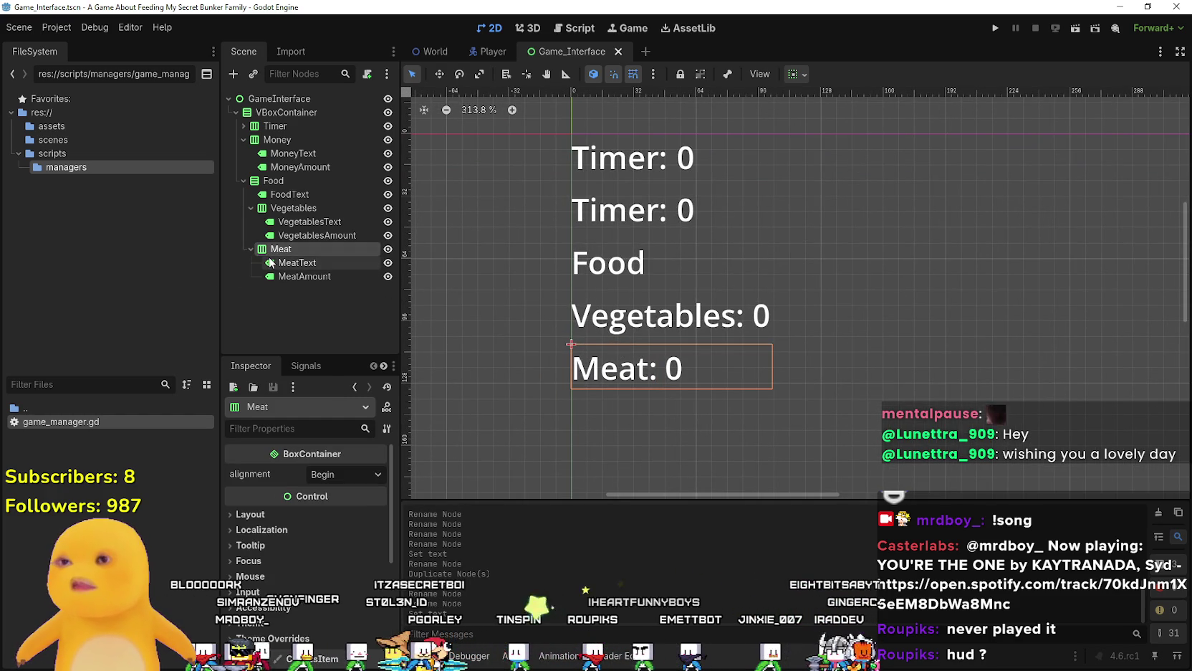
# Duplicate the Meat row and rename the copy Fruit
pyautogui.hotkey('ctrl', 'd')
pyautogui.press('F2')
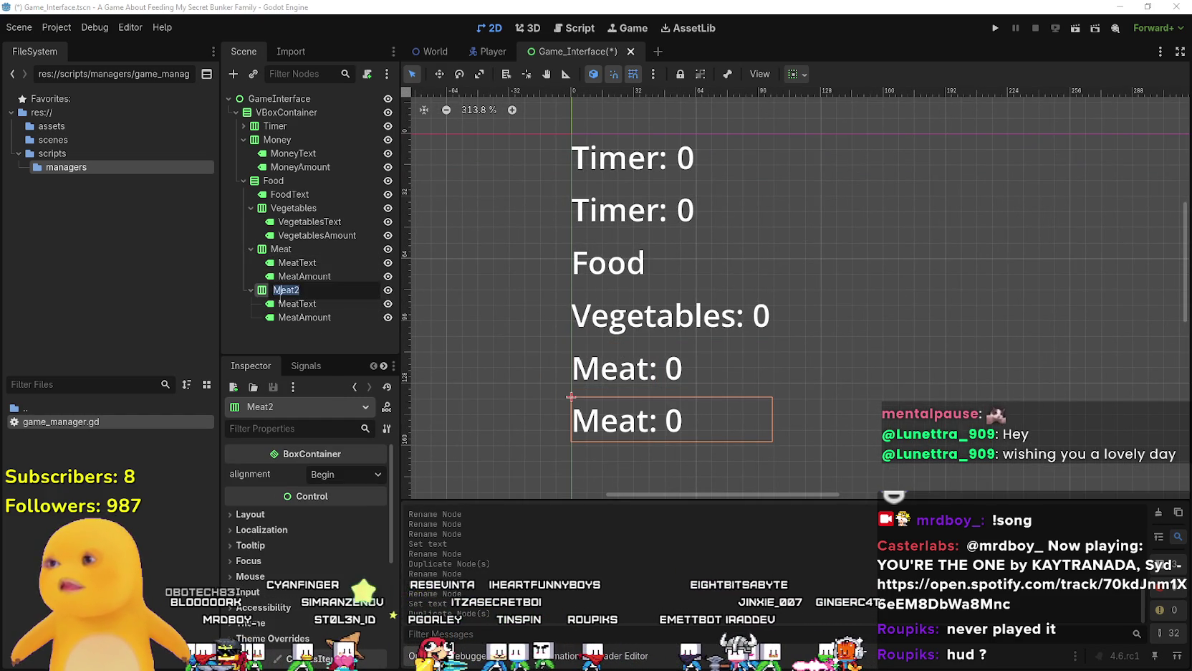
pyautogui.write('Fr')
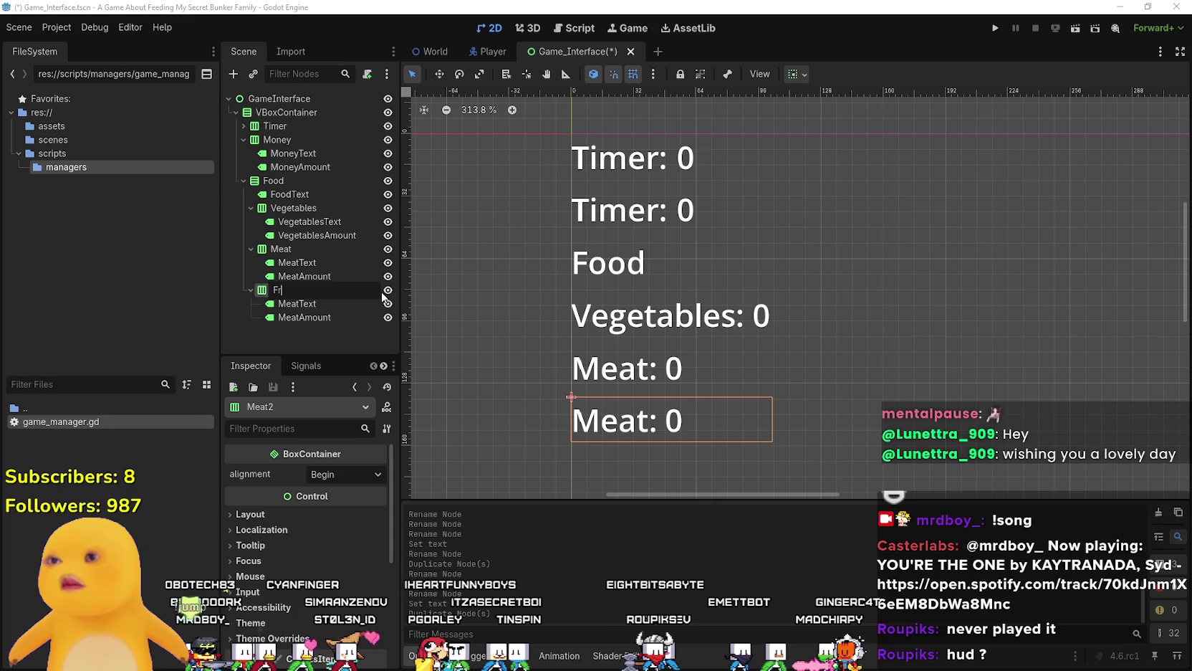
pyautogui.write('uit')
pyautogui.press('Return')
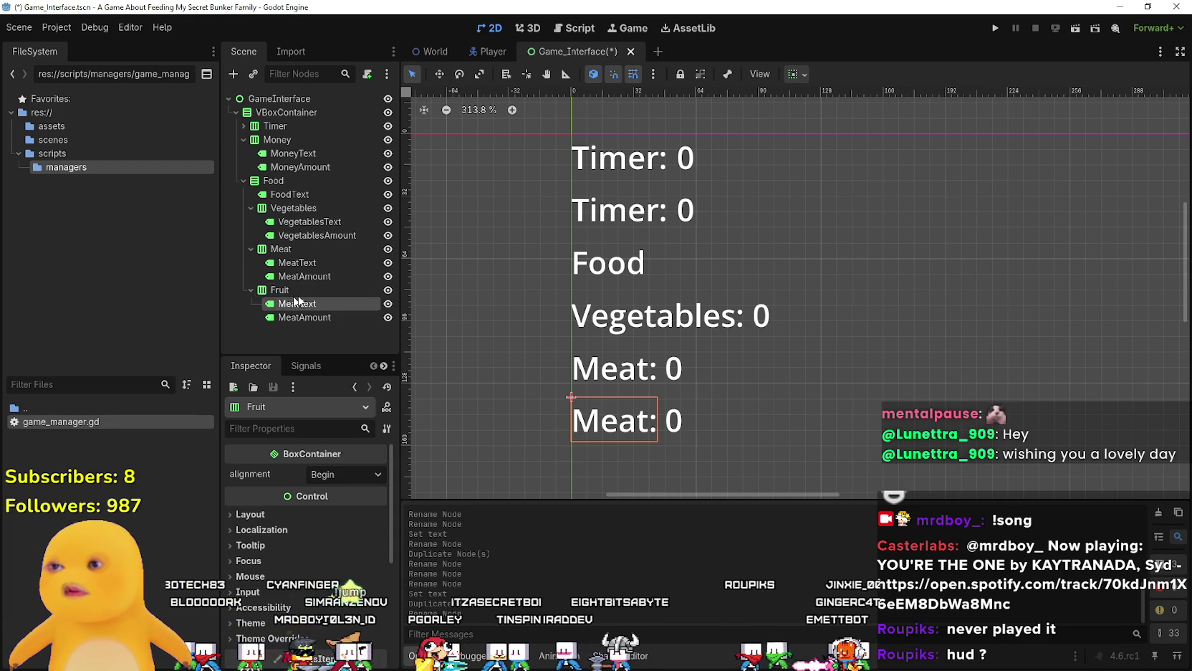
# Rename the Fruit row's labels to FruitText and FruitAmount
pyautogui.click(298, 304)
pyautogui.click(290, 304)
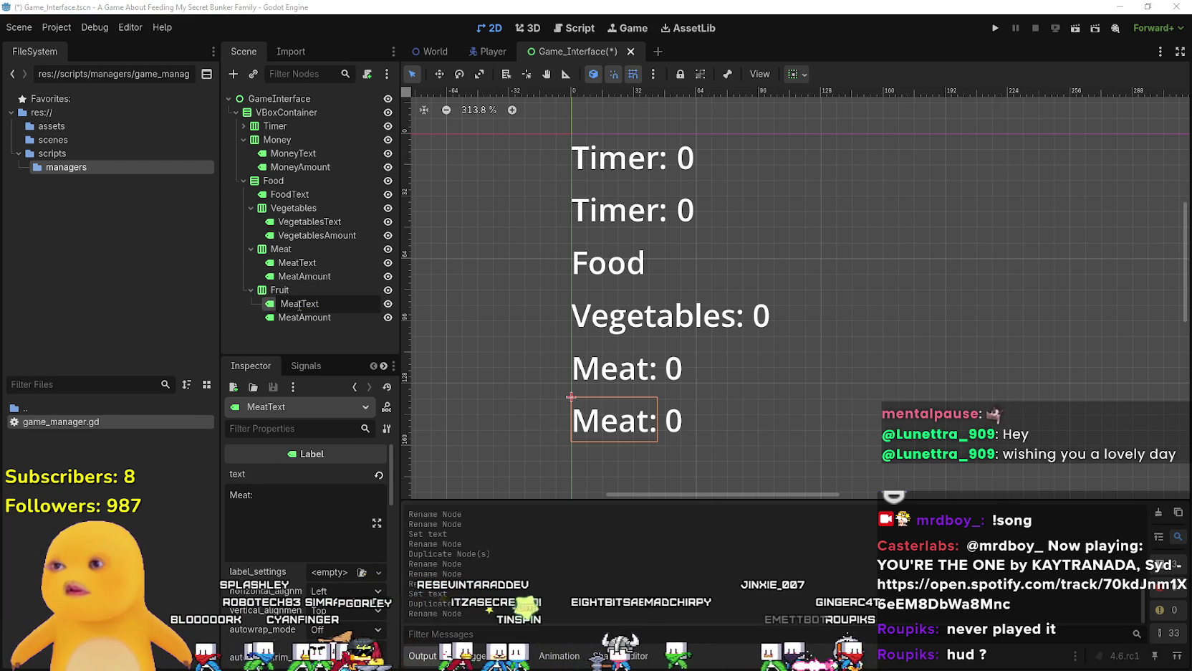
pyautogui.moveTo(301, 304); pyautogui.dragTo(263, 306)
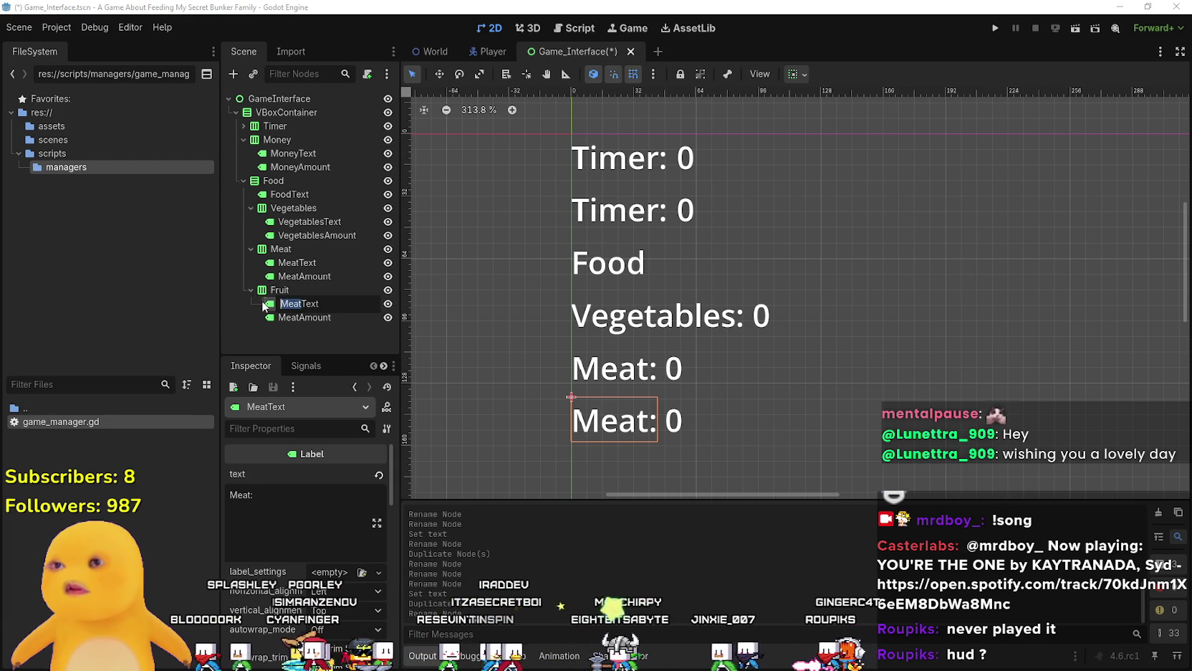
pyautogui.write('t')
pyautogui.press('Return')
pyautogui.click(296, 323)
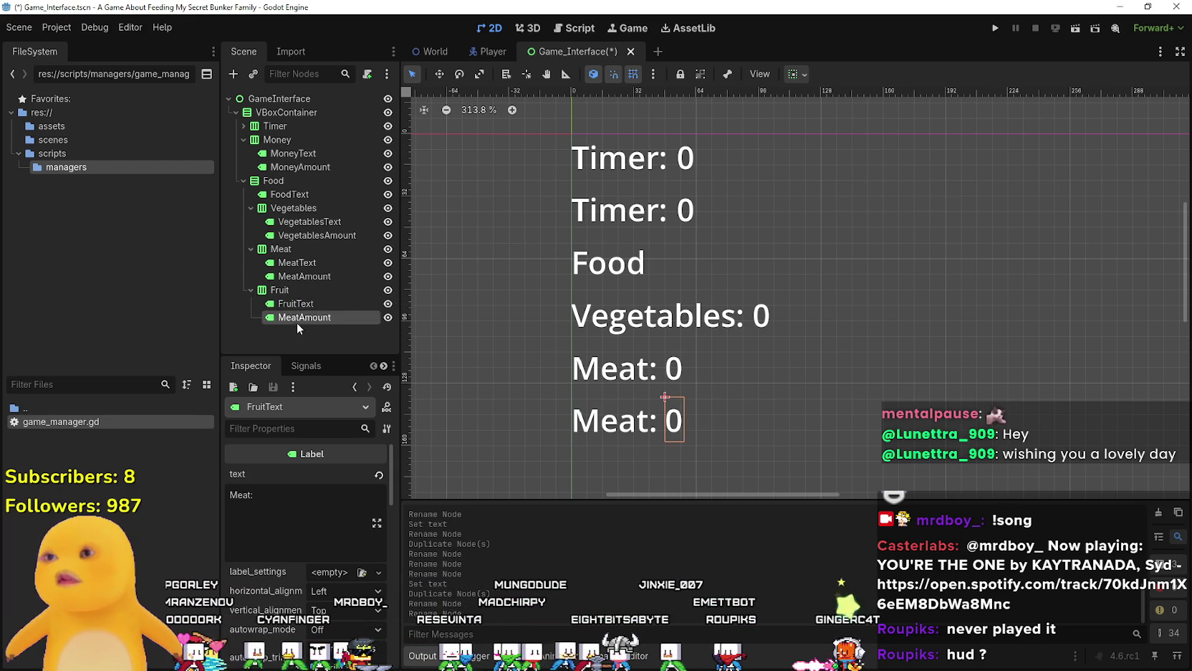
pyautogui.click(302, 320)
pyautogui.moveTo(301, 317); pyautogui.dragTo(260, 312)
pyautogui.write('Fruit')
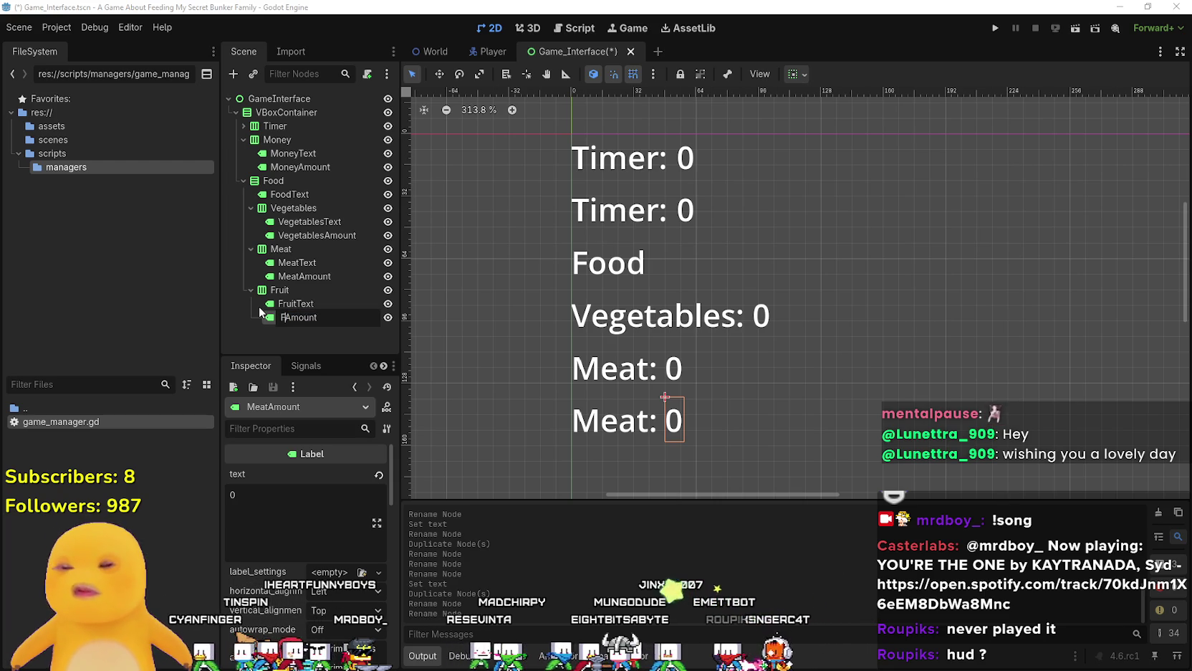
pyautogui.press('Return')
# Make FruitText read 'Fruit:' and save the Game_Interface scene
pyautogui.click(265, 306)
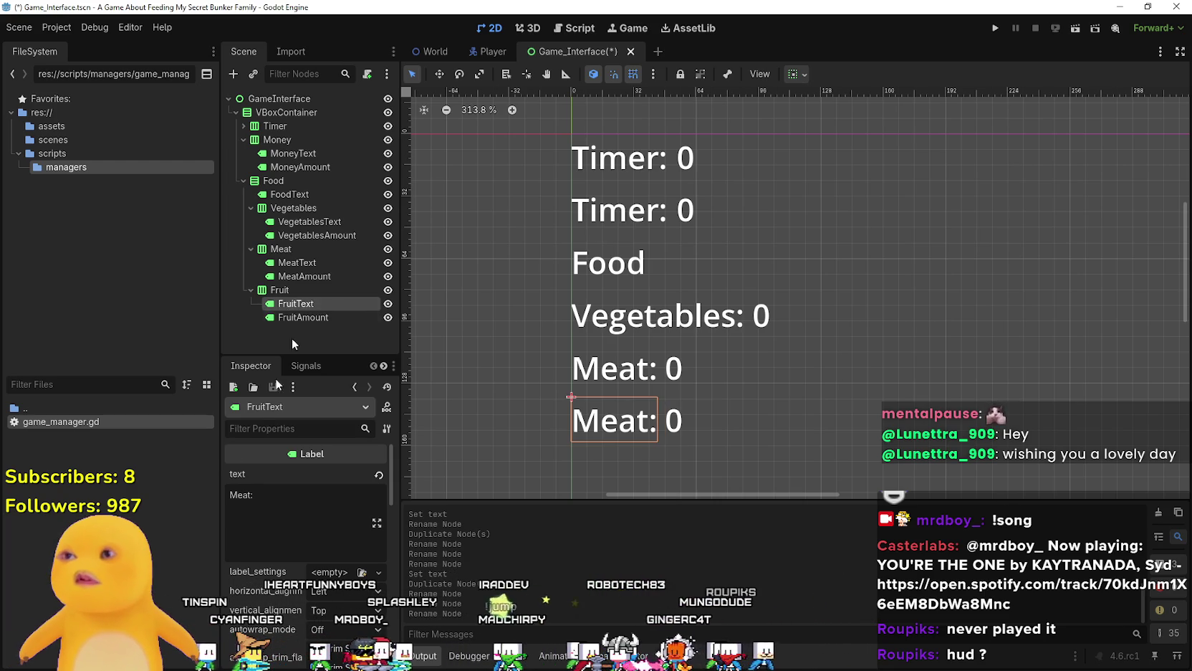
pyautogui.doubleClick(240, 493)
pyautogui.write('Fruit:')
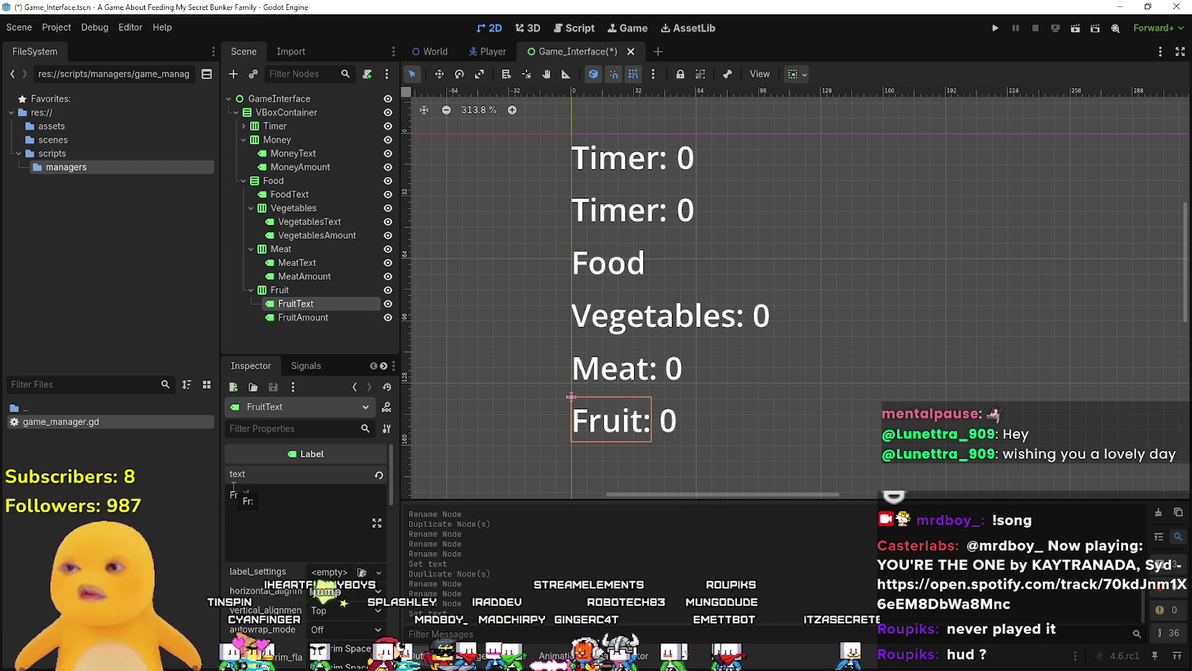
pyautogui.press('Return')
pyautogui.press('BackSpace')
pyautogui.hotkey('ctrl', 's')
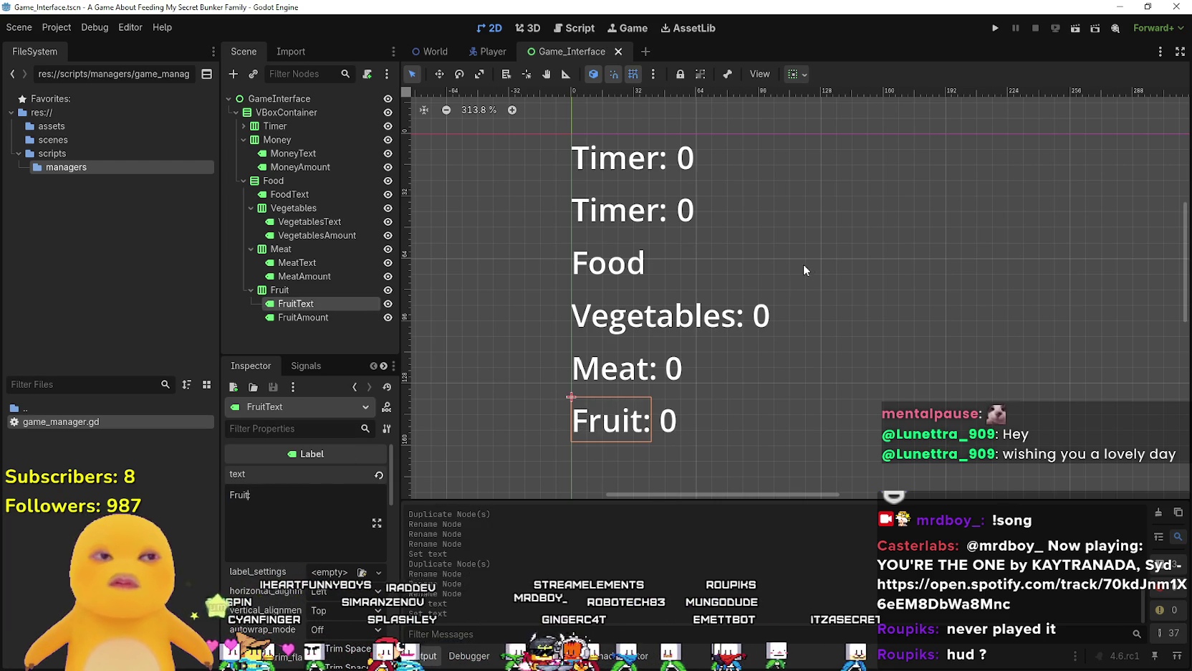
pyautogui.scroll(-3, 795, 265)
pyautogui.scroll(2, 592, 270)
pyautogui.click(273, 181)
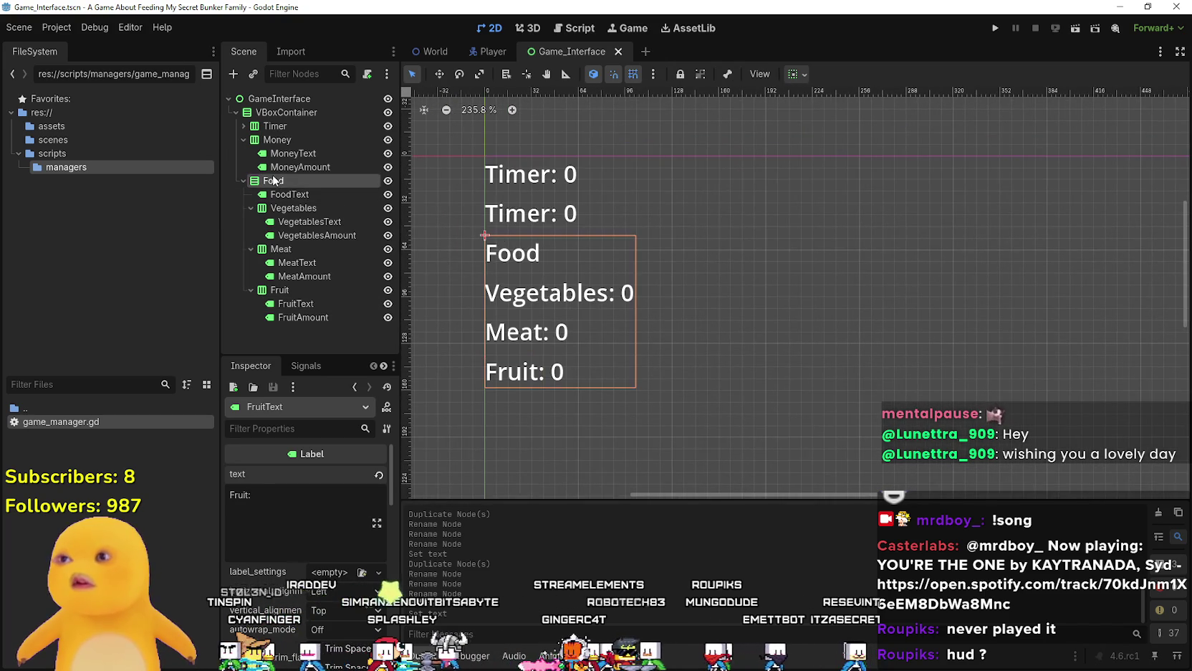
pyautogui.hscroll(-3, 645, 343)
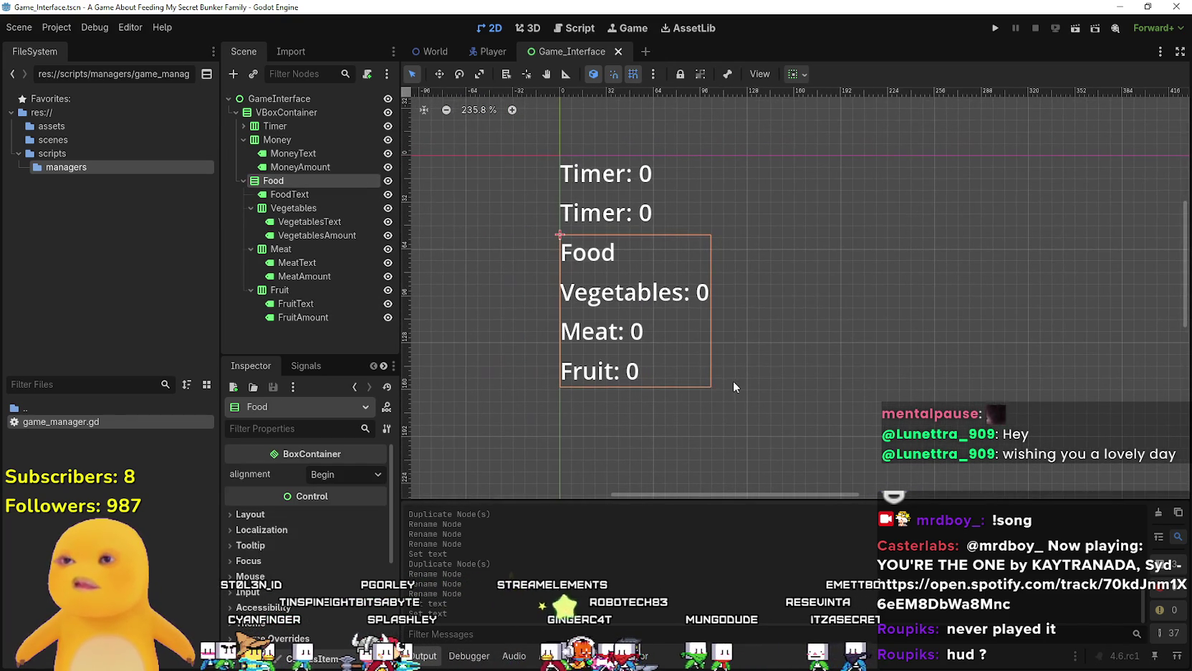
pyautogui.scroll(-2, 726, 366)
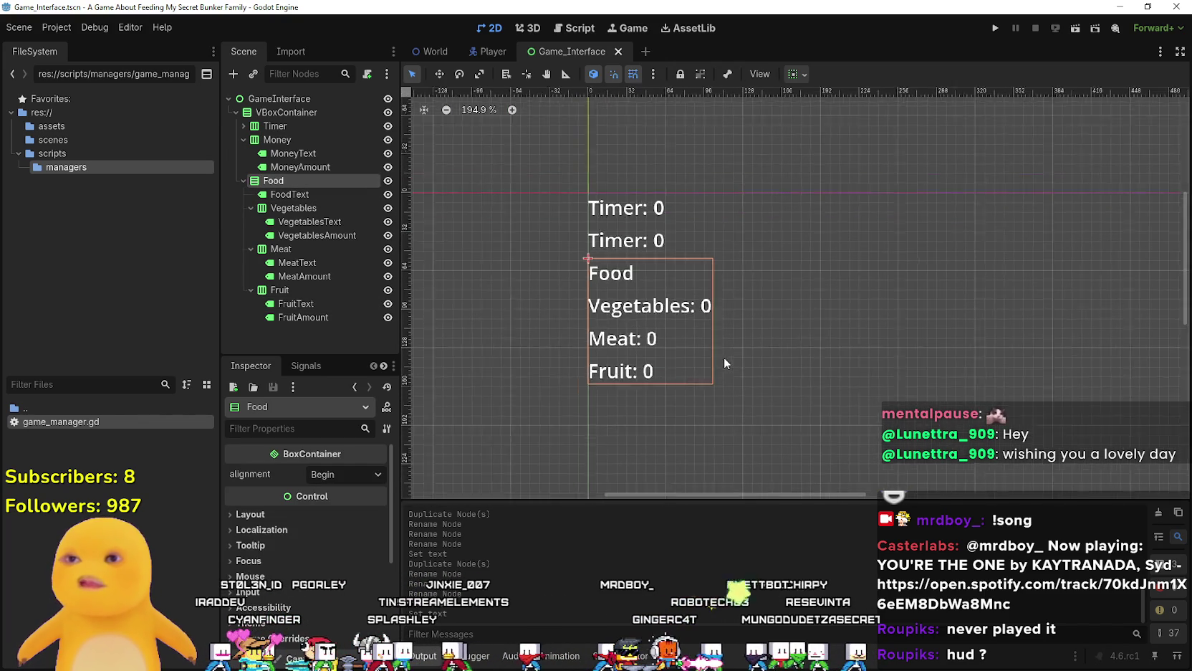
pyautogui.scroll(1, 724, 357)
# Run the World scene and check the Fruit: 0 counter, toggling the game window between maximized and normal
pyautogui.click(433, 52)
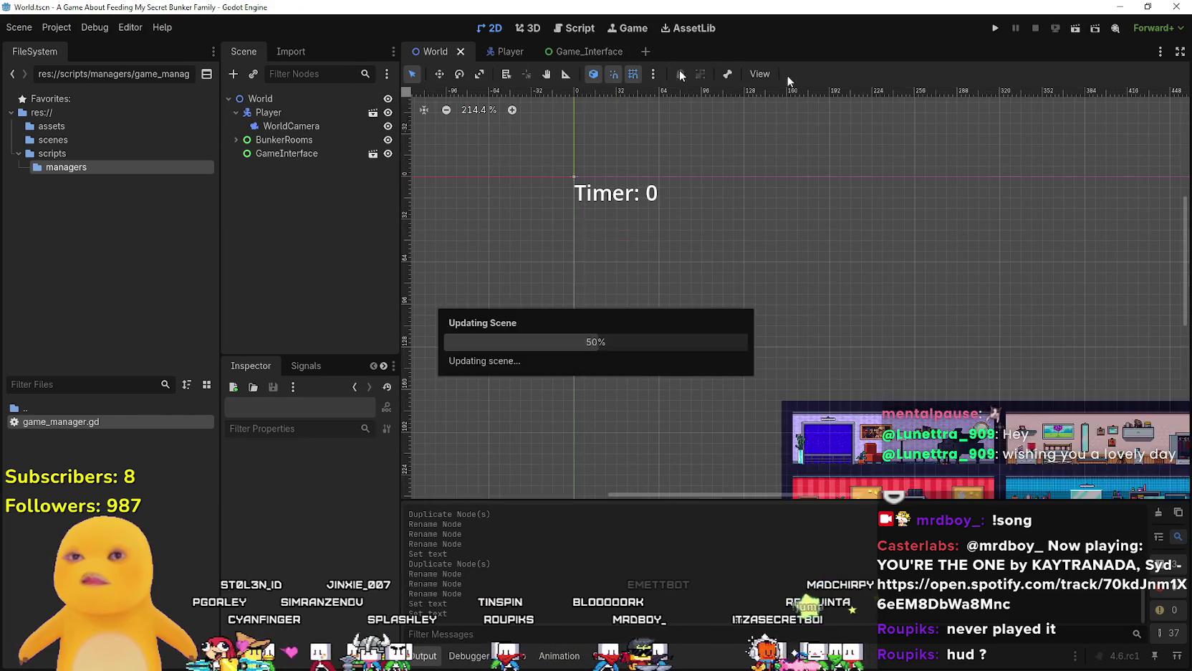
pyautogui.click(1076, 28)
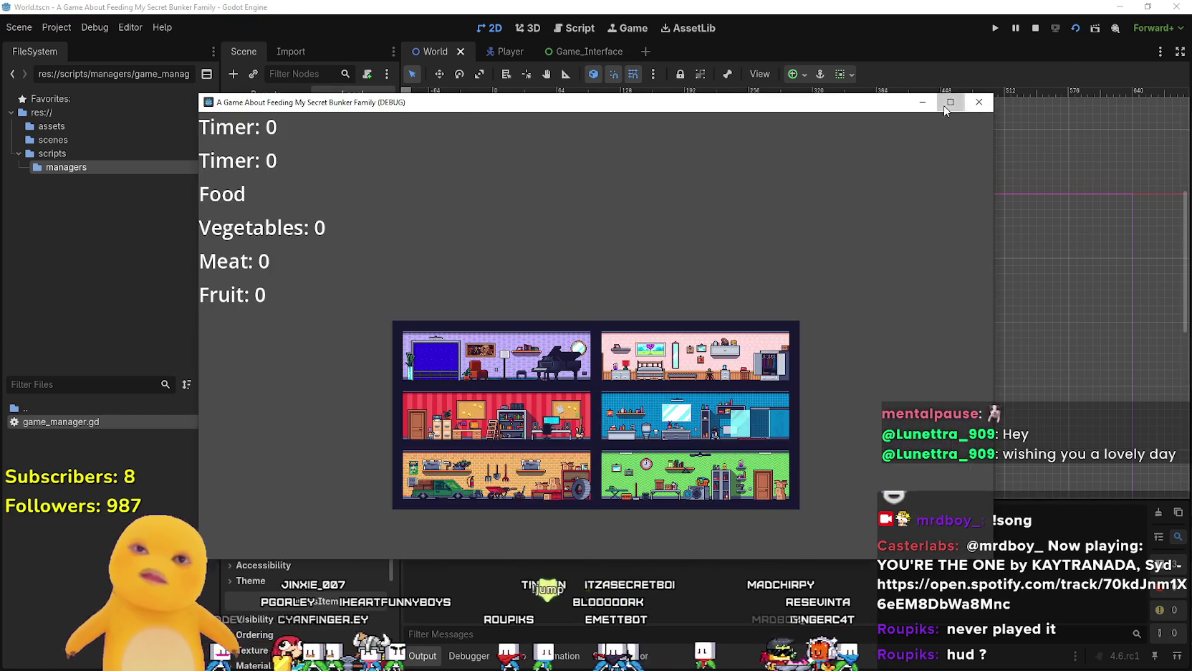
pyautogui.click(946, 106)
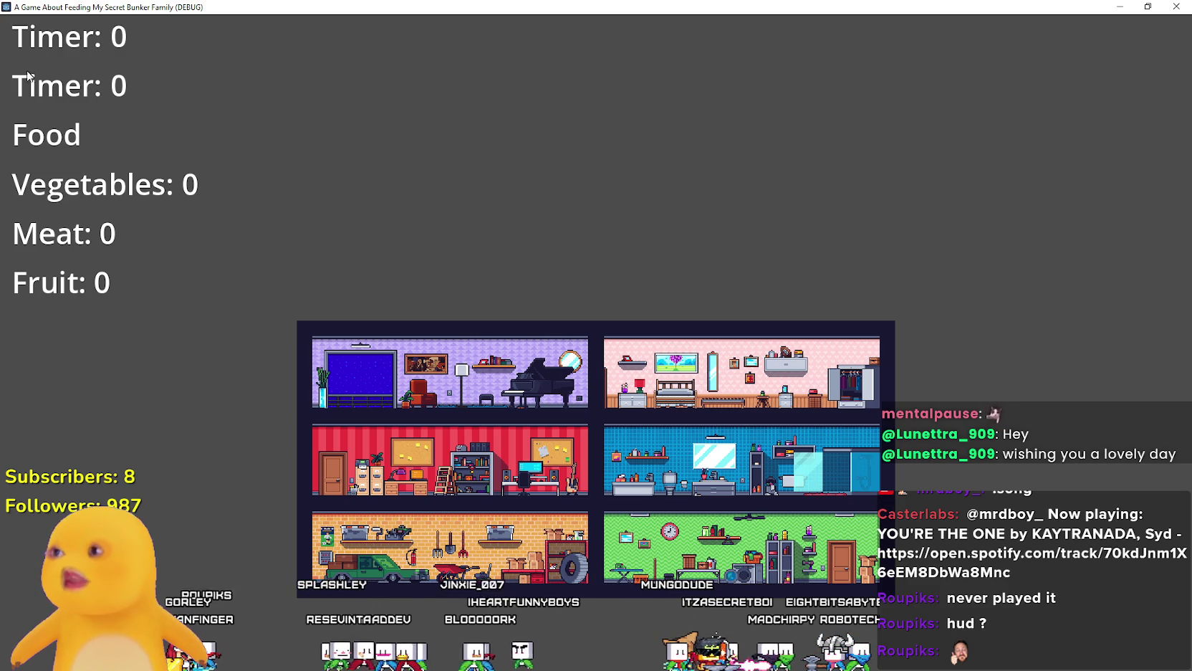
pyautogui.doubleClick(84, 6)
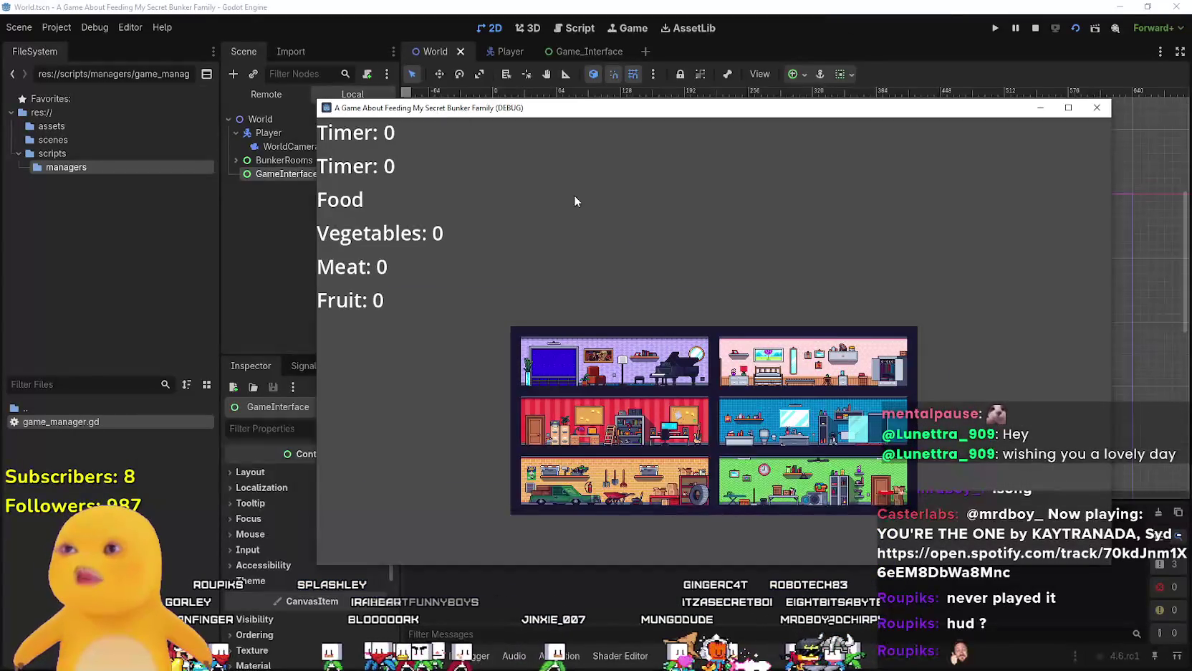
pyautogui.moveTo(593, 120); pyautogui.dragTo(446, 138)
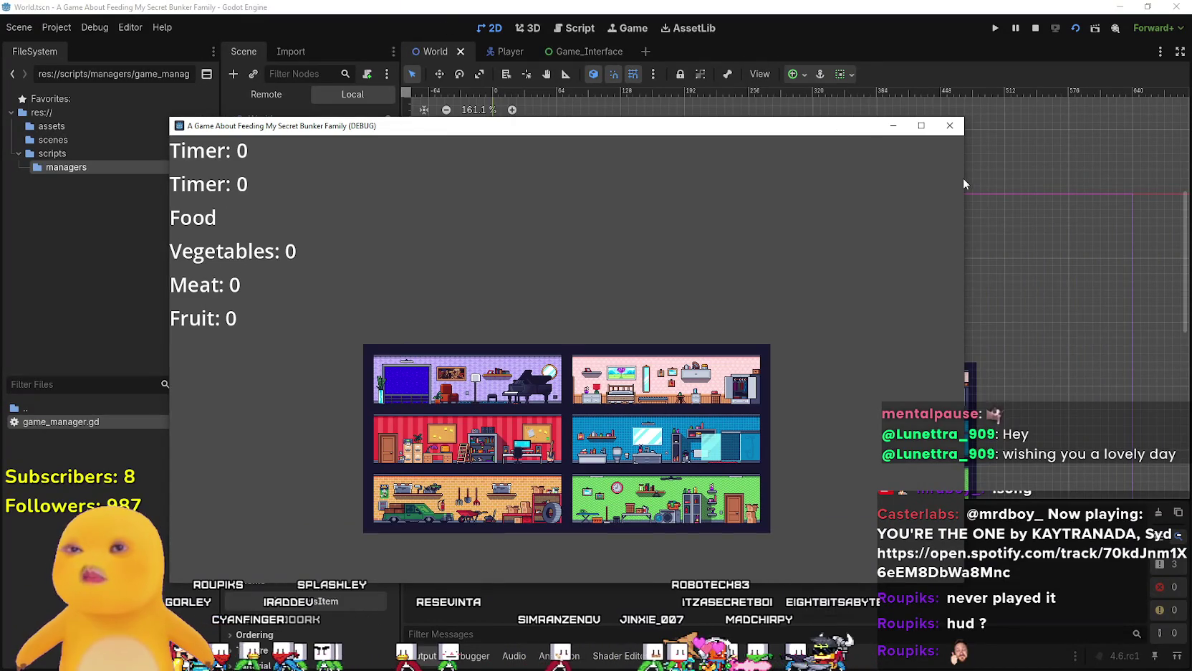
pyautogui.moveTo(864, 121); pyautogui.dragTo(915, 102)
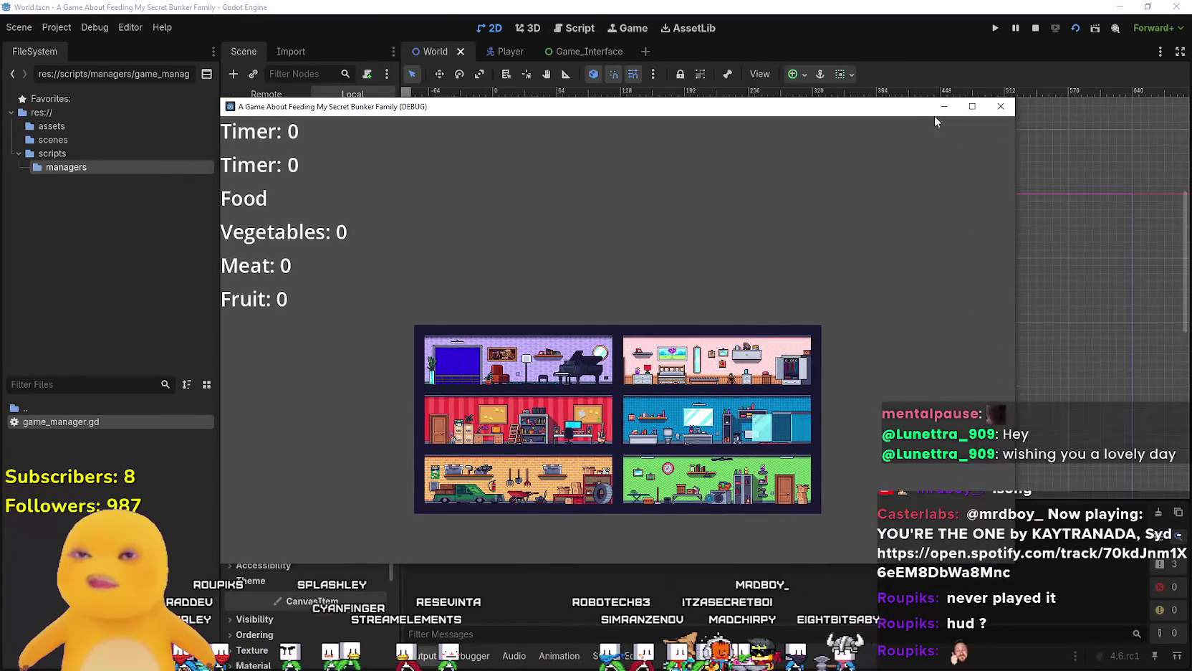
pyautogui.click(973, 107)
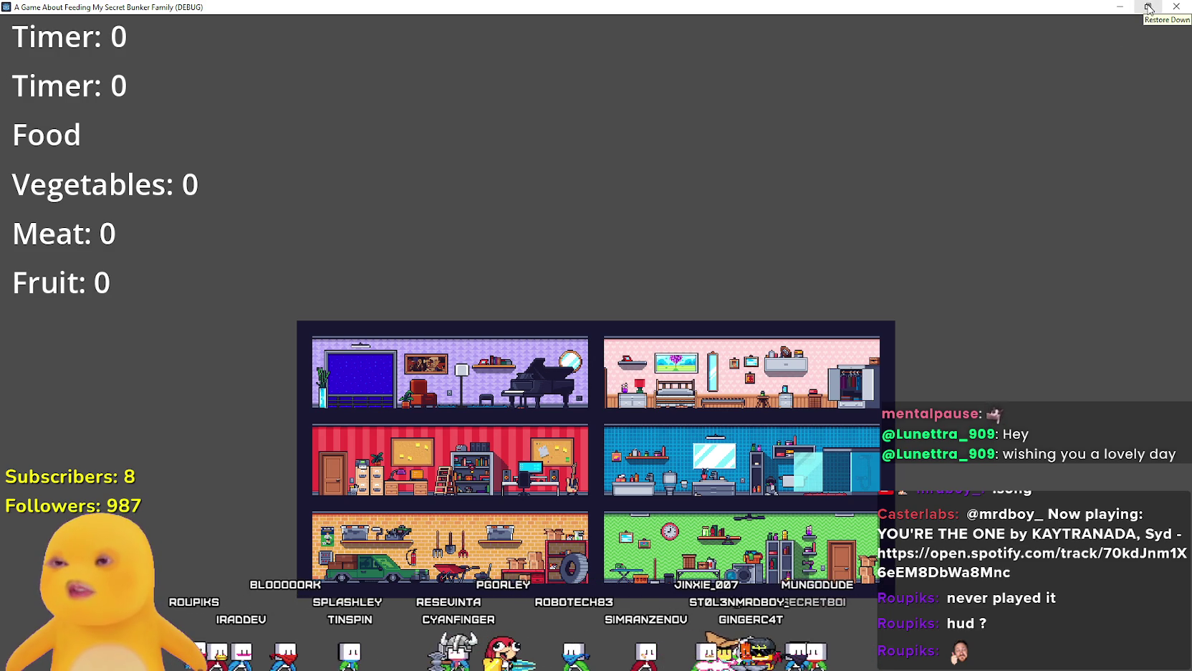
pyautogui.click(1149, 7)
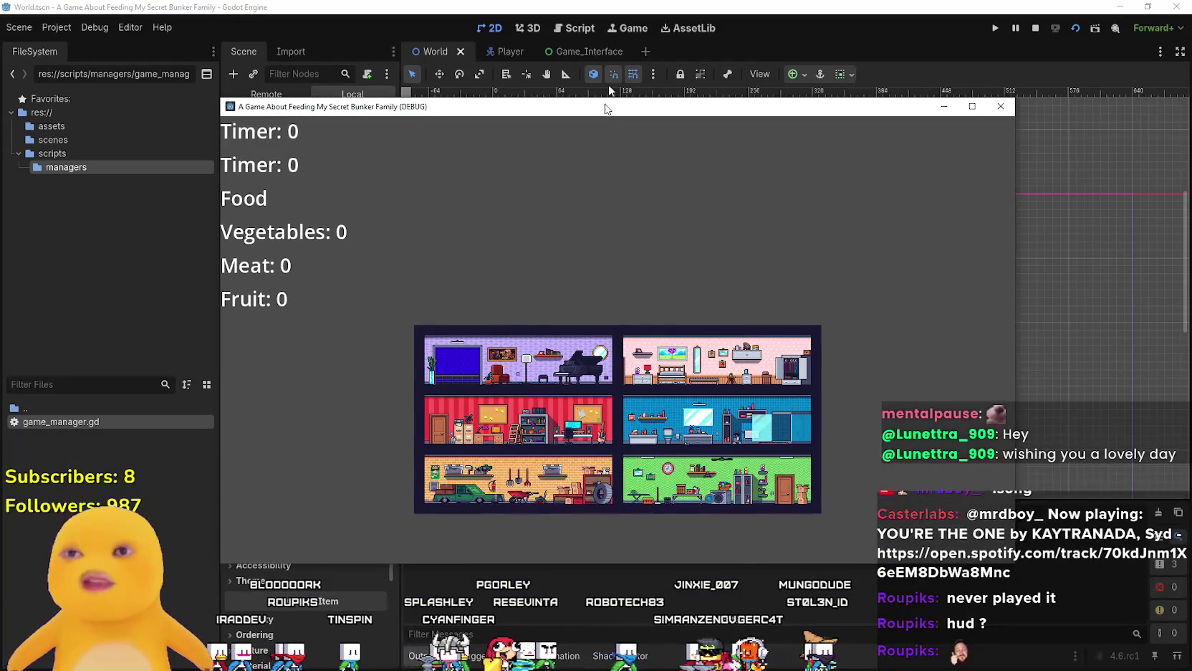
# Close the running game window and centre the editor view on the bunker rooms
pyautogui.click(1000, 107)
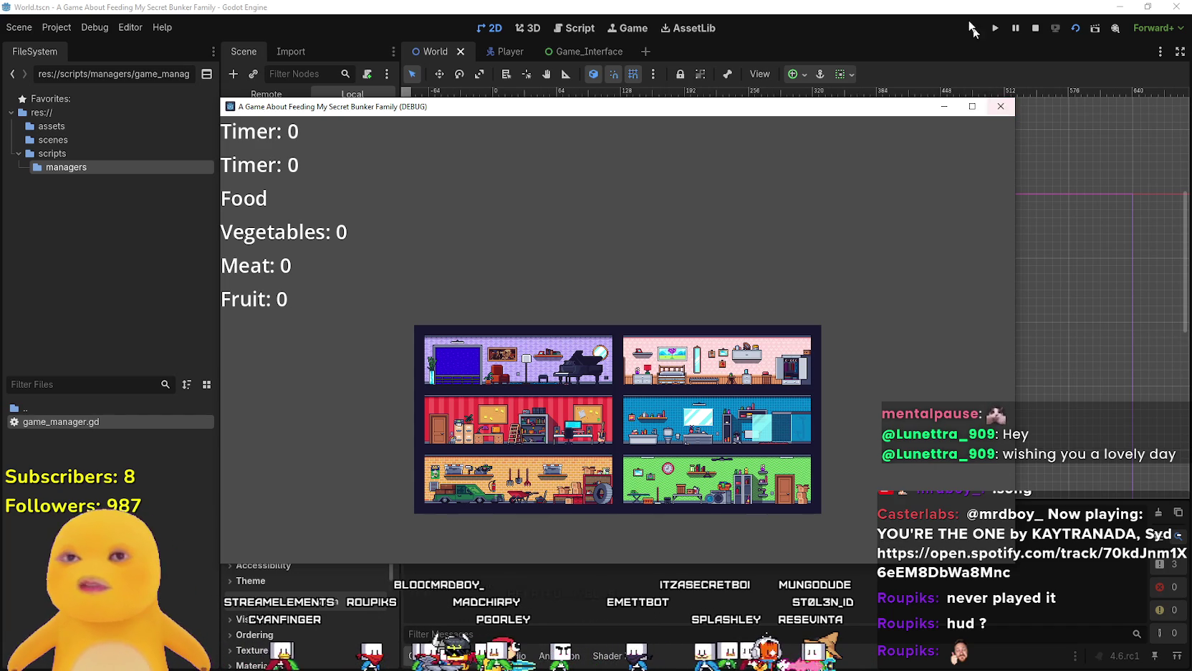
pyautogui.scroll(3, 703, 408)
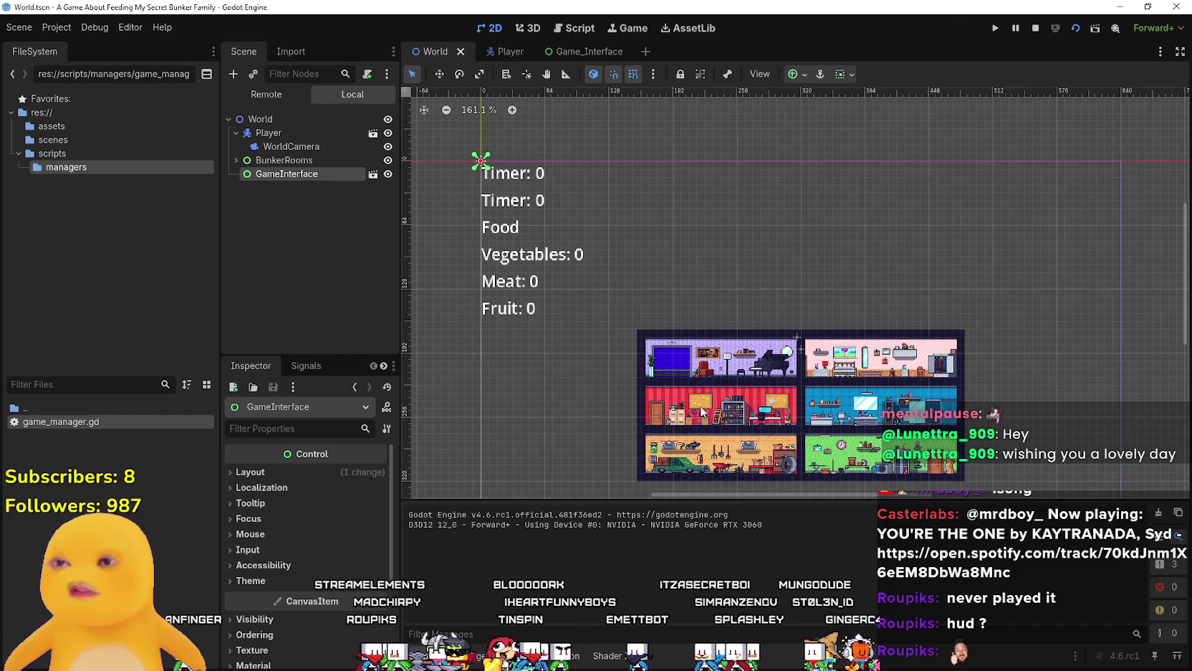
pyautogui.scroll(-2, 703, 407)
pyautogui.scroll(2, 703, 408)
pyautogui.scroll(2, 703, 408)
pyautogui.scroll(-3, 707, 399)
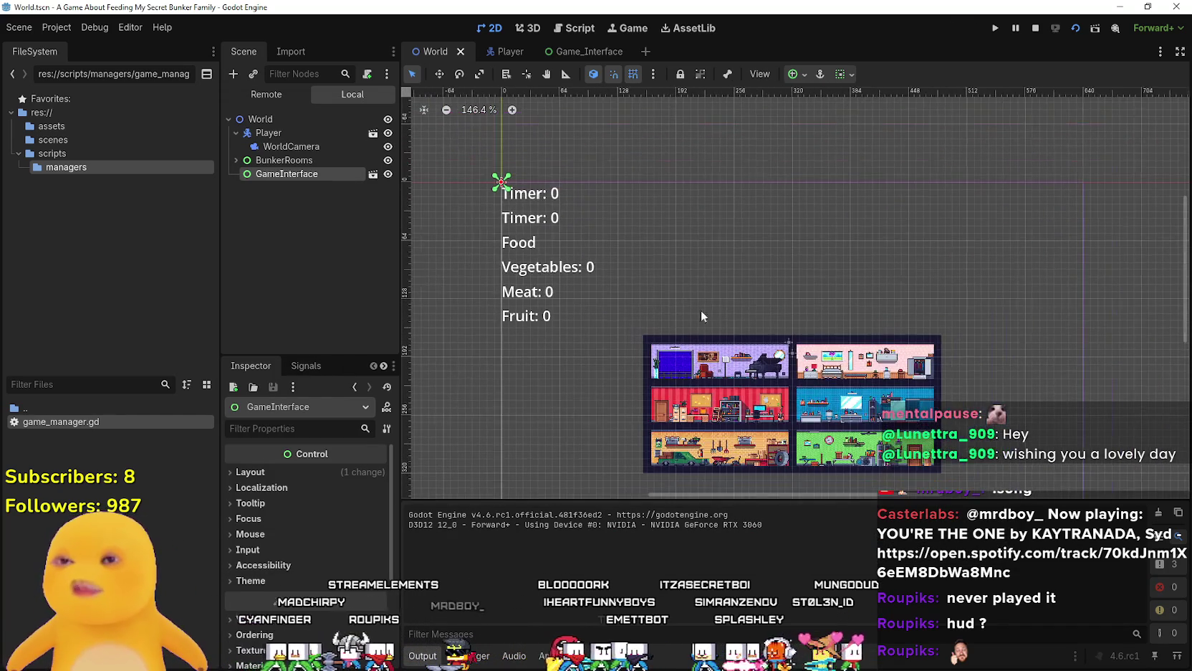
pyautogui.scroll(-3, 850, 294)
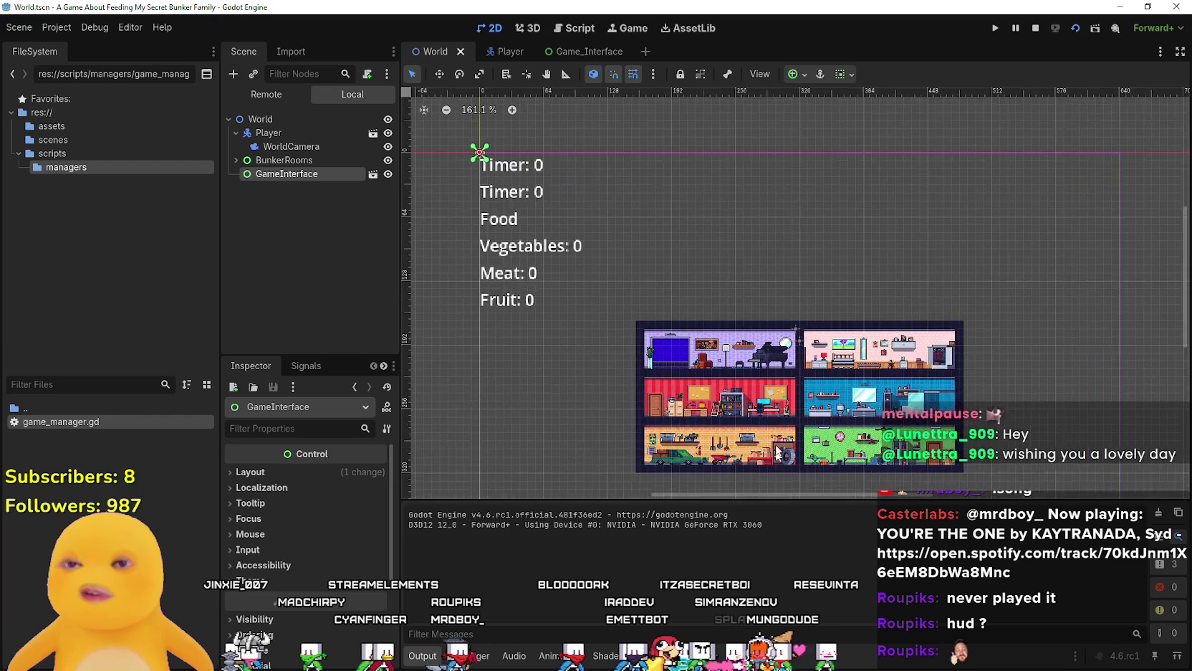
pyautogui.scroll(8, 776, 360)
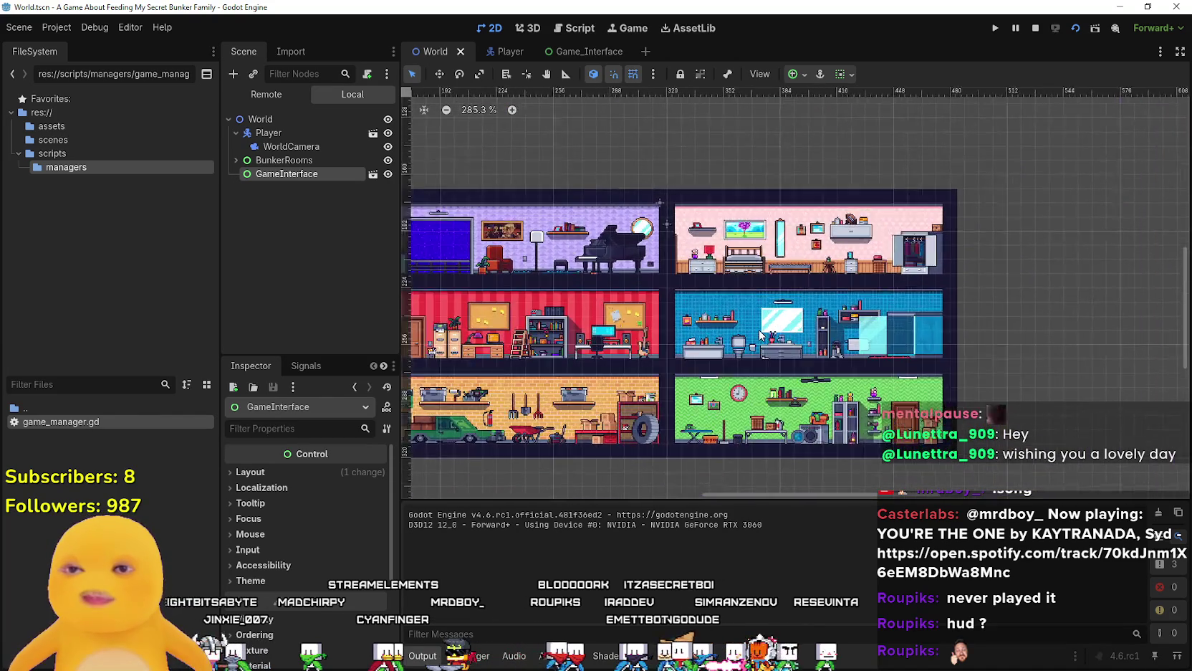
pyautogui.moveTo(768, 295)
pyautogui.mouseDown()
pyautogui.moveTo(812, 326)
pyautogui.moveTo(851, 293)
pyautogui.mouseUp()
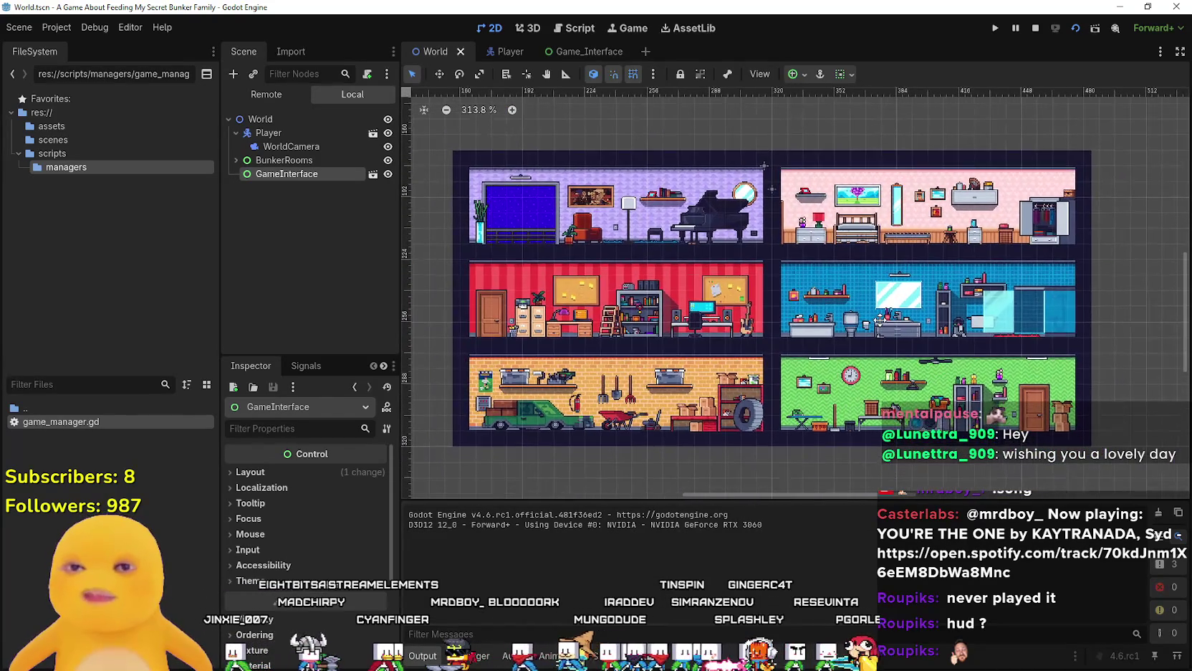
pyautogui.moveTo(881, 333); pyautogui.dragTo(915, 346)
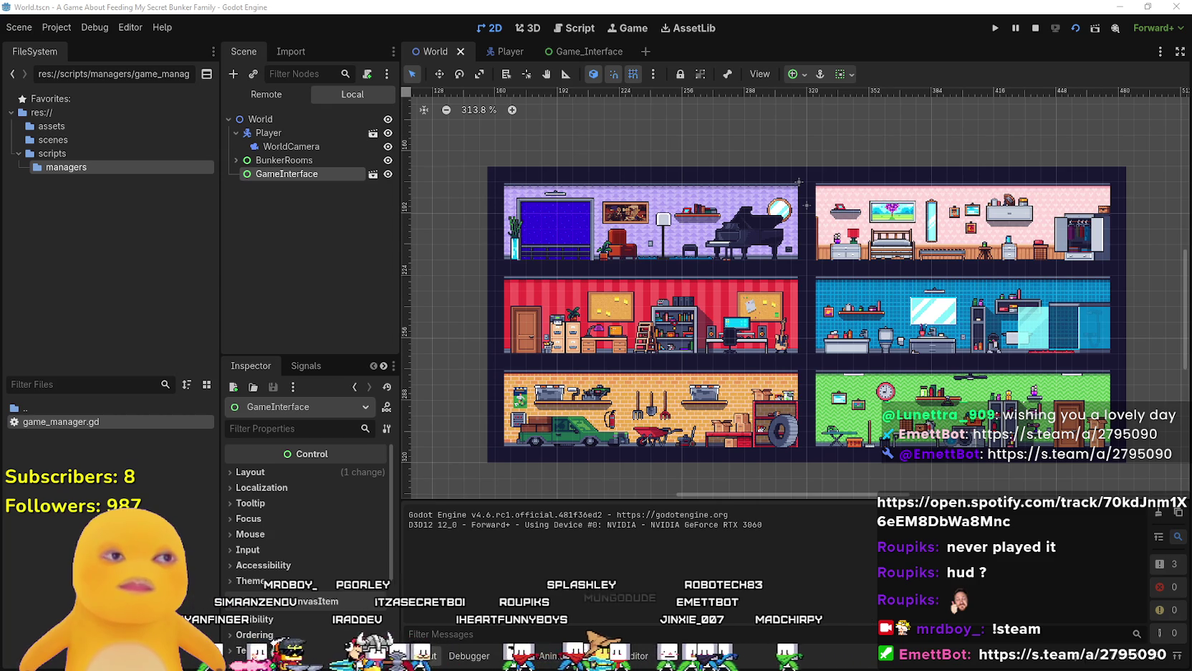
# Zoom out on the 2D canvas and bring the Casterlabs chat dashboard to the front
pyautogui.scroll(-1, 637, 381)
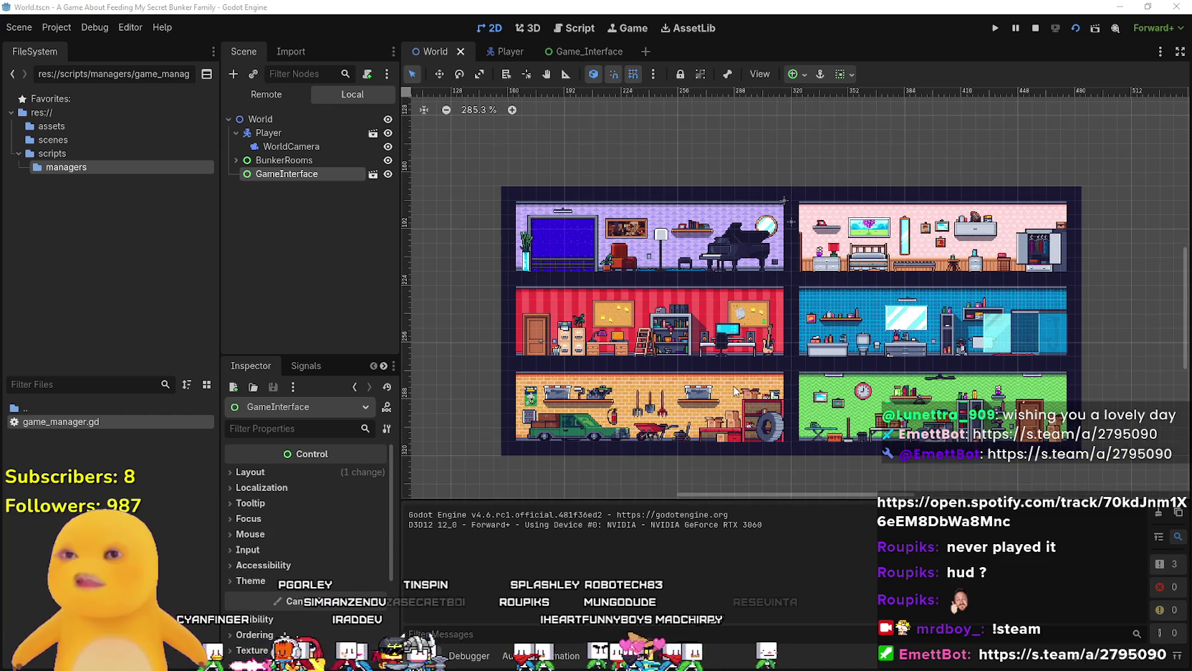
pyautogui.scroll(-1, 754, 462)
pyautogui.scroll(1, 763, 401)
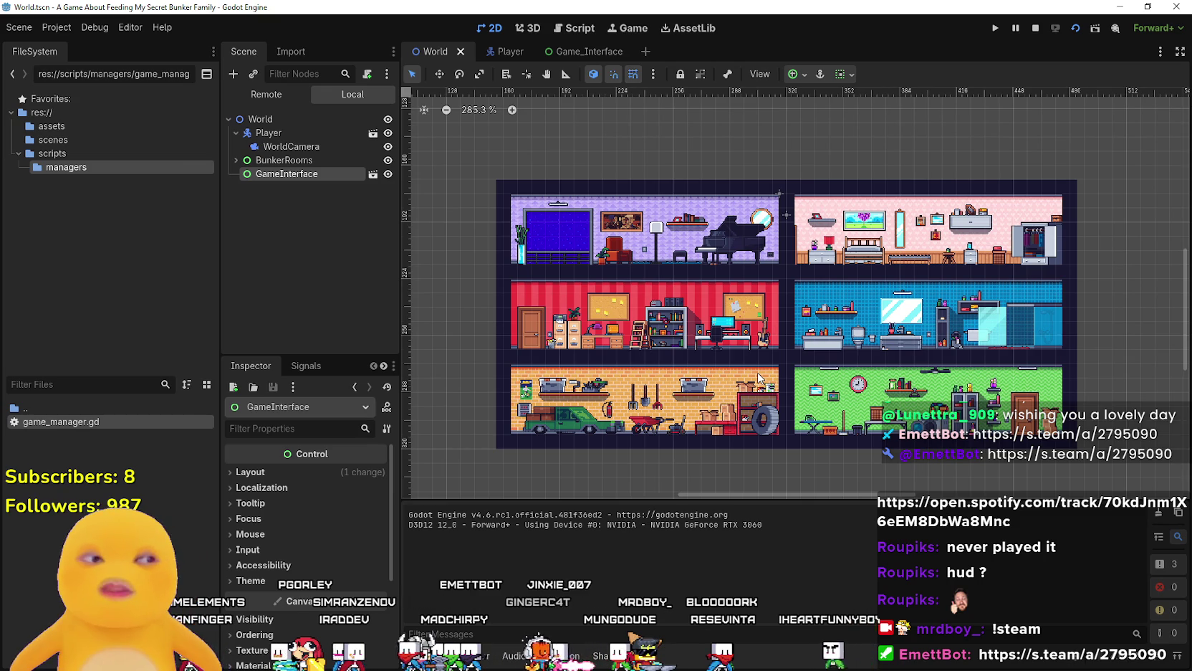
pyautogui.scroll(-3, 764, 362)
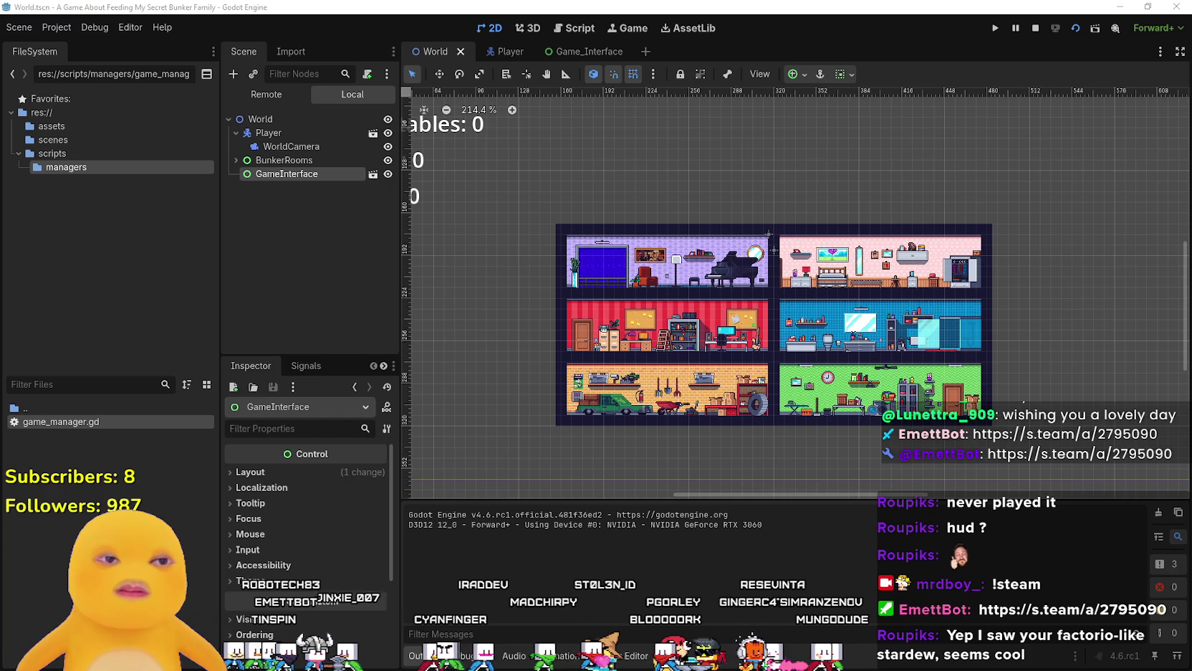
pyautogui.hotkey('alt', 'Tab')
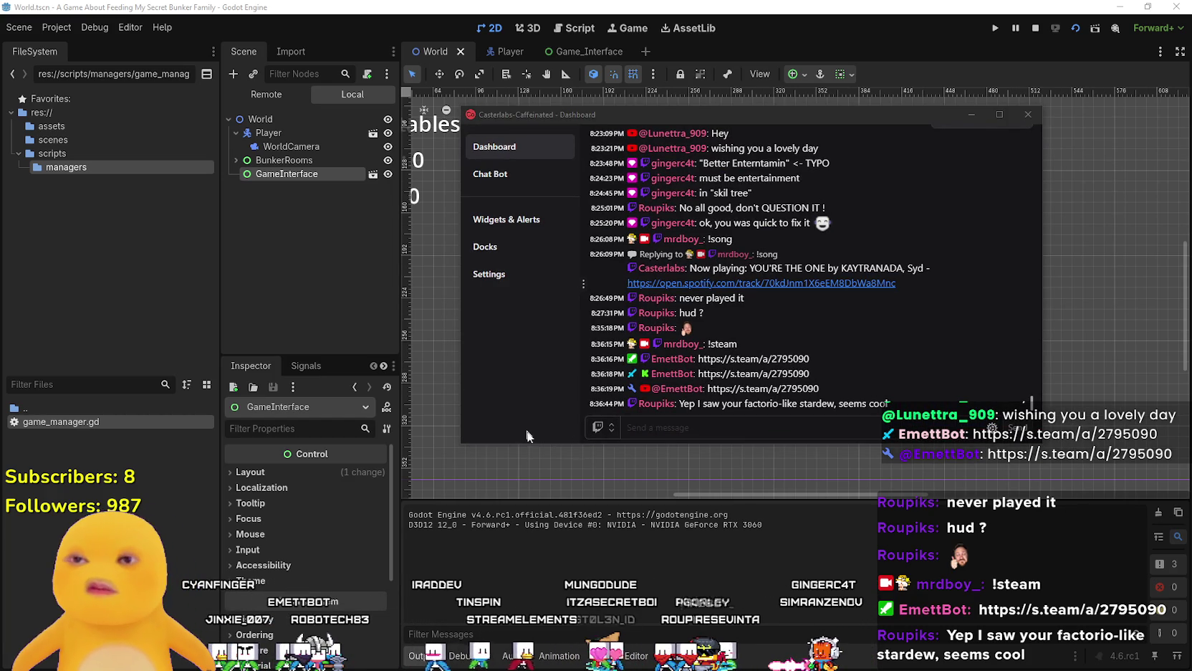
# Check the chat platform choices, then scroll up through the earlier stream chat messages
pyautogui.click(611, 427)
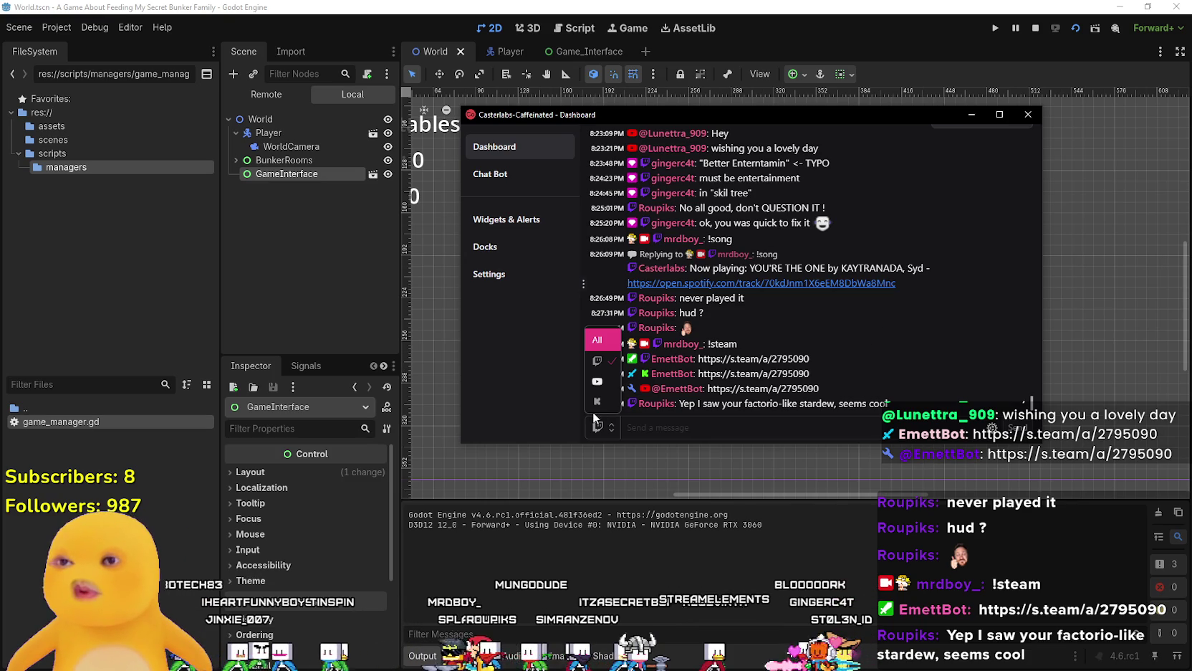
pyautogui.click(705, 424)
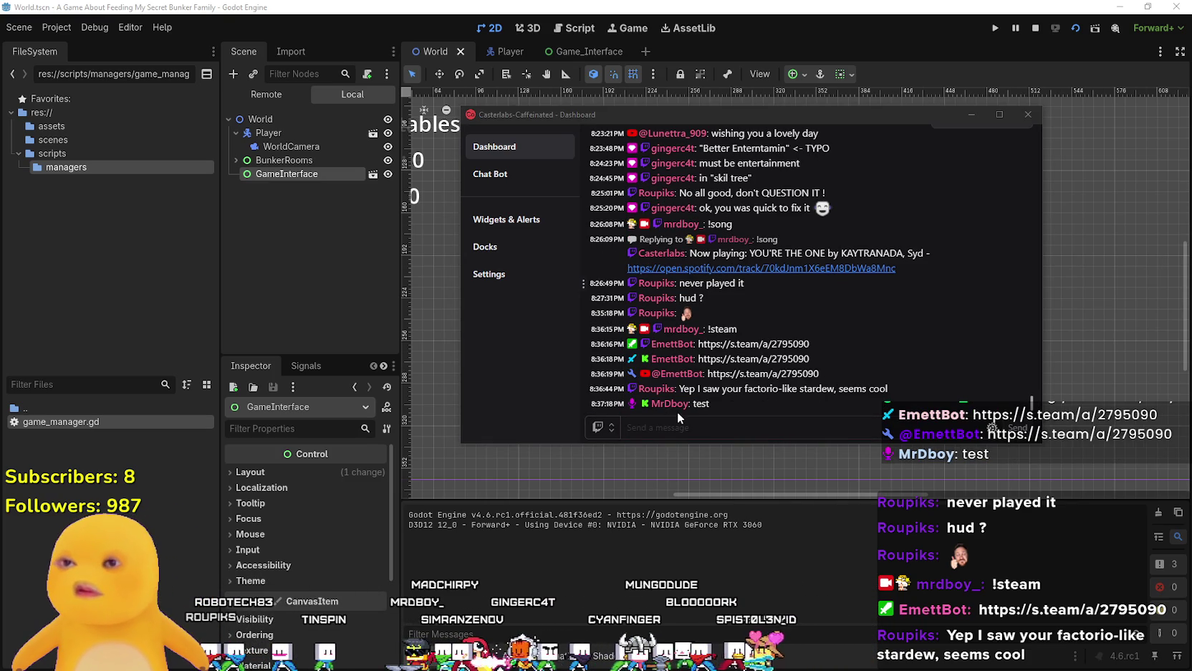
pyautogui.scroll(5, 694, 373)
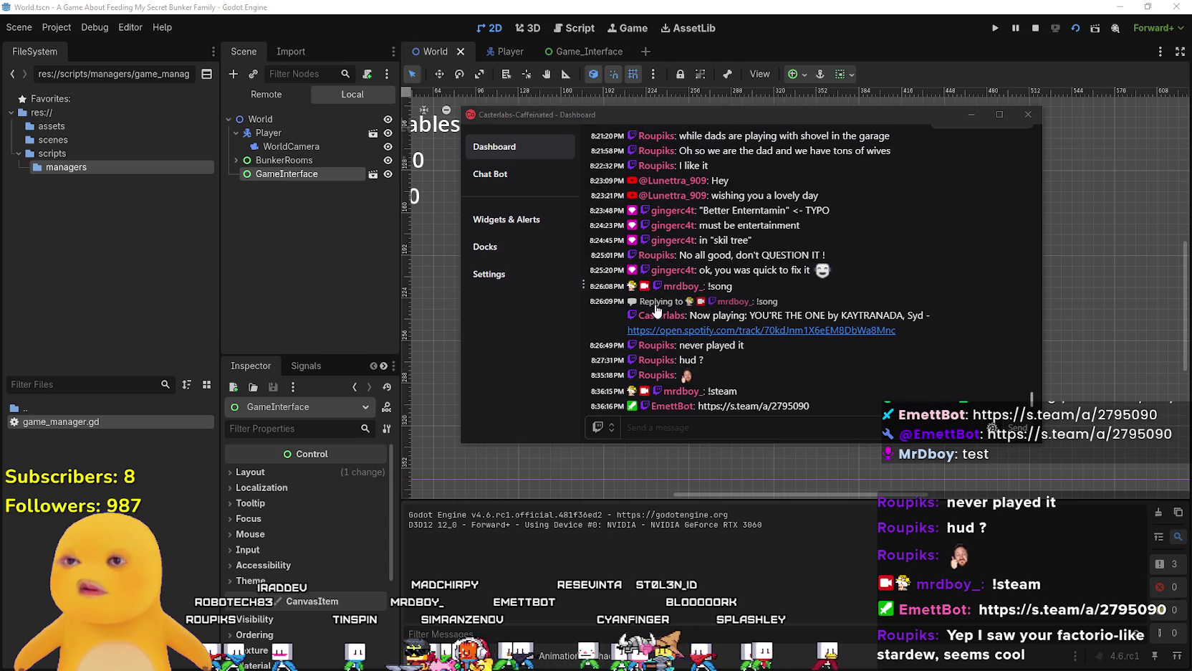
pyautogui.scroll(3, 658, 307)
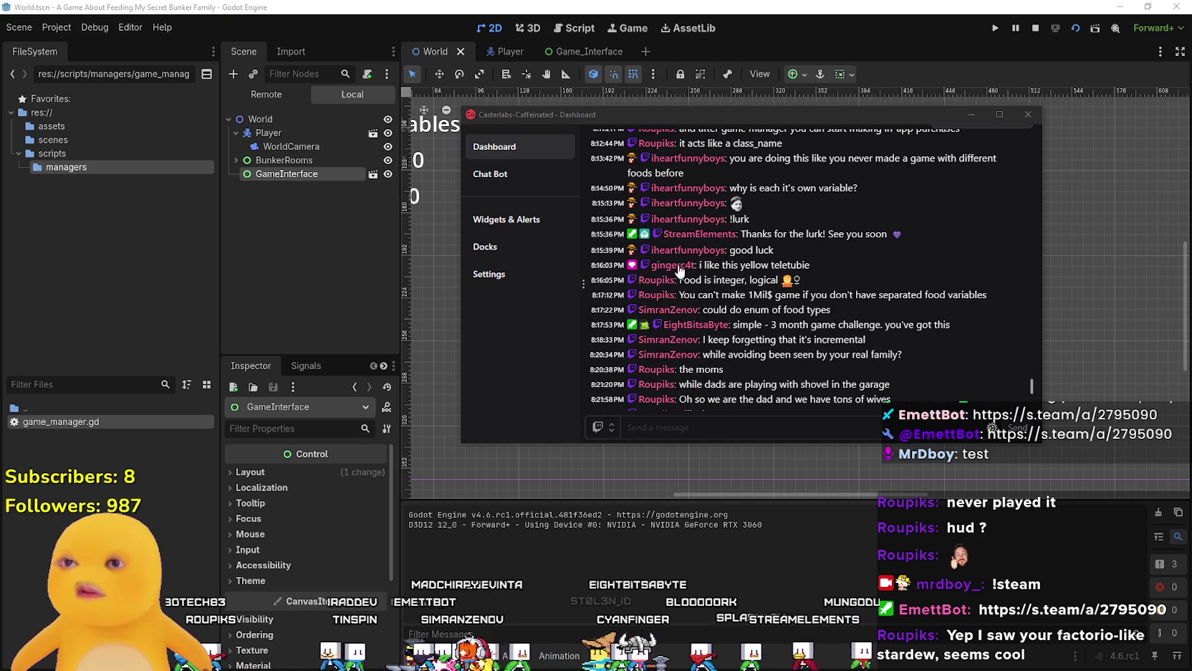
pyautogui.scroll(4, 661, 259)
pyautogui.scroll(10, 660, 258)
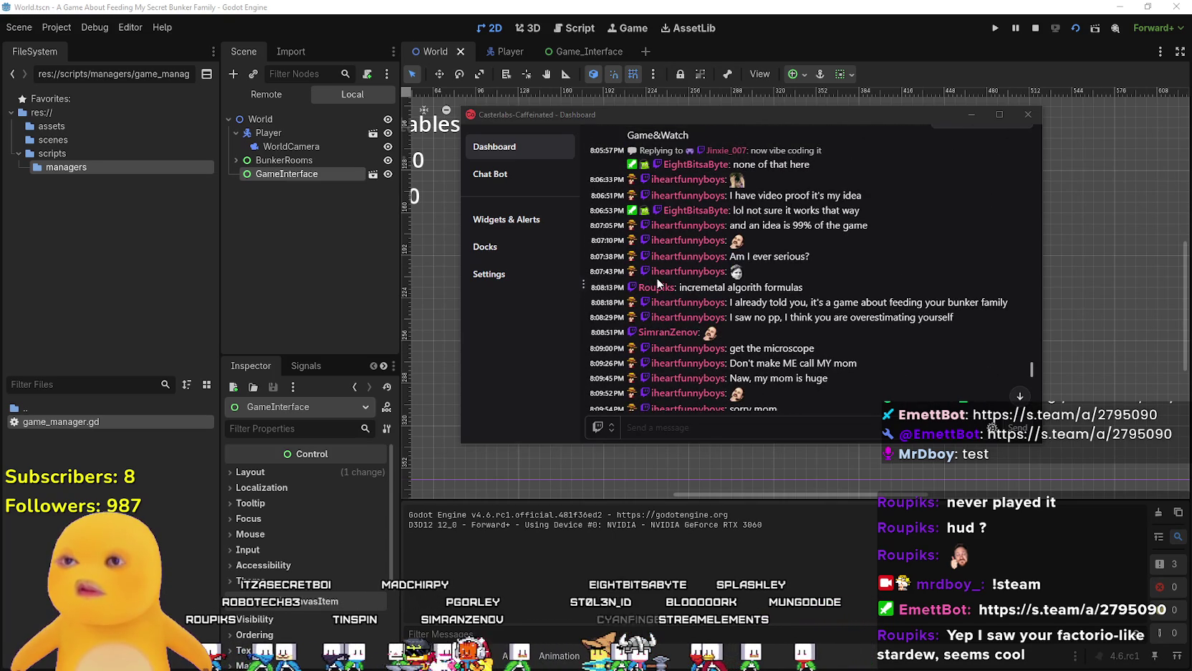
pyautogui.scroll(3, 677, 272)
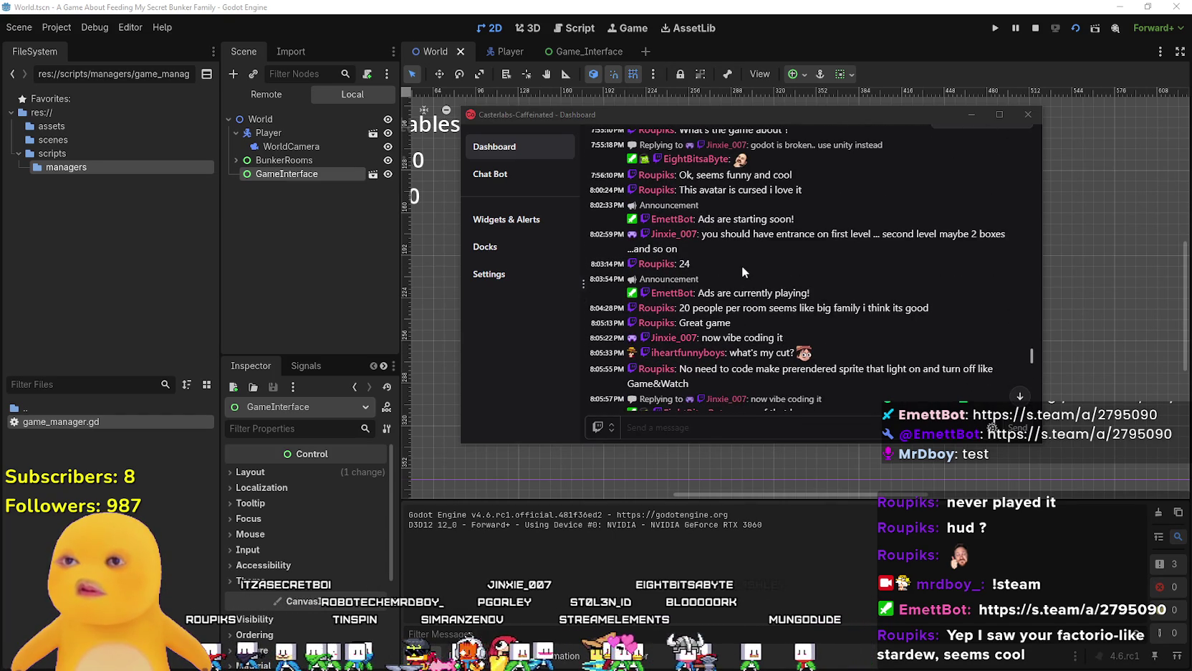
pyautogui.scroll(5, 656, 310)
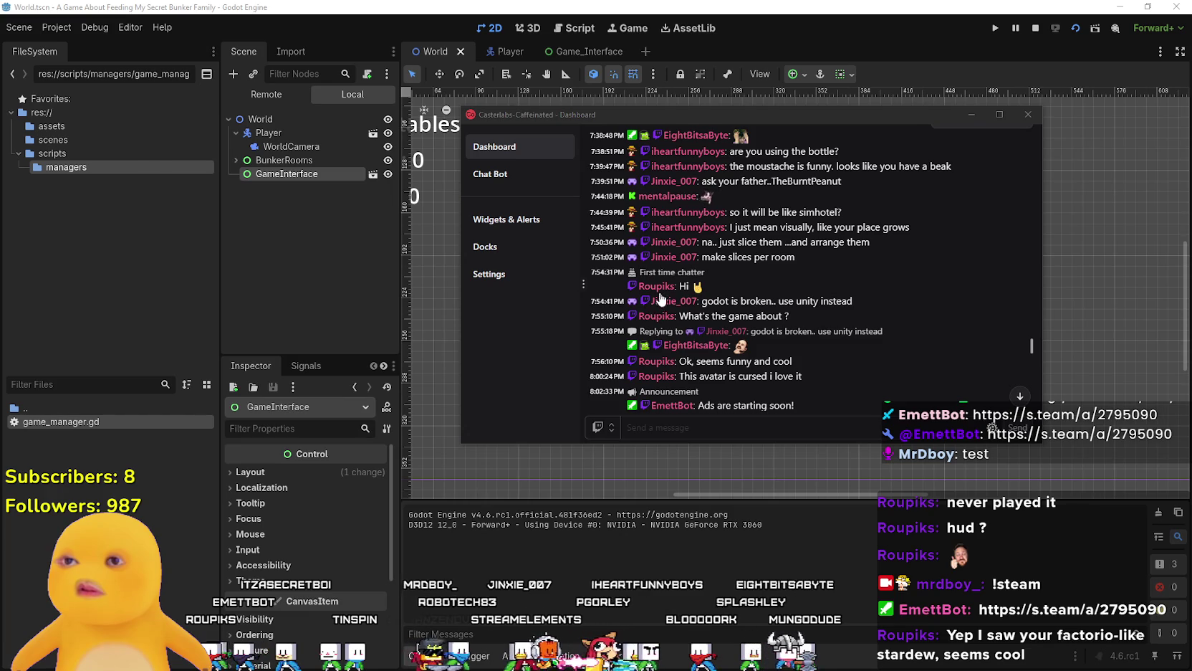
pyautogui.scroll(3, 660, 297)
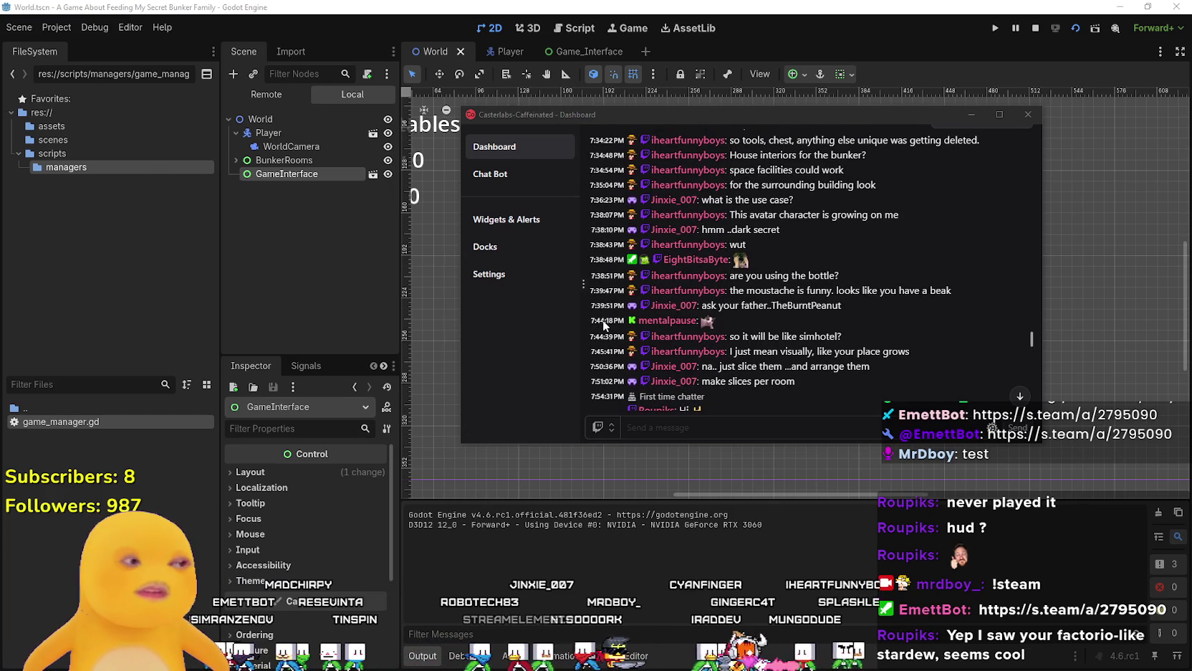
# Scroll back down to the latest messages and close the Casterlabs chat dashboard
pyautogui.scroll(-5, 715, 313)
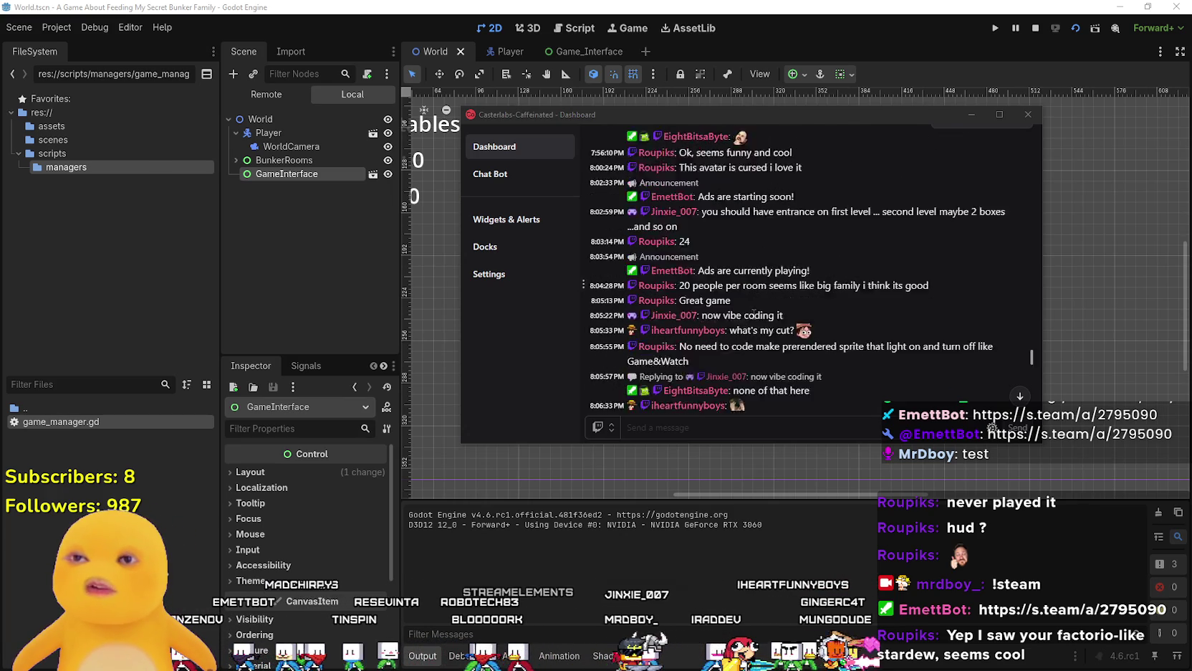
pyautogui.scroll(-10, 754, 312)
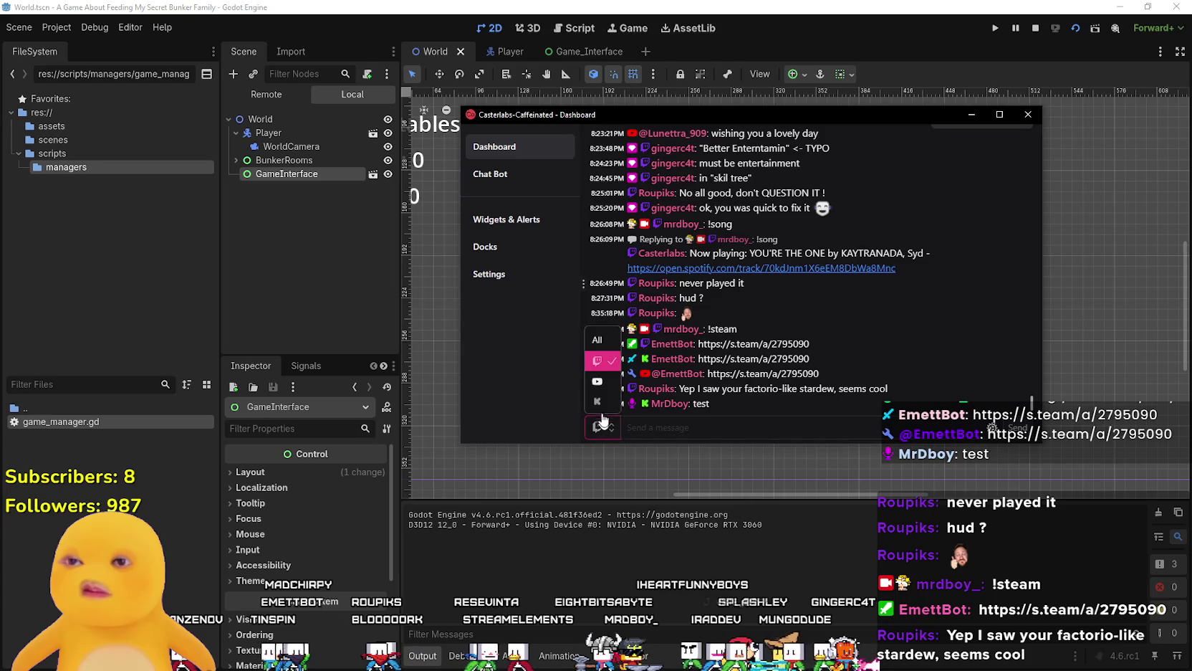
pyautogui.click(675, 424)
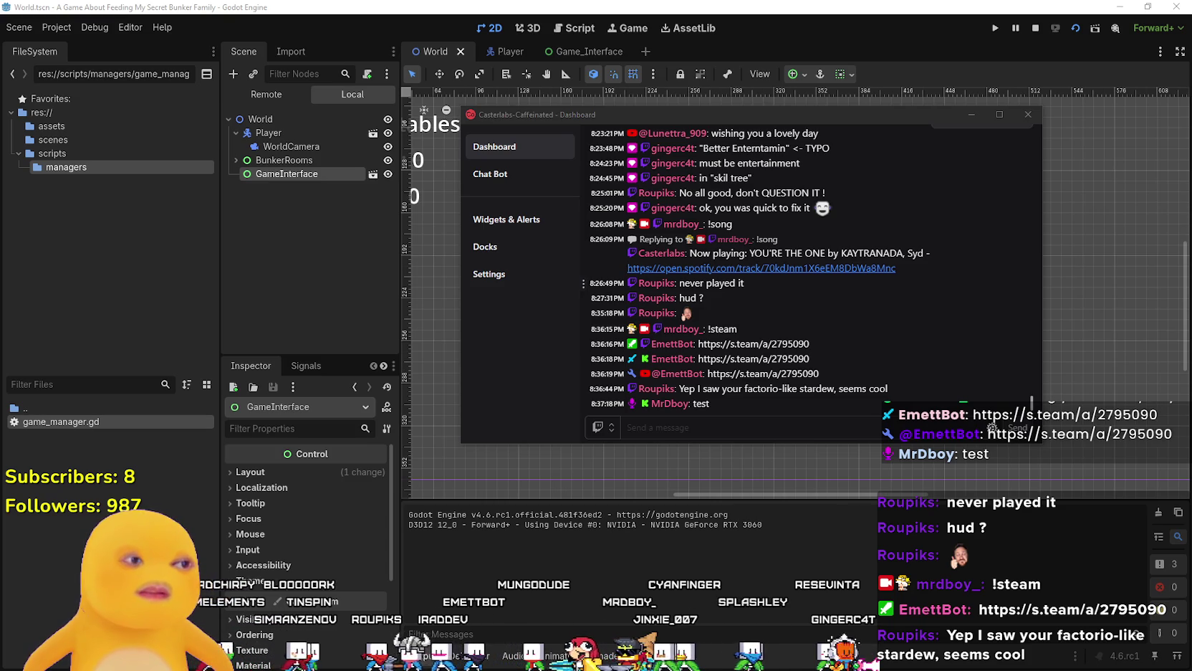
pyautogui.click(972, 114)
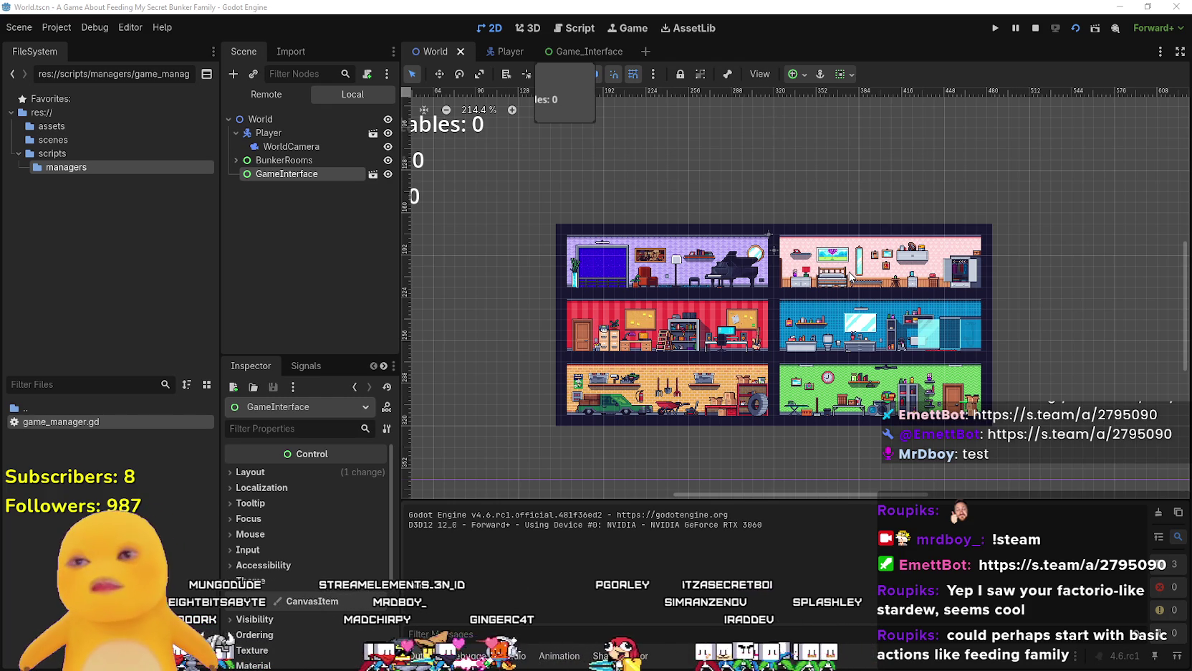
# Select the Player node in the Scene dock to inspect its CharacterBody2D properties
pyautogui.scroll(-2, 808, 305)
pyautogui.scroll(2, 817, 272)
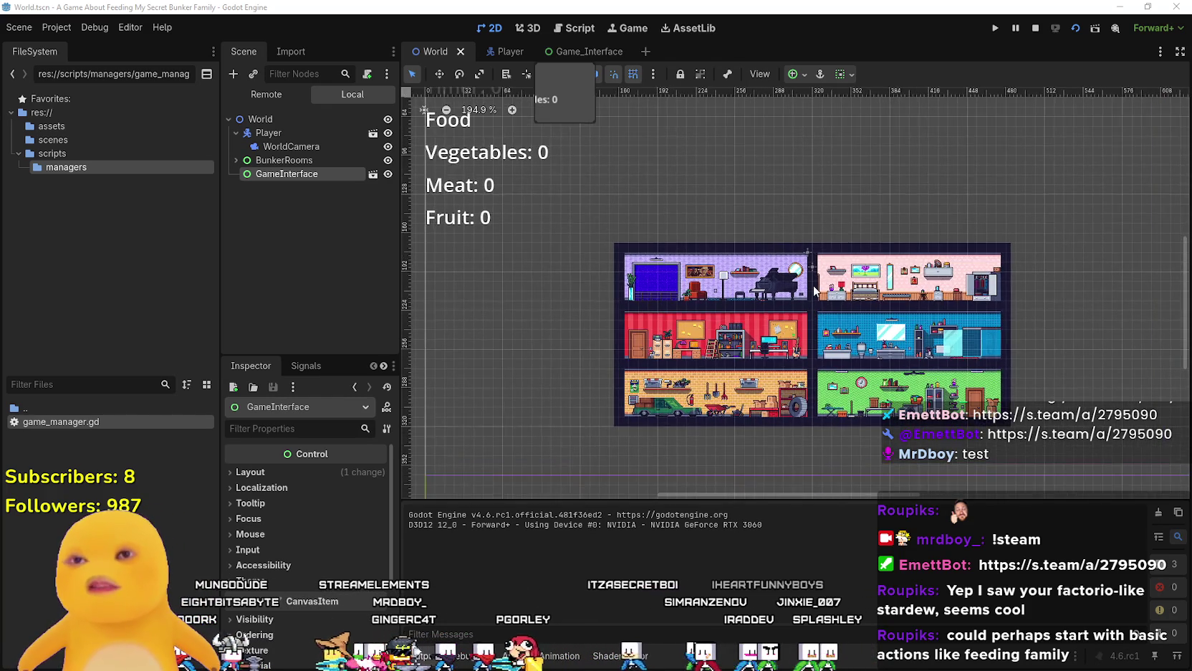
pyautogui.scroll(-1, 817, 272)
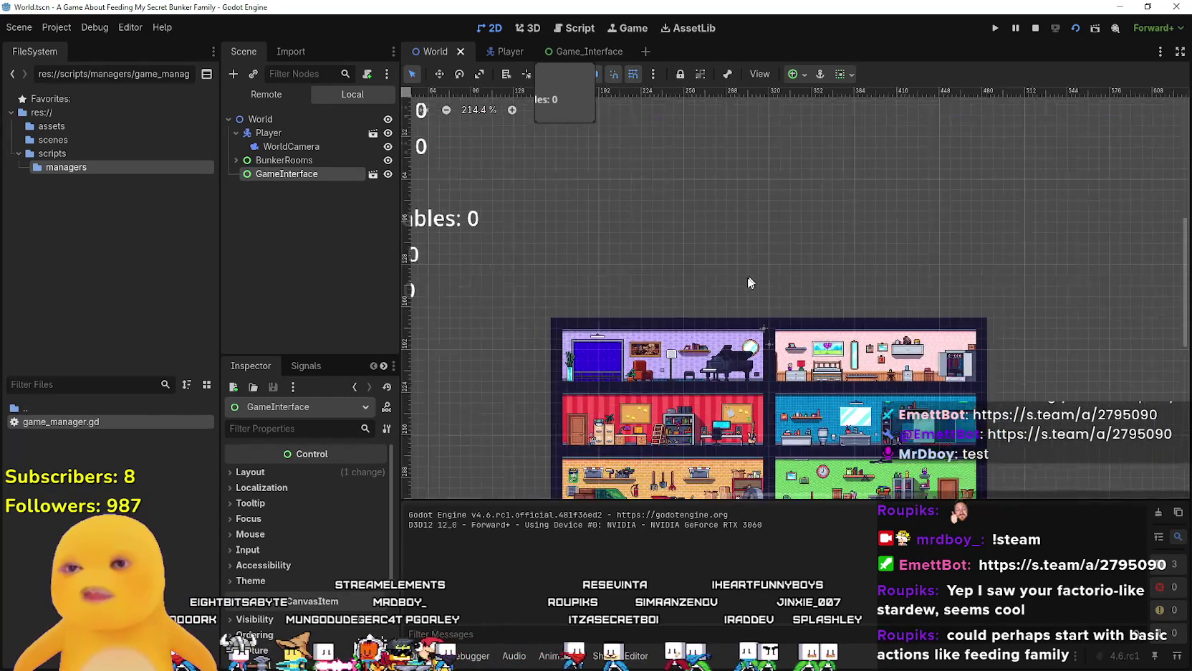
pyautogui.click(269, 133)
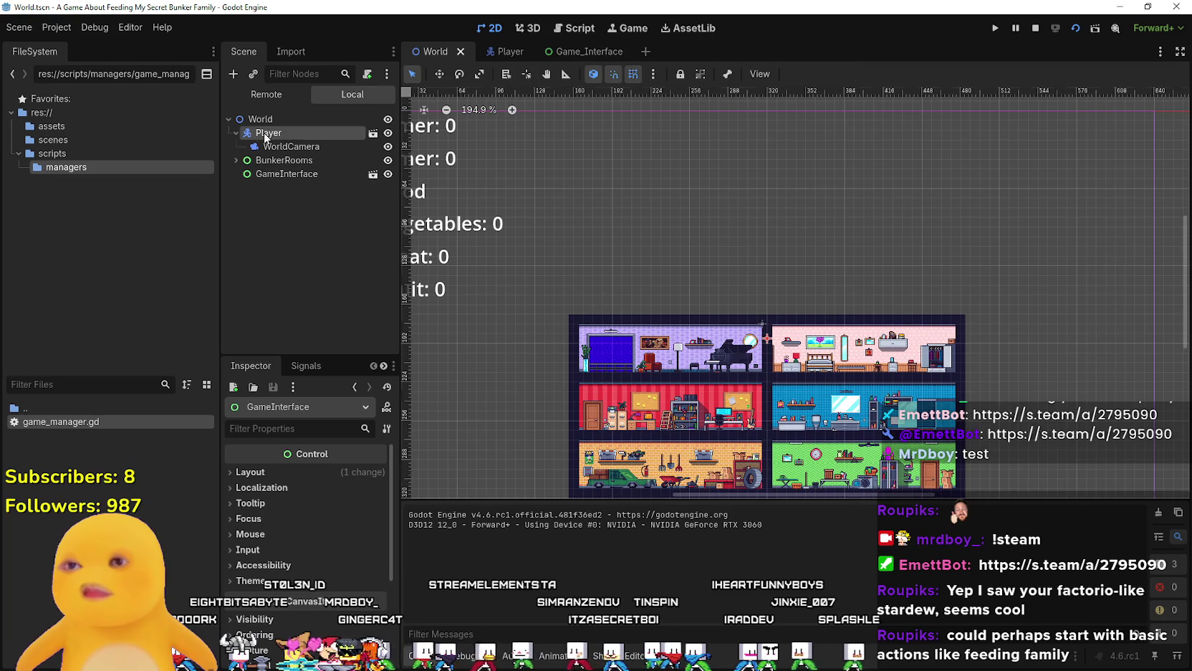
pyautogui.scroll(-4, 673, 317)
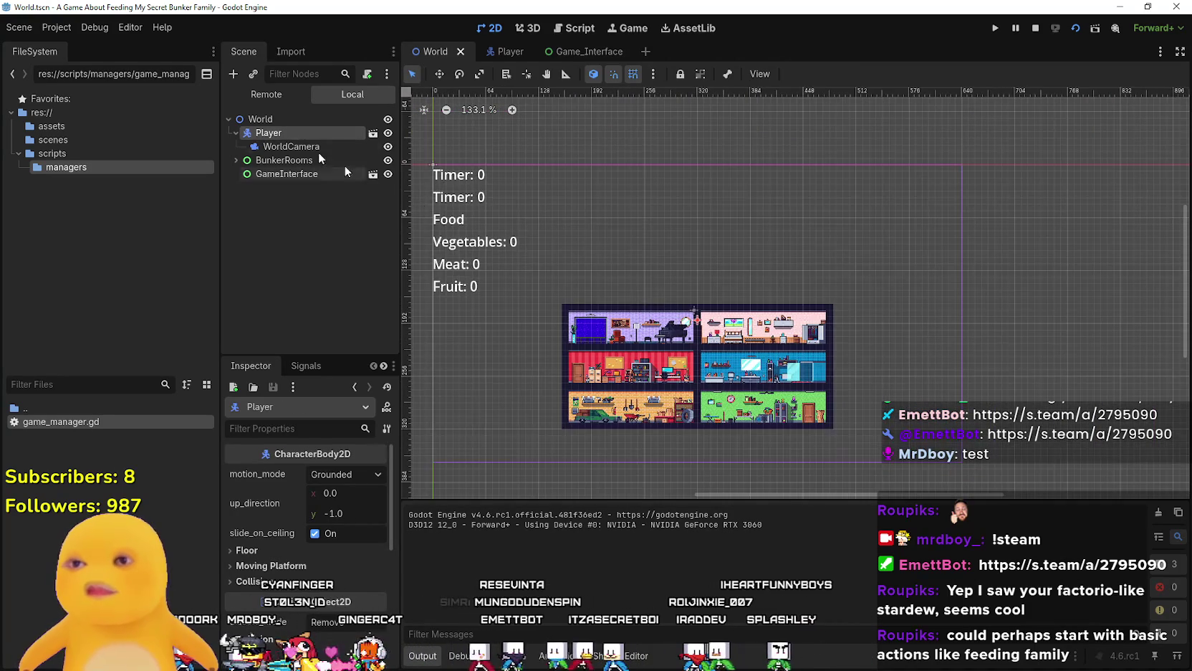
pyautogui.click(286, 144)
pyautogui.click(301, 132)
# Zoom the 2D canvas in and out to view the HUD counters above the bunker rooms
pyautogui.scroll(4, 625, 286)
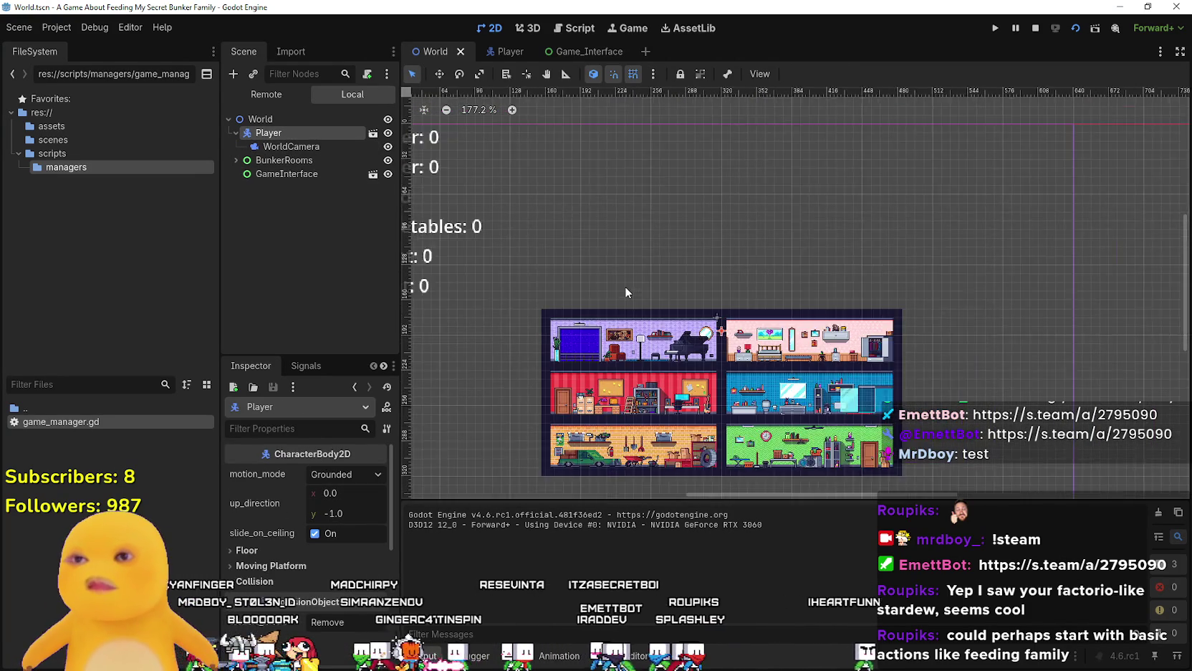
pyautogui.scroll(-5, 623, 271)
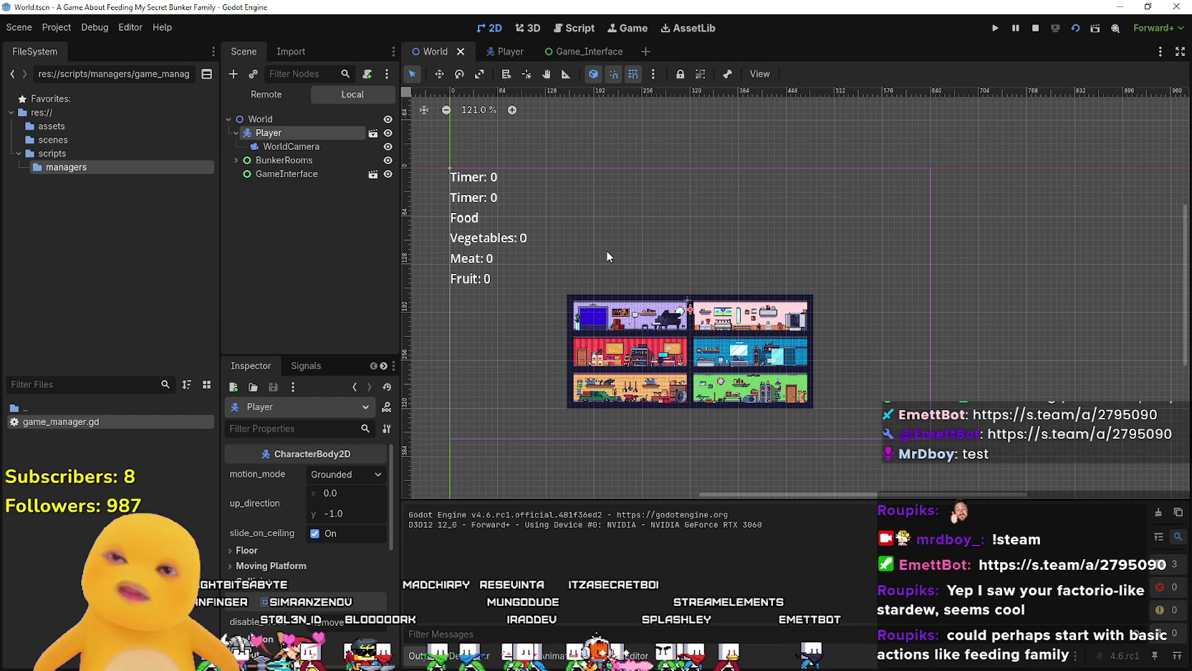
pyautogui.scroll(3, 618, 262)
pyautogui.scroll(-2, 621, 260)
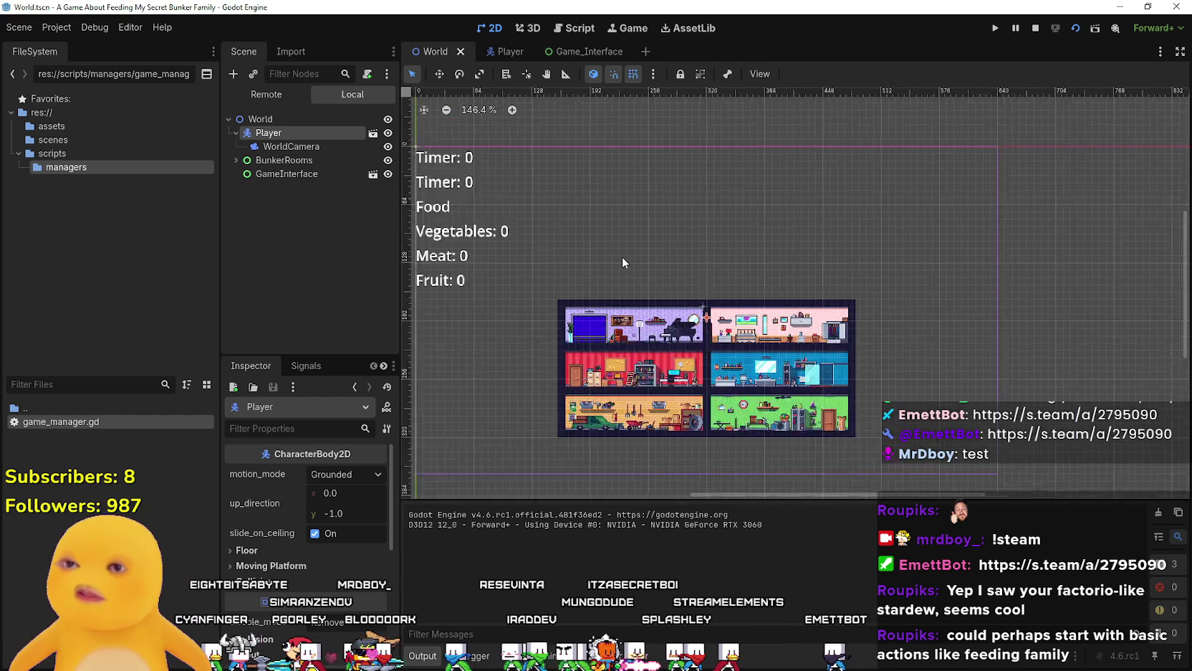
pyautogui.scroll(2, 623, 261)
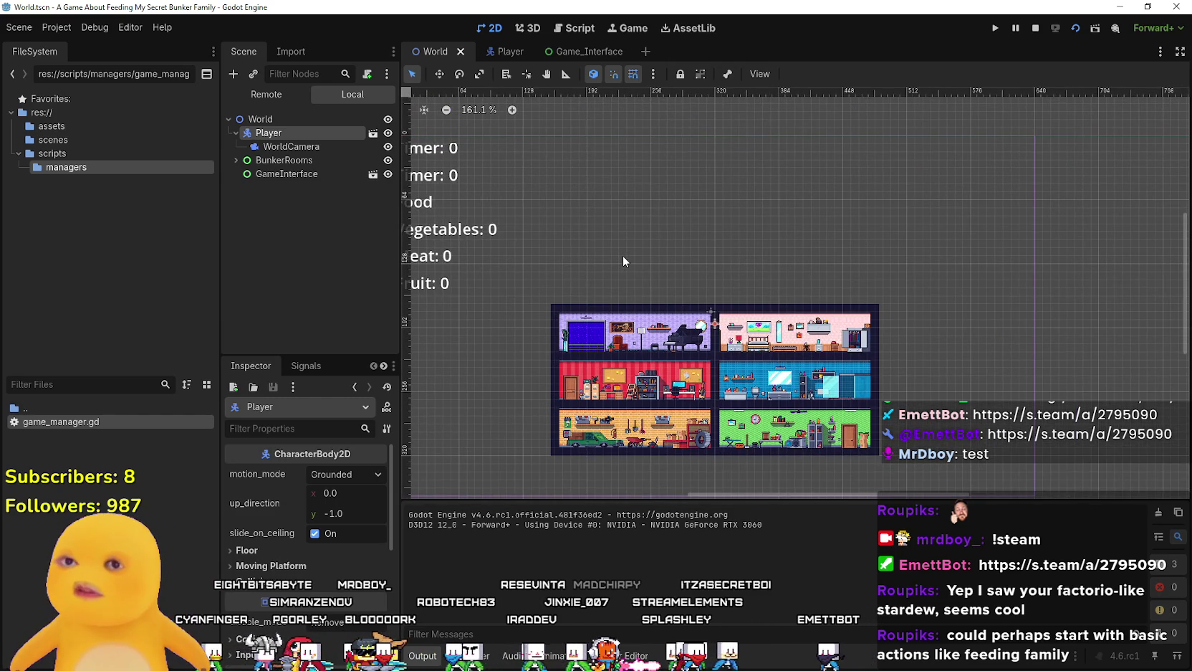
pyautogui.scroll(-3, 622, 256)
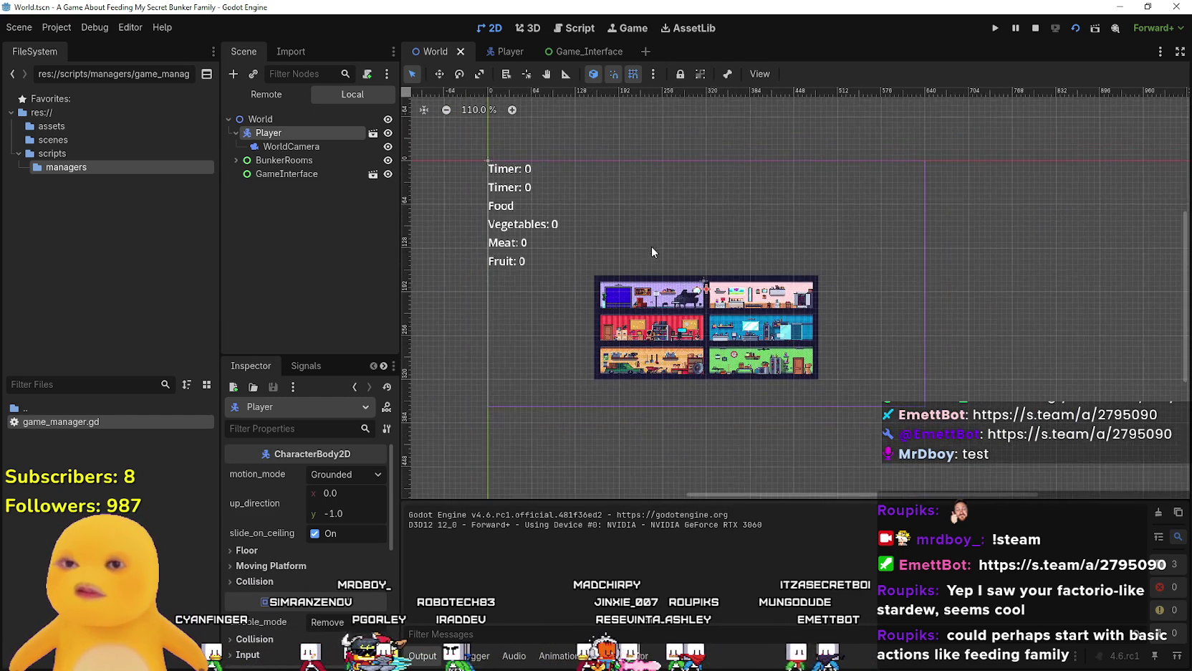
pyautogui.scroll(3, 624, 260)
pyautogui.scroll(-2, 710, 322)
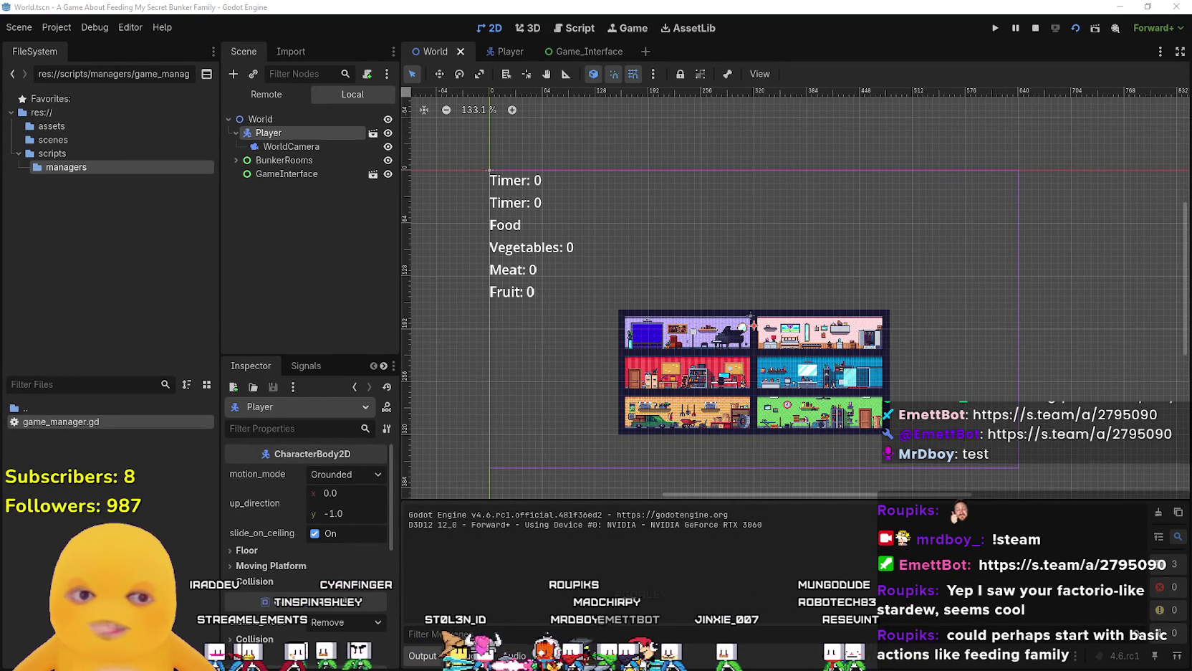
# Back in the browser, open Mucho Pixels' full itch.io catalogue in a new tab
pyautogui.hotkey('alt', 'Tab')
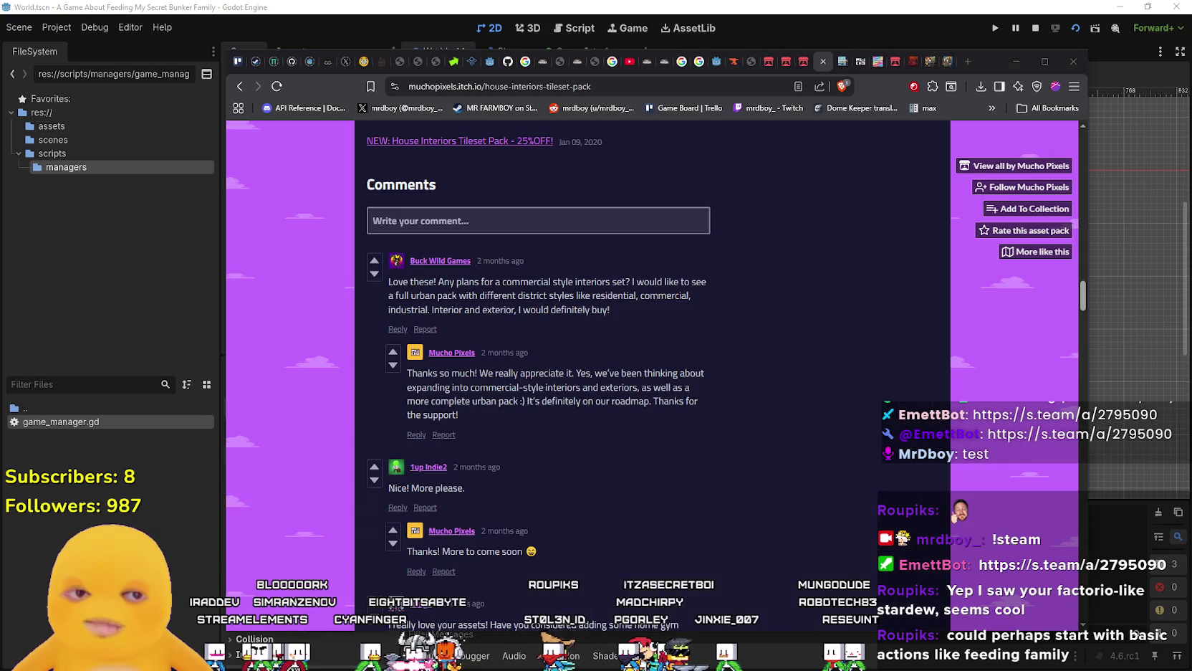
pyautogui.scroll(10, 529, 268)
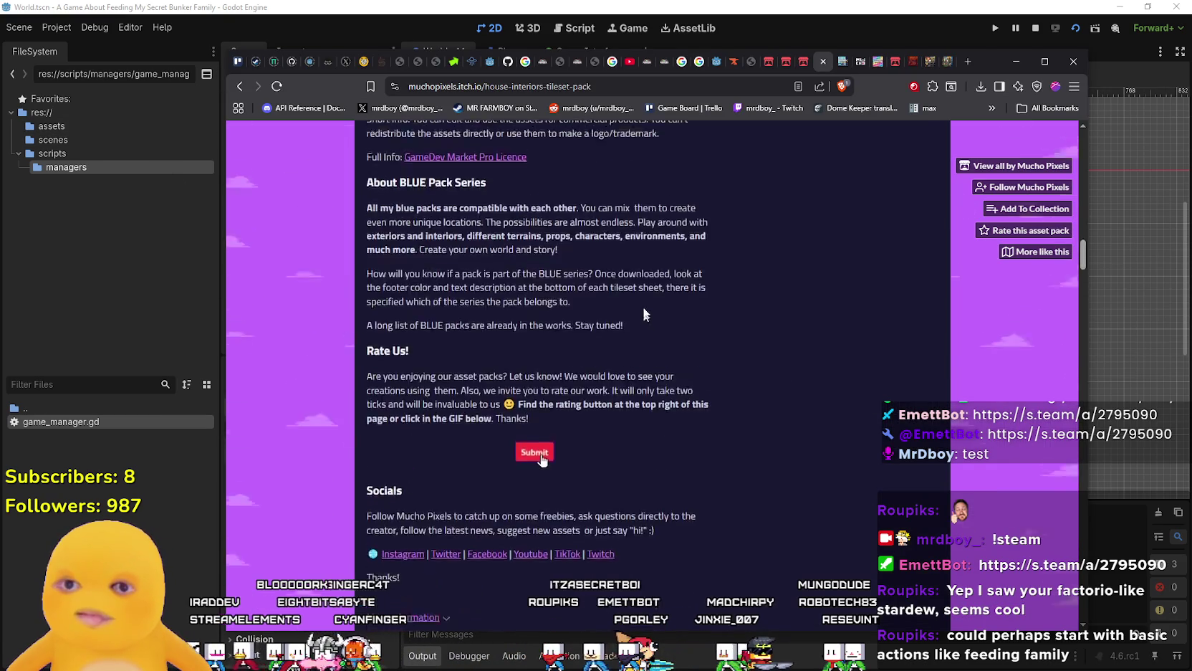
pyautogui.scroll(15, 638, 295)
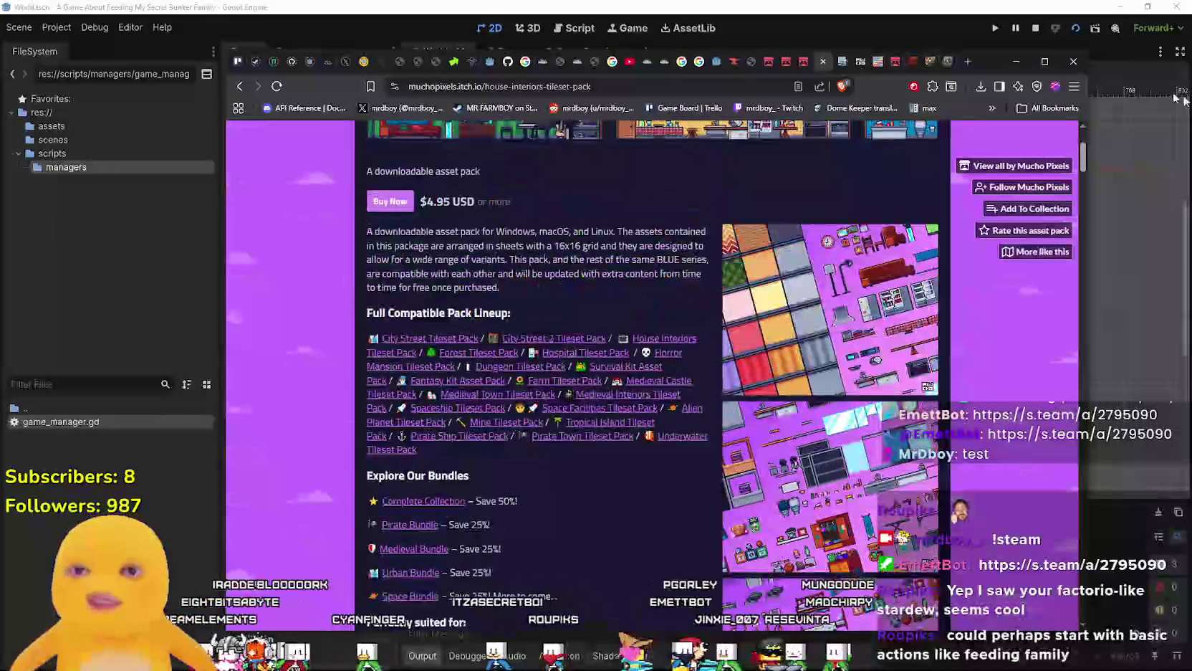
pyautogui.scroll(3, 826, 236)
pyautogui.rightClick(1042, 167)
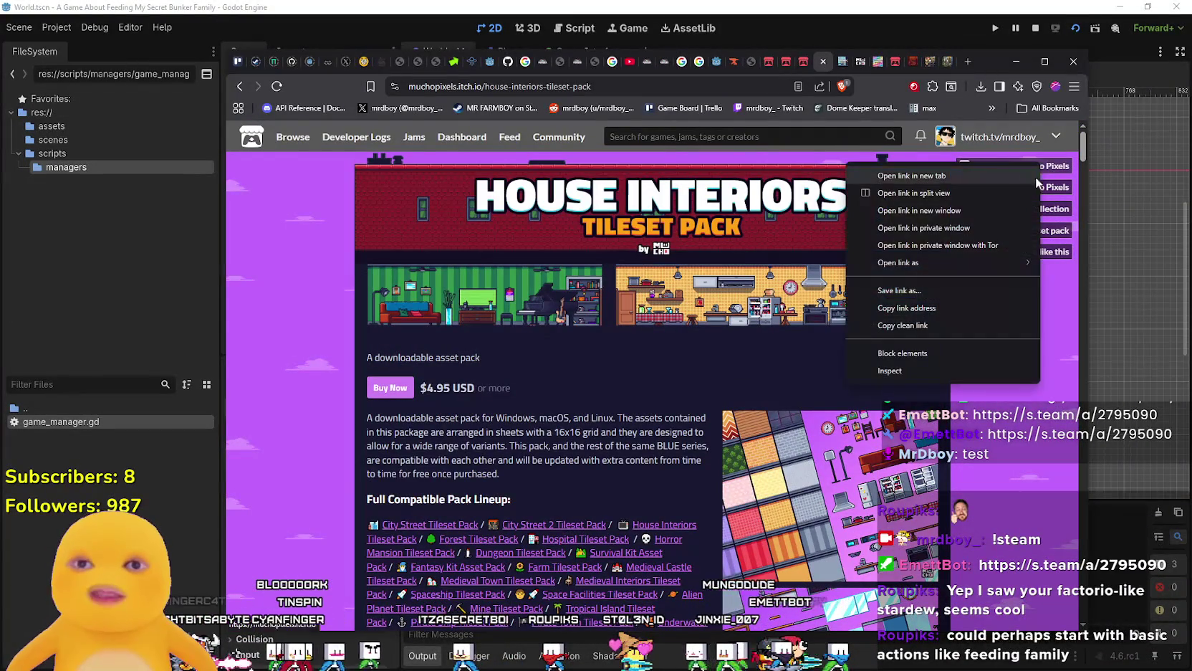
pyautogui.click(1025, 176)
# On the creator page, open the Character Animation Asset Pack in a new tab
pyautogui.click(829, 63)
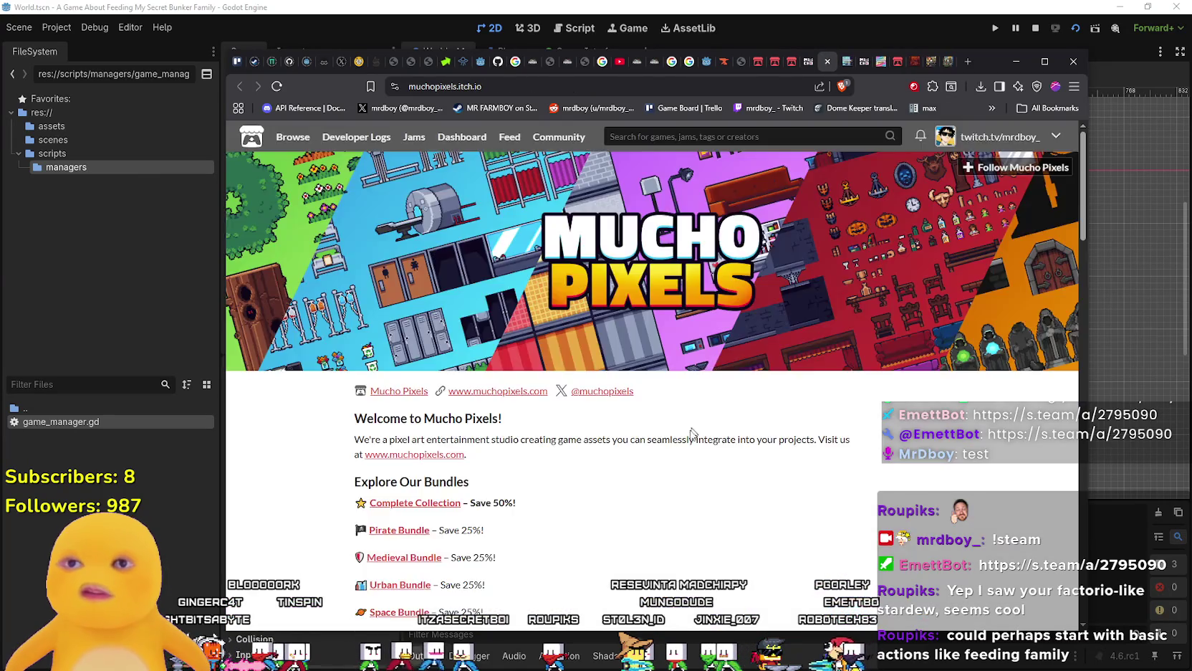
pyautogui.scroll(-12, 645, 450)
pyautogui.scroll(-13, 644, 450)
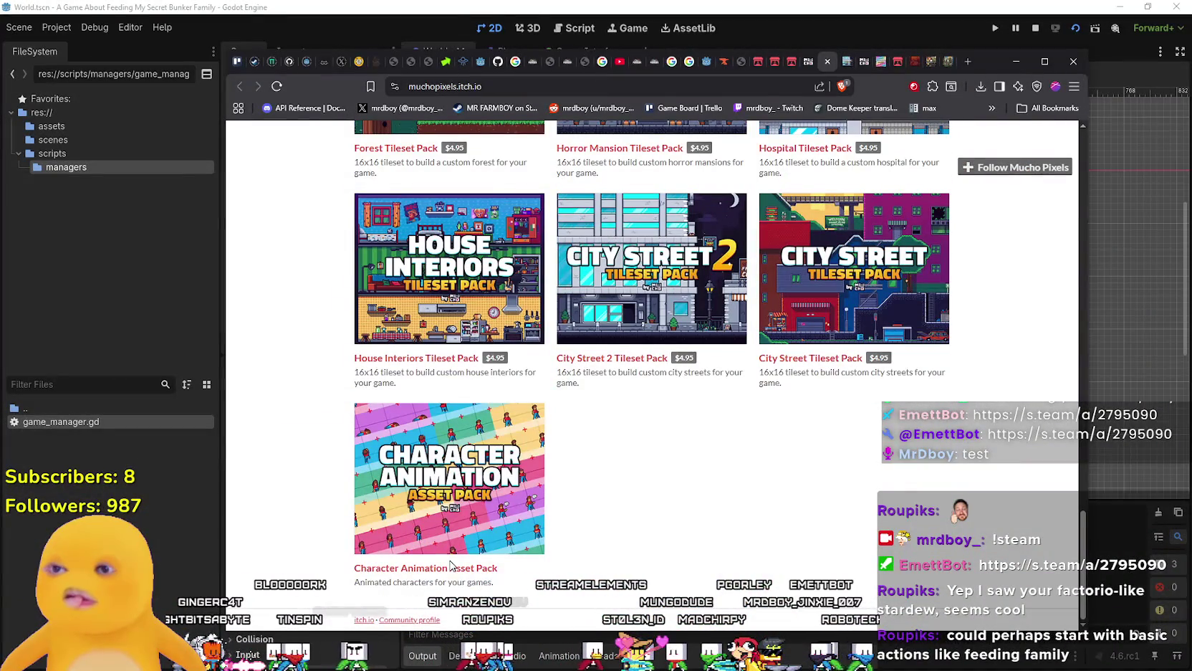
pyautogui.rightClick(451, 567)
pyautogui.click(470, 349)
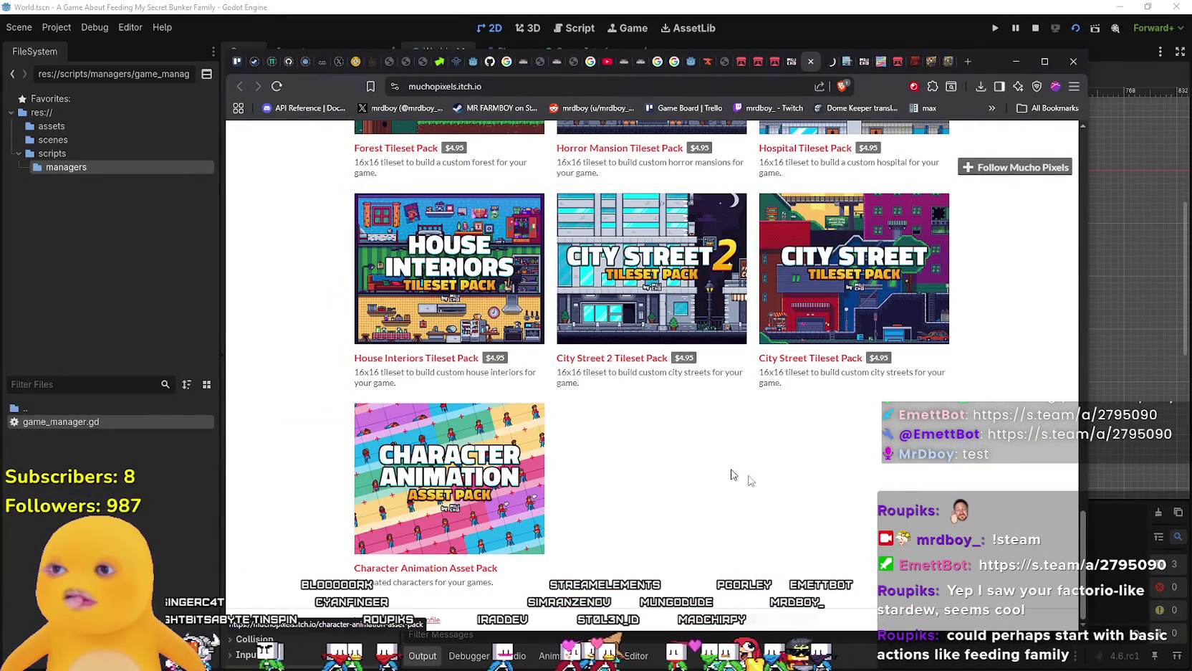
# Start downloading the free Character Animation Asset Pack from its page
pyautogui.click(829, 63)
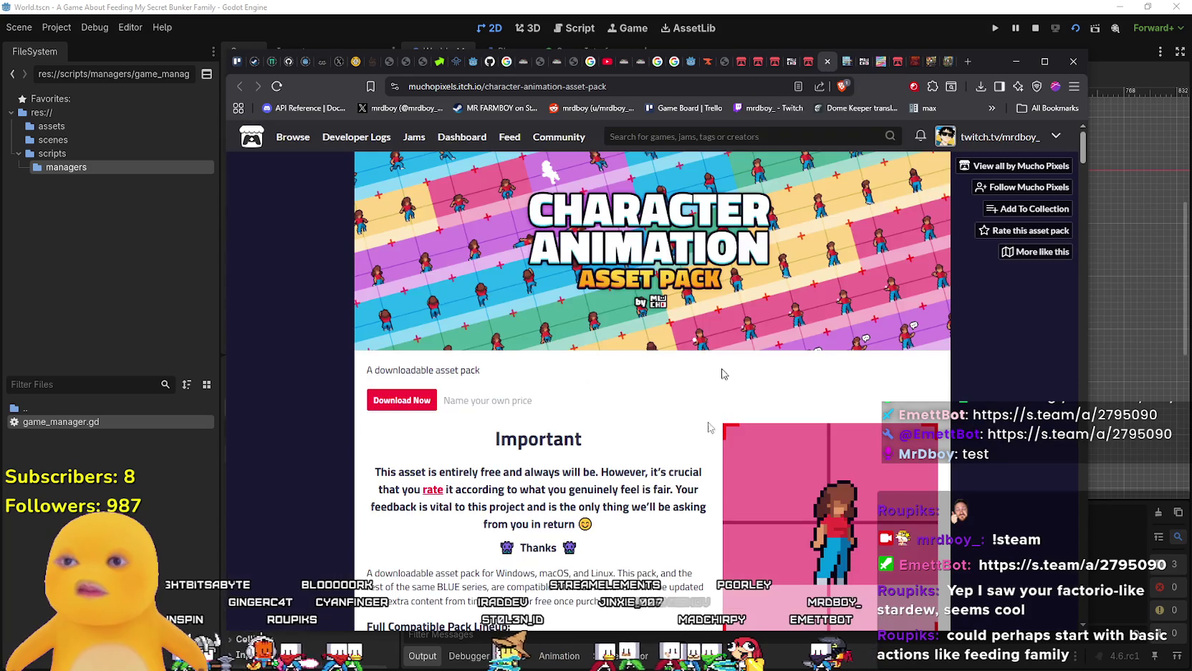
pyautogui.scroll(-5, 486, 334)
pyautogui.scroll(3, 486, 335)
pyautogui.click(393, 281)
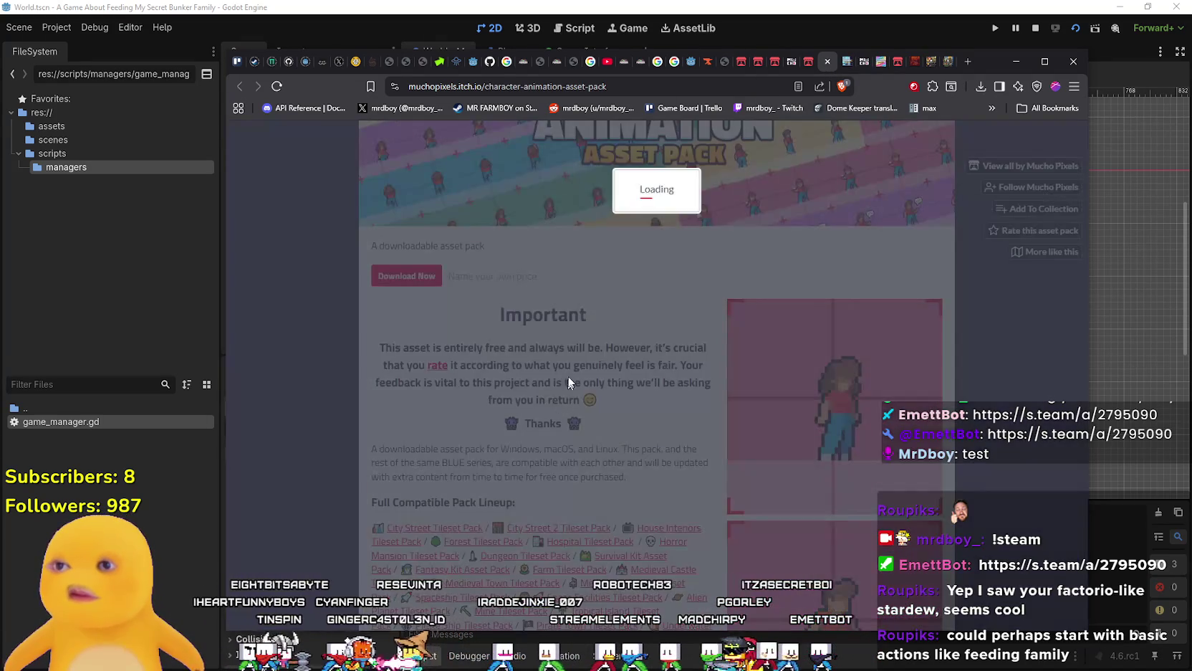
# Save the pack's zip into Cute Fantasy and show it in its folder from the download history
pyautogui.click(584, 272)
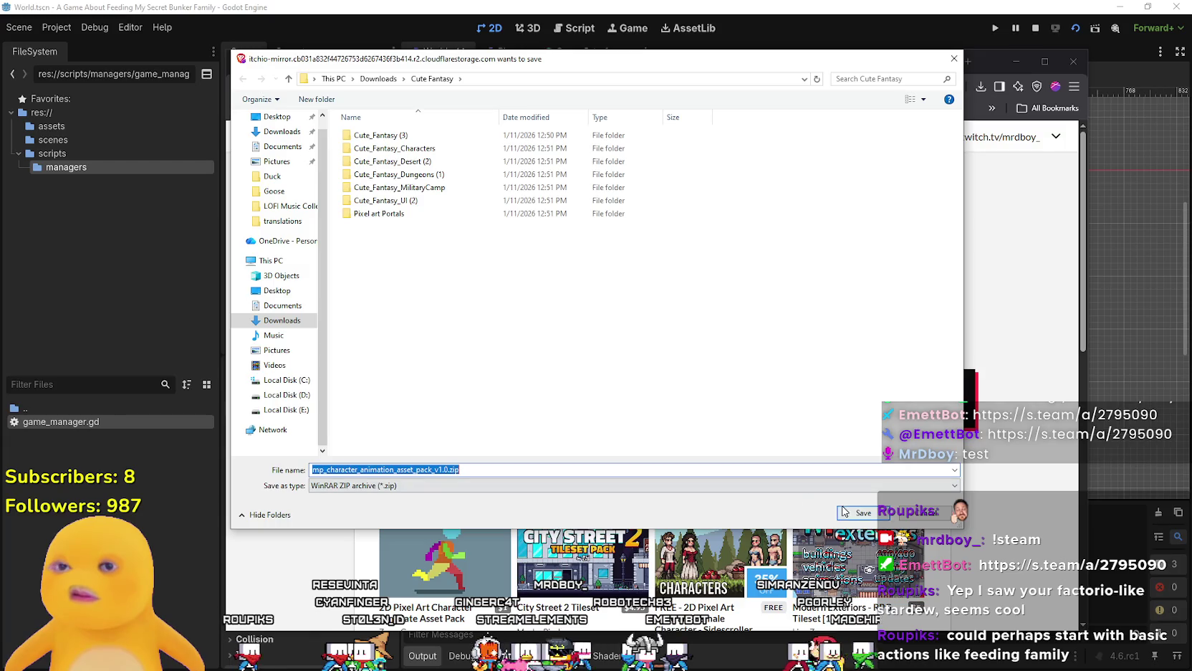
pyautogui.press('Return')
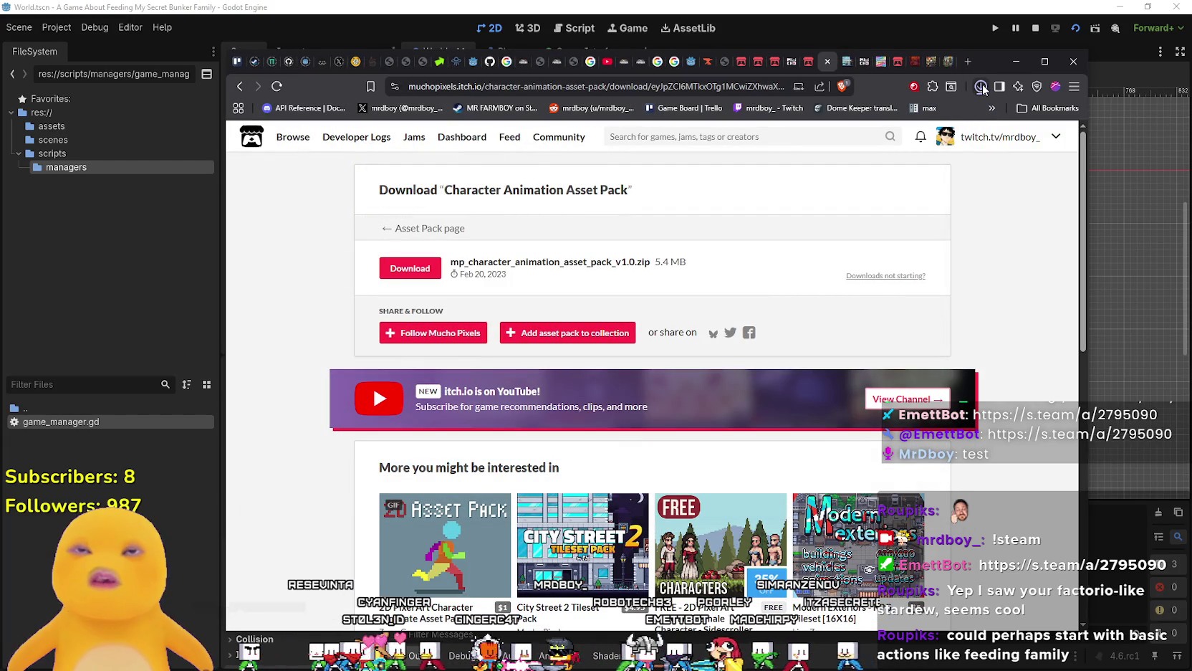
pyautogui.click(981, 86)
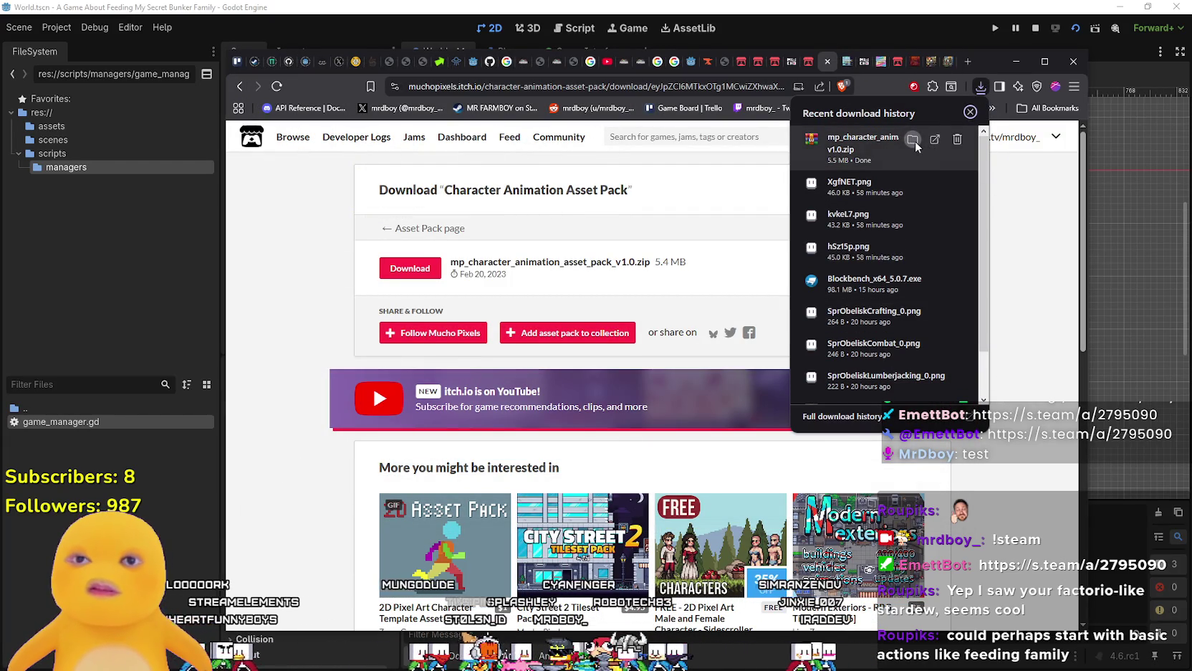
pyautogui.click(913, 140)
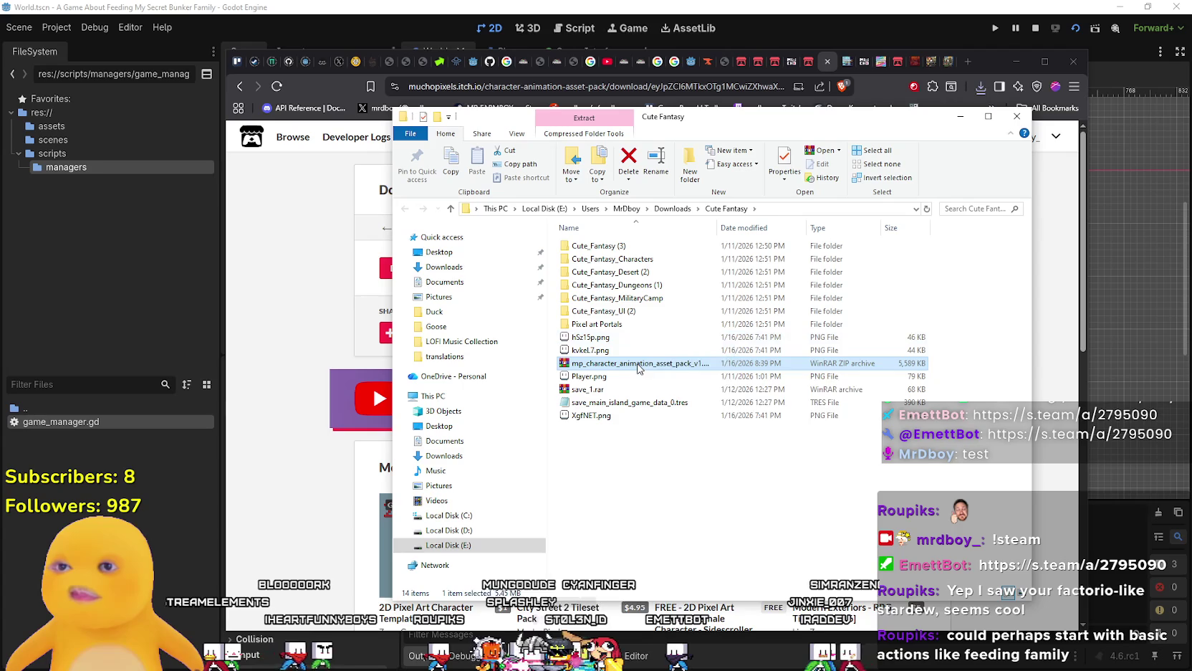
# Extract the zip with WinRAR into an mp_character_animation_asset_pack_v1.0 folder
pyautogui.rightClick(640, 368)
pyautogui.click(688, 428)
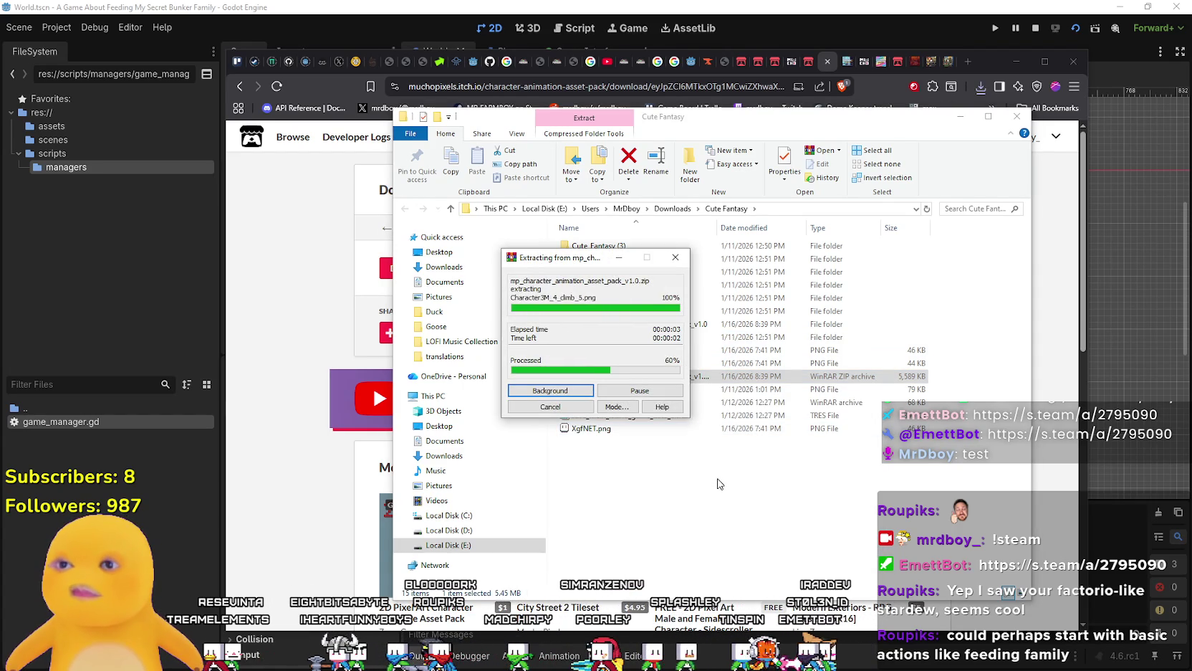
pyautogui.moveTo(594, 264); pyautogui.dragTo(736, 389)
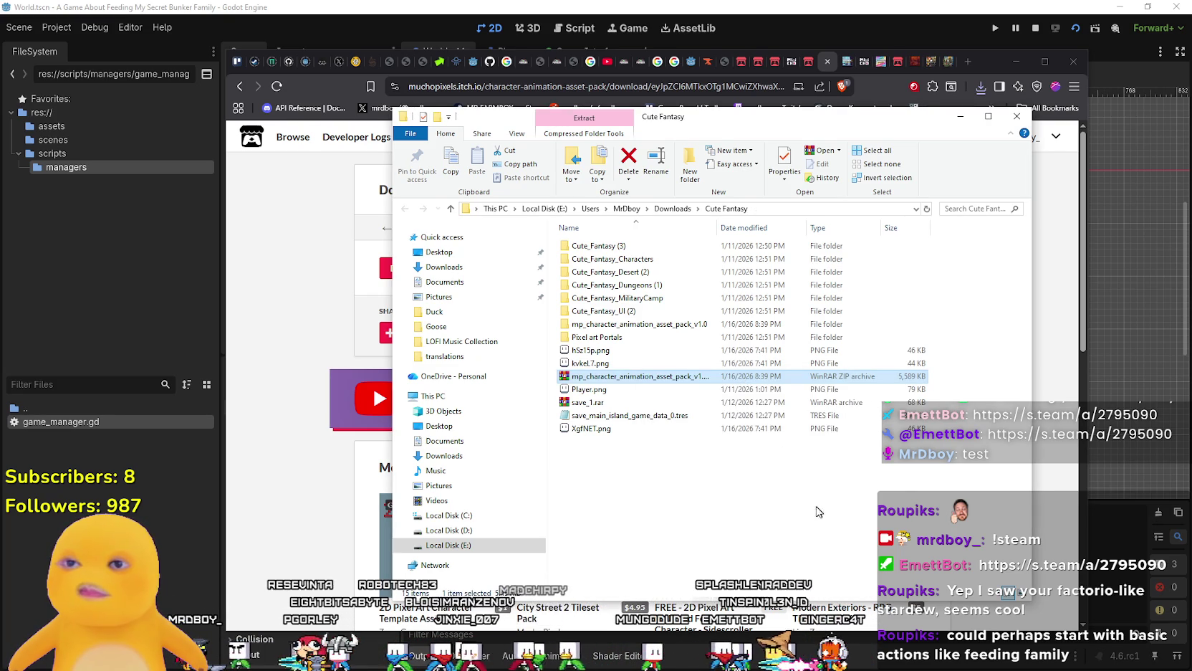
# Open the extracted pack and look inside its Preview Gifs and Source Files folders
pyautogui.doubleClick(630, 324)
pyautogui.doubleClick(616, 260)
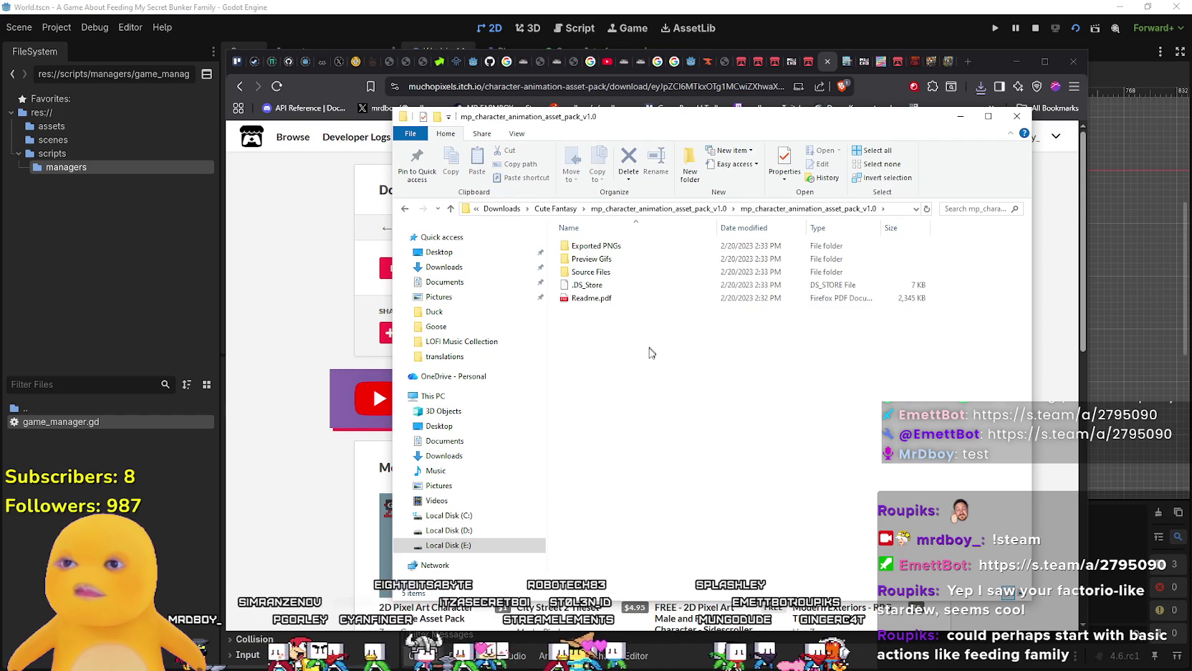
pyautogui.click(606, 261)
pyautogui.doubleClick(609, 259)
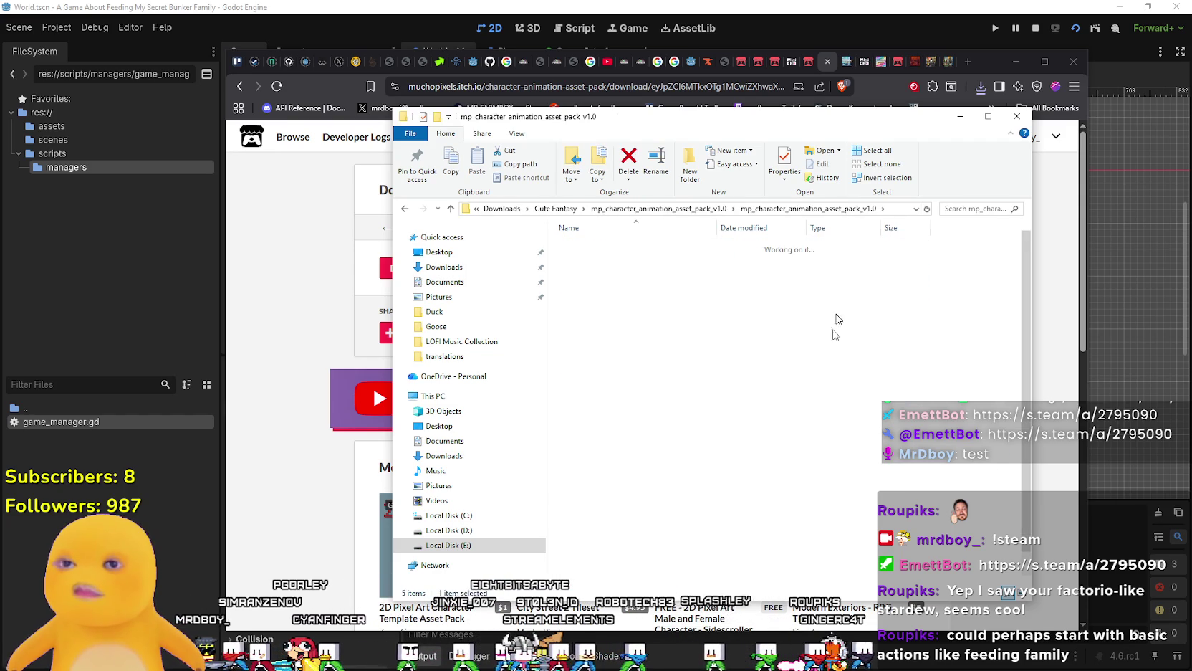
pyautogui.click(758, 209)
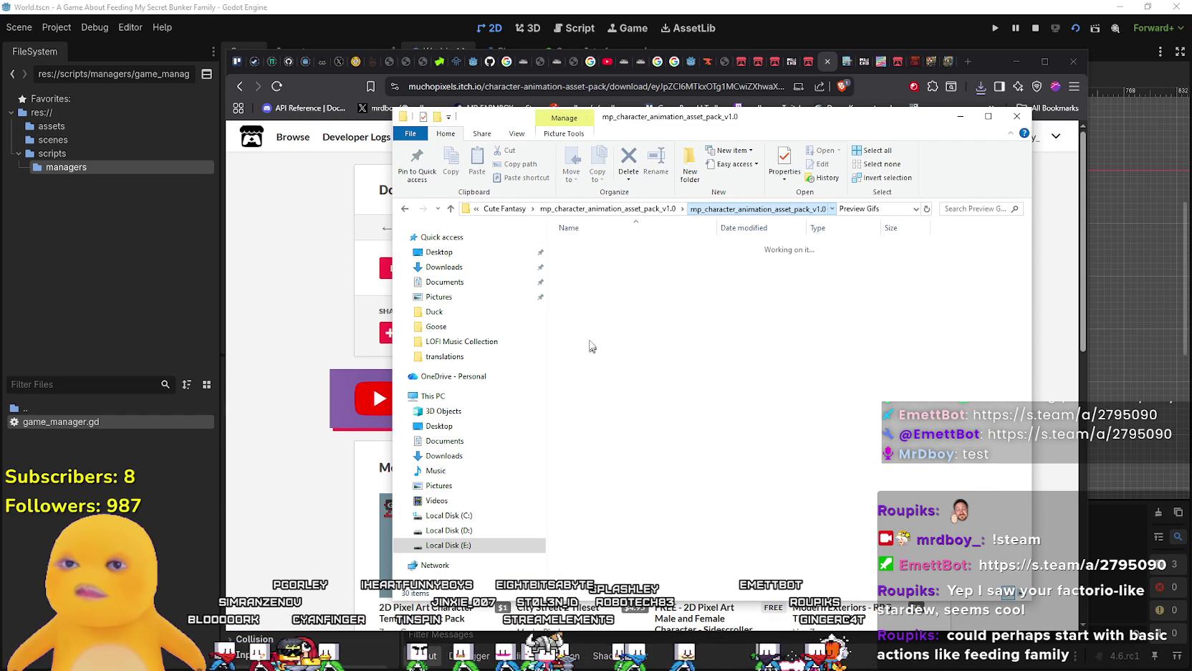
pyautogui.doubleClick(595, 273)
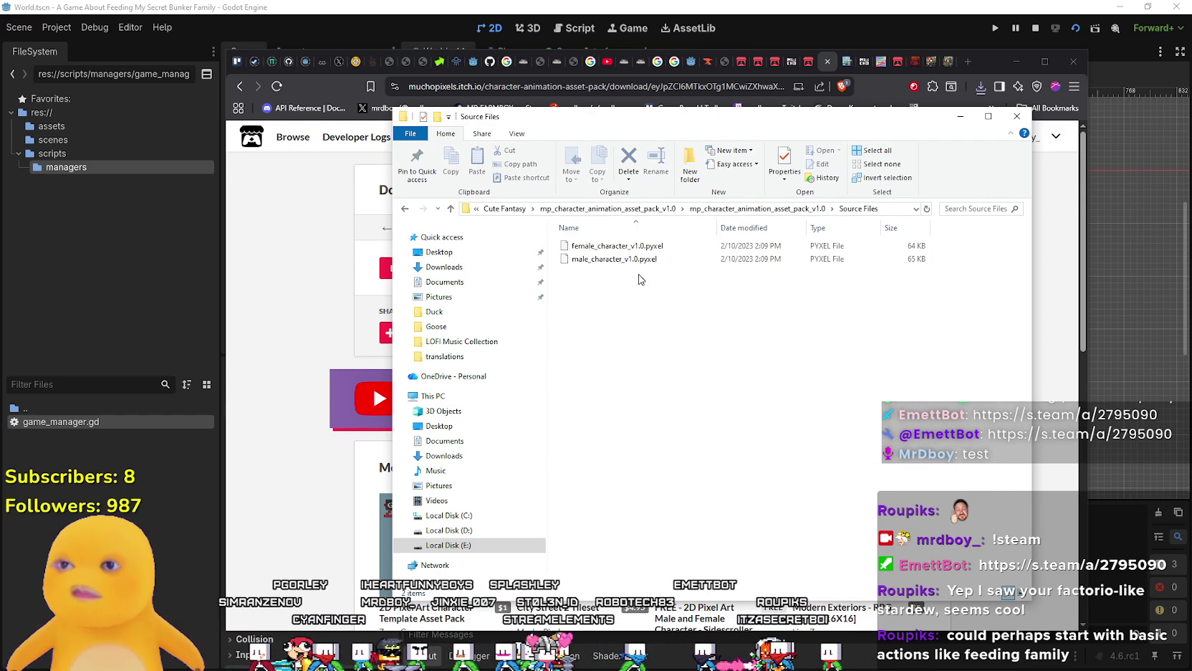
pyautogui.click(757, 209)
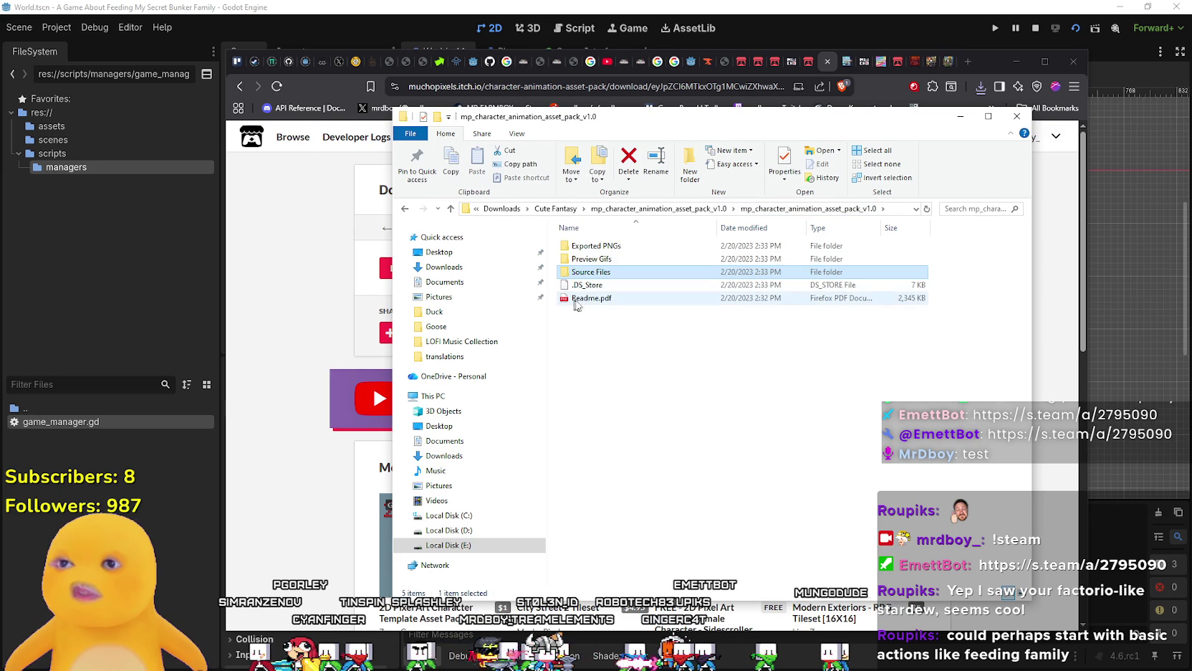
# Open Exported PNGs > Male > Character 1 > Clothes 1 to reach the sprite frames
pyautogui.doubleClick(595, 246)
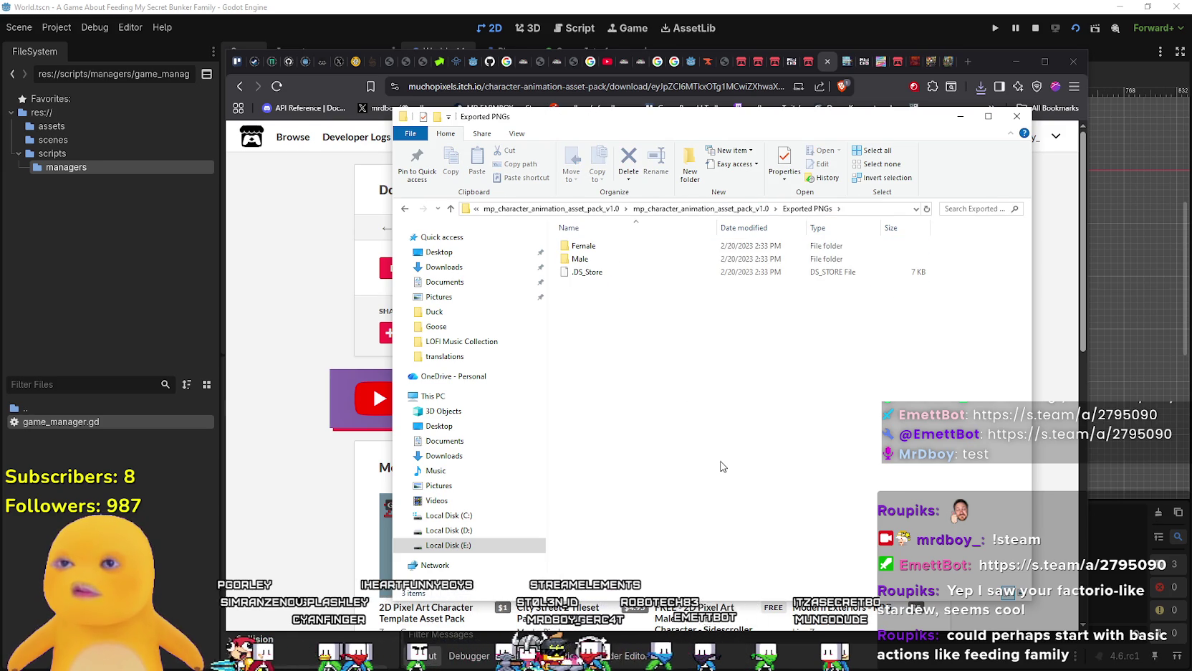
pyautogui.doubleClick(605, 258)
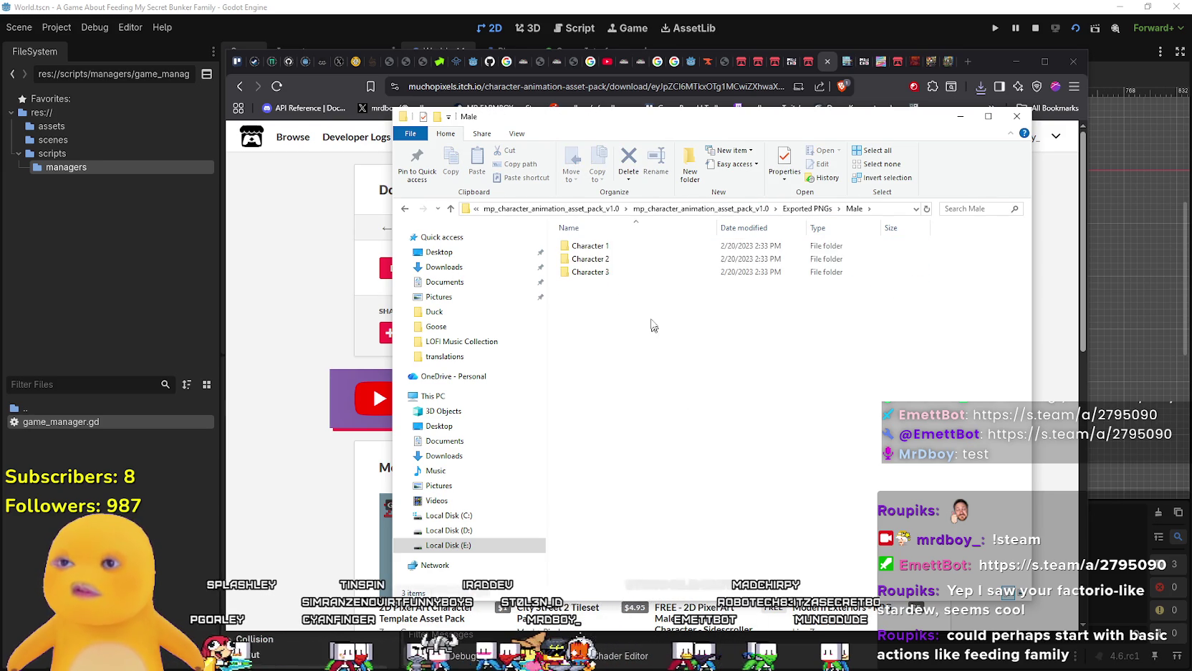
pyautogui.doubleClick(626, 247)
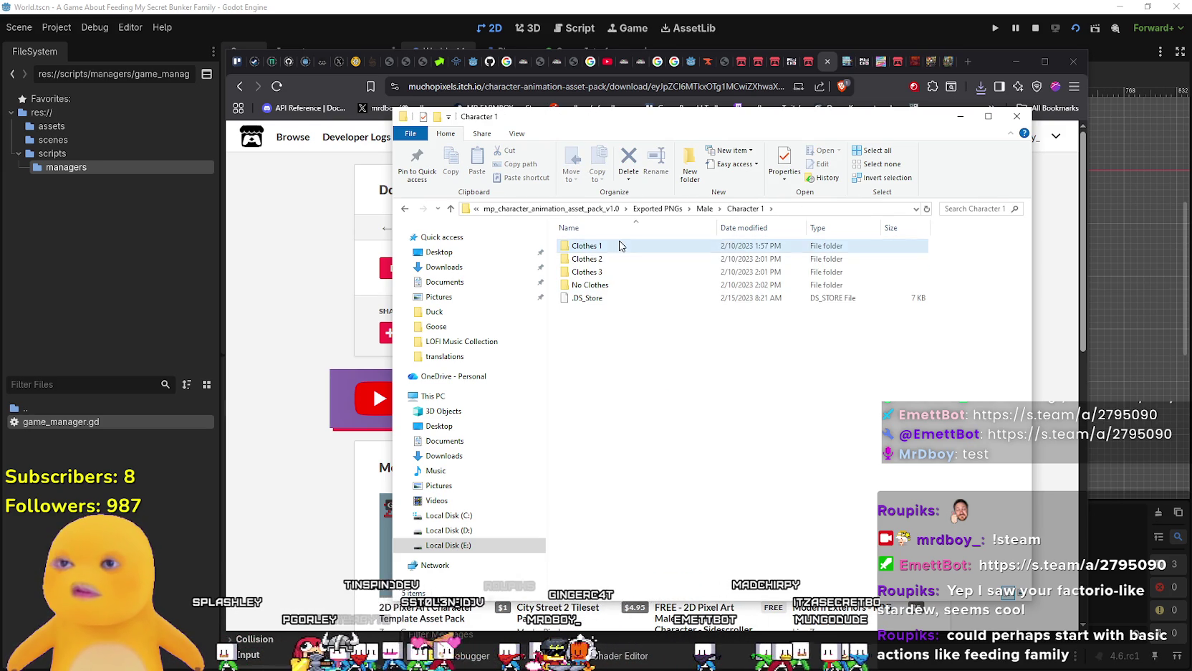
pyautogui.doubleClick(620, 247)
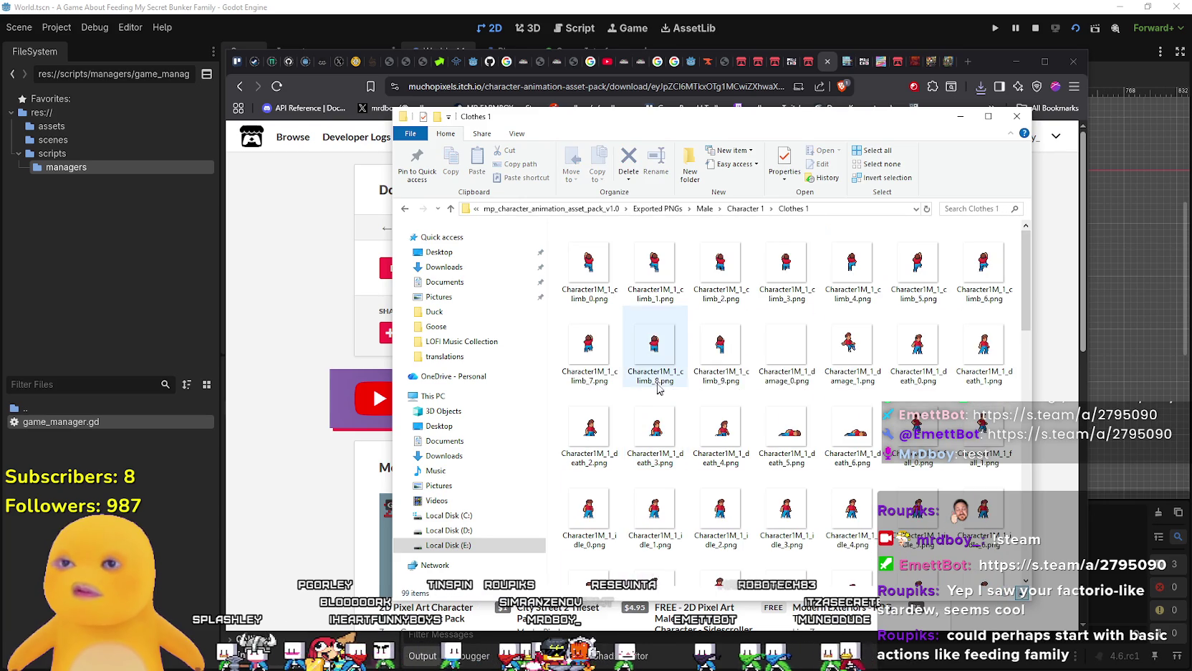
# Preview the Character1M_1_idle_3.png frame in Aseprite, then close Aseprite
pyautogui.scroll(-10, 660, 386)
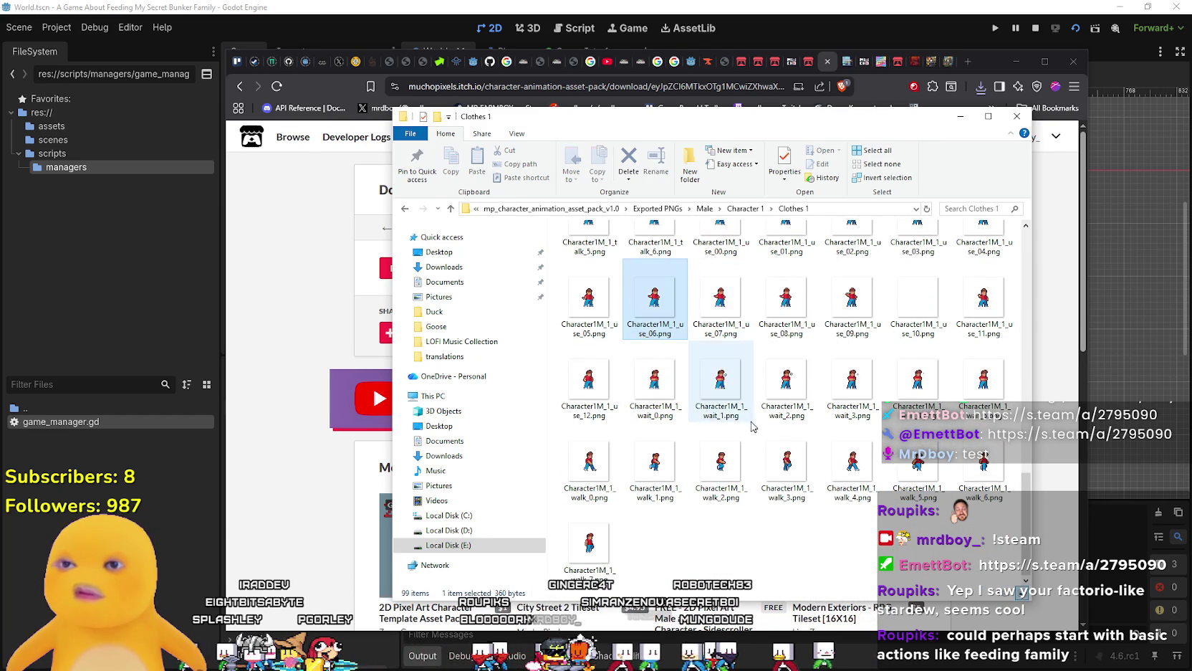
pyautogui.click(655, 301)
pyautogui.scroll(10, 760, 419)
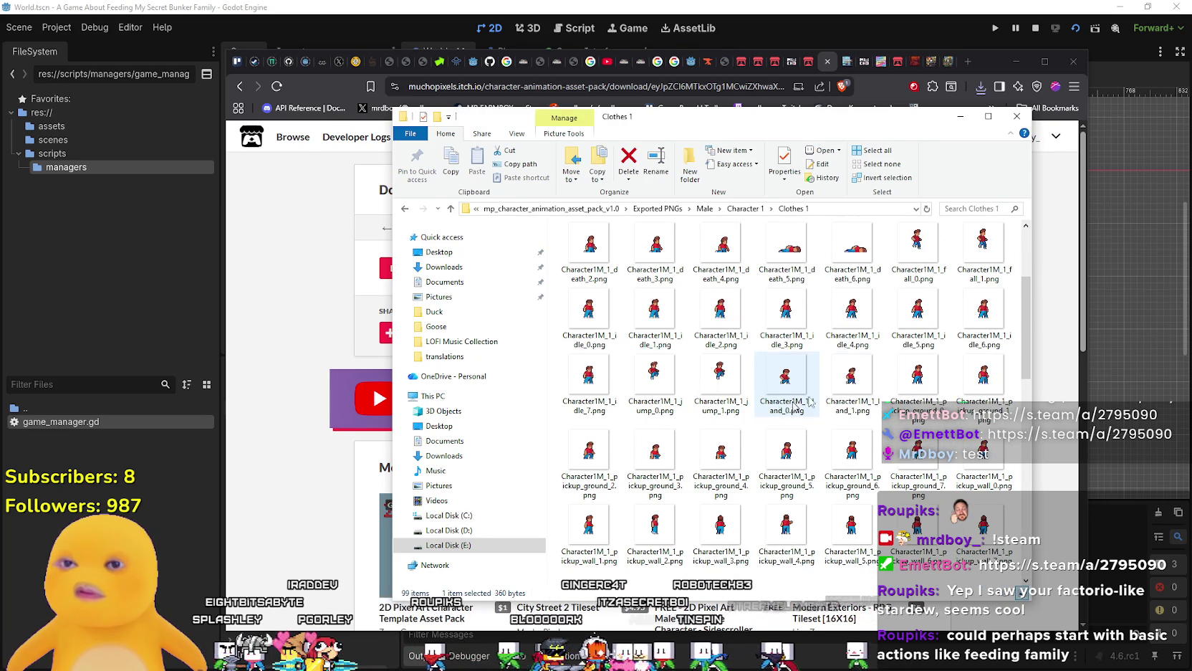
pyautogui.click(857, 312)
pyautogui.doubleClick(810, 318)
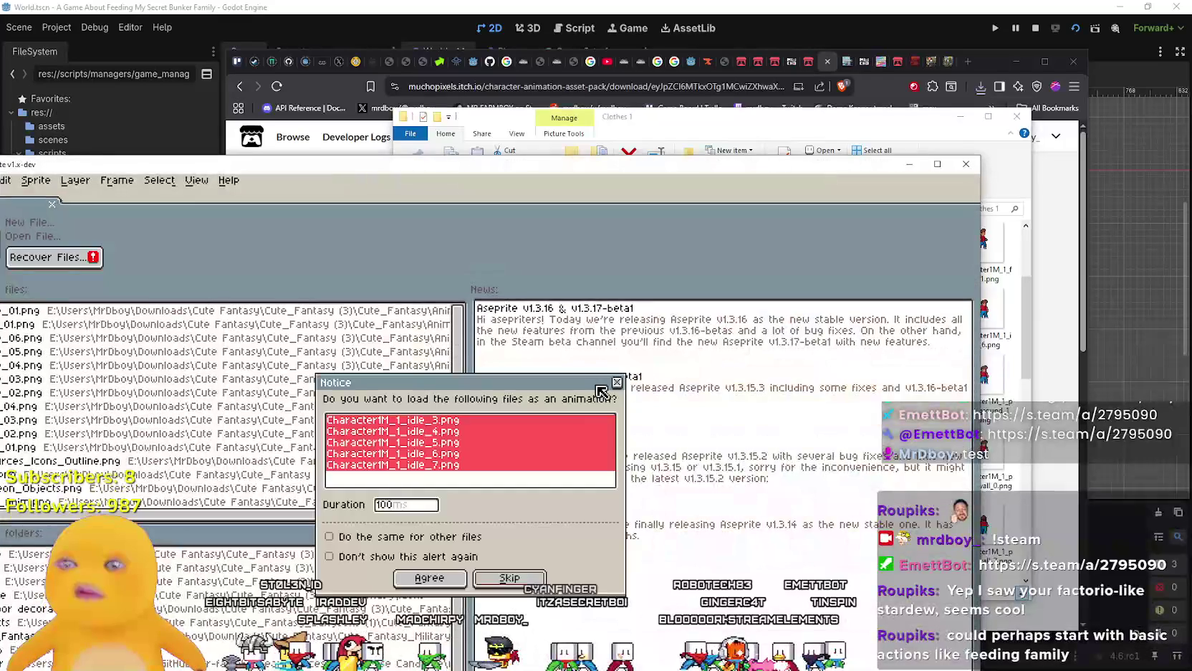
pyautogui.click(618, 387)
pyautogui.scroll(4, 559, 385)
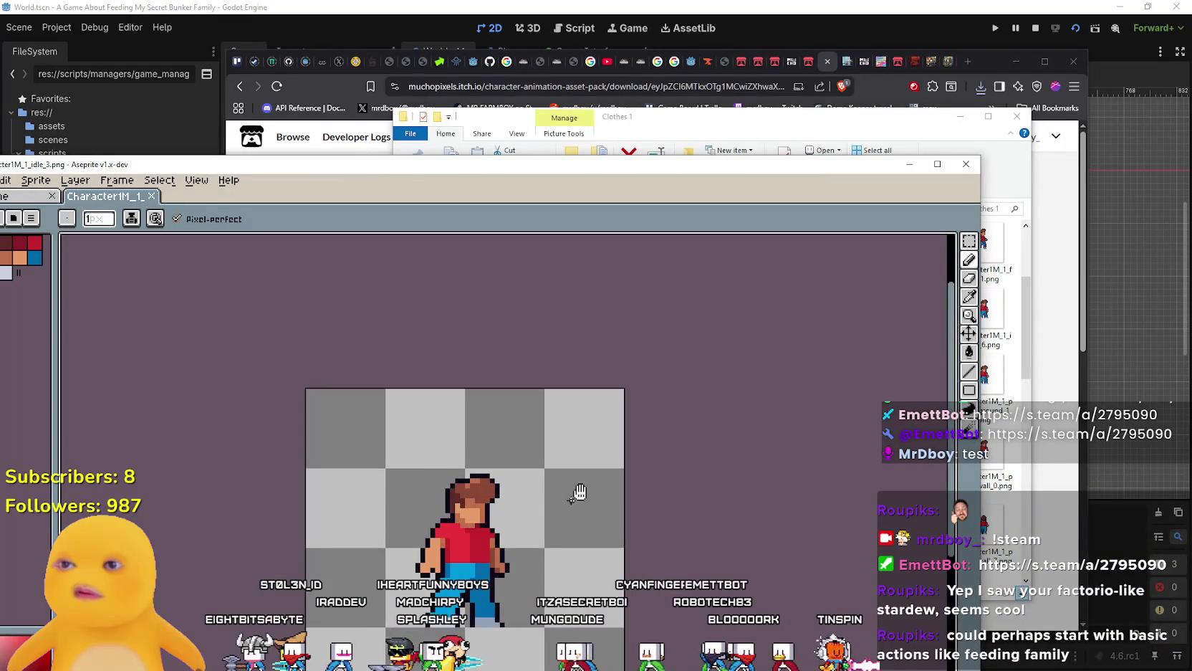
pyautogui.click(966, 163)
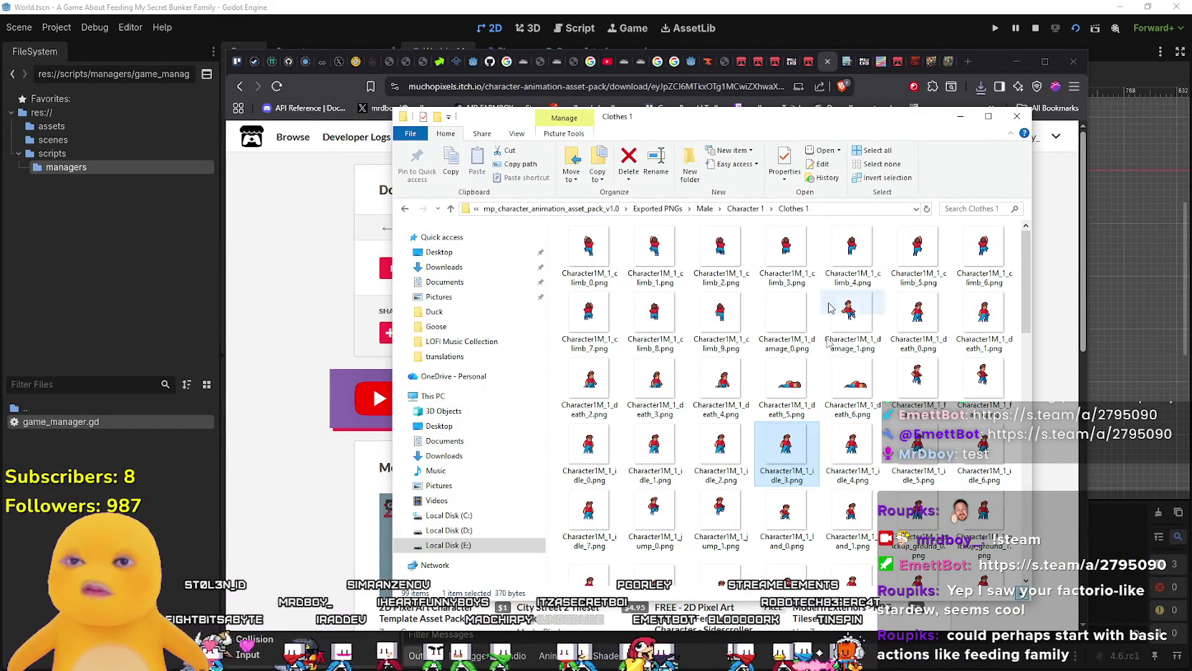
# Navigate to Male > Character 2 > Clothes 2 and open Character2M_2_idle_7.png
pyautogui.scroll(-10, 824, 322)
pyautogui.click(746, 208)
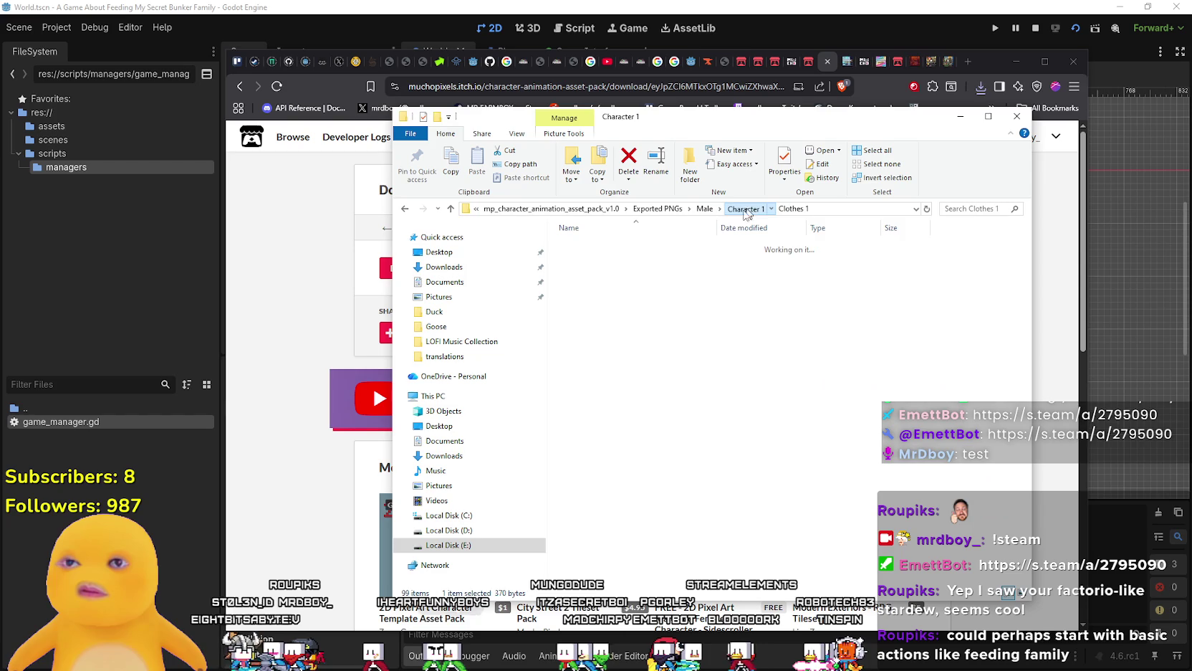
pyautogui.hotkey('alt', 'Left')
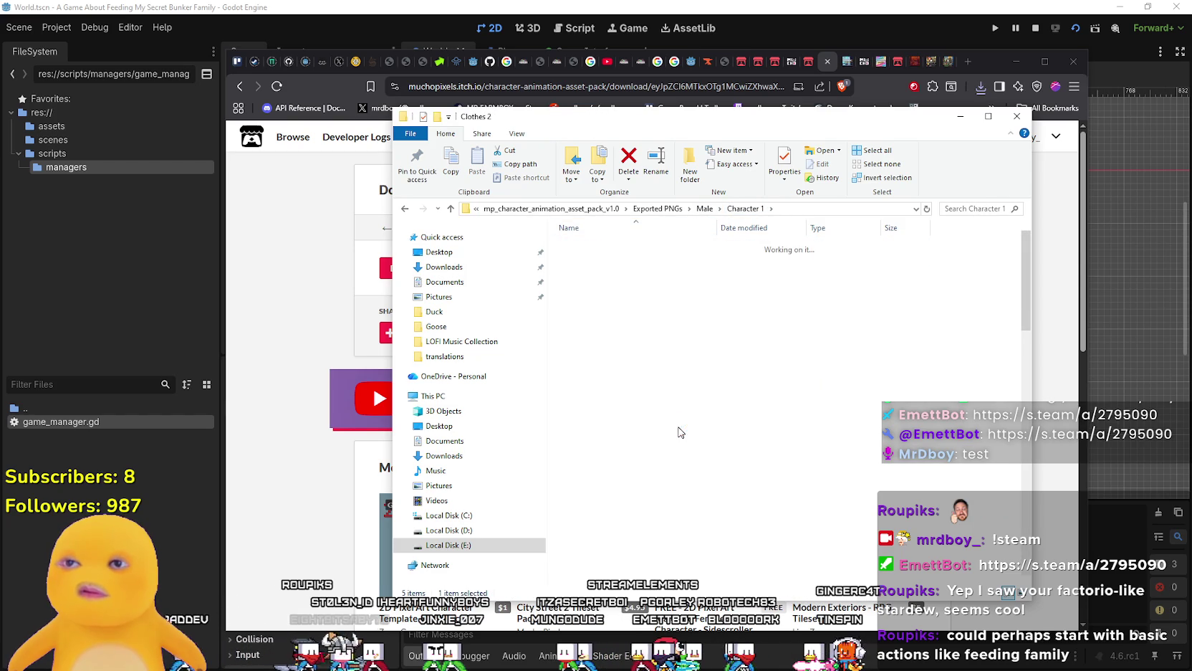
pyautogui.scroll(-5, 683, 416)
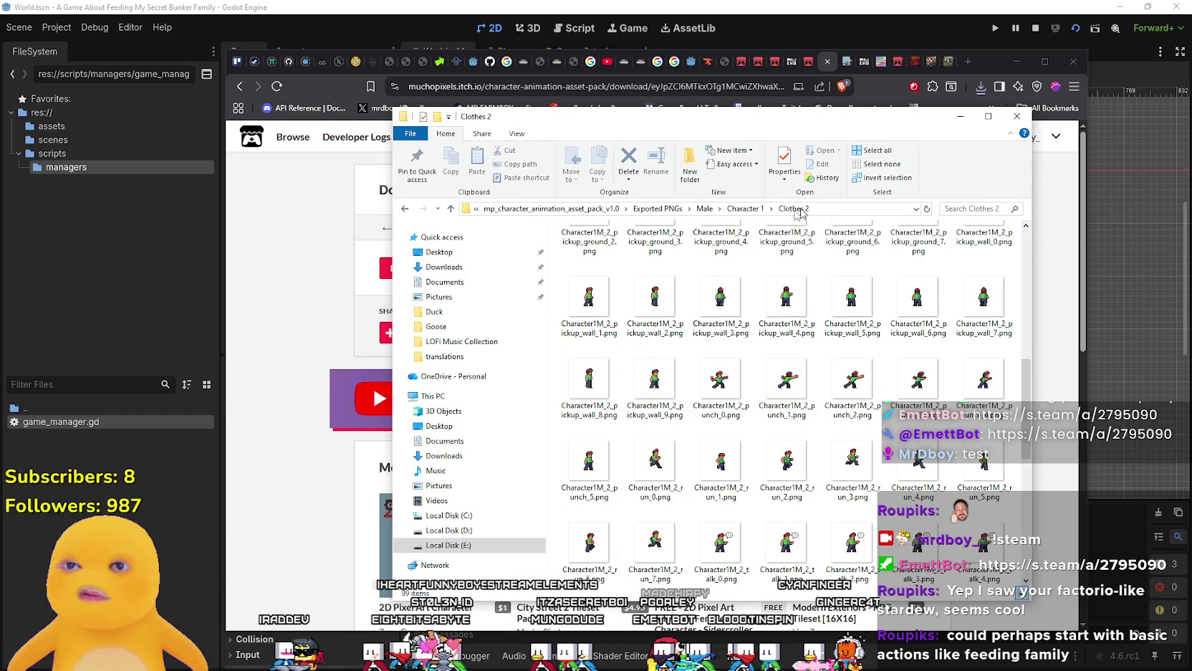
pyautogui.click(745, 208)
pyautogui.click(705, 208)
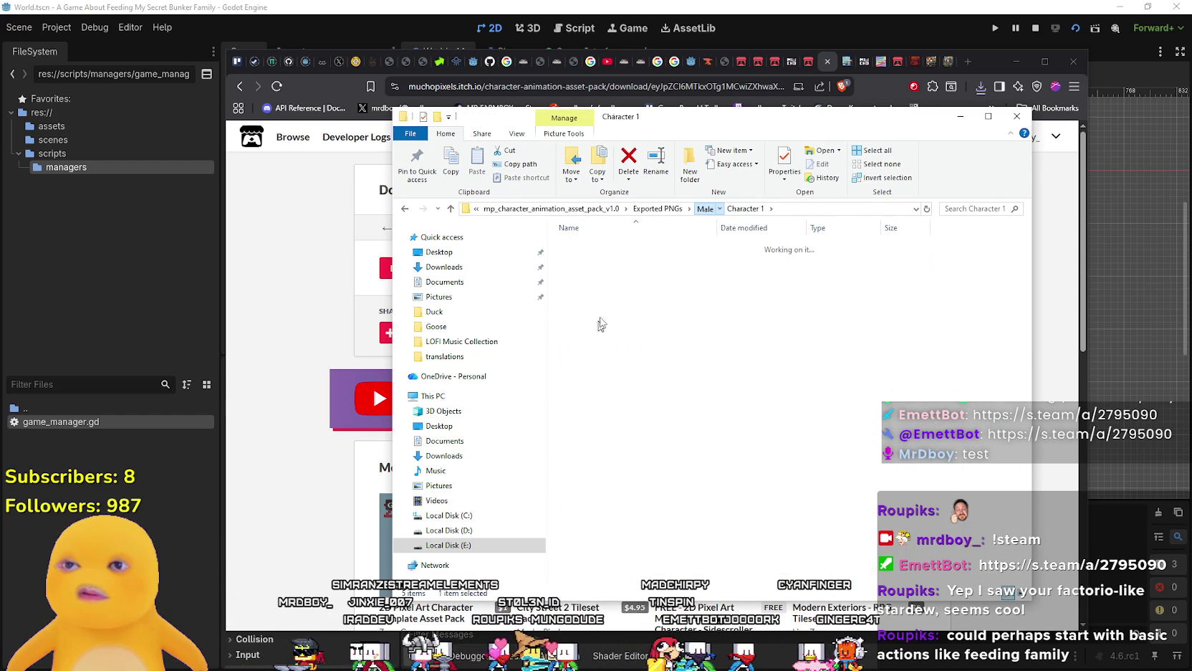
pyautogui.doubleClick(606, 265)
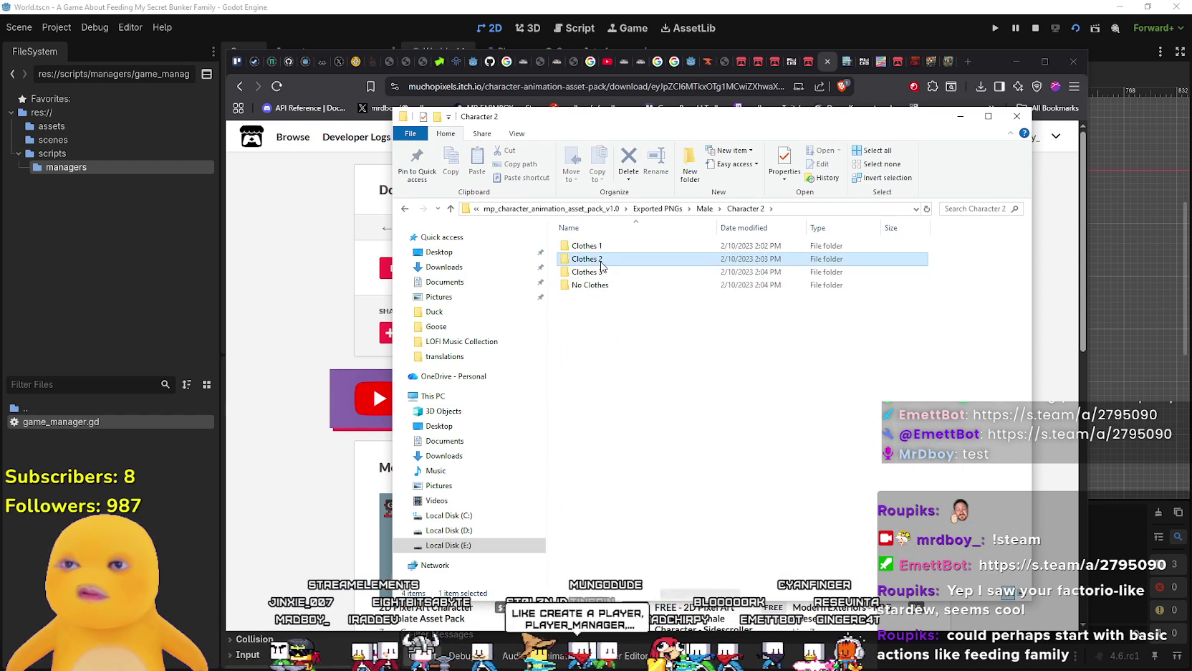
pyautogui.doubleClick(591, 259)
pyautogui.scroll(-3, 671, 410)
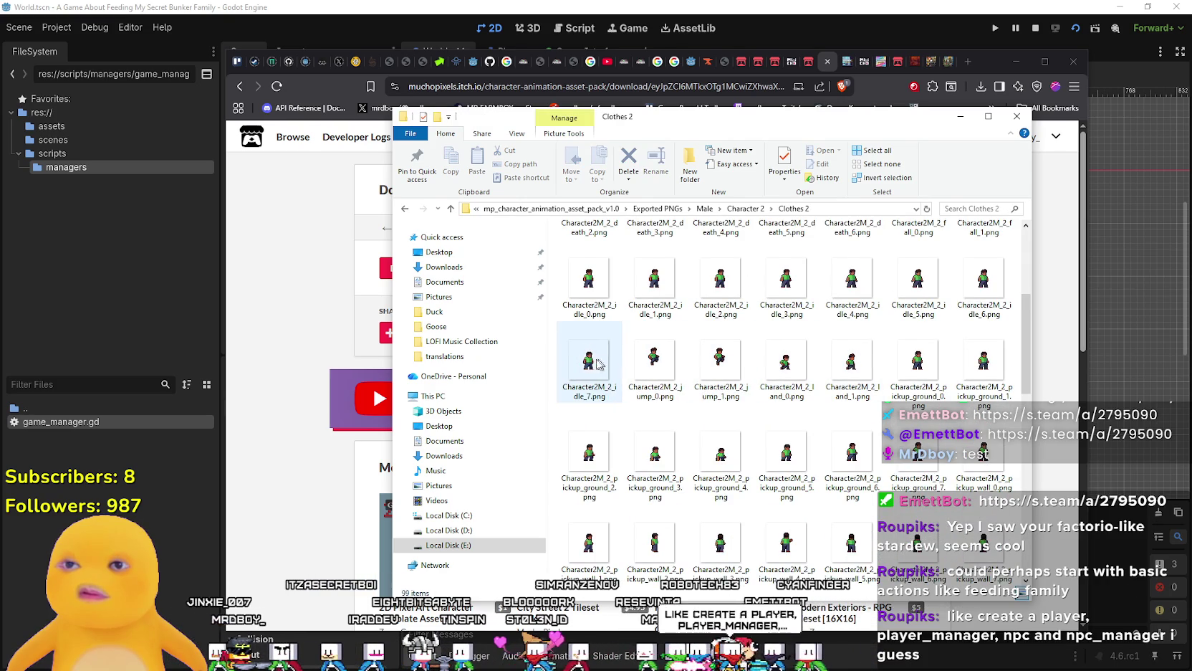
pyautogui.click(592, 362)
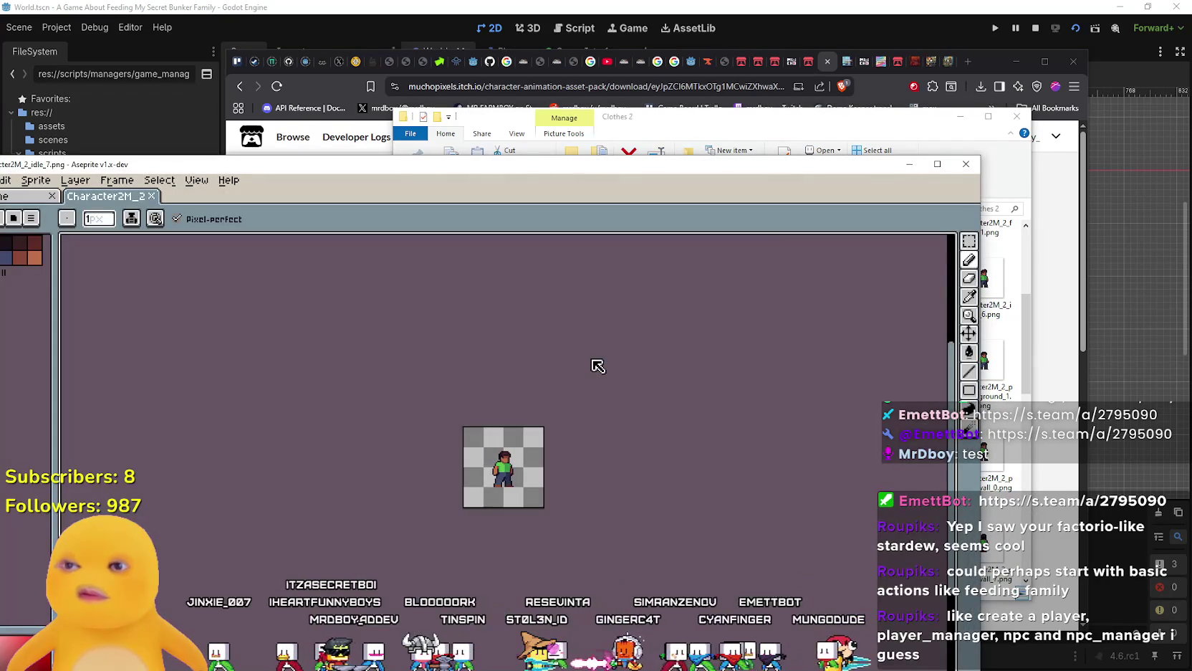
# Close the Aseprite window showing the Character2M_2_idle_7 sprite
pyautogui.scroll(2, 593, 430)
pyautogui.click(966, 167)
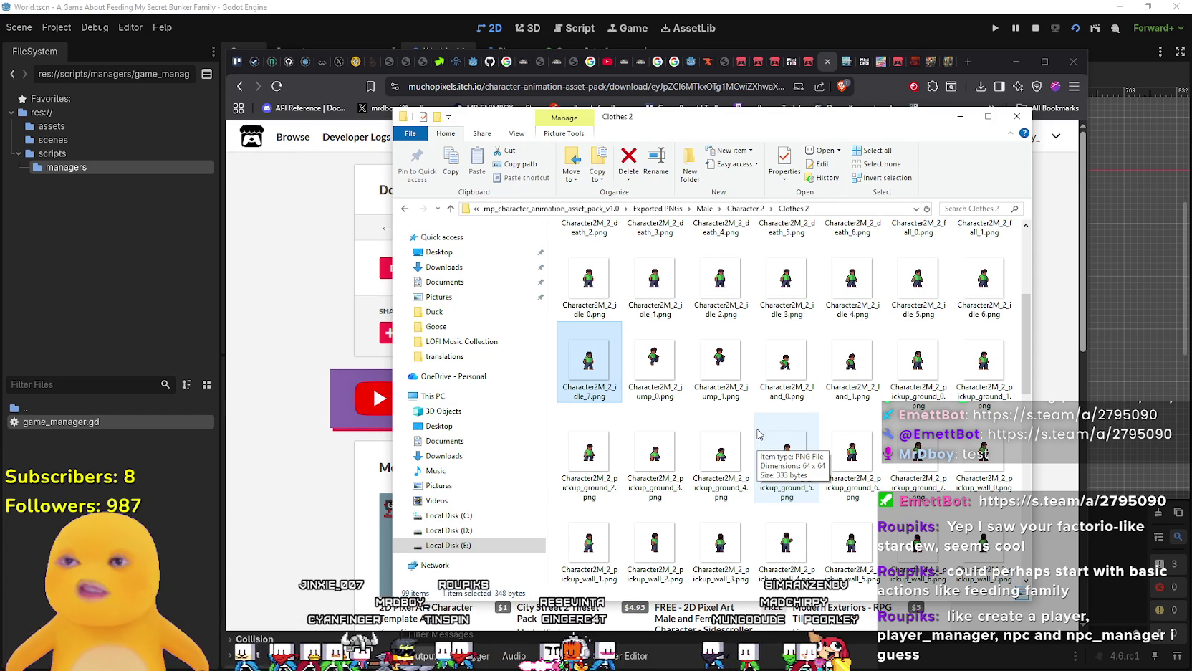
# Go up to the Male folder and open Character 1's Clothes 1 sprite folder
pyautogui.scroll(3, 760, 434)
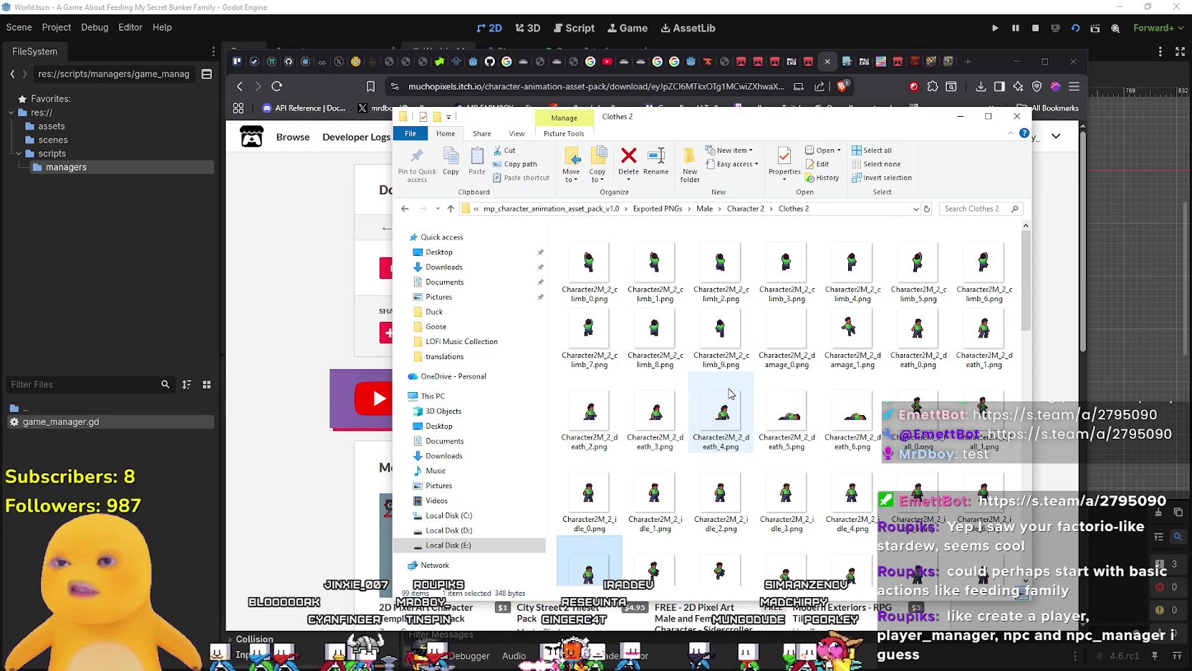
pyautogui.click(745, 208)
pyautogui.click(700, 208)
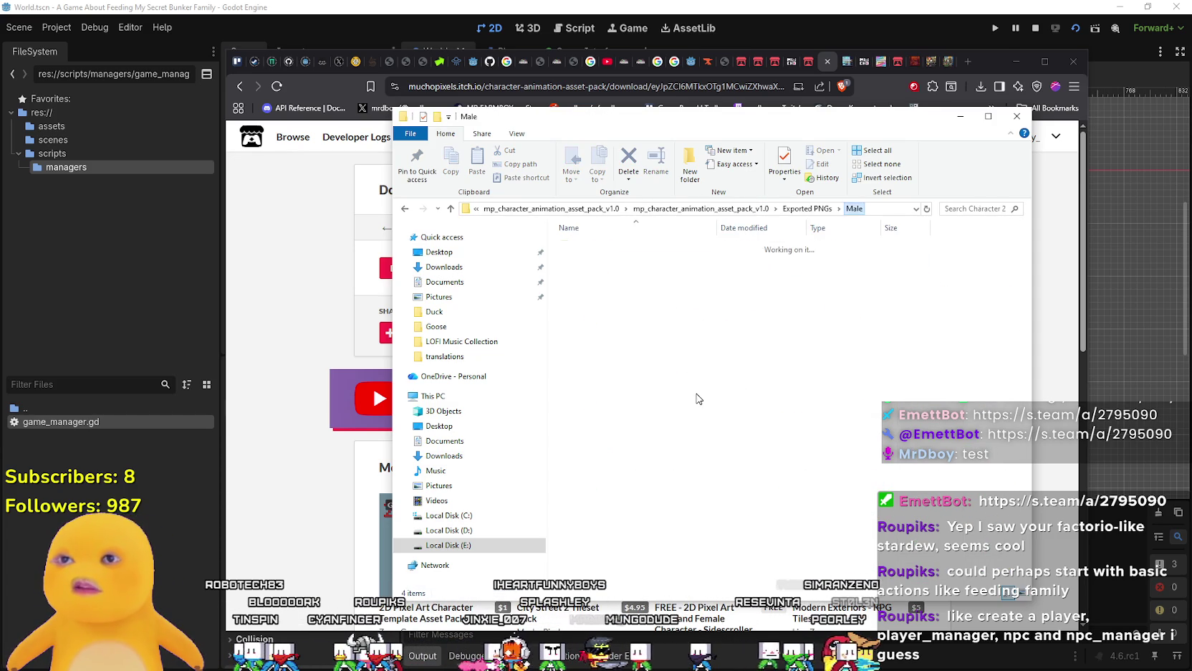
pyautogui.doubleClick(631, 246)
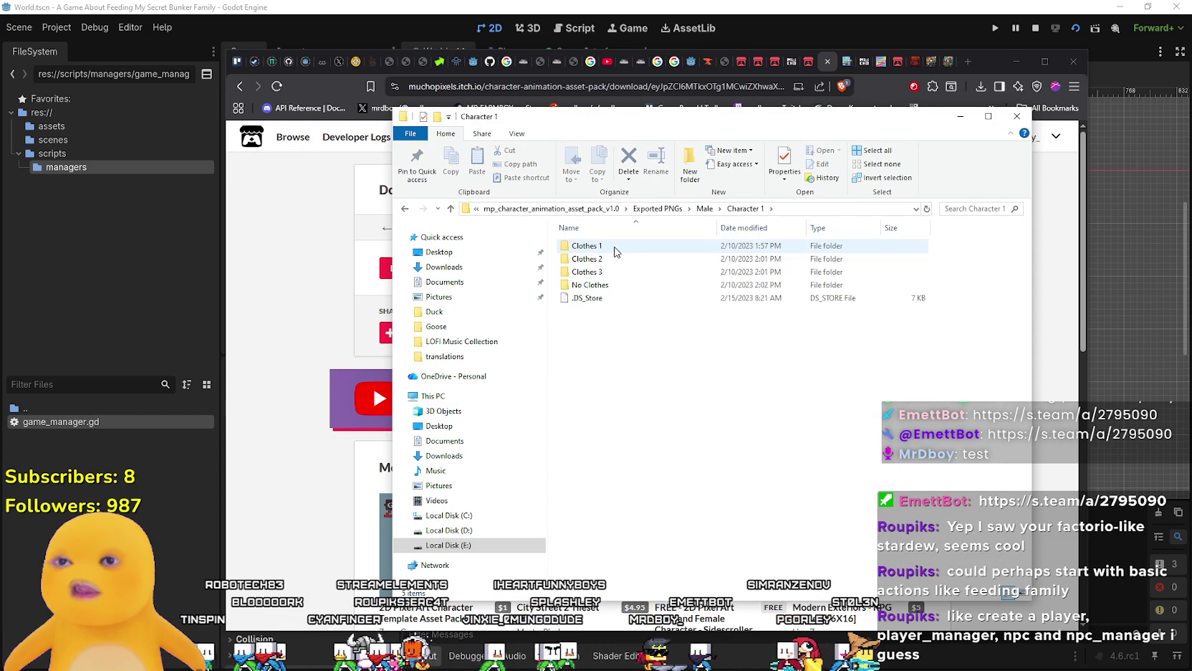
pyautogui.doubleClick(616, 251)
# Scroll the Clothes 1 frames, then return to Godot and open the Player node's context menu
pyautogui.scroll(-5, 690, 374)
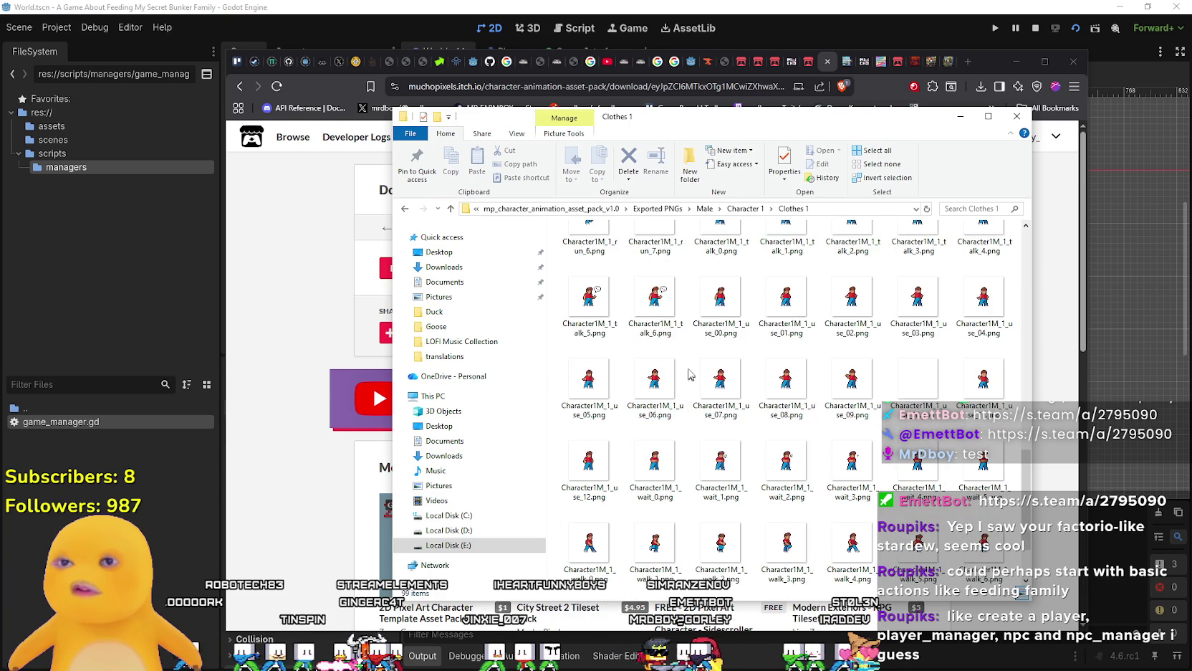
pyautogui.scroll(-1, 689, 372)
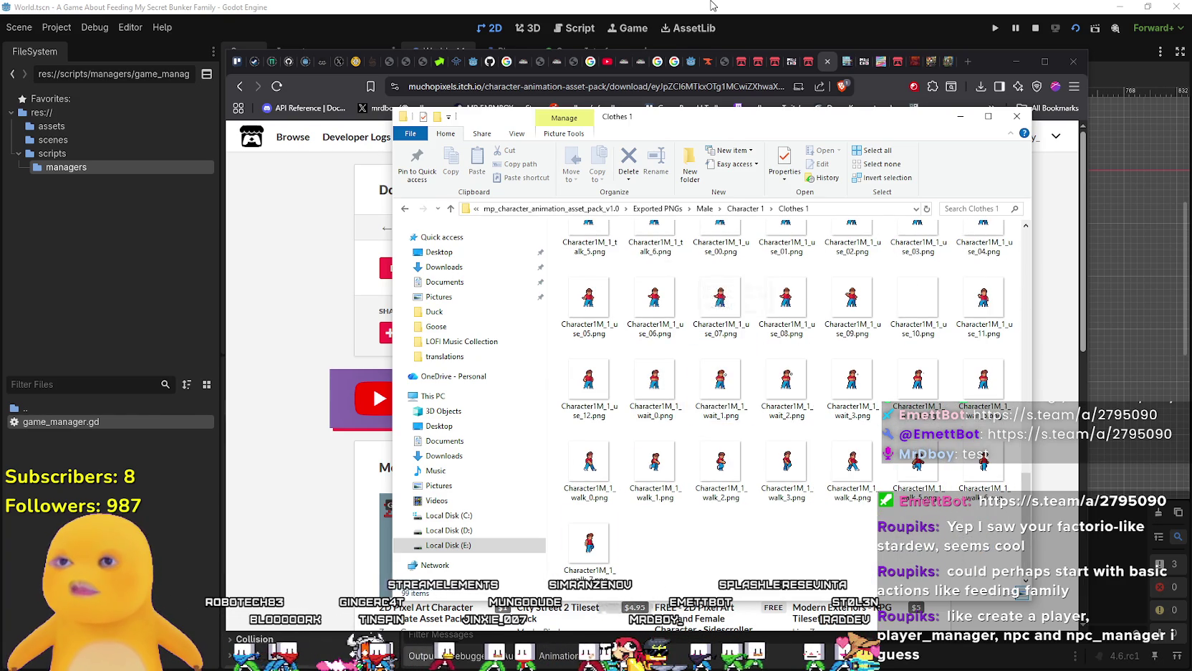
pyautogui.hotkey('alt', 'Tab')
pyautogui.rightClick(266, 133)
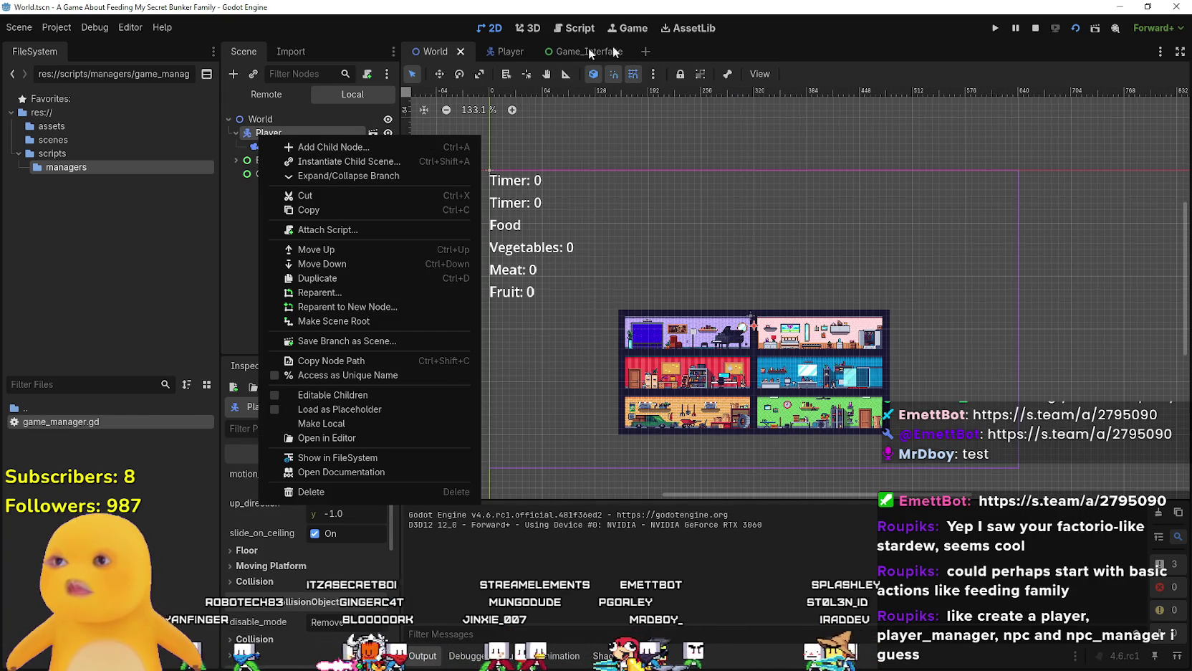
# Show the Player scene's AnimatedSprite2D empty default animation, then return to Explorer's Character 1 folder
pyautogui.click(498, 53)
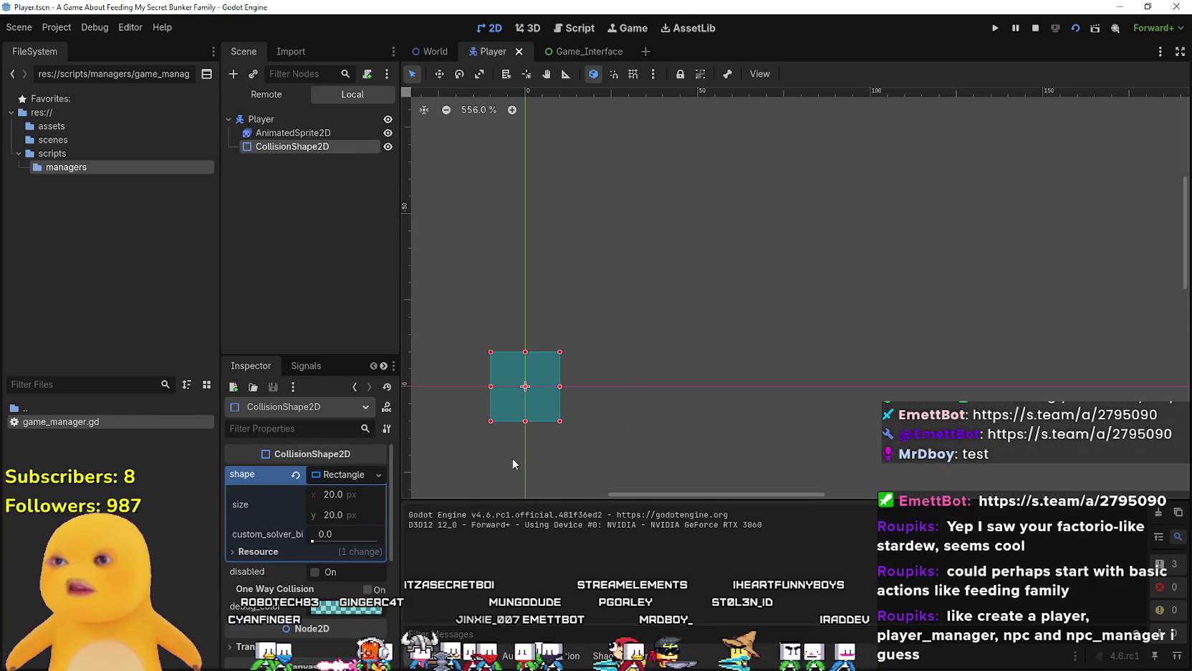
pyautogui.click(287, 132)
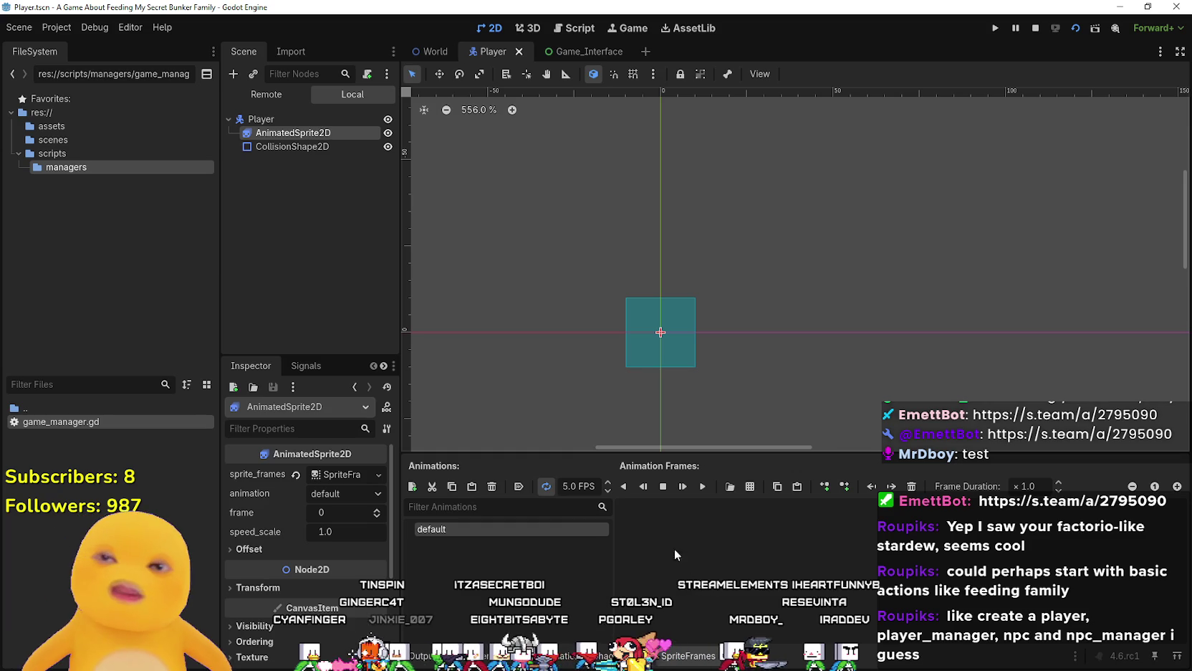
pyautogui.hotkey('alt', 'Tab')
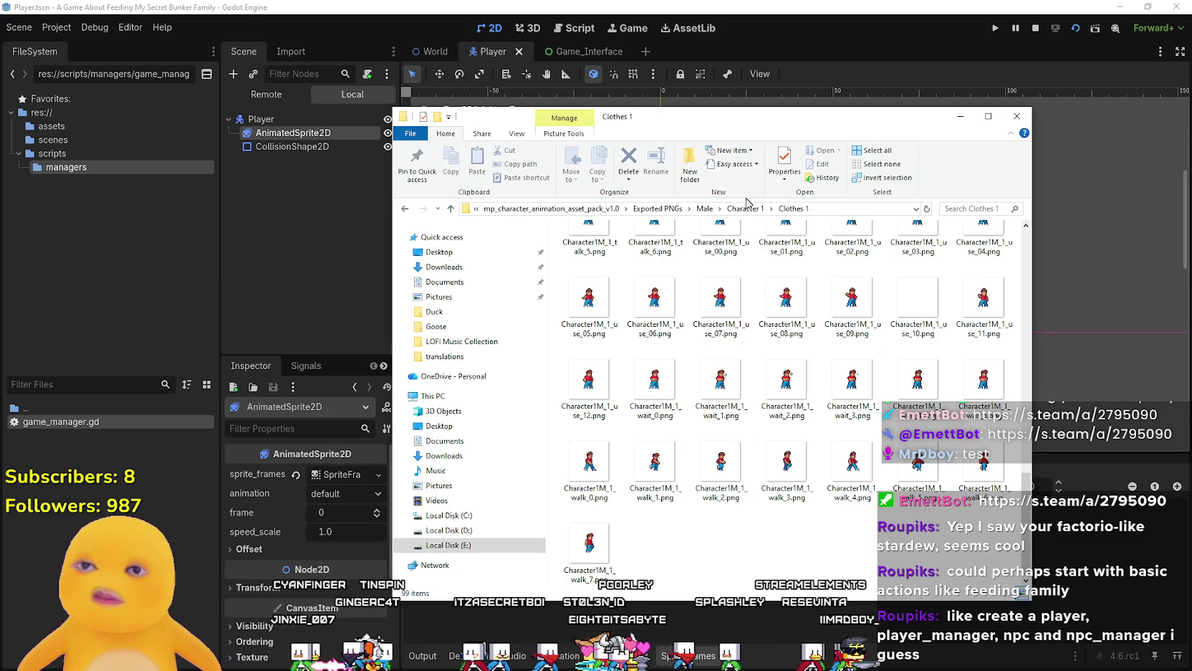
pyautogui.click(745, 208)
# Navigate up to the asset pack's root folder and open Source Files
pyautogui.doubleClick(592, 285)
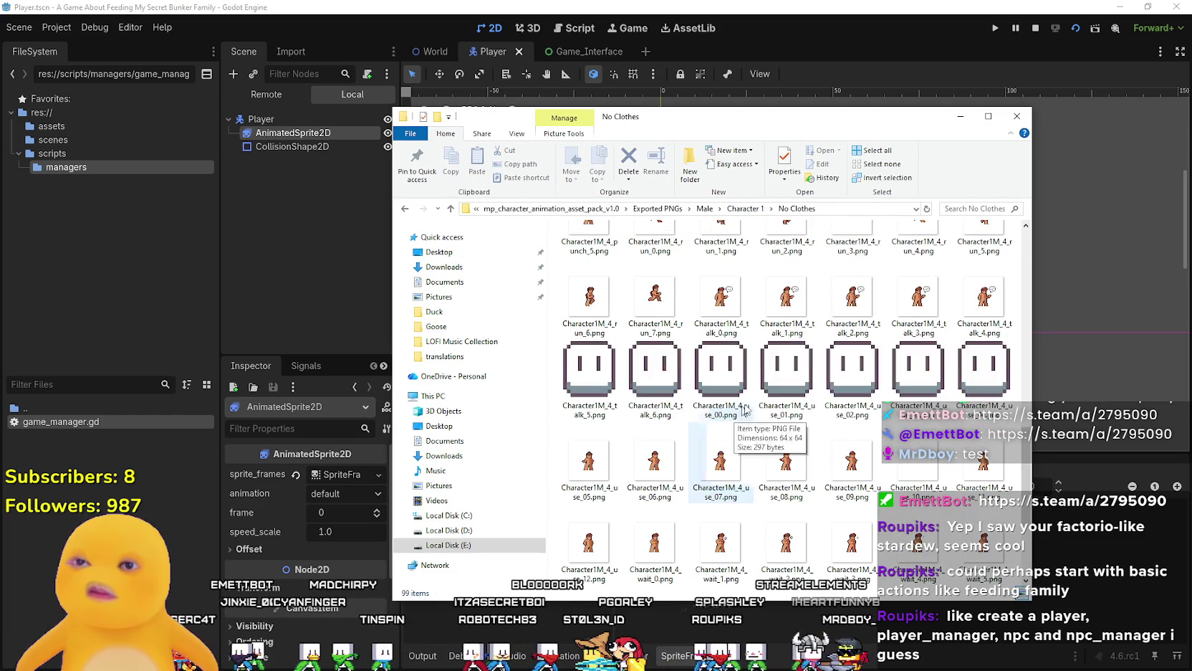
pyautogui.click(738, 209)
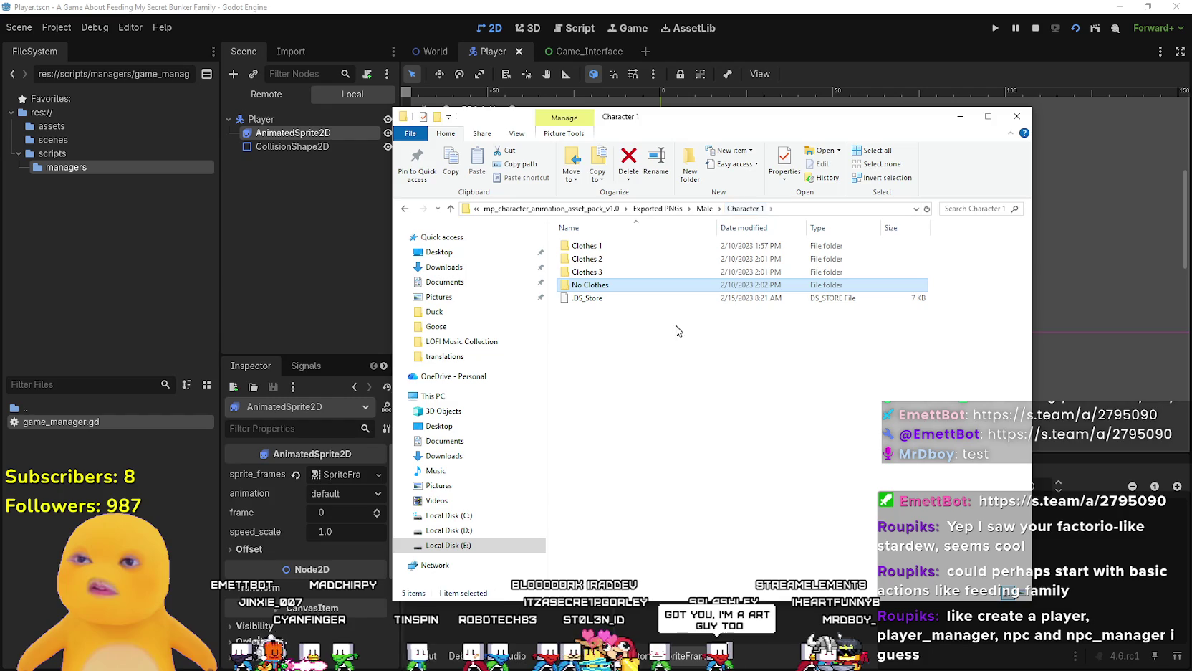
pyautogui.click(705, 208)
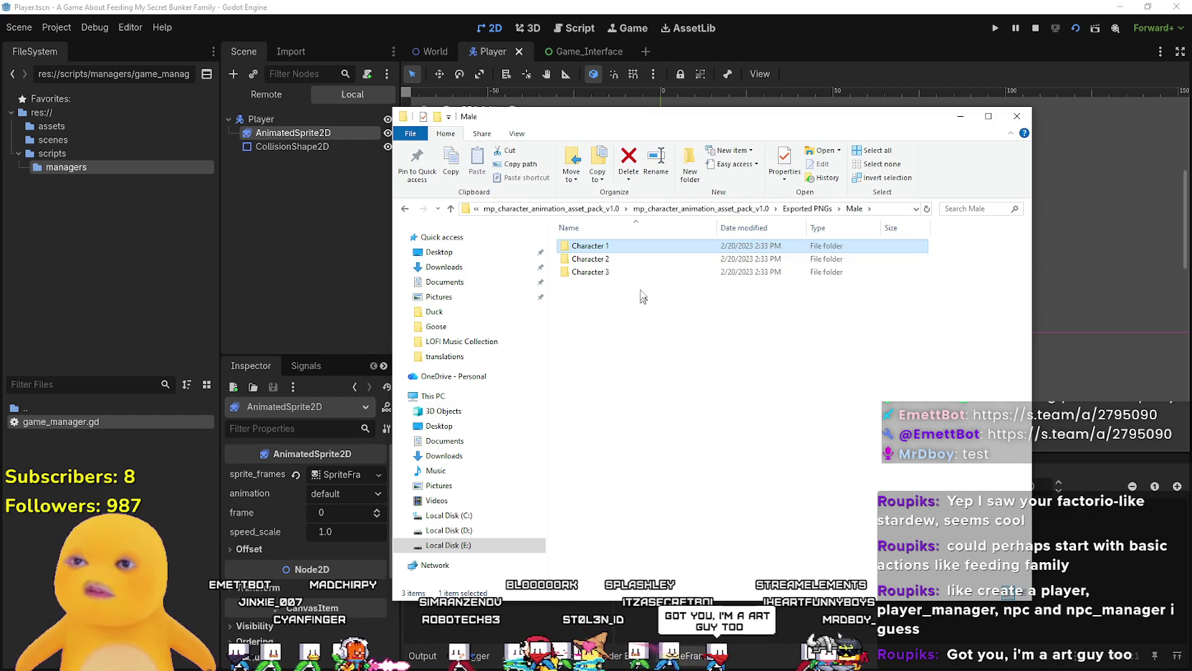
pyautogui.click(658, 209)
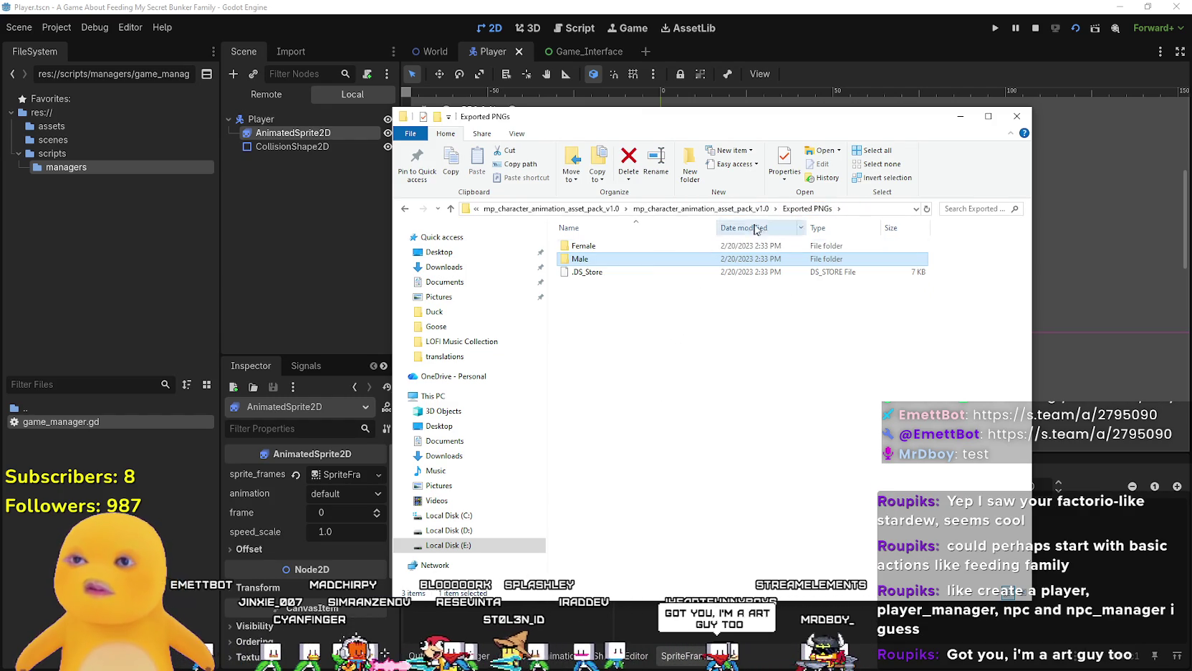
pyautogui.click(700, 209)
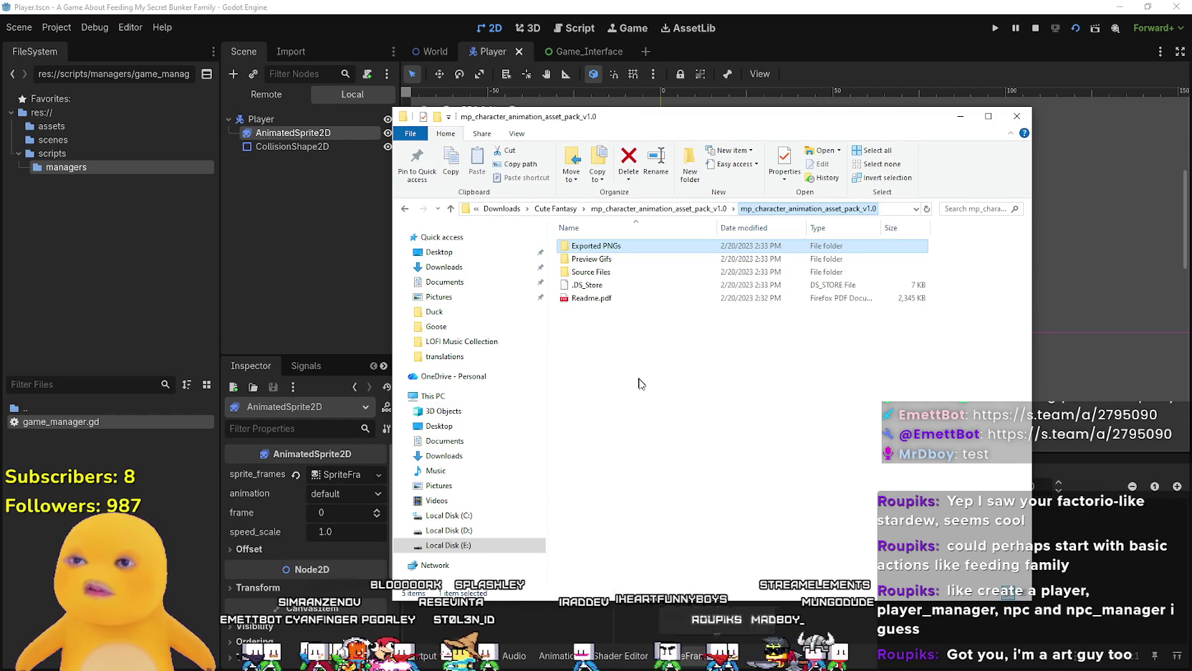
pyautogui.doubleClick(640, 272)
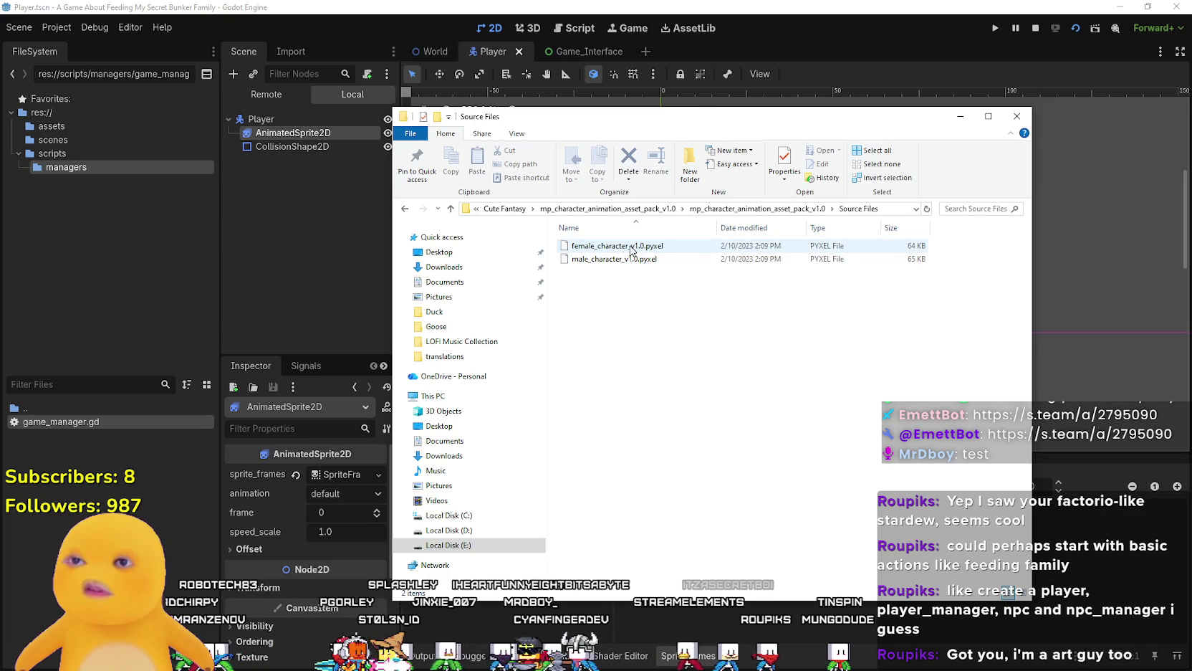
# Try opening male_character_v1.0.pyxel with Aseprite
pyautogui.rightClick(630, 249)
pyautogui.click(581, 259)
pyautogui.rightClick(591, 256)
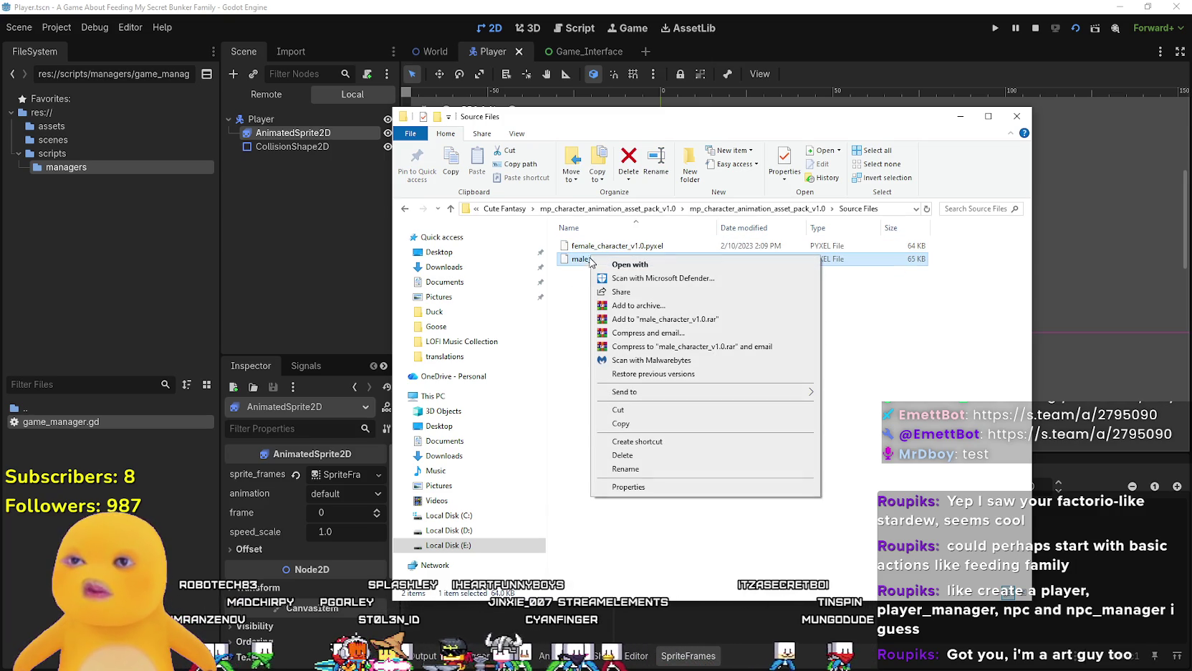
pyautogui.click(664, 263)
pyautogui.click(565, 280)
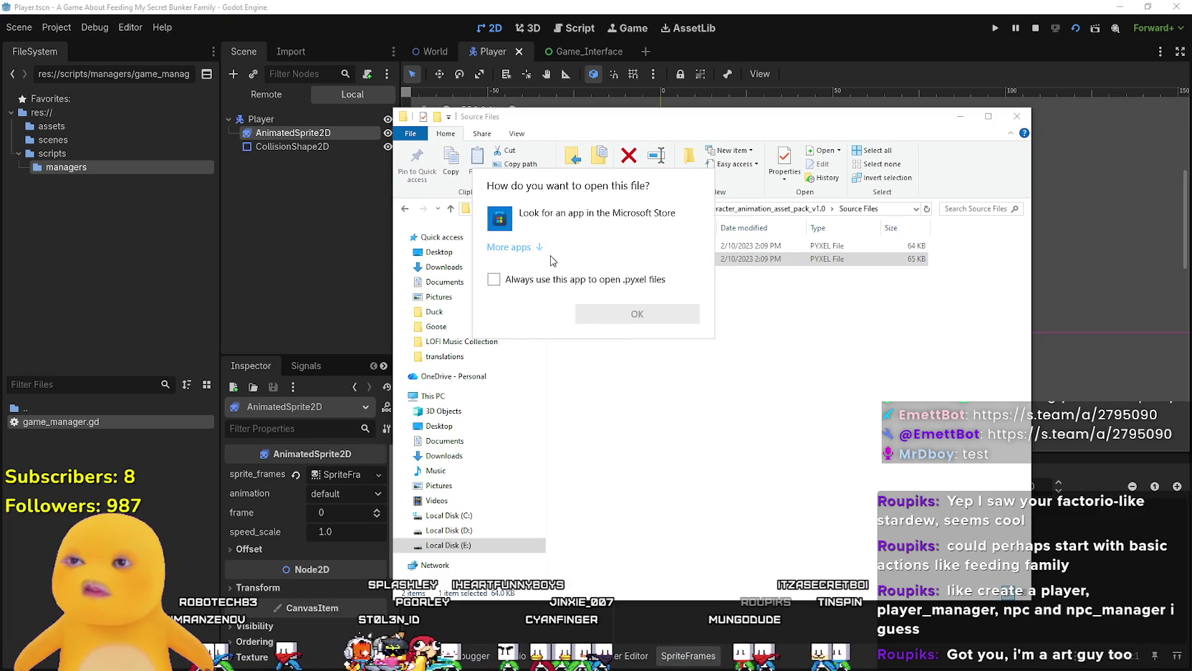
pyautogui.click(514, 247)
pyautogui.click(550, 253)
pyautogui.click(665, 463)
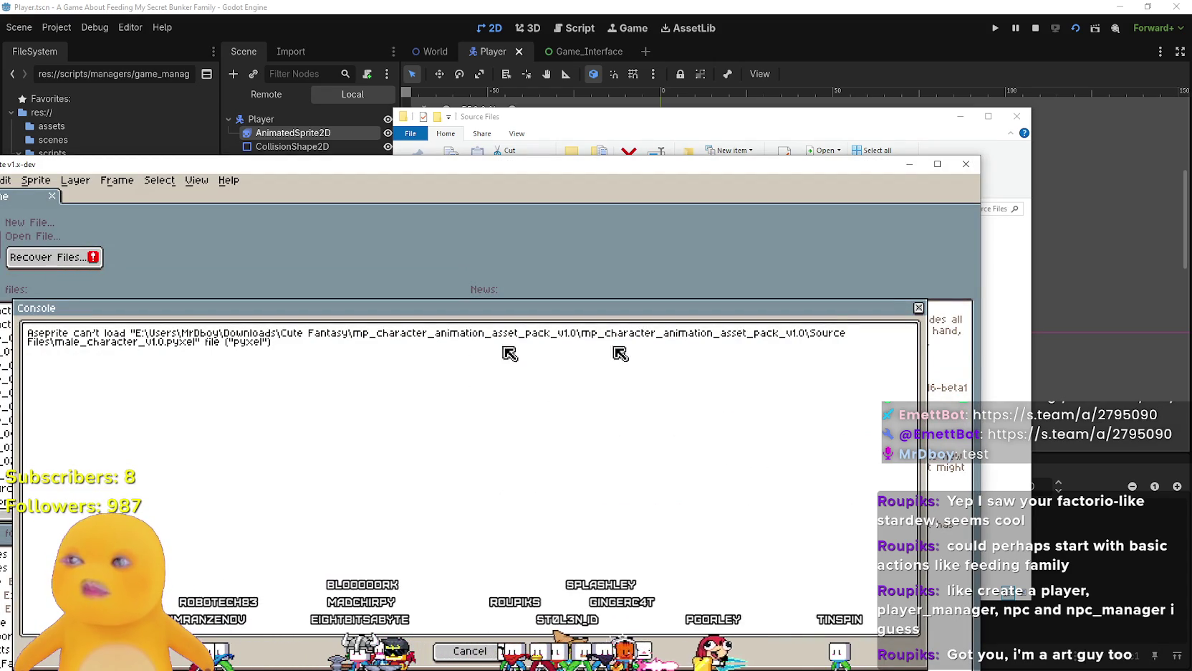
# Dismiss Aseprite's cannot-load error, close Aseprite, and return to the itch.io page
pyautogui.click(919, 307)
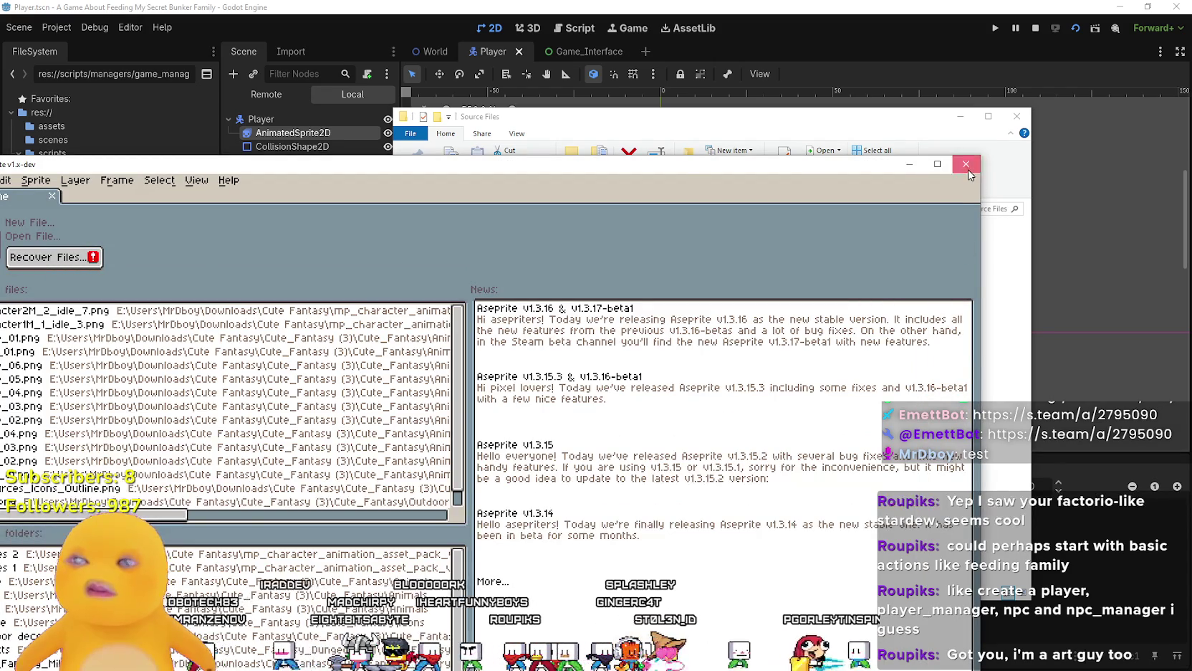
pyautogui.click(966, 164)
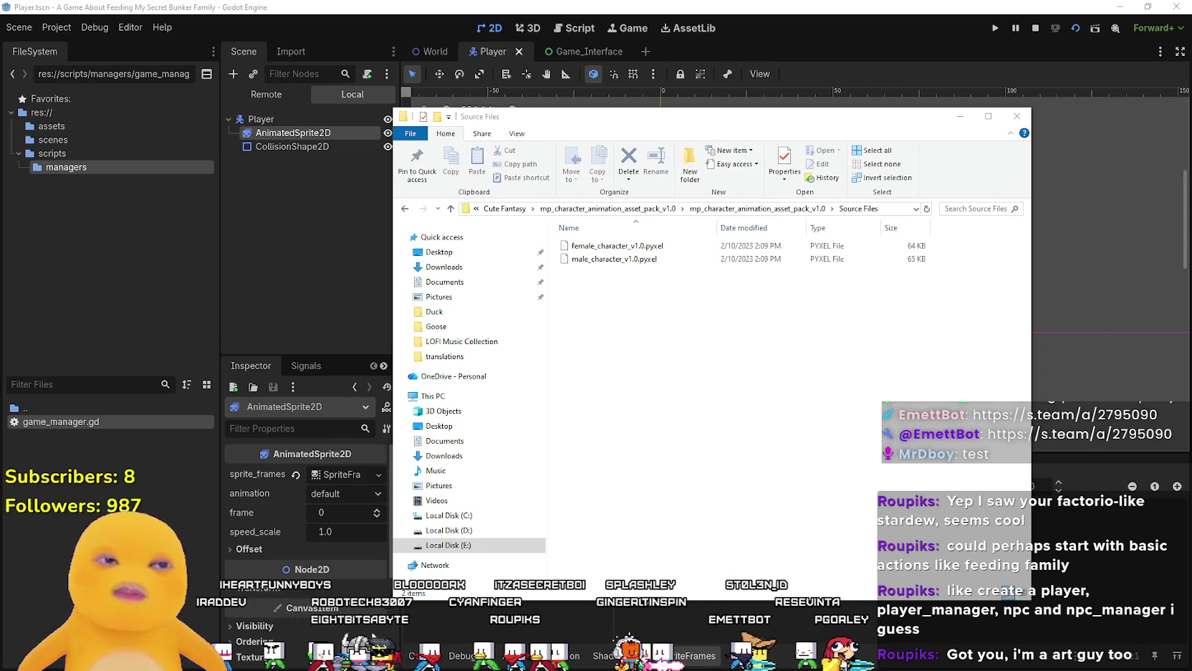
pyautogui.hotkey('alt', 'Tab')
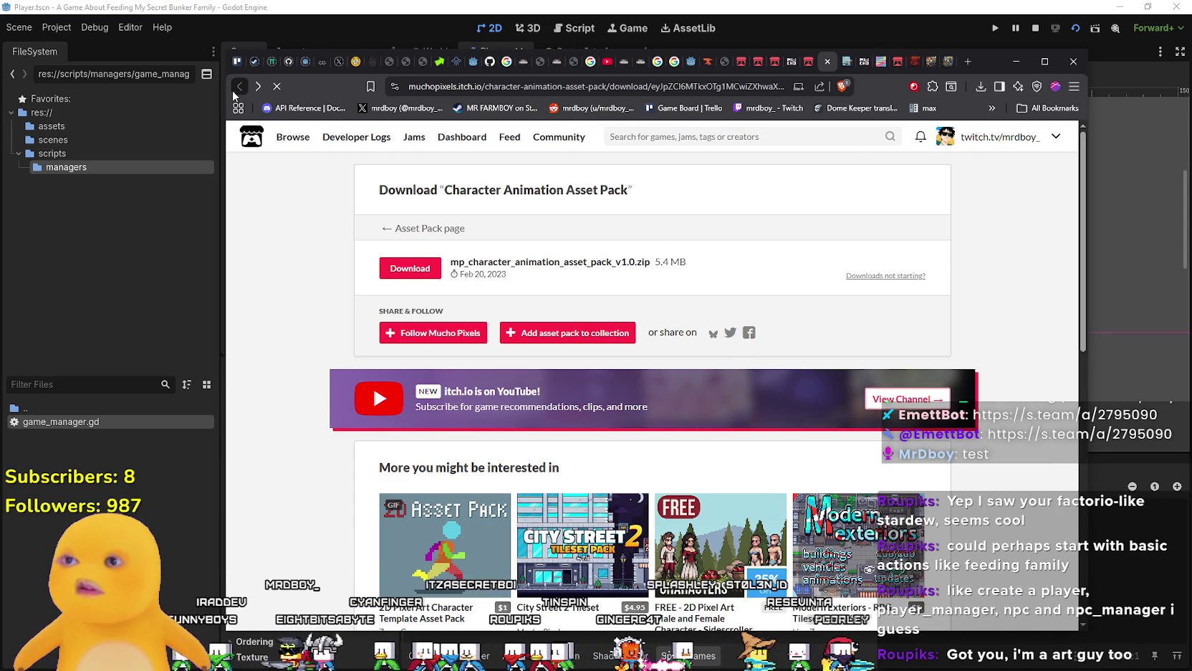
# Return to the Character Animation Asset Pack page and read its description
pyautogui.click(239, 86)
pyautogui.scroll(-5, 552, 454)
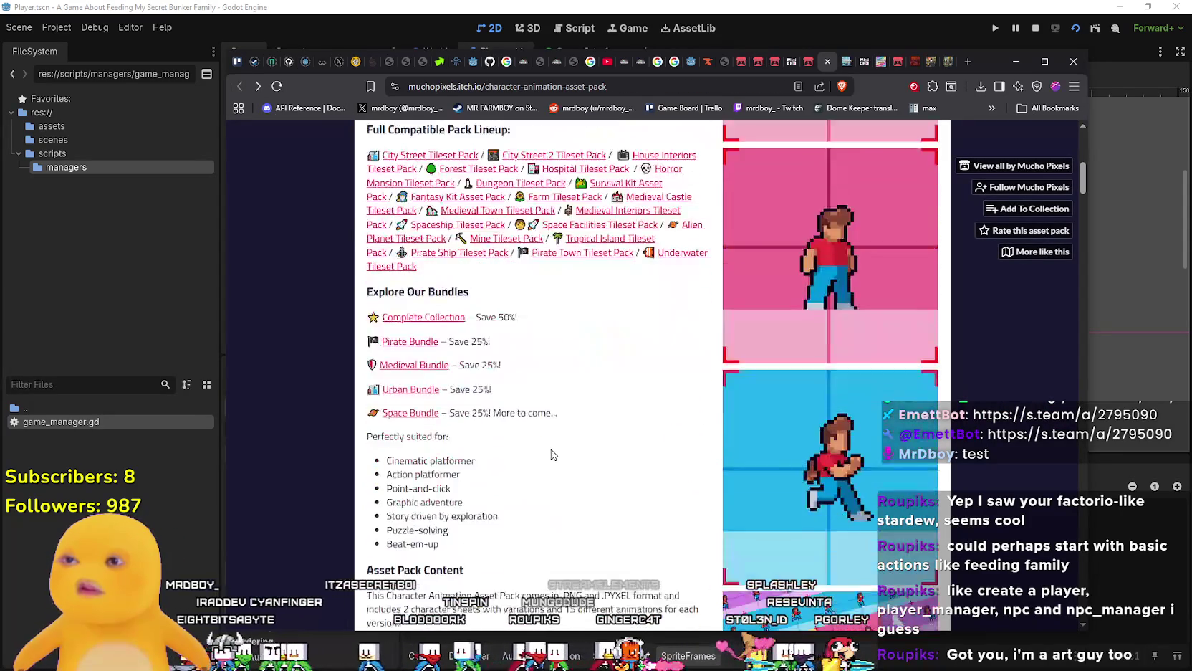
pyautogui.scroll(-10, 552, 453)
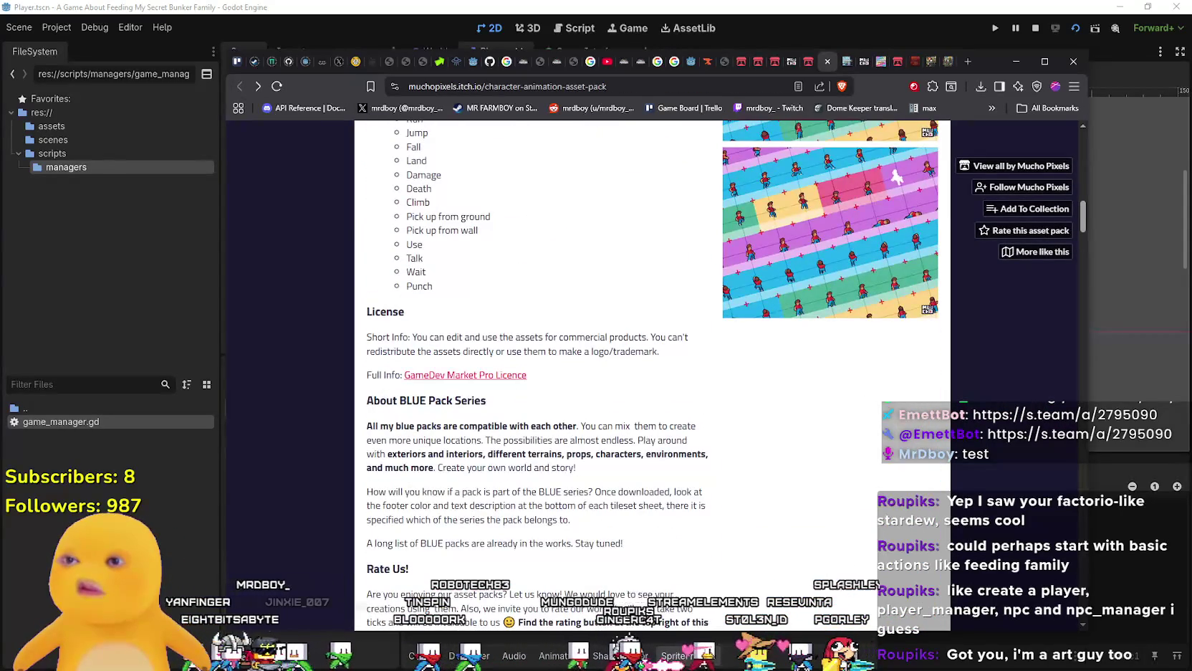
pyautogui.scroll(-10, 731, 405)
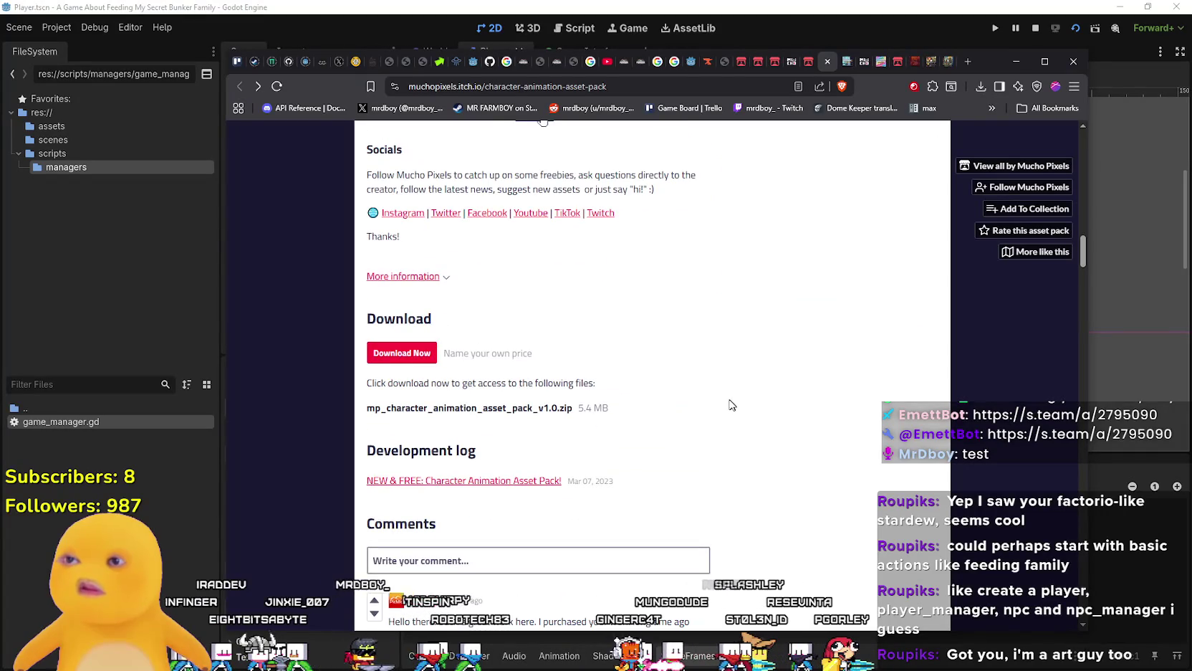
pyautogui.scroll(15, 723, 402)
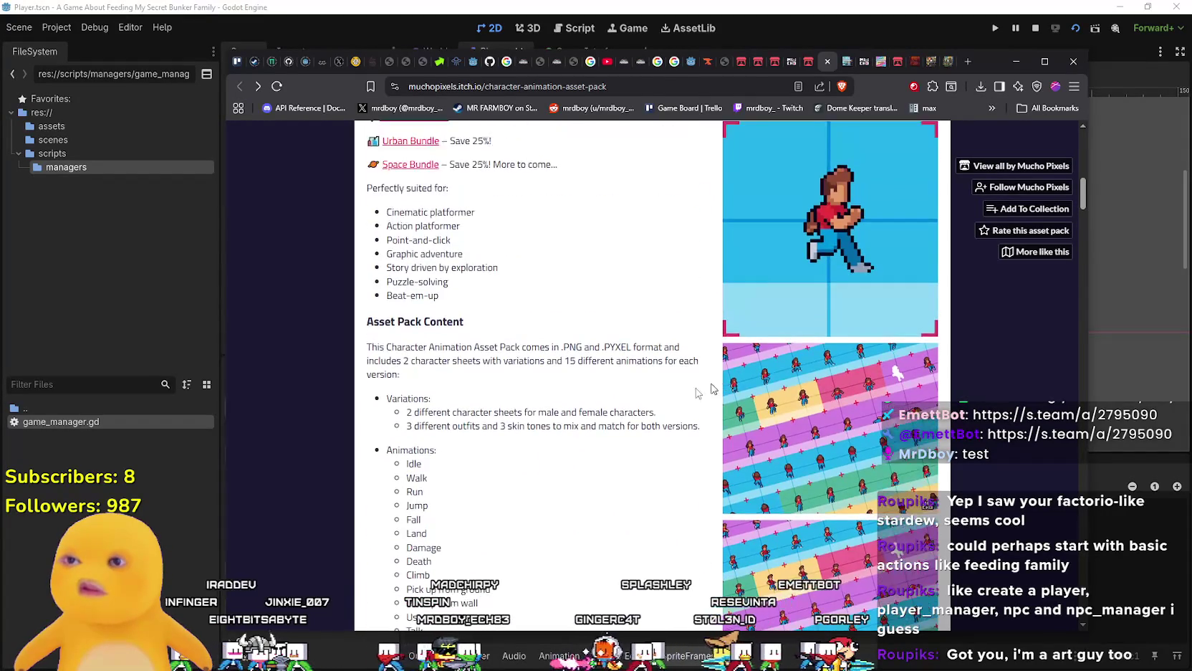
pyautogui.scroll(10, 527, 382)
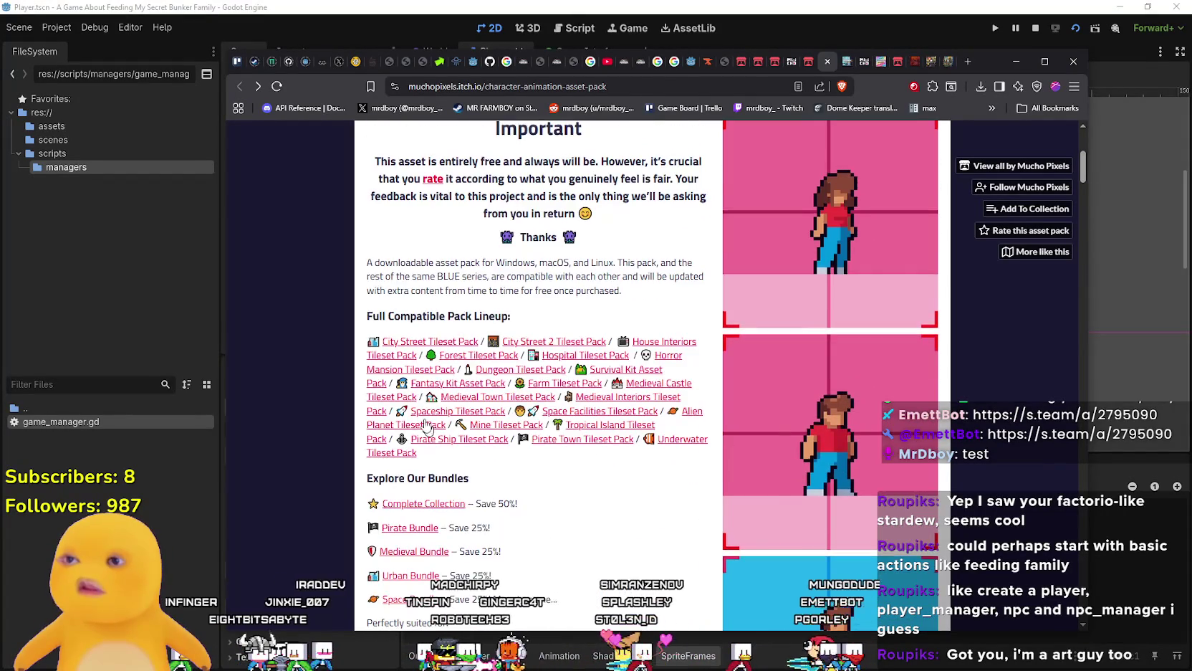
pyautogui.scroll(-2, 439, 395)
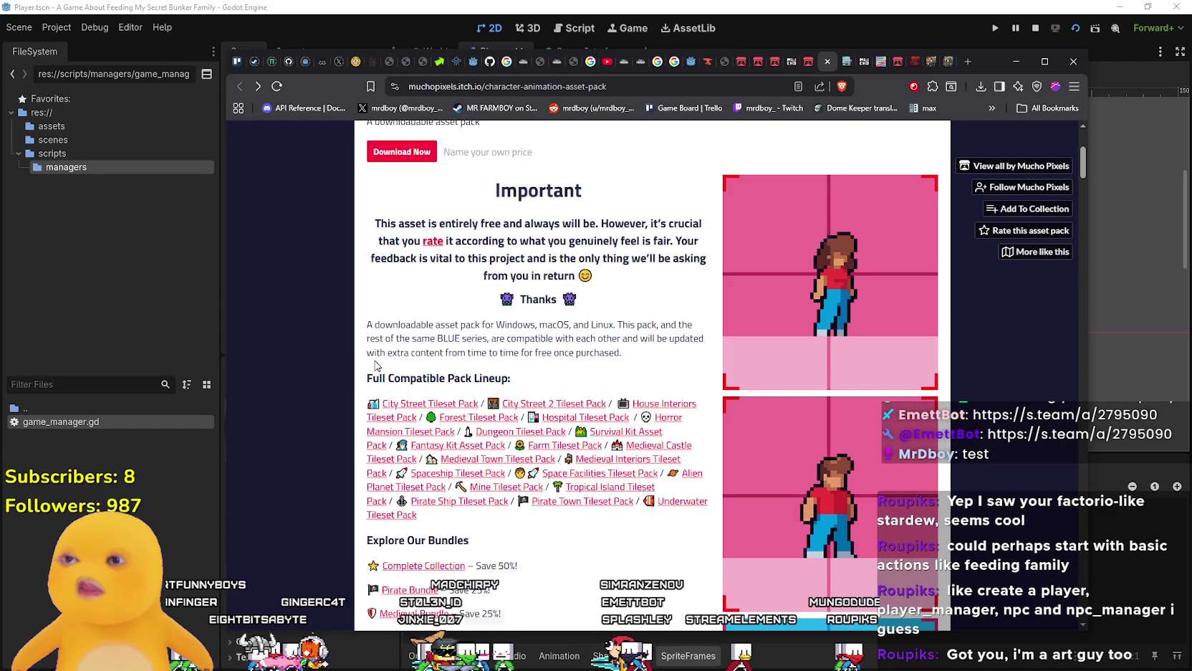
pyautogui.tripleClick(427, 338)
pyautogui.click(525, 354)
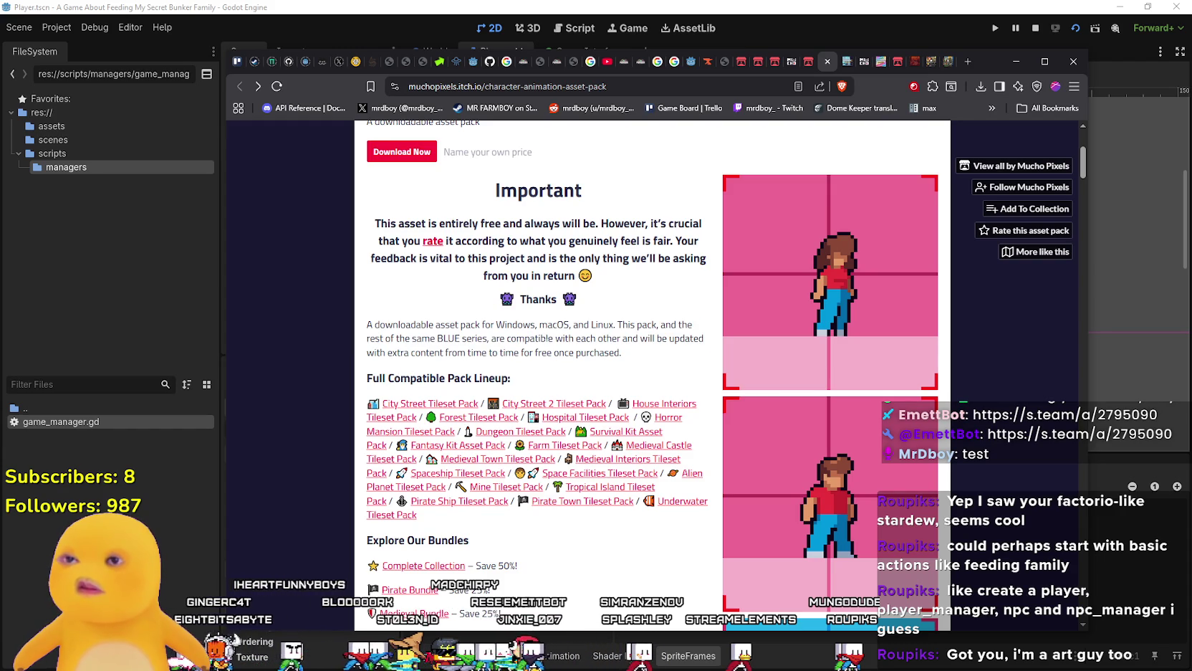
# Read the License and Comments sections, then bring the Godot editor back
pyautogui.scroll(-5, 548, 343)
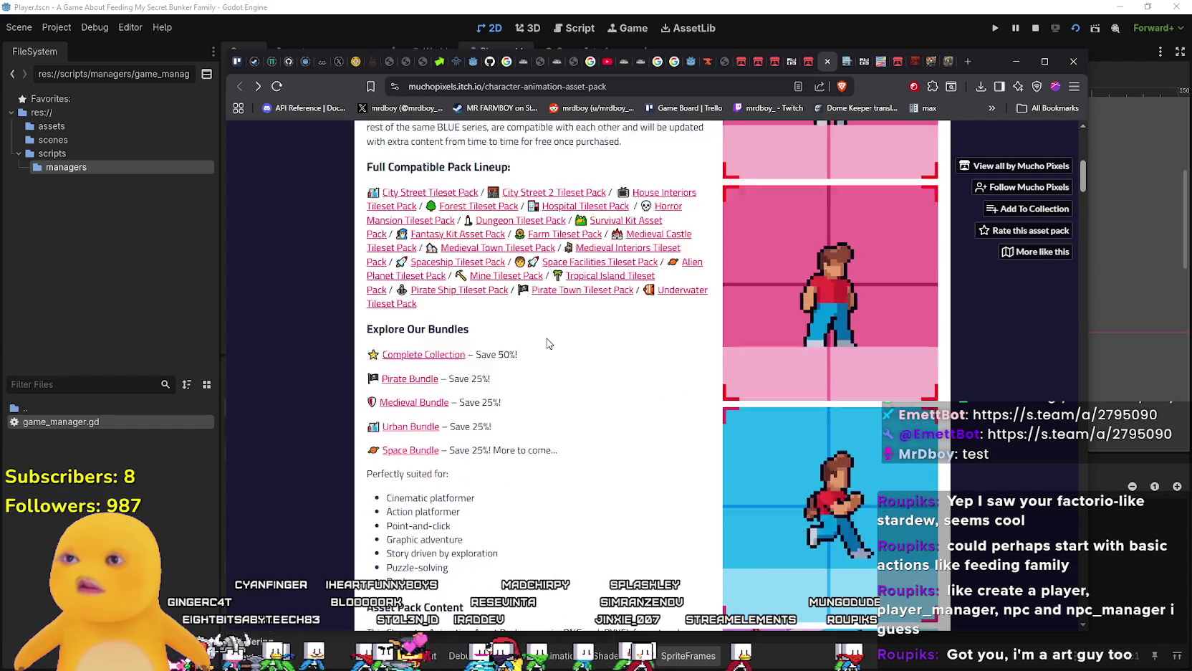
pyautogui.scroll(-6, 547, 339)
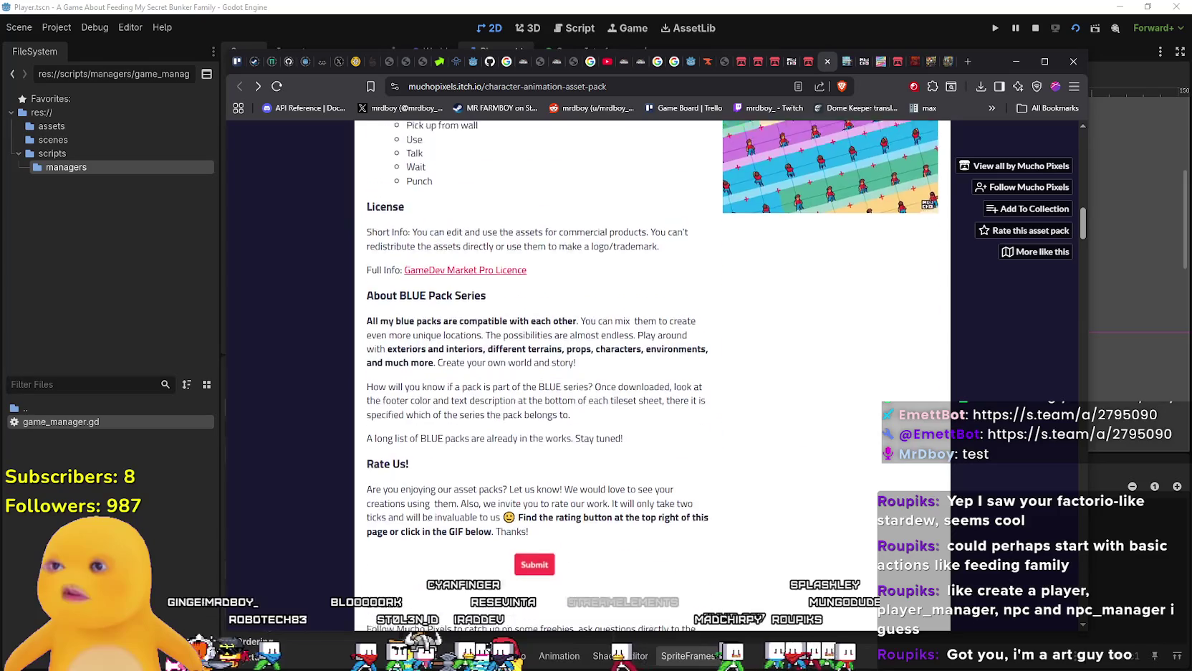
pyautogui.scroll(-4, 672, 385)
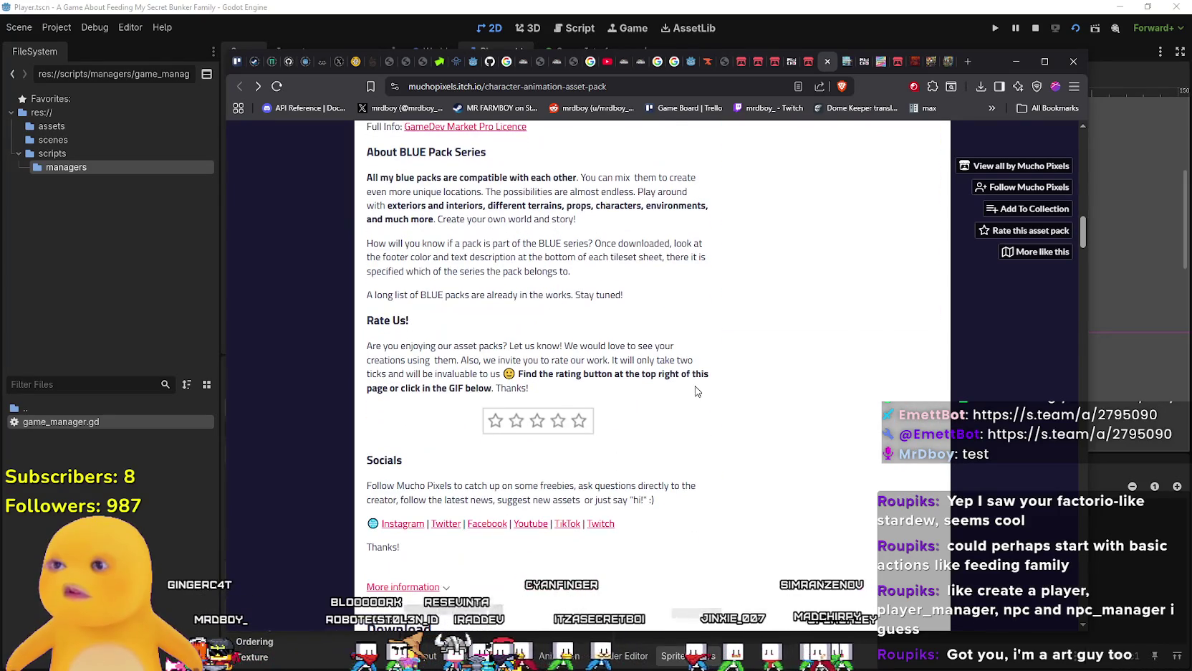
pyautogui.scroll(-2, 693, 393)
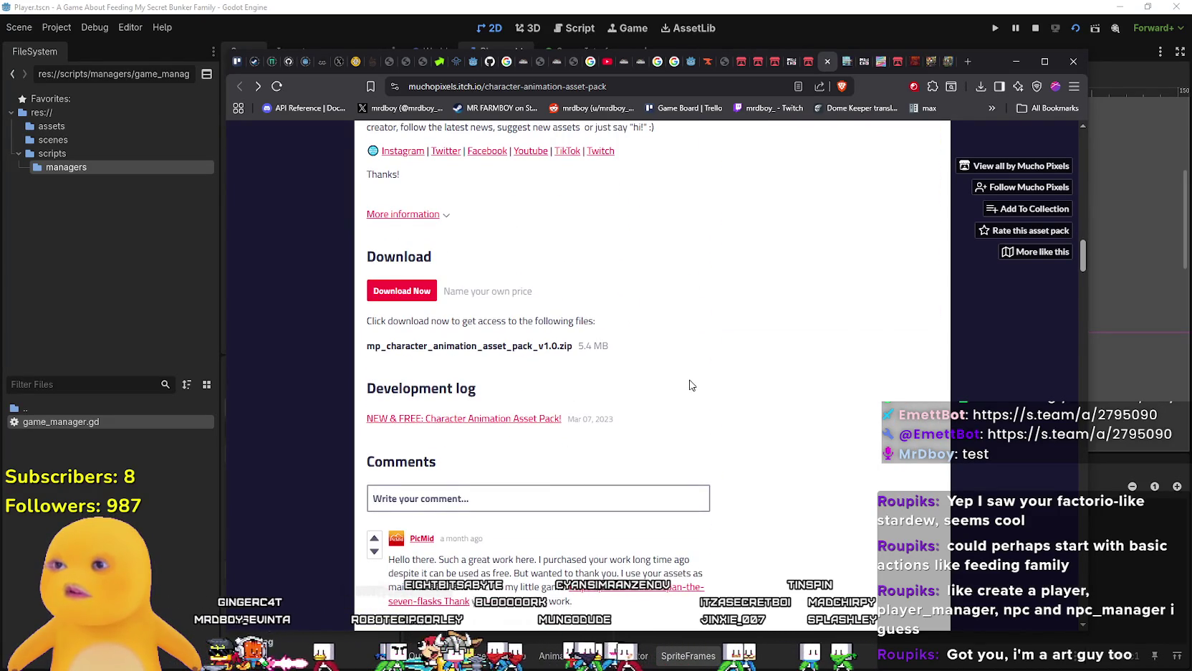
pyautogui.scroll(-2, 692, 385)
pyautogui.scroll(-1, 652, 372)
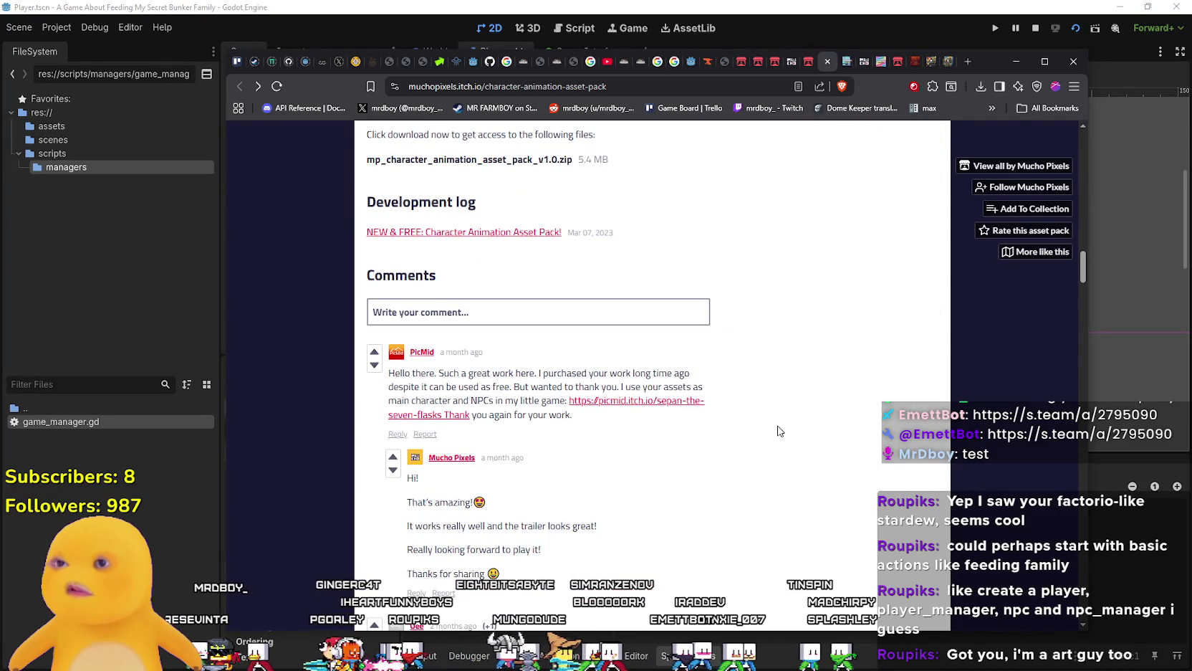
pyautogui.scroll(-9, 779, 433)
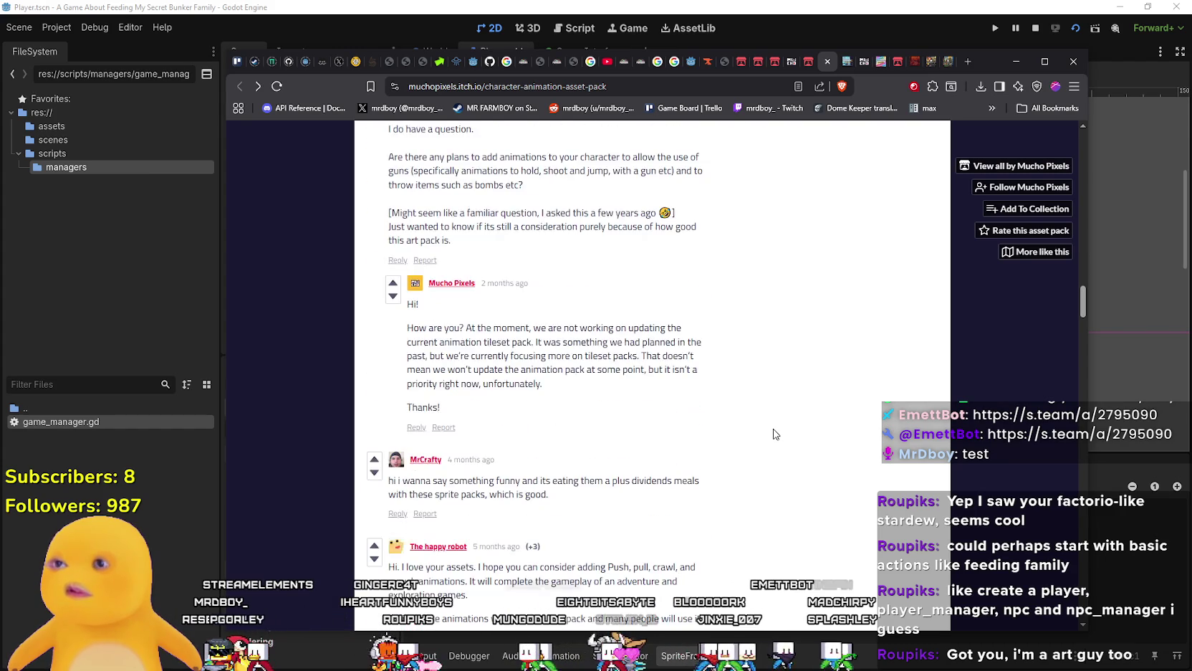
pyautogui.scroll(2, 773, 431)
pyautogui.scroll(-15, 770, 430)
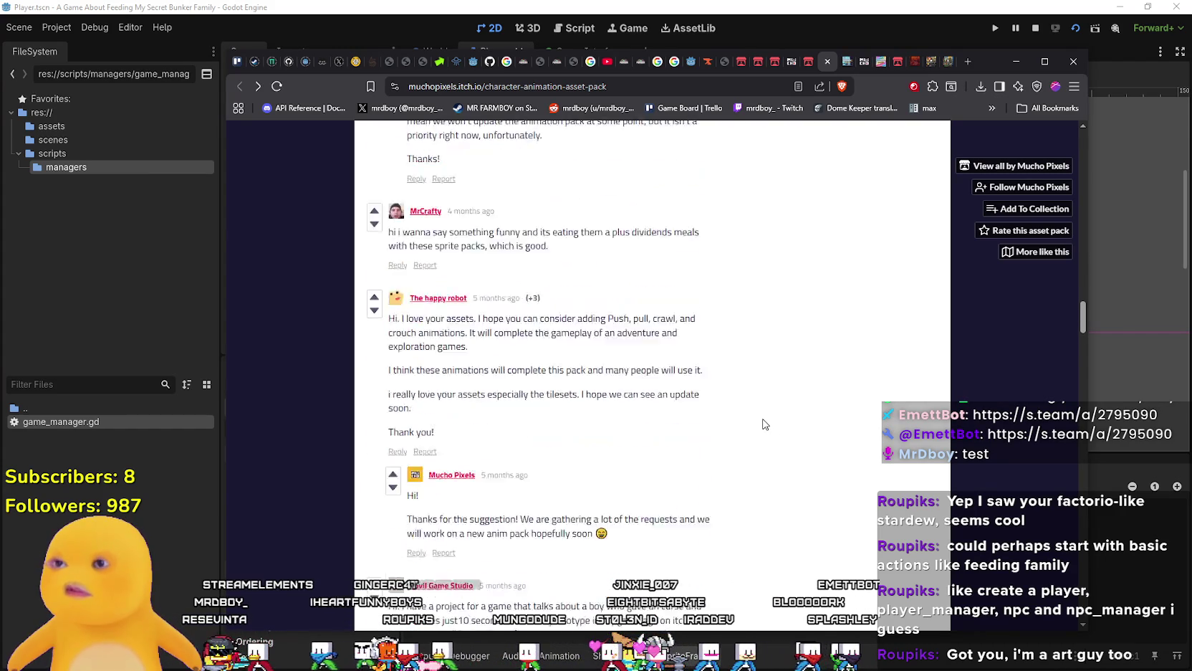
pyautogui.scroll(4, 760, 425)
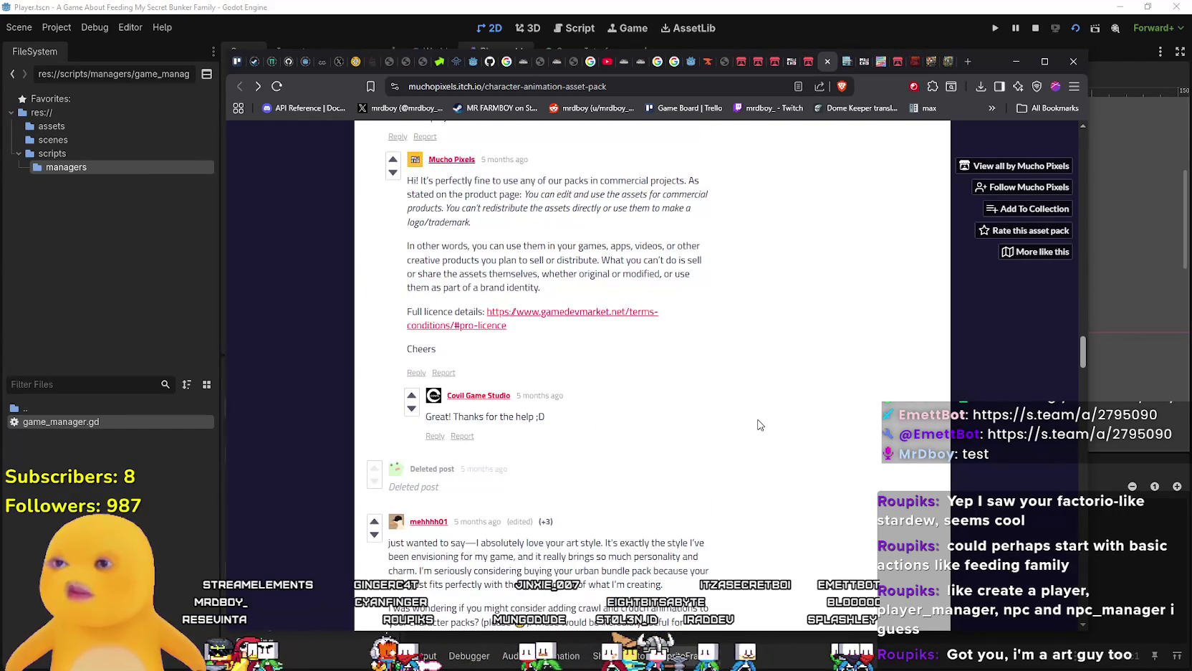
pyautogui.scroll(-7, 760, 426)
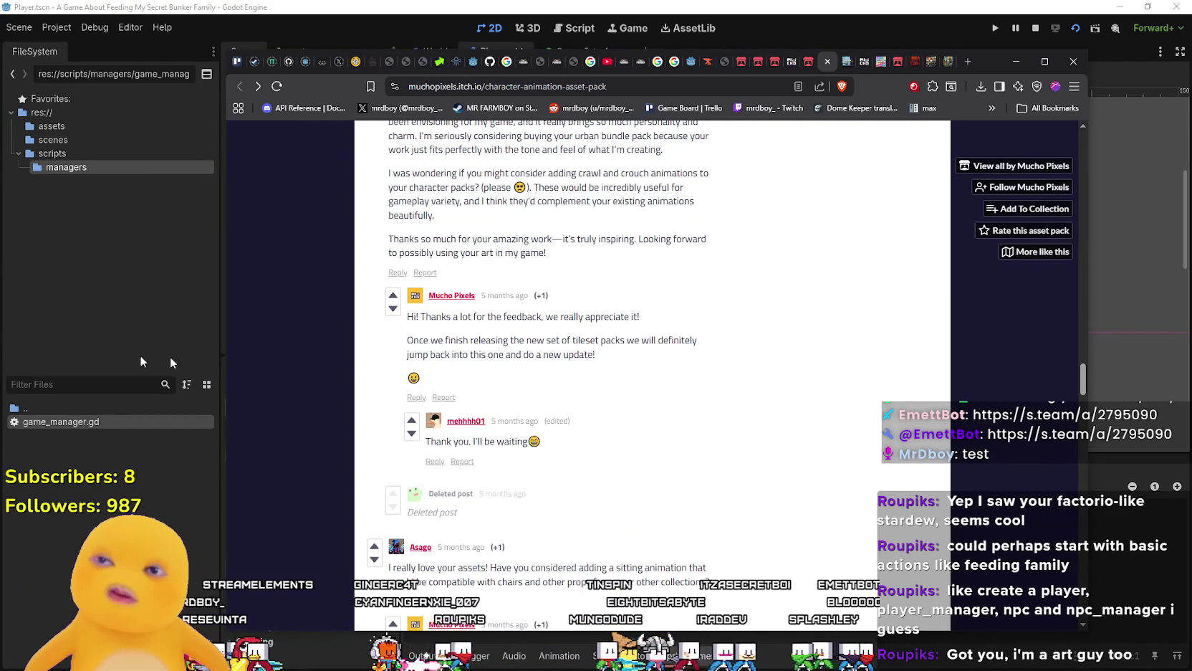
pyautogui.click(172, 362)
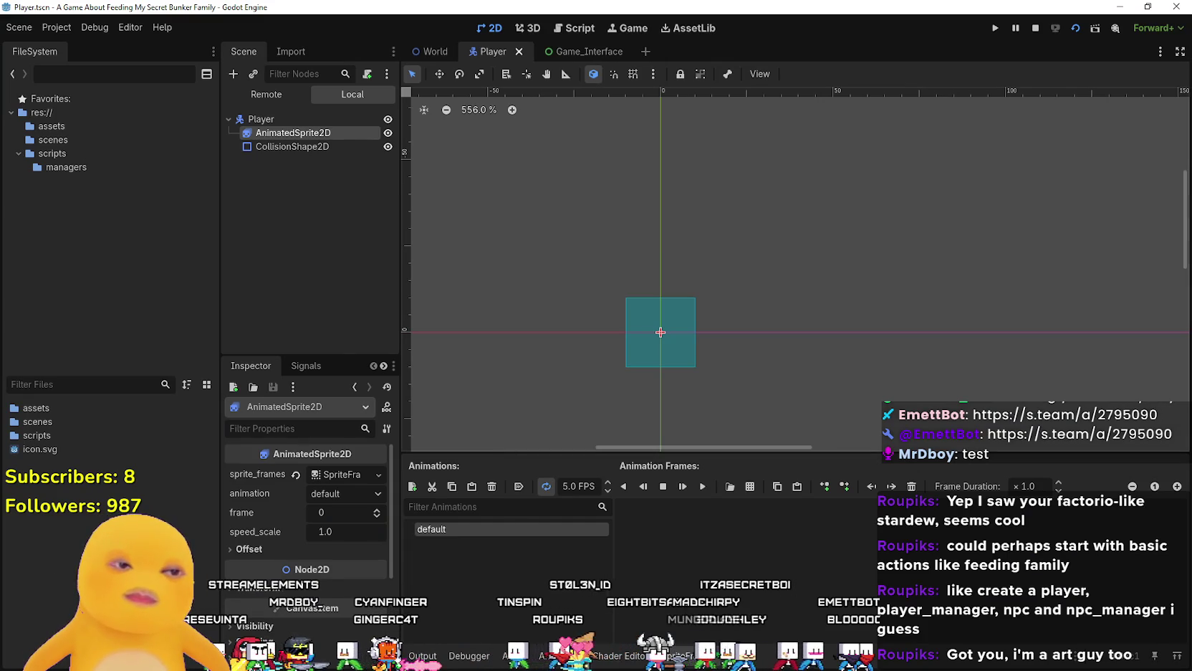
# Create Sprite-0001 in Aseprite: 256 width, 256 height, transparent background
pyautogui.hotkey('alt', 'Tab')
pyautogui.hotkey('alt', 'Tab')
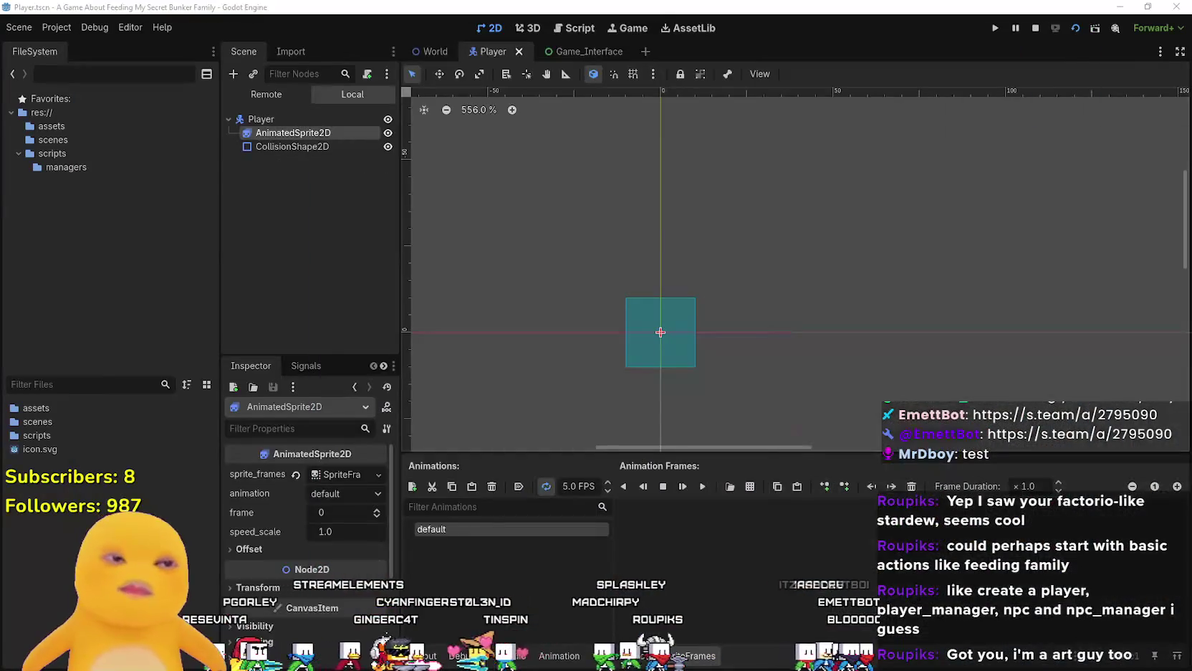
pyautogui.hotkey('alt', 'Tab')
pyautogui.hotkey('alt', 'Tab')
pyautogui.hotkey('alt', 'Tab')
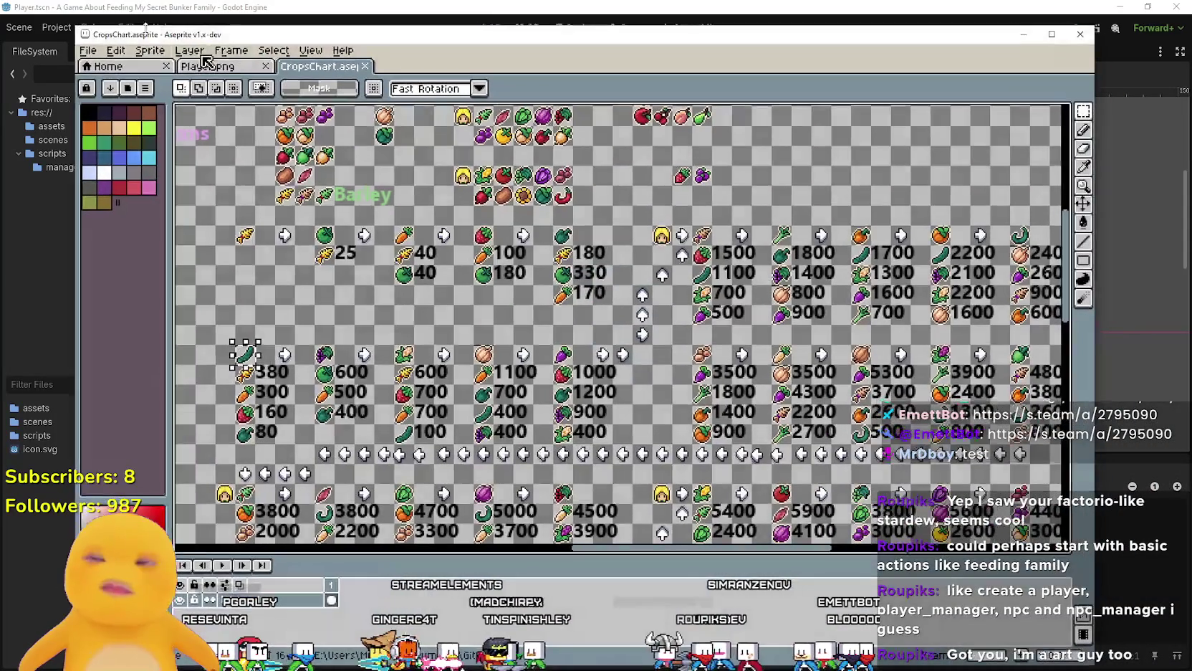
pyautogui.click(87, 50)
pyautogui.press('Escape')
pyautogui.click(87, 50)
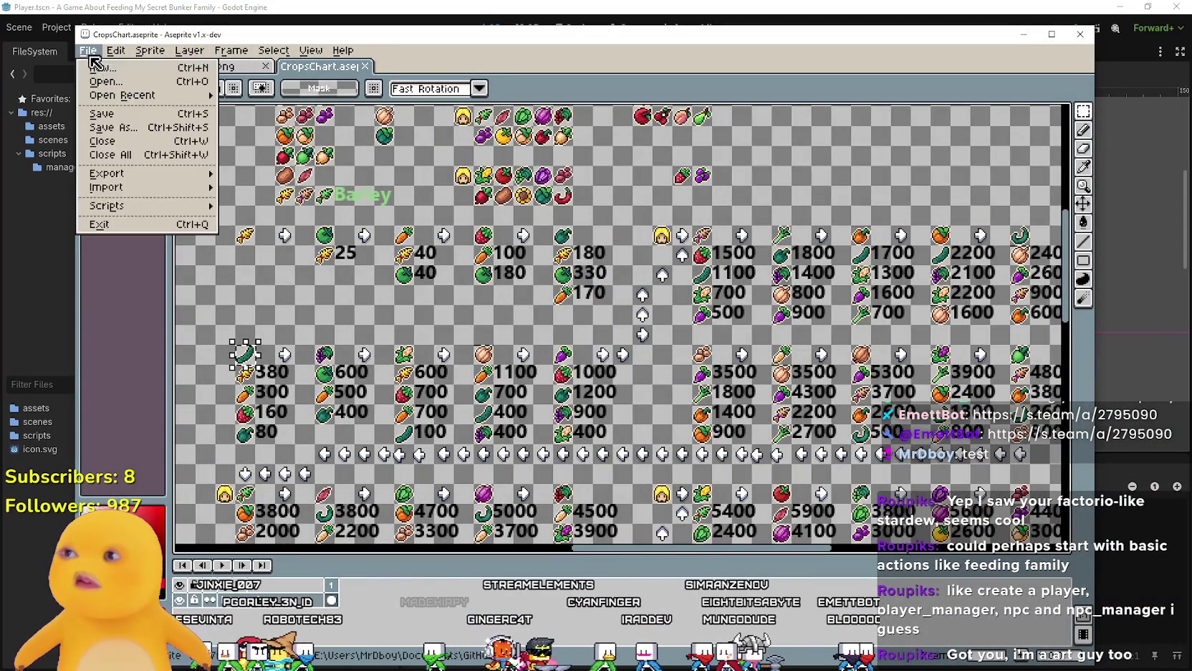
pyautogui.click(100, 63)
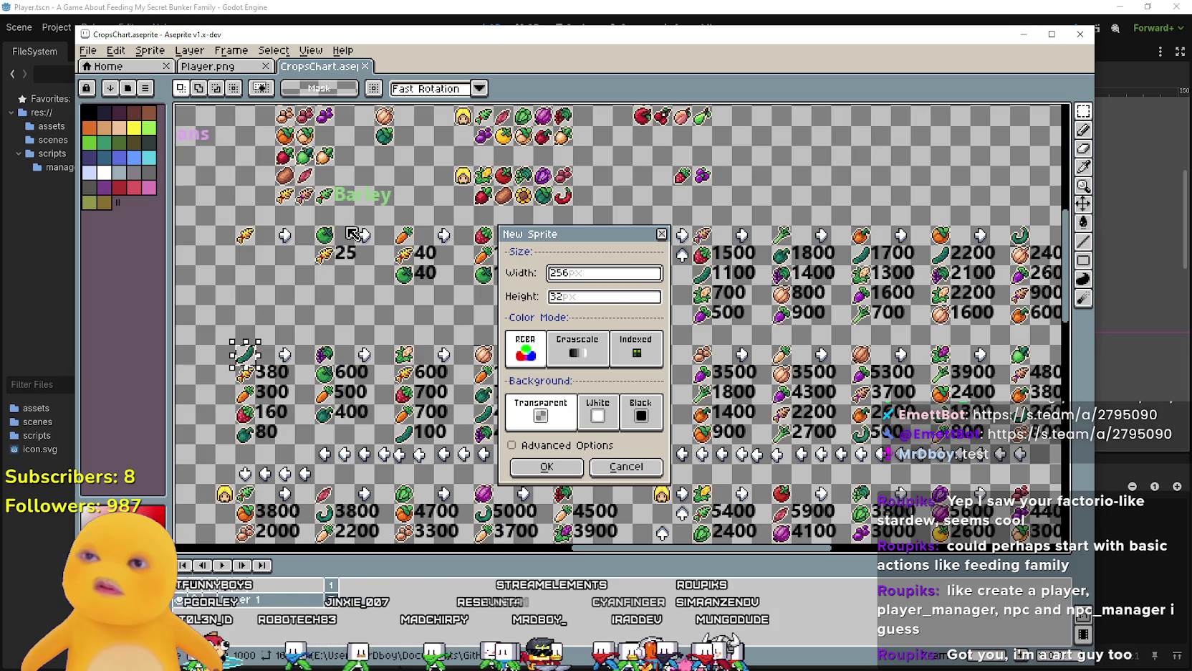
pyautogui.click(598, 296)
pyautogui.write('256')
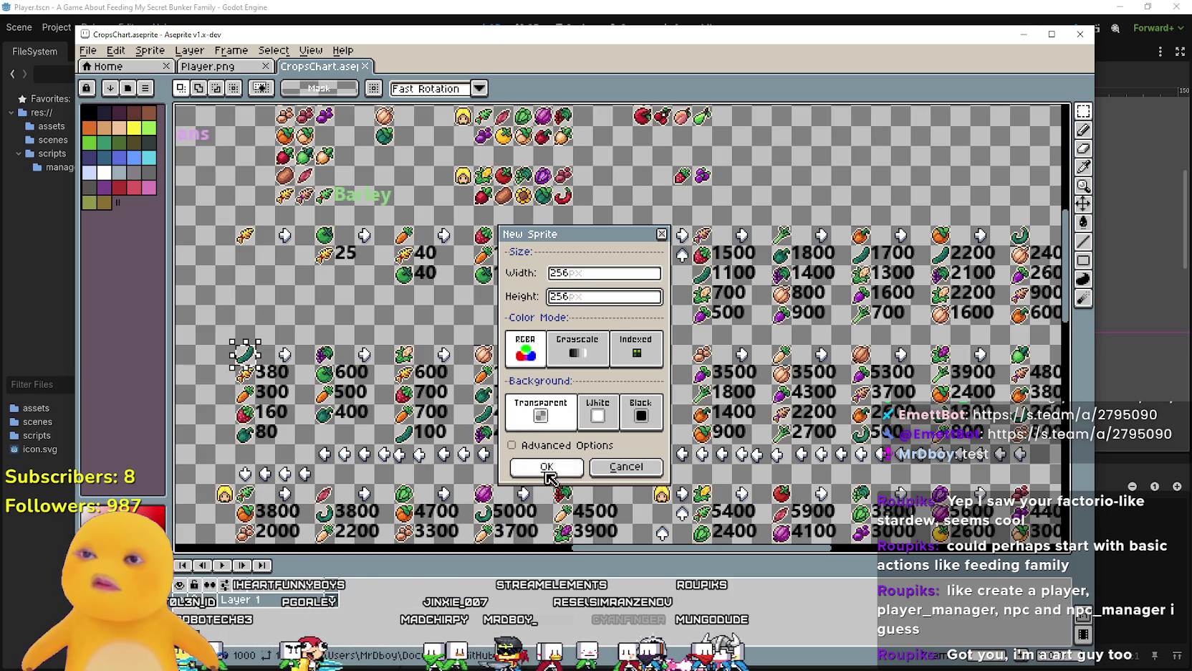
pyautogui.click(548, 470)
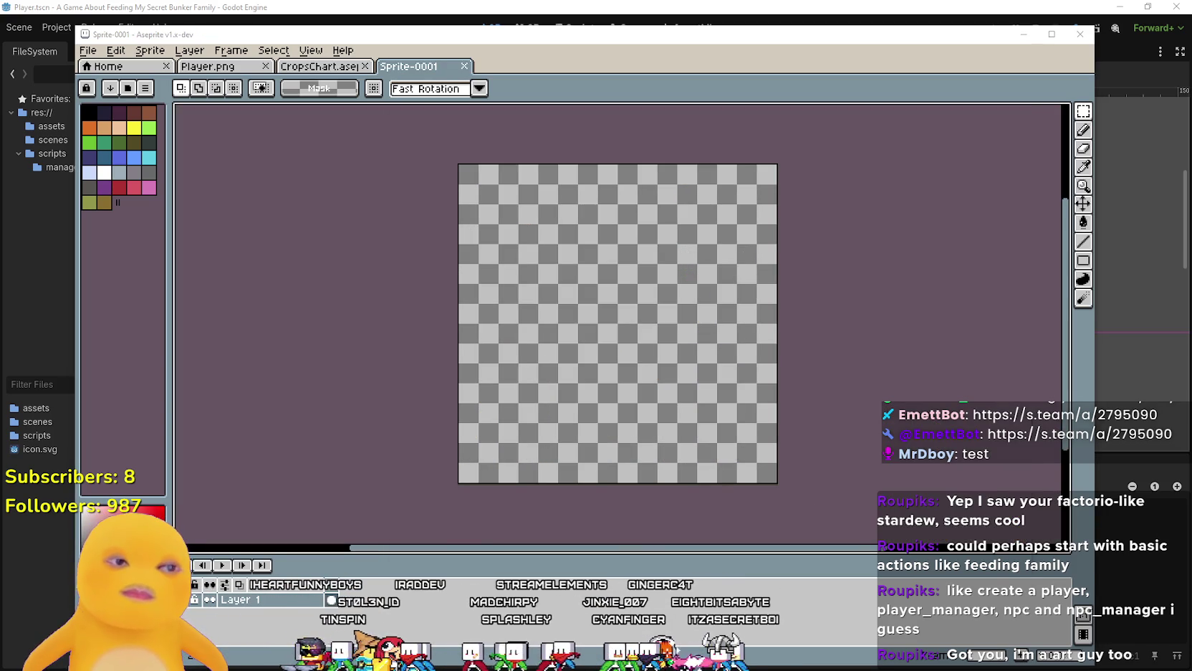
pyautogui.hotkey('alt', 'Tab')
# Open the pack's Preview Gifs folder and view Male_run.gif in the photo viewer
pyautogui.click(763, 208)
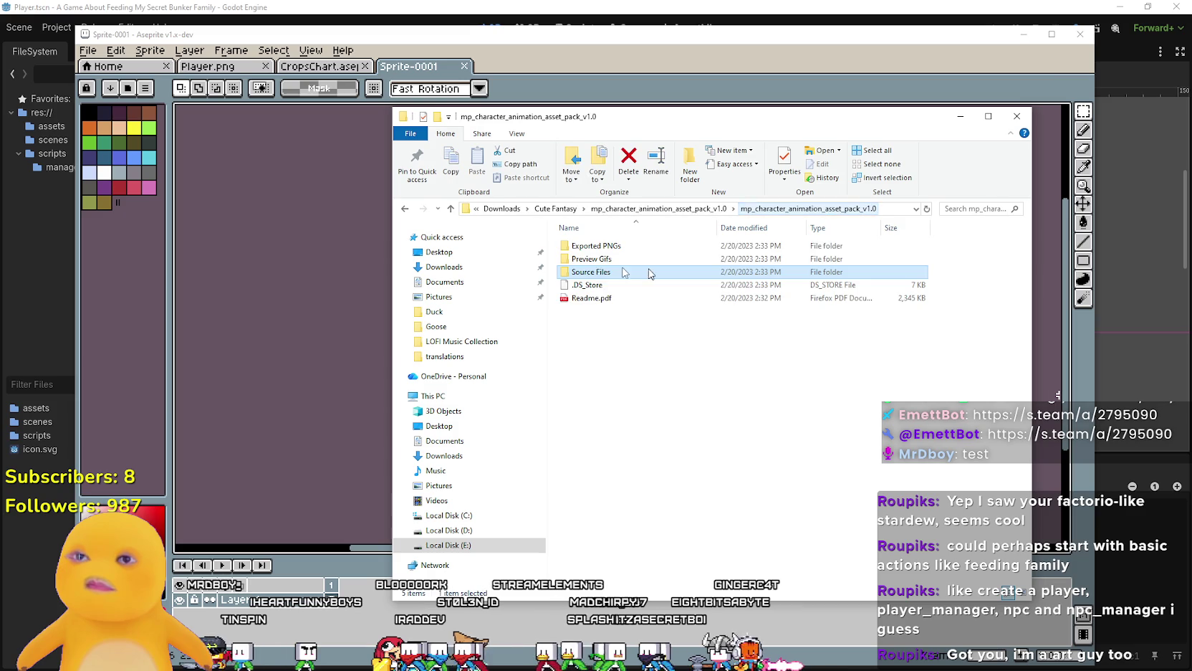
pyautogui.doubleClick(609, 259)
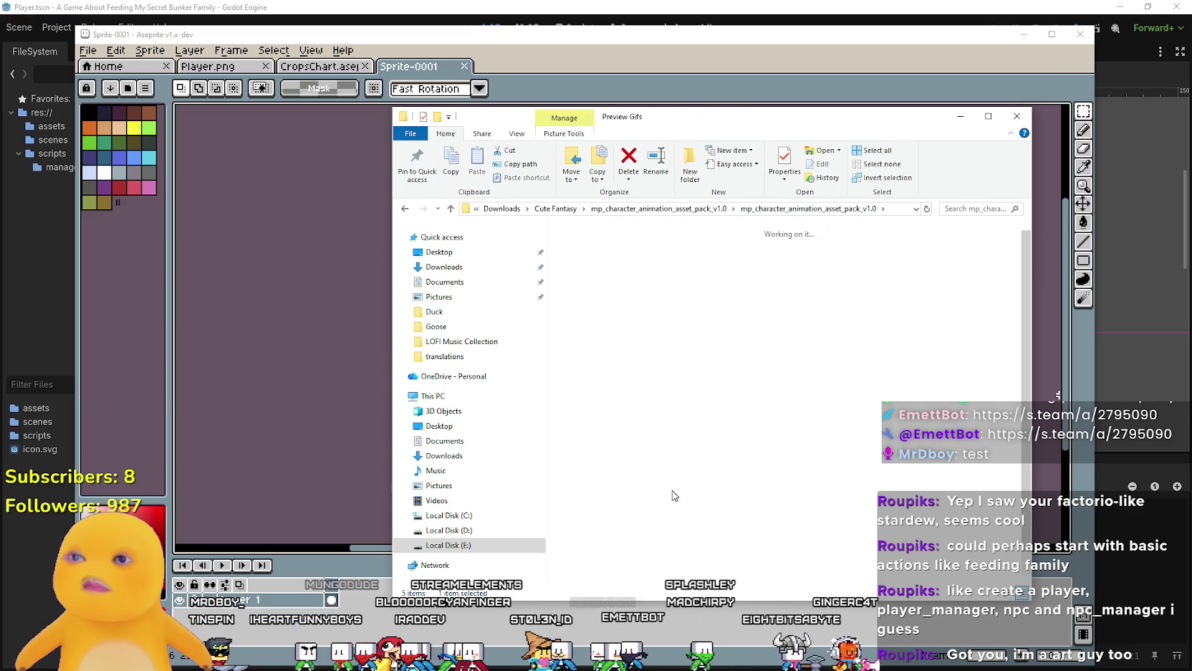
pyautogui.scroll(-1, 677, 430)
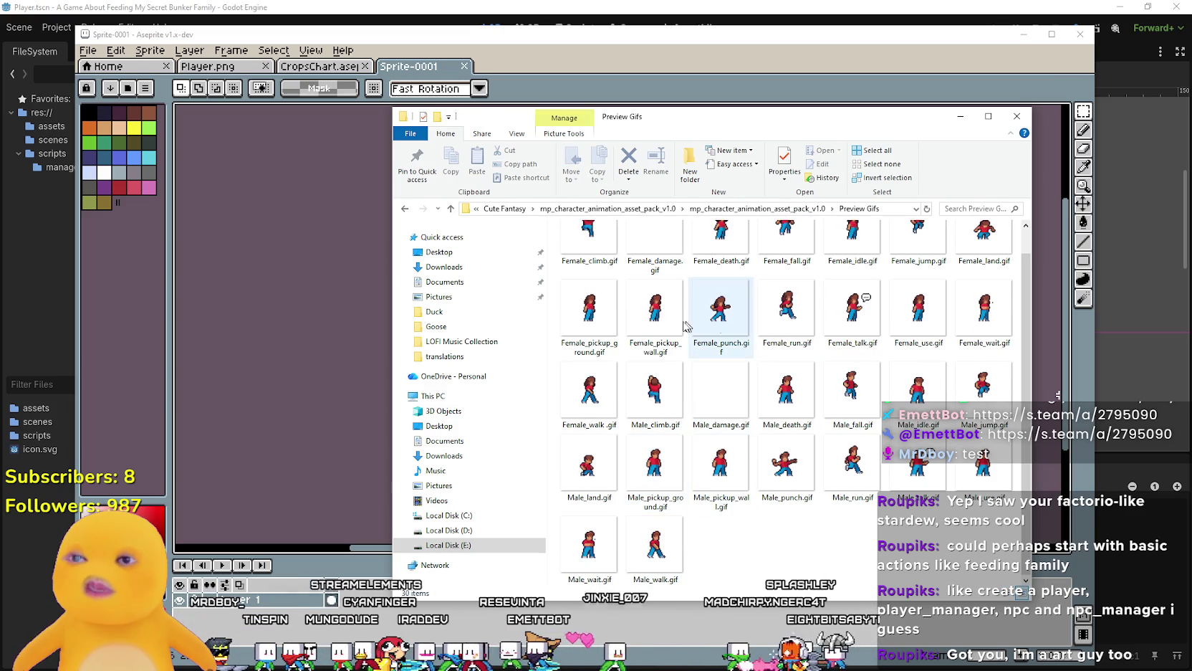
pyautogui.click(591, 333)
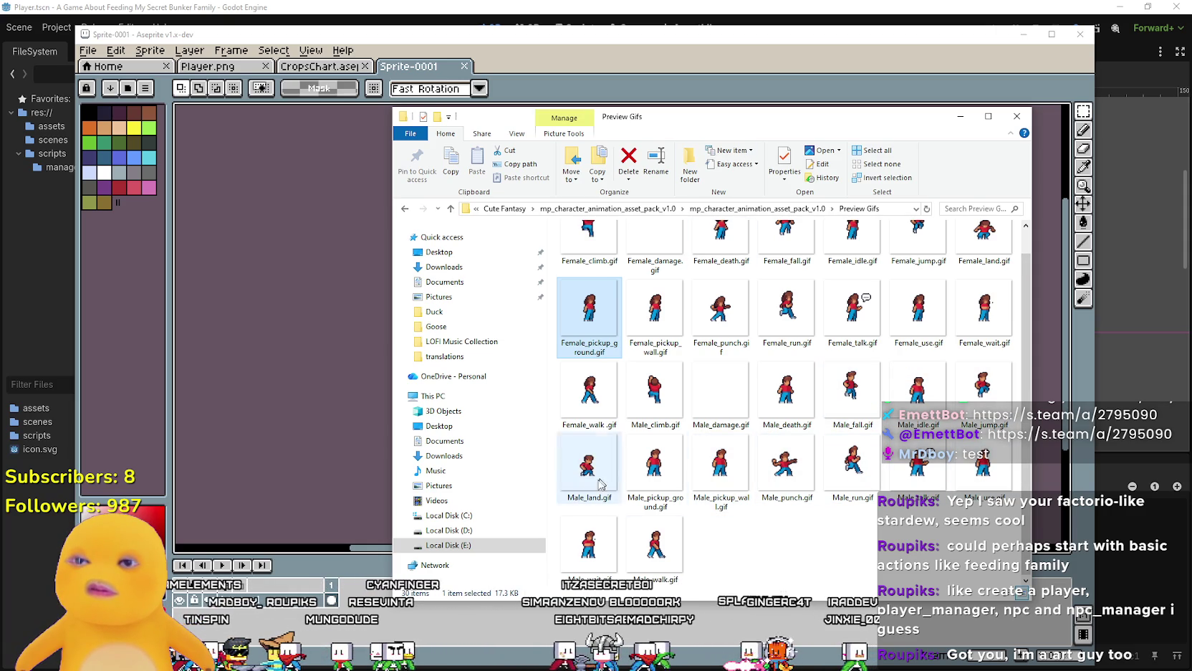
pyautogui.click(658, 552)
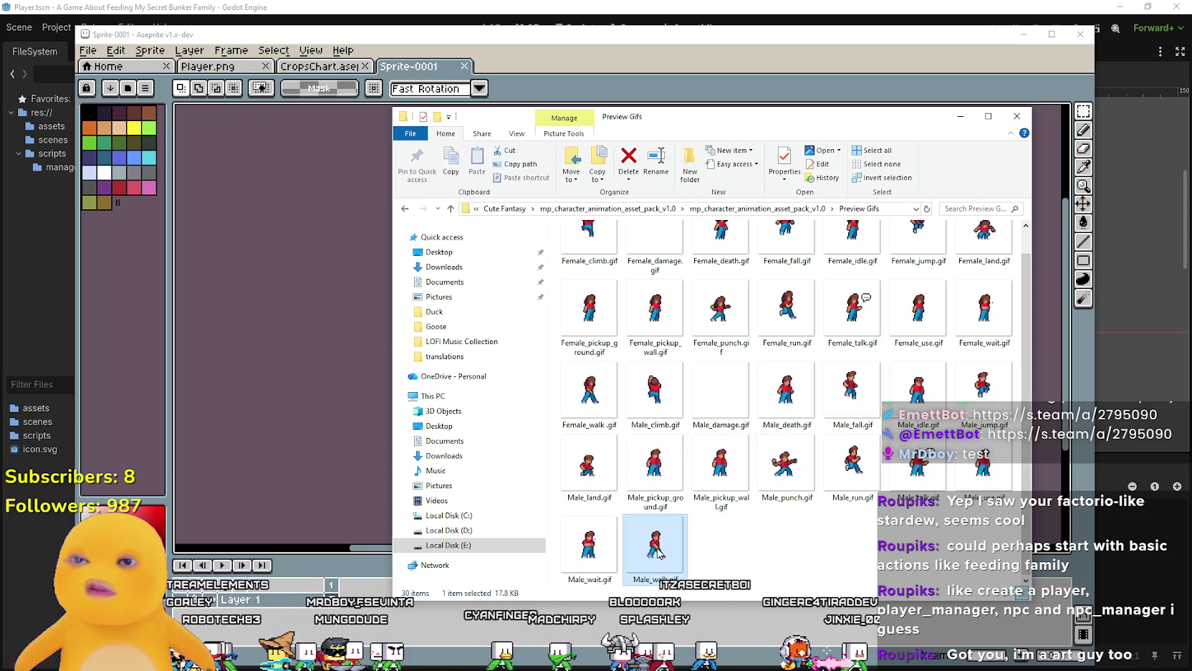
pyautogui.click(842, 498)
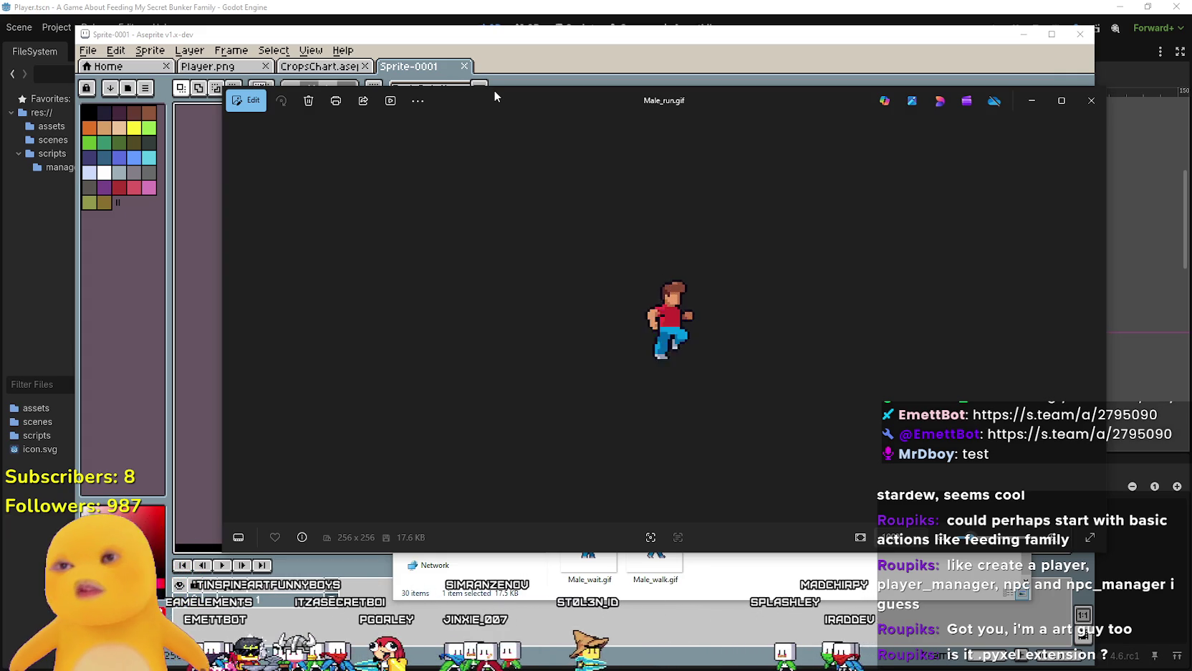
pyautogui.click(1092, 100)
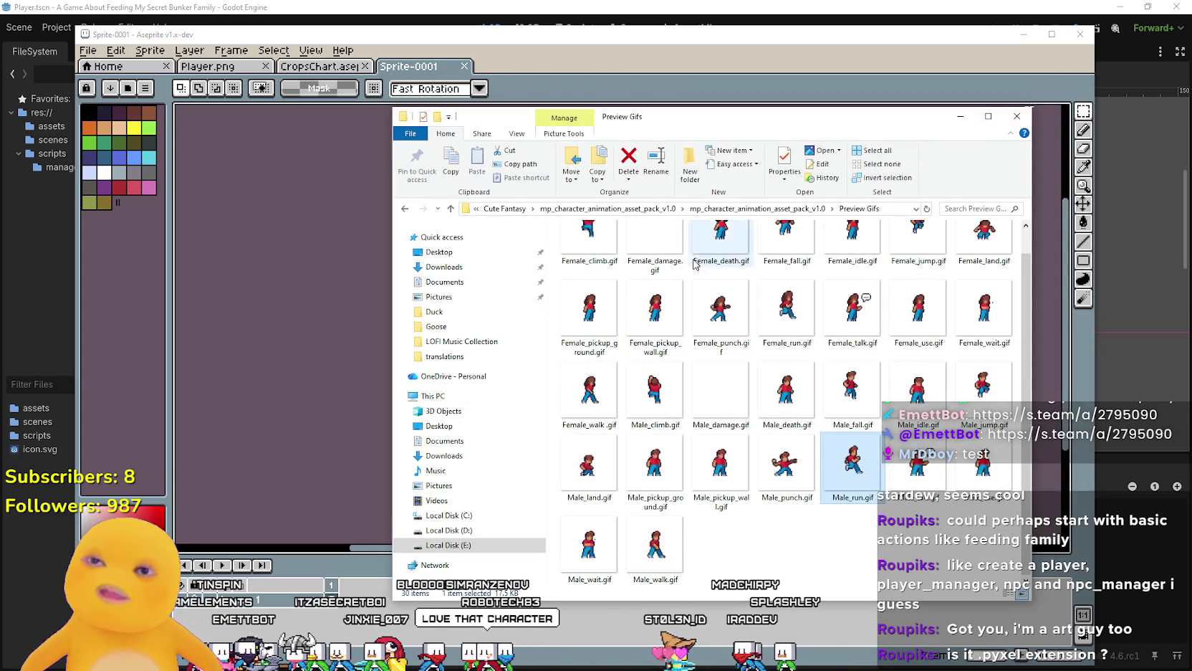
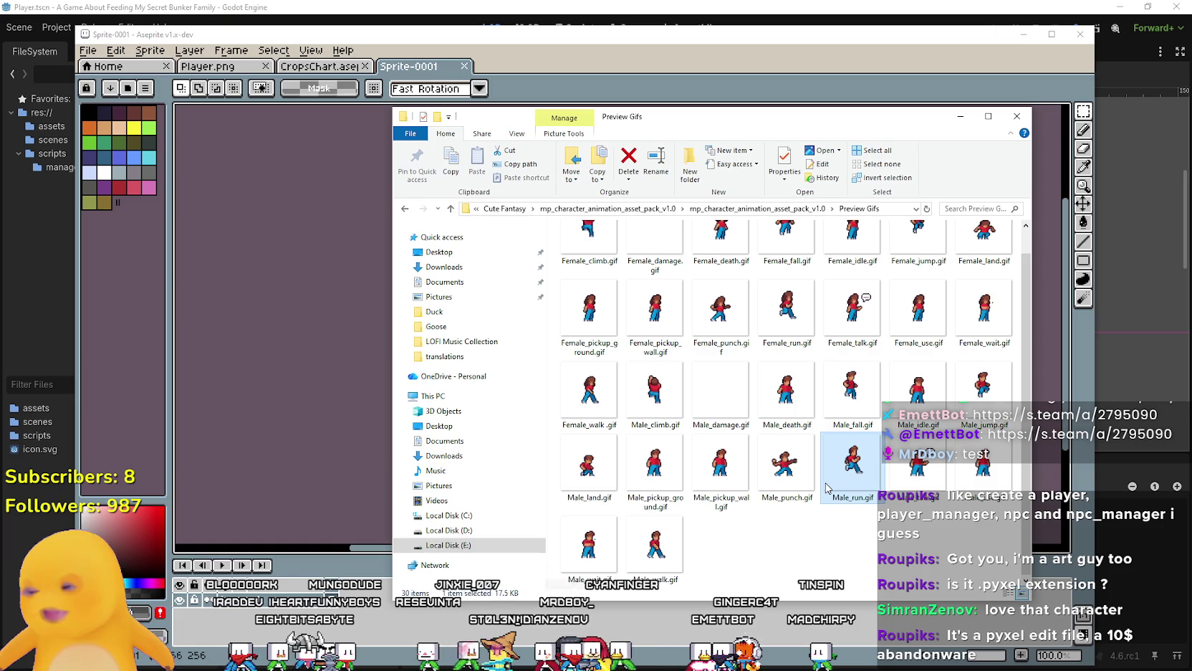
# Back out of the Source Files folder up to the Cute Fantasy folder
pyautogui.scroll(1, 824, 372)
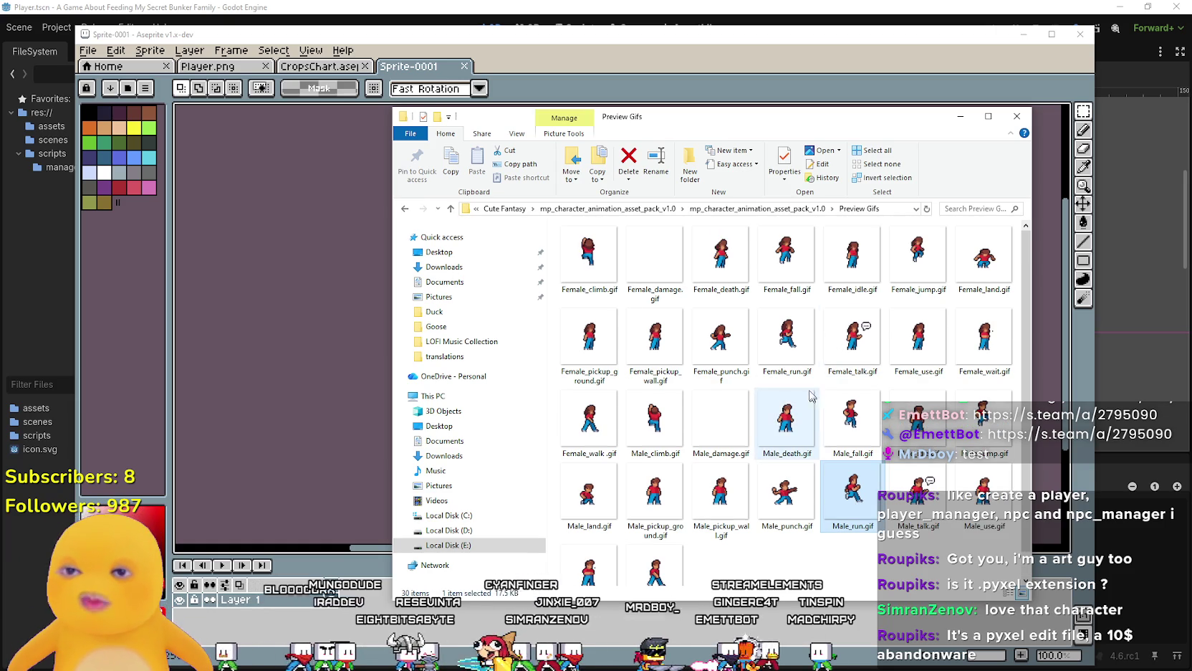
pyautogui.click(811, 210)
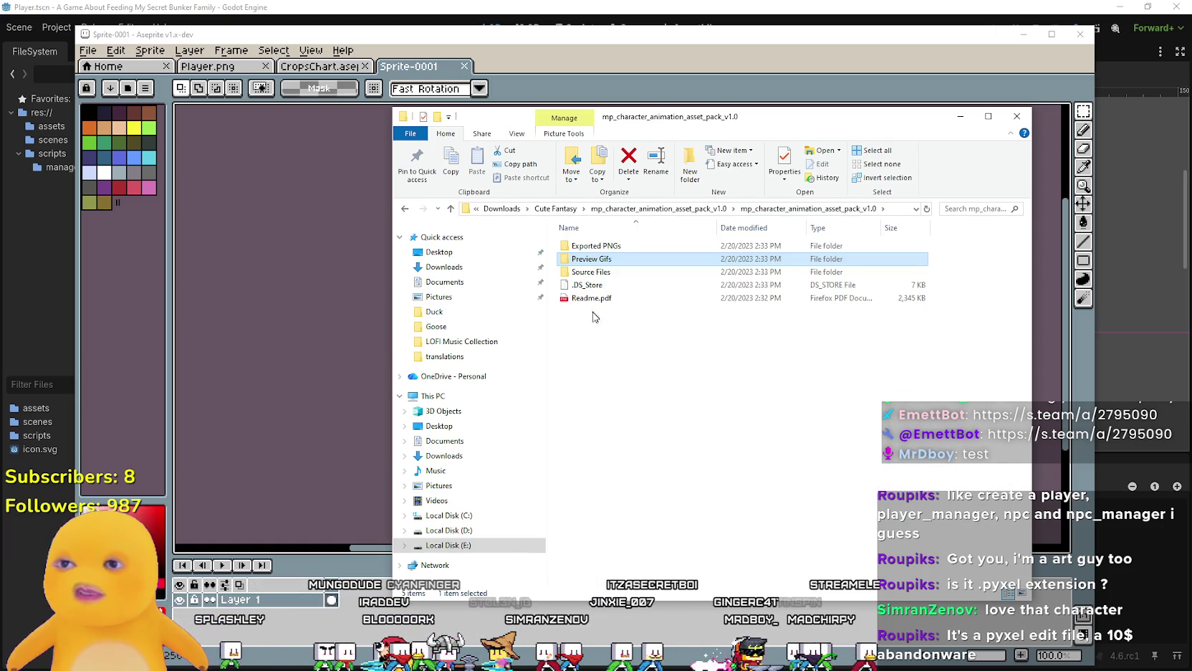
pyautogui.click(622, 278)
pyautogui.doubleClick(622, 278)
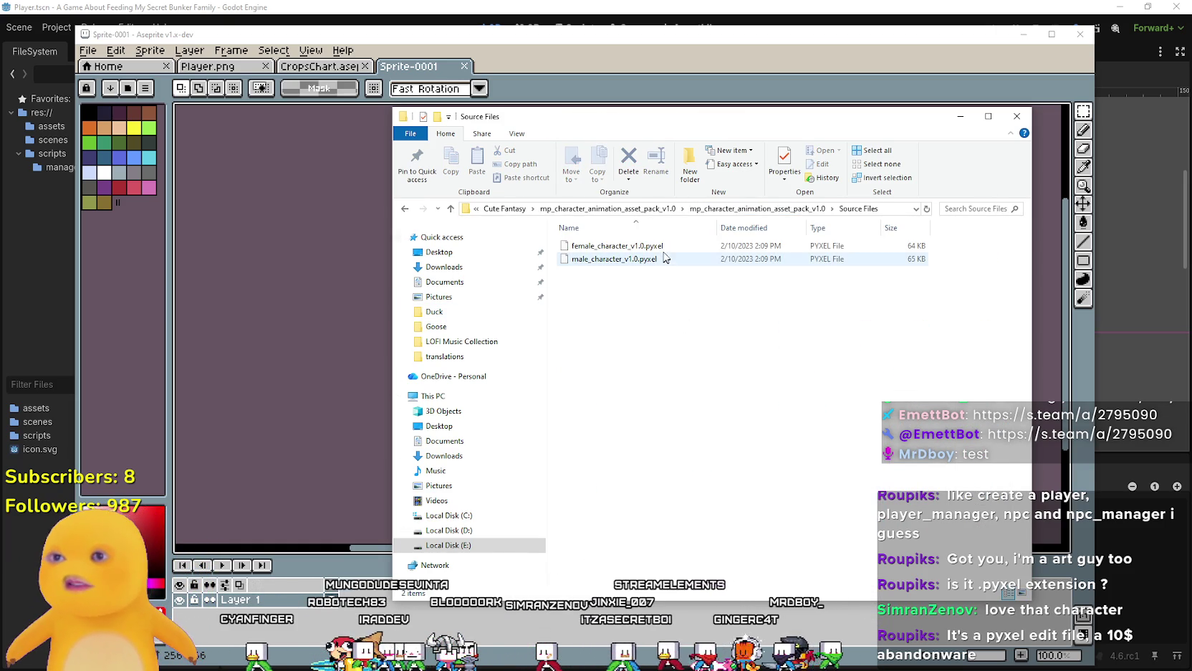
pyautogui.click(760, 209)
pyautogui.click(697, 209)
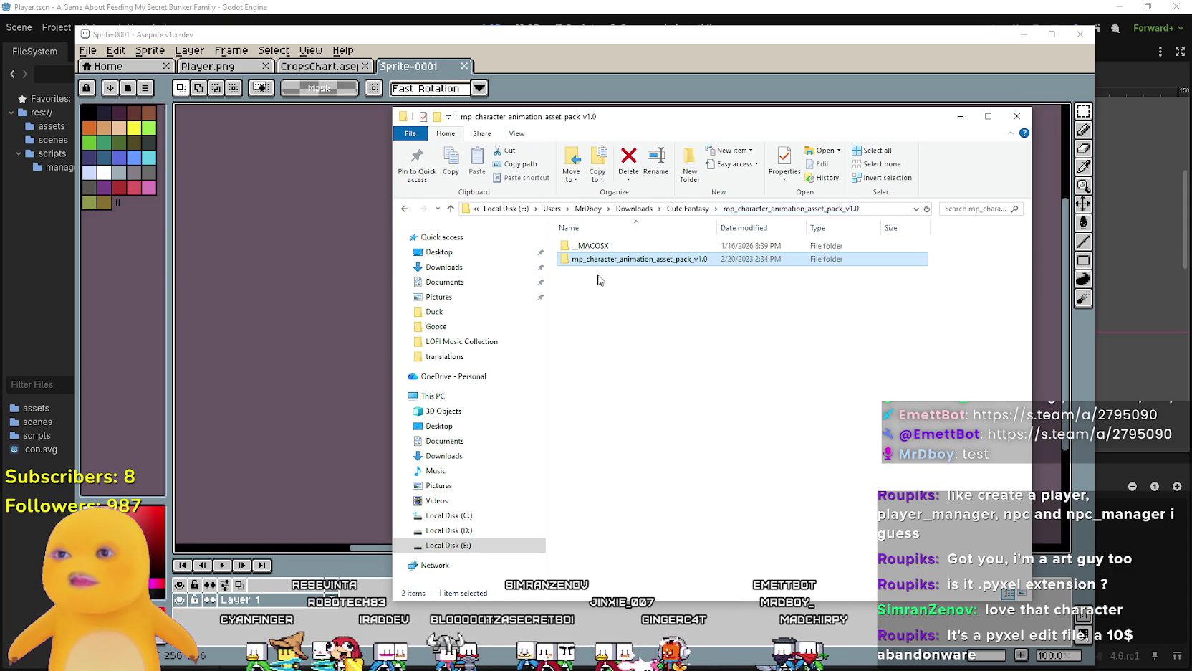
pyautogui.click(680, 209)
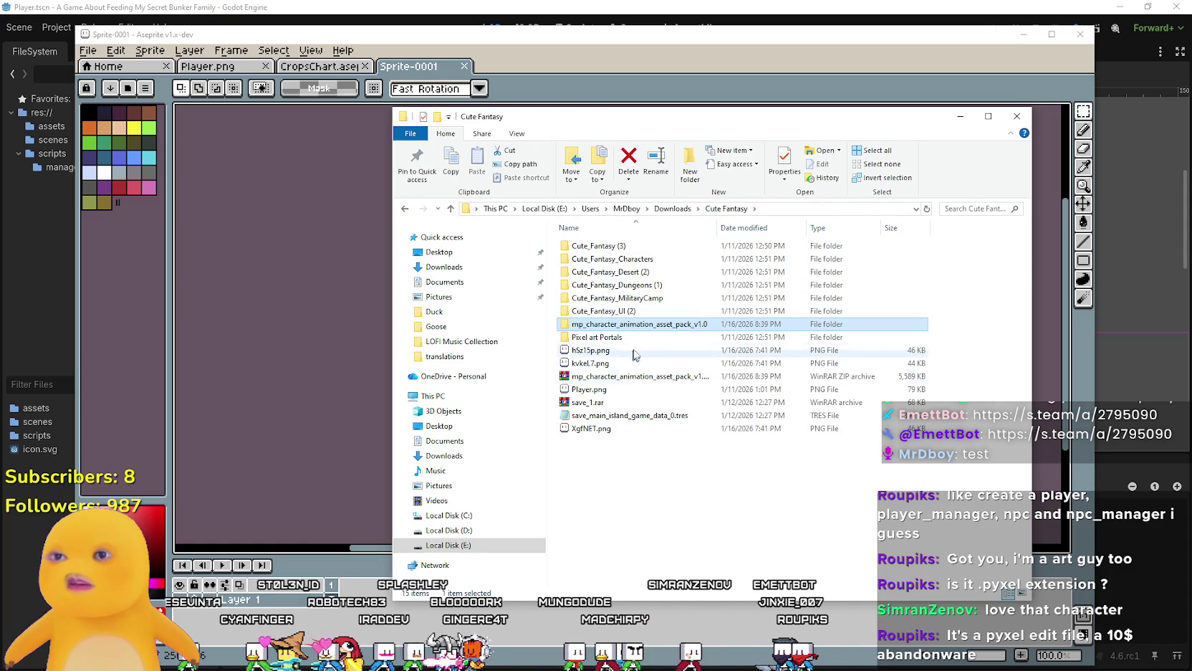
# Drill down through the asset pack into Exported PNGs > Male > Character 1 > Clothes 1
pyautogui.doubleClick(644, 326)
pyautogui.doubleClick(614, 259)
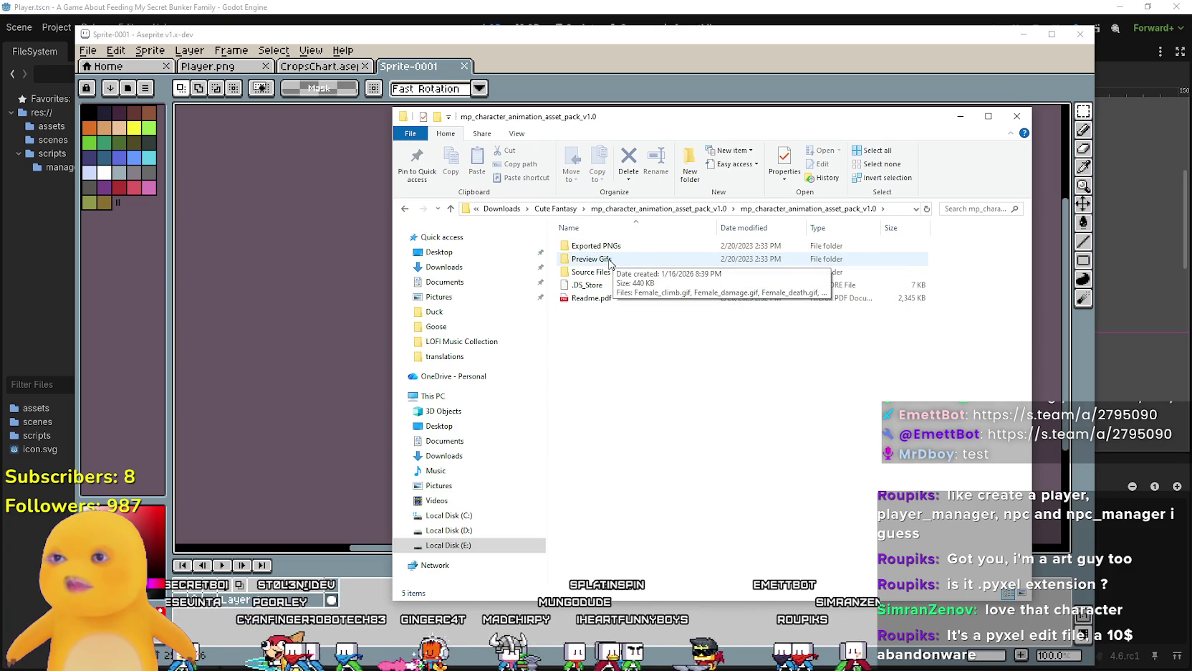
pyautogui.doubleClick(591, 245)
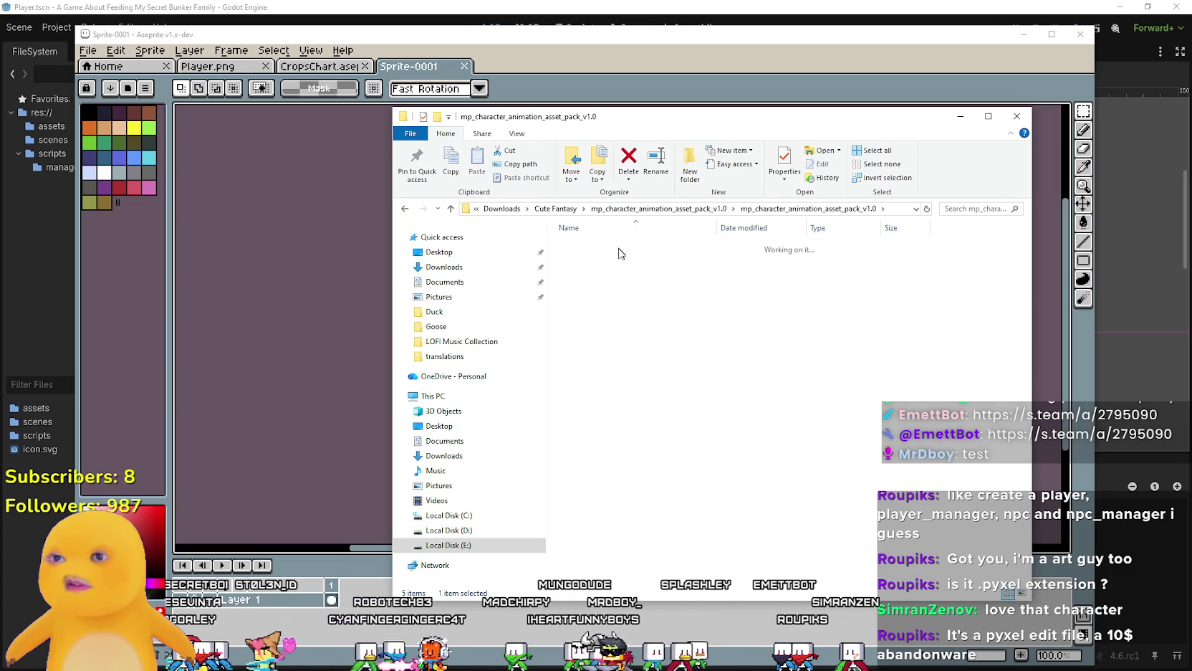
pyautogui.doubleClick(622, 259)
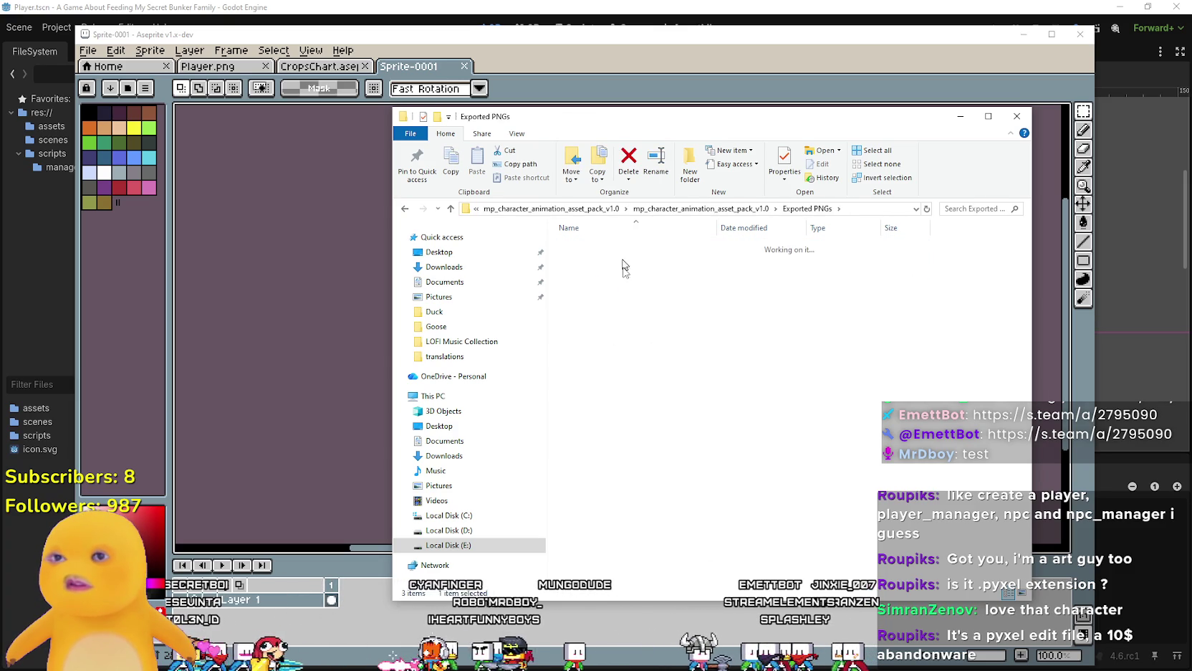
pyautogui.doubleClick(616, 245)
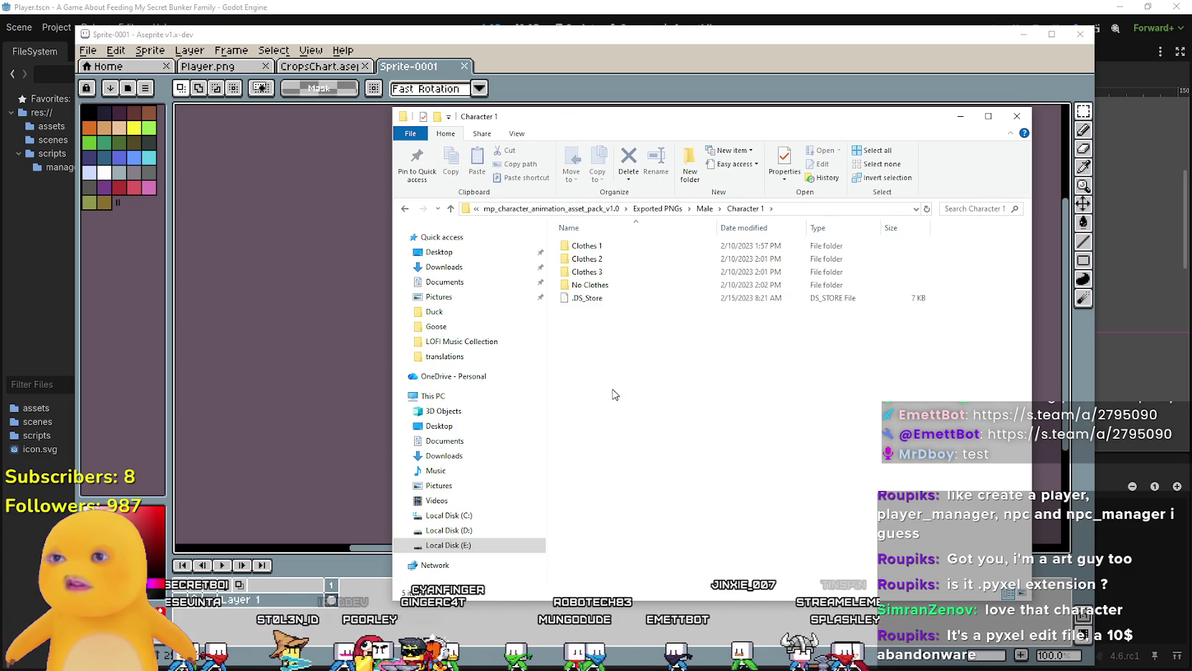
pyautogui.doubleClick(595, 245)
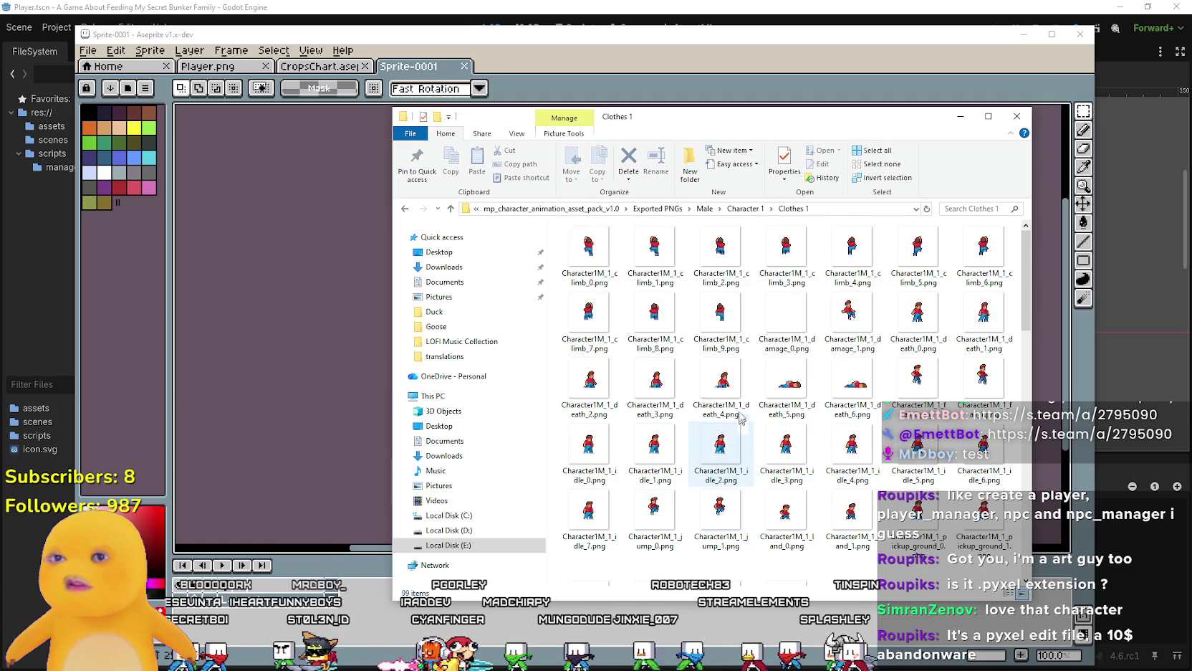
# Browse the frame files, checking the wait_0 to wait_4 and use_08/use_09 images
pyautogui.scroll(-5, 740, 376)
pyautogui.scroll(-1, 788, 401)
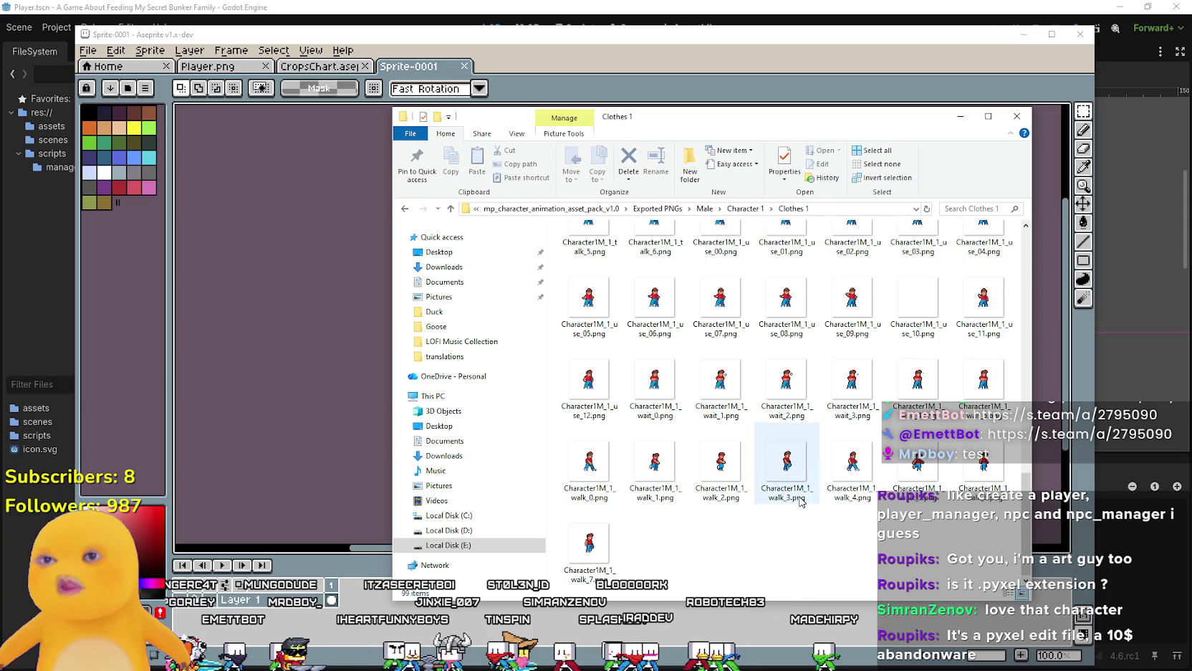
pyautogui.scroll(10, 799, 494)
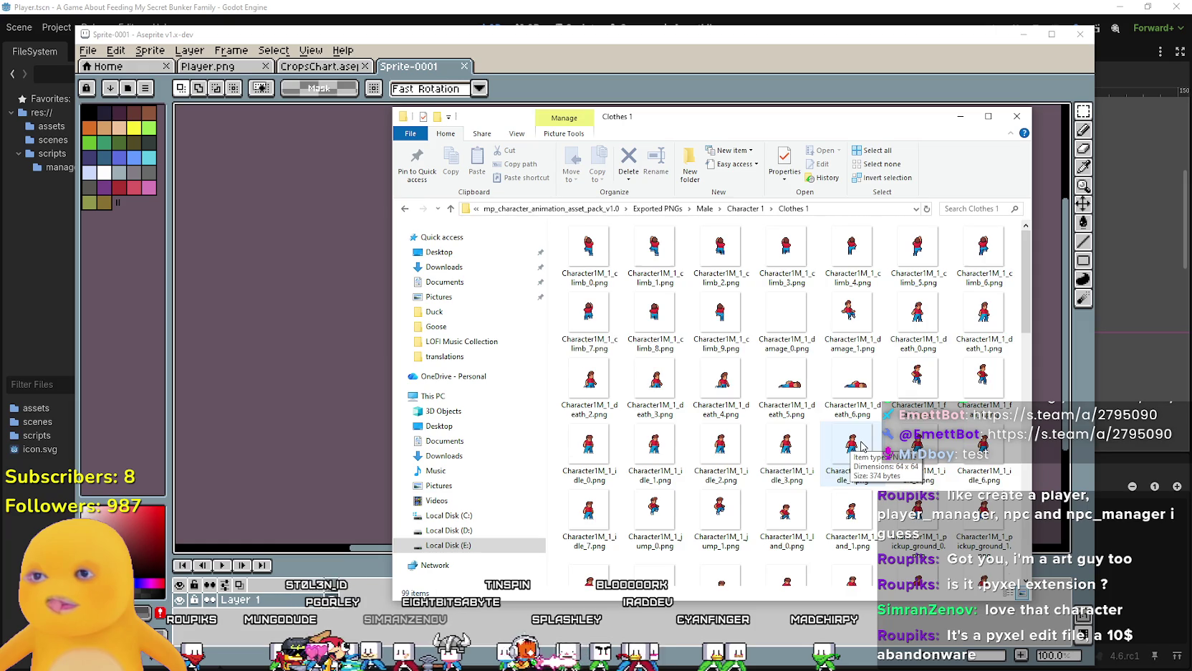
pyautogui.scroll(-8, 862, 446)
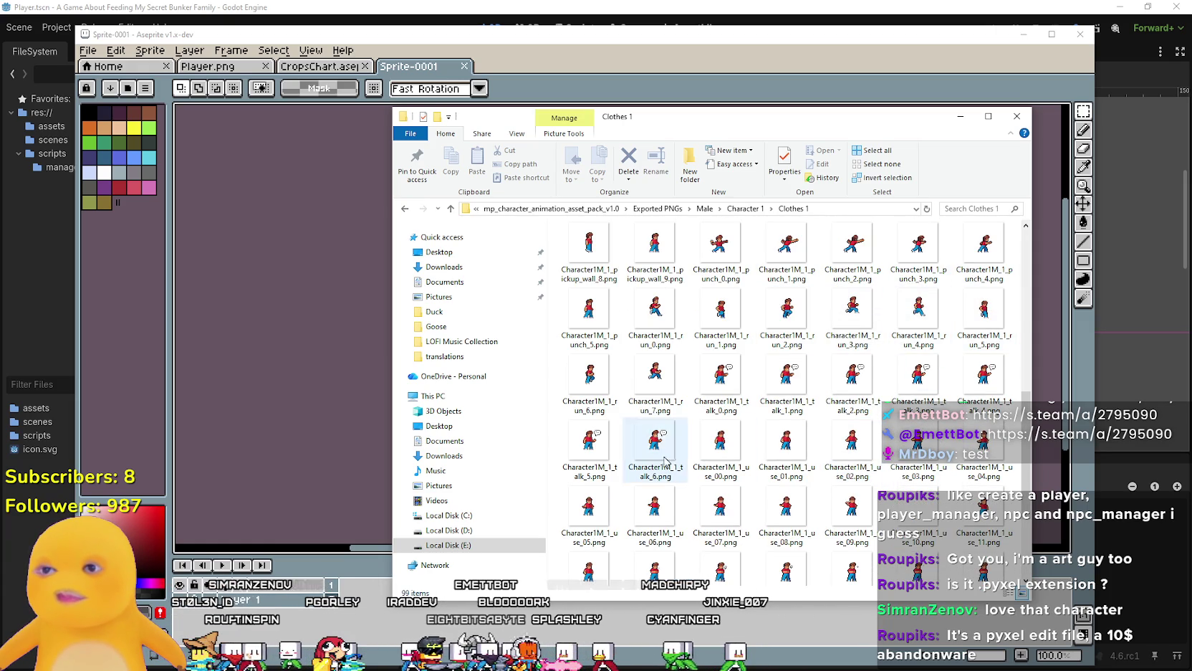
pyautogui.scroll(3, 763, 470)
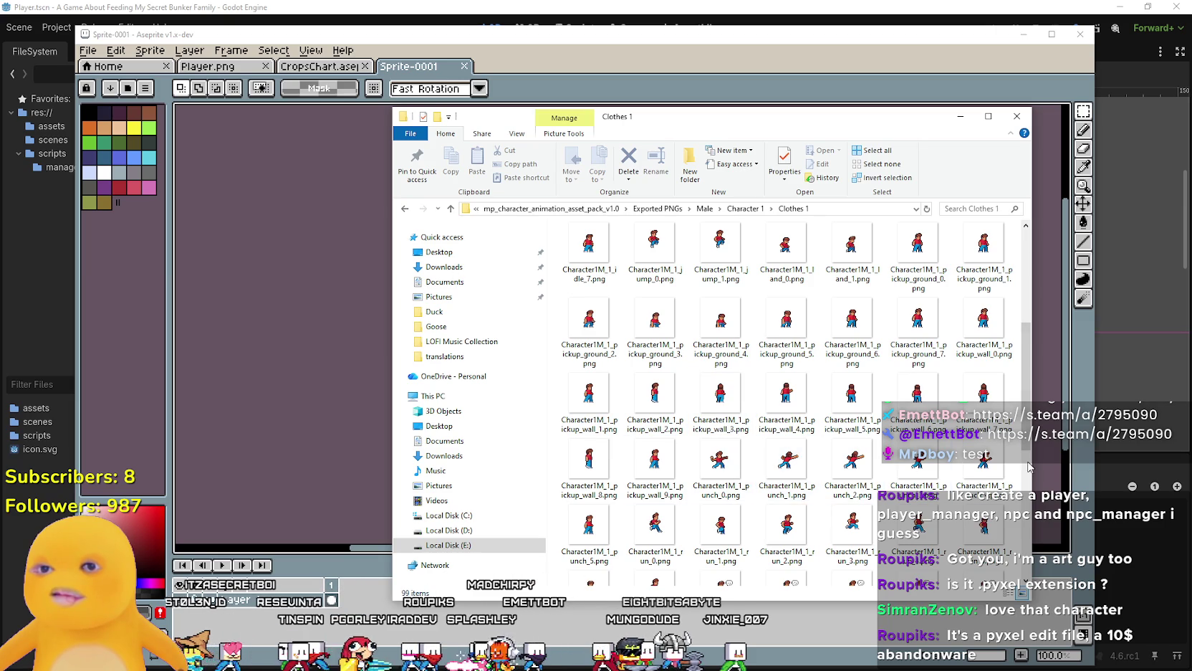
pyautogui.scroll(-6, 760, 546)
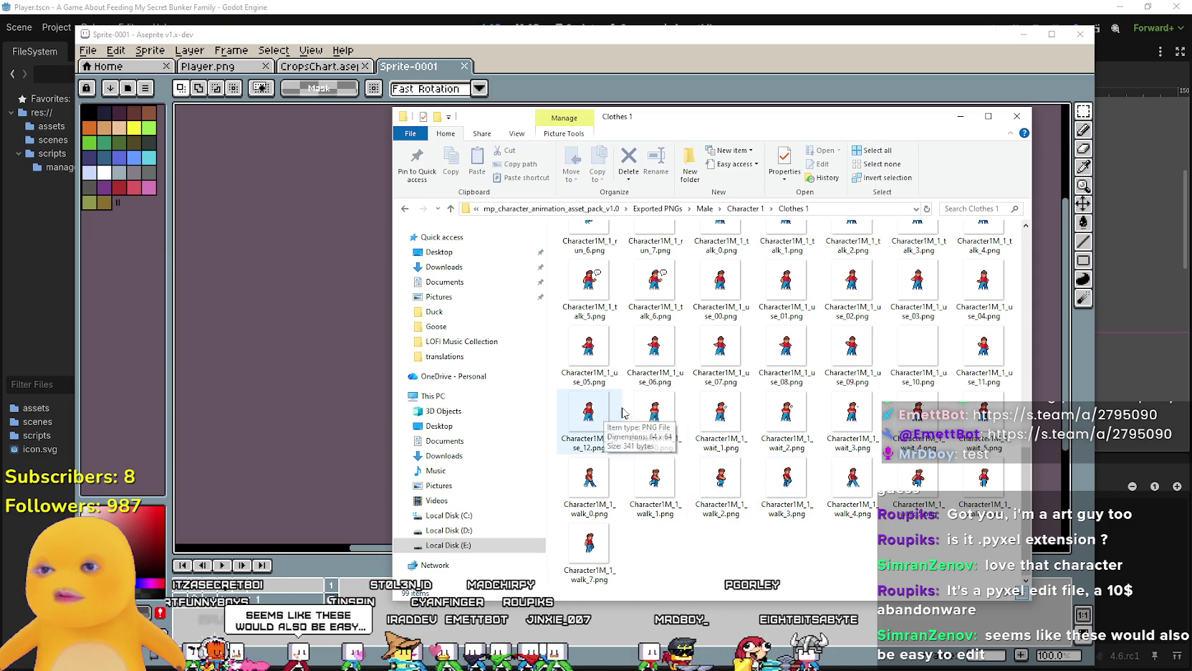
pyautogui.click(656, 414)
pyautogui.click(656, 414)
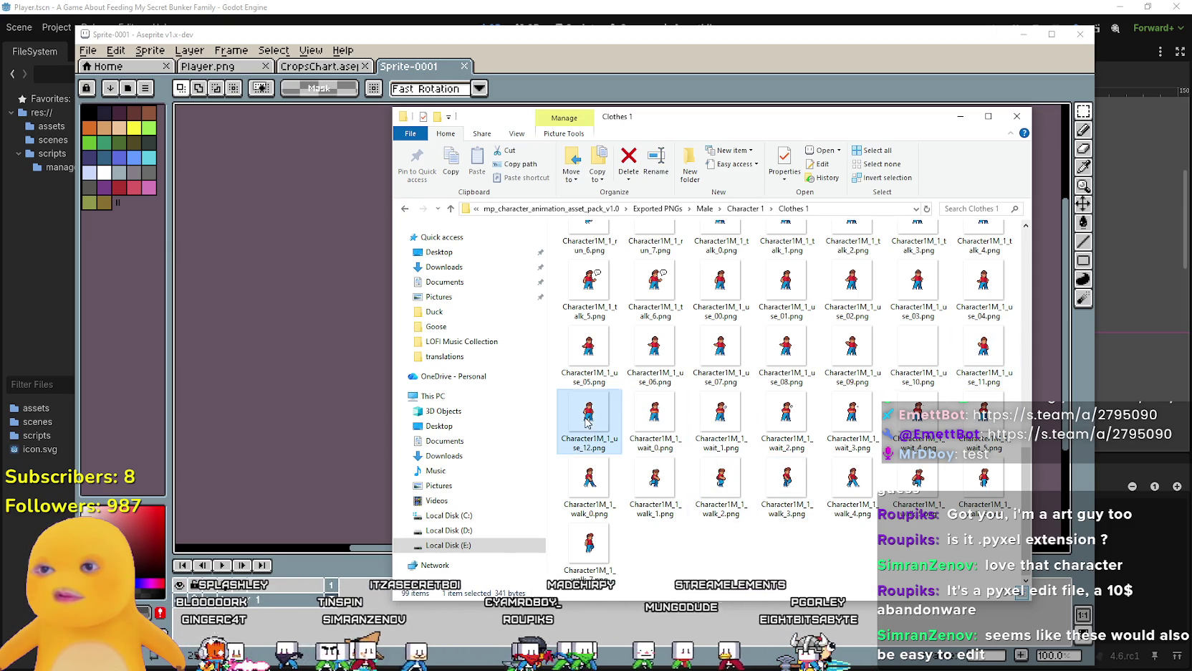
pyautogui.click(719, 425)
pyautogui.click(785, 423)
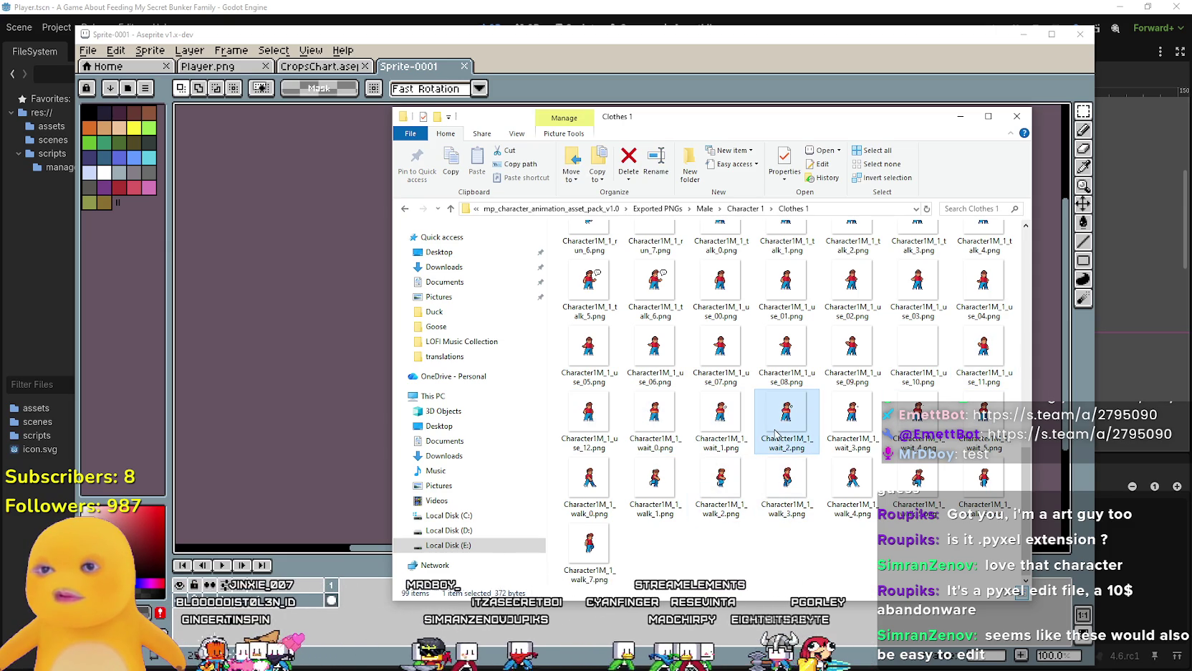
pyautogui.click(850, 423)
pyautogui.click(917, 423)
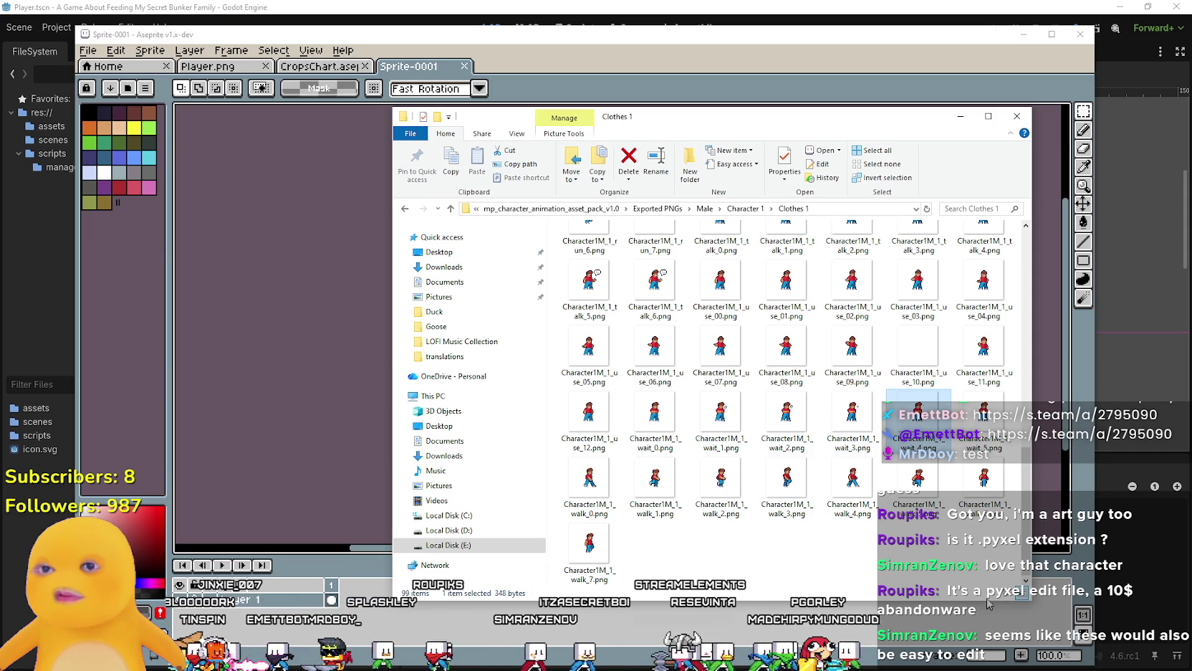
pyautogui.click(845, 418)
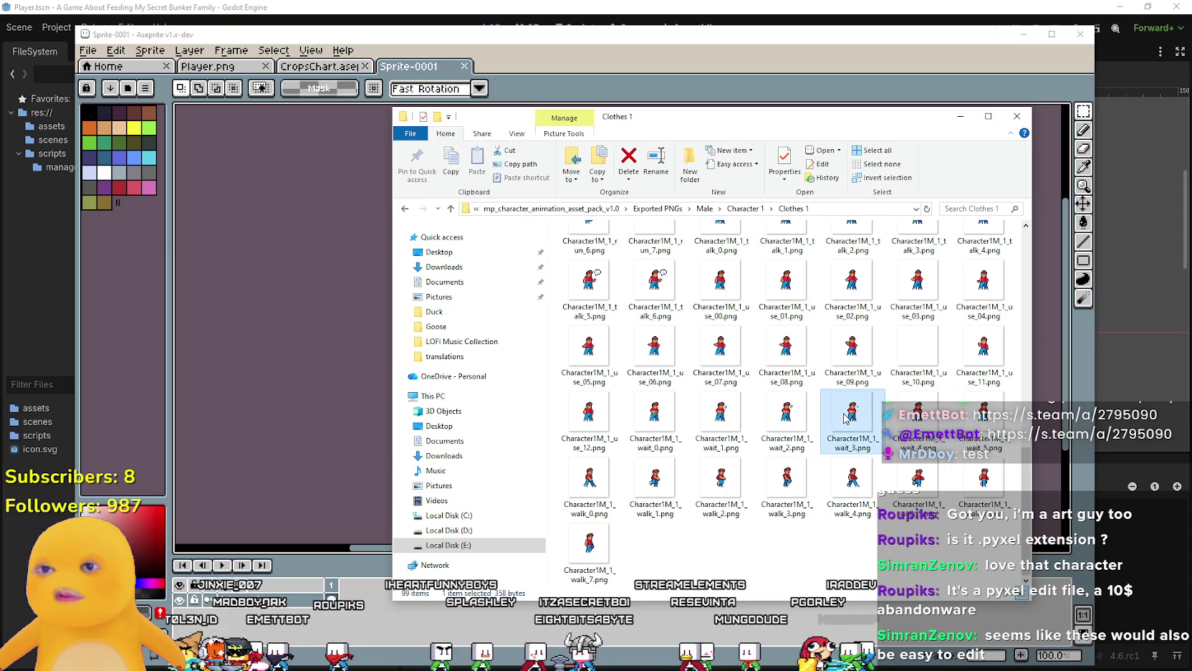
pyautogui.click(713, 428)
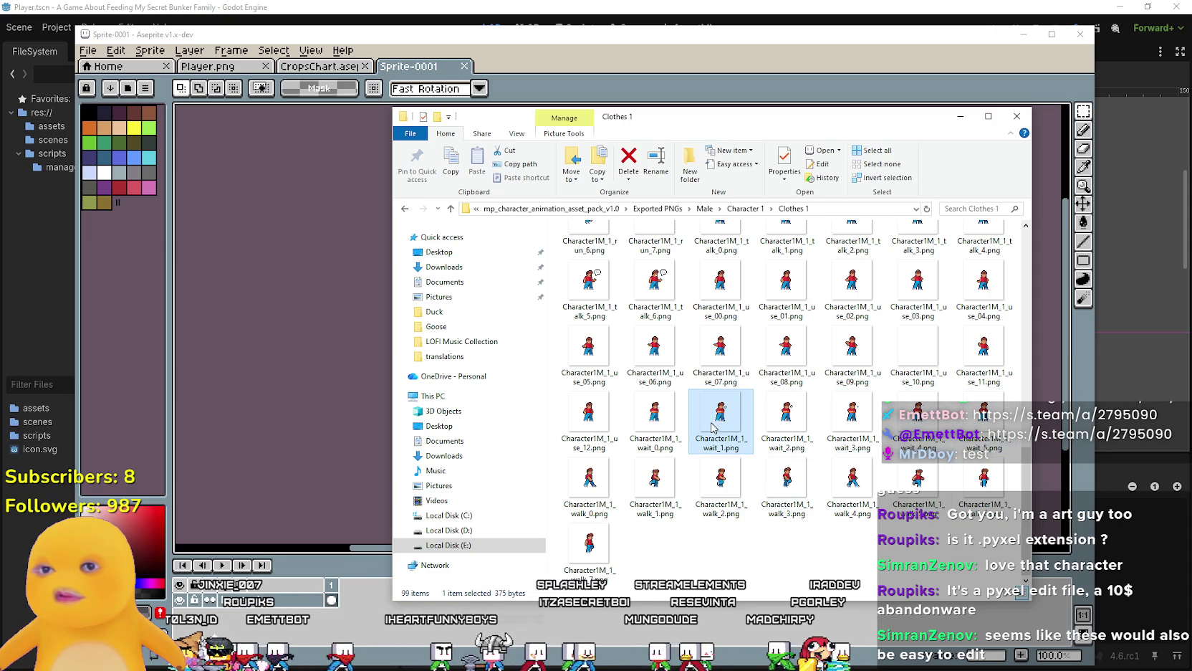
pyautogui.click(851, 347)
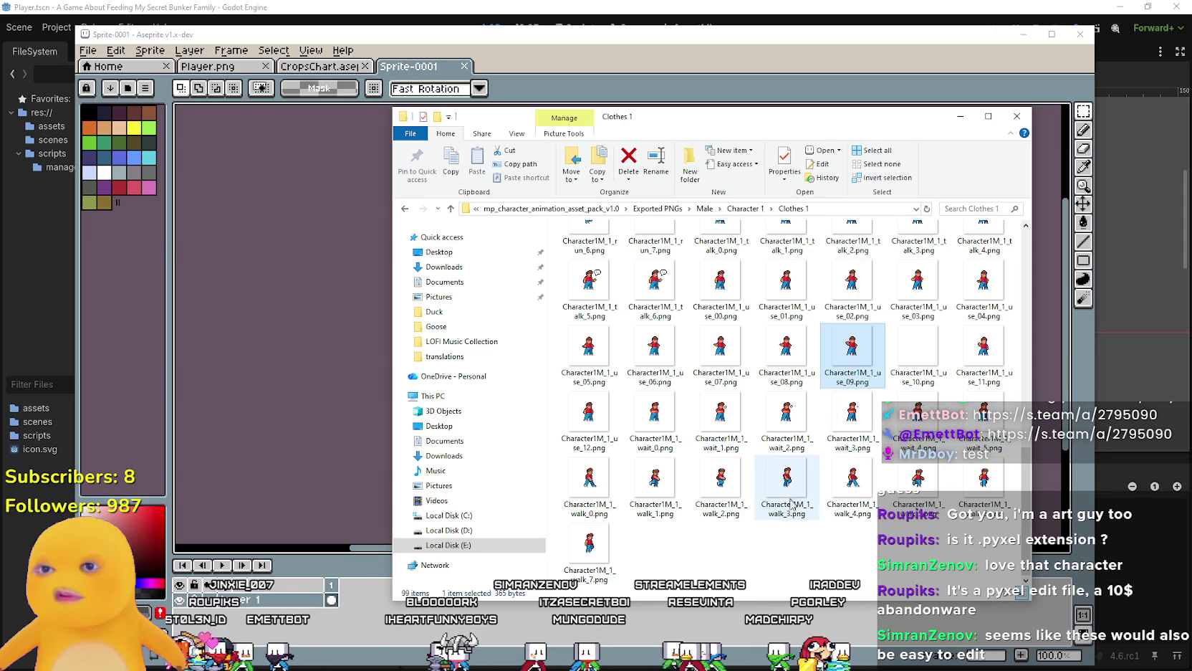
pyautogui.click(788, 350)
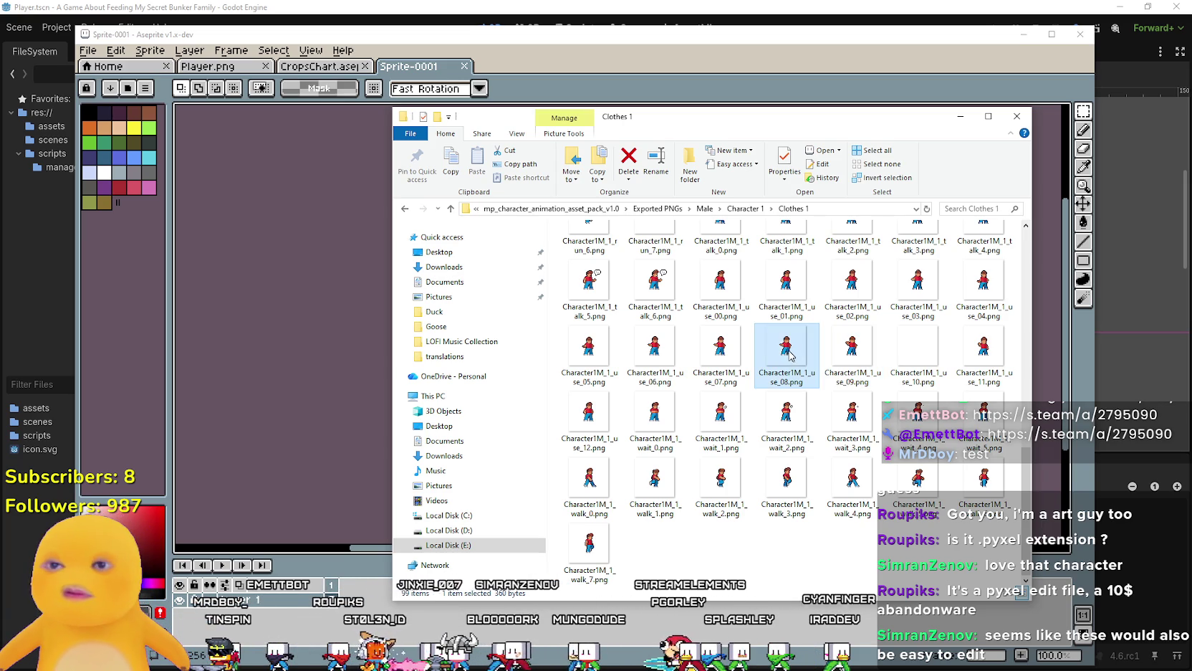
# Switch the folder view to extra-large icons and maximise the File Explorer window
pyautogui.scroll(5, 734, 460)
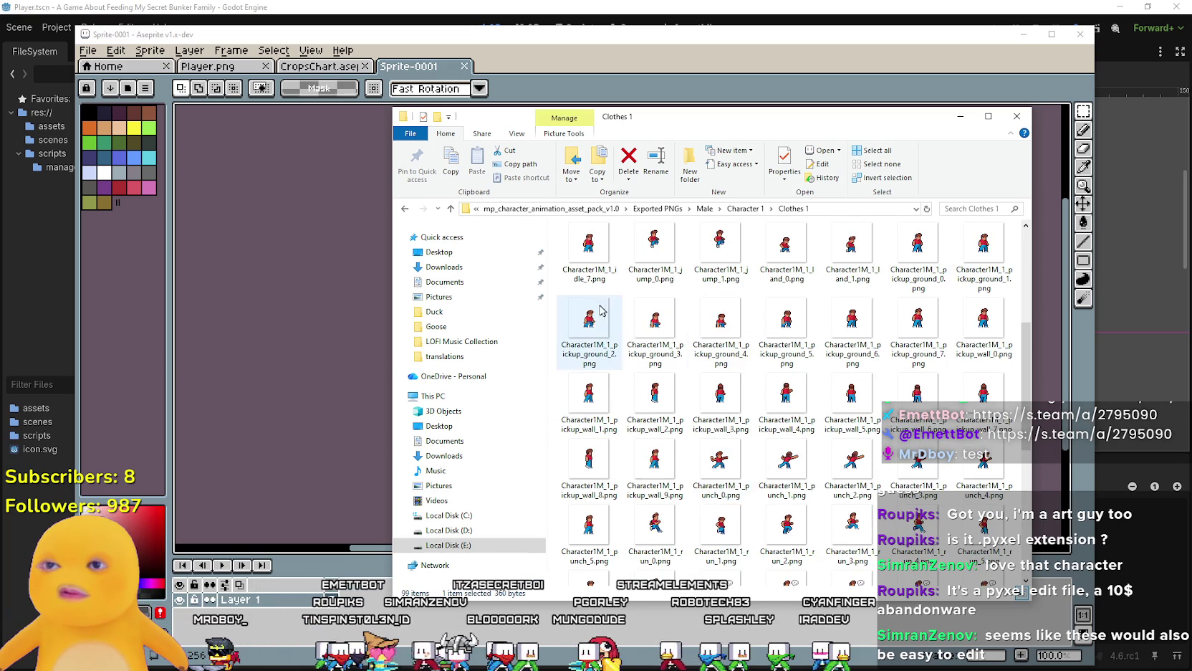
pyautogui.rightClick(573, 294)
pyautogui.moveTo(613, 301)
pyautogui.click(753, 301)
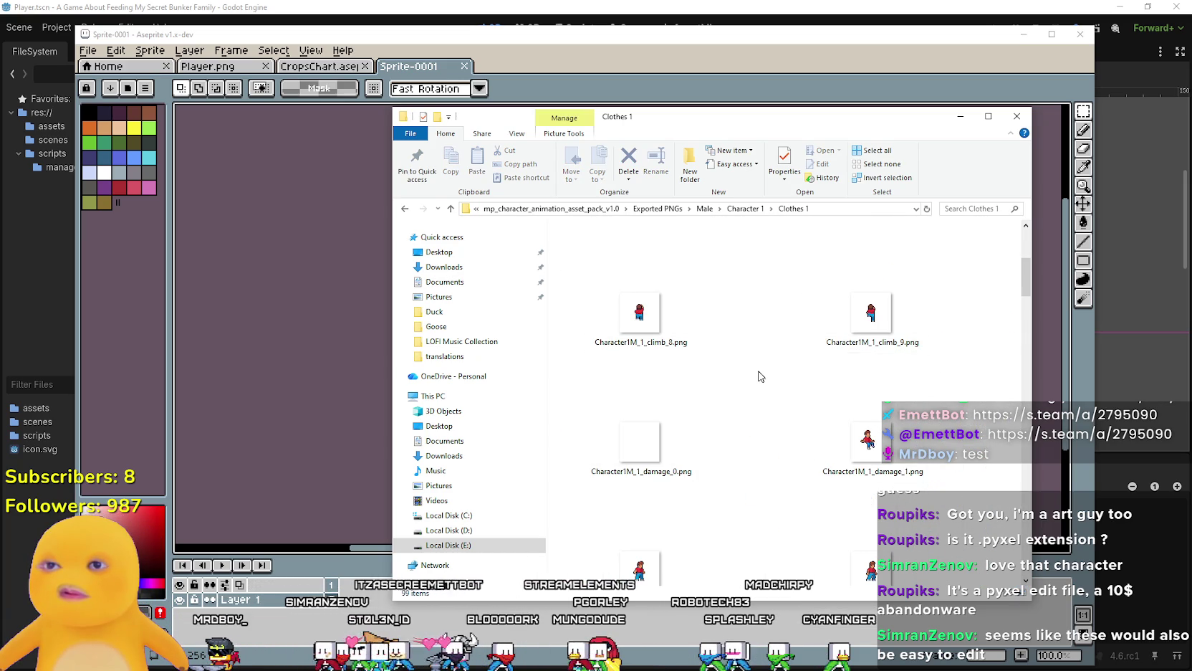
pyautogui.rightClick(782, 342)
pyautogui.click(957, 345)
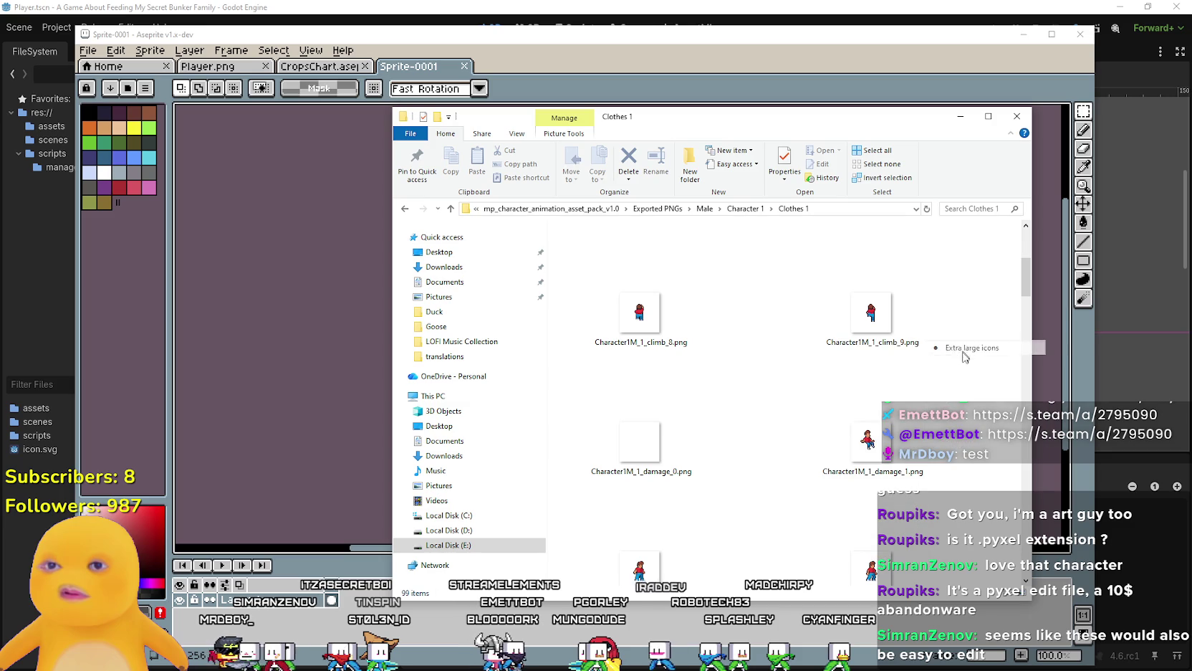
pyautogui.click(988, 116)
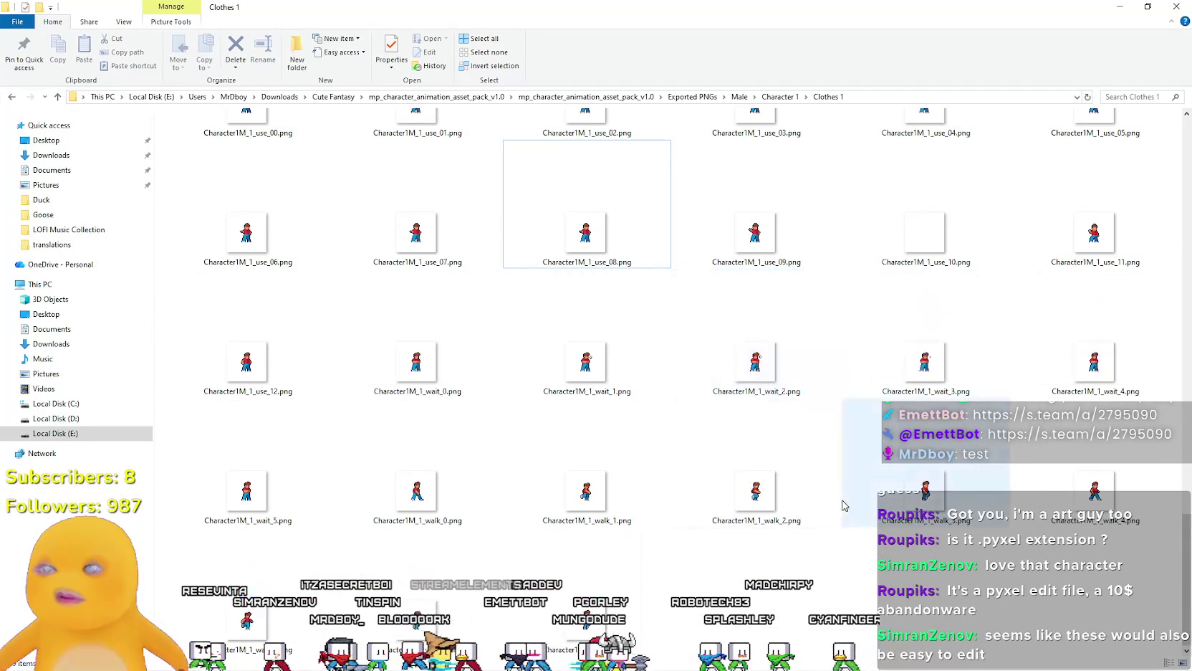
# Select the six wait frames, wait_0 through wait_5, in the Clothes 1 folder
pyautogui.keyDown('ctrl'); pyautogui.scroll(-4, 831, 487); pyautogui.keyUp('ctrl')
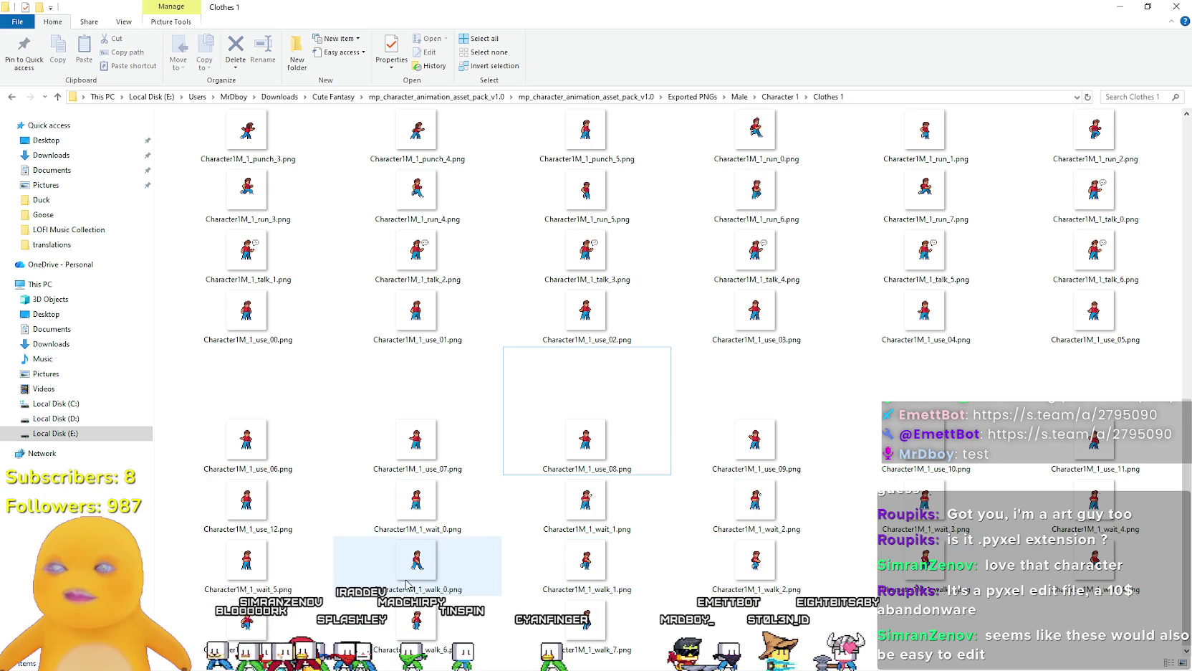
pyautogui.click(328, 553)
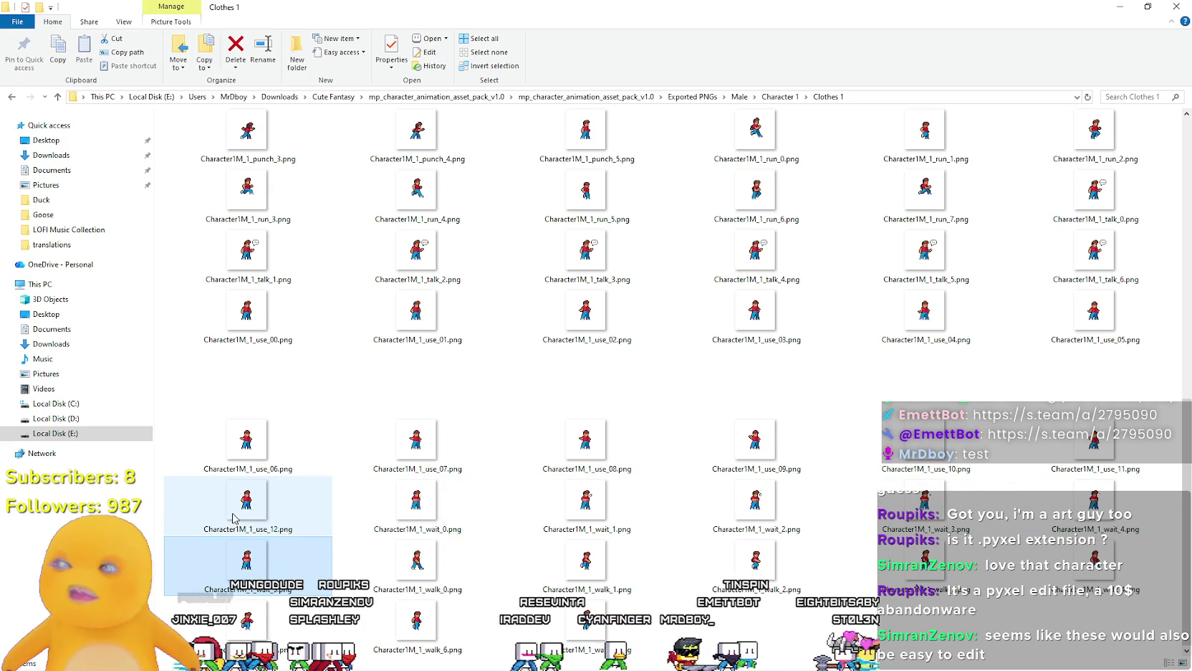
pyautogui.keyDown('shift'); pyautogui.click(417, 502); pyautogui.keyUp('shift')
# Open wait_0 as a single frame, copy it, and paste it into Sprite-0001
pyautogui.press('Return')
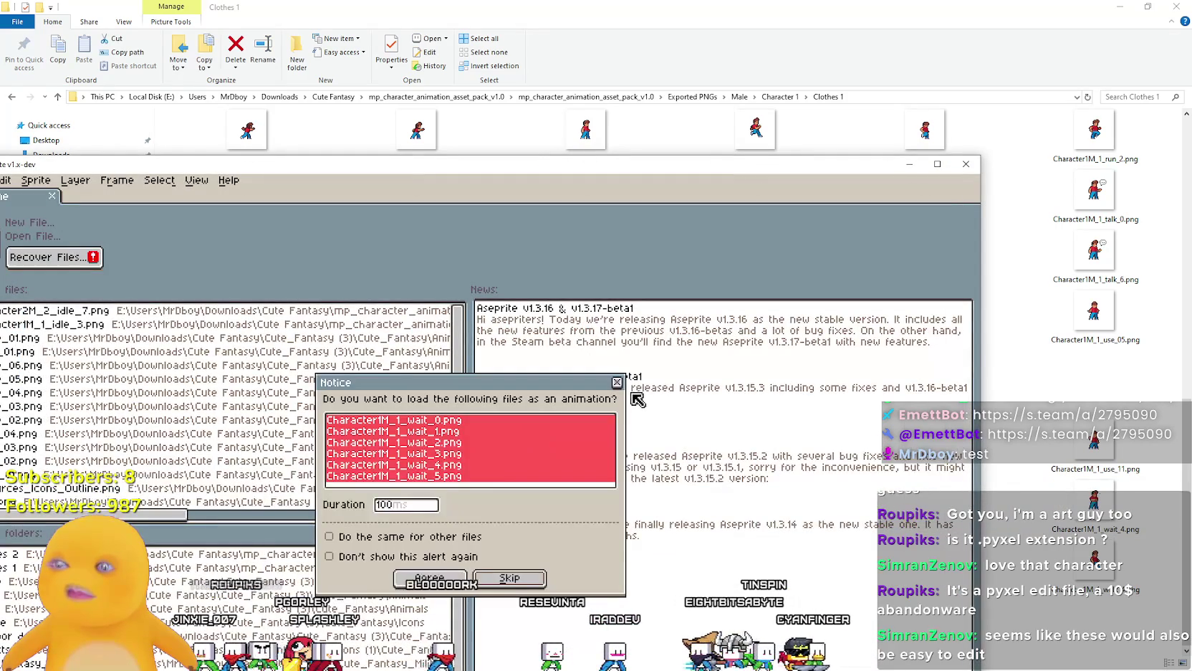
pyautogui.click(617, 383)
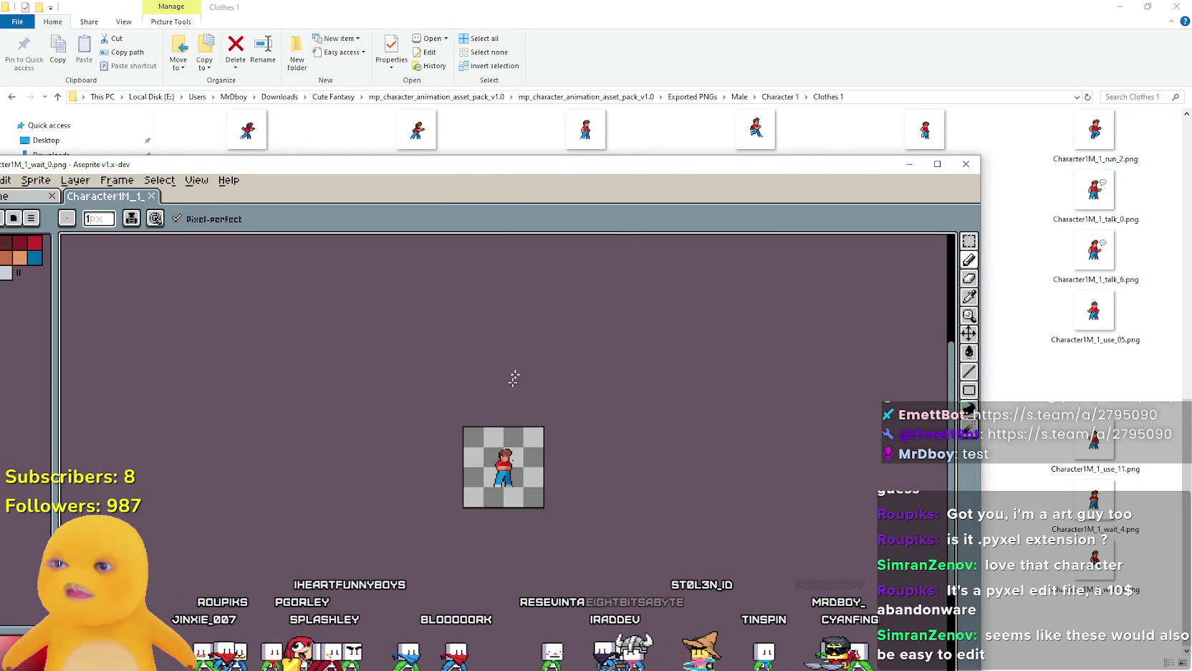
pyautogui.scroll(2, 581, 428)
pyautogui.click(969, 242)
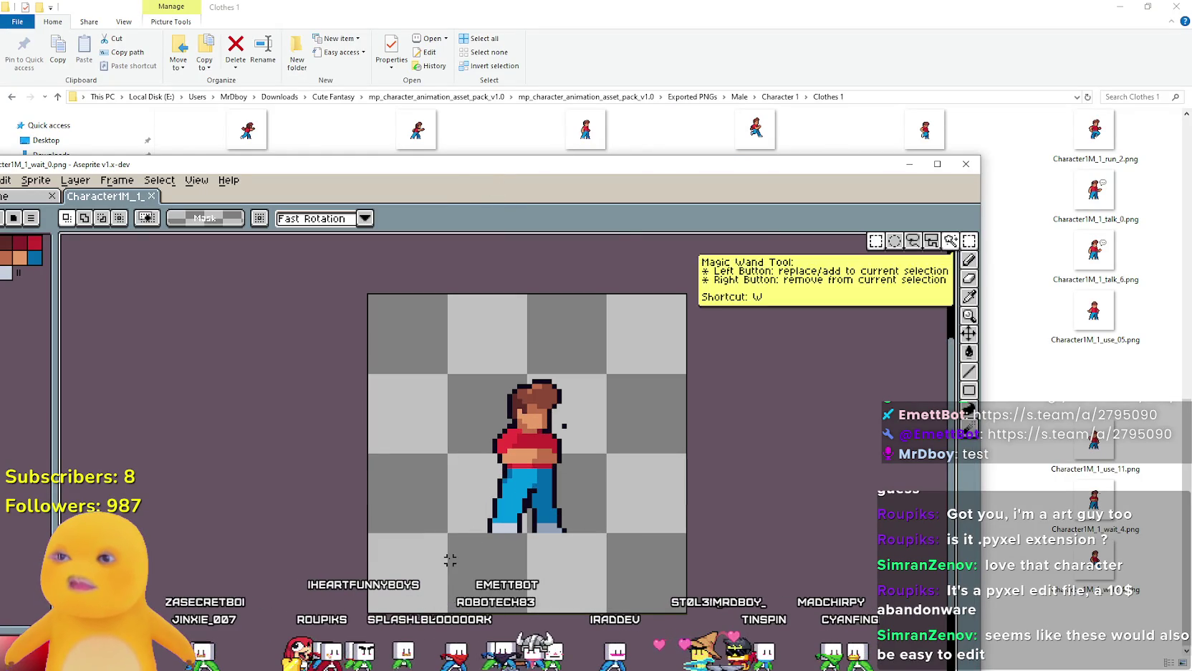
pyautogui.moveTo(450, 456); pyautogui.dragTo(525, 611)
pyautogui.hotkey('ctrl', 'a')
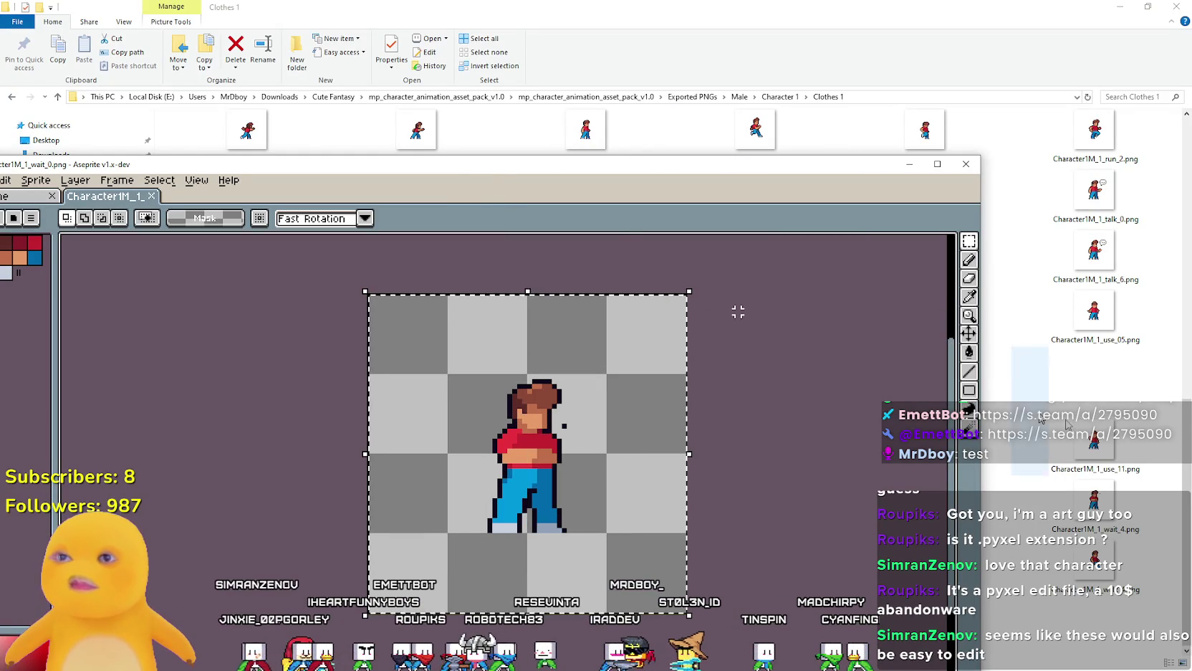
pyautogui.hotkey('ctrl', 'c')
pyautogui.hotkey('alt', 'Tab')
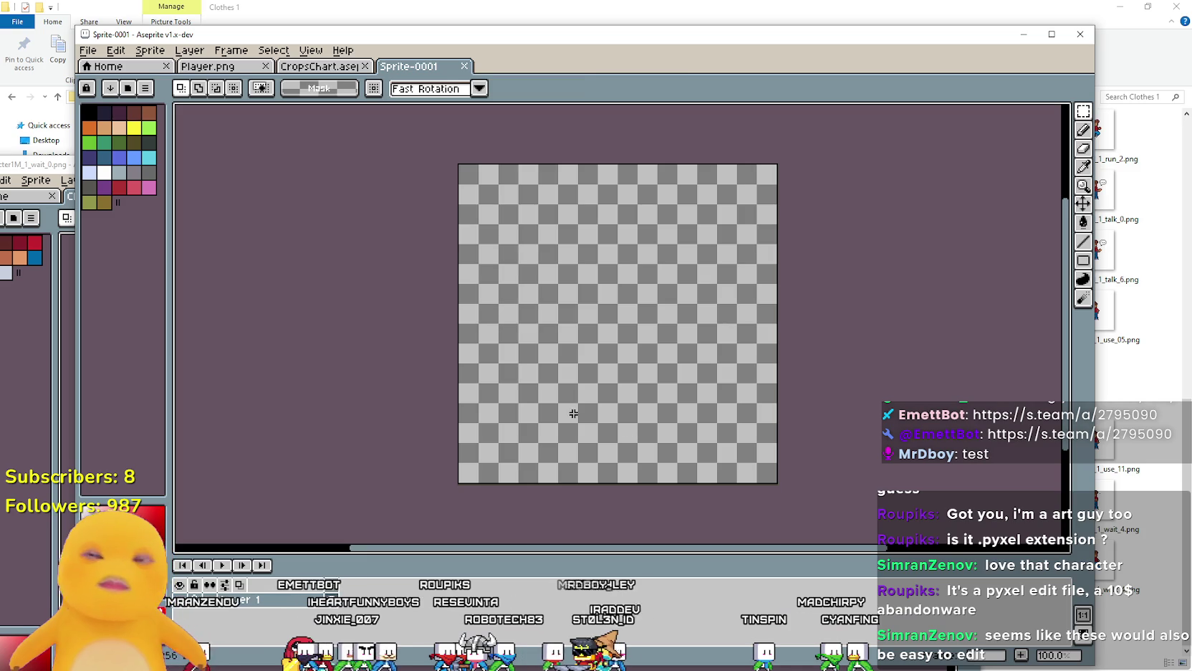
pyautogui.hotkey('ctrl', 'v')
pyautogui.moveTo(571, 43)
pyautogui.mouseDown()
pyautogui.moveTo(725, 18)
pyautogui.moveTo(681, 34)
pyautogui.mouseUp()
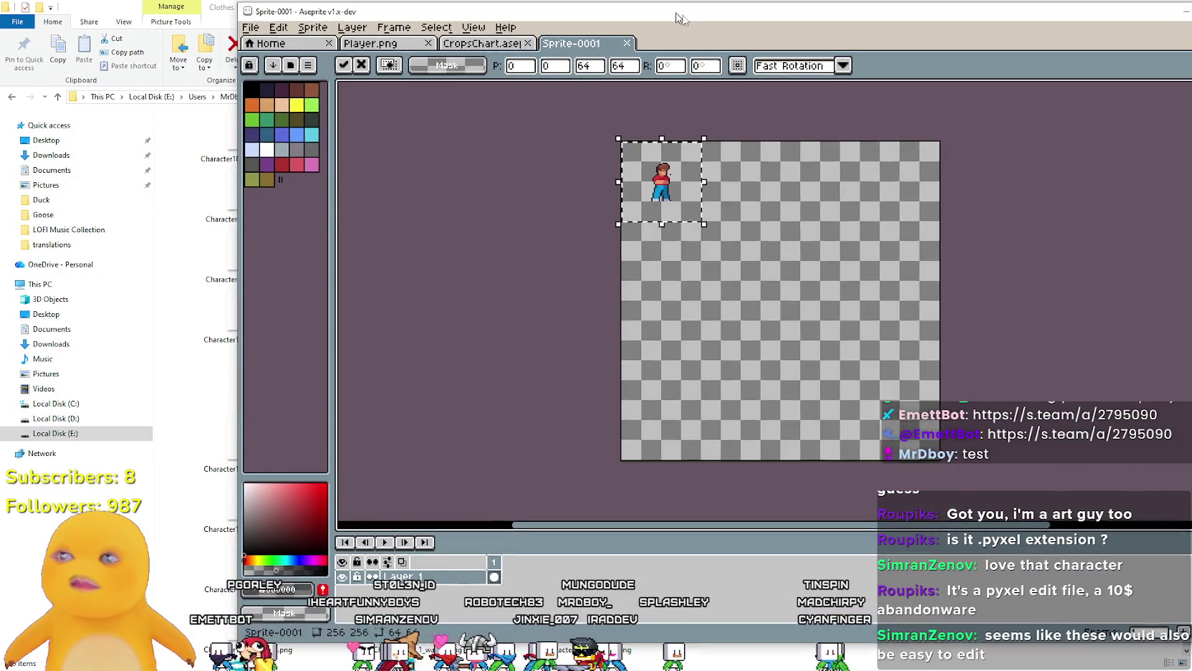
pyautogui.hotkey('alt', 'Tab')
# Open wait_1 alone, select the whole frame, then close it without saving
pyautogui.click(573, 506)
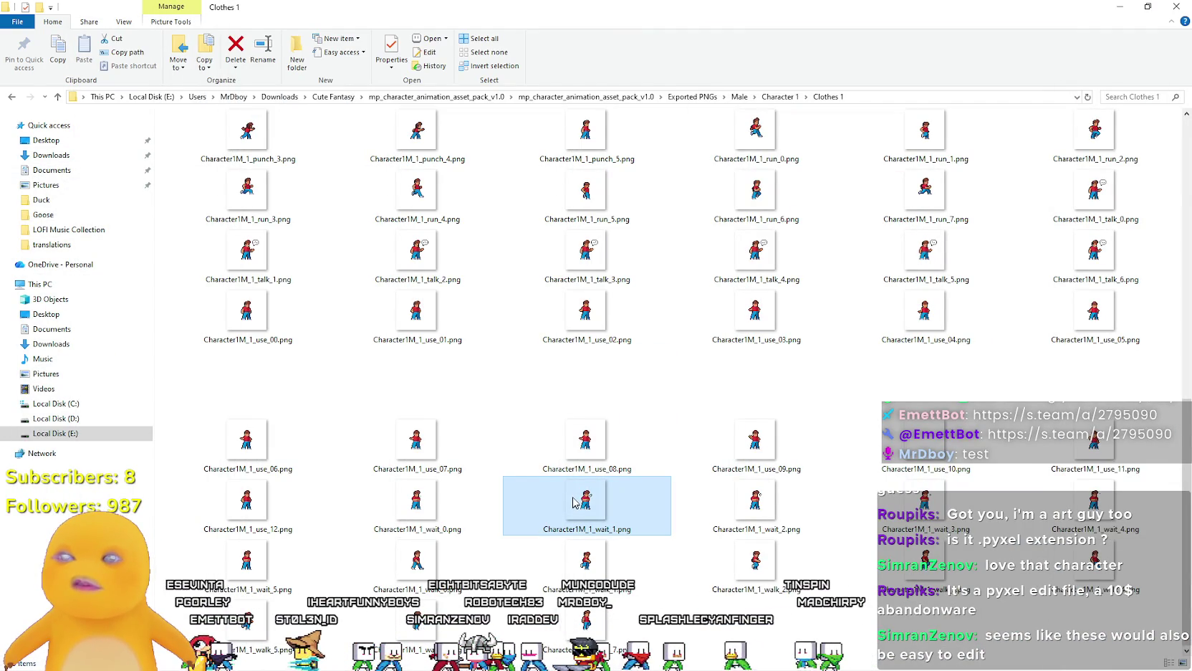
pyautogui.doubleClick(573, 506)
pyautogui.press('Return')
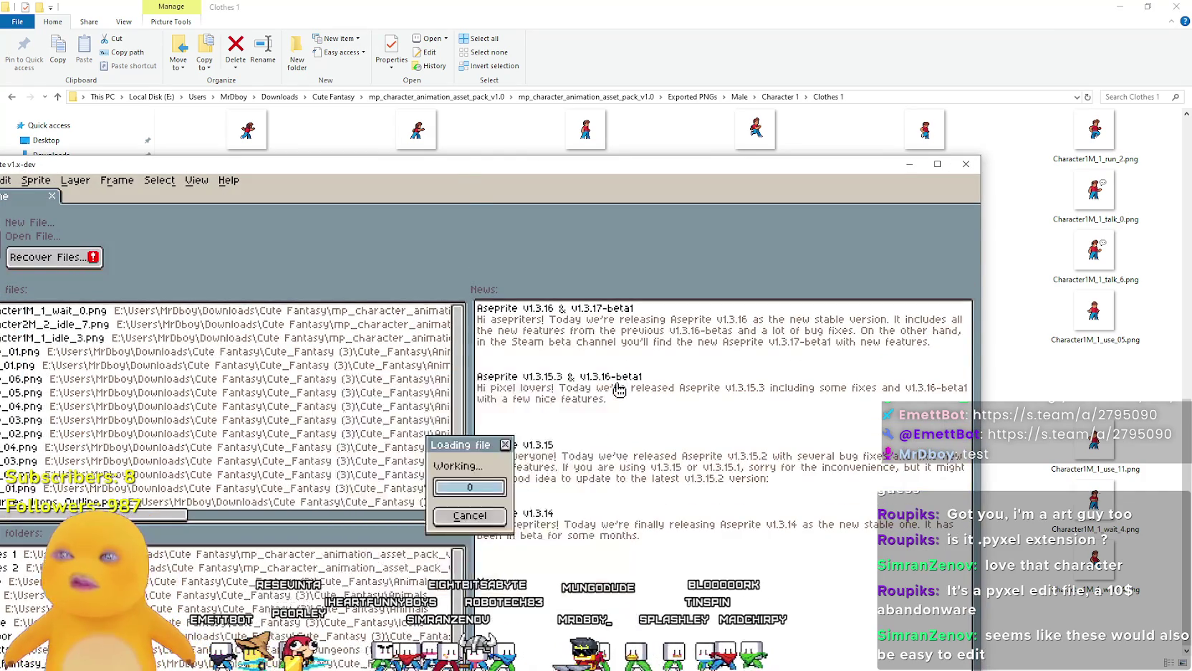
pyautogui.click(970, 241)
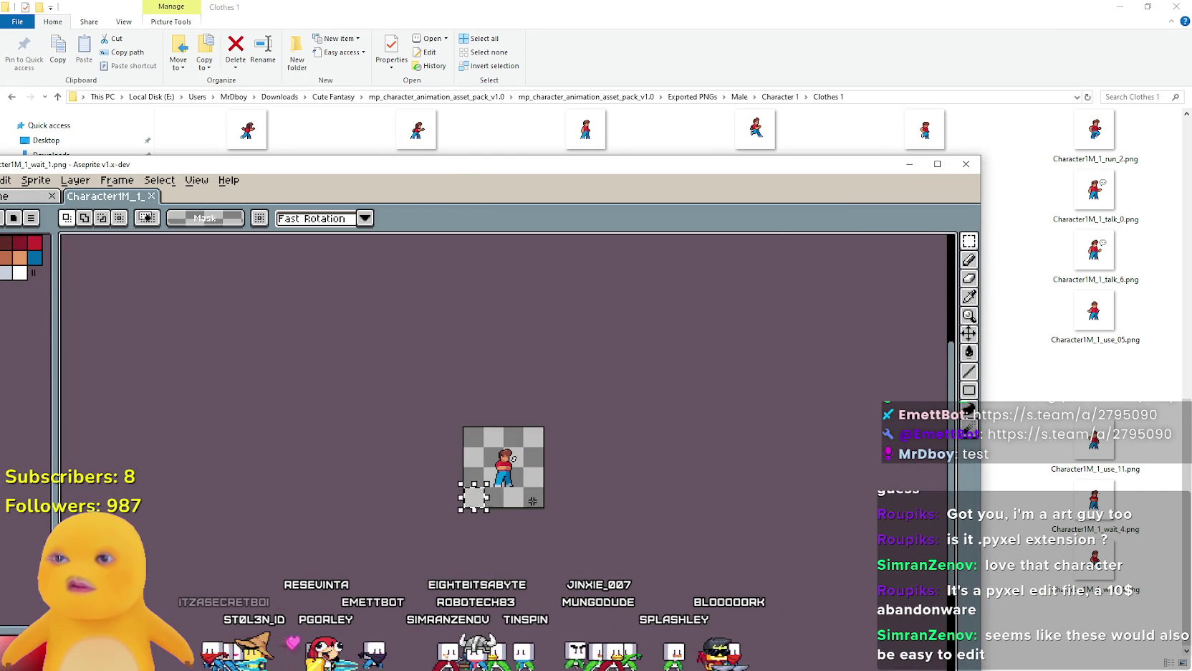
pyautogui.hotkey('ctrl', 'a')
pyautogui.hotkey('ctrl', 't')
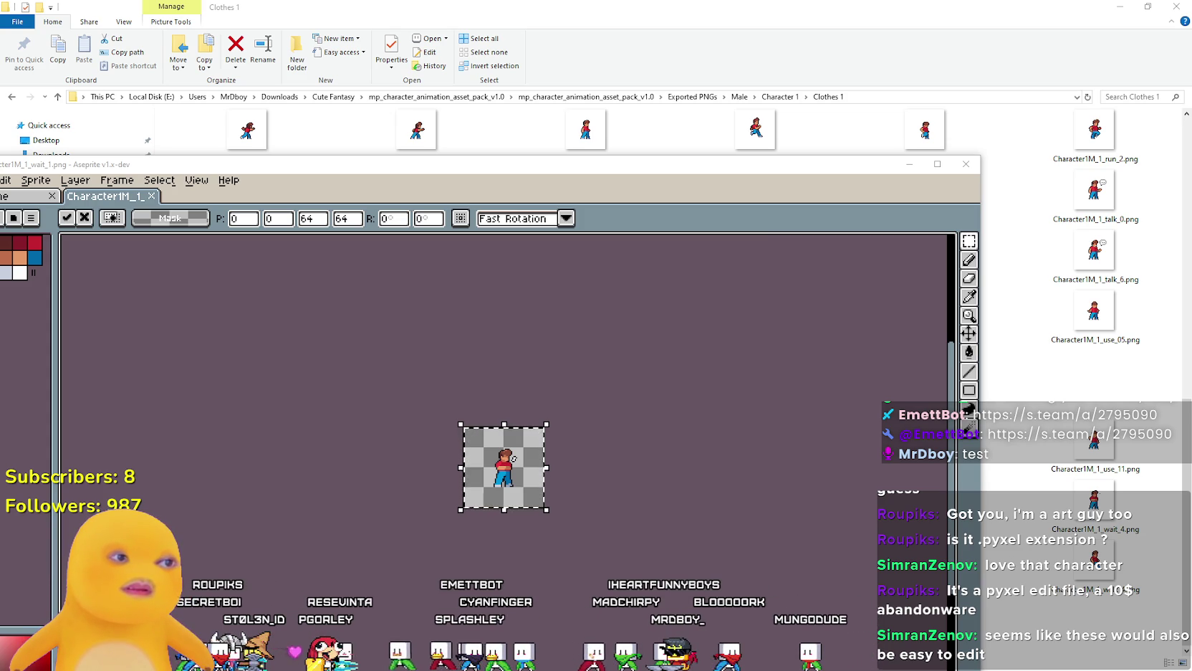
pyautogui.click(966, 166)
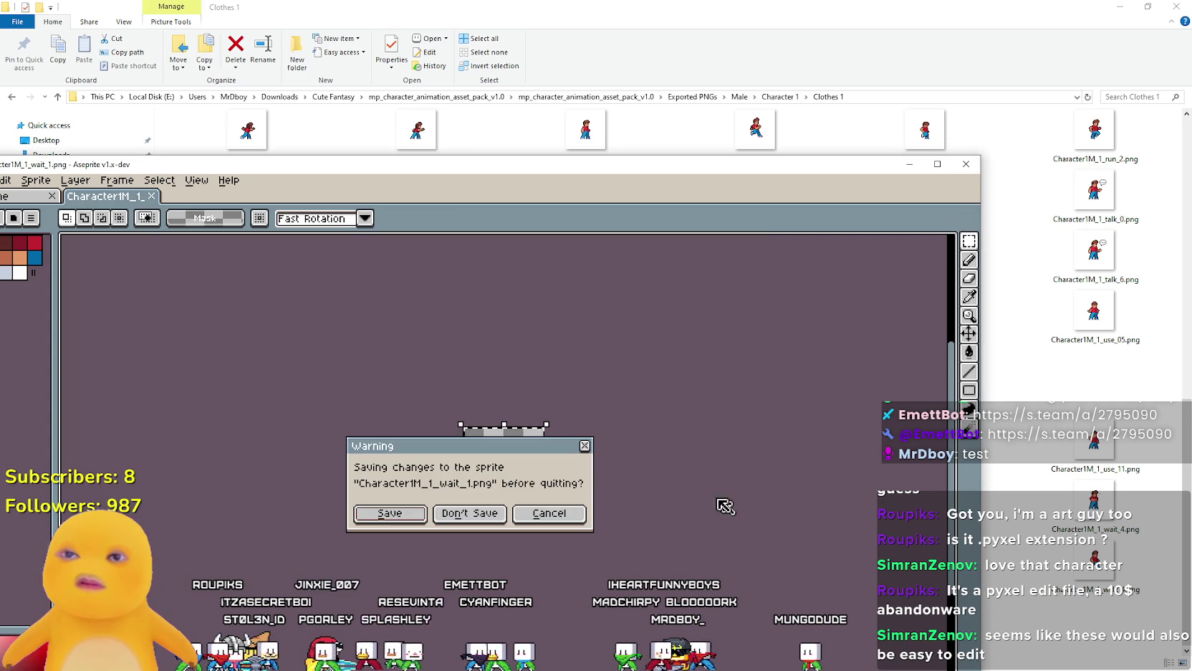
pyautogui.click(500, 515)
# Open wait_2 and draw a rectangular selection over the character frame
pyautogui.click(748, 509)
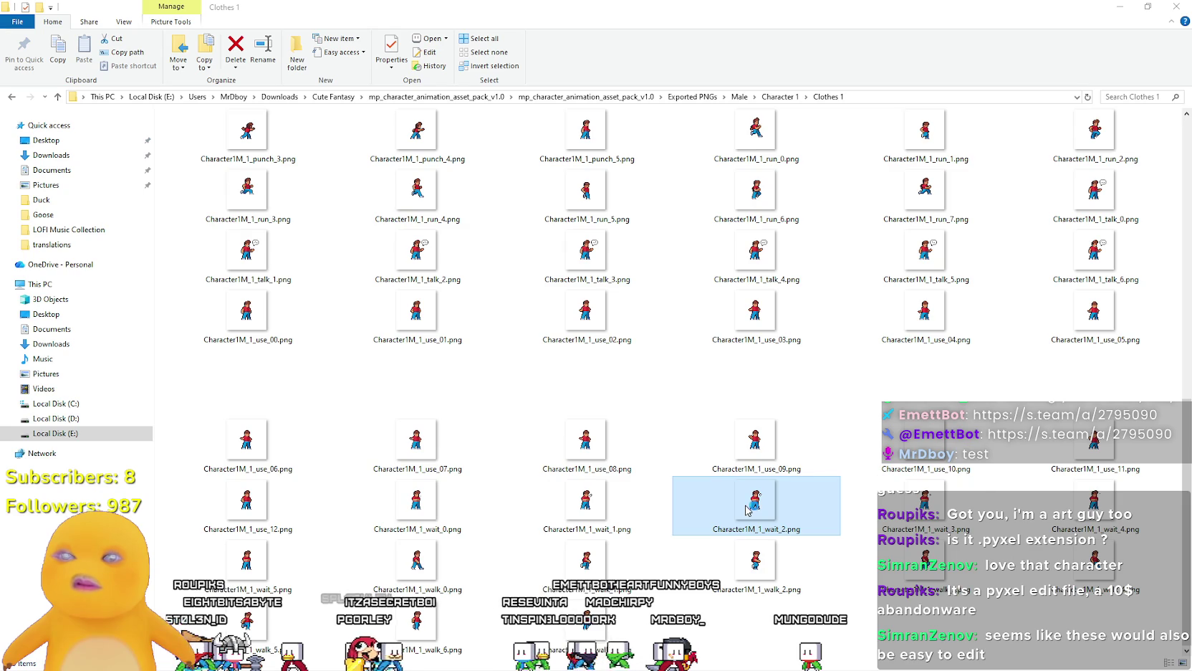
pyautogui.doubleClick(747, 508)
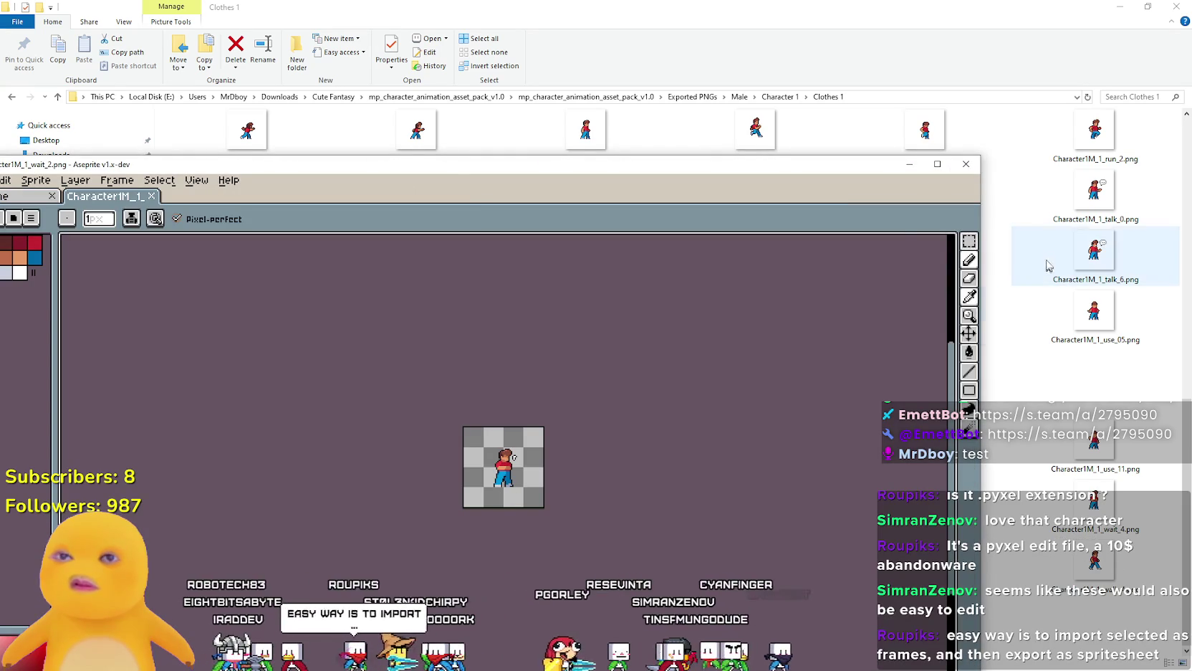
pyautogui.click(970, 242)
pyautogui.moveTo(472, 504); pyautogui.dragTo(556, 426)
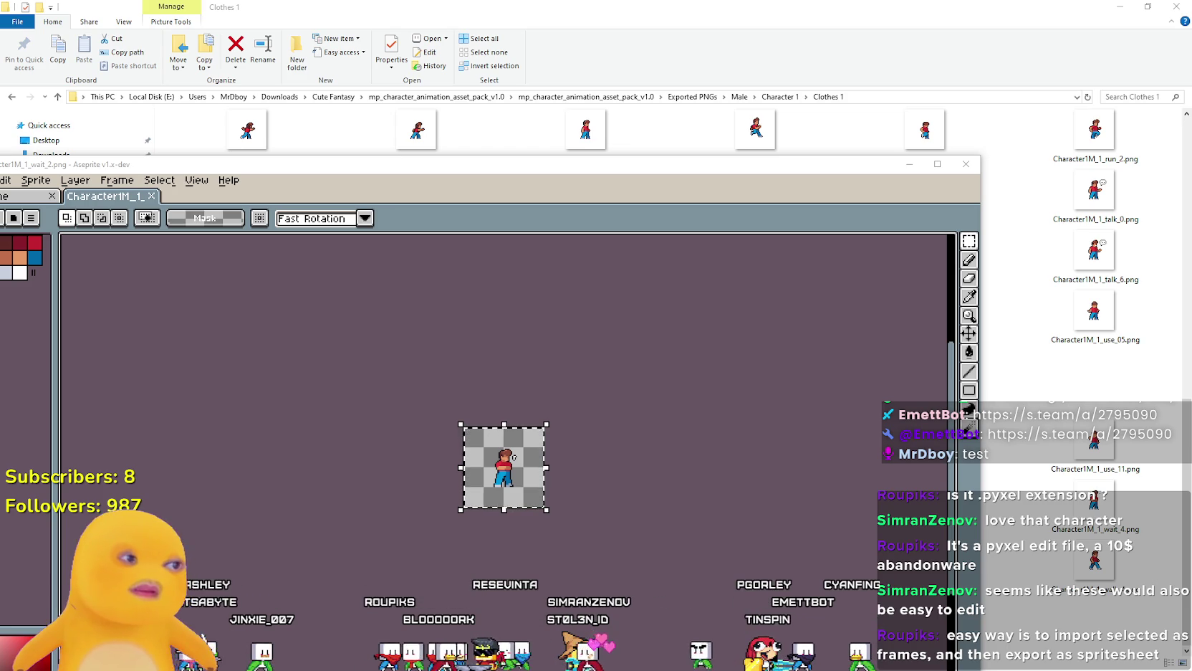
pyautogui.click(998, 315)
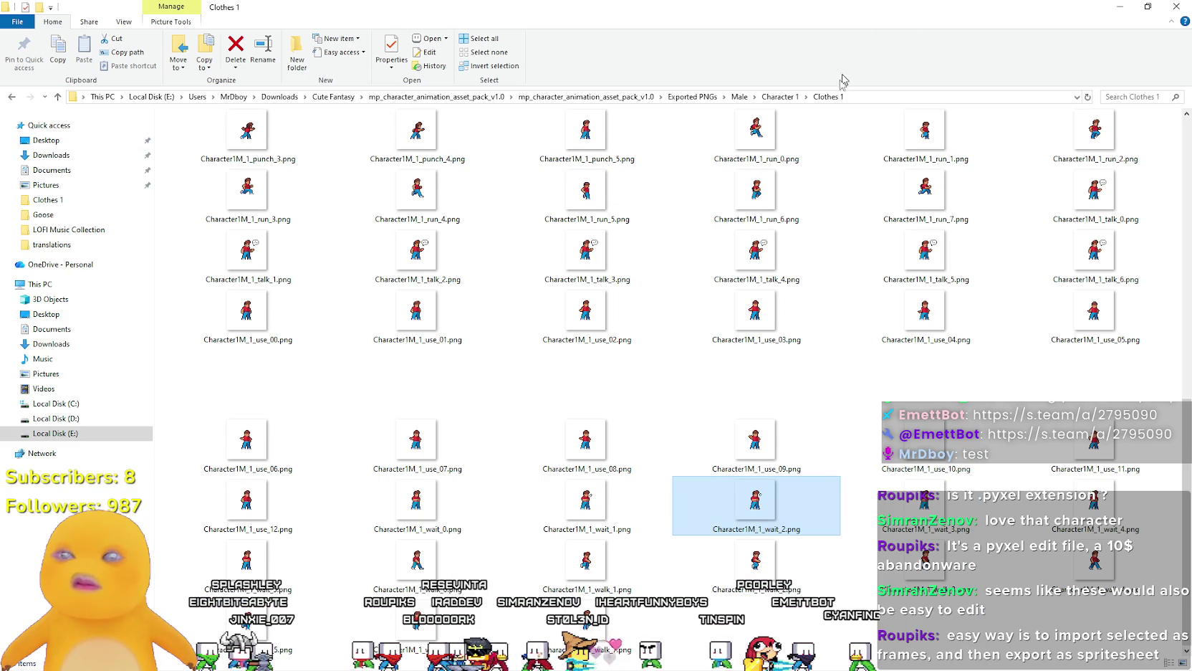
# Open wait_3 as a single frame and select all of it
pyautogui.doubleClick(905, 501)
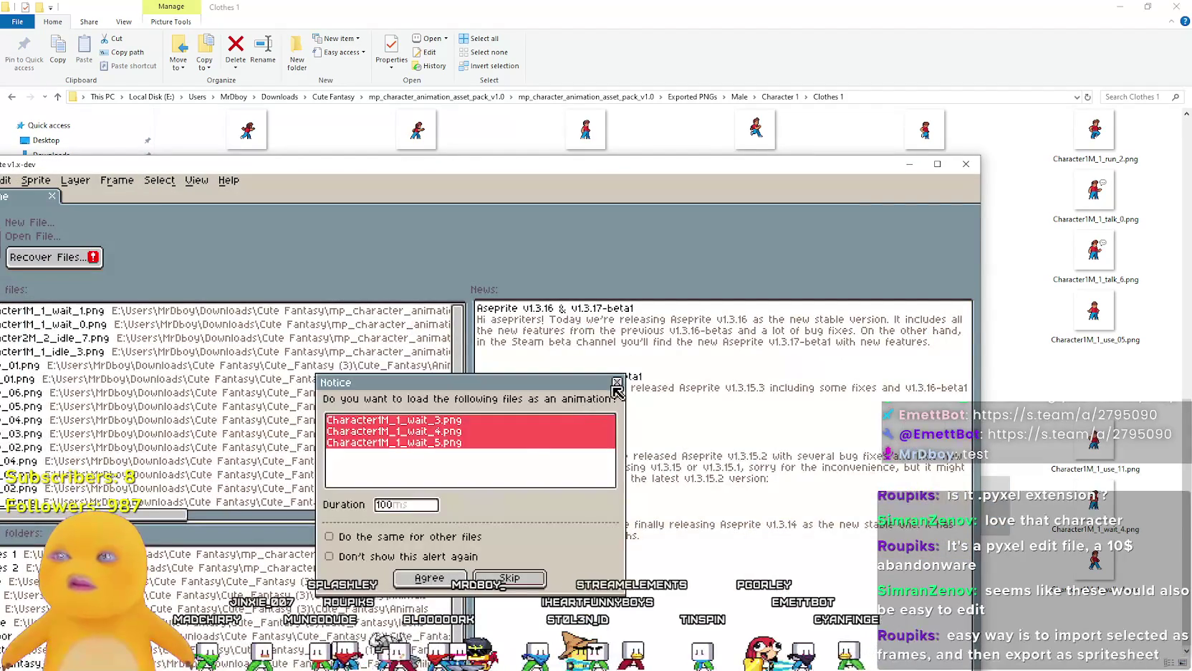
pyautogui.click(617, 384)
pyautogui.click(965, 243)
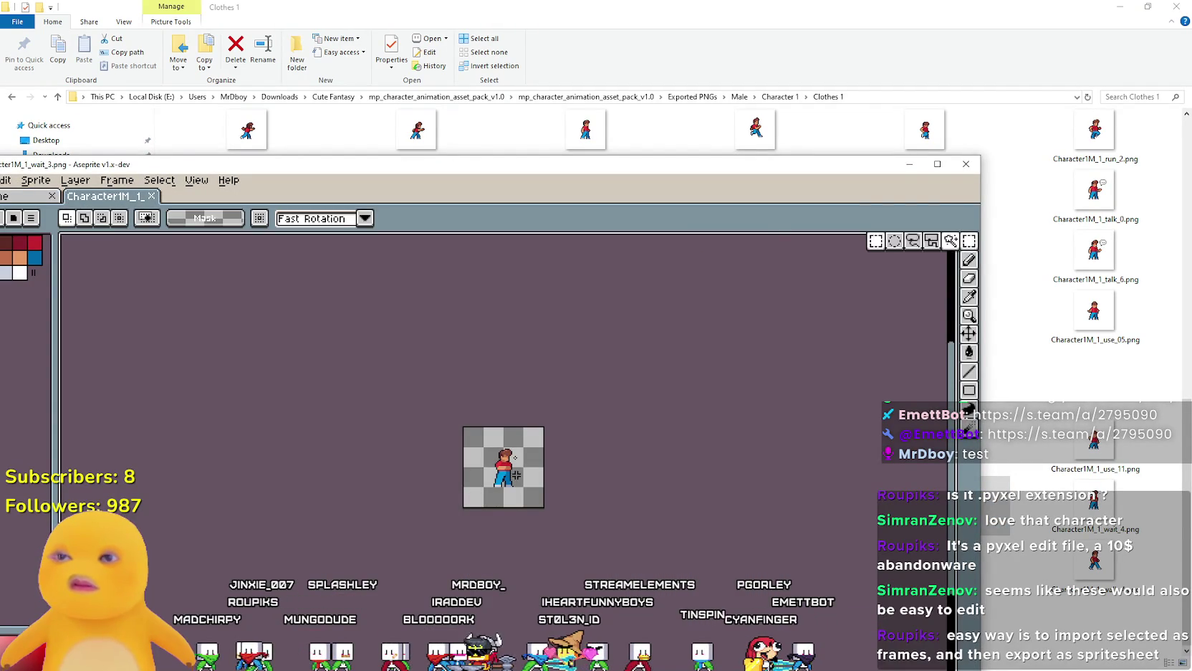
pyautogui.hotkey('ctrl', 'a')
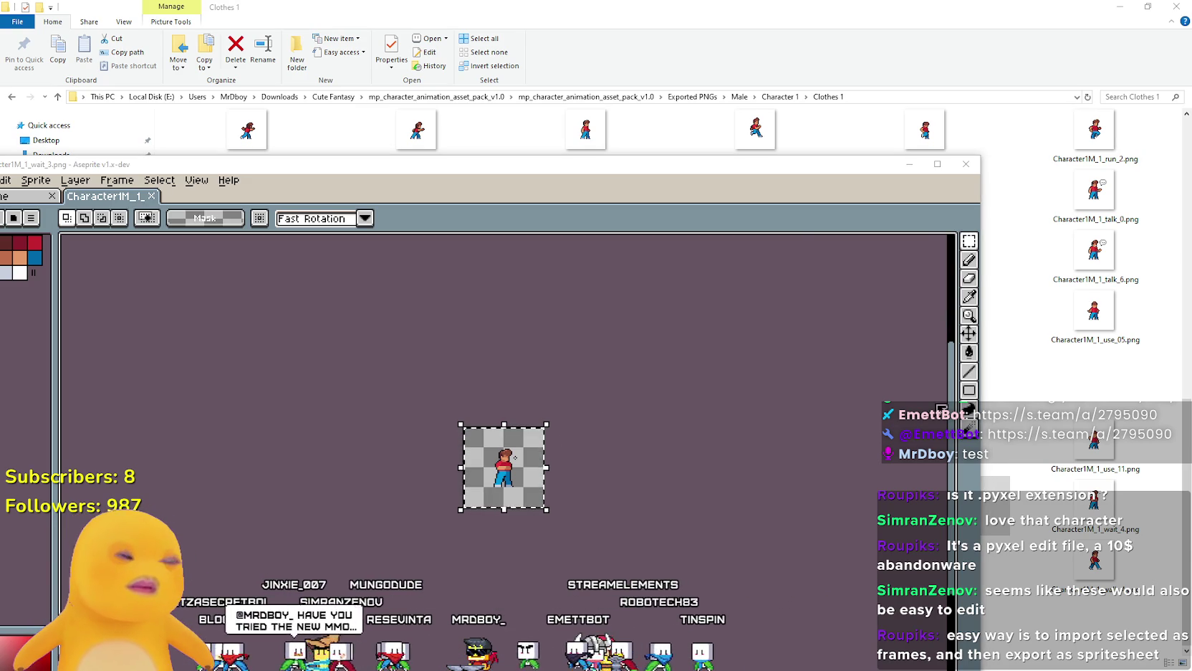
pyautogui.click(996, 344)
pyautogui.click(934, 554)
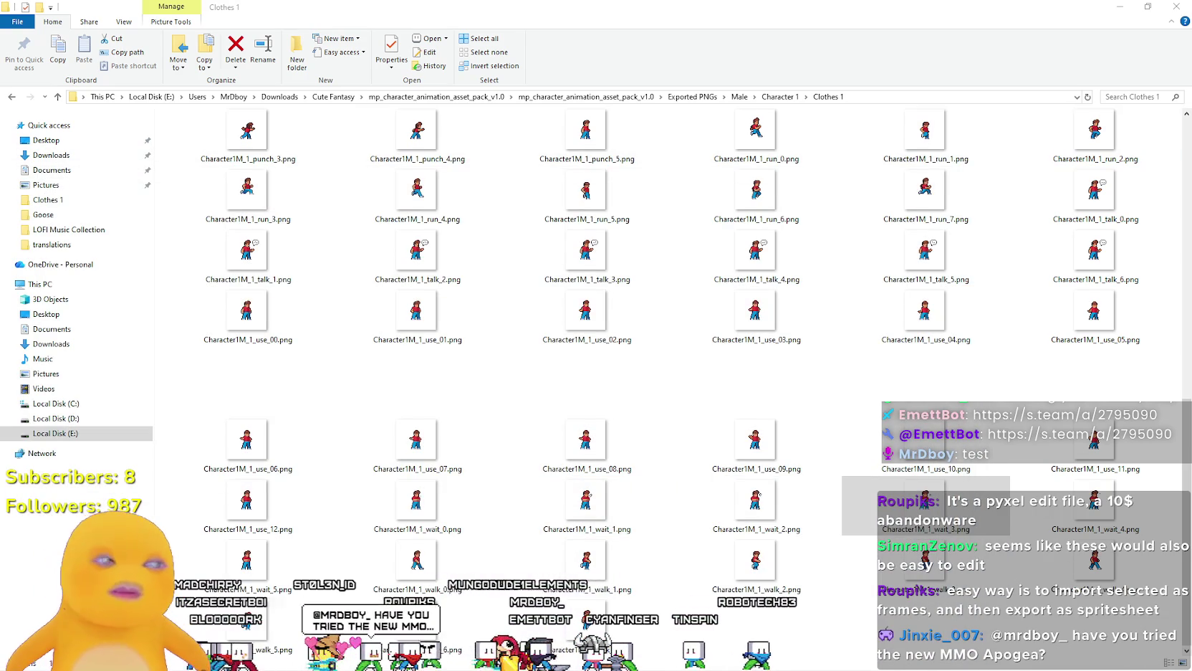
pyautogui.hotkey('alt', 'Tab')
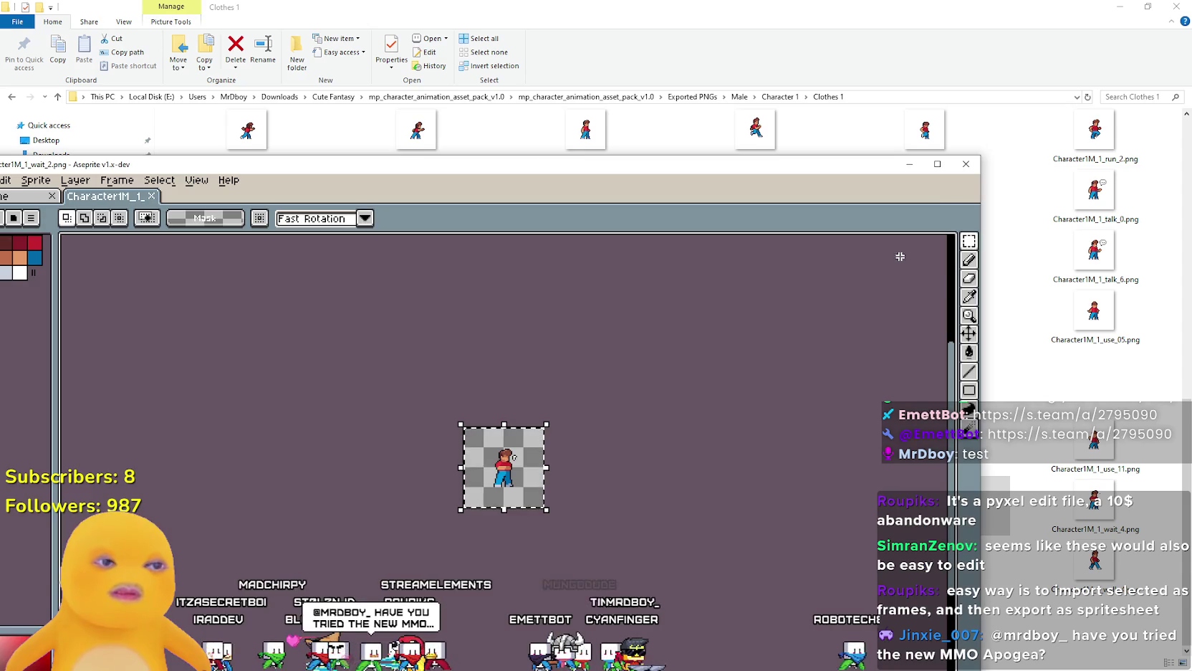
pyautogui.hotkey('alt', 'Tab')
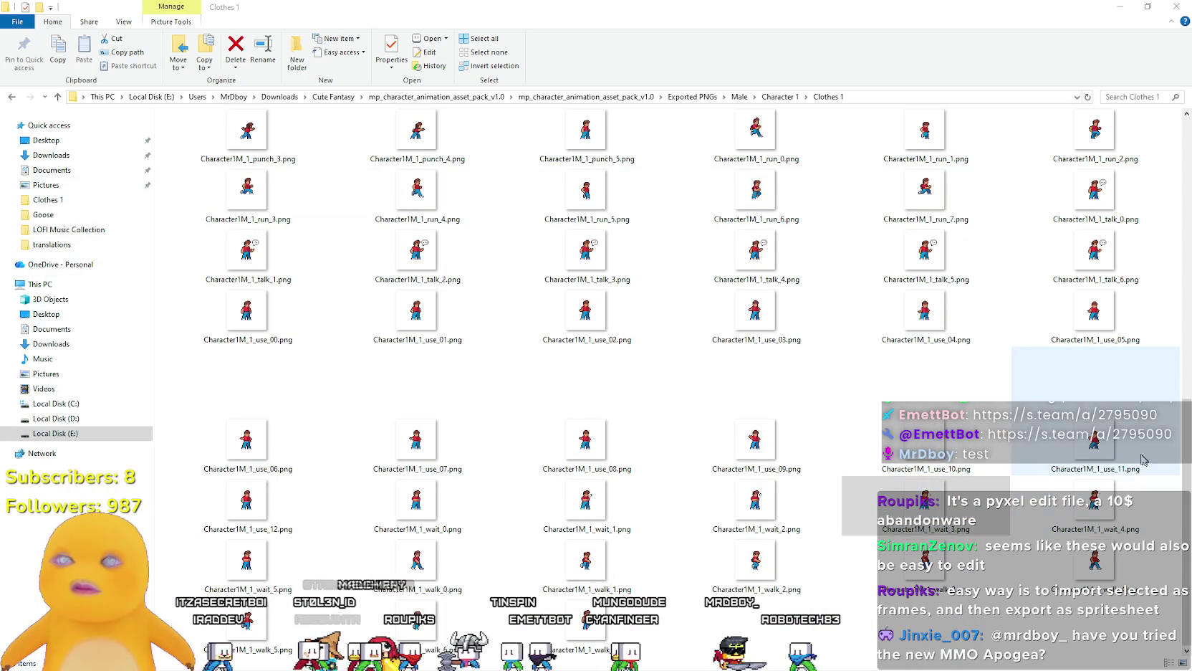
# Open Character1M_1_wait_5.png, select the whole frame, and minimise Aseprite
pyautogui.click(1103, 510)
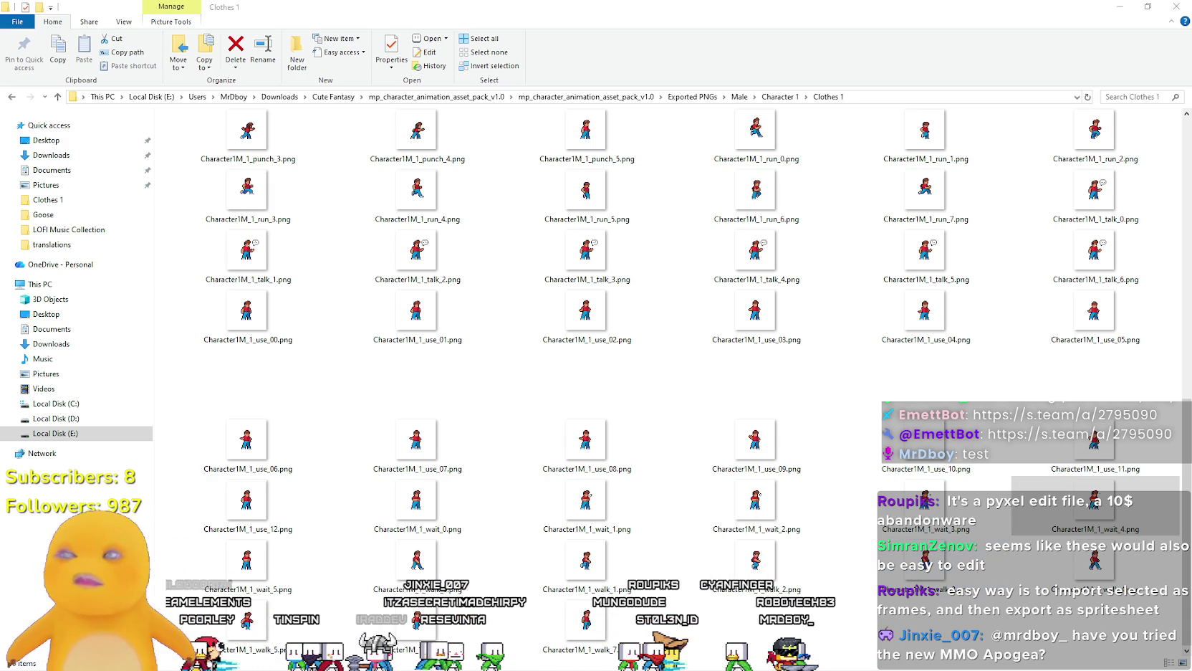
pyautogui.doubleClick(231, 563)
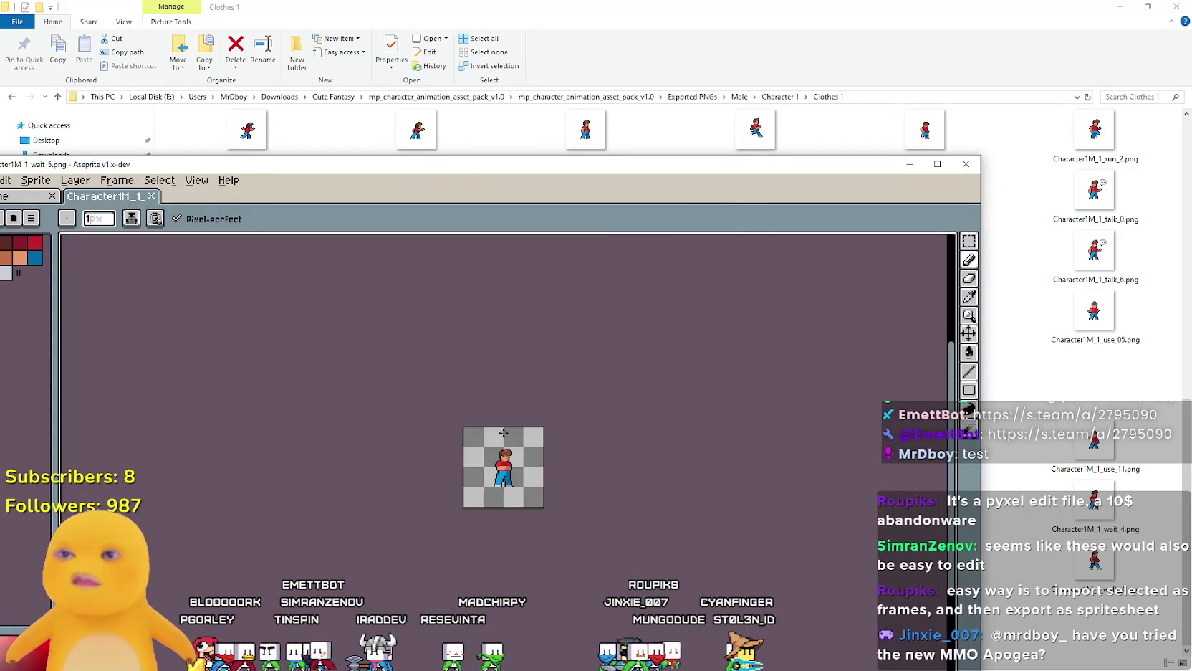
pyautogui.click(969, 241)
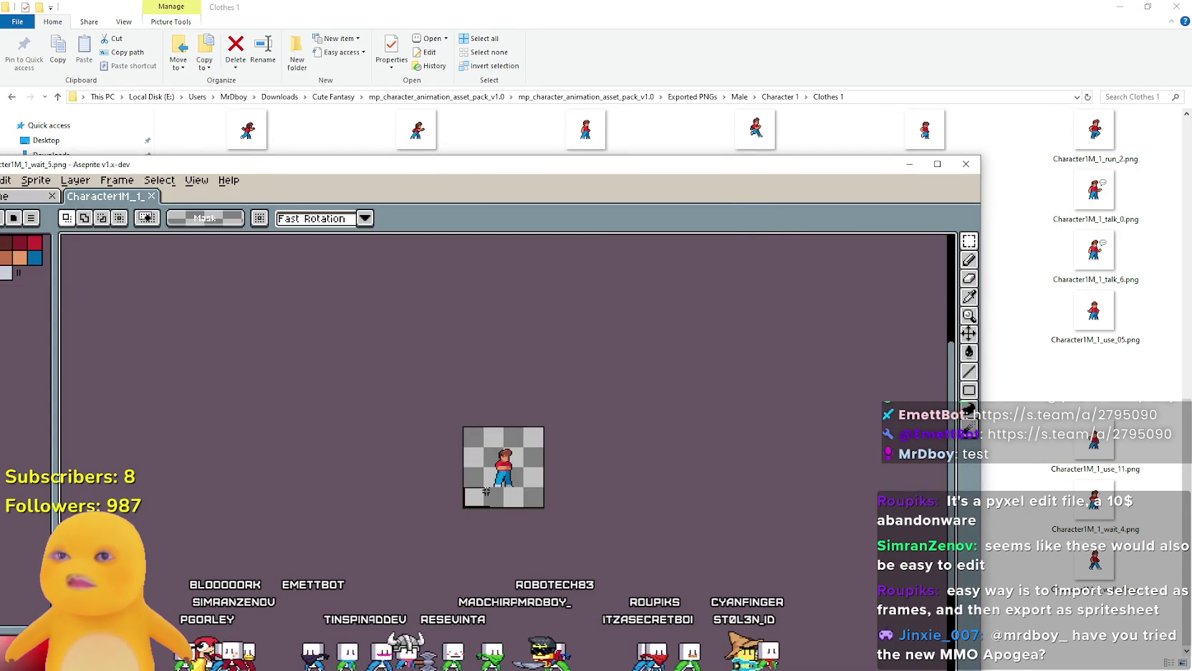
pyautogui.hotkey('ctrl', 'a')
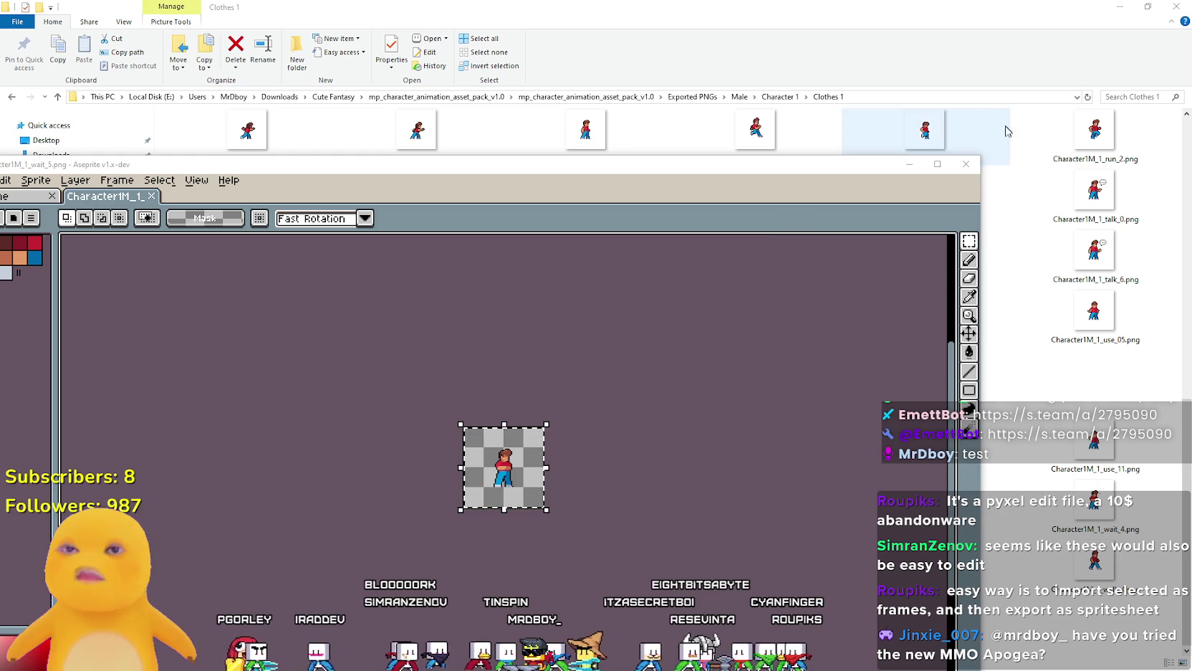
pyautogui.click(909, 164)
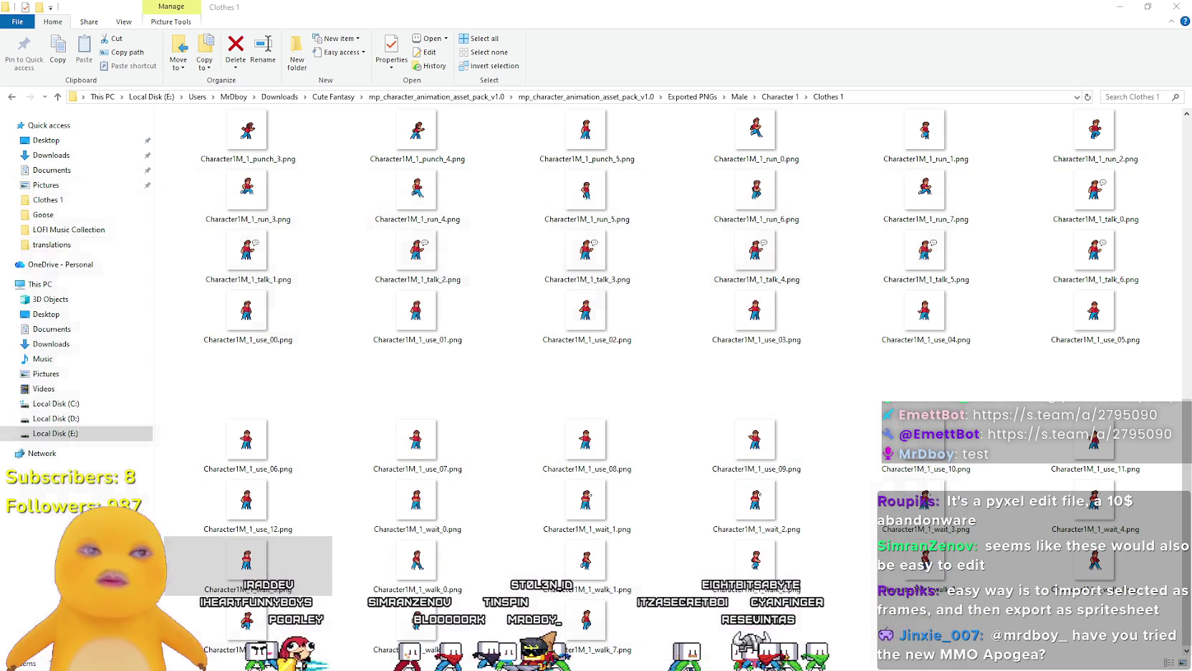
# Open walk_0 briefly, then open Character1M_1_walk_1.png as a single-frame sprite
pyautogui.doubleClick(406, 570)
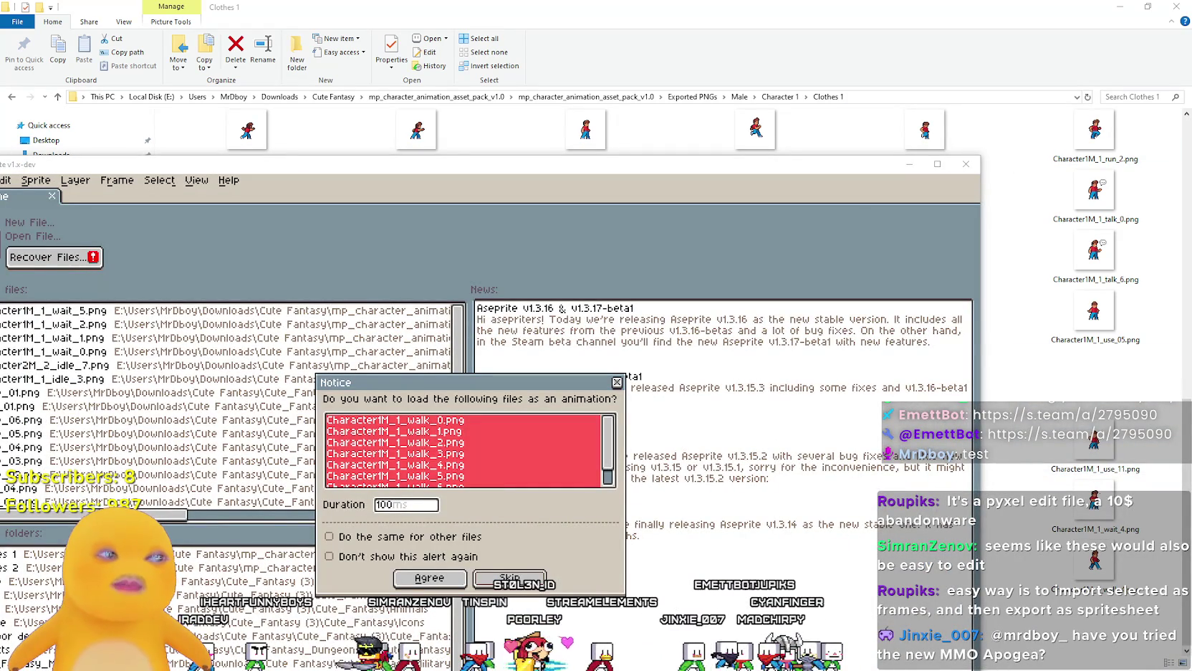
pyautogui.click(617, 382)
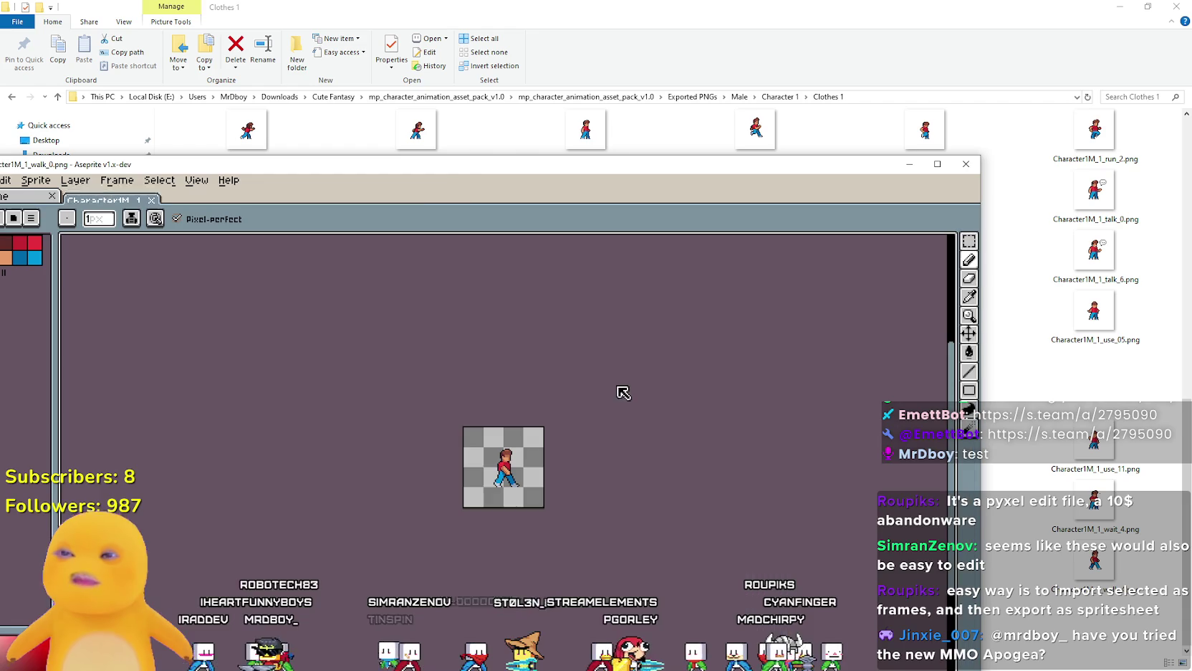
pyautogui.click(968, 240)
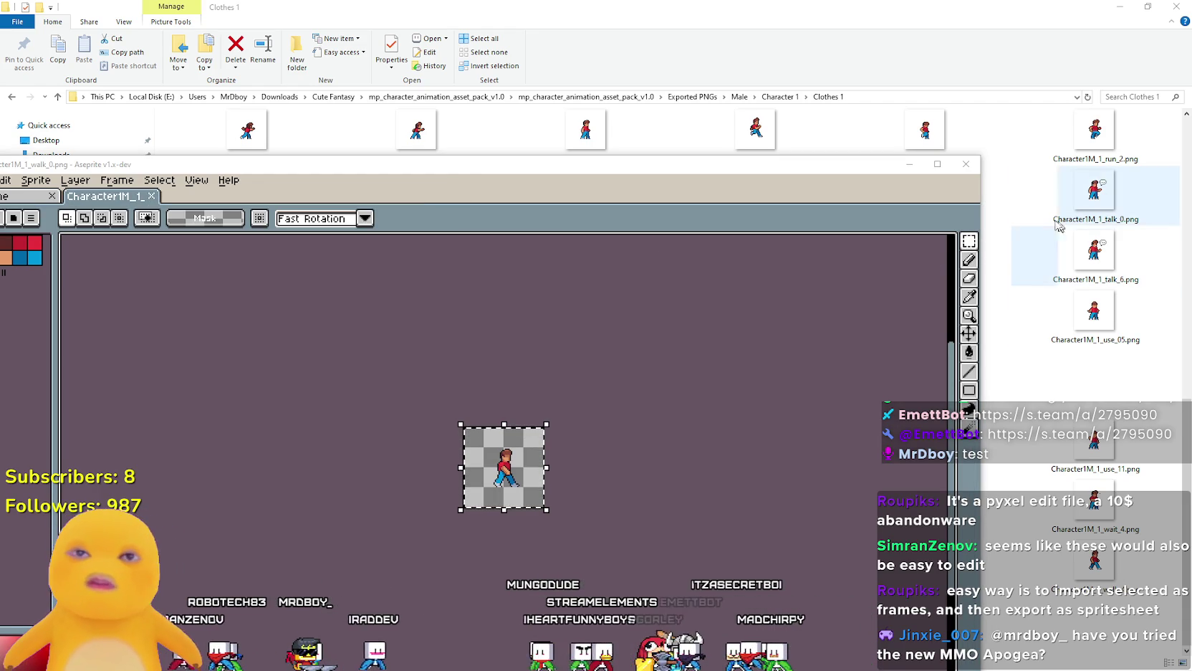
pyautogui.click(966, 164)
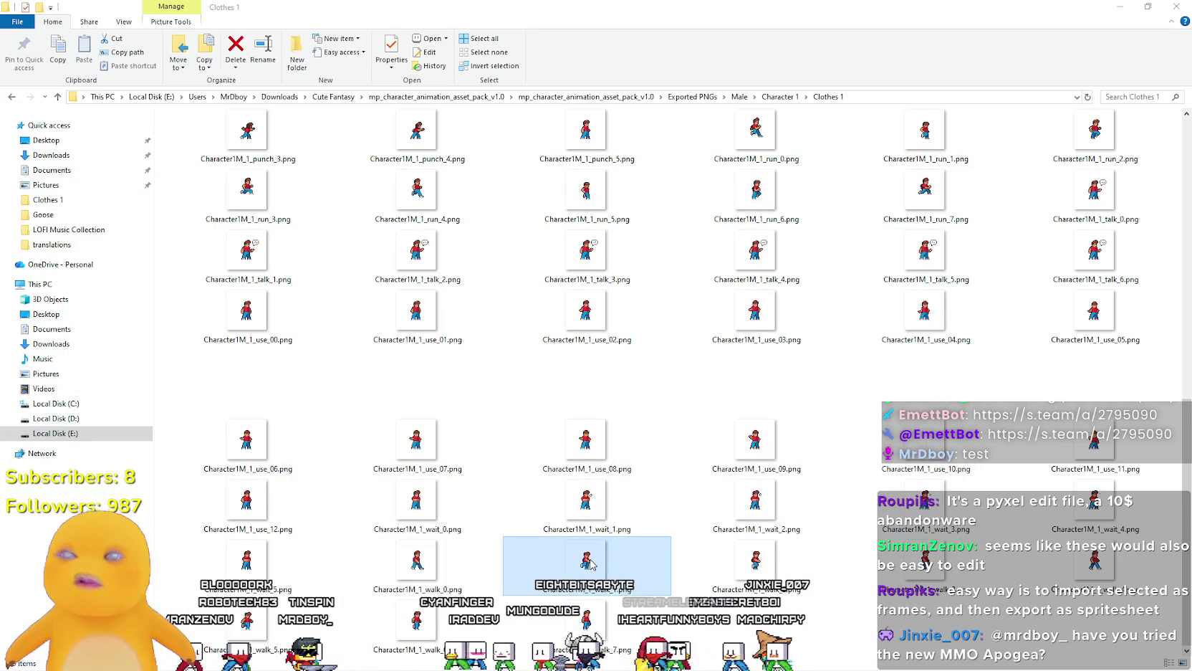
pyautogui.doubleClick(564, 559)
pyautogui.click(617, 382)
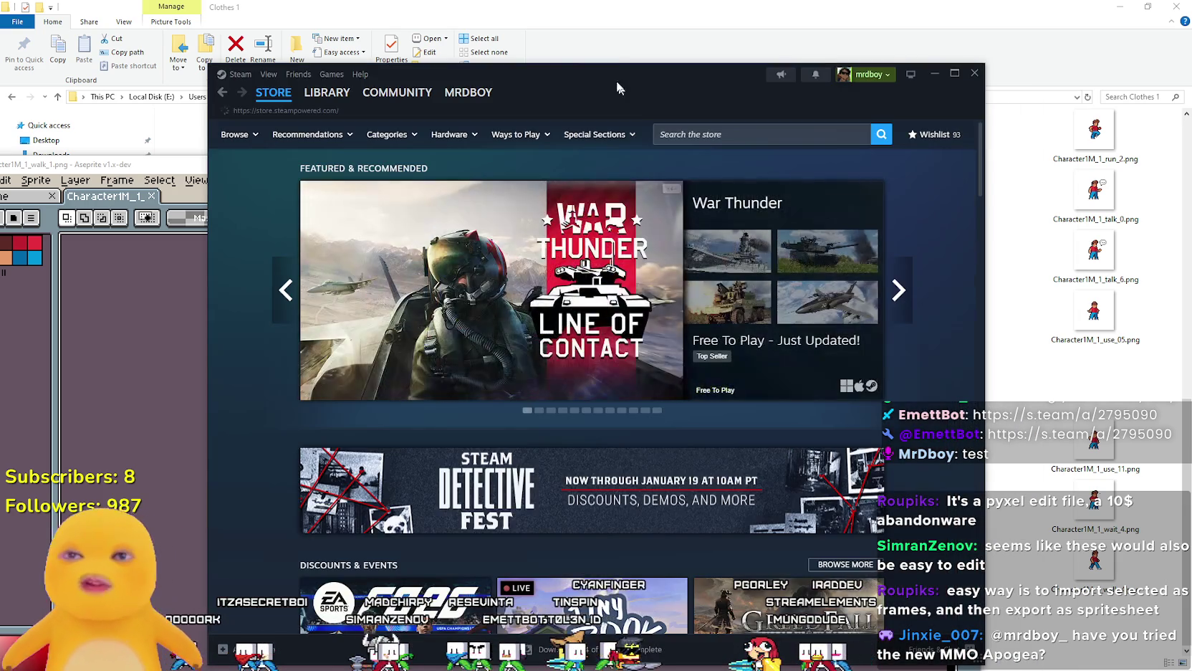
# Search the Steam store for 'gea' and open the Apogea store page
pyautogui.click(640, 58)
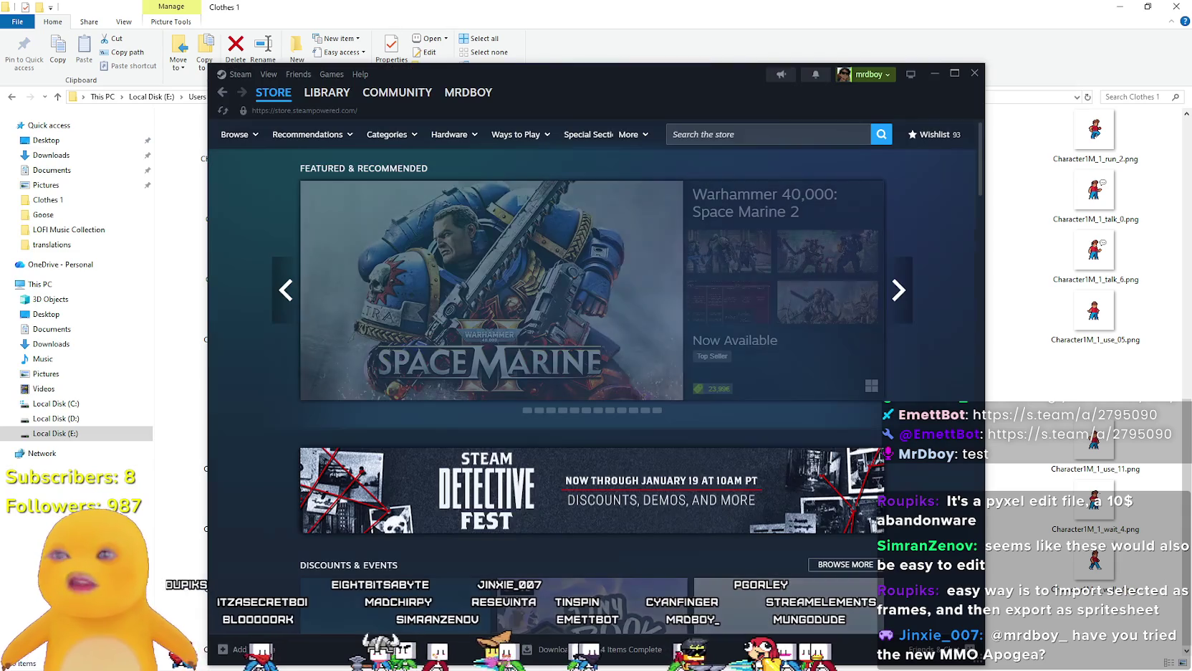
pyautogui.click(771, 137)
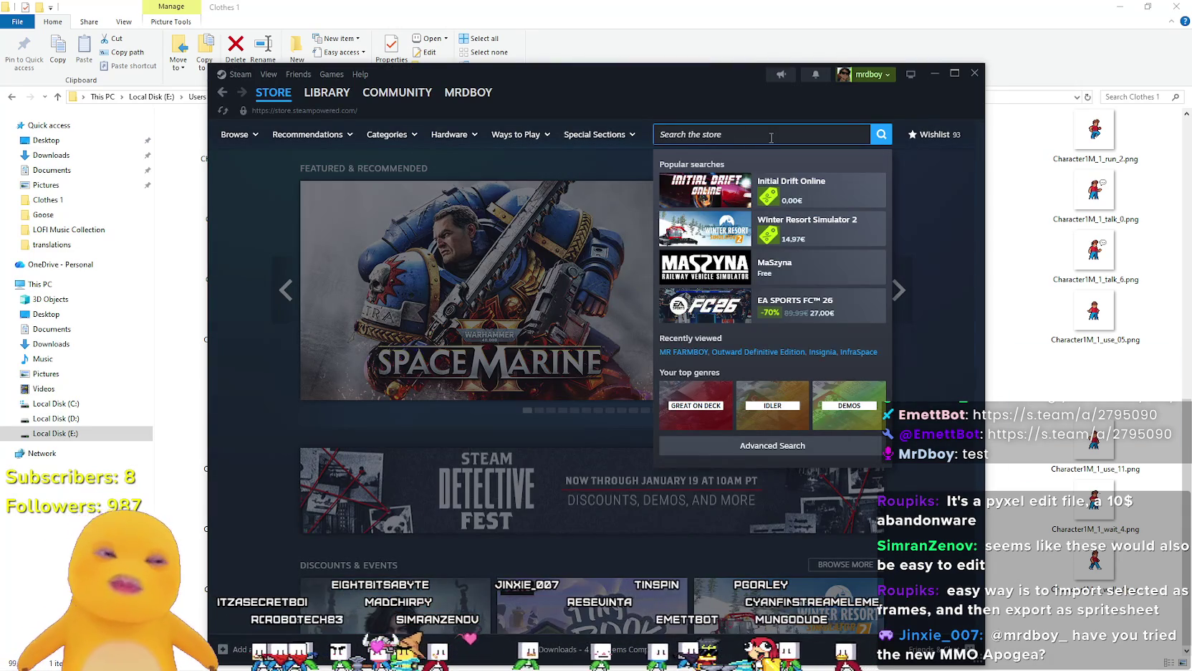
pyautogui.write('Apogea')
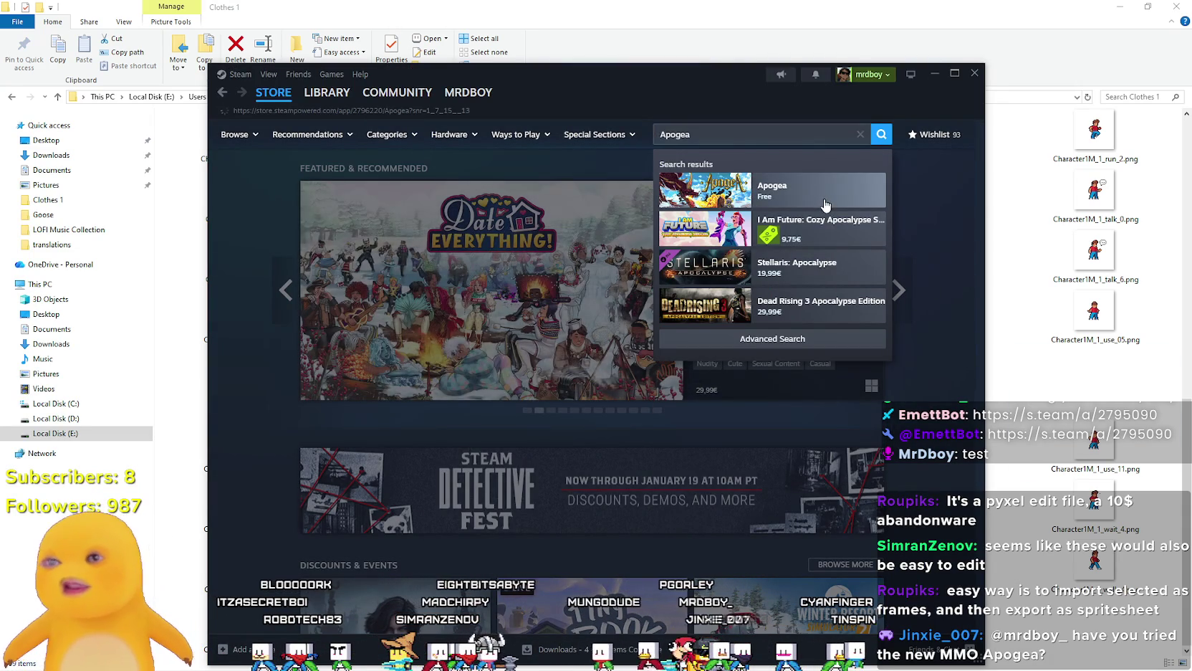
pyautogui.click(824, 197)
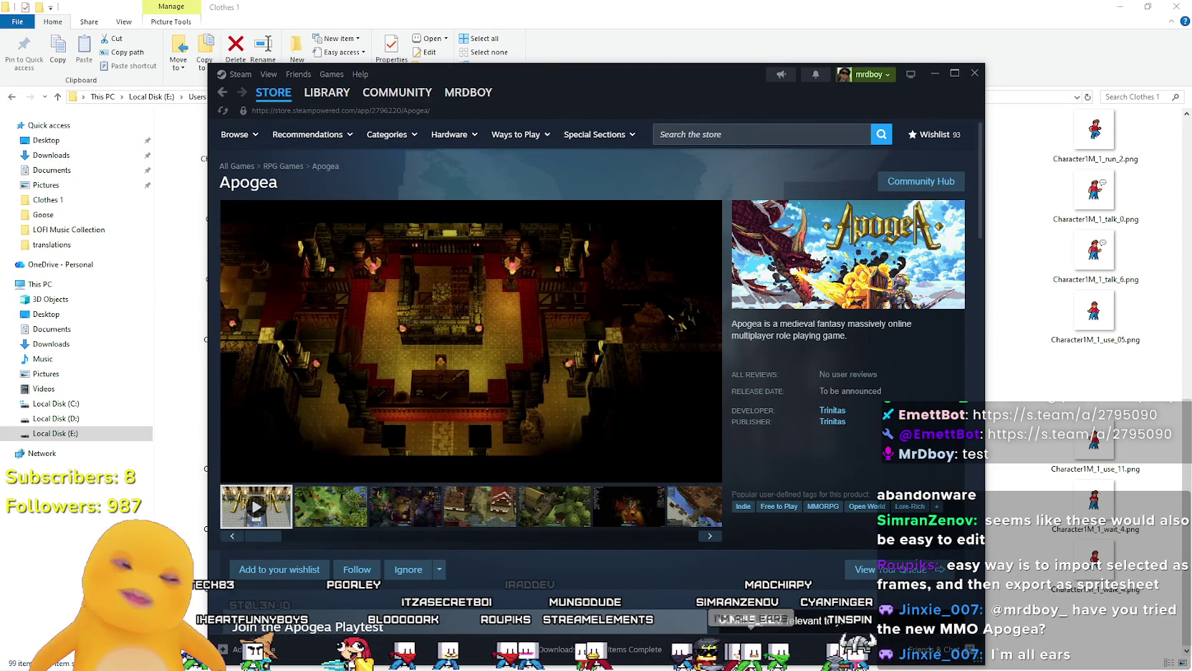
# Join the Apogea playtest and install it to Local Drive (D:)
pyautogui.scroll(-4, 577, 339)
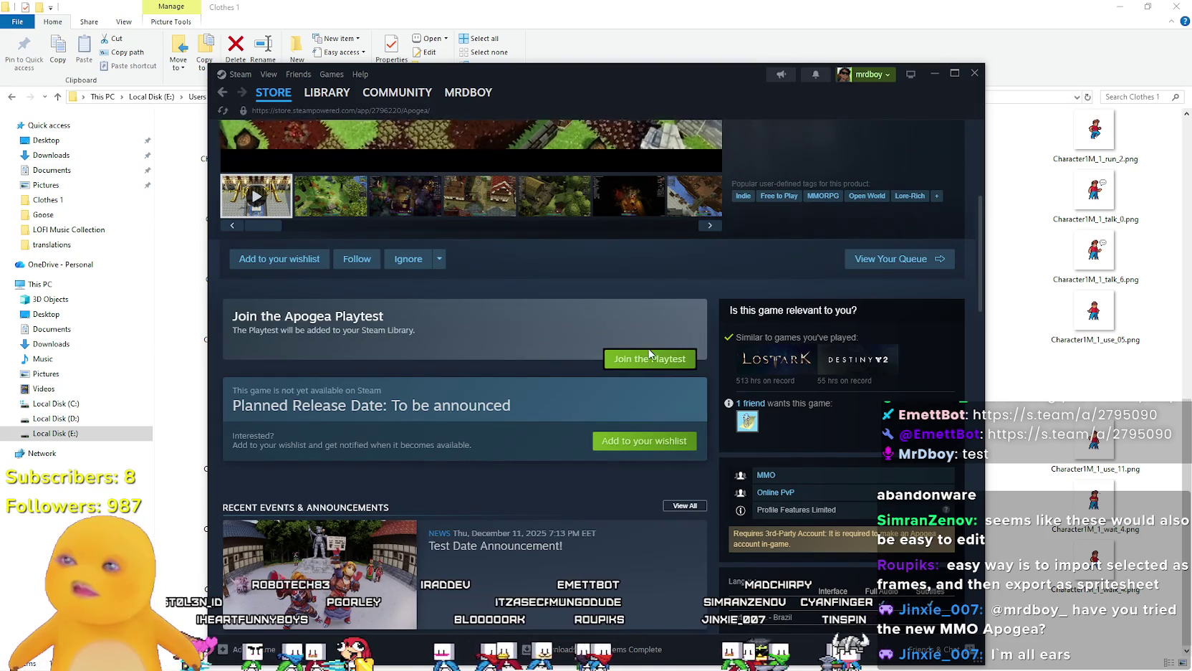
pyautogui.click(640, 358)
pyautogui.click(650, 405)
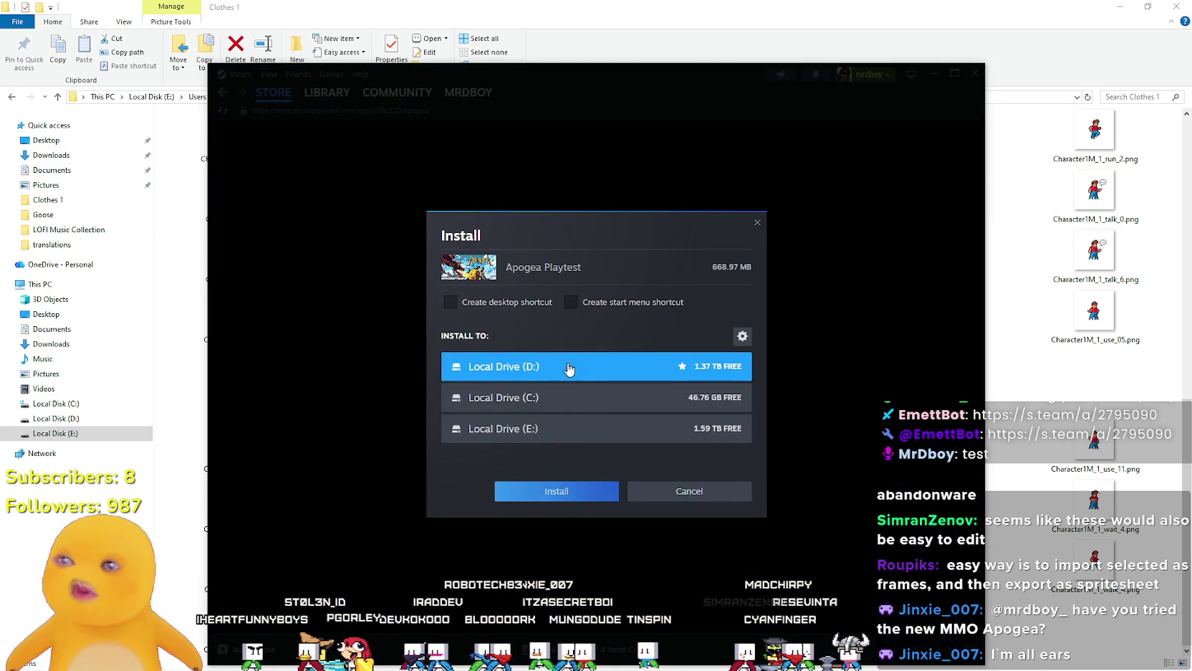
pyautogui.click(557, 395)
pyautogui.click(580, 430)
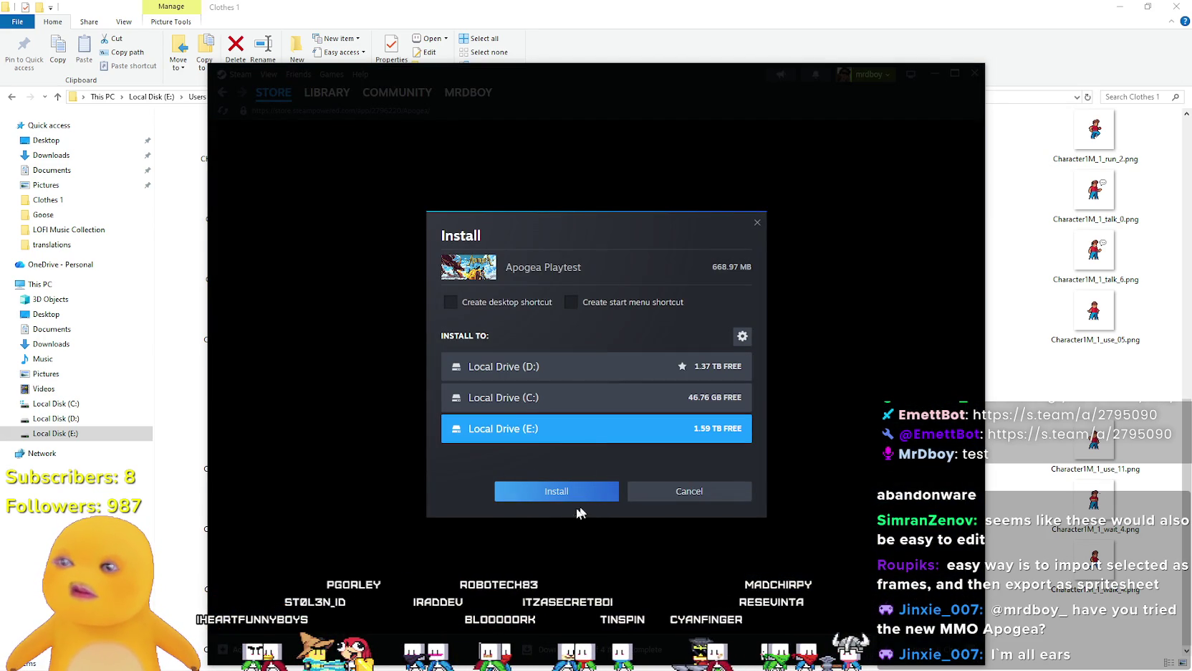
pyautogui.click(557, 366)
pyautogui.click(556, 491)
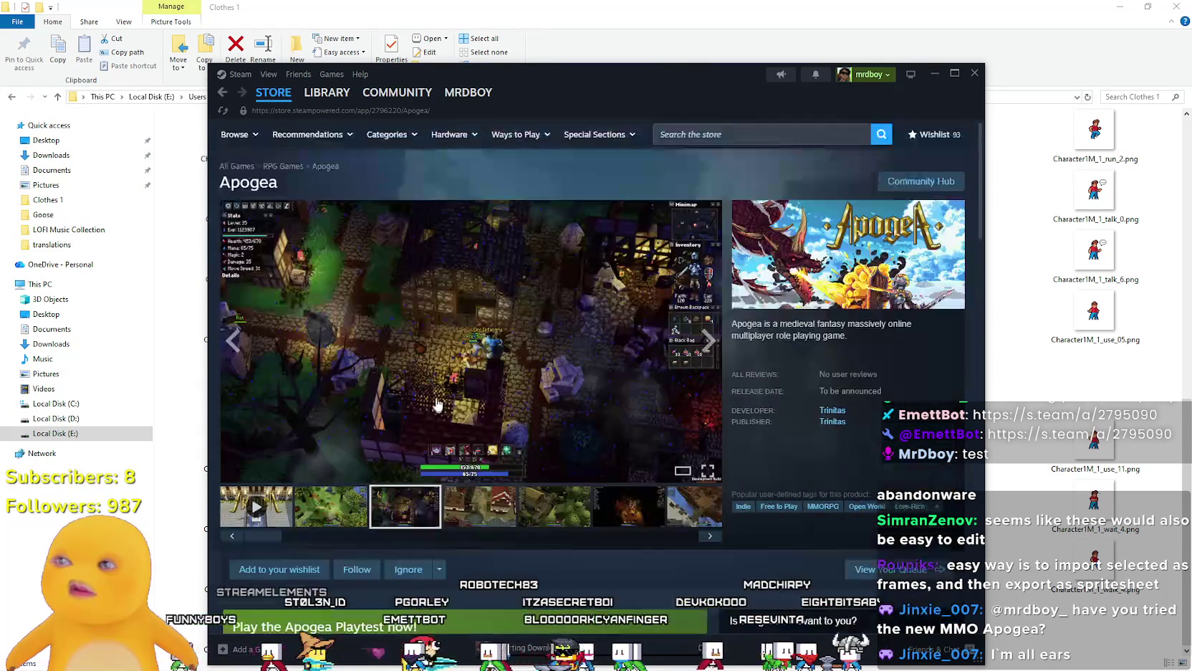
# Flip through the enlarged Apogea screenshots, then close the viewer
pyautogui.click(437, 406)
pyautogui.click(951, 380)
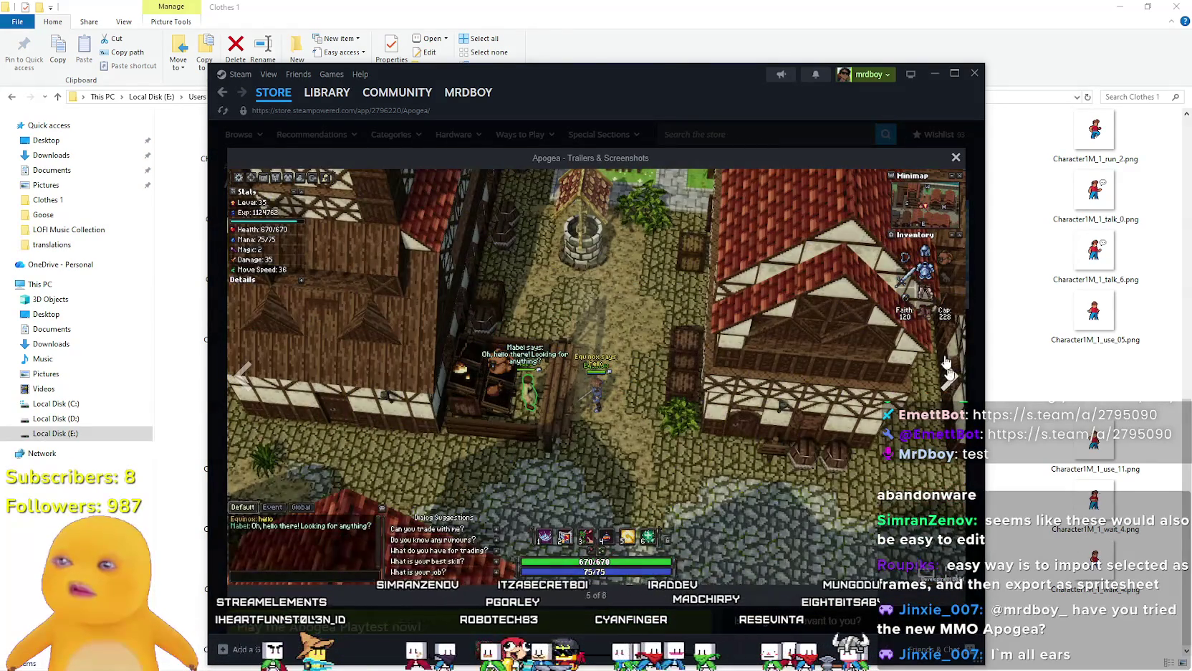
pyautogui.click(950, 376)
pyautogui.click(956, 157)
# Expand the full Apogea game description and scroll through it
pyautogui.scroll(-20, 524, 413)
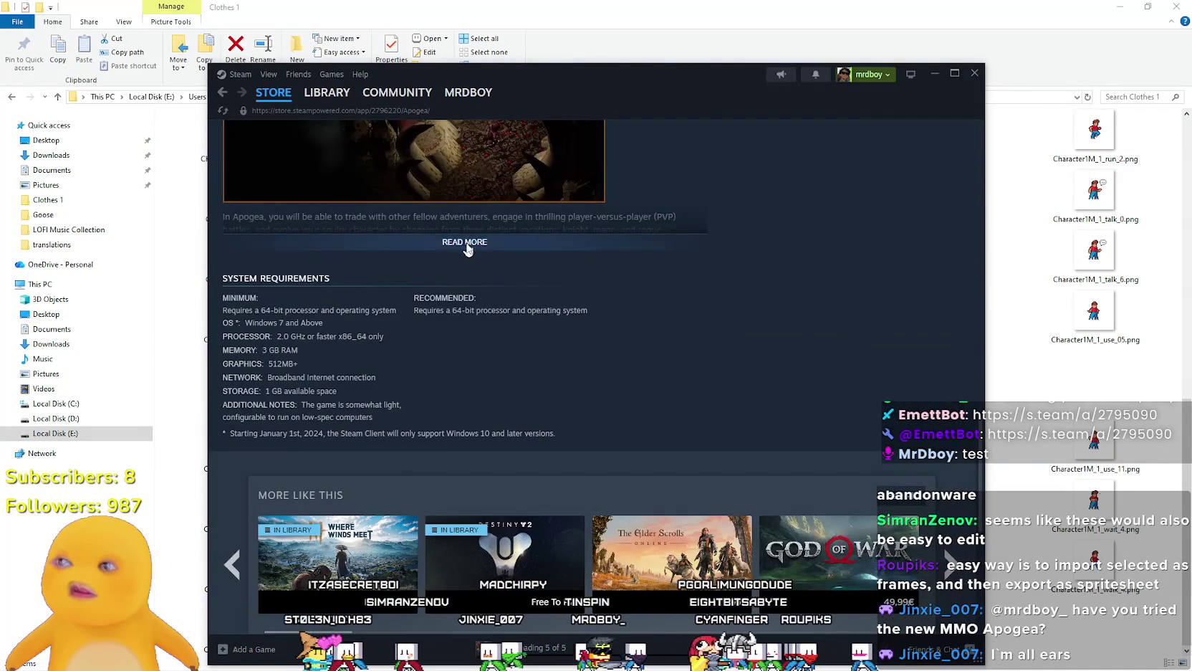
pyautogui.click(466, 244)
pyautogui.scroll(-3, 619, 449)
pyautogui.scroll(-10, 618, 448)
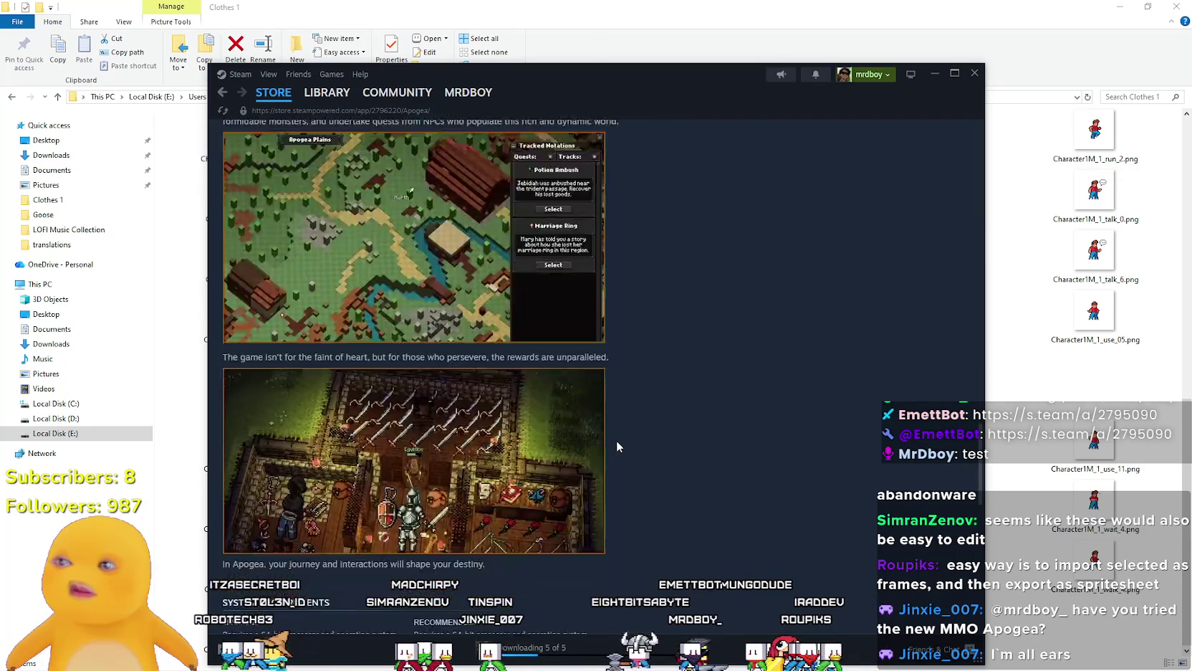
pyautogui.scroll(-3, 617, 440)
pyautogui.scroll(15, 614, 436)
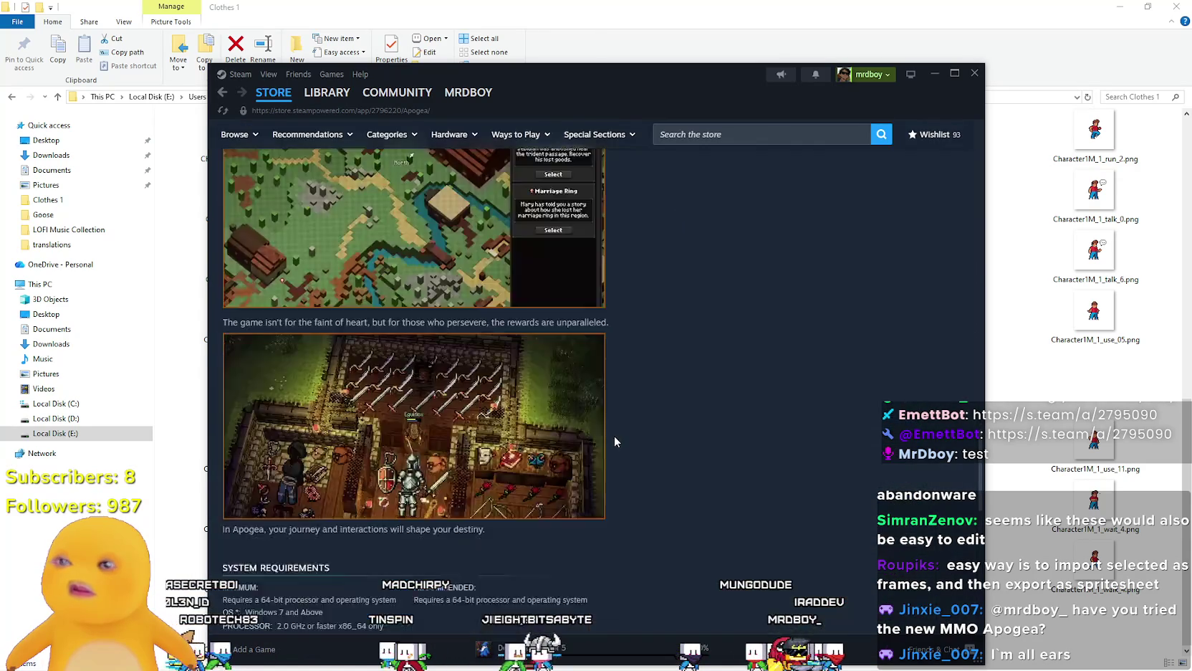
pyautogui.scroll(15, 611, 435)
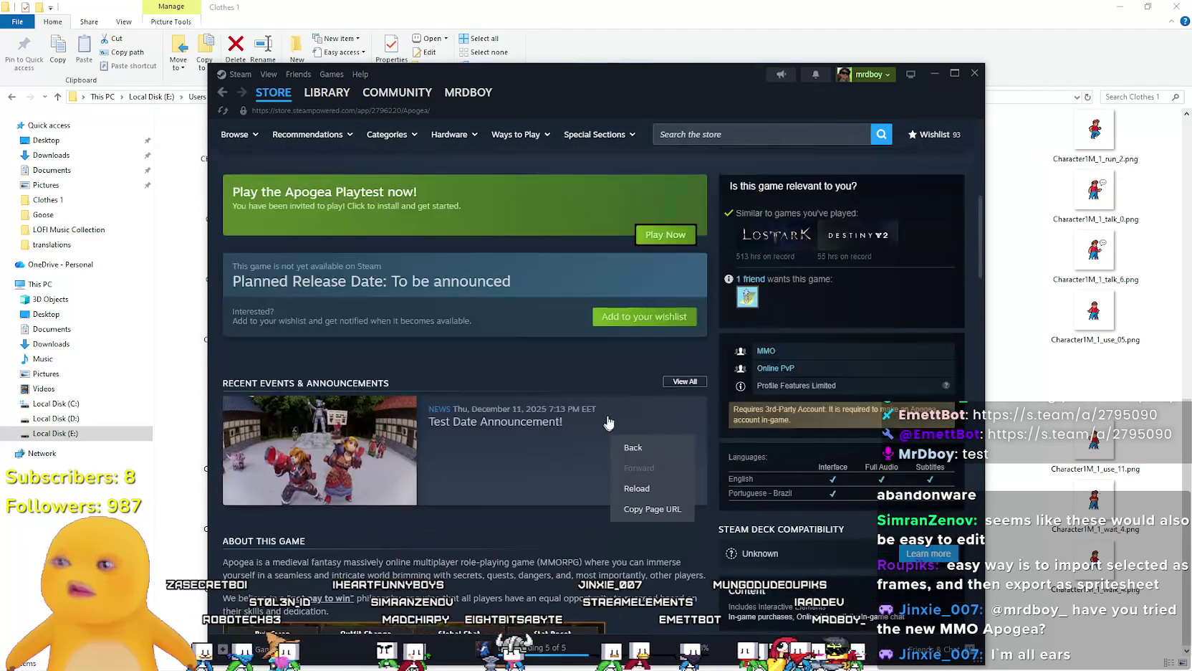
pyautogui.scroll(-3, 570, 365)
pyautogui.scroll(3, 569, 365)
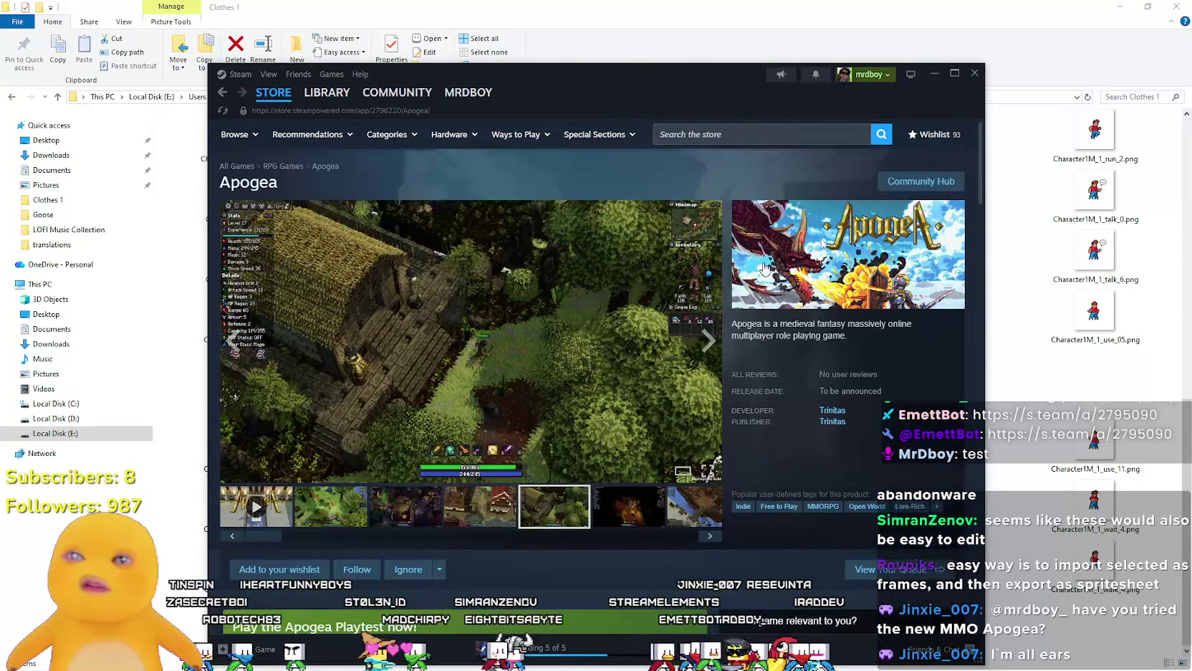
pyautogui.scroll(-5, 466, 401)
# Read the Test Date Announcement, then go to the Apogea Community Hub
pyautogui.click(393, 429)
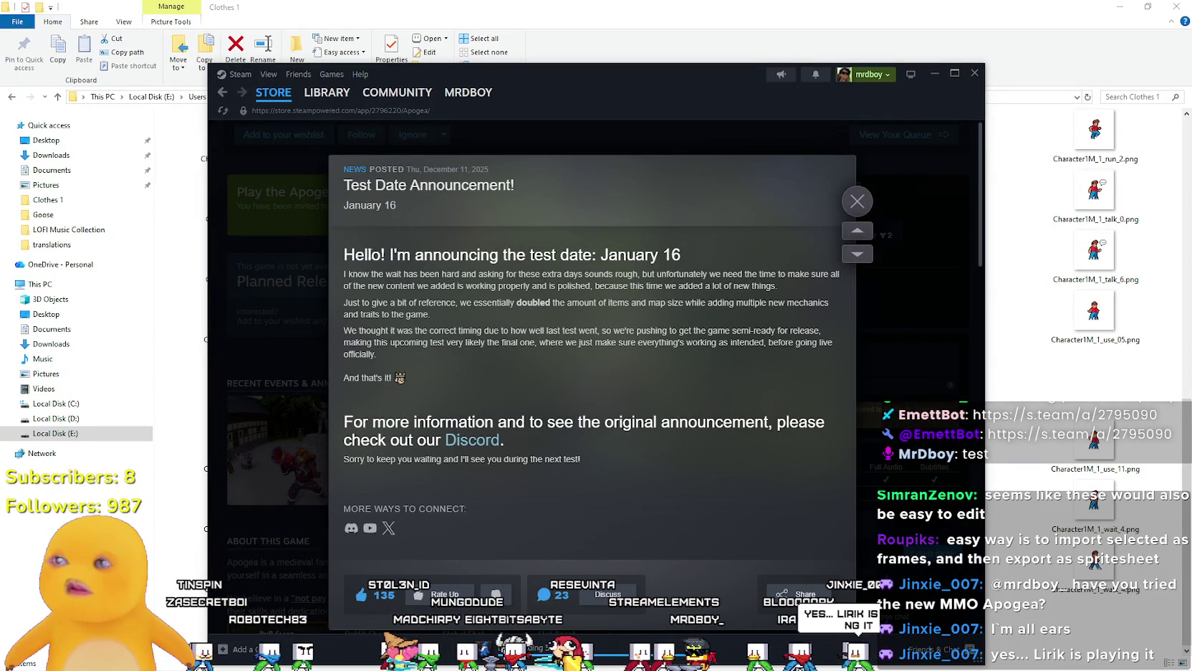
pyautogui.moveTo(381, 254); pyautogui.dragTo(630, 251)
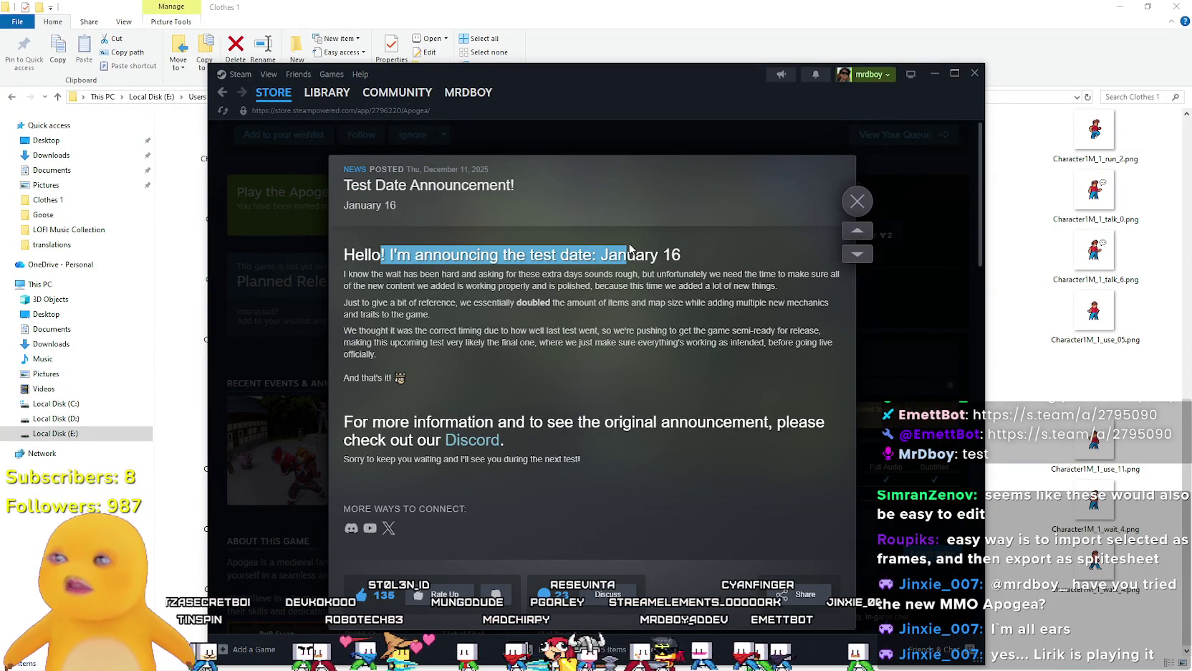
pyautogui.doubleClick(630, 252)
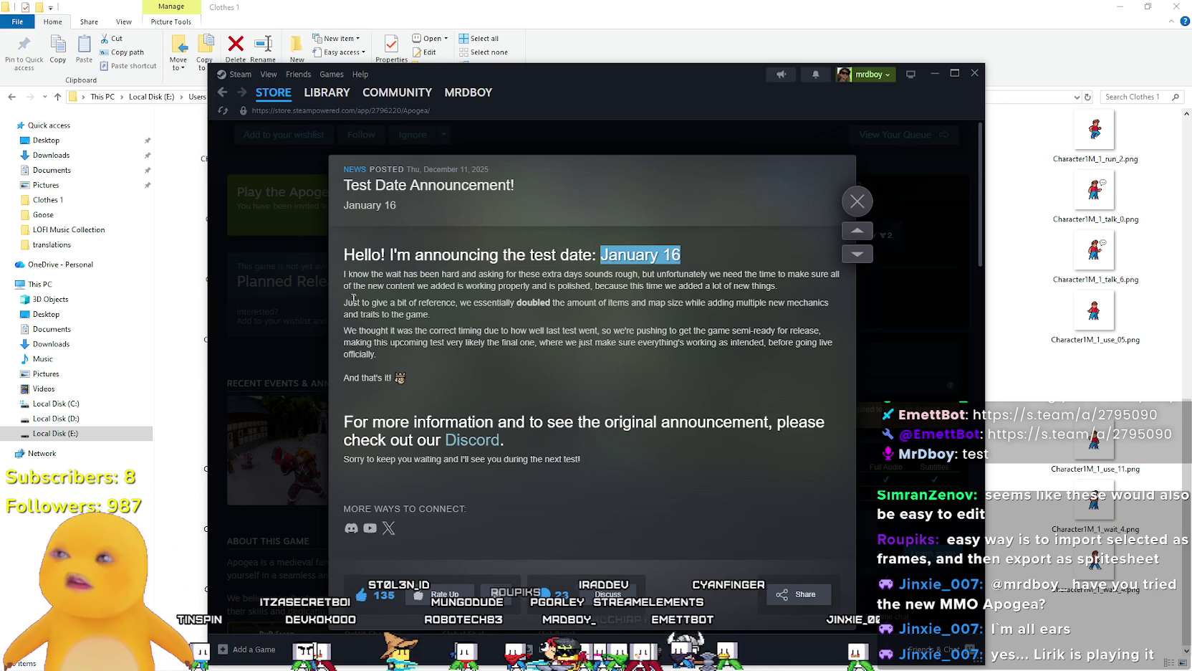
pyautogui.moveTo(350, 274)
pyautogui.mouseDown()
pyautogui.moveTo(821, 274)
pyautogui.moveTo(812, 396)
pyautogui.moveTo(863, 389)
pyautogui.mouseUp()
pyautogui.click(862, 389)
pyautogui.scroll(5, 888, 286)
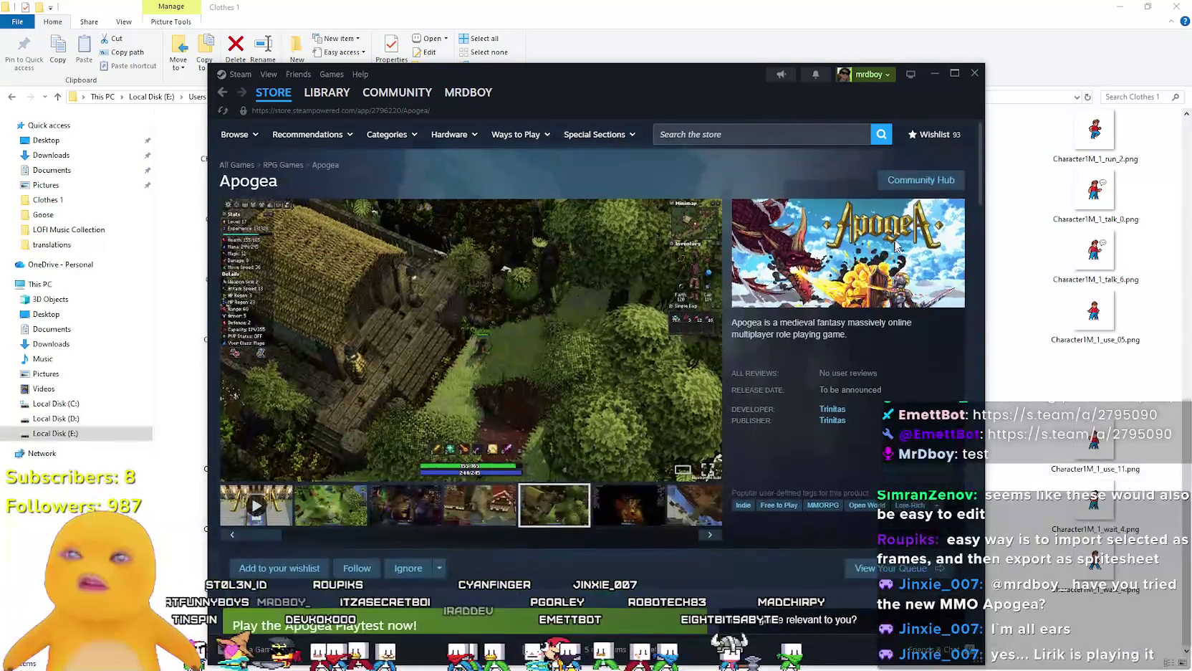
pyautogui.click(921, 180)
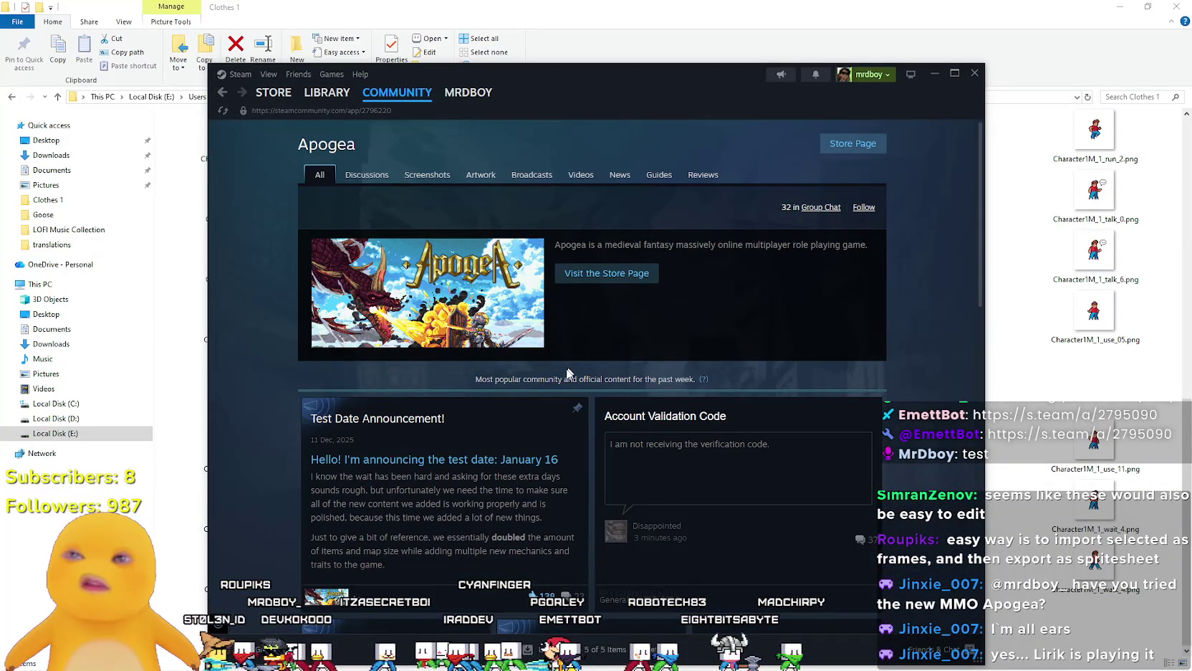
# Scroll through the Apogea discussions, return to the top, and minimise Steam
pyautogui.scroll(-2, 573, 394)
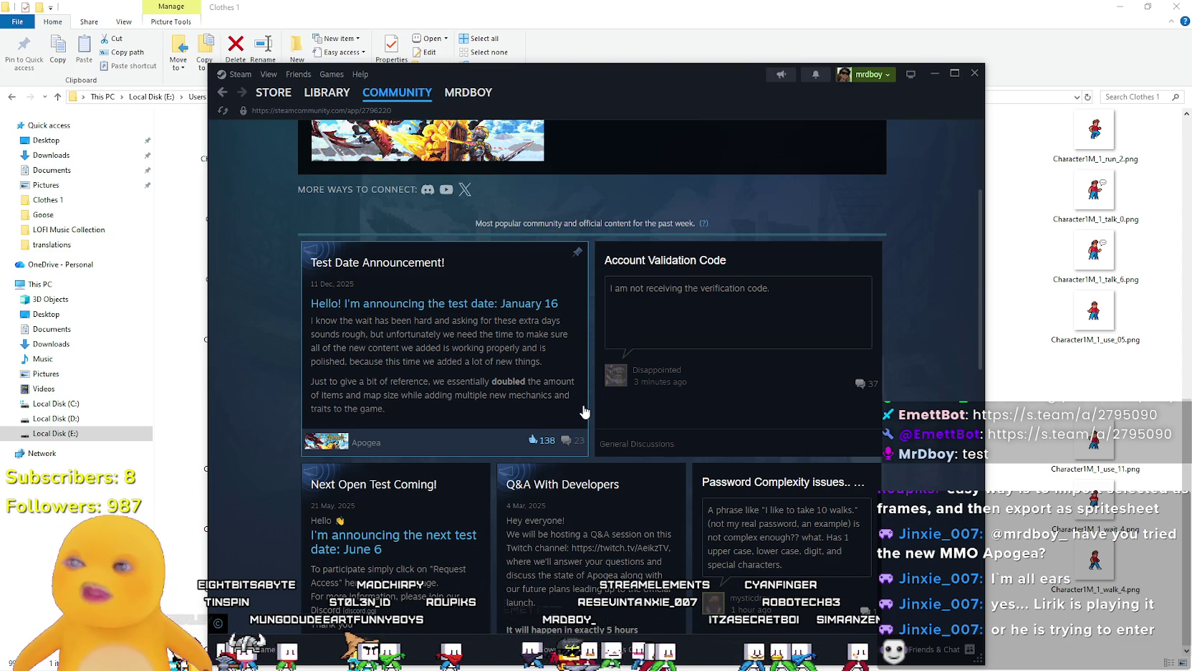
pyautogui.scroll(-8, 572, 371)
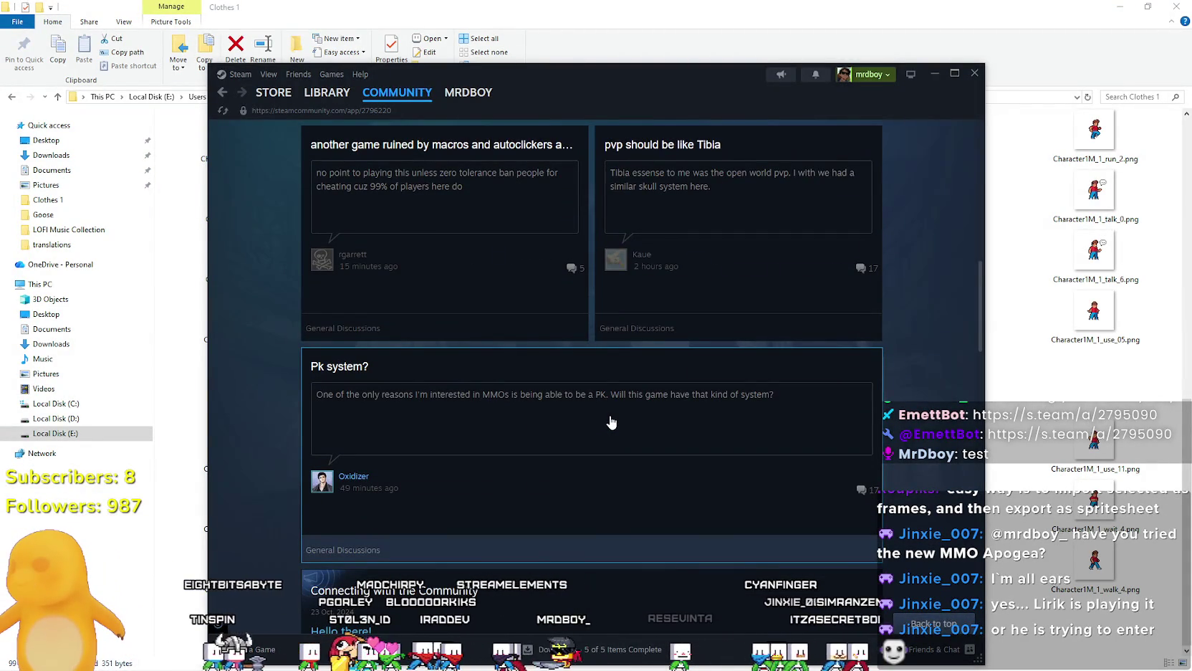
pyautogui.scroll(-10, 608, 421)
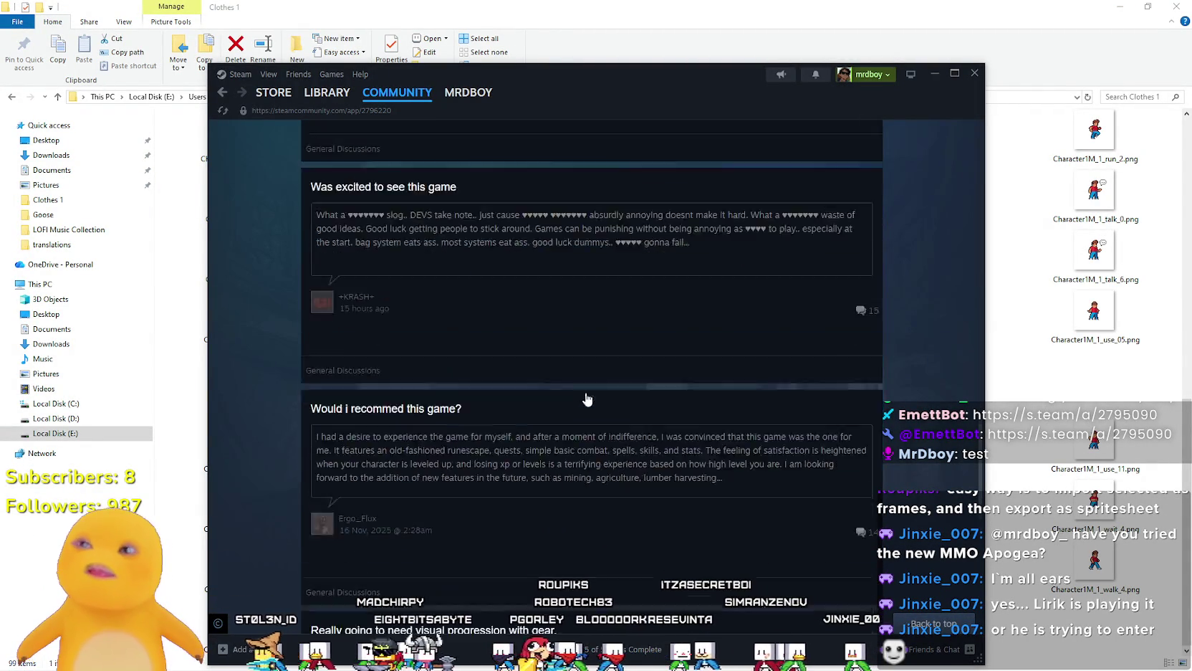
pyautogui.scroll(-7, 580, 362)
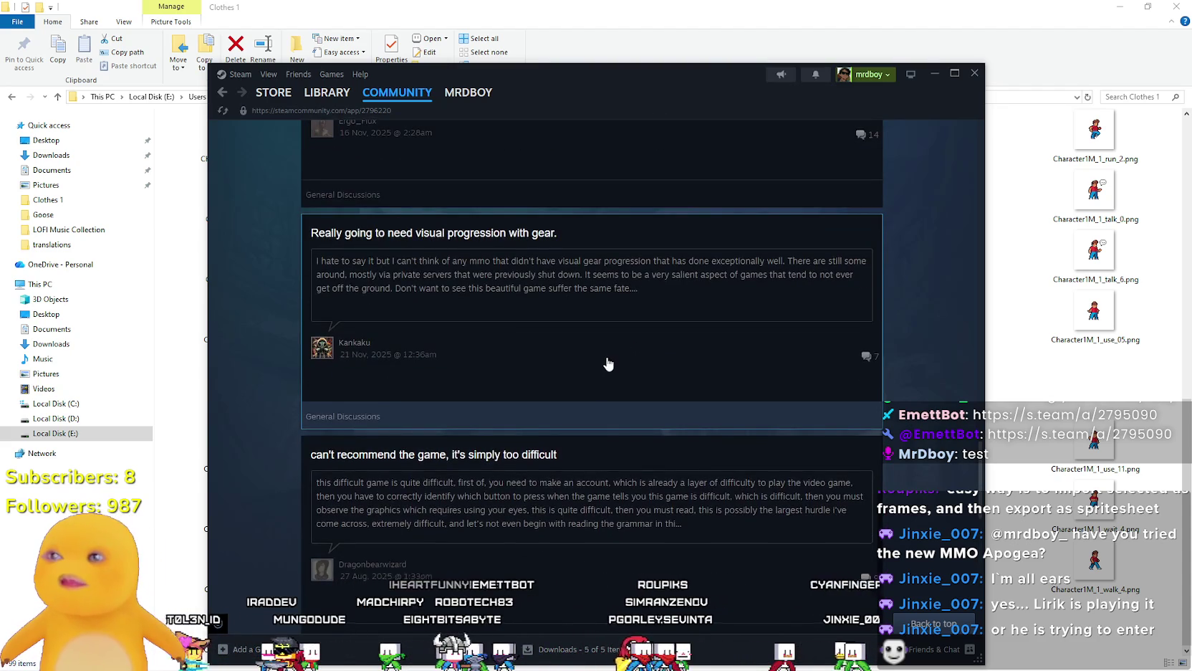
pyautogui.scroll(-3, 607, 364)
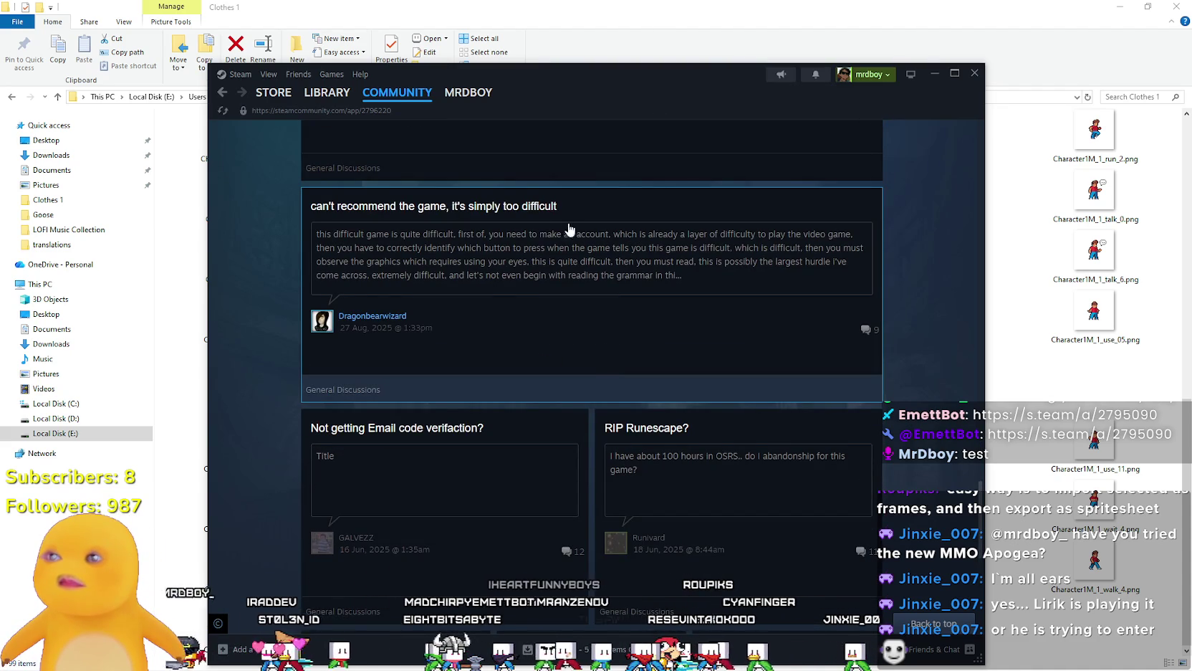
pyautogui.scroll(-3, 324, 307)
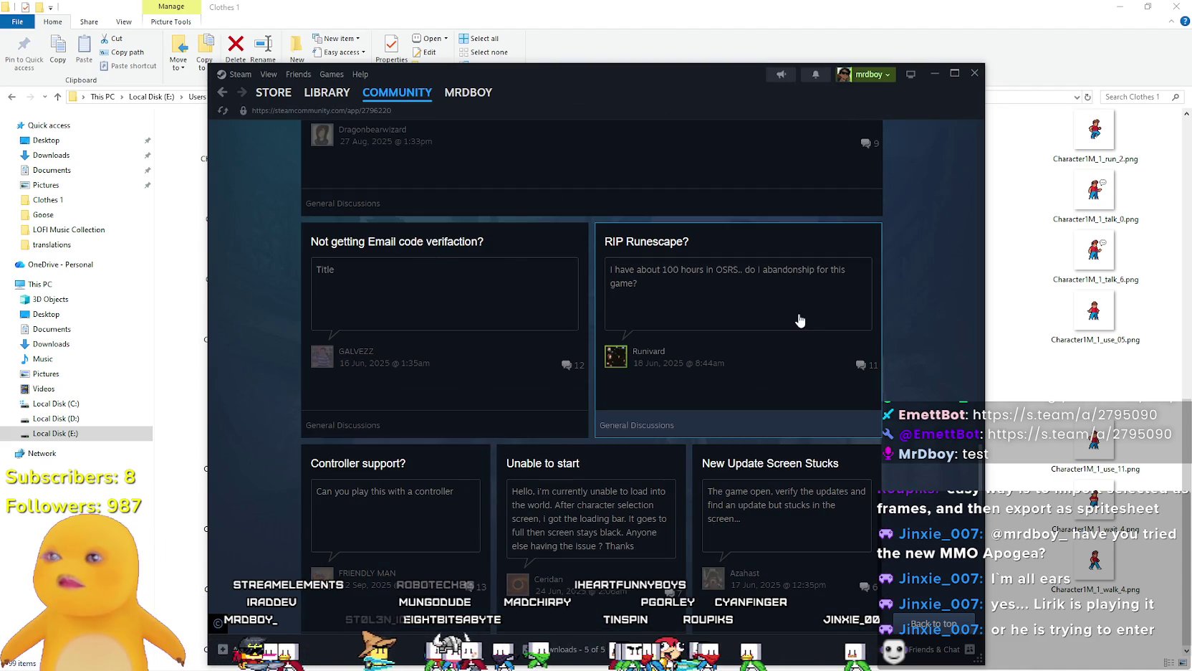
pyautogui.scroll(-1, 795, 324)
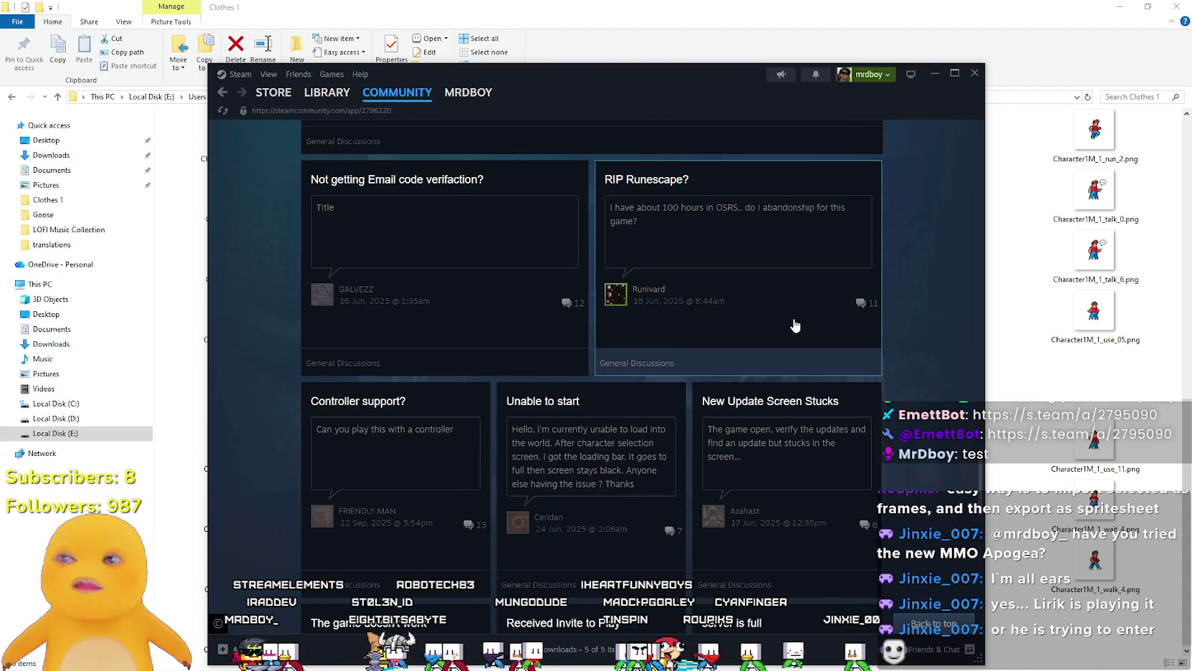
pyautogui.scroll(-6, 795, 325)
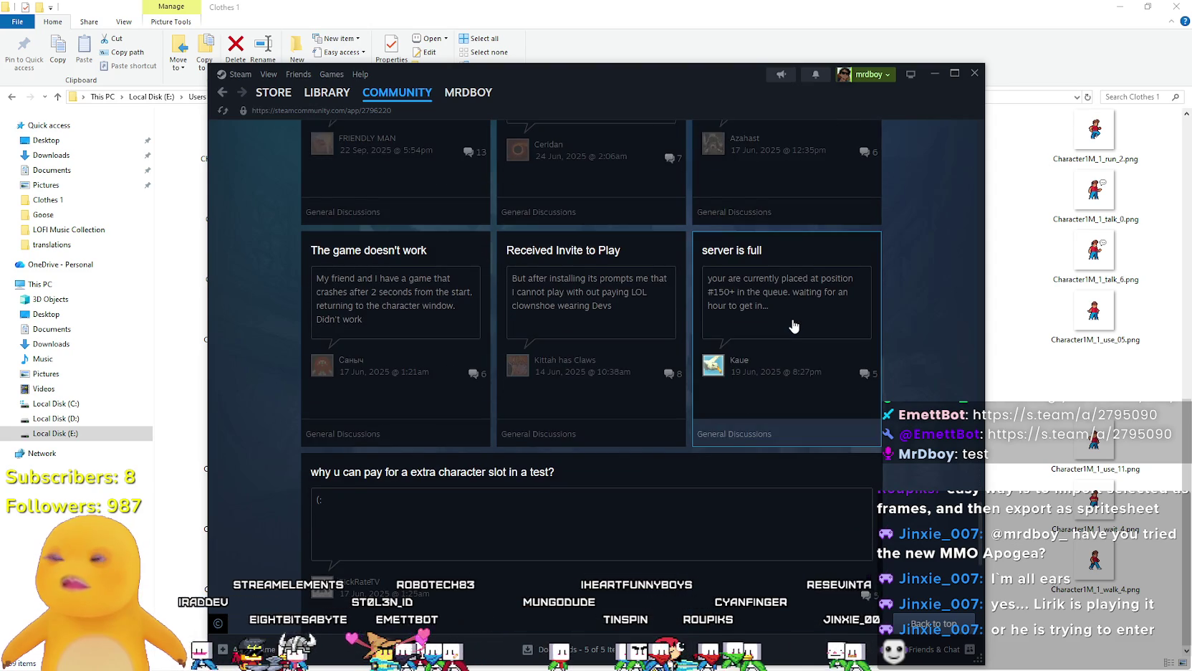
pyautogui.scroll(-13, 795, 324)
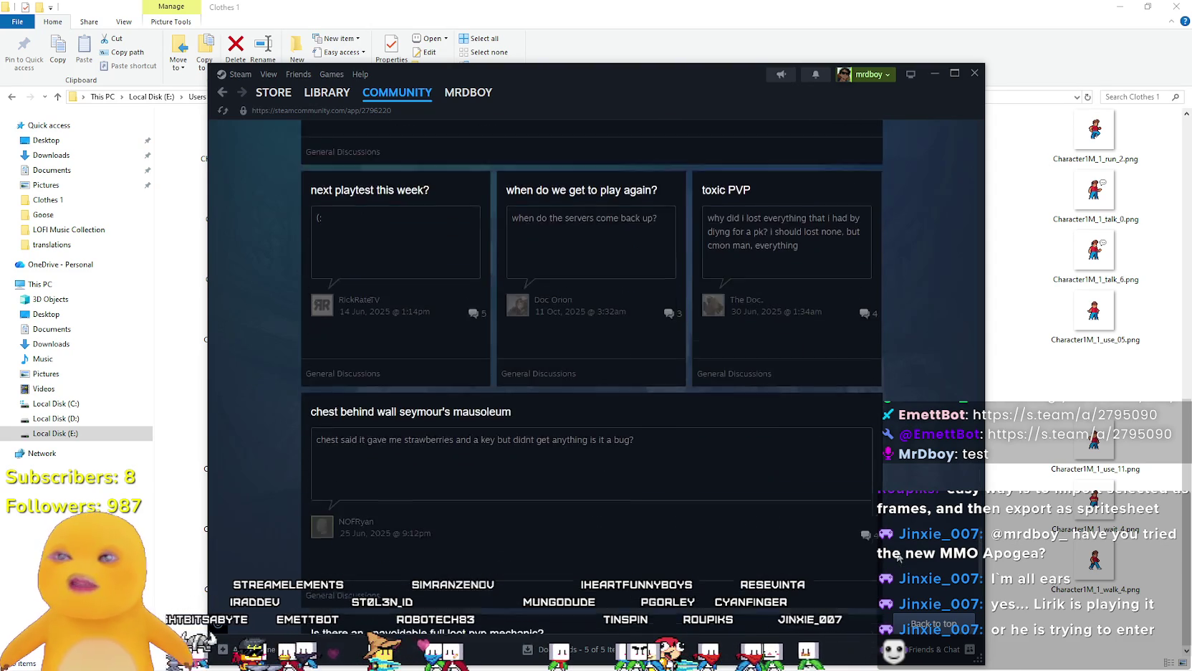
pyautogui.scroll(-4, 900, 551)
pyautogui.scroll(-3, 901, 549)
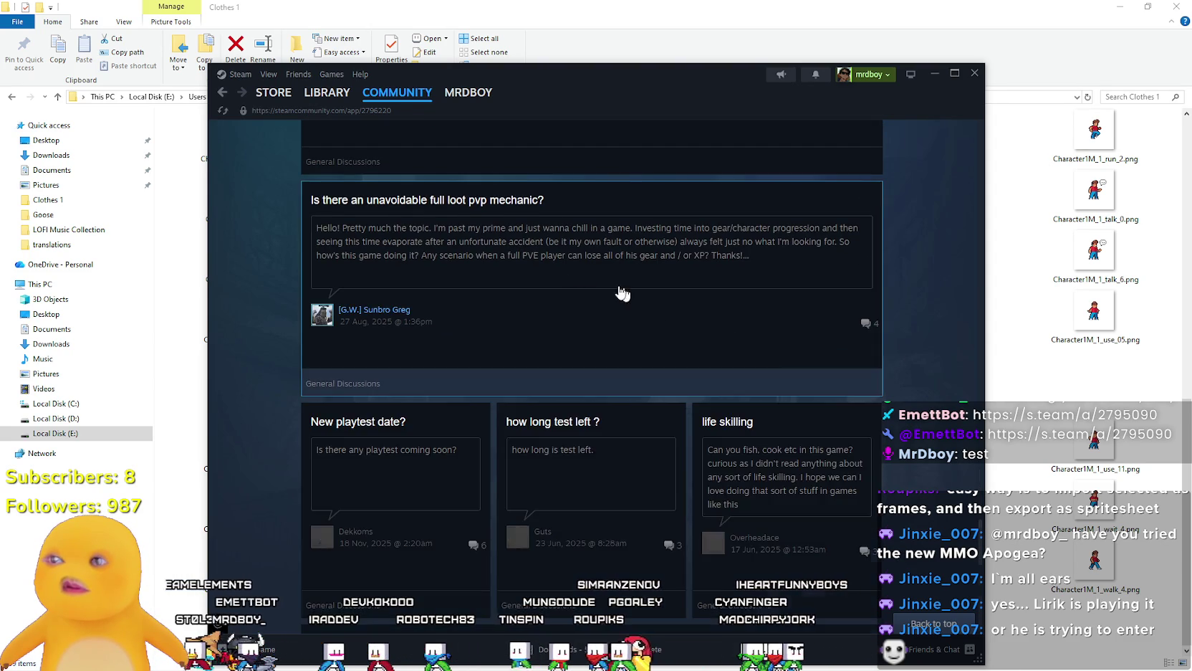
pyautogui.scroll(-6, 630, 365)
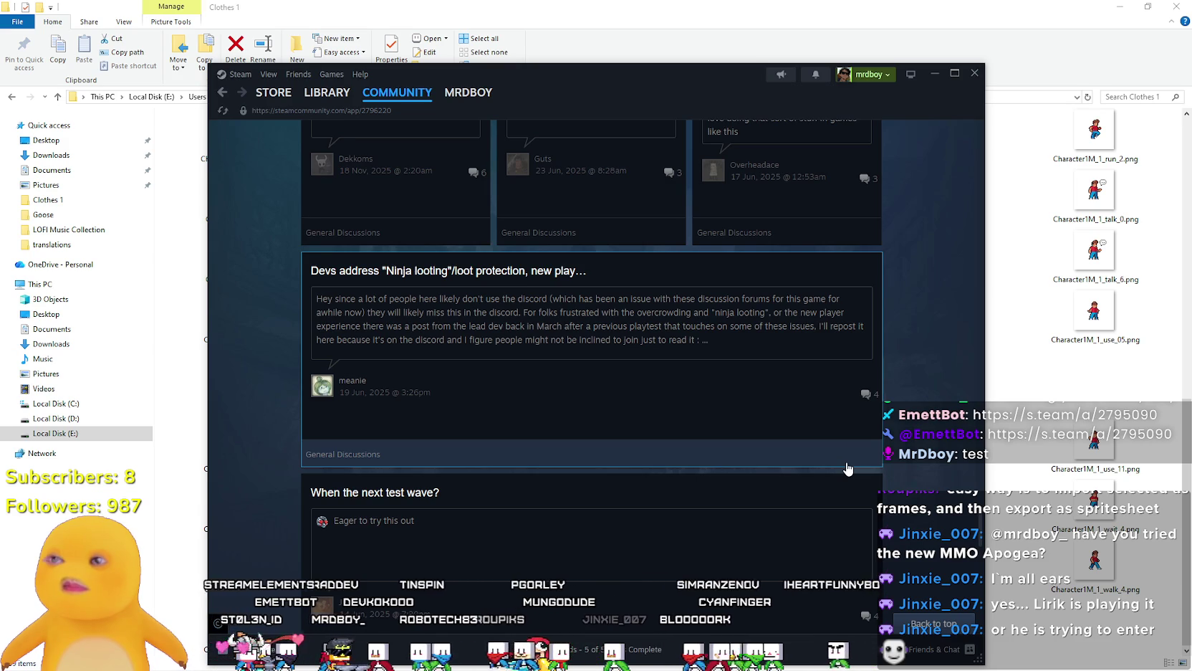
pyautogui.scroll(-8, 848, 469)
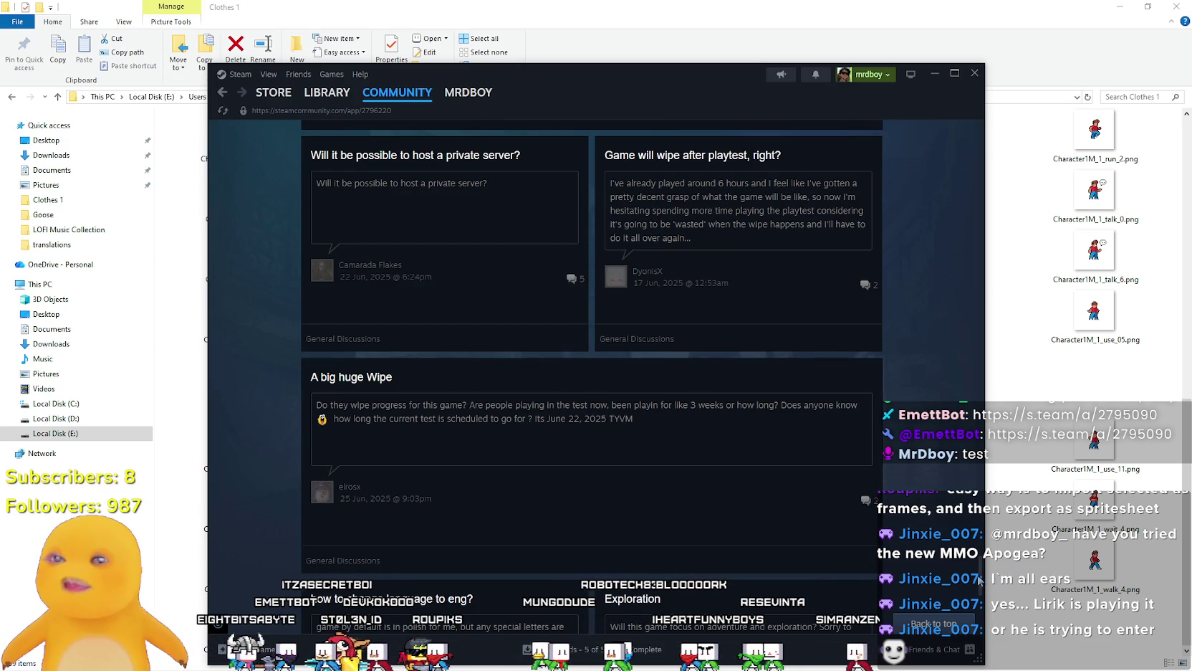
pyautogui.moveTo(984, 577); pyautogui.dragTo(970, 159)
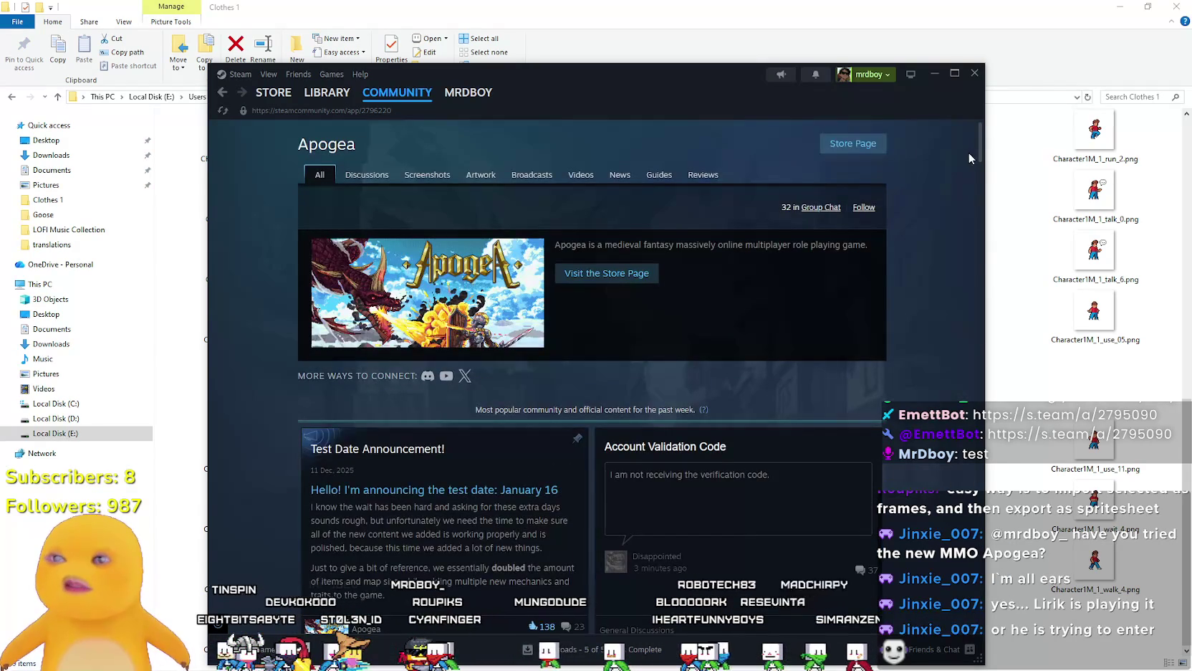
pyautogui.click(934, 74)
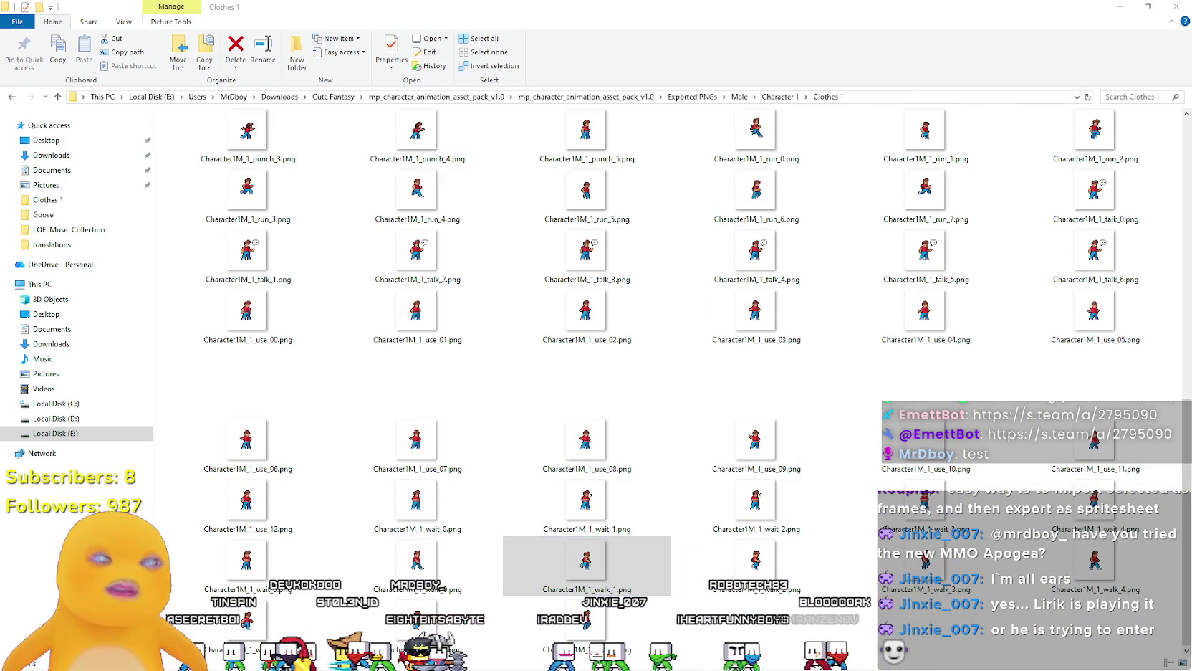
# Open Character1M_1_walk_2.png as a single sprite with the Rectangular Marquee tool selected
pyautogui.click(789, 567)
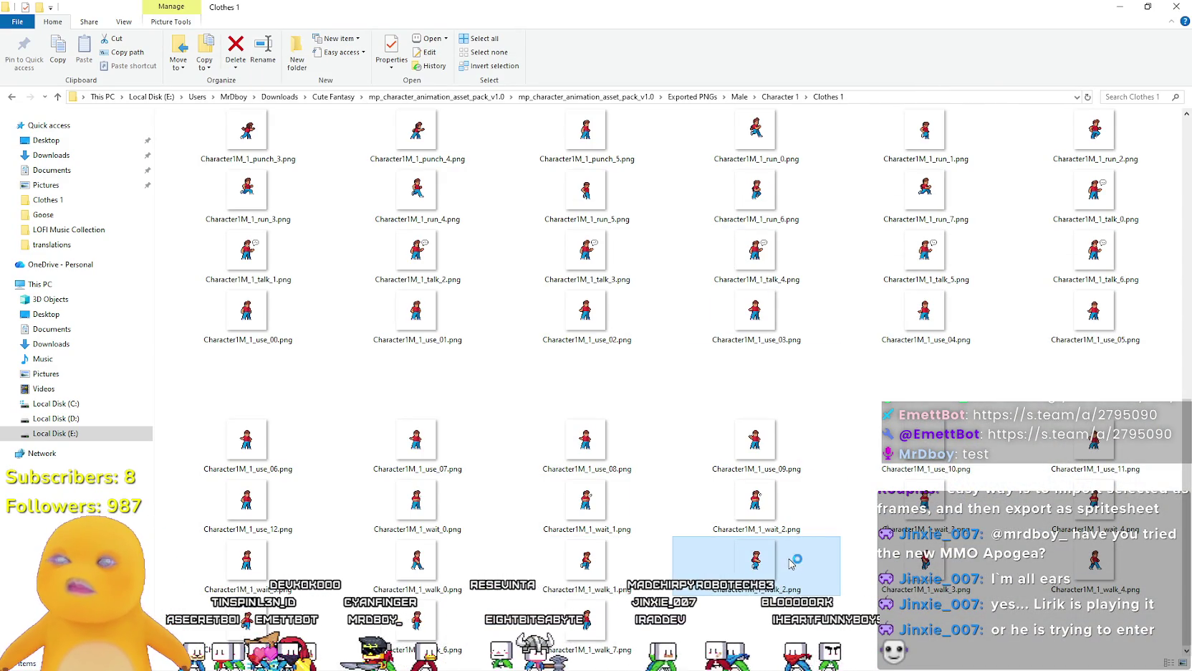
pyautogui.doubleClick(789, 567)
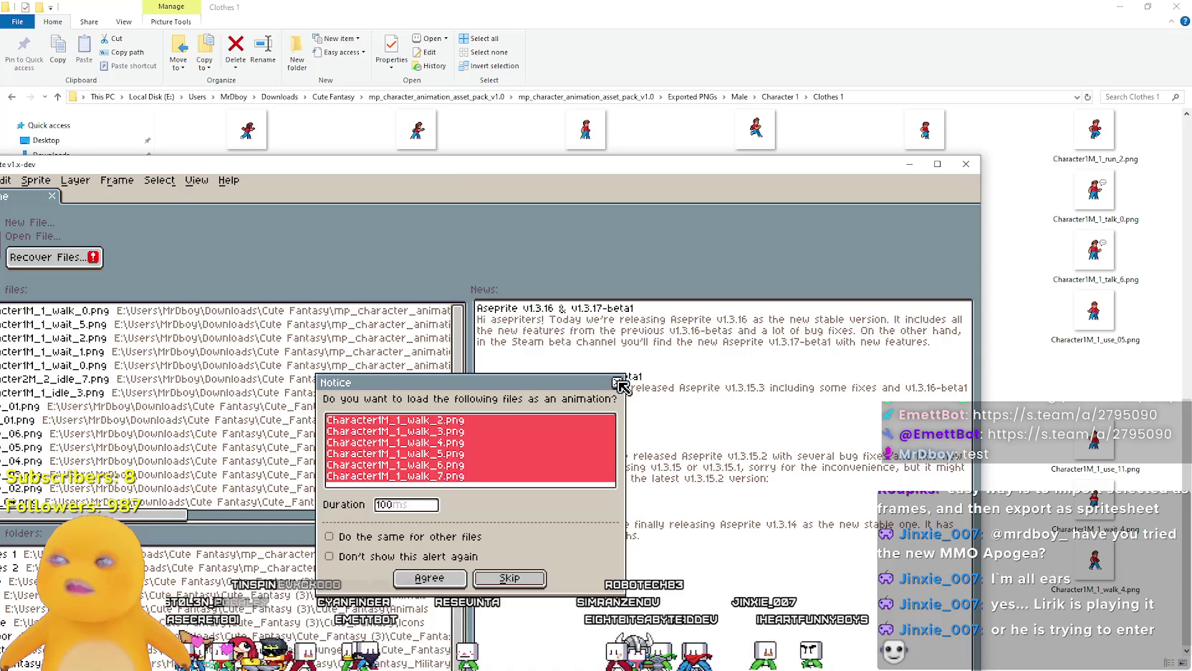
pyautogui.click(617, 382)
pyautogui.click(972, 244)
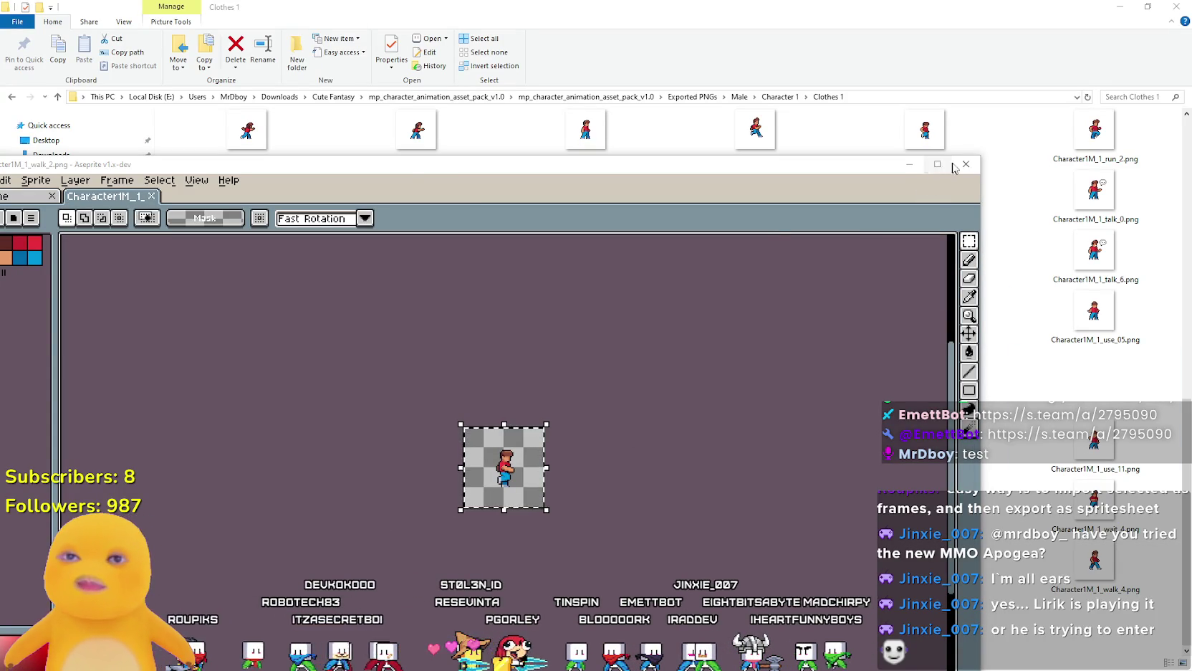
pyautogui.click(909, 164)
# Open walk_3 as a single sprite and select its whole canvas
pyautogui.click(922, 588)
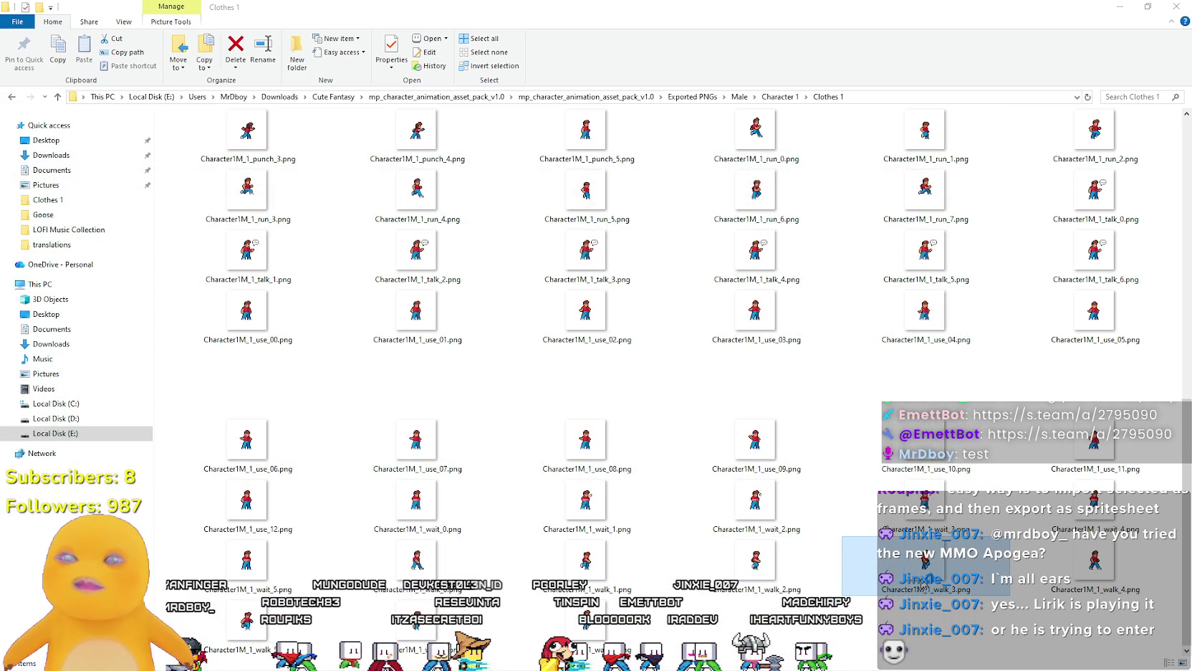
pyautogui.doubleClick(923, 588)
pyautogui.press('Return')
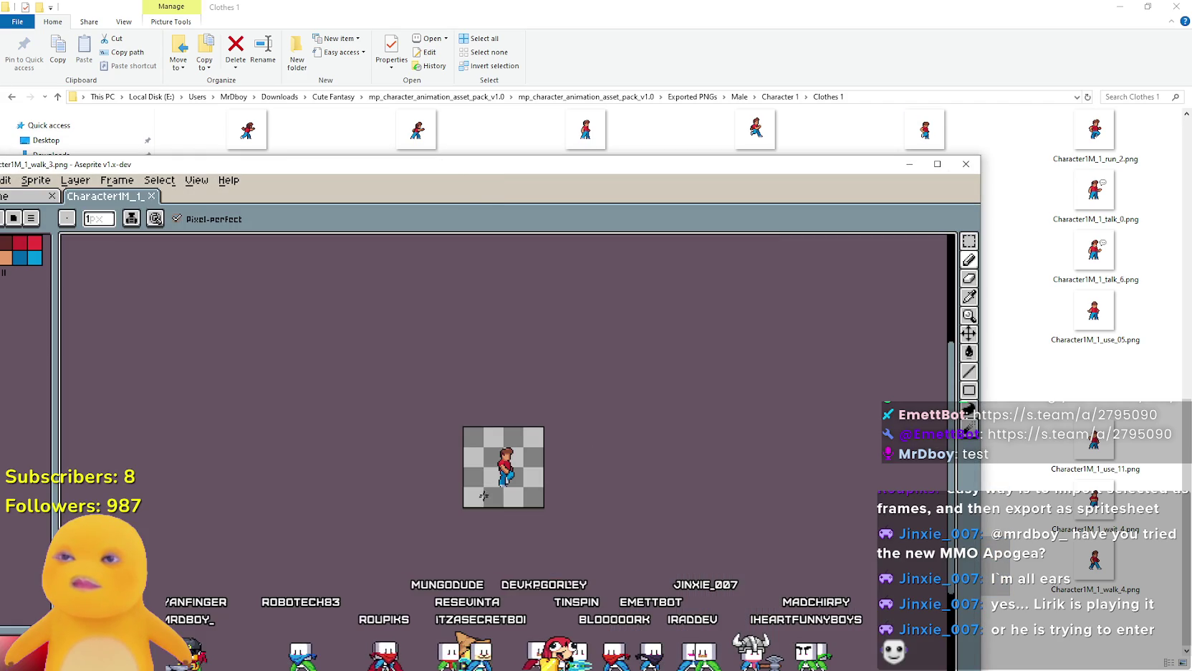
pyautogui.click(969, 241)
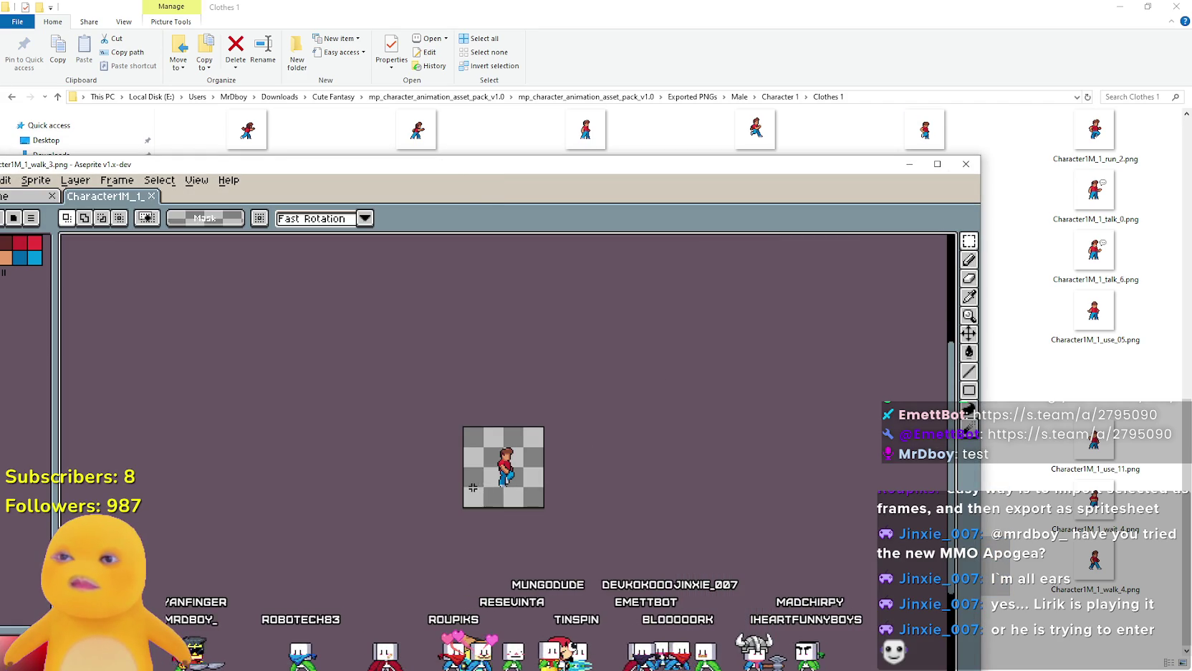
pyautogui.hotkey('ctrl', 'a')
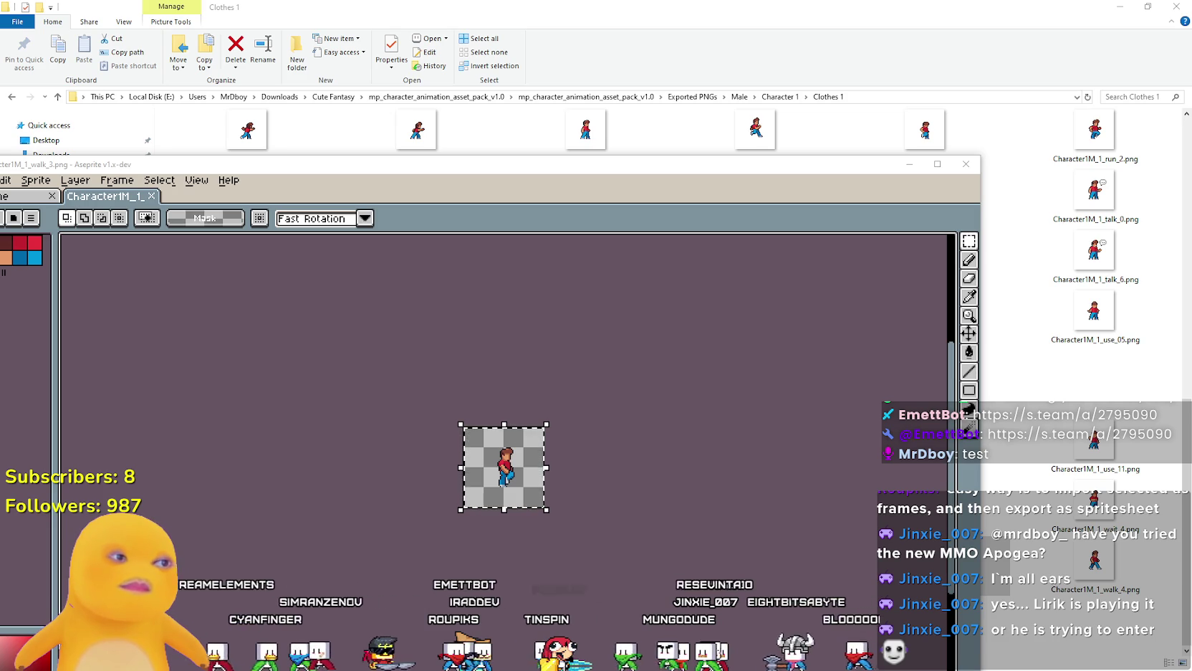
pyautogui.click(966, 164)
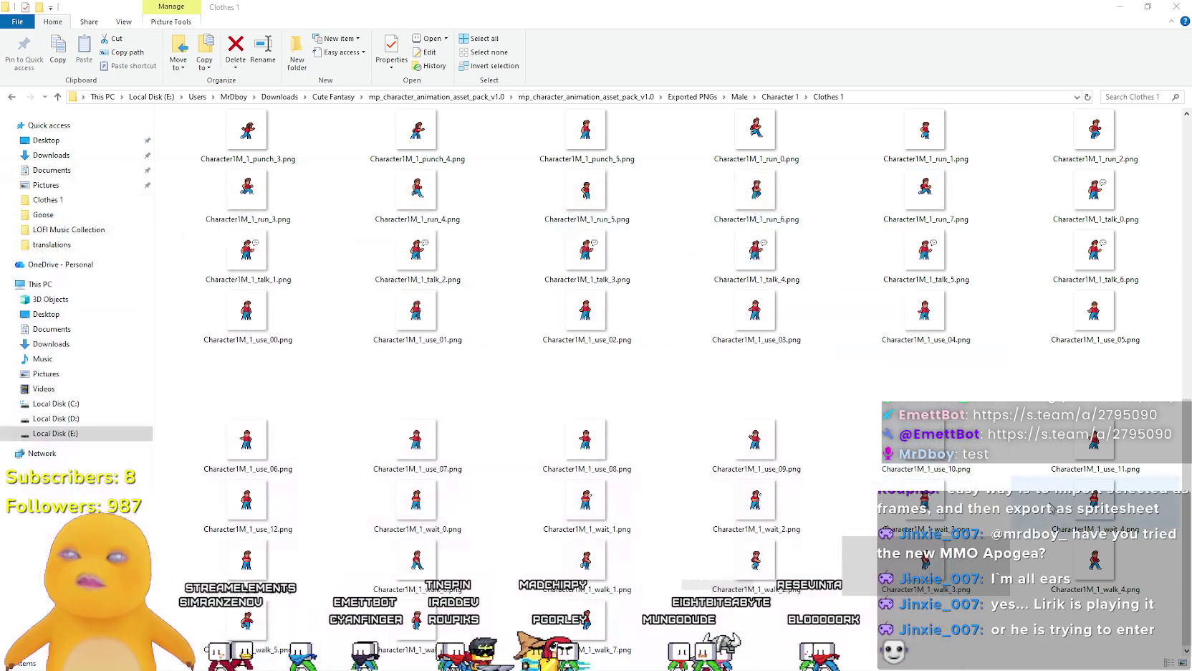
# Open walk_4 as a single sprite with the Rectangular Marquee active, then minimize Aseprite
pyautogui.doubleClick(1116, 564)
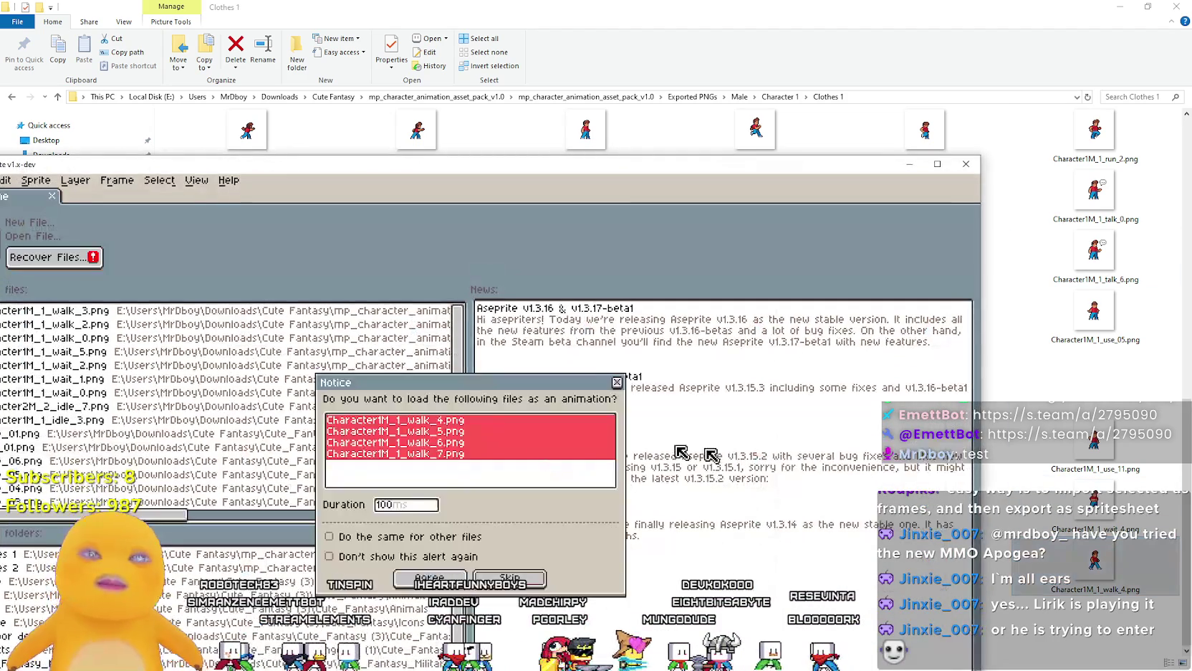
pyautogui.click(616, 384)
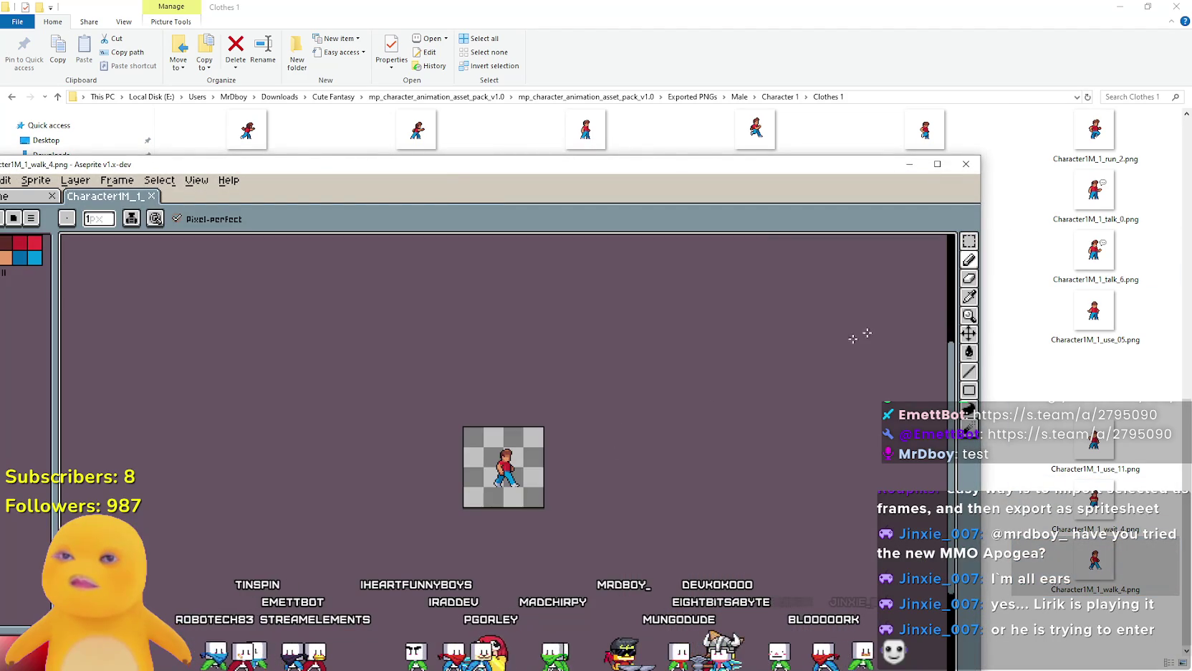
pyautogui.click(969, 242)
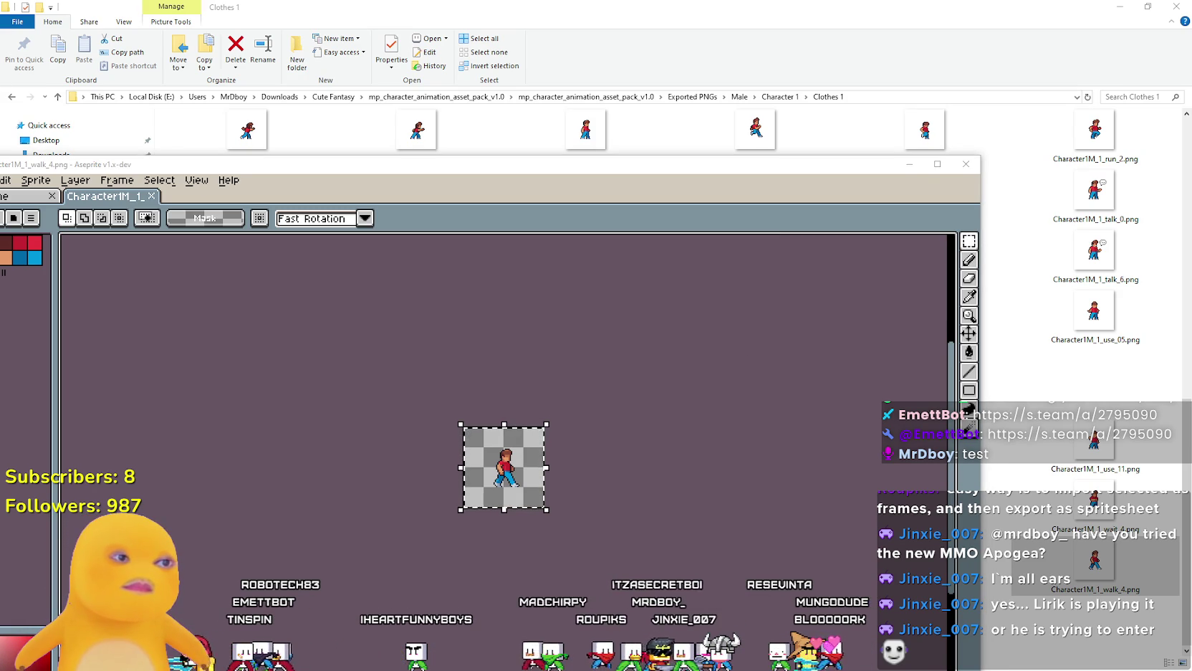
pyautogui.click(966, 163)
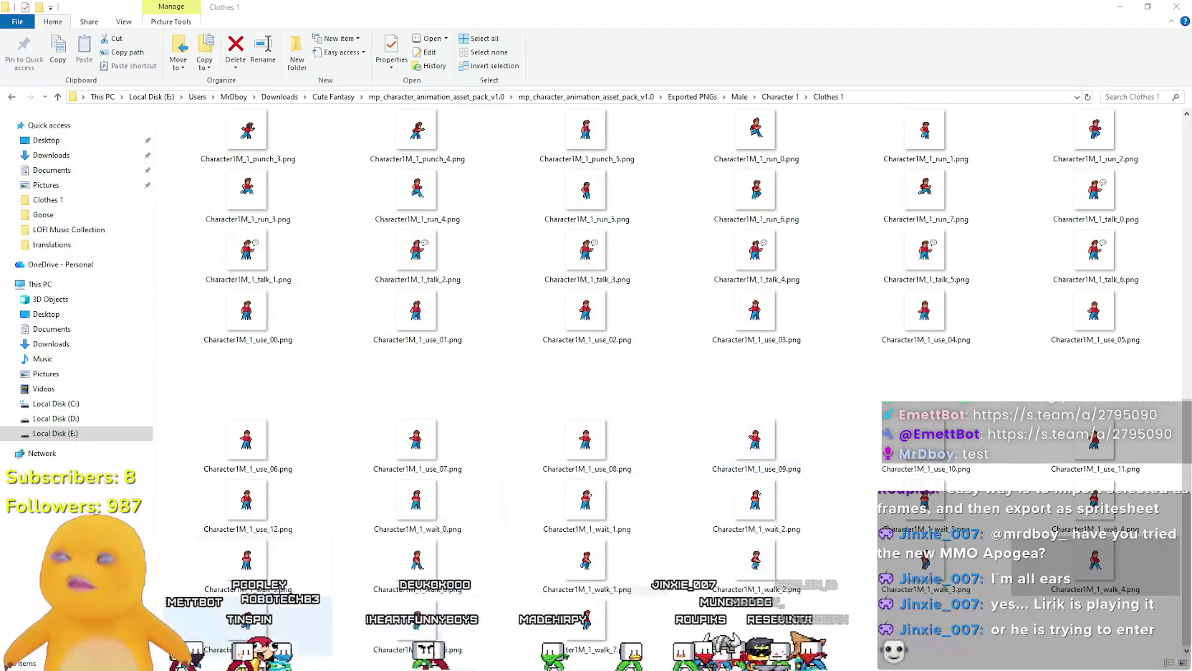
# Open walk_5, then walk_6, each as a single sprite with the Rectangular Marquee tool chosen
pyautogui.doubleClick(265, 628)
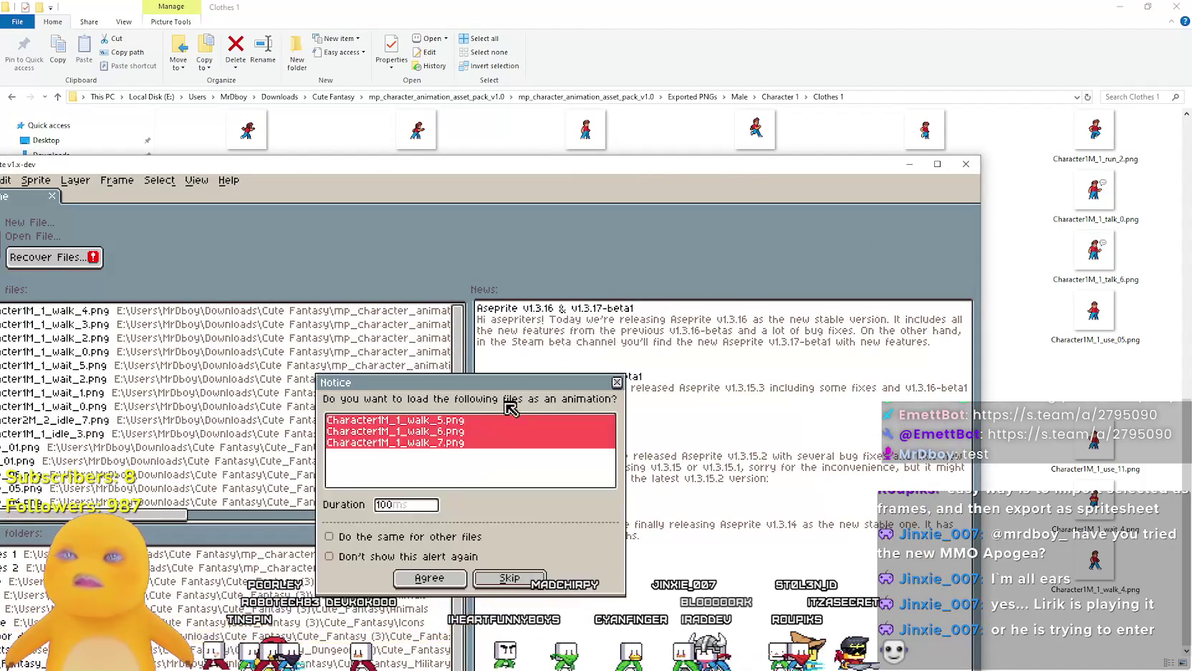
pyautogui.click(614, 383)
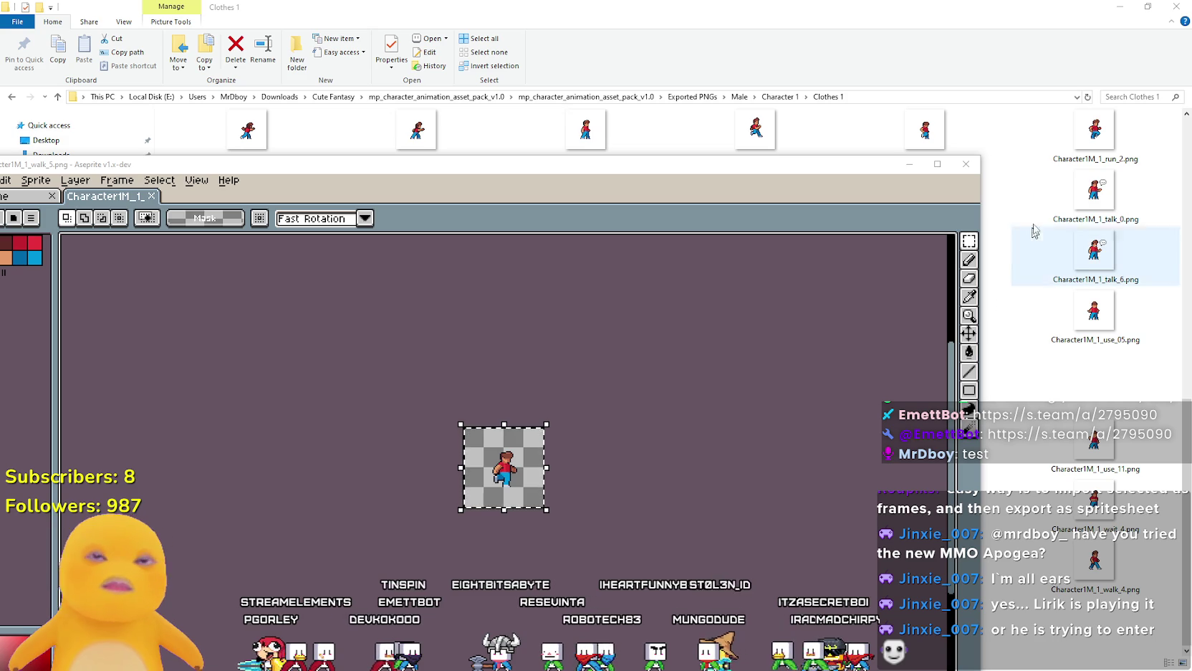
pyautogui.click(966, 163)
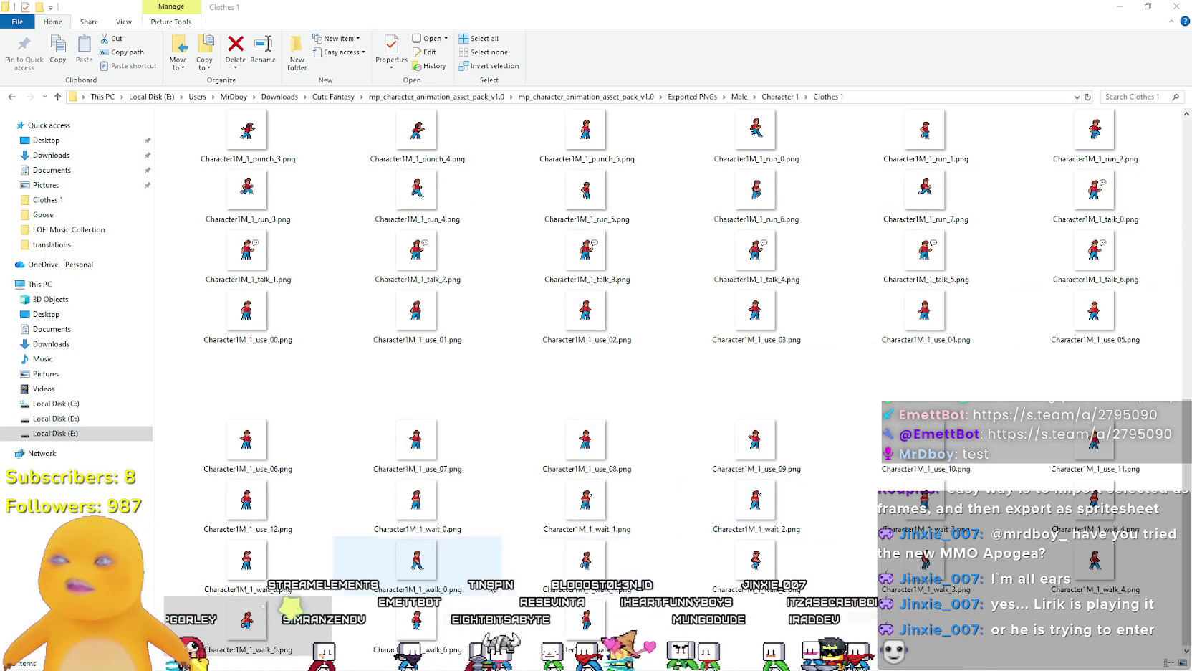
pyautogui.doubleClick(450, 625)
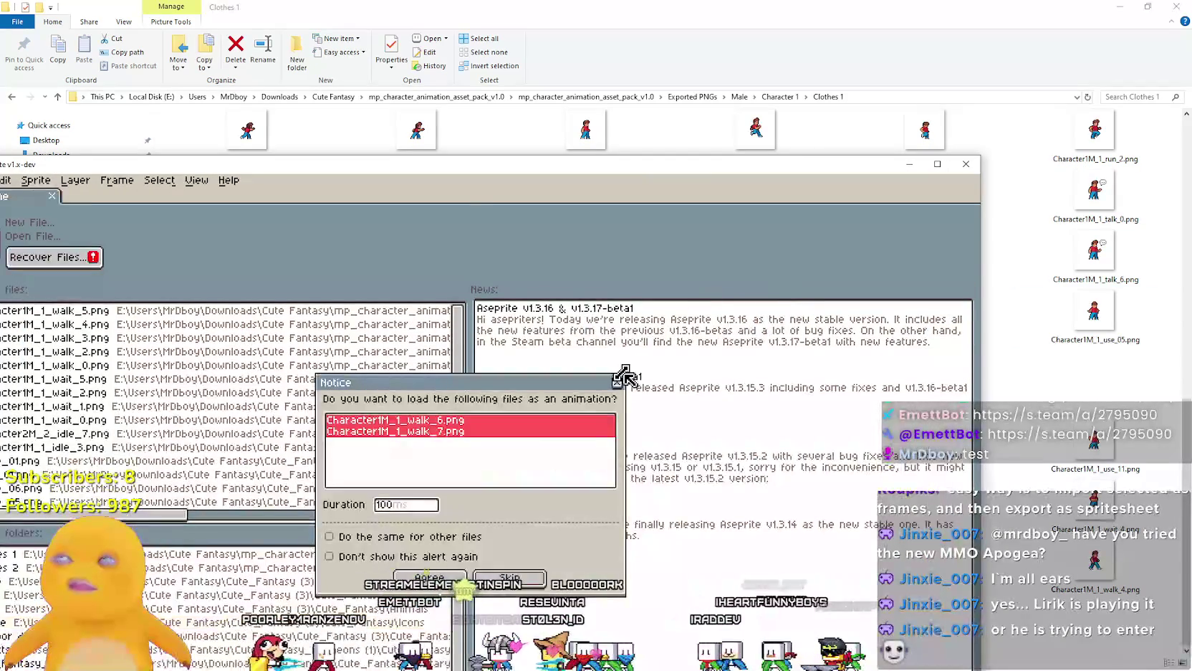
pyautogui.click(622, 377)
pyautogui.click(969, 242)
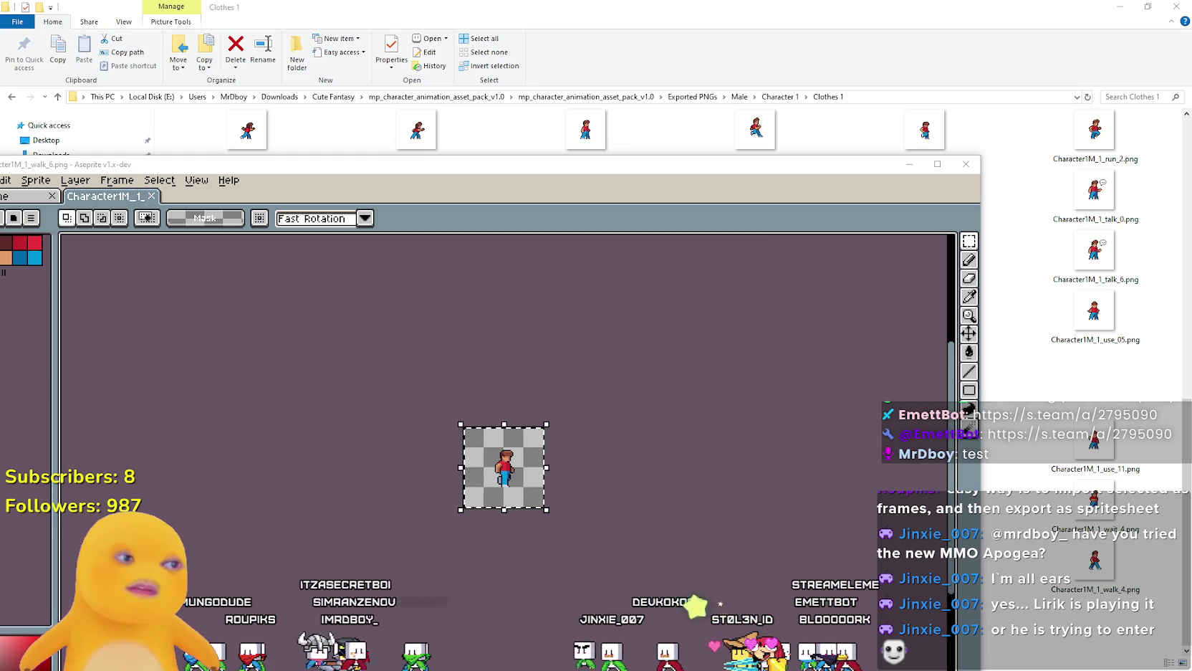
# Open walk_7 as a single sprite, draw a rectangular selection over it, then minimize Aseprite
pyautogui.click(984, 187)
pyautogui.moveTo(332, 346)
pyautogui.mouseDown()
pyautogui.moveTo(505, 492)
pyautogui.moveTo(586, 630)
pyautogui.mouseUp()
pyautogui.doubleClick(586, 631)
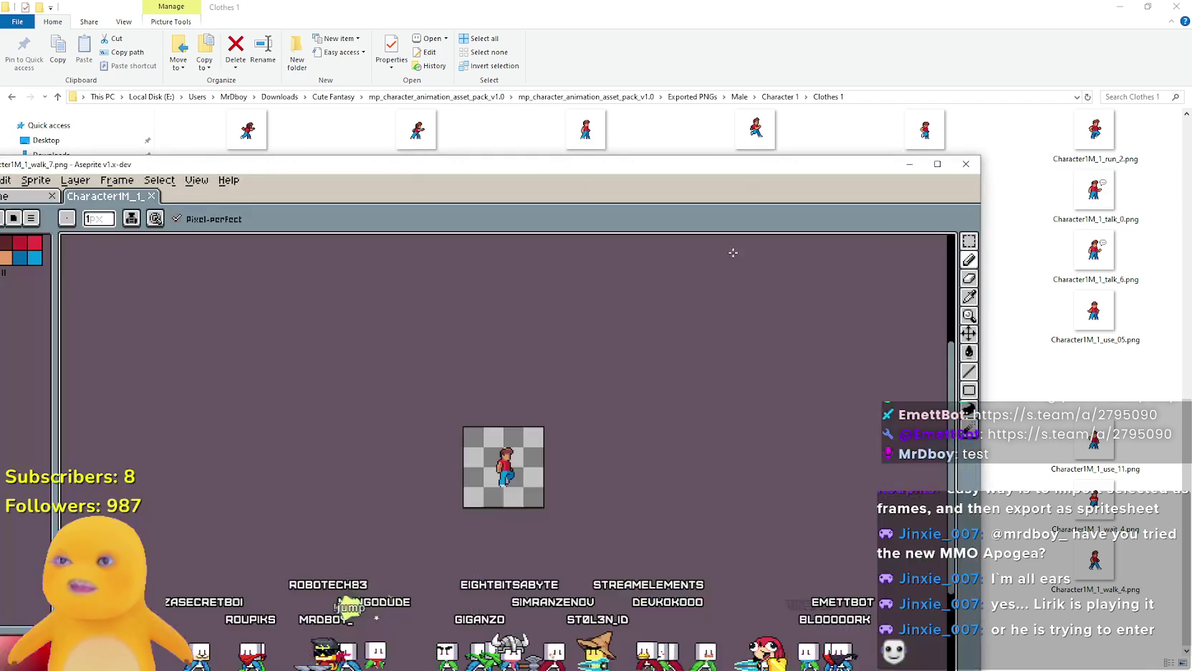
pyautogui.click(969, 243)
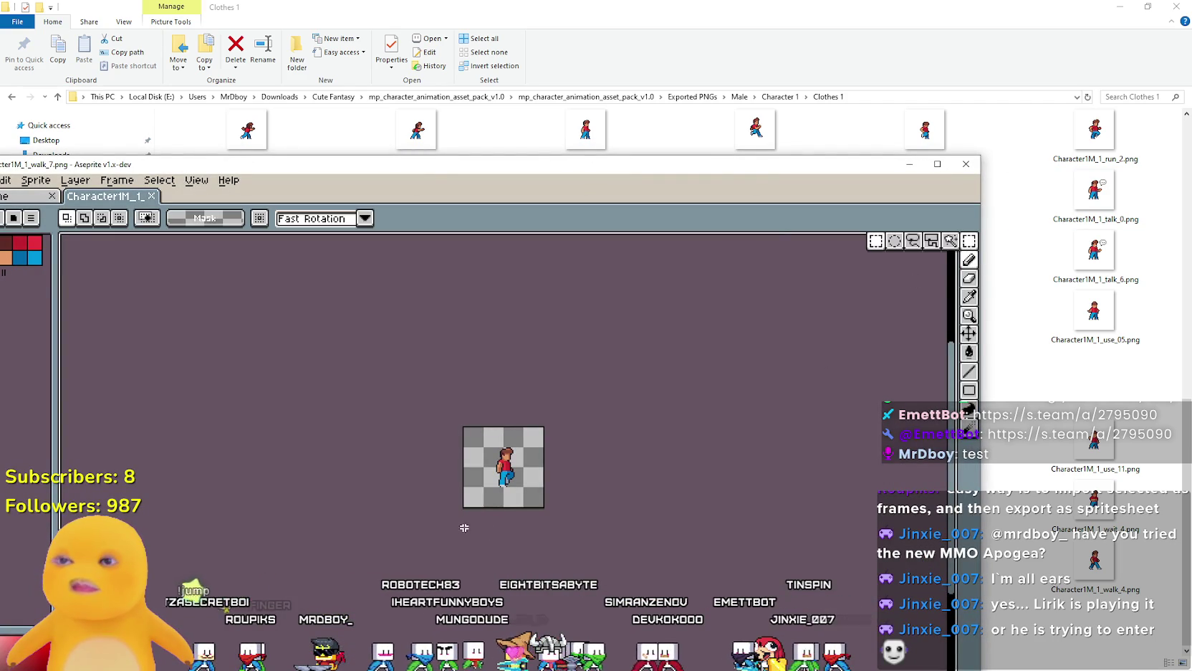
pyautogui.moveTo(464, 527); pyautogui.dragTo(489, 488)
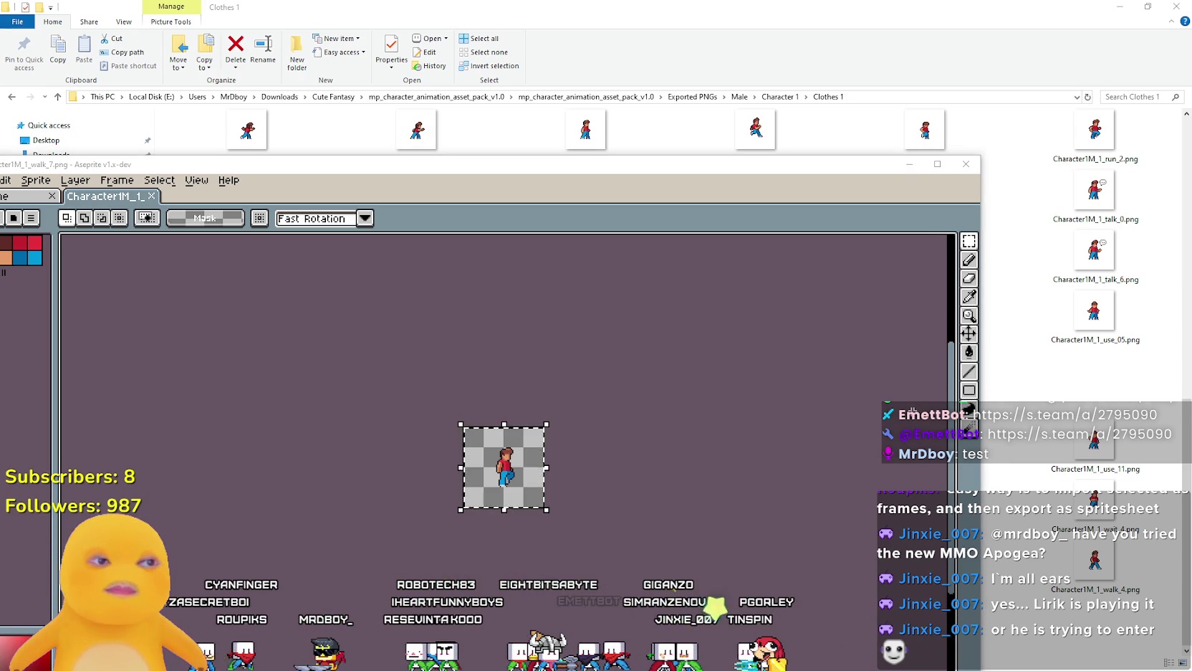
pyautogui.click(966, 163)
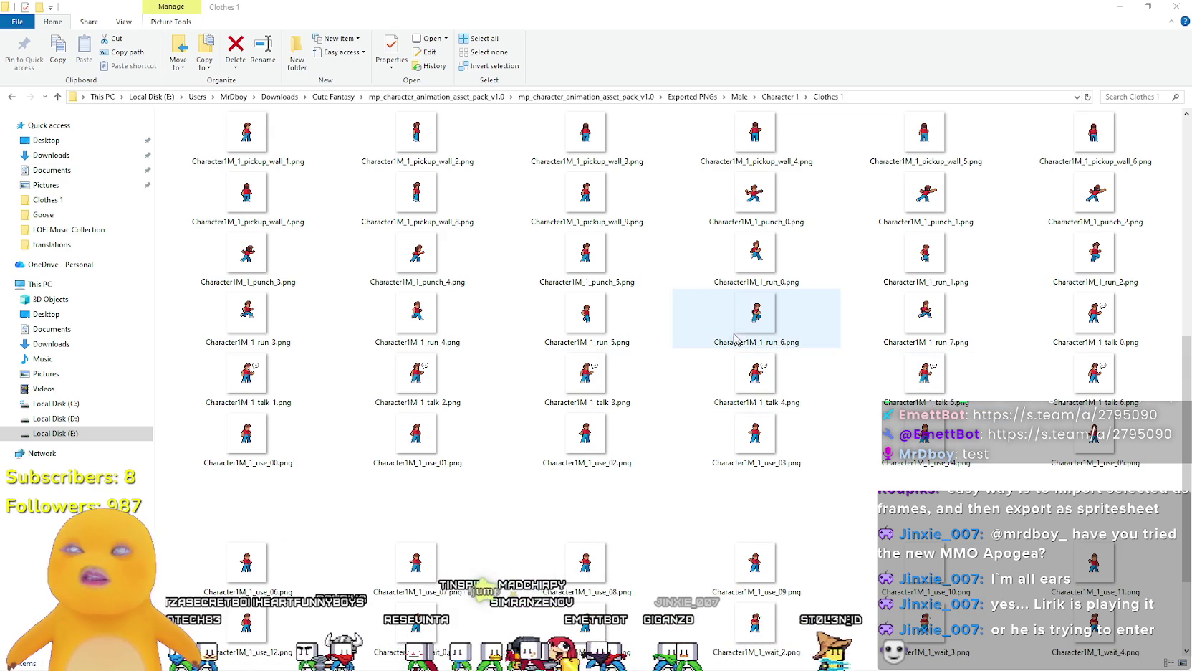
# Open Character1M_1_run_0.png as a single image, select the whole canvas, then close it
pyautogui.click(418, 330)
pyautogui.click(231, 318)
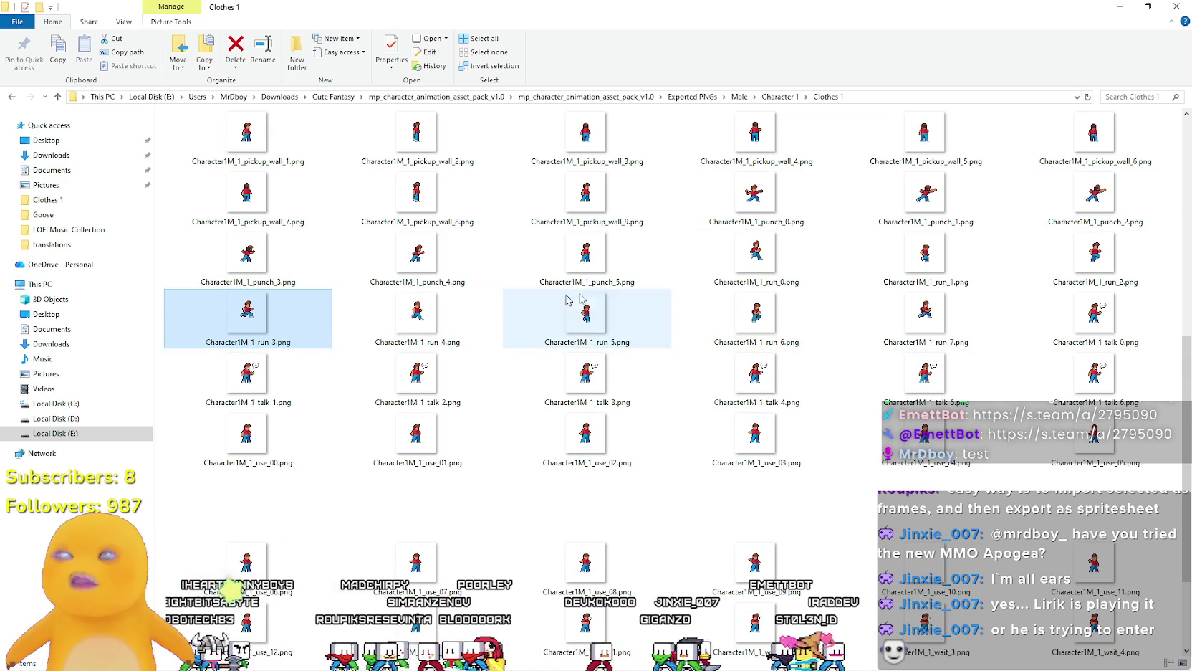
pyautogui.click(760, 254)
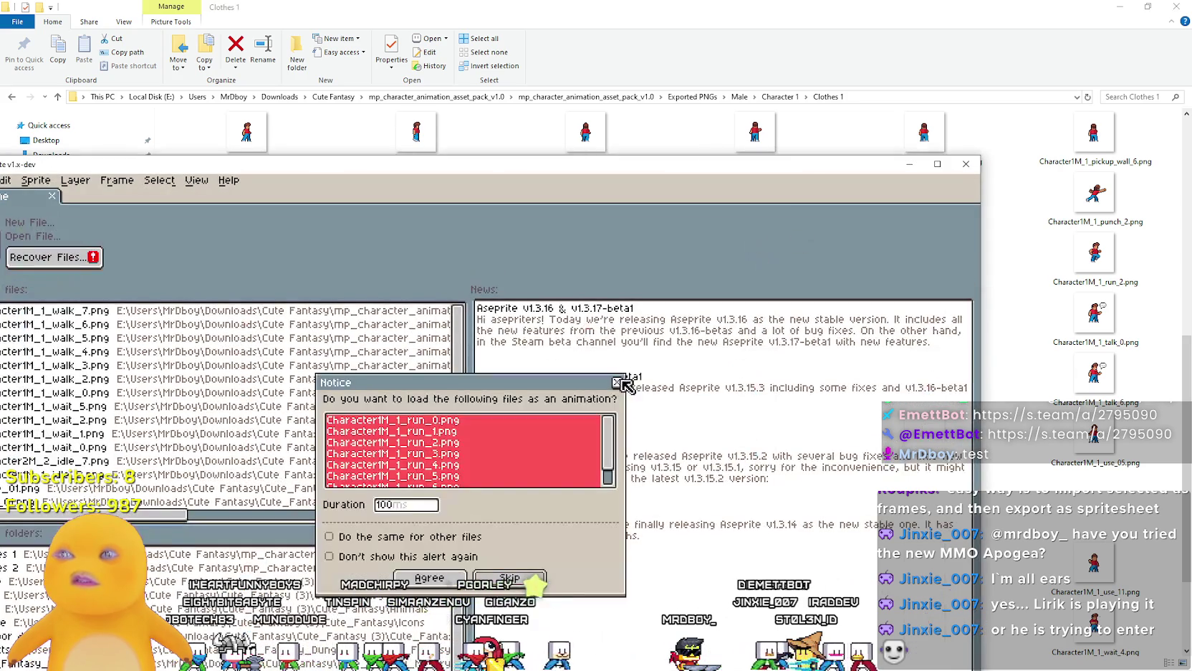
pyautogui.click(622, 383)
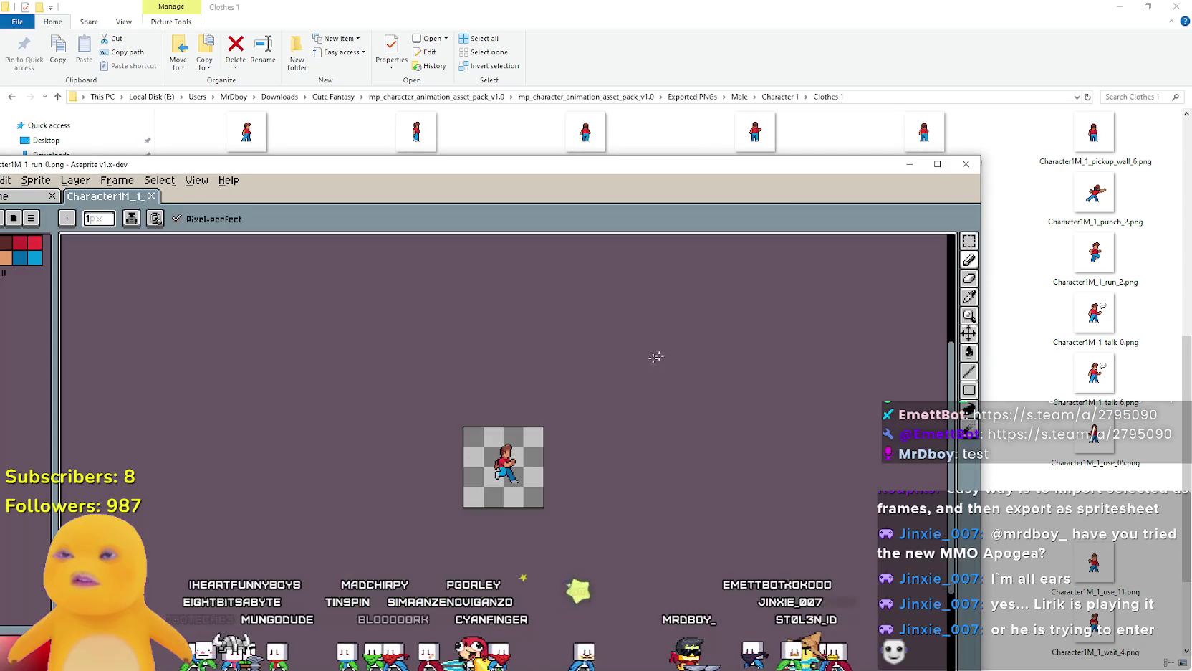
pyautogui.click(969, 241)
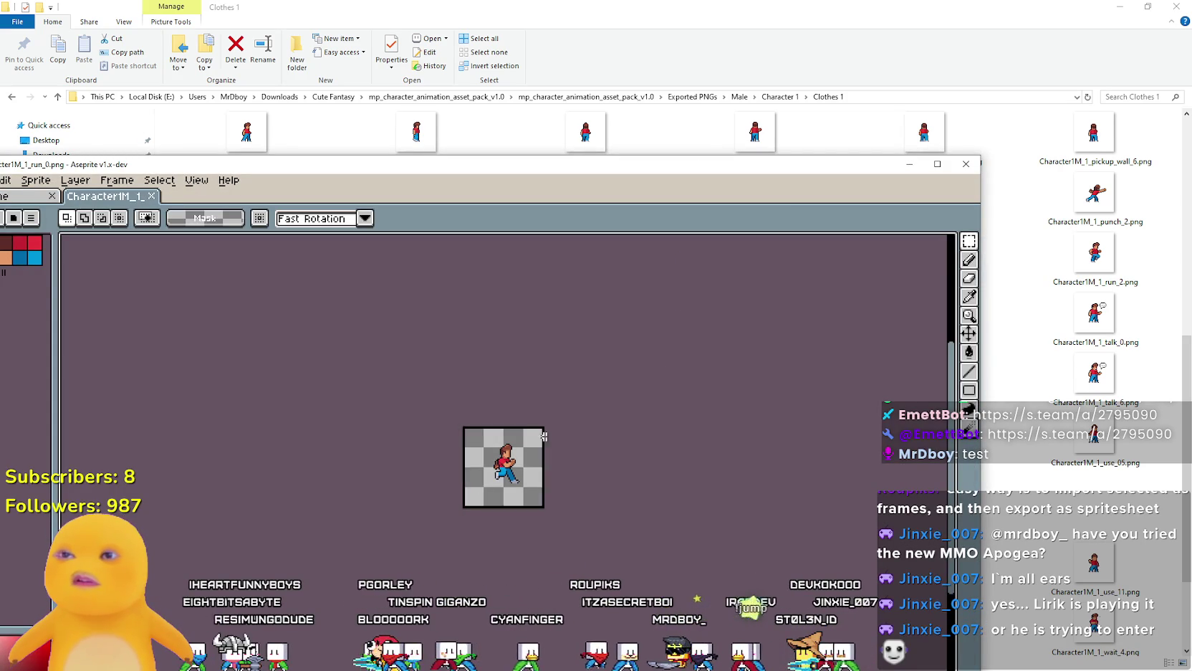
pyautogui.hotkey('ctrl', 'a')
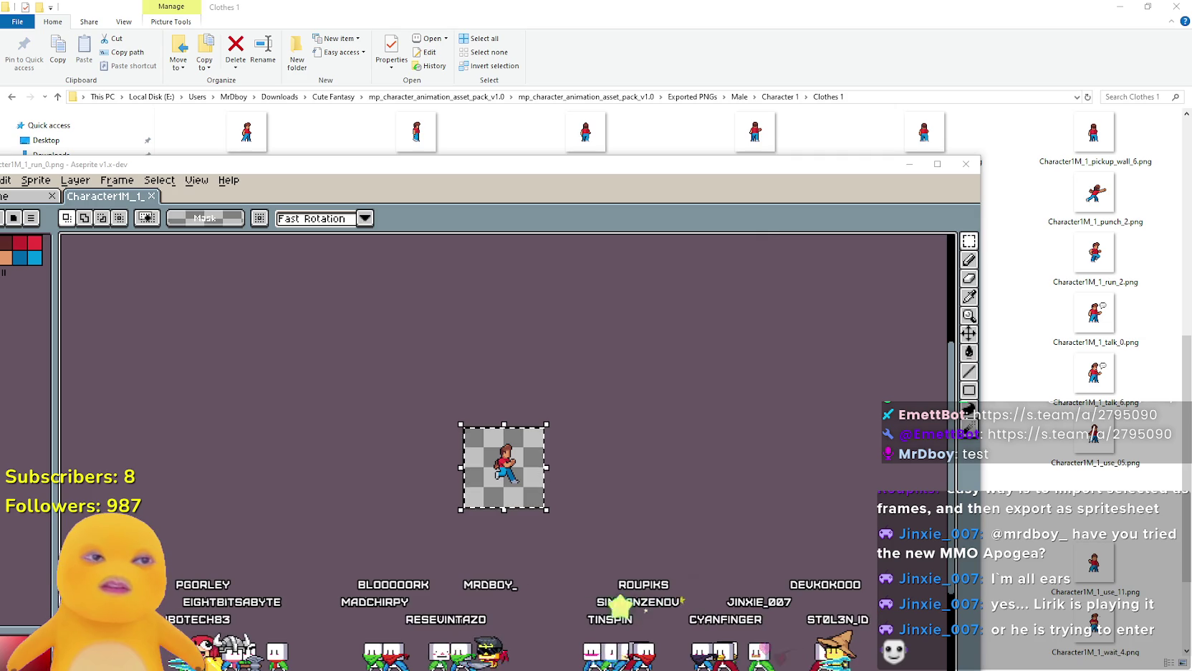
pyautogui.click(966, 164)
# Open run_1 alone and close it, then open run_2
pyautogui.click(912, 257)
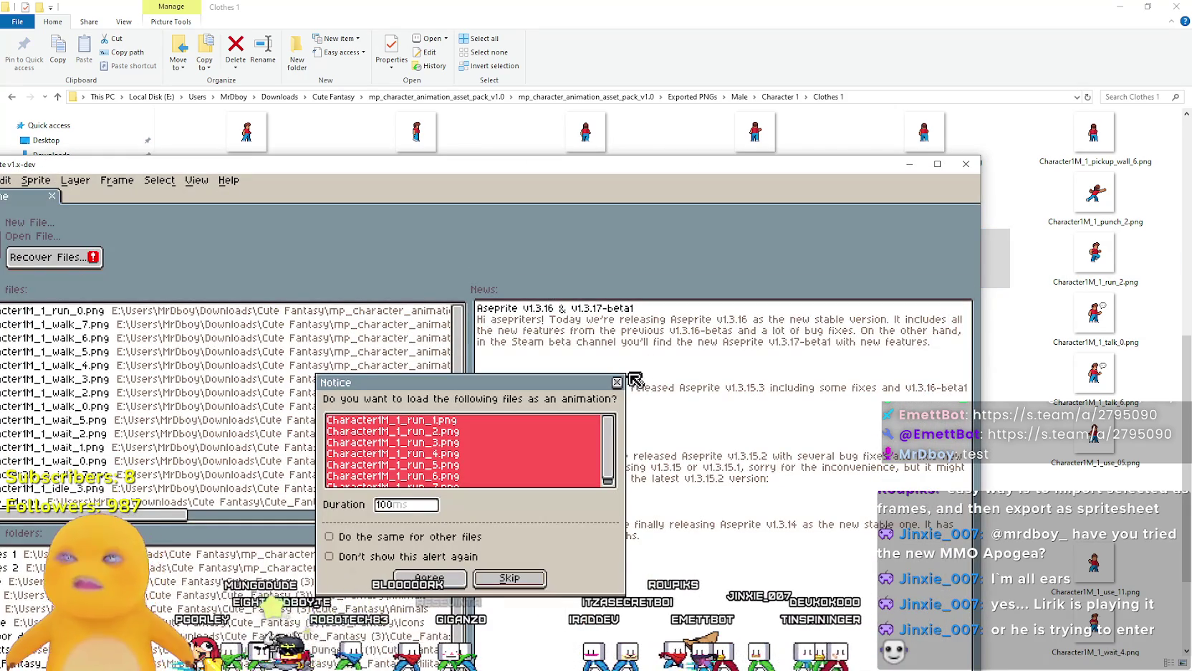
pyautogui.click(618, 382)
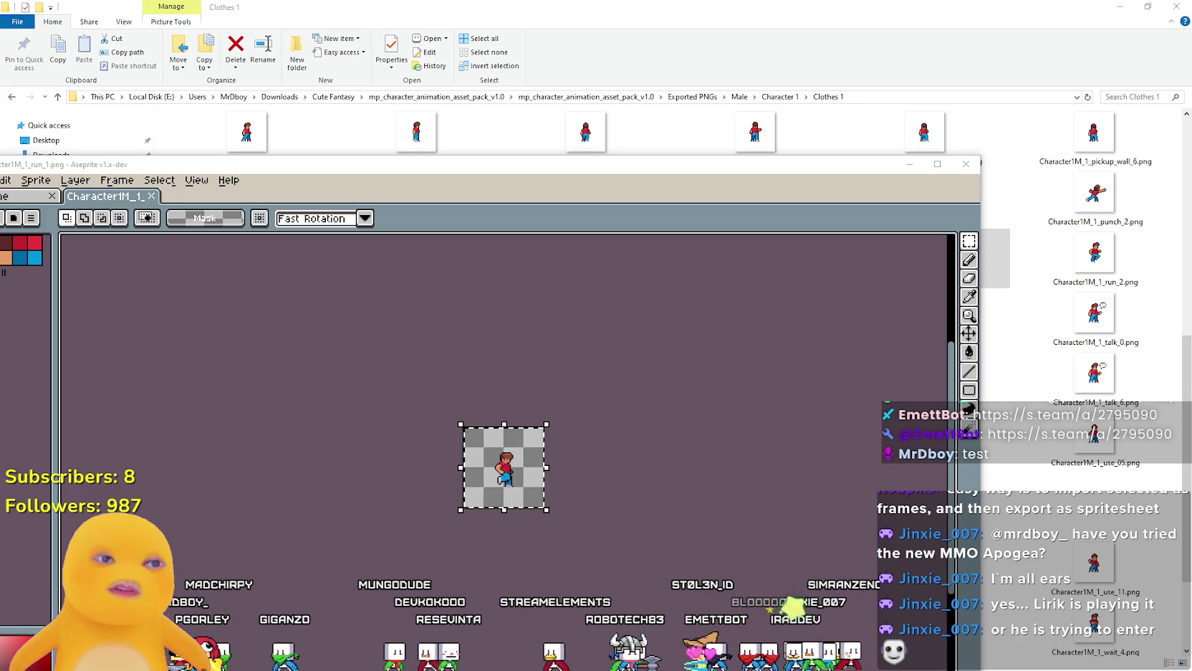
pyautogui.click(966, 163)
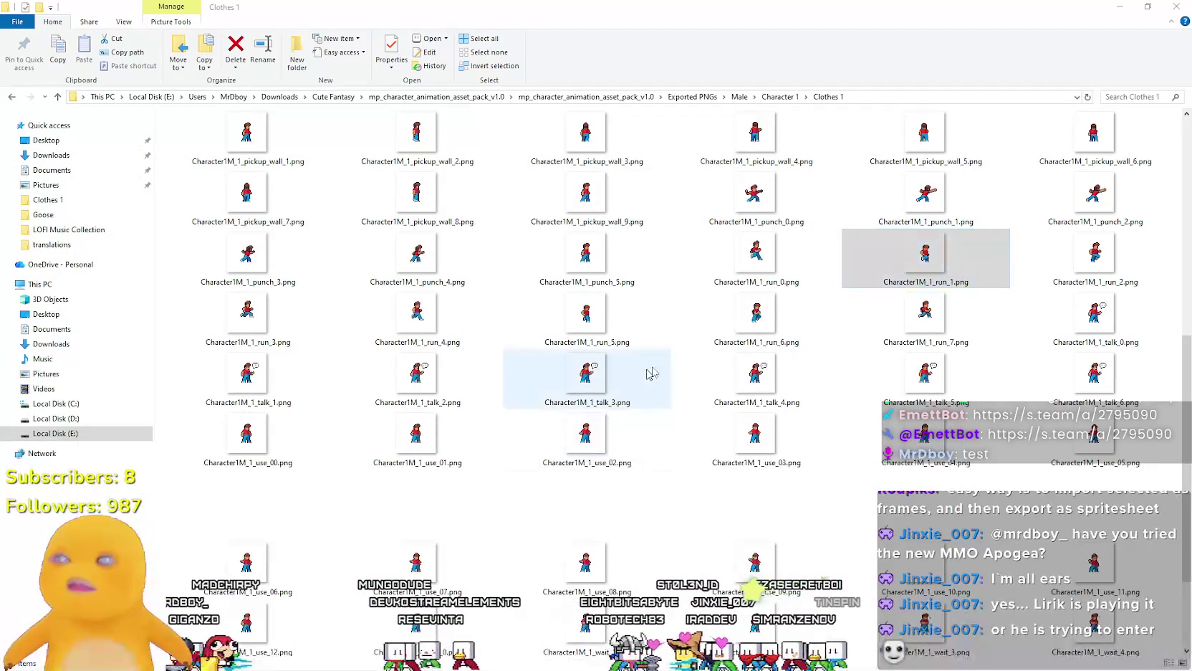
pyautogui.click(1090, 263)
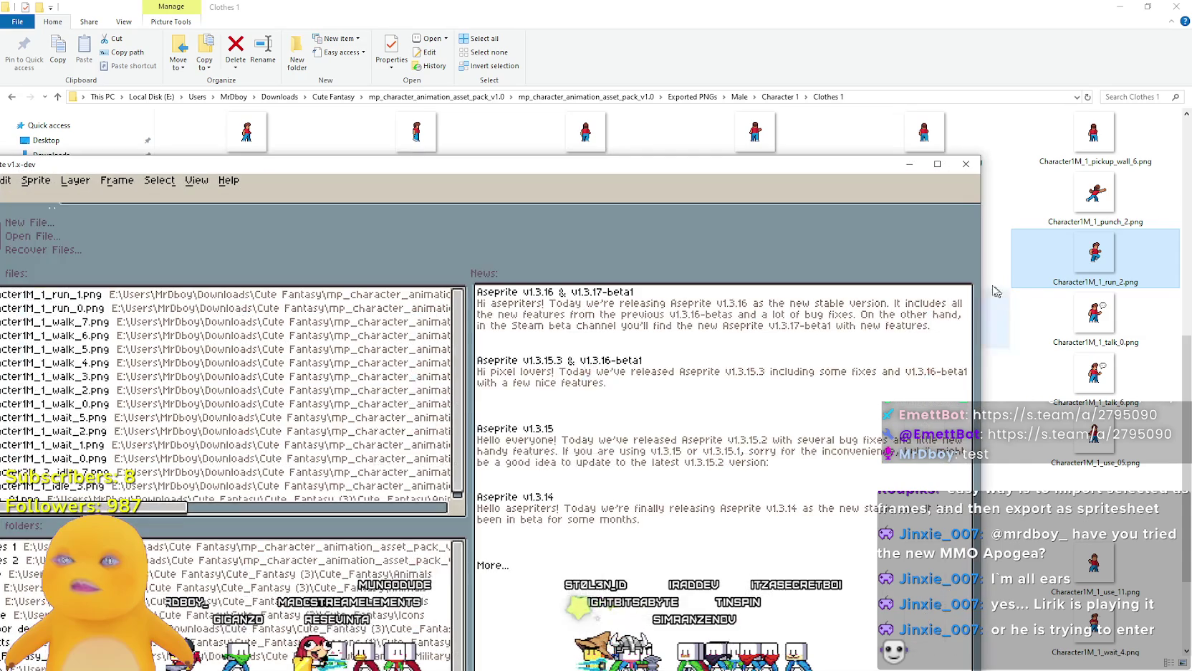
pyautogui.press('Return')
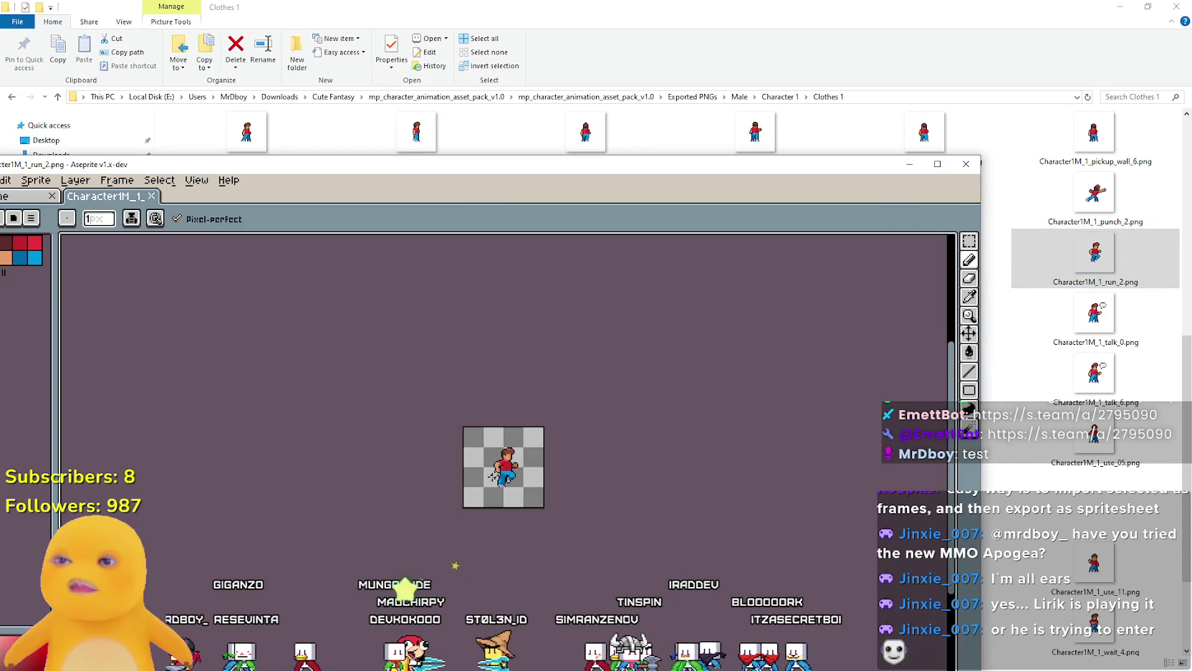
# Select part of run_2 and close it, then open run_3 alone and Magic Wand-select its sprite
pyautogui.moveTo(460, 498); pyautogui.dragTo(515, 461)
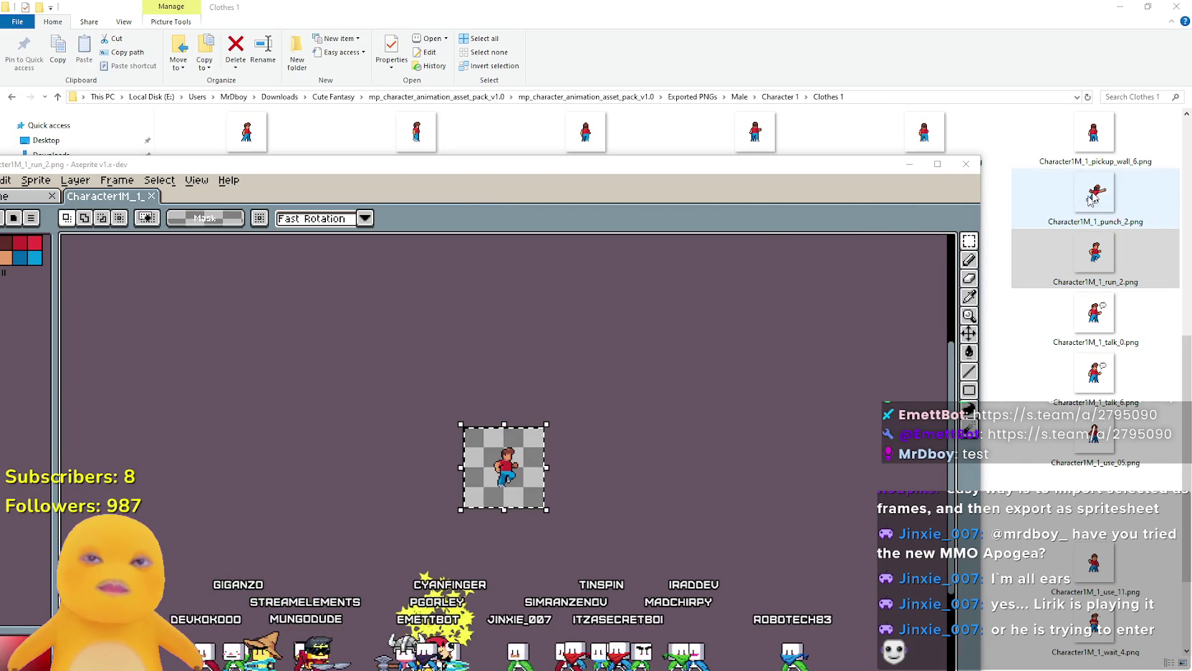
pyautogui.click(966, 163)
pyautogui.doubleClick(275, 335)
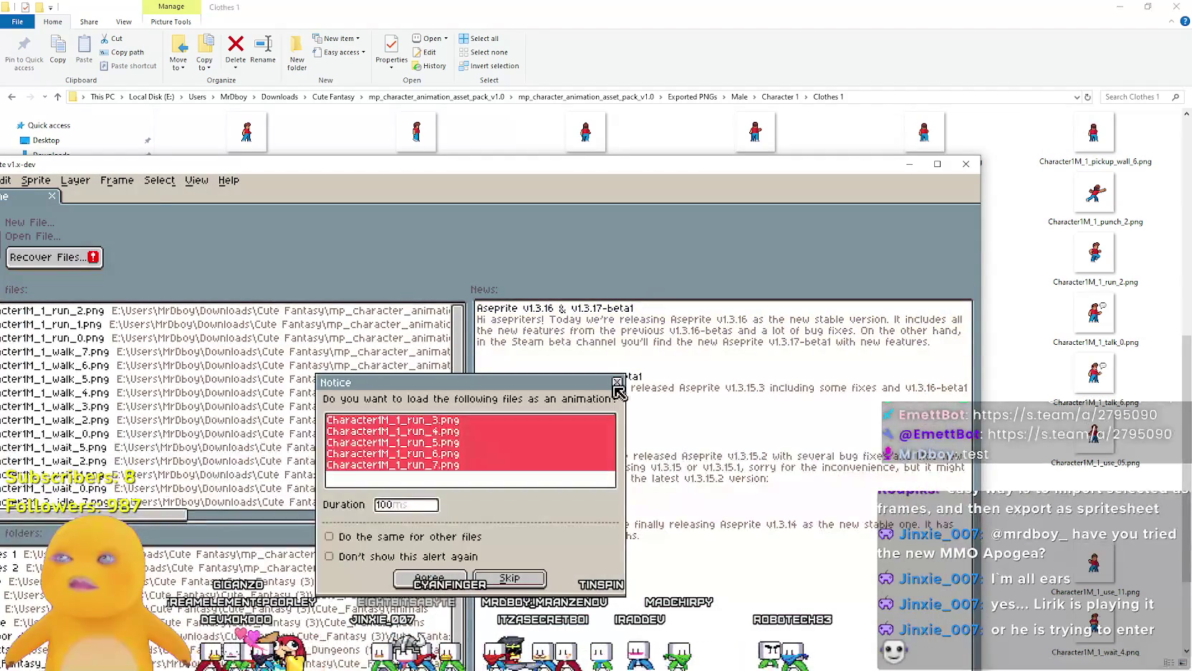
pyautogui.click(616, 382)
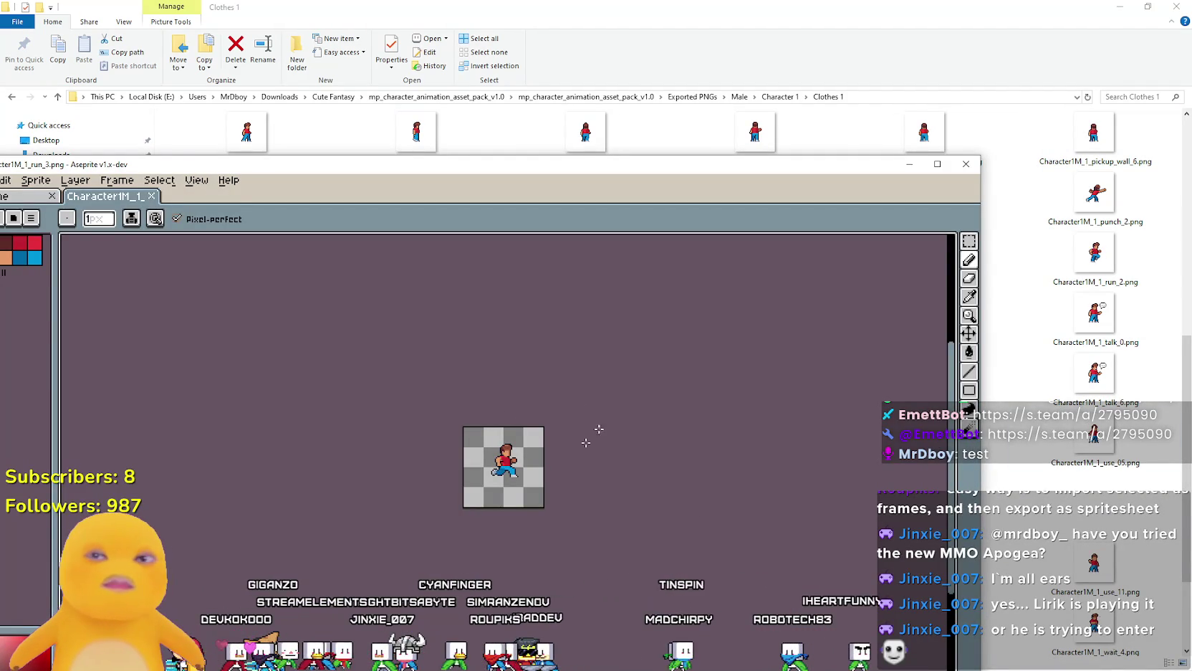
pyautogui.press('w')
pyautogui.click(478, 492)
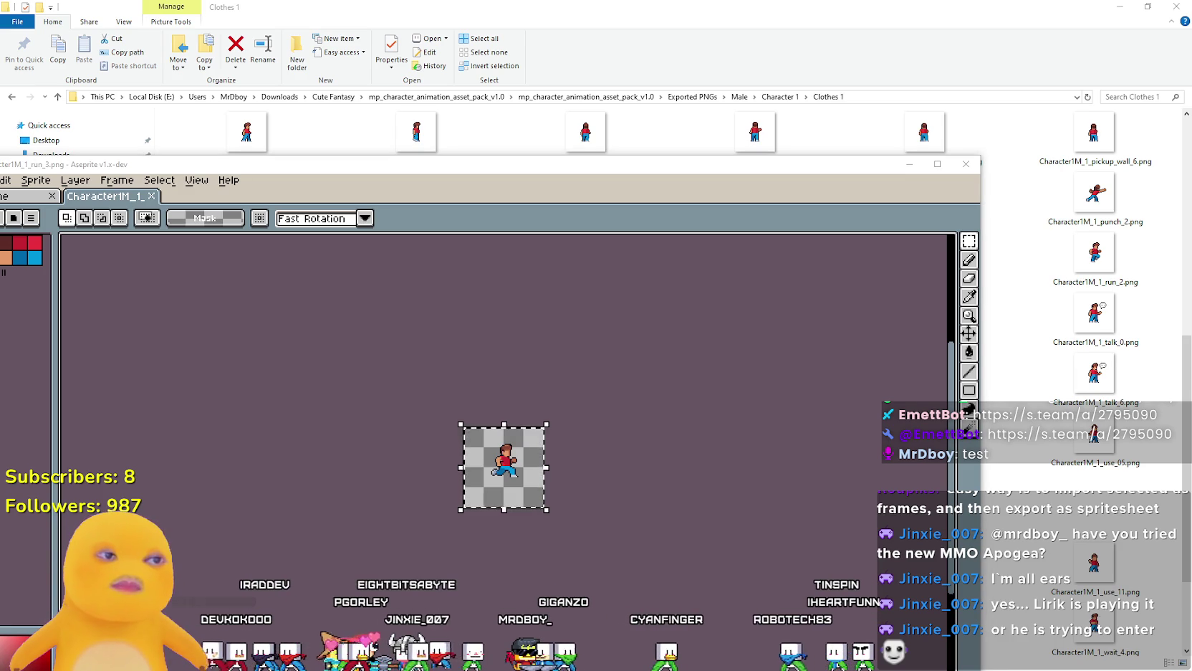
pyautogui.click(966, 163)
# Open run_4 as a single sprite with the Rectangular Marquee tool active
pyautogui.click(401, 329)
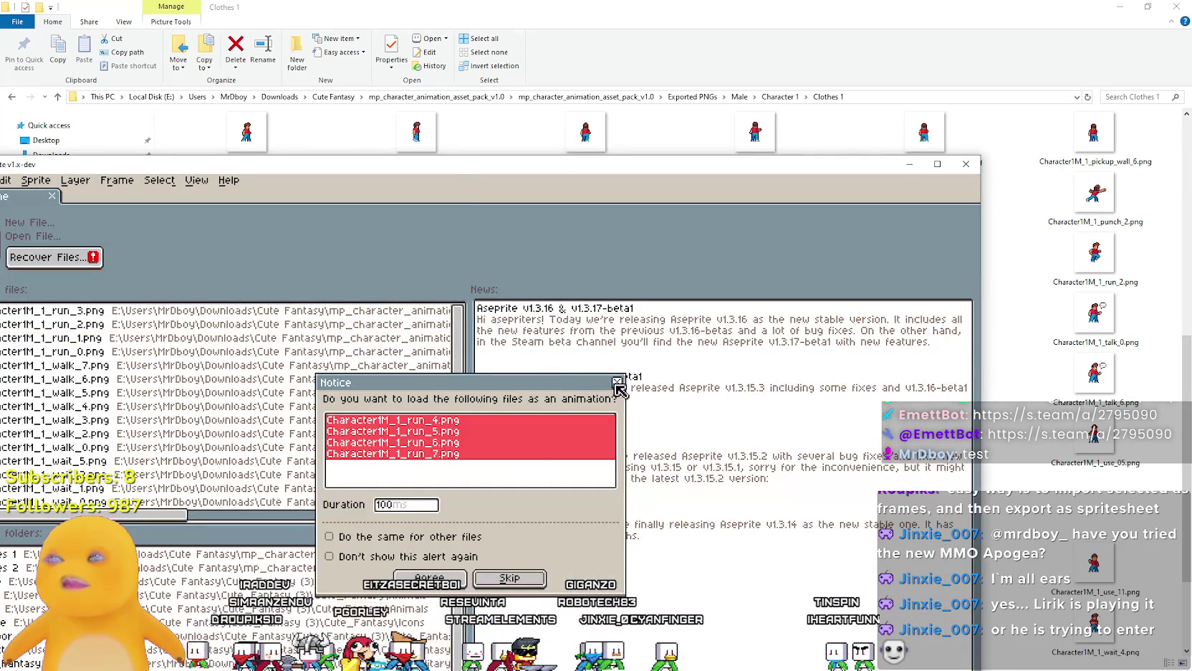
pyautogui.click(618, 380)
pyautogui.click(969, 240)
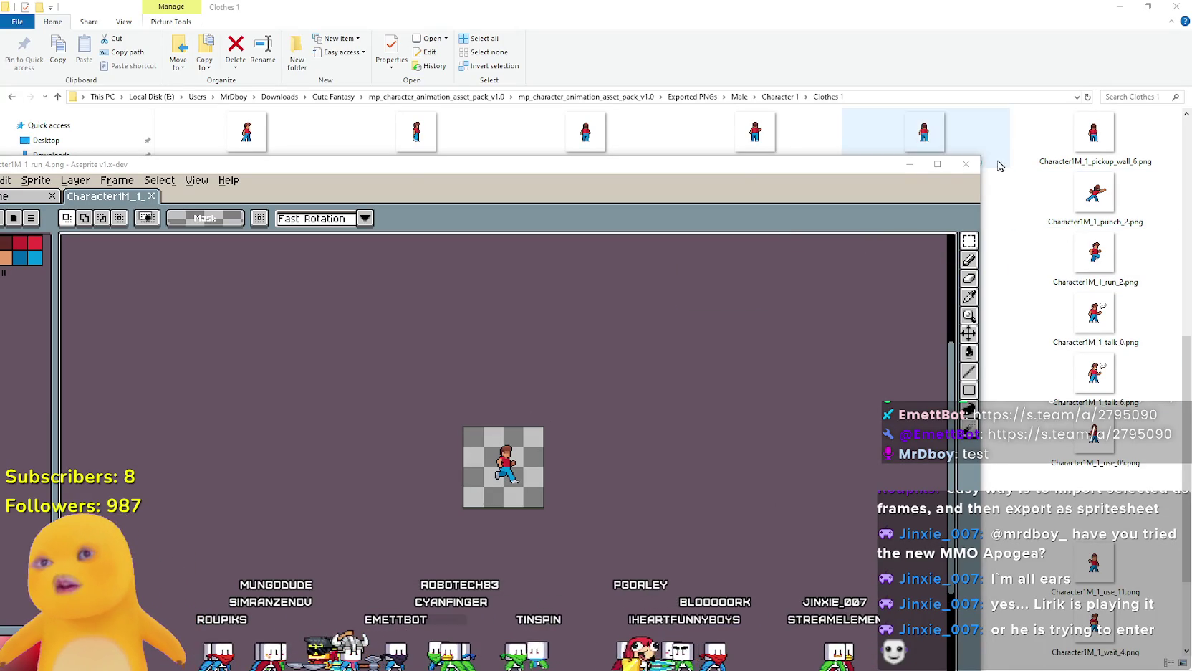
pyautogui.click(909, 163)
# Open run_5 alone, draw a rectangular selection around the sprite, deselect, and close it
pyautogui.doubleClick(602, 322)
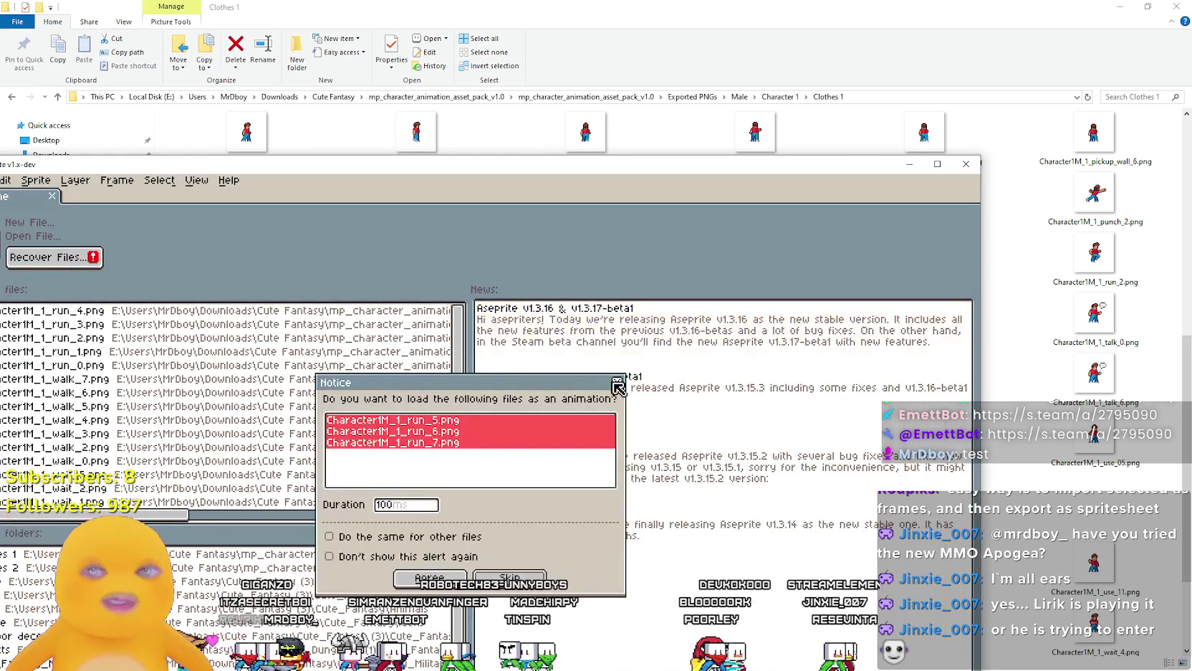
pyautogui.click(616, 382)
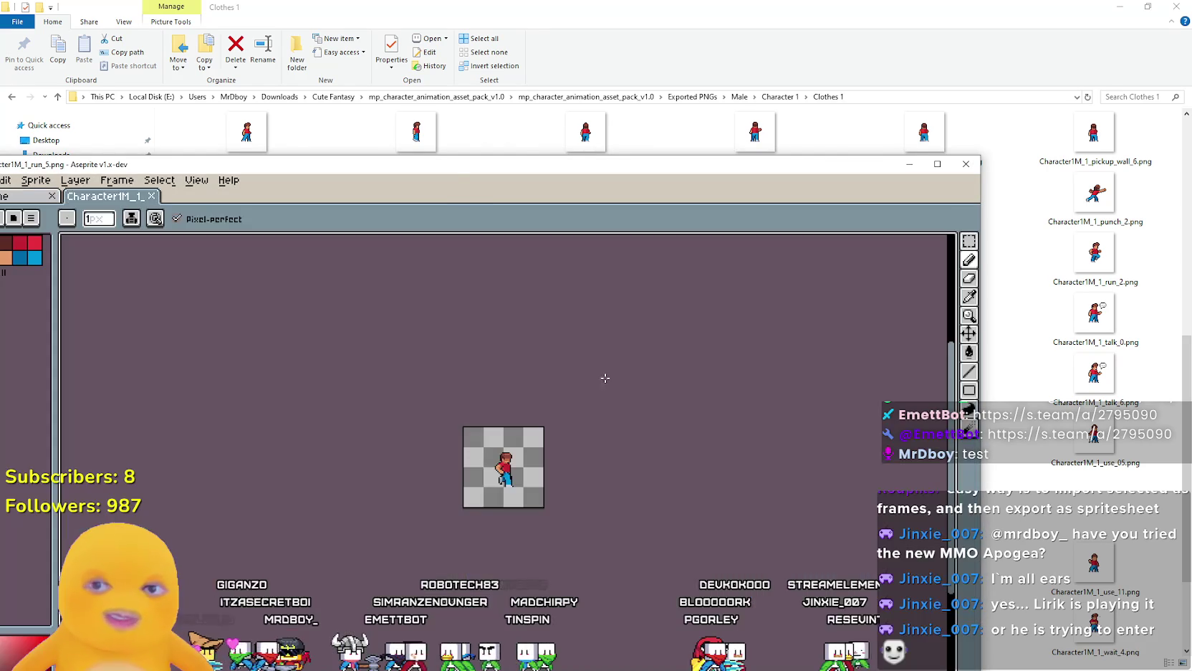
pyautogui.click(969, 260)
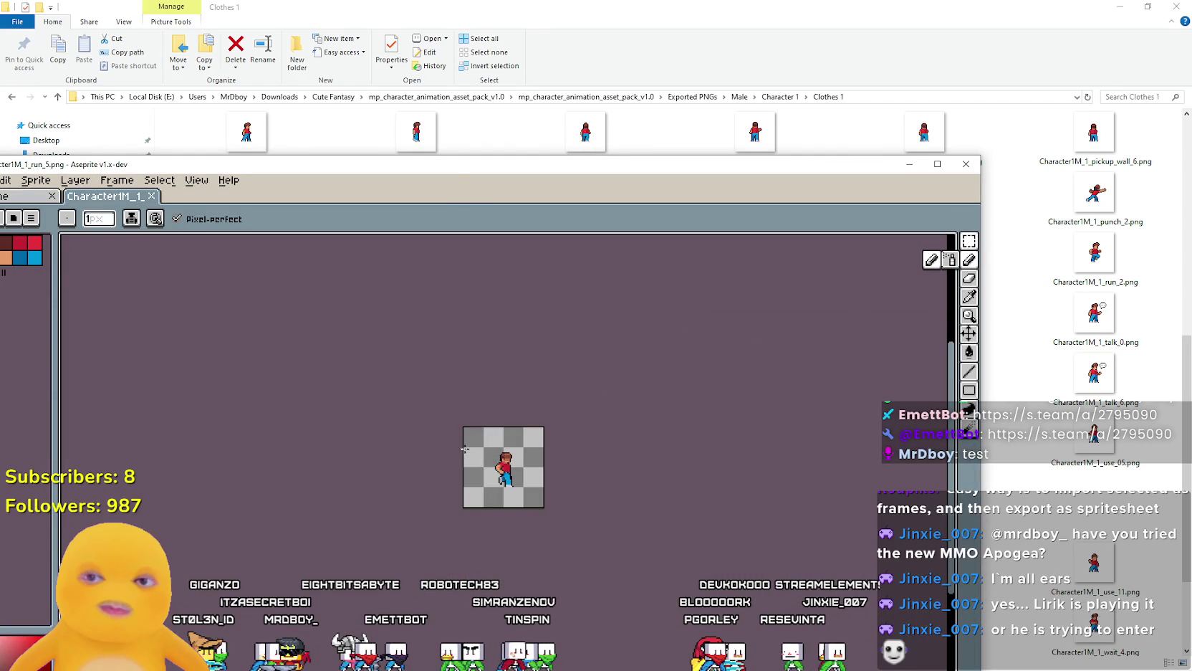
pyautogui.click(968, 241)
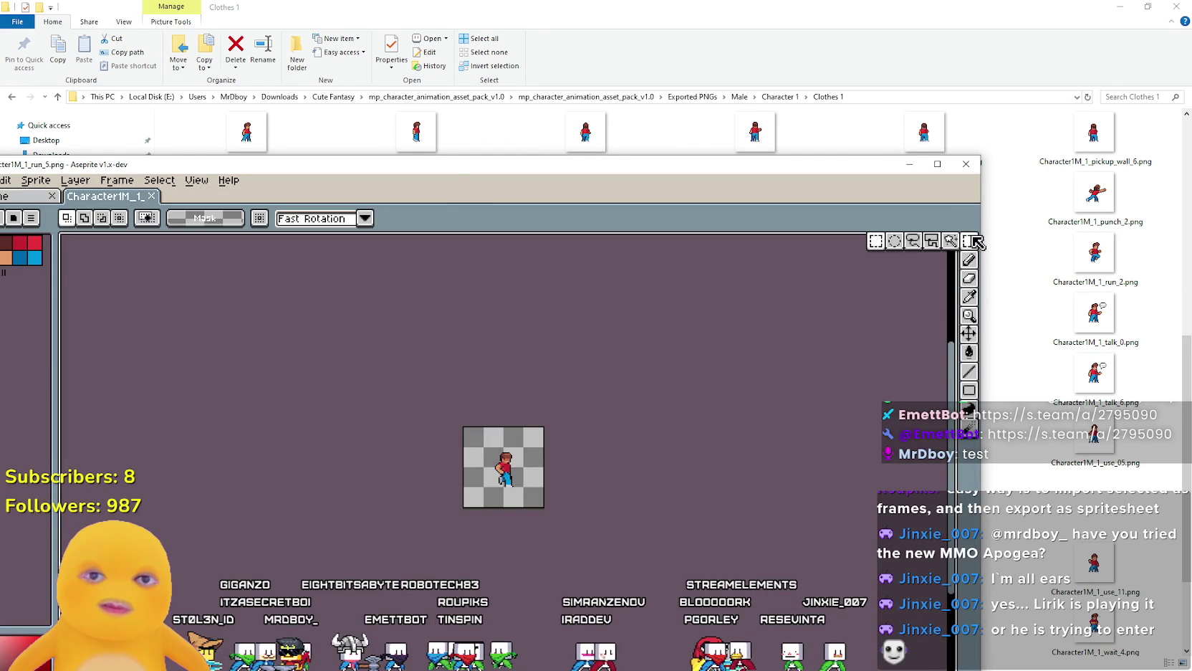
pyautogui.moveTo(467, 495)
pyautogui.mouseDown()
pyautogui.moveTo(525, 450)
pyautogui.moveTo(562, 442)
pyautogui.mouseUp()
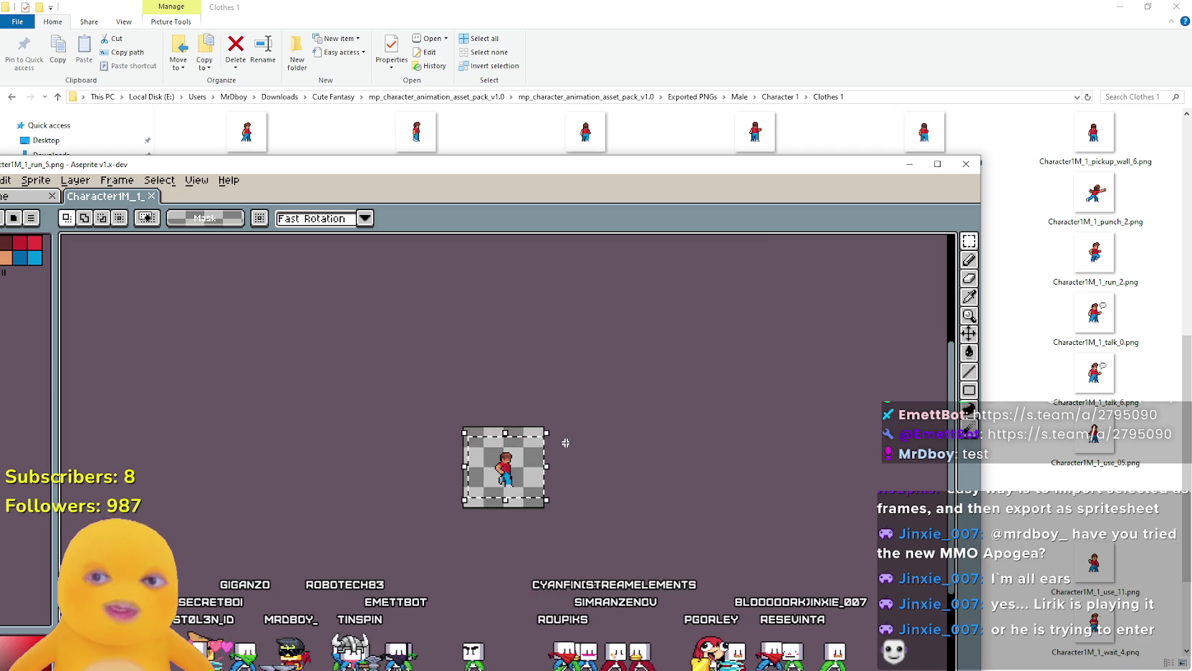
pyautogui.click(496, 511)
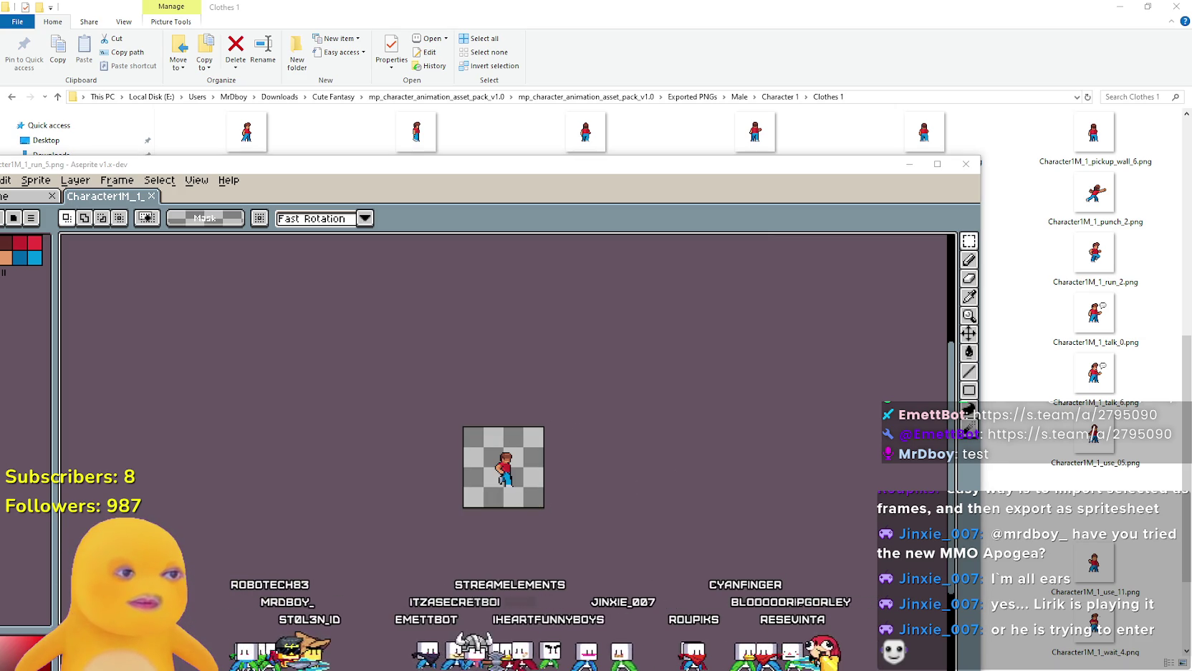
pyautogui.click(966, 163)
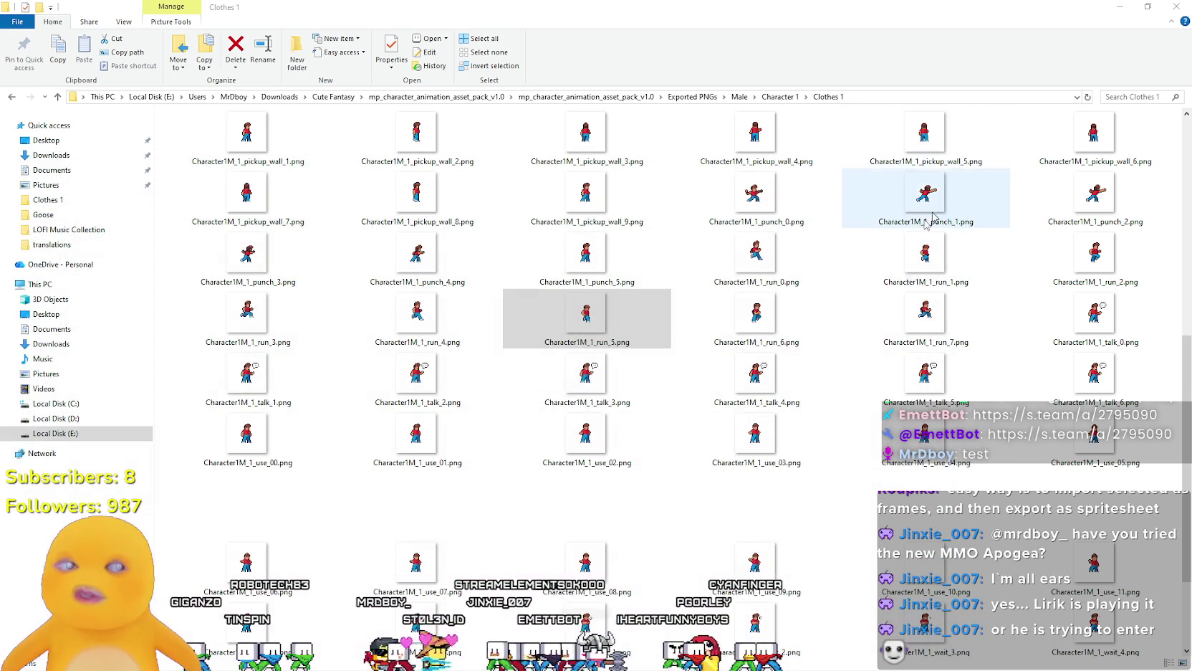
# Open run_6 alone, draw a rectangular selection over the sprite, and close it
pyautogui.doubleClick(738, 317)
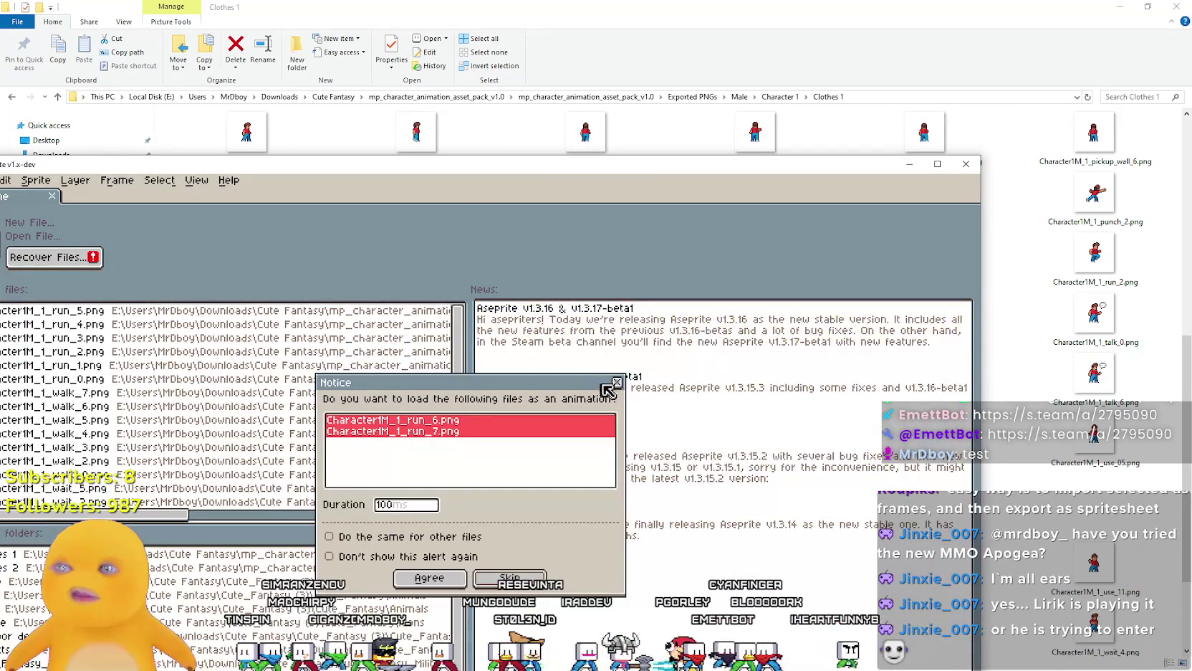
pyautogui.click(616, 382)
pyautogui.click(969, 241)
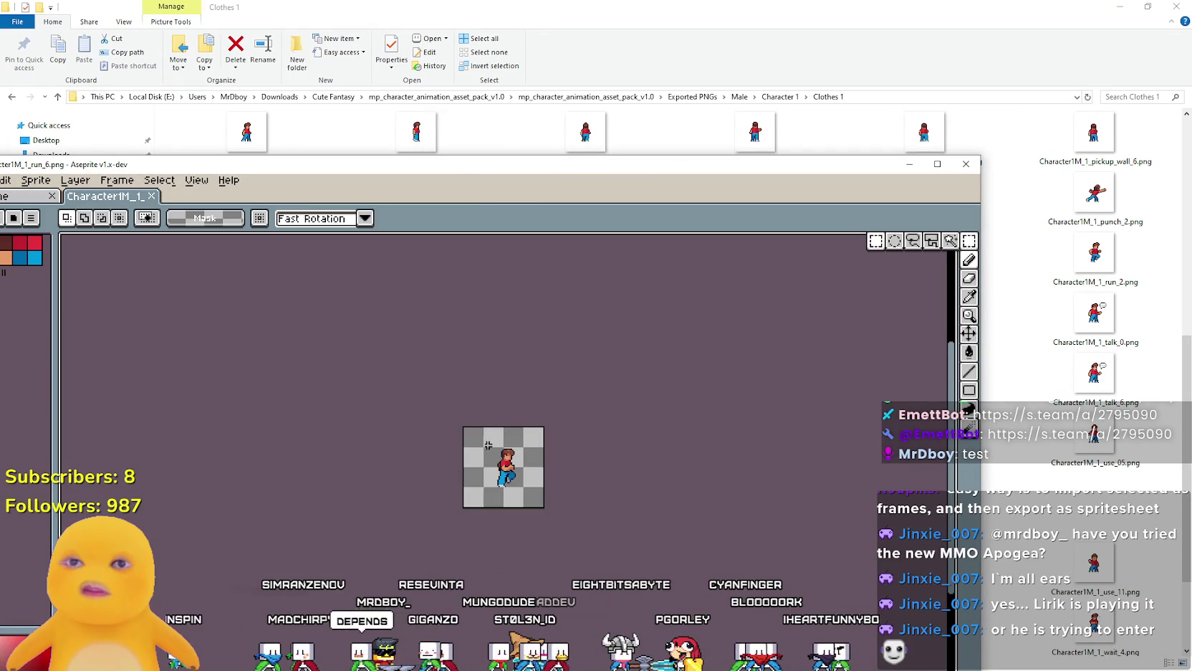
pyautogui.moveTo(460, 510); pyautogui.dragTo(546, 424)
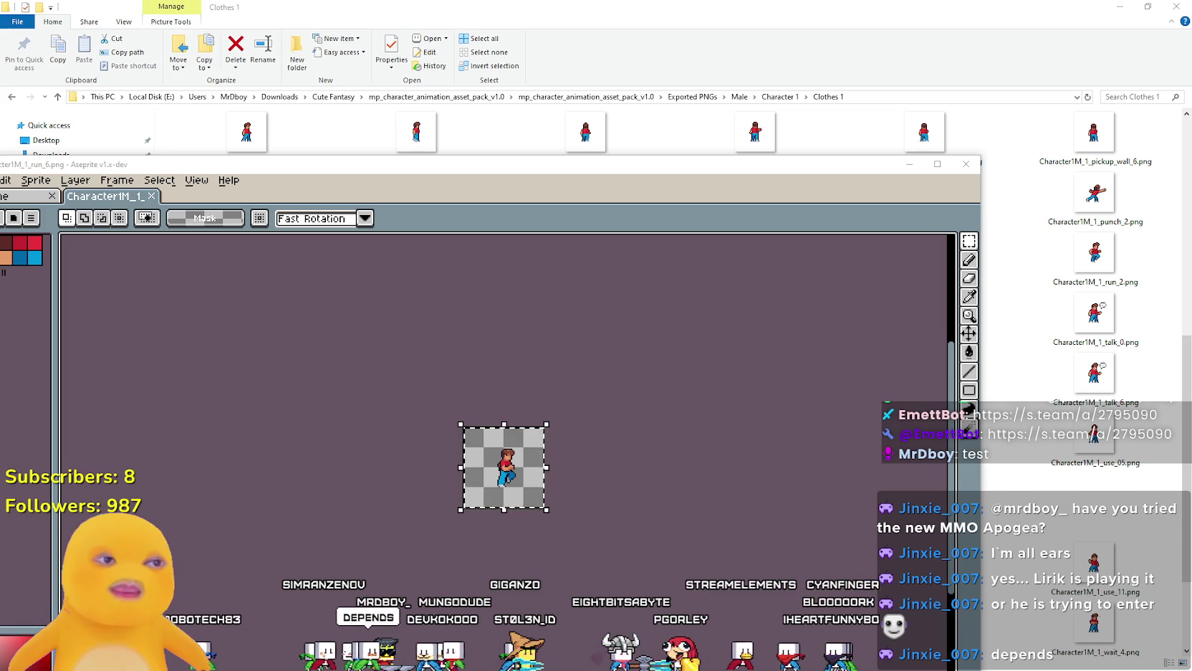
pyautogui.click(966, 164)
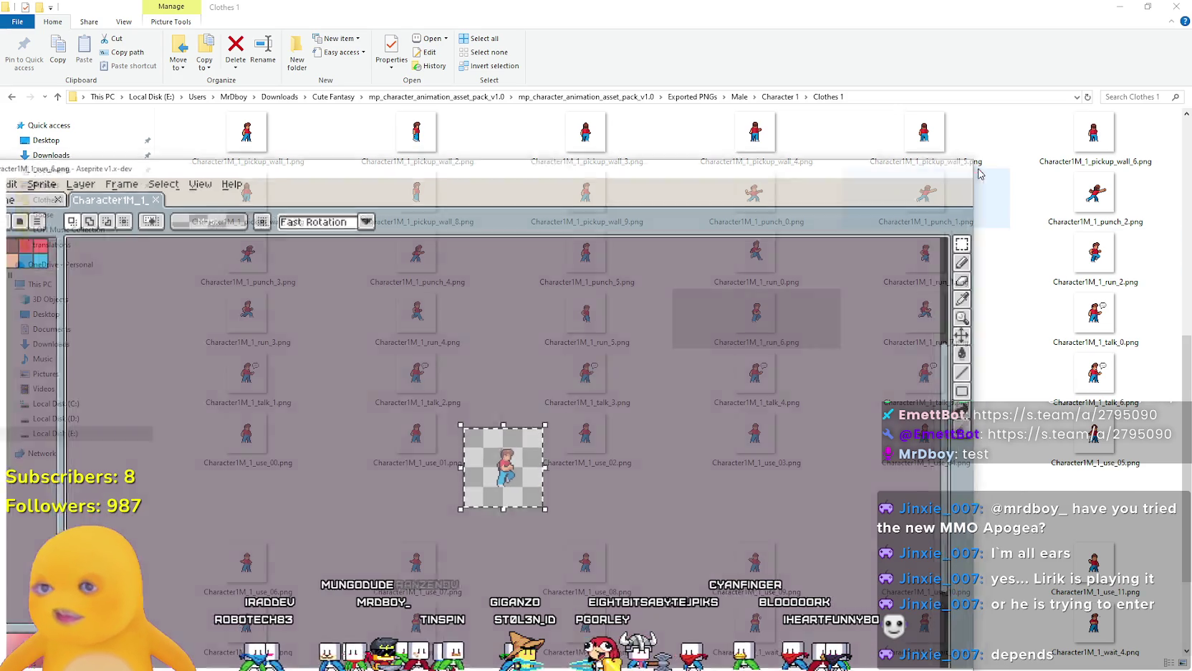
# Open run_7, select the whole canvas, deselect, and close Aseprite
pyautogui.click(932, 328)
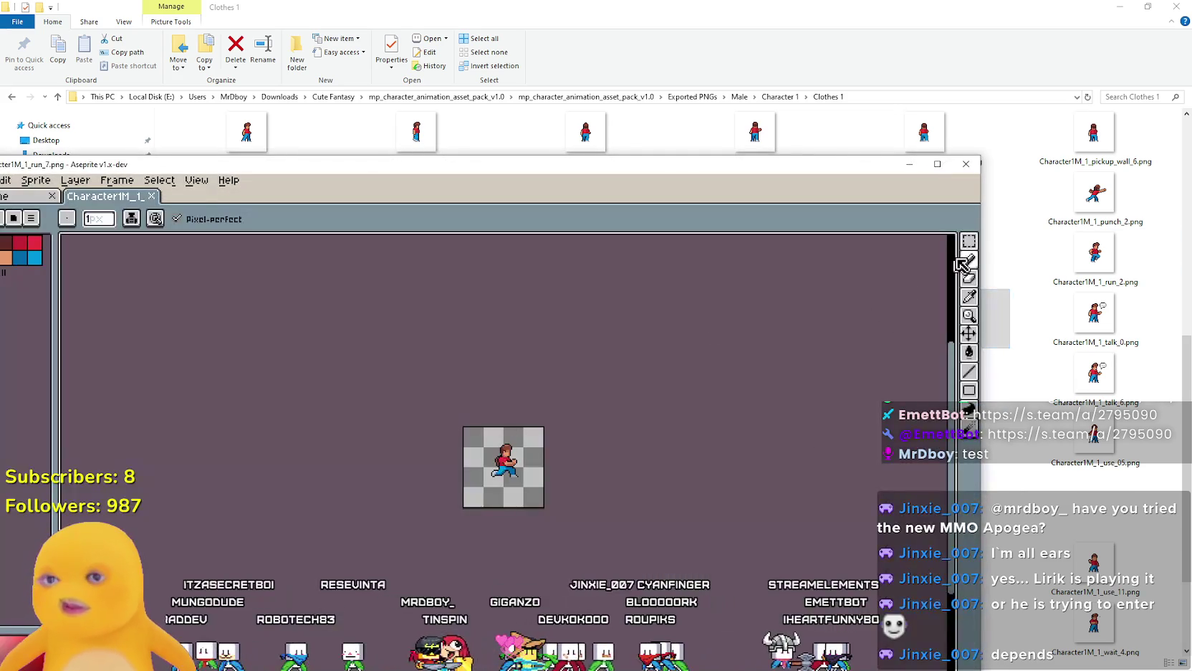
pyautogui.click(969, 241)
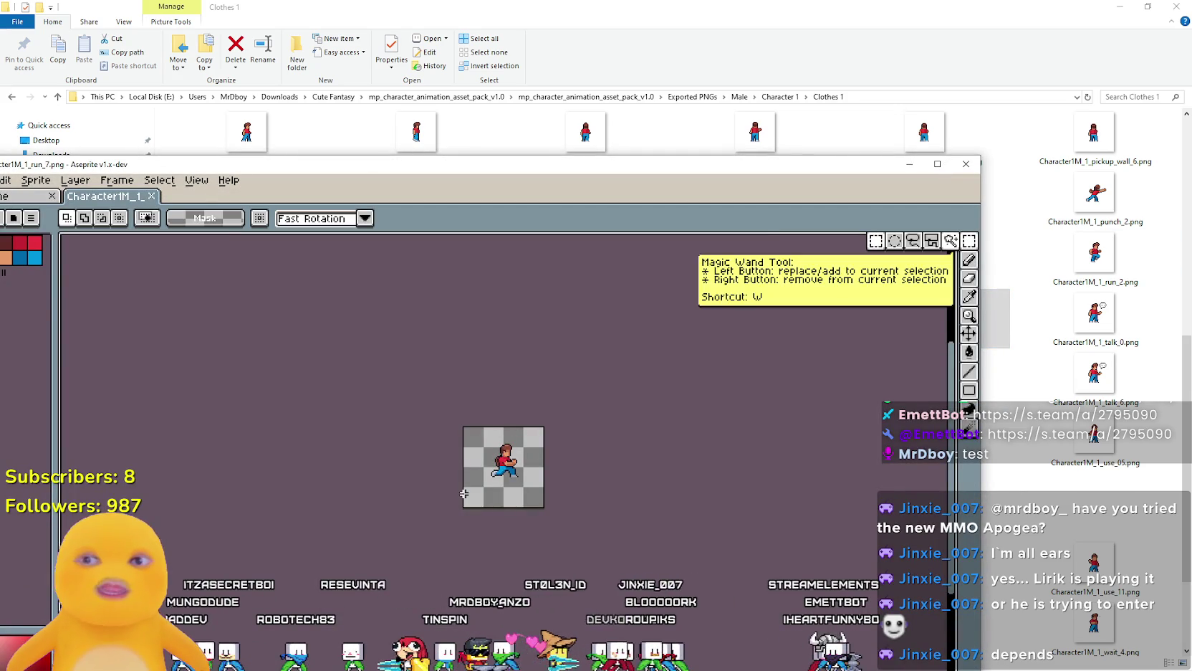
pyautogui.hotkey('ctrl', 'a')
pyautogui.click(741, 470)
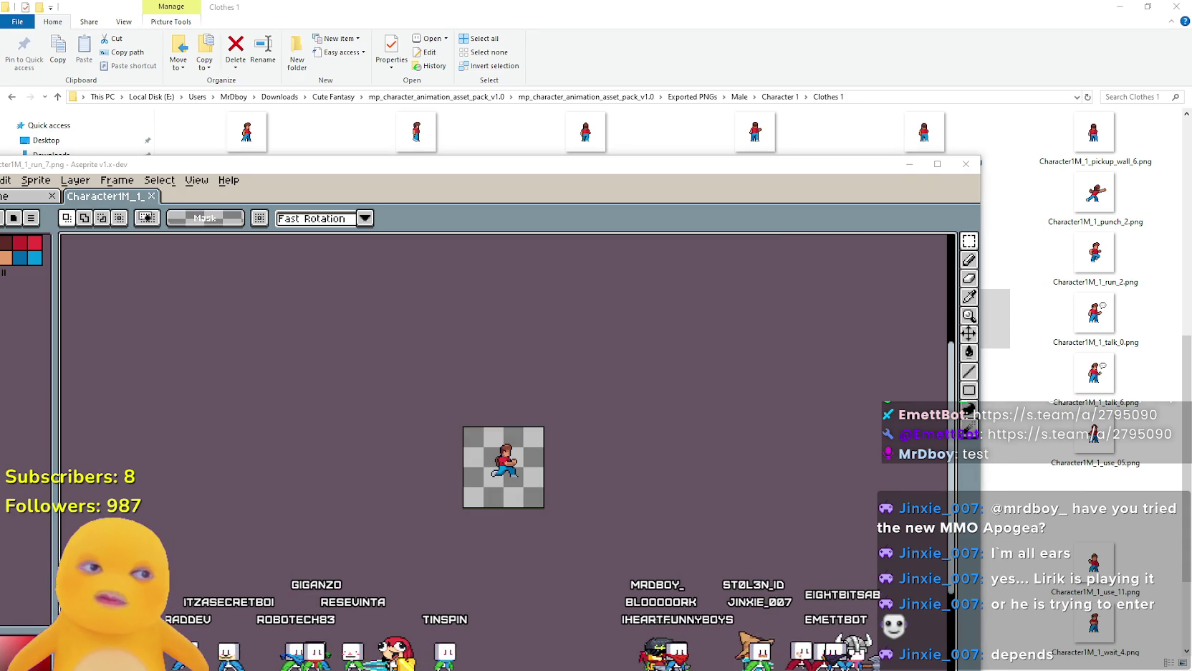
pyautogui.click(966, 163)
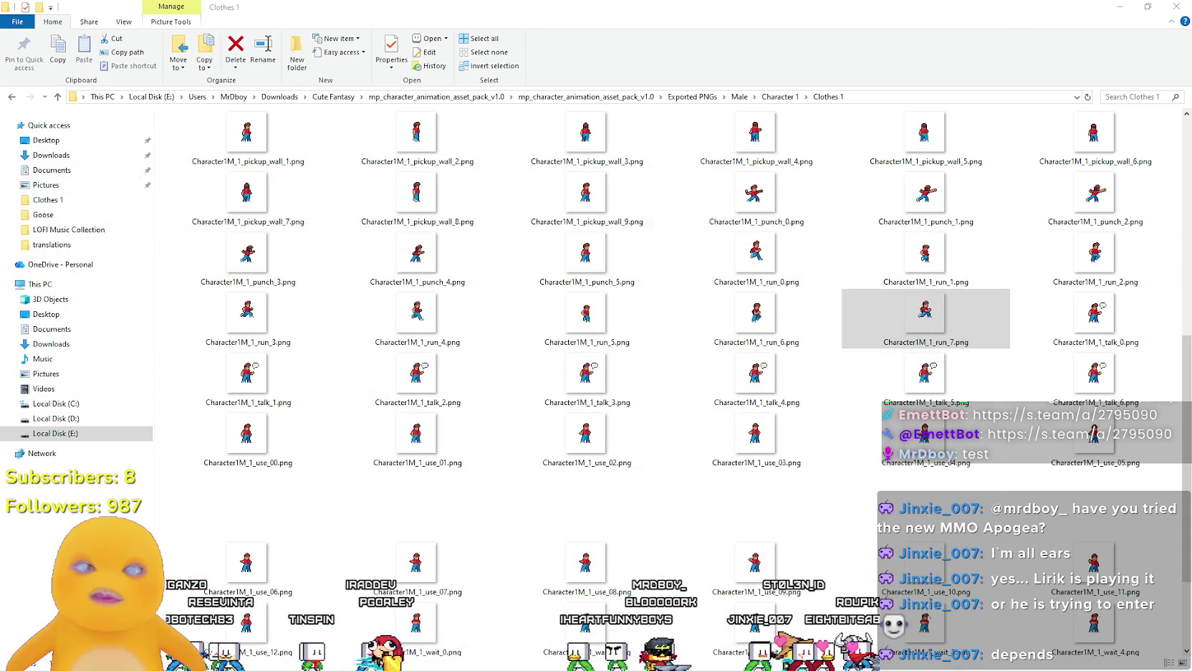
# Look over Clothes 1 frames like talk_0 and use_09, then return to the Aseprite Sprite-0001 sheet
pyautogui.click(1031, 318)
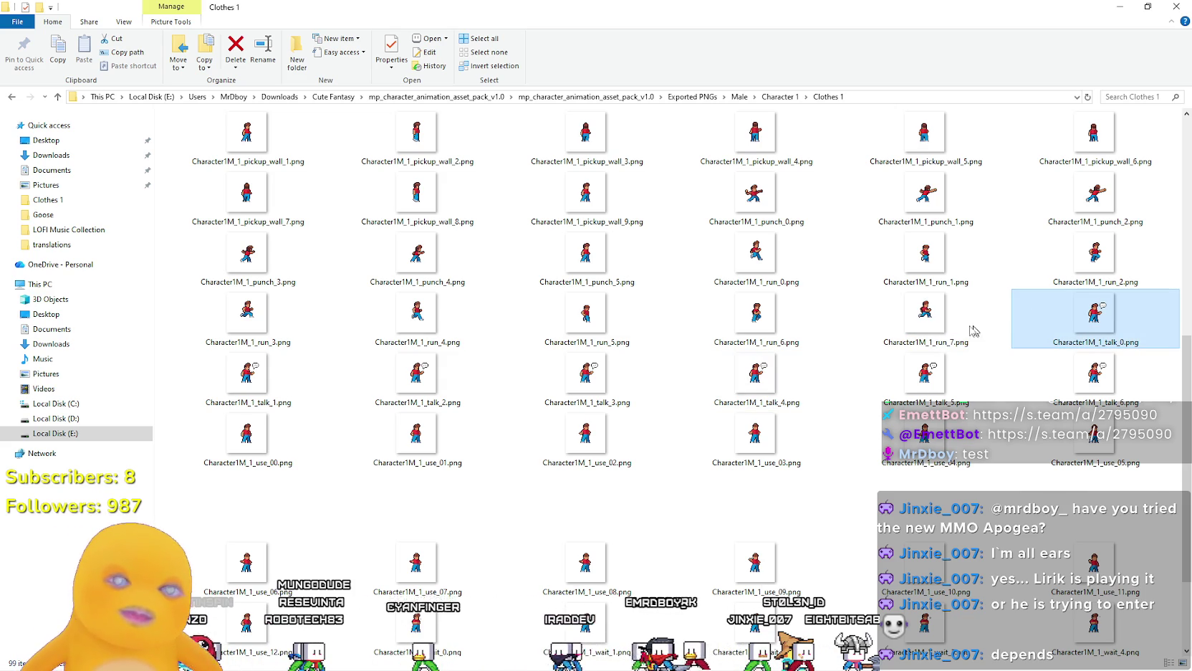
pyautogui.click(808, 483)
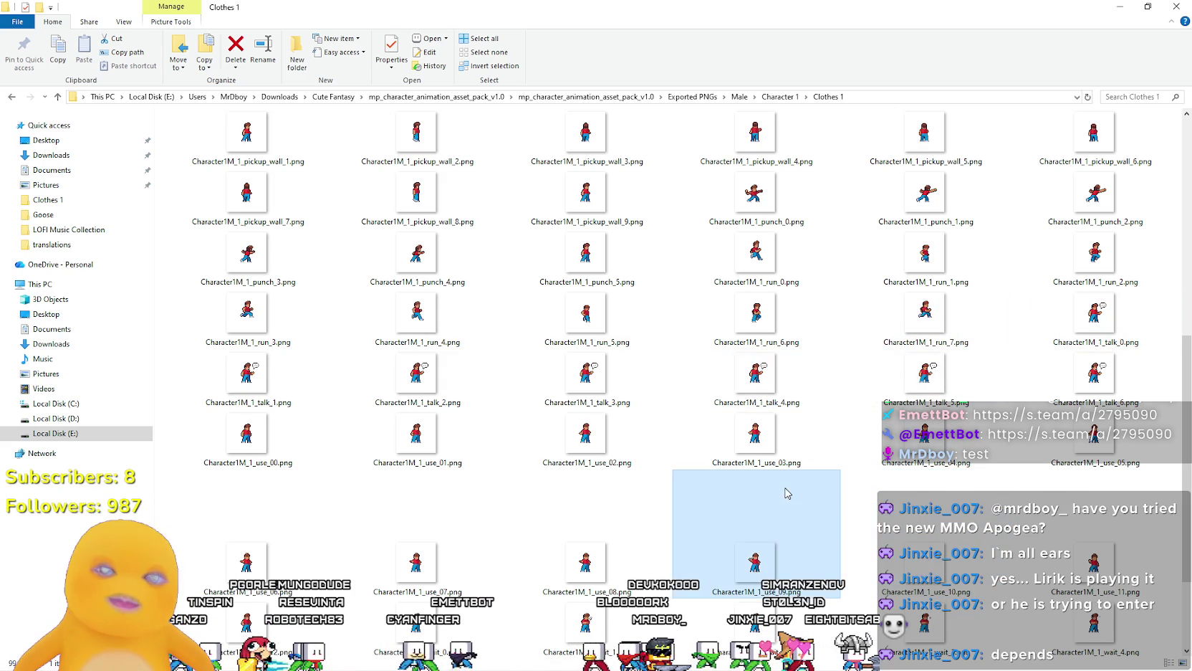
pyautogui.click(168, 466)
pyautogui.click(161, 467)
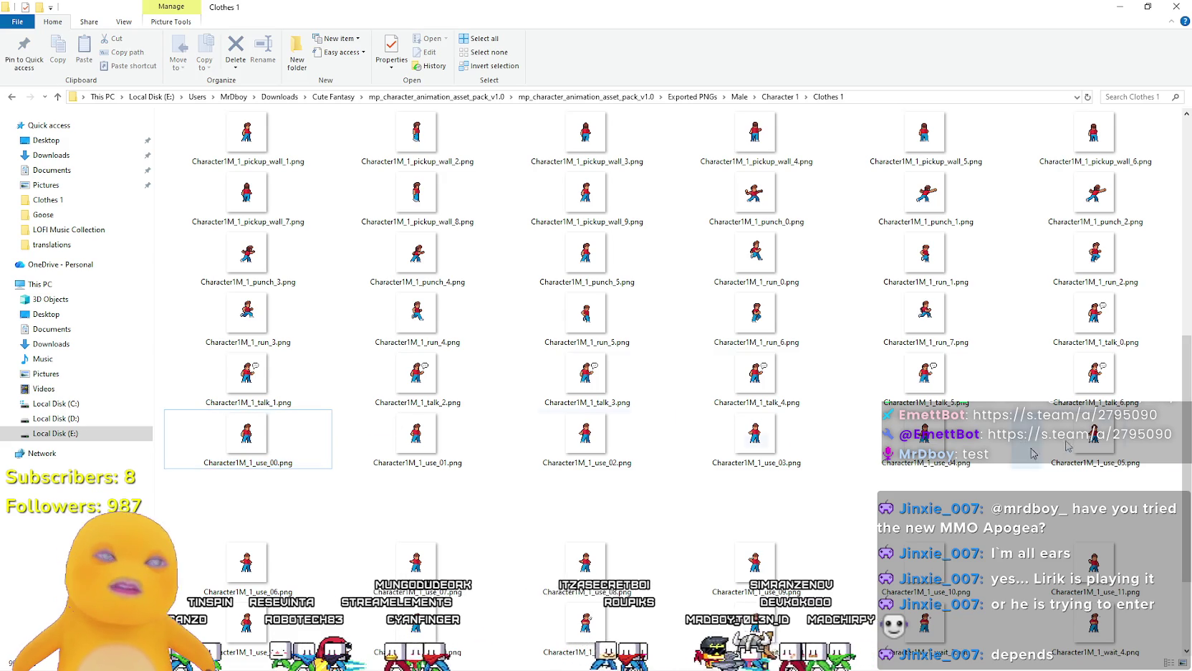
pyautogui.hotkey('alt', 'Tab')
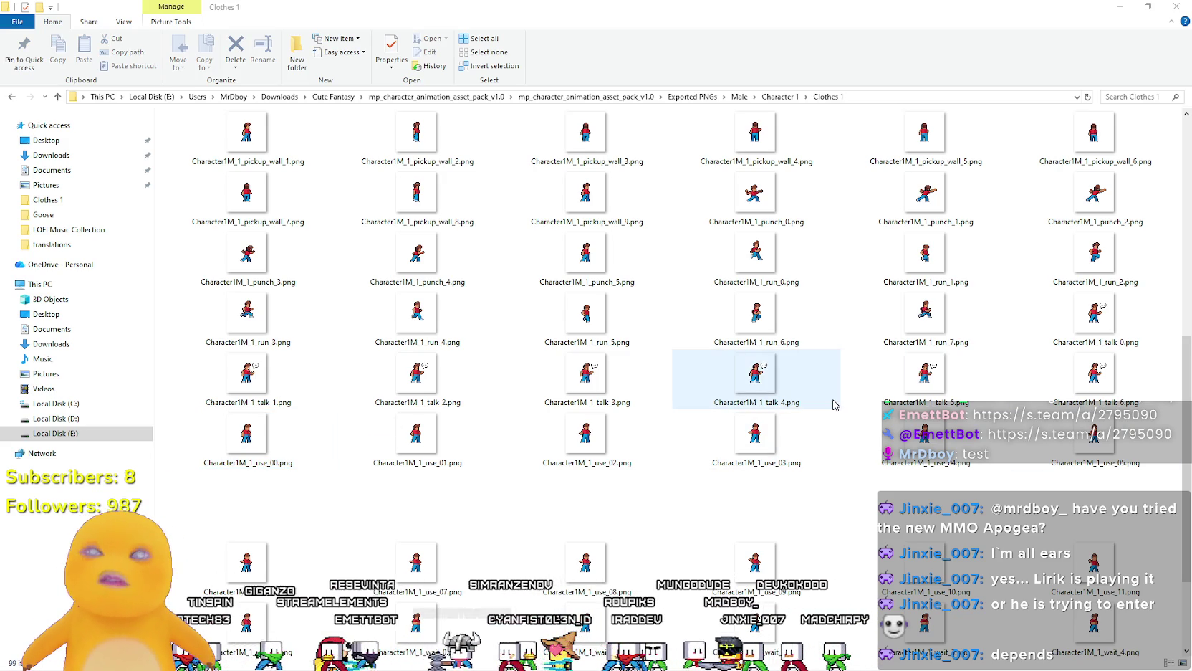
pyautogui.scroll(3, 837, 402)
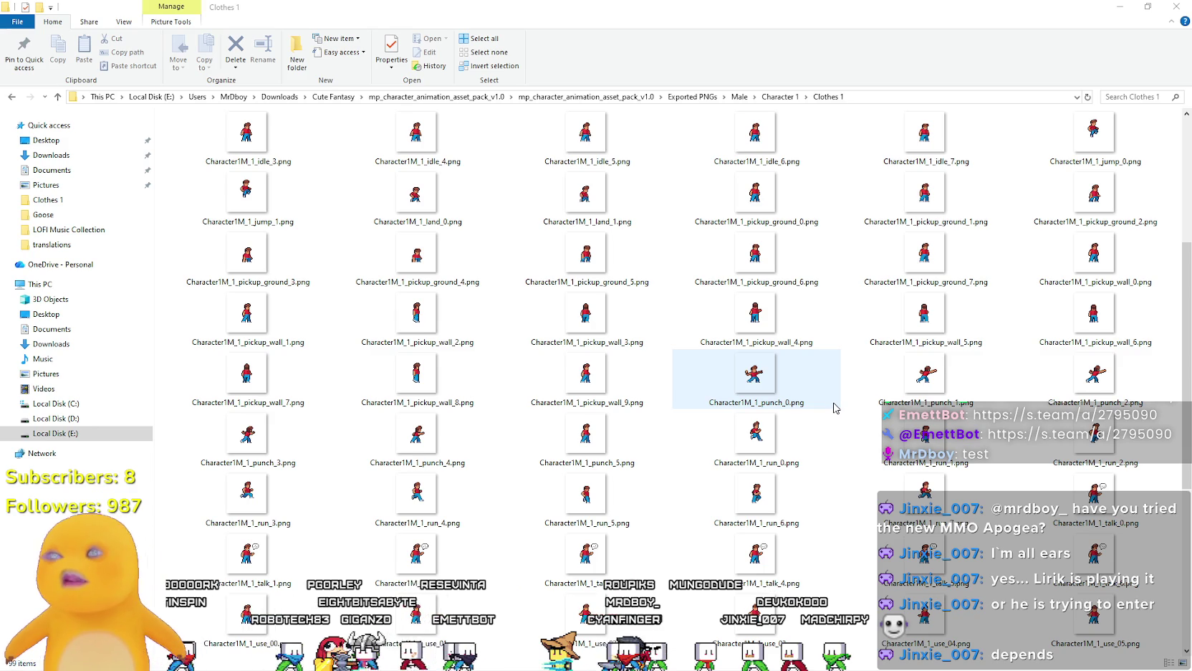
pyautogui.scroll(-5, 835, 408)
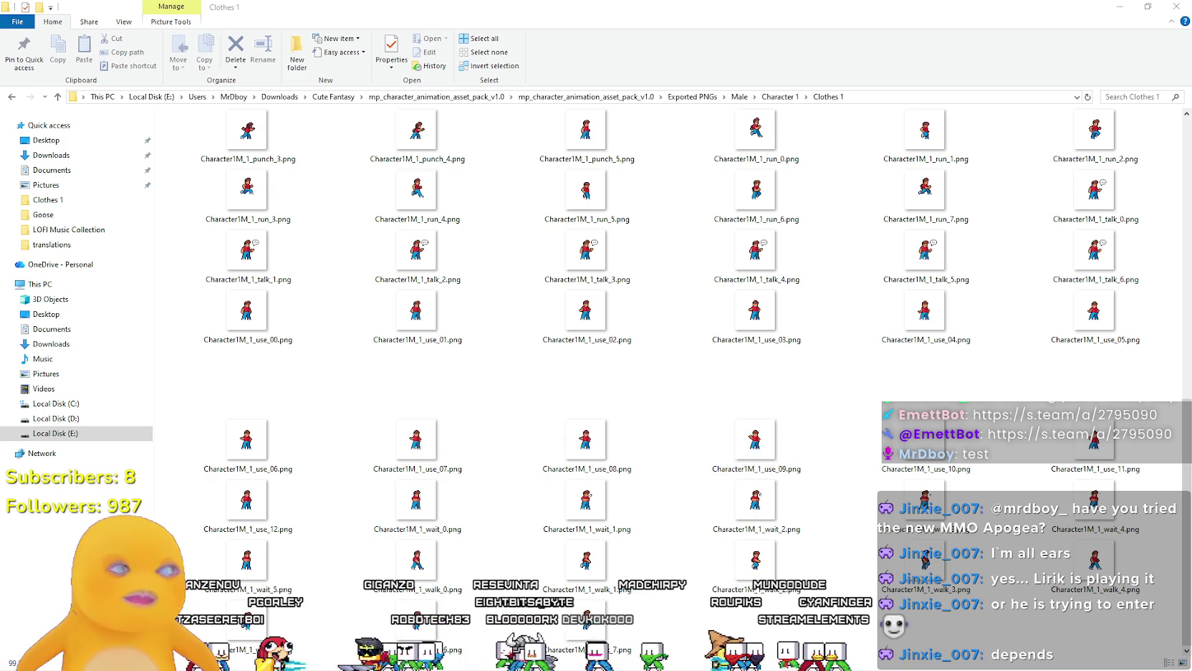
pyautogui.hotkey('alt', 'Tab')
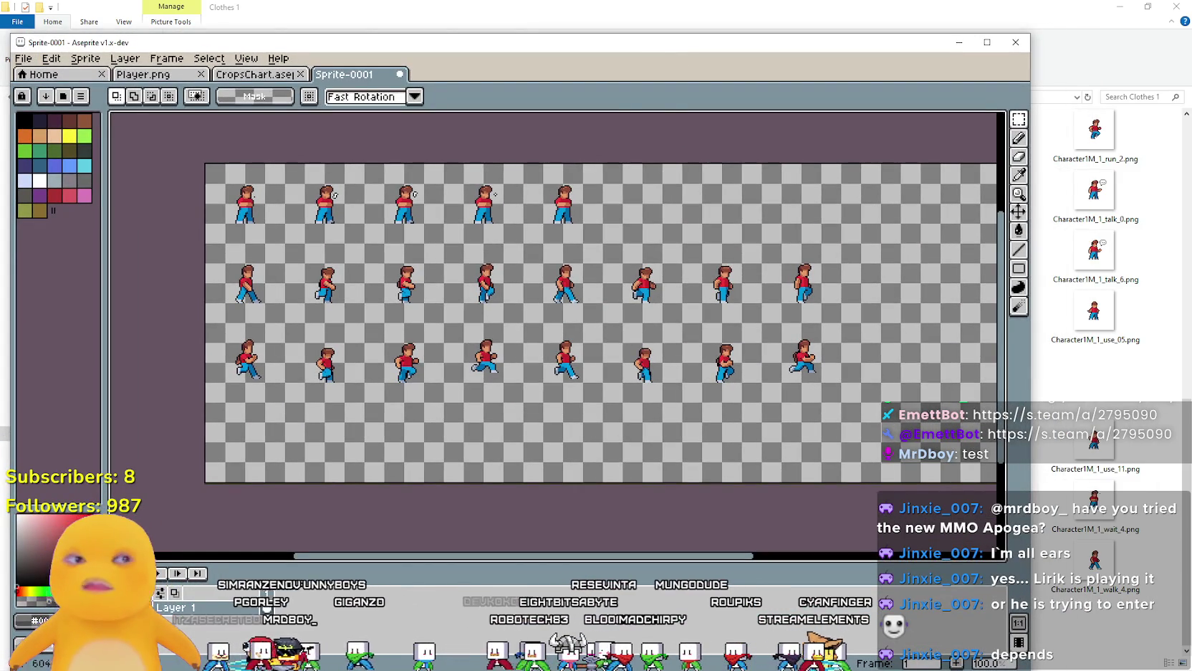
# Save the sheet as CharacterMale1.png in GitHub/a-game-about-feeding-my-secret-bunker-family/assets, then minimize Aseprite
pyautogui.click(23, 58)
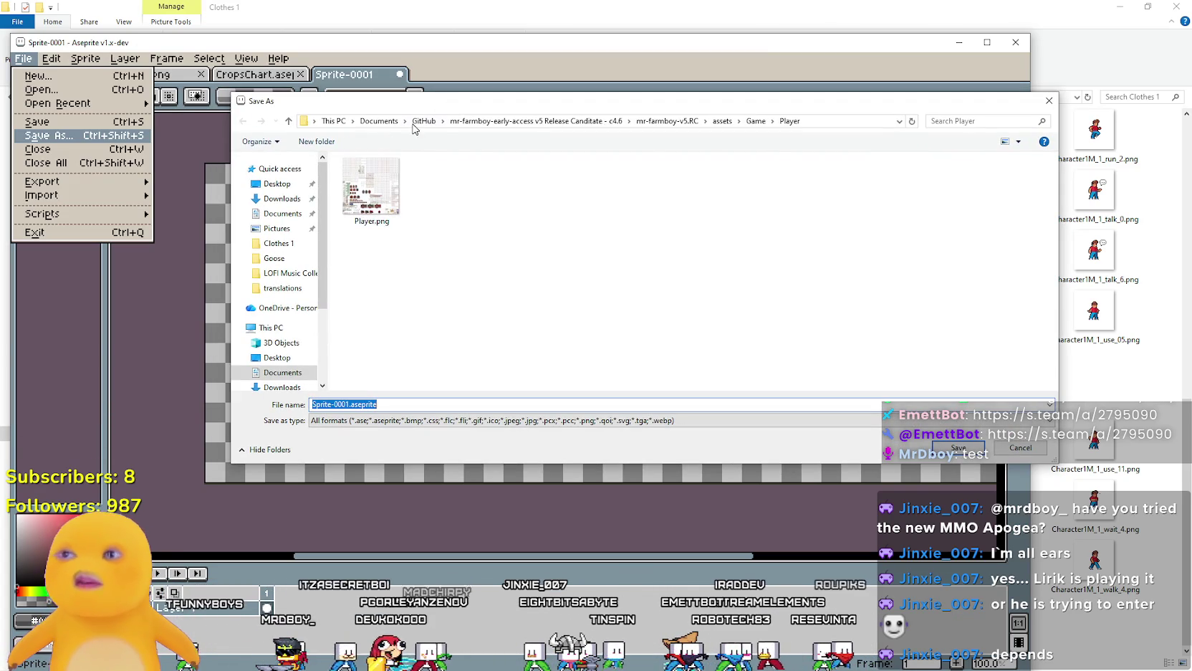
pyautogui.click(423, 121)
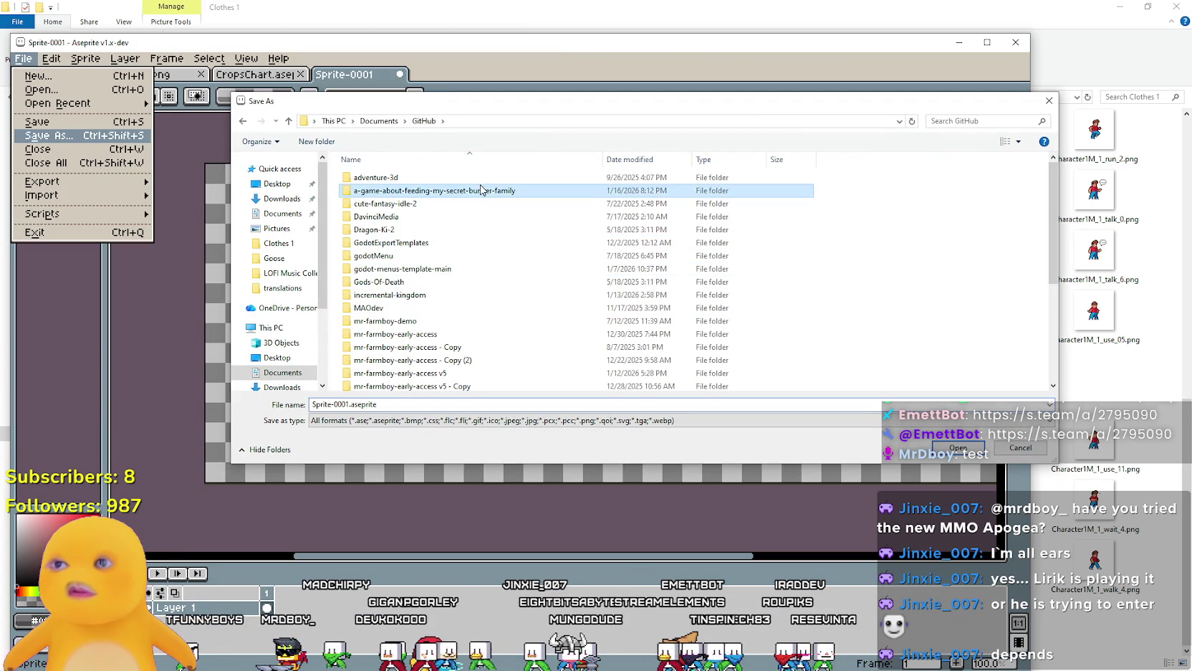
pyautogui.doubleClick(386, 192)
pyautogui.doubleClick(387, 191)
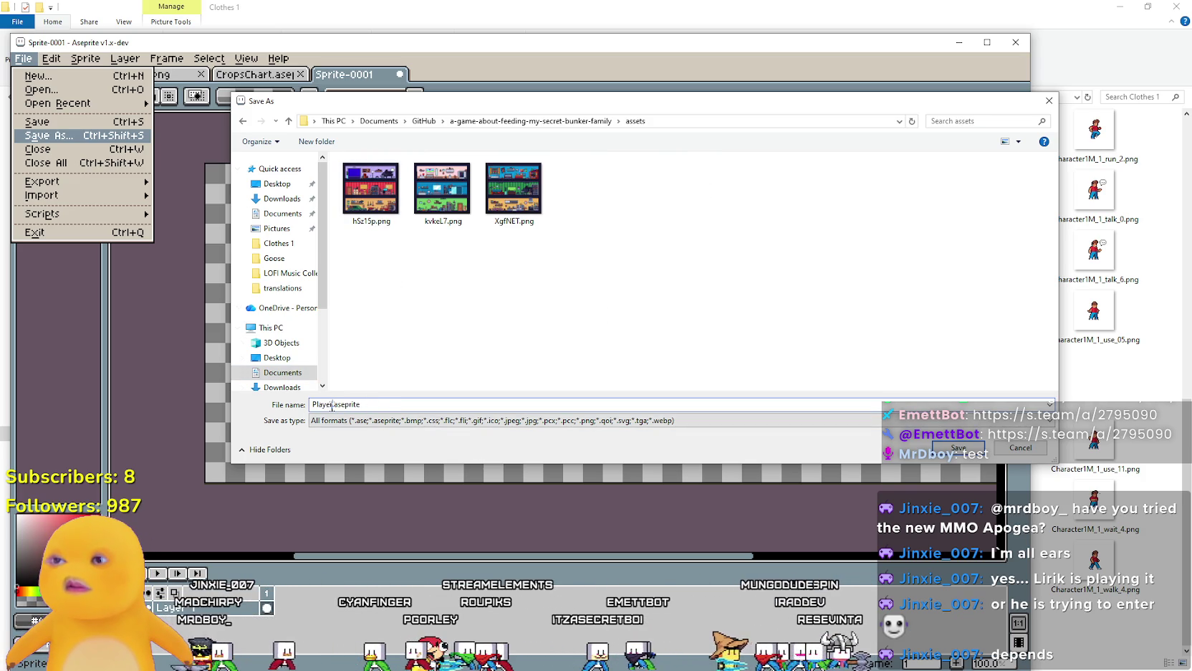
pyautogui.write('acter')
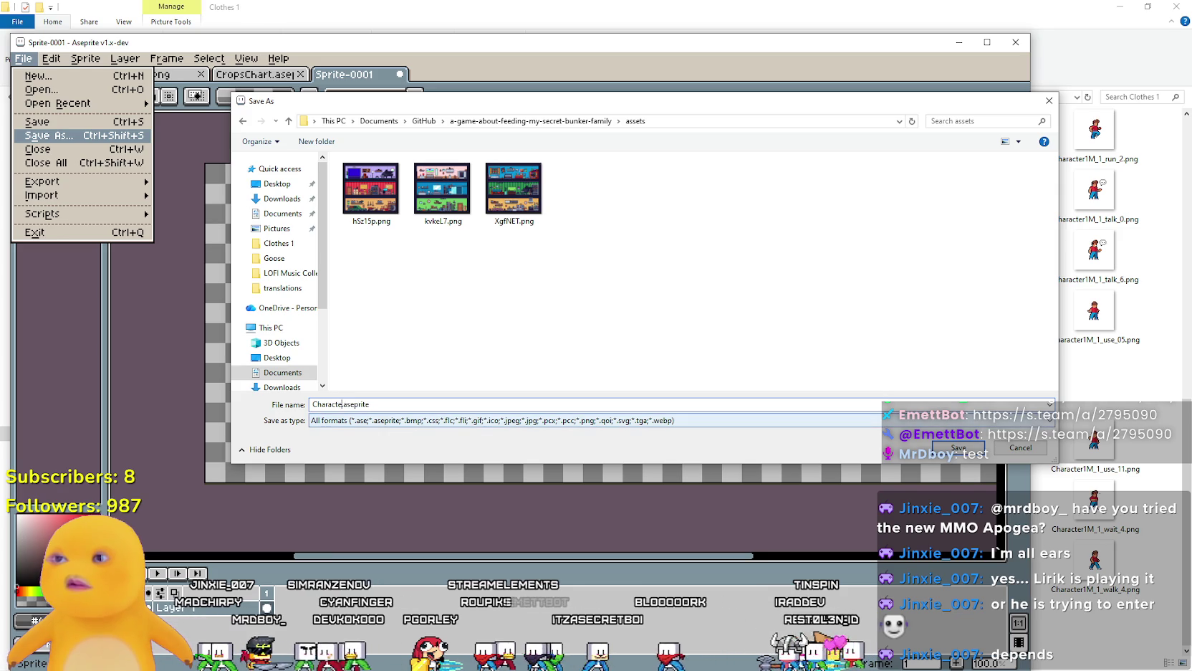
pyautogui.write('Male1')
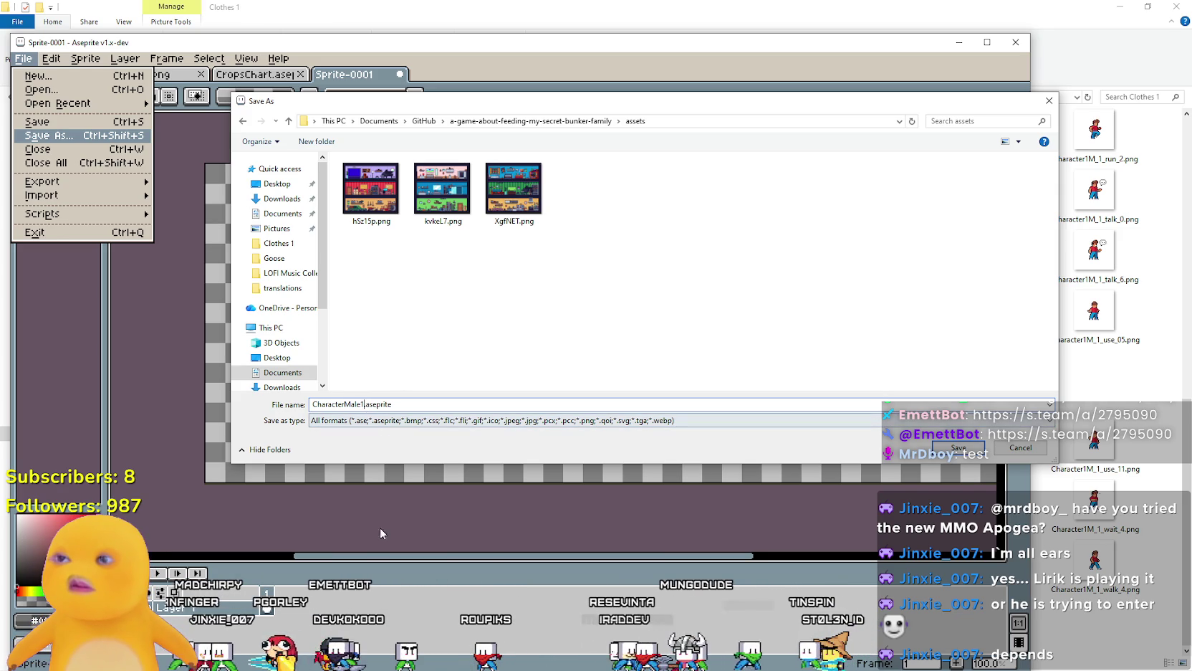
pyautogui.click(371, 420)
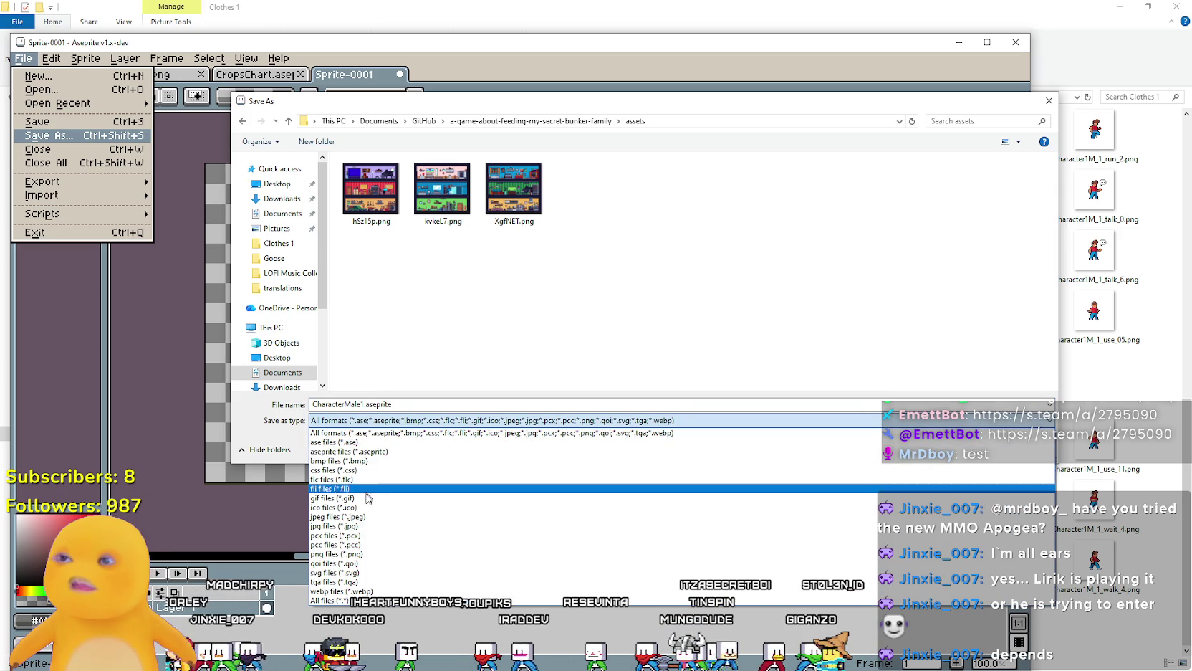
pyautogui.click(335, 554)
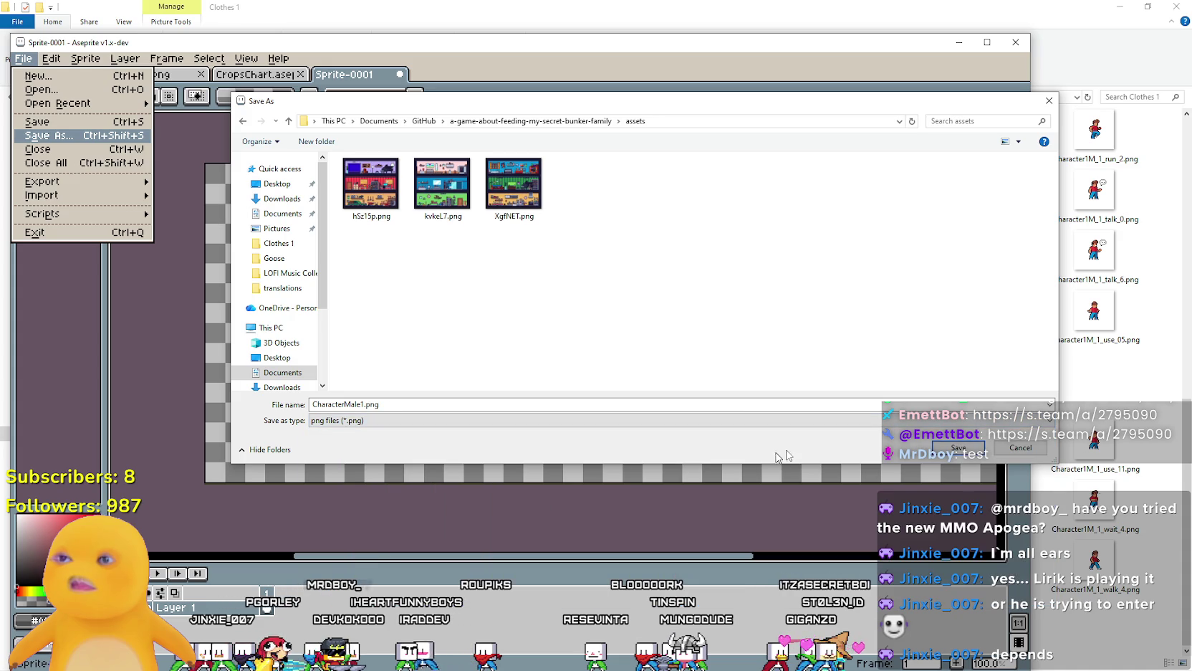
pyautogui.click(949, 449)
pyautogui.press('Escape')
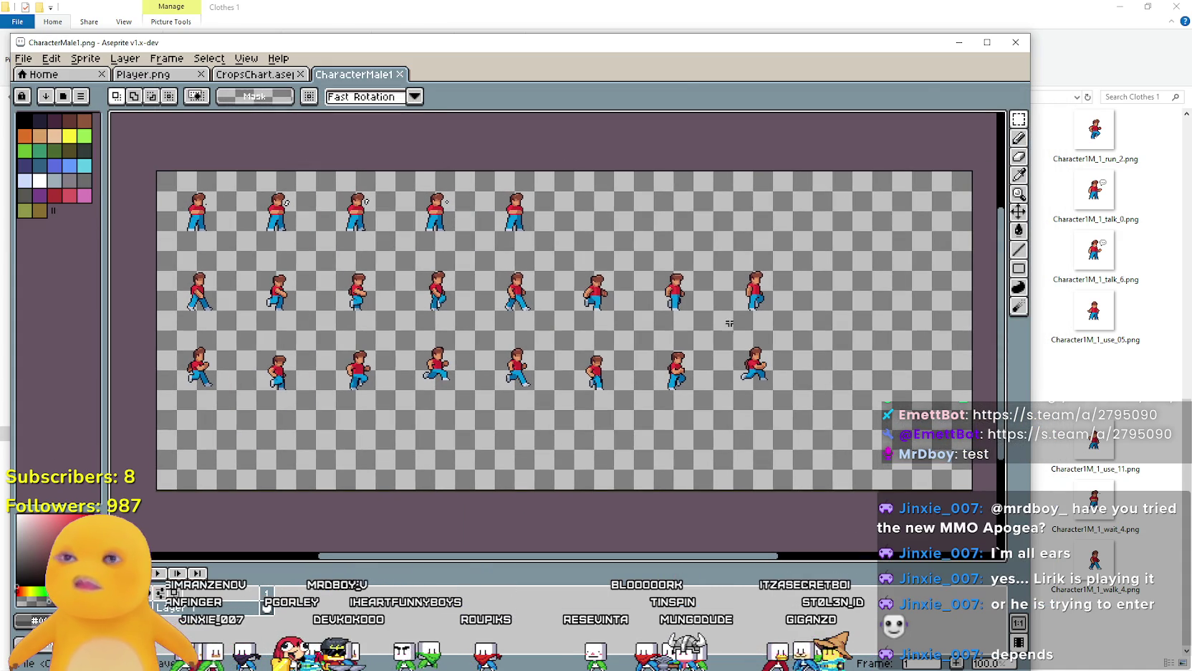
pyautogui.click(1016, 42)
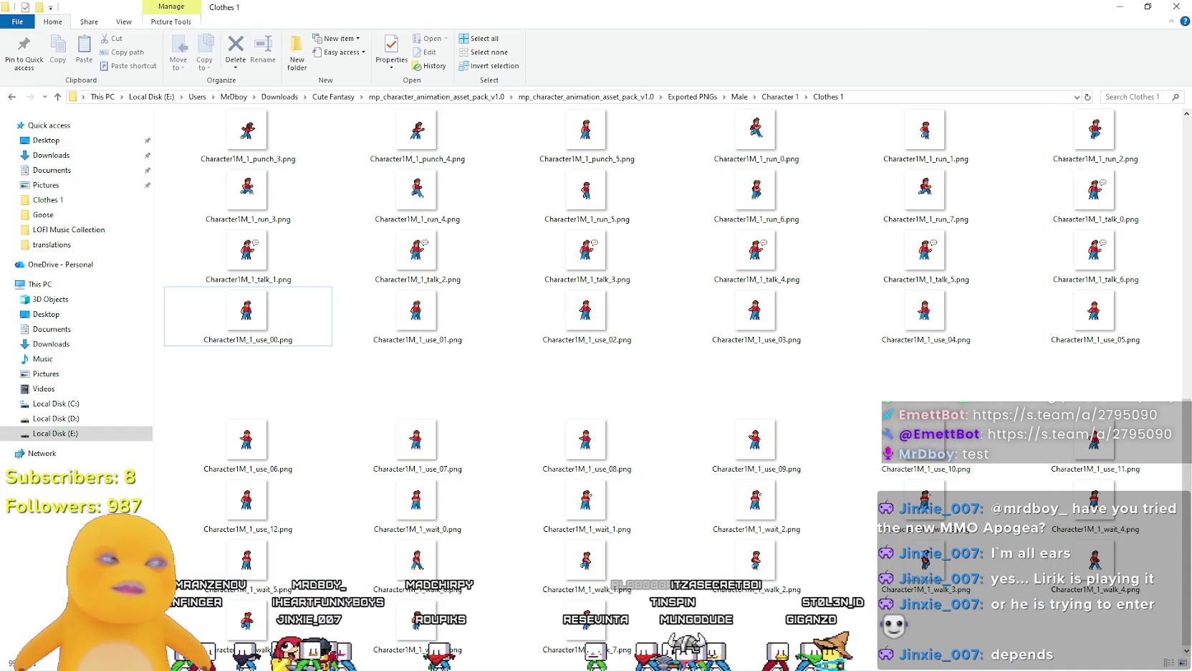
# In Godot's SpriteFrames, rename the default animation to Idle and add Walk and Run animations
pyautogui.hotkey('alt', 'Tab')
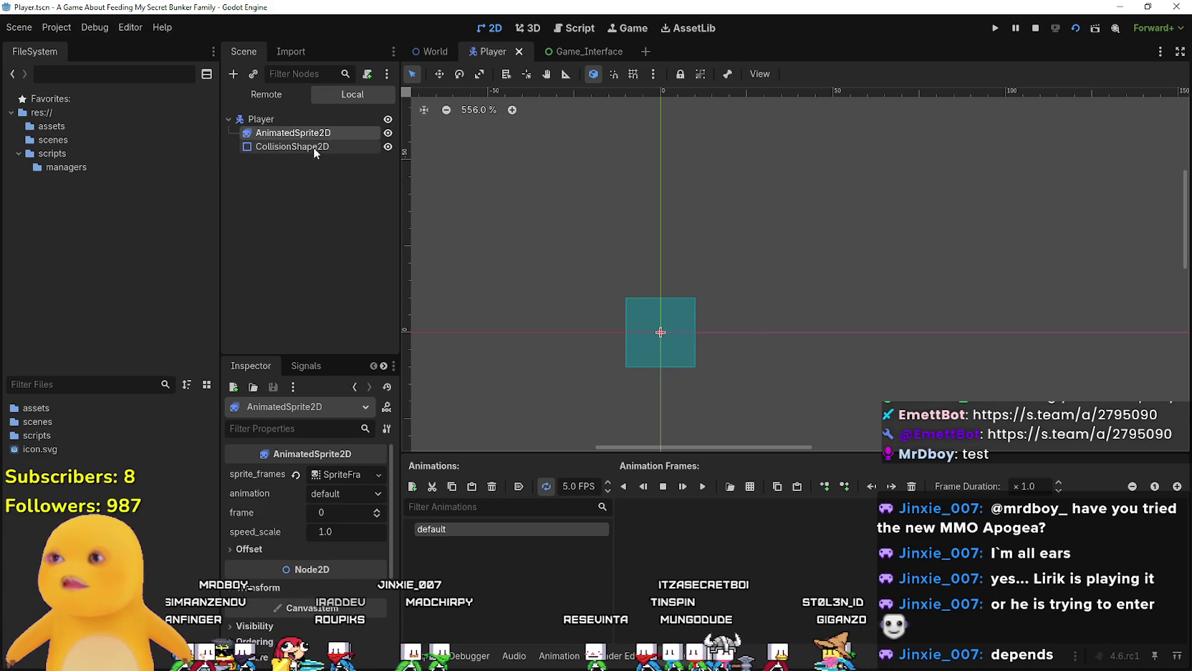
pyautogui.doubleClick(468, 534)
pyautogui.write('Idl')
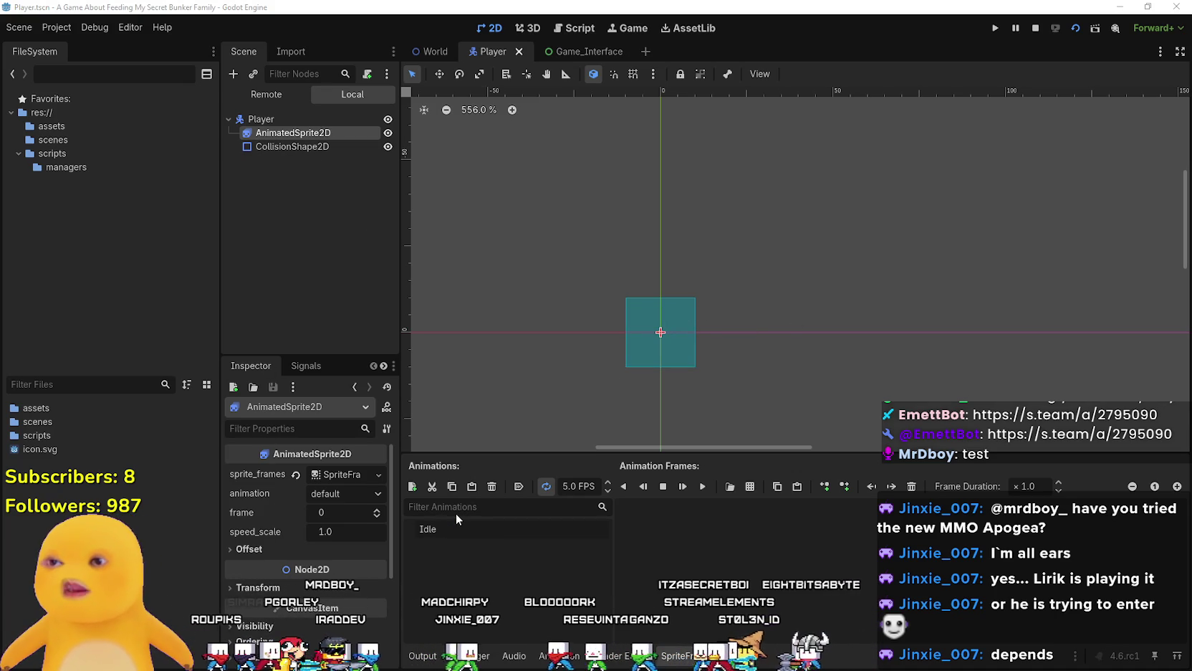
pyautogui.write('e')
pyautogui.press('Return')
pyautogui.click(414, 487)
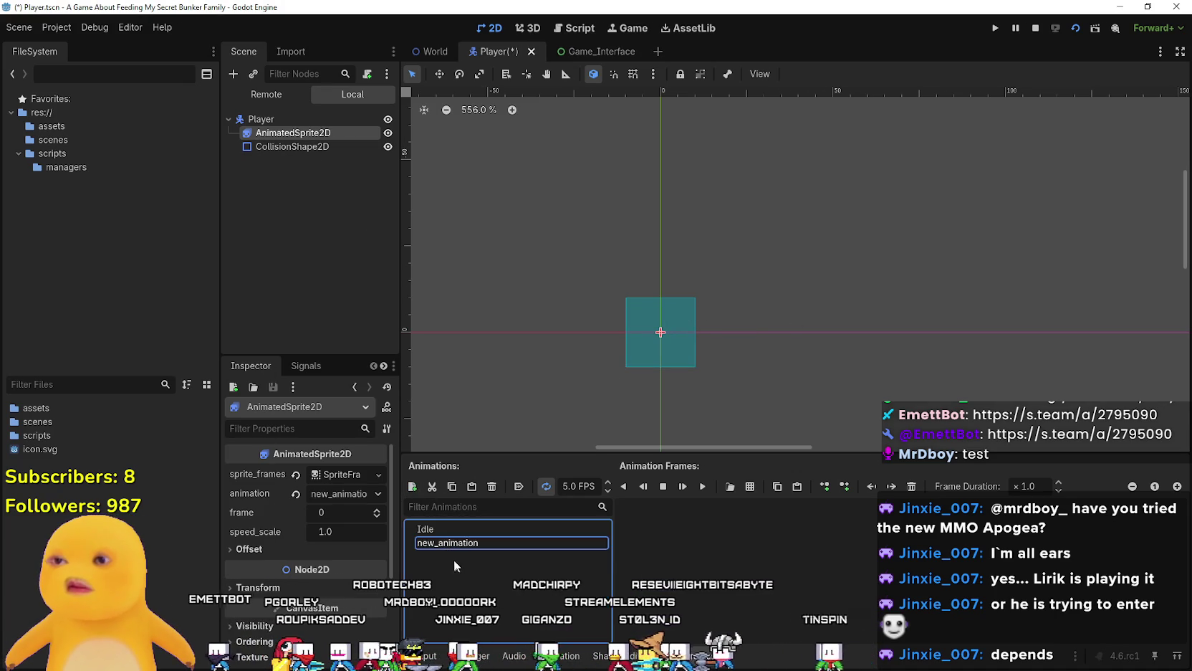
pyautogui.write('Walk')
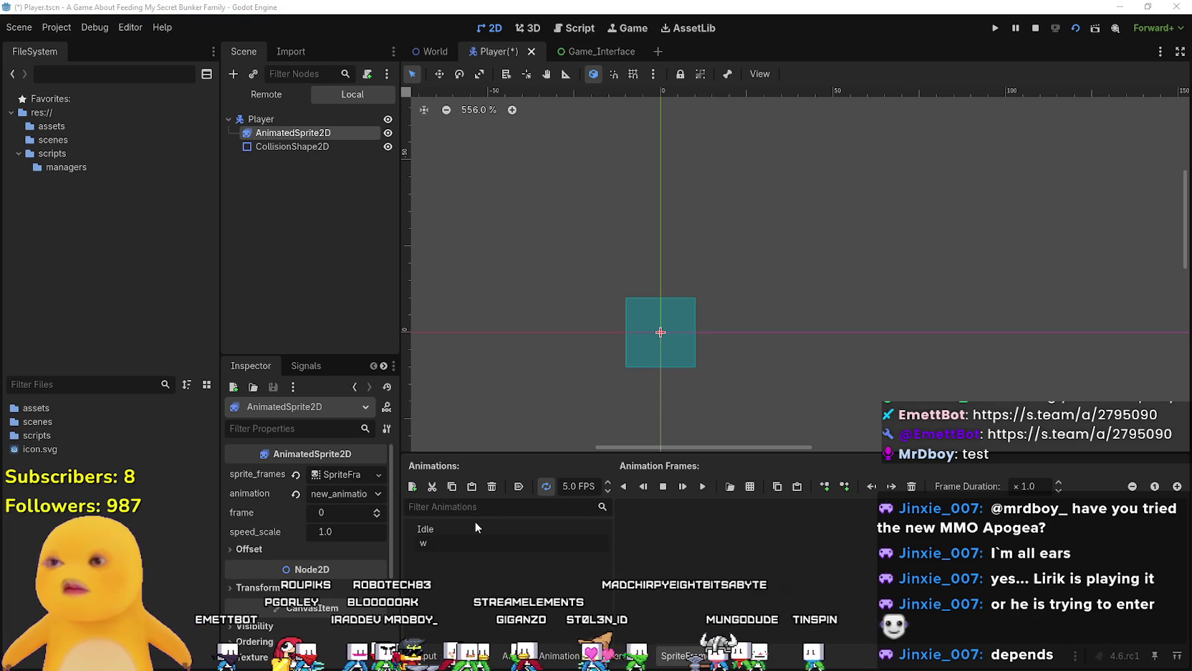
pyautogui.press('Return')
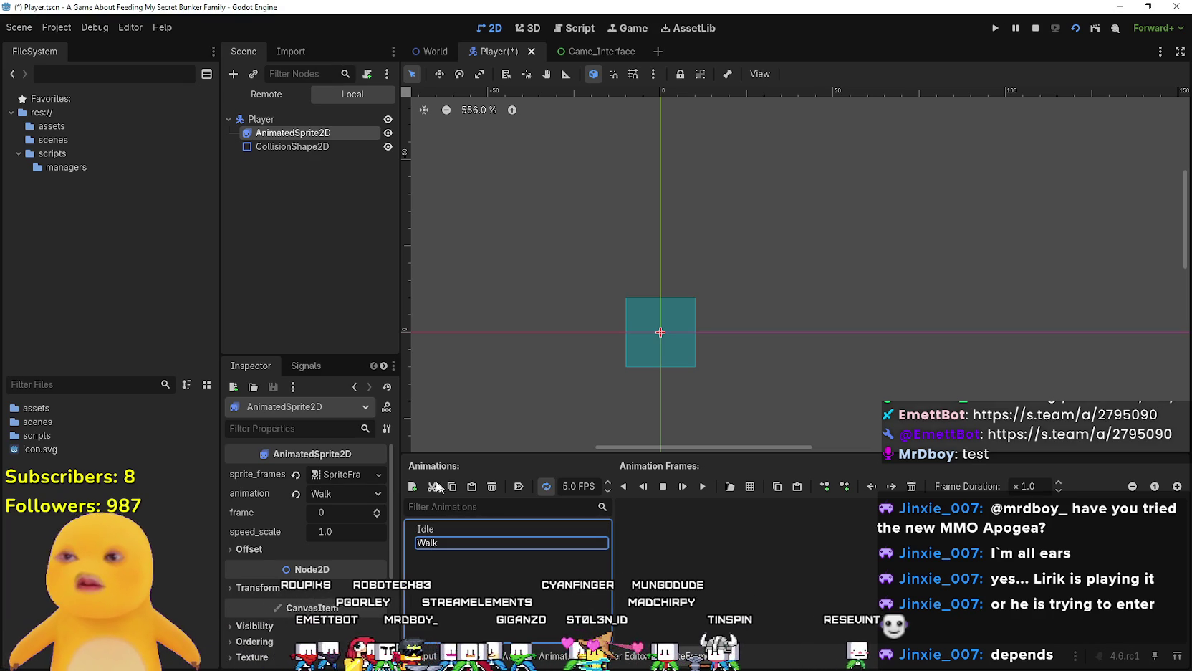
pyautogui.click(412, 486)
pyautogui.write('Run')
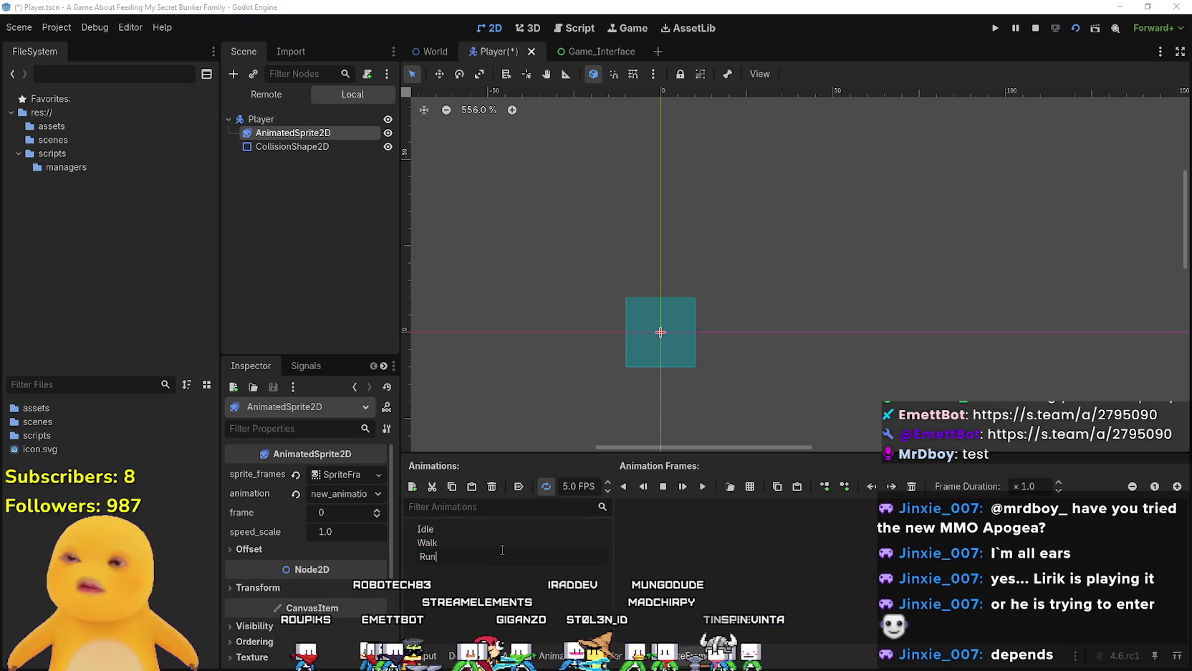
pyautogui.press('Return')
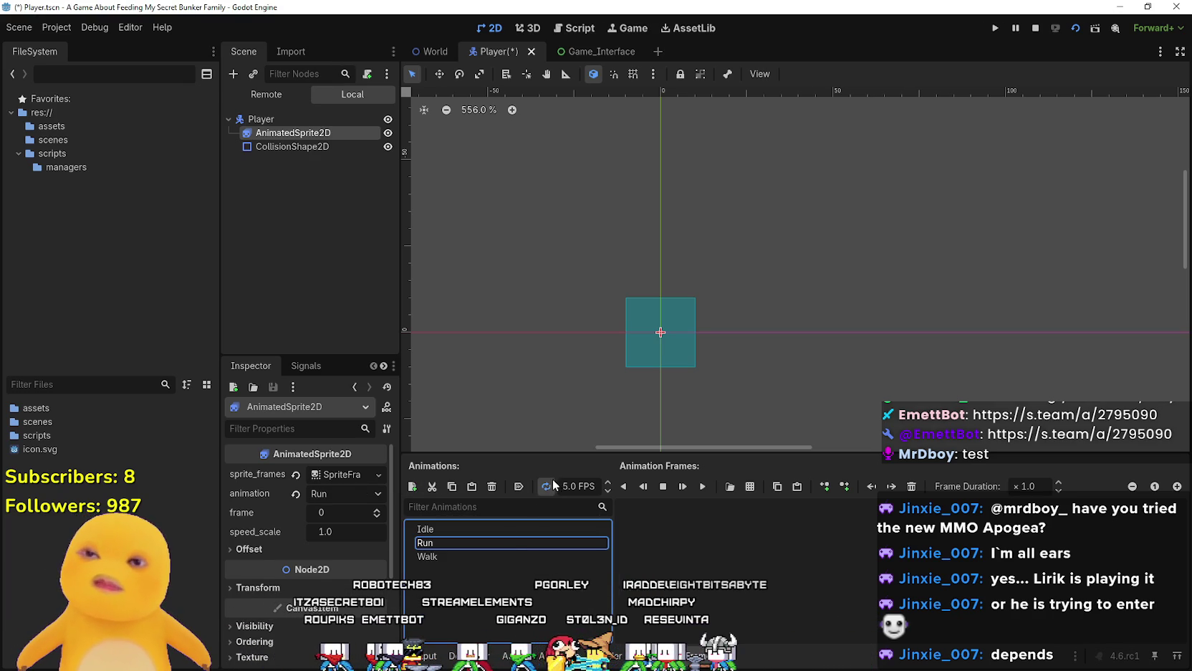
# Pick CharacterMale1.png from the assets folder under Add Frames from Sprite Sheet, then view it in Aseprite
pyautogui.click(750, 486)
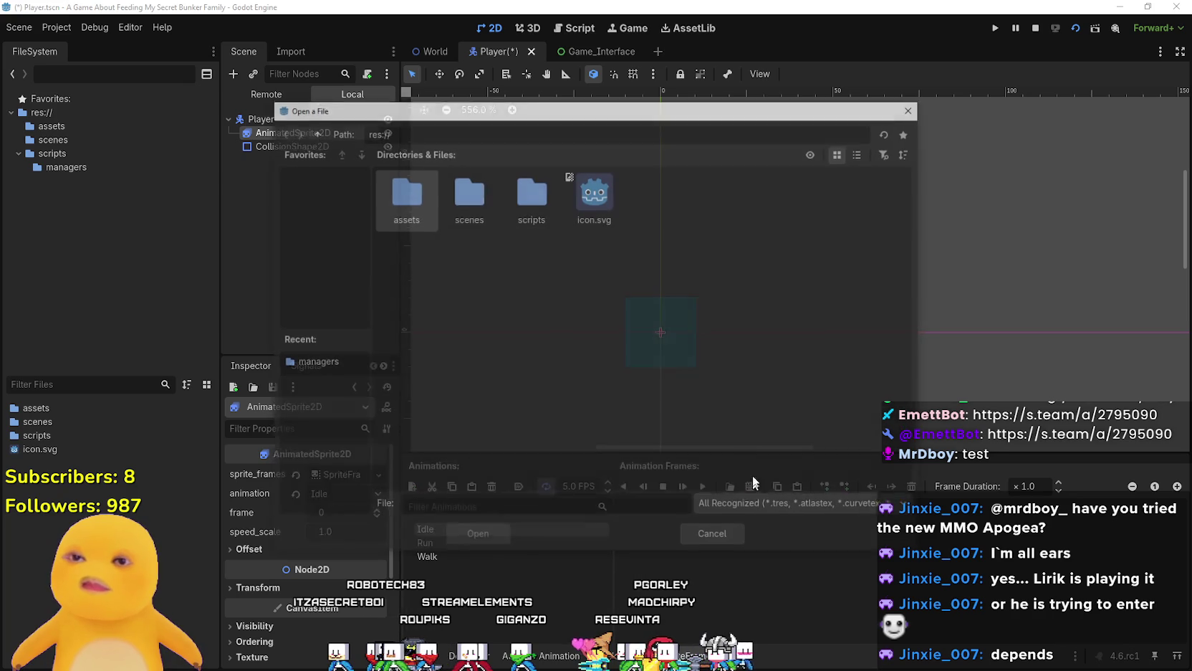
pyautogui.doubleClick(404, 200)
pyautogui.click(477, 536)
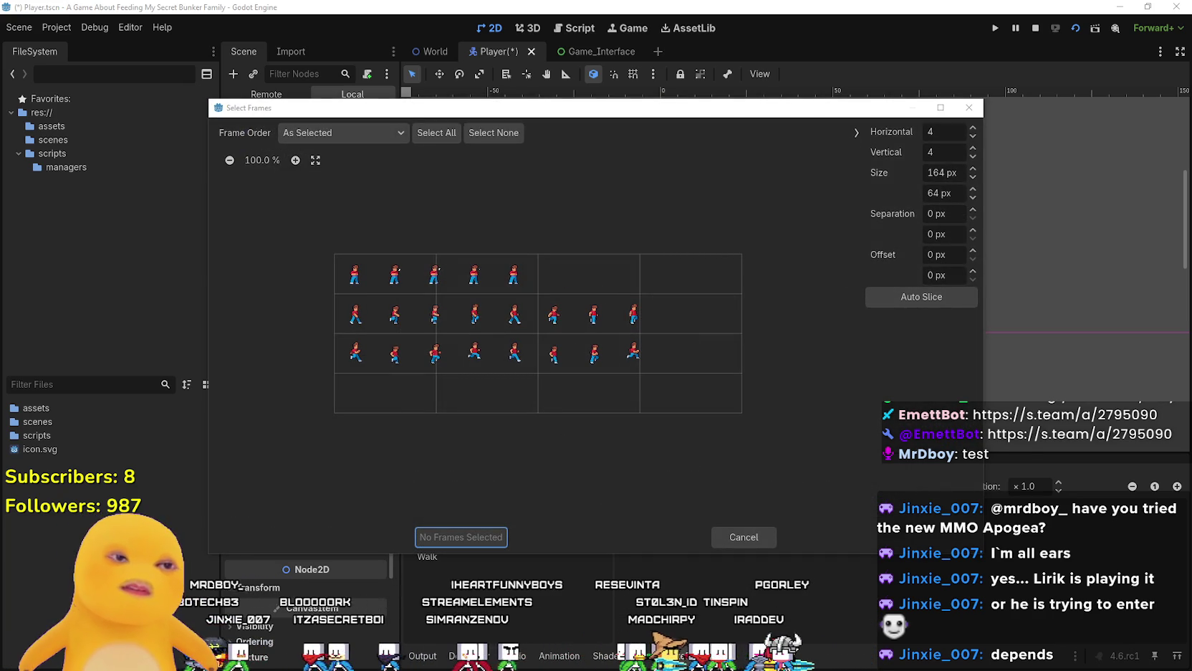
pyautogui.hotkey('alt', 'Tab')
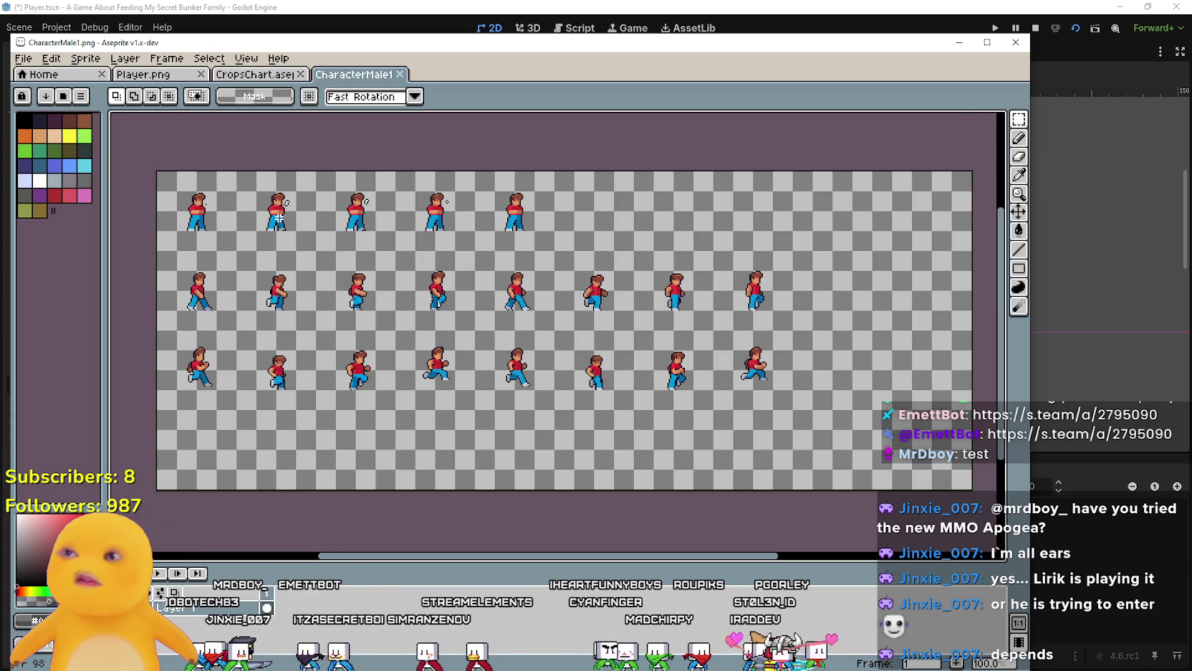